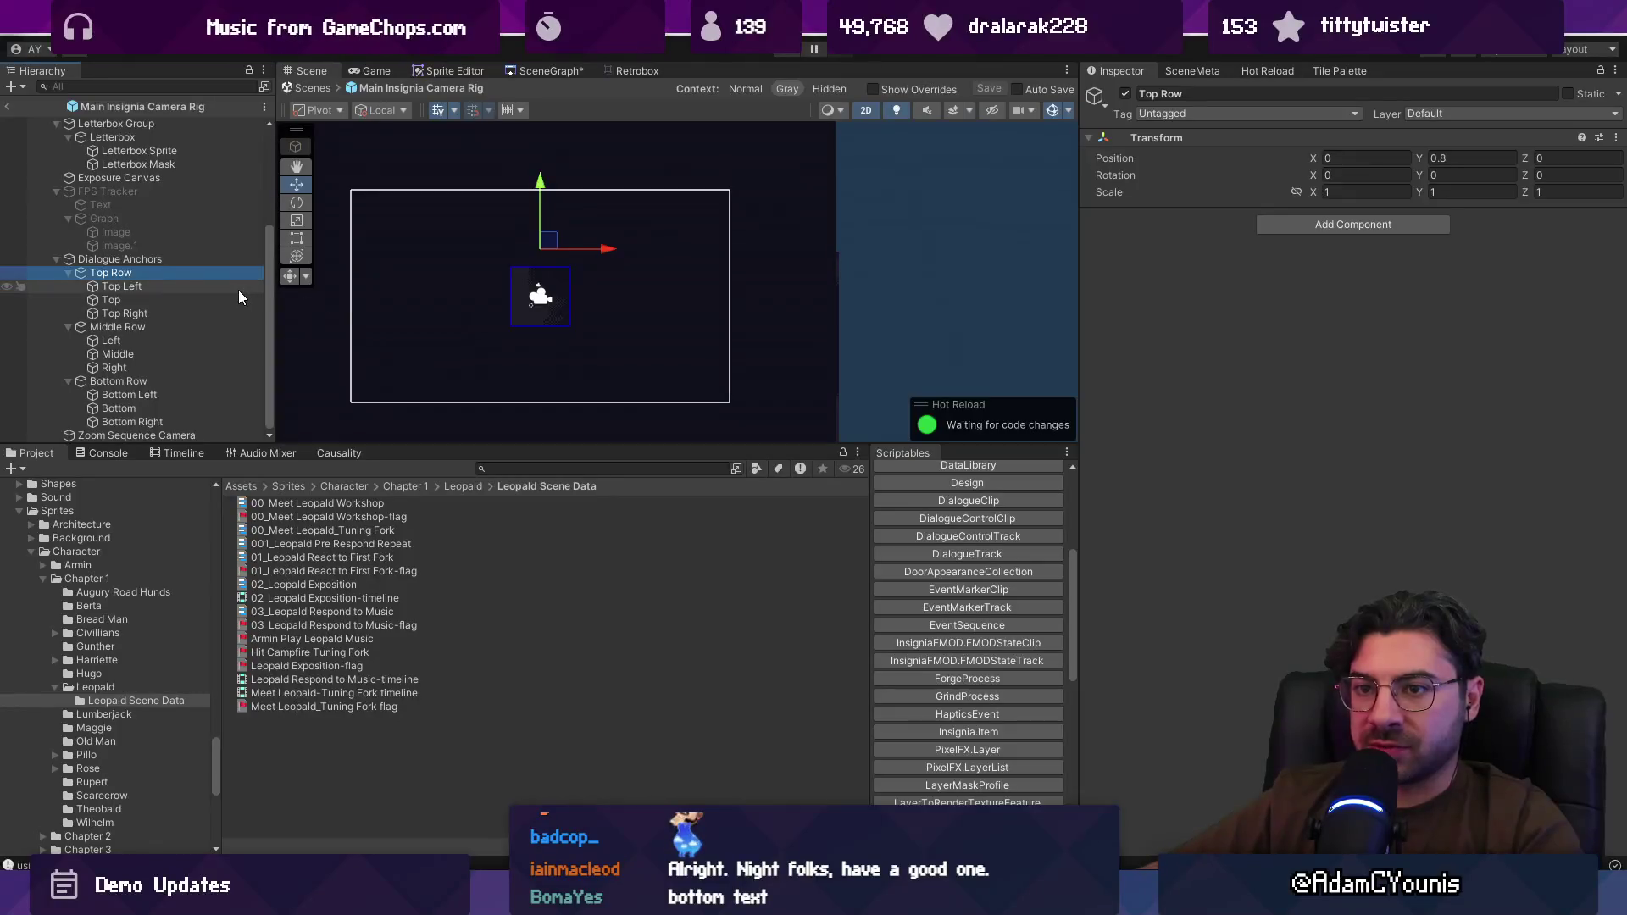
Step: Collapse the Top, Middle and Bottom Row entries under Dialogue Anchors in the Hierarchy
key(Left)
key(Down)
key(Down)
key(Down)
key(Down)
key(Up)
key(Up)
key(Left)
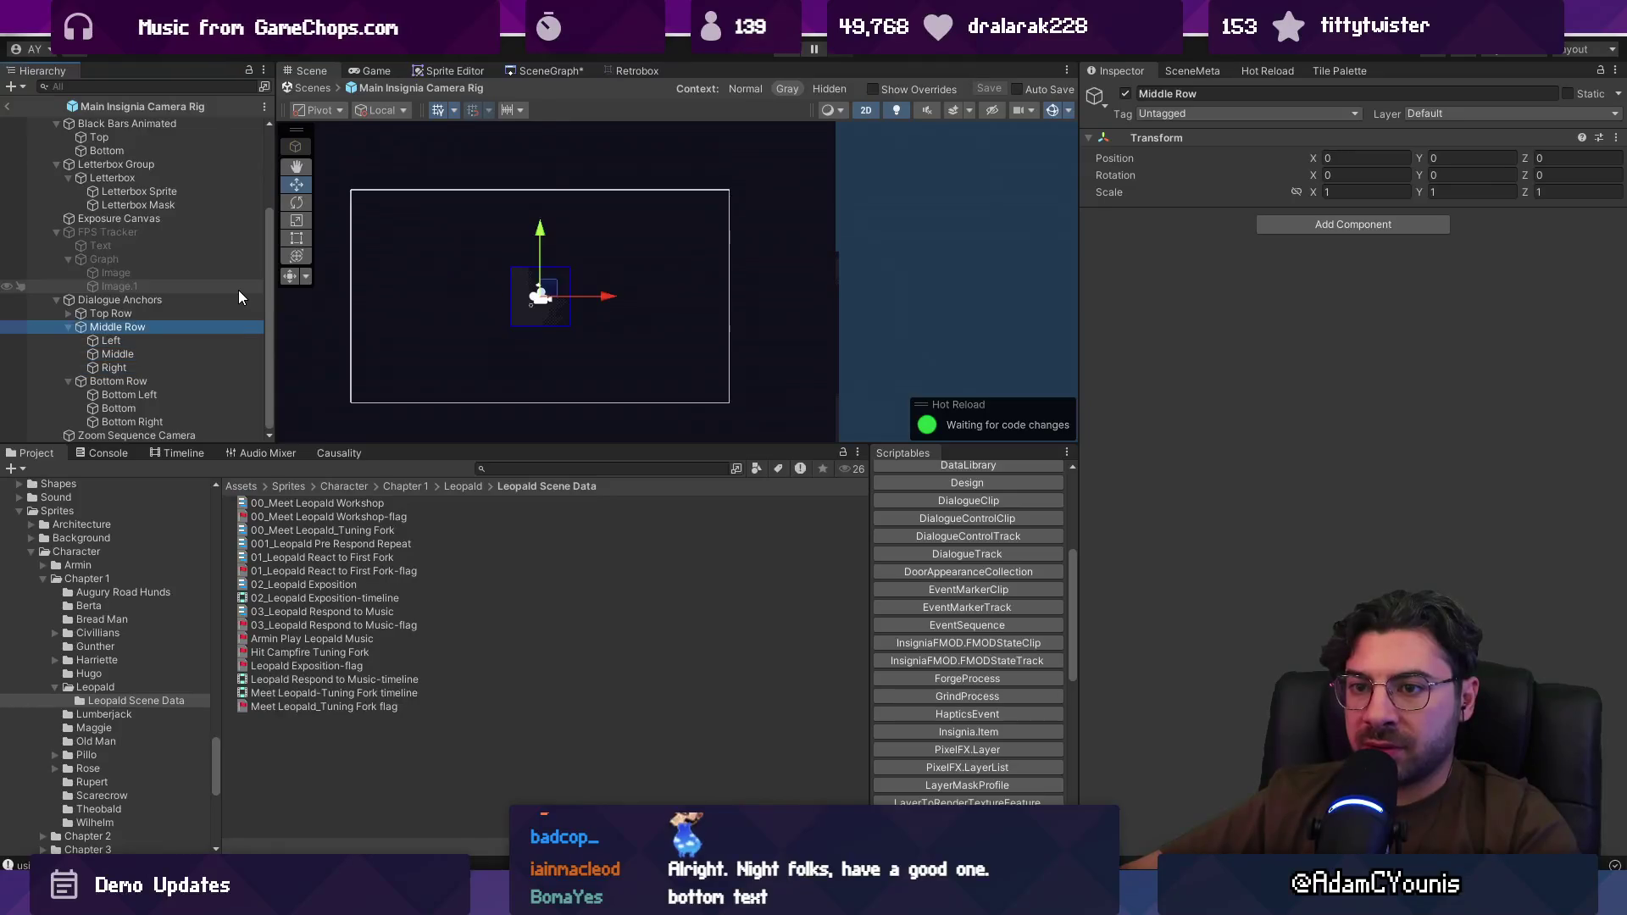
key(Left)
key(Down)
key(Left)
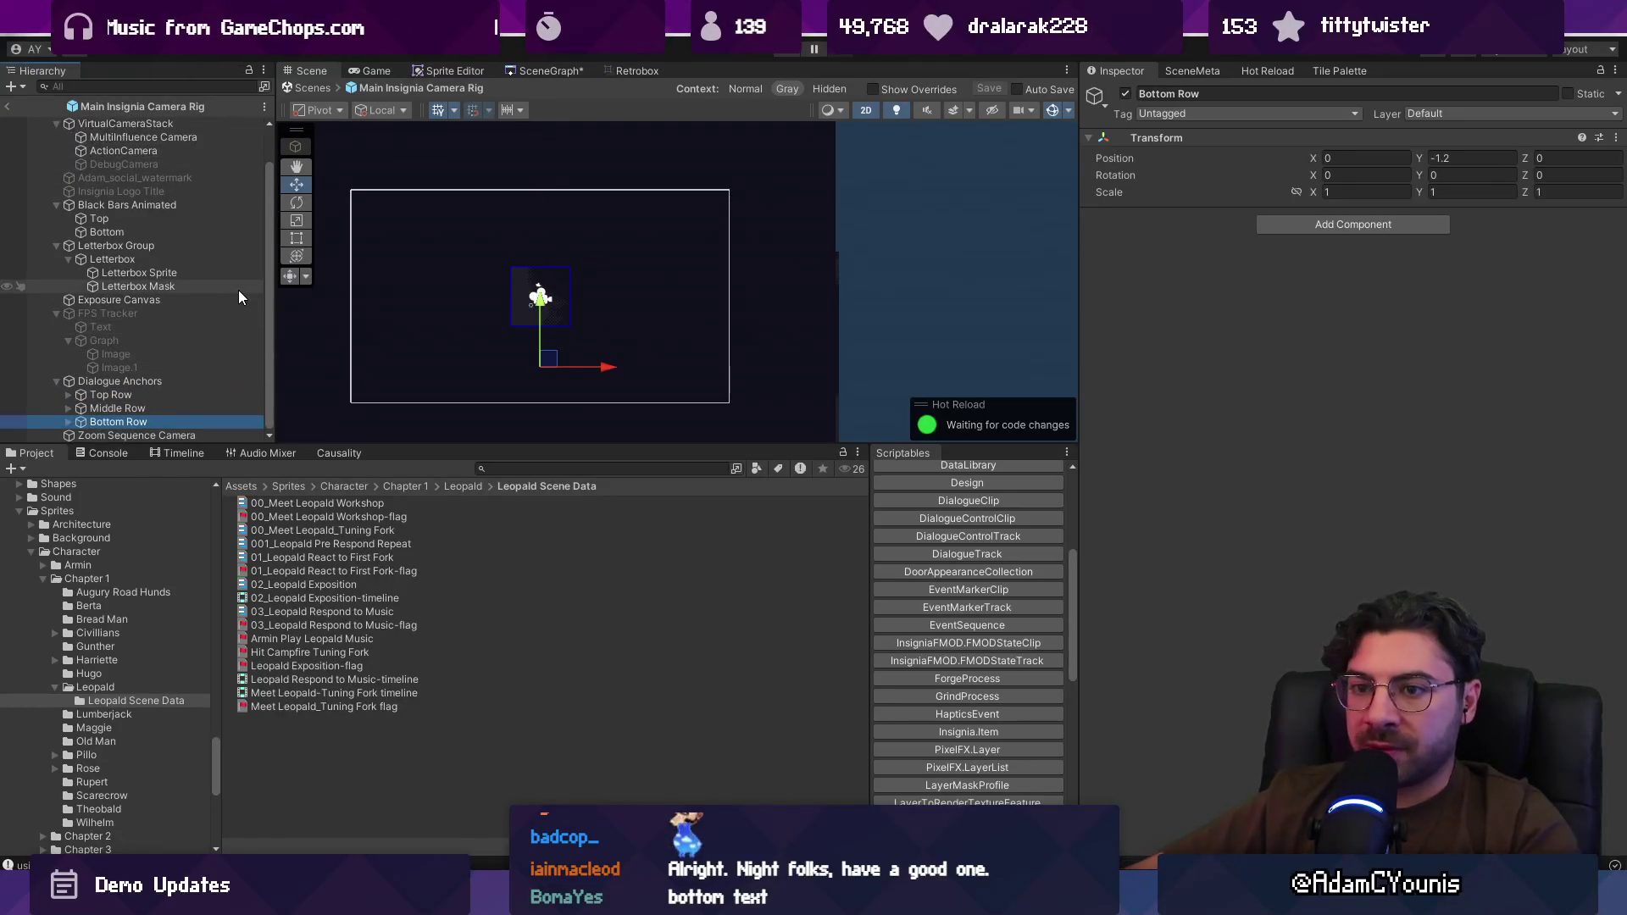
Step: Compare Top Row with Bottom Row, then select Bottom Row to view its Position Y of -1.2
key(Up)
key(Up)
key(Down)
key(Down)
key(Up)
key(Up)
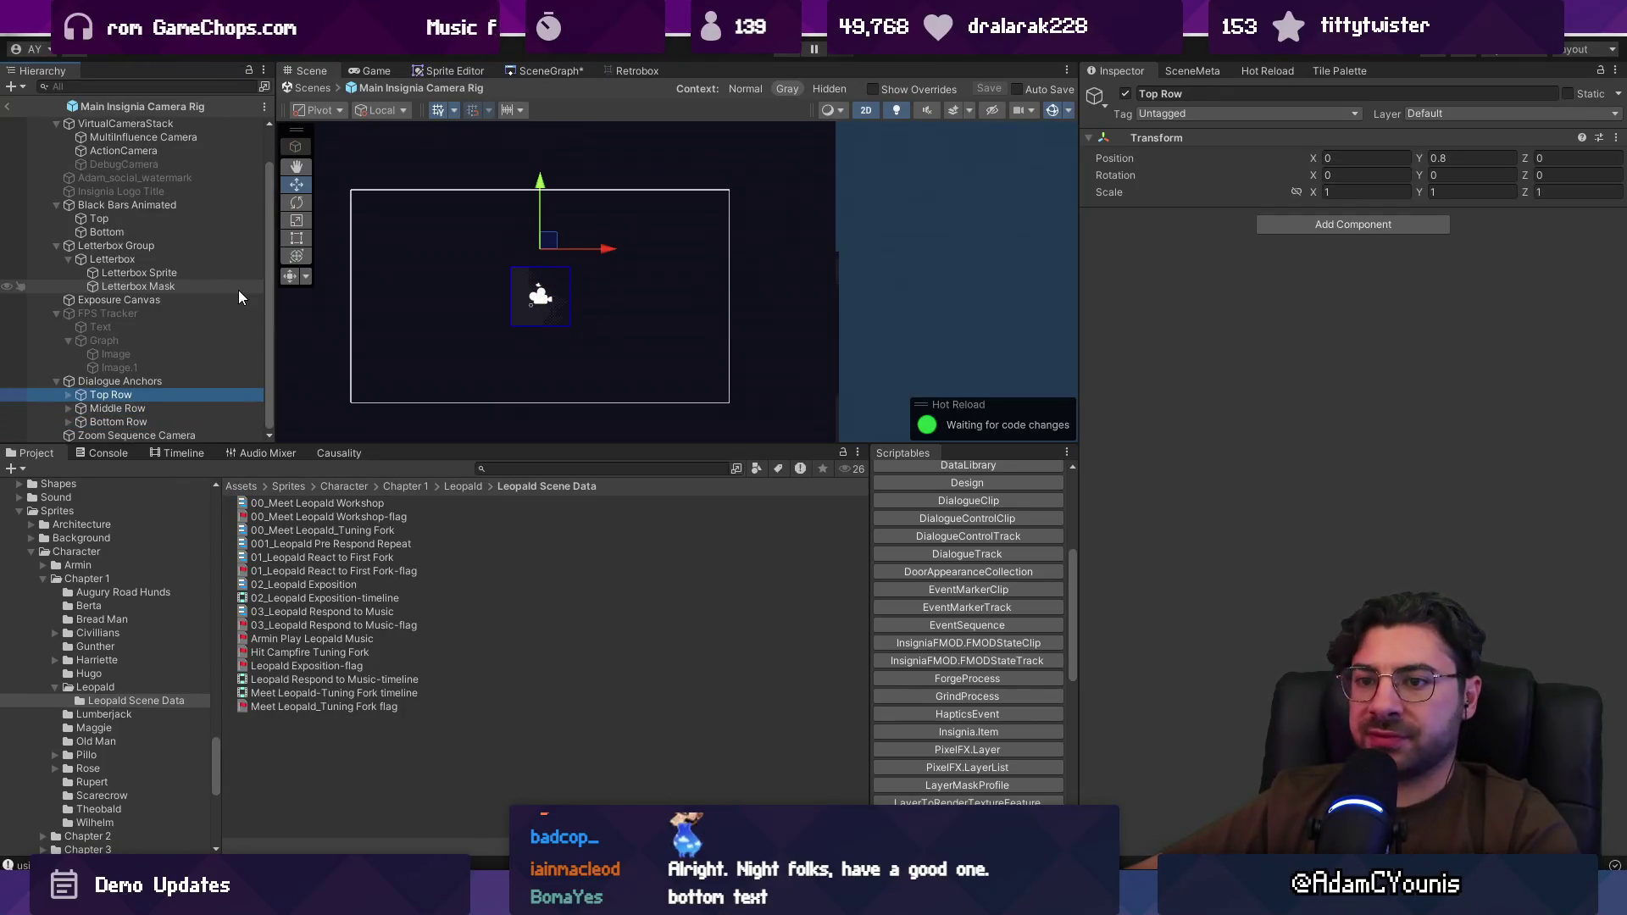
key(Down)
key(Down)
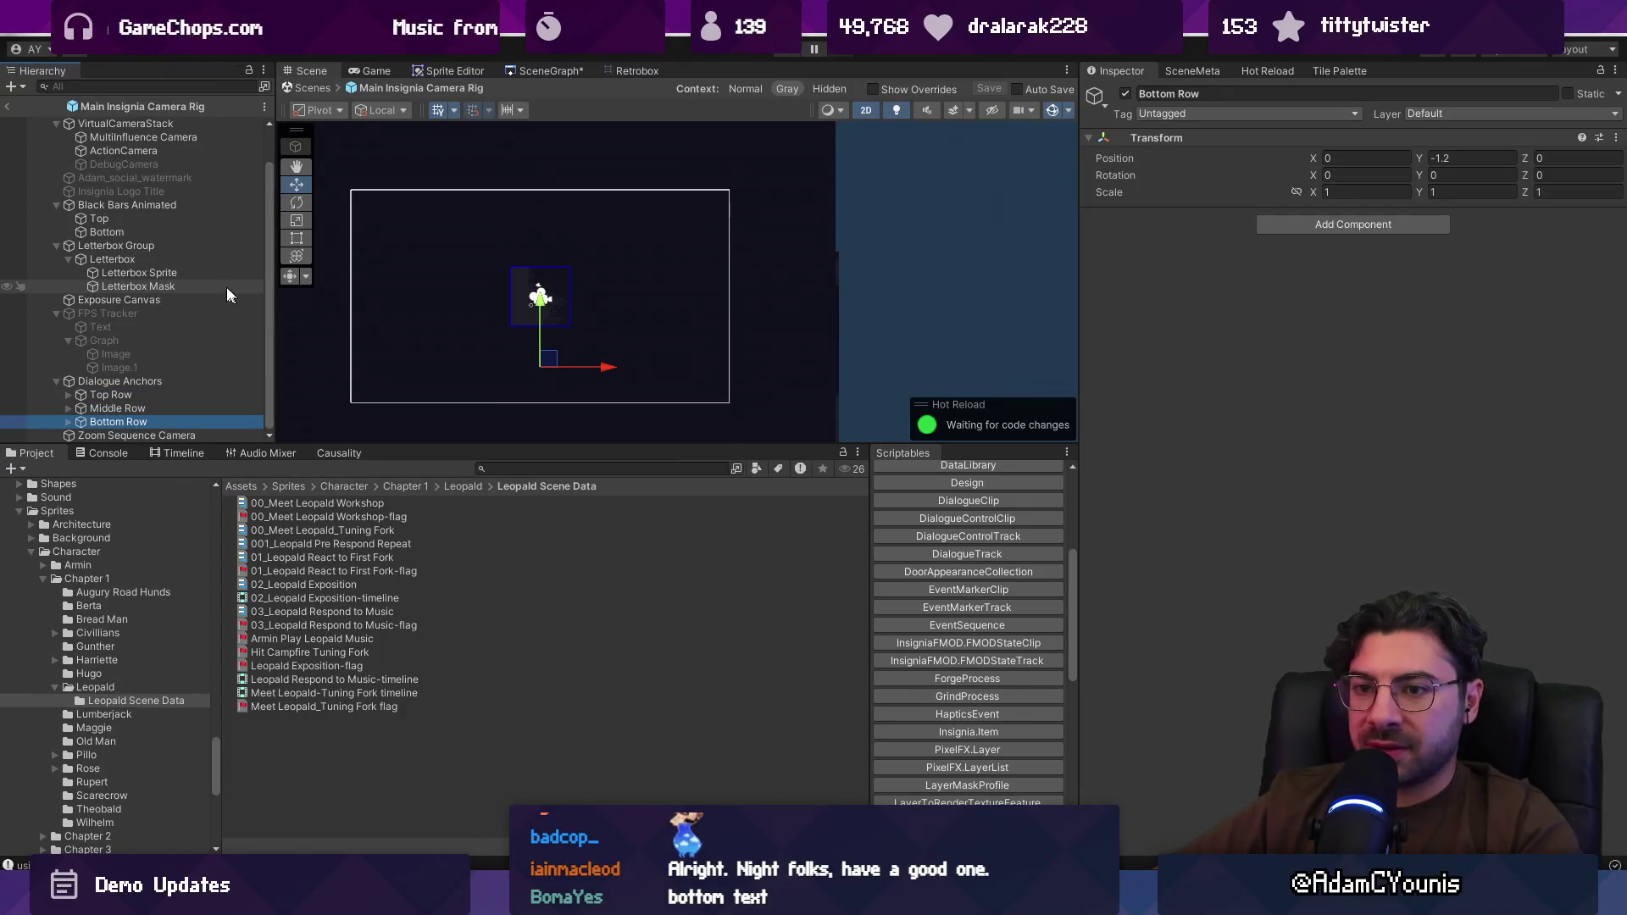
click(68, 421)
scroll(127, 406, down, 2)
click(135, 409)
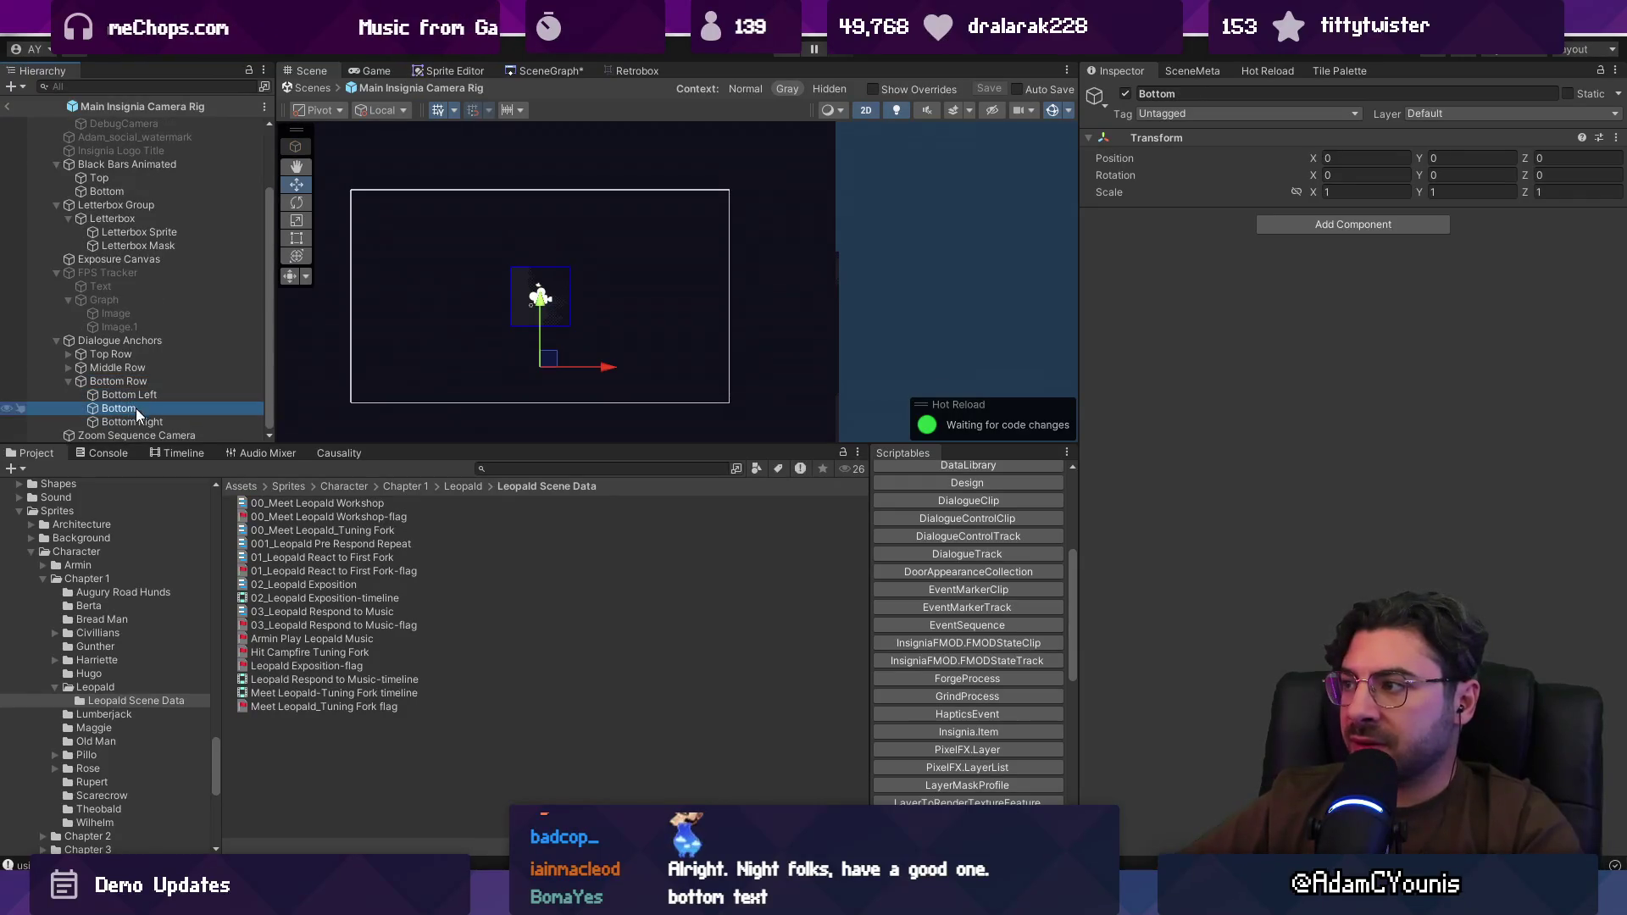
click(136, 383)
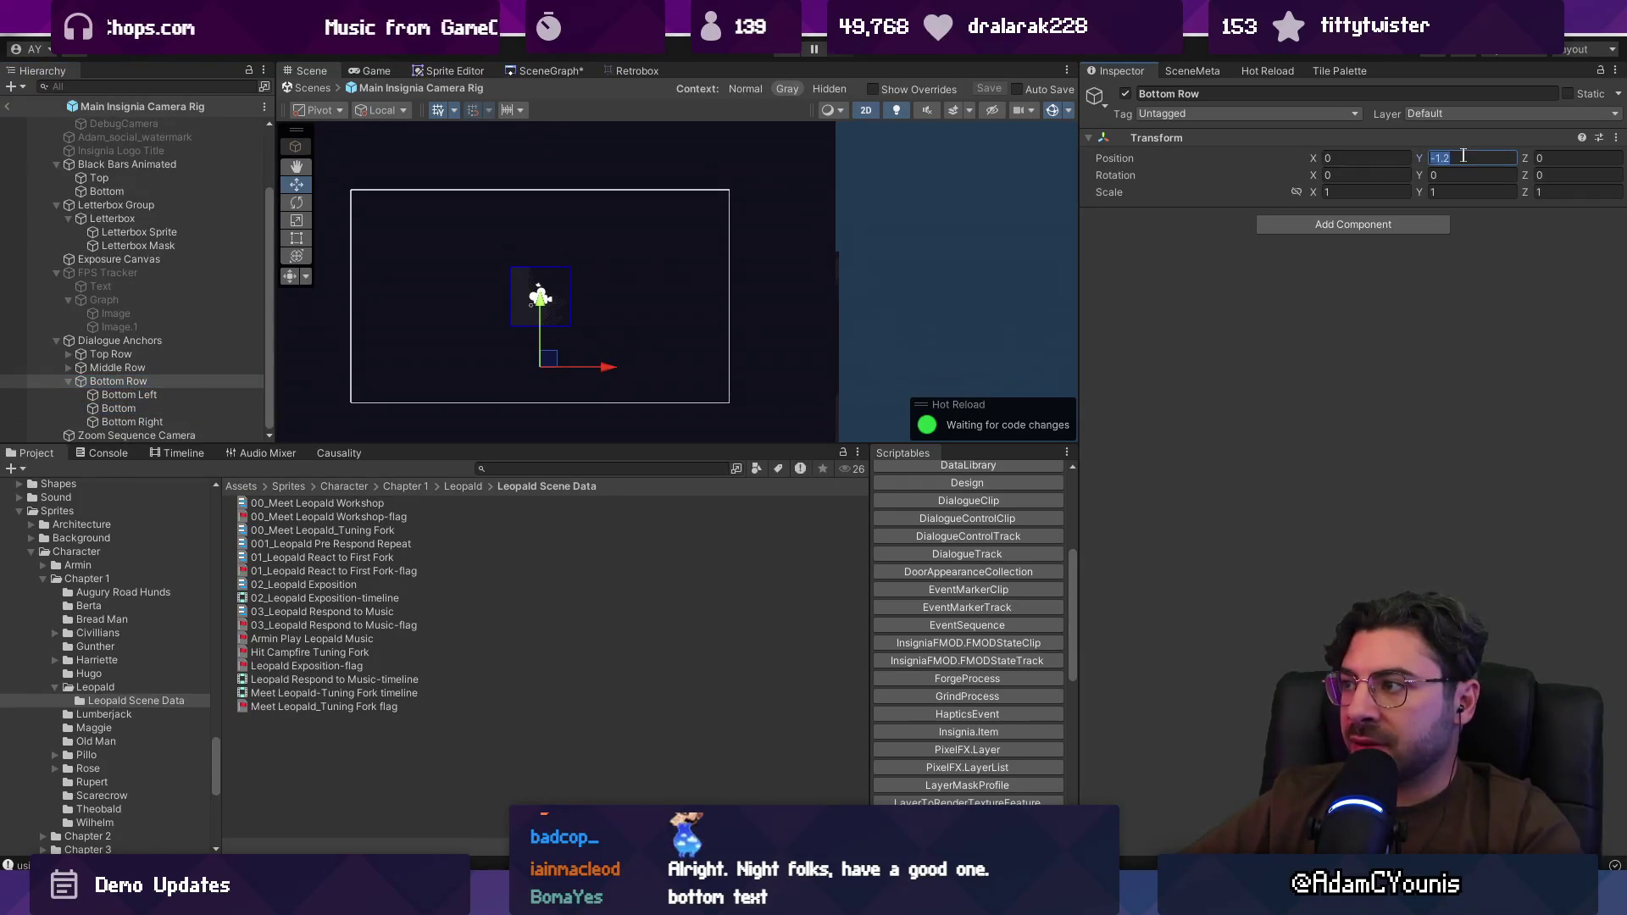
Step: Lower Bottom Row's Position Y from -1.2 to -1.8 and zoom the Scene view to verify
text(-0.64)
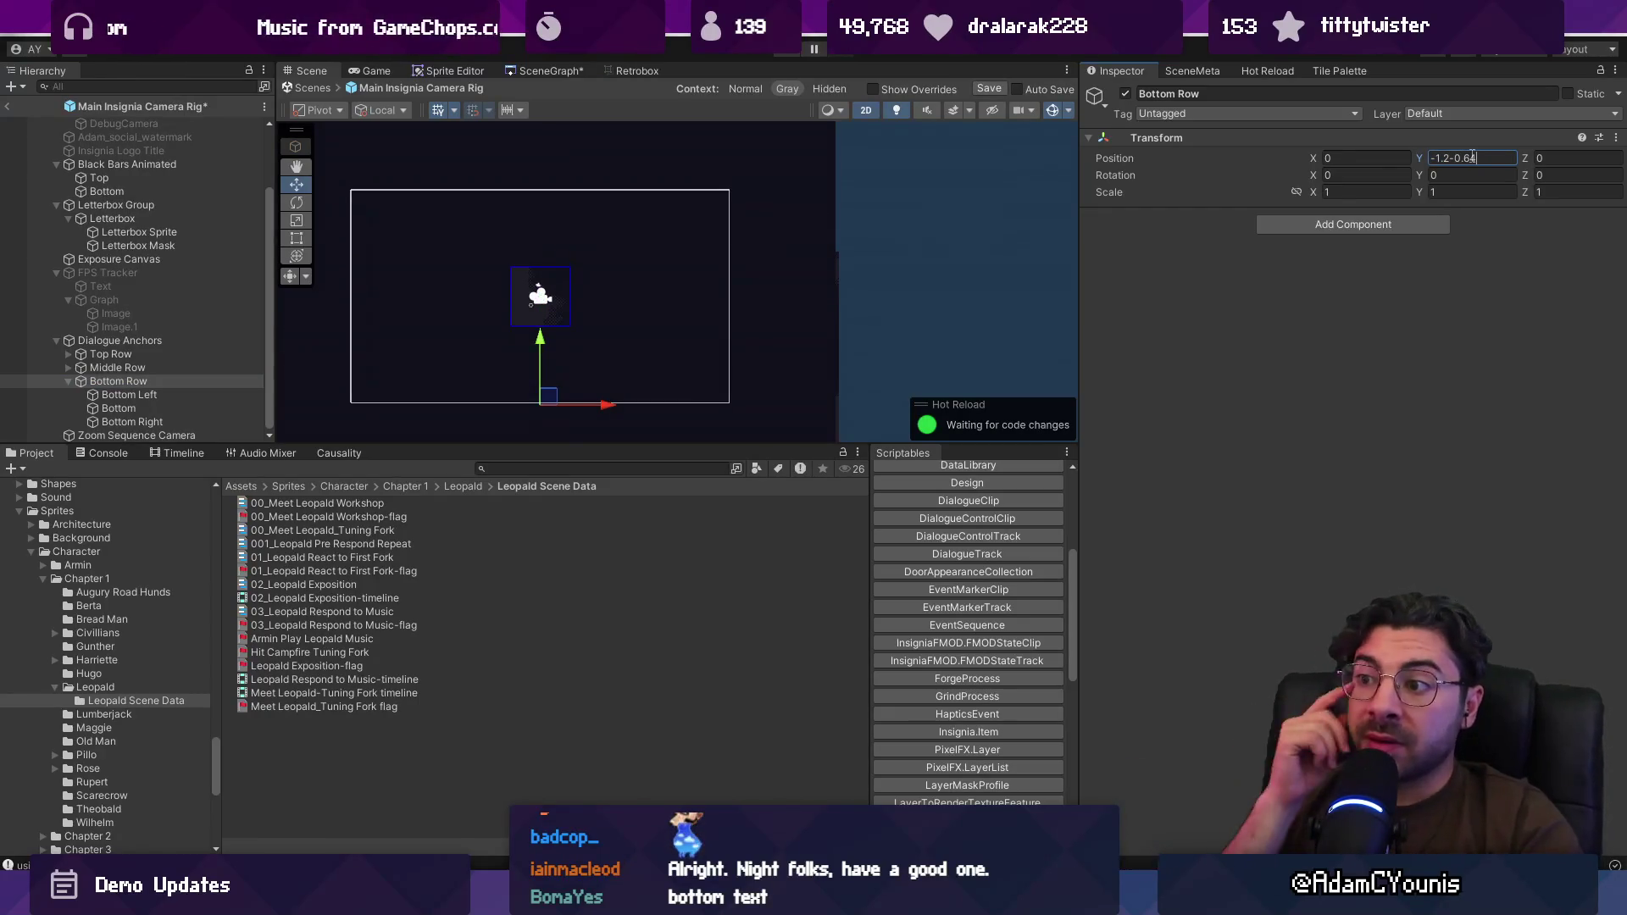
scroll(790, 220, down, 3)
scroll(729, 235, down, 3)
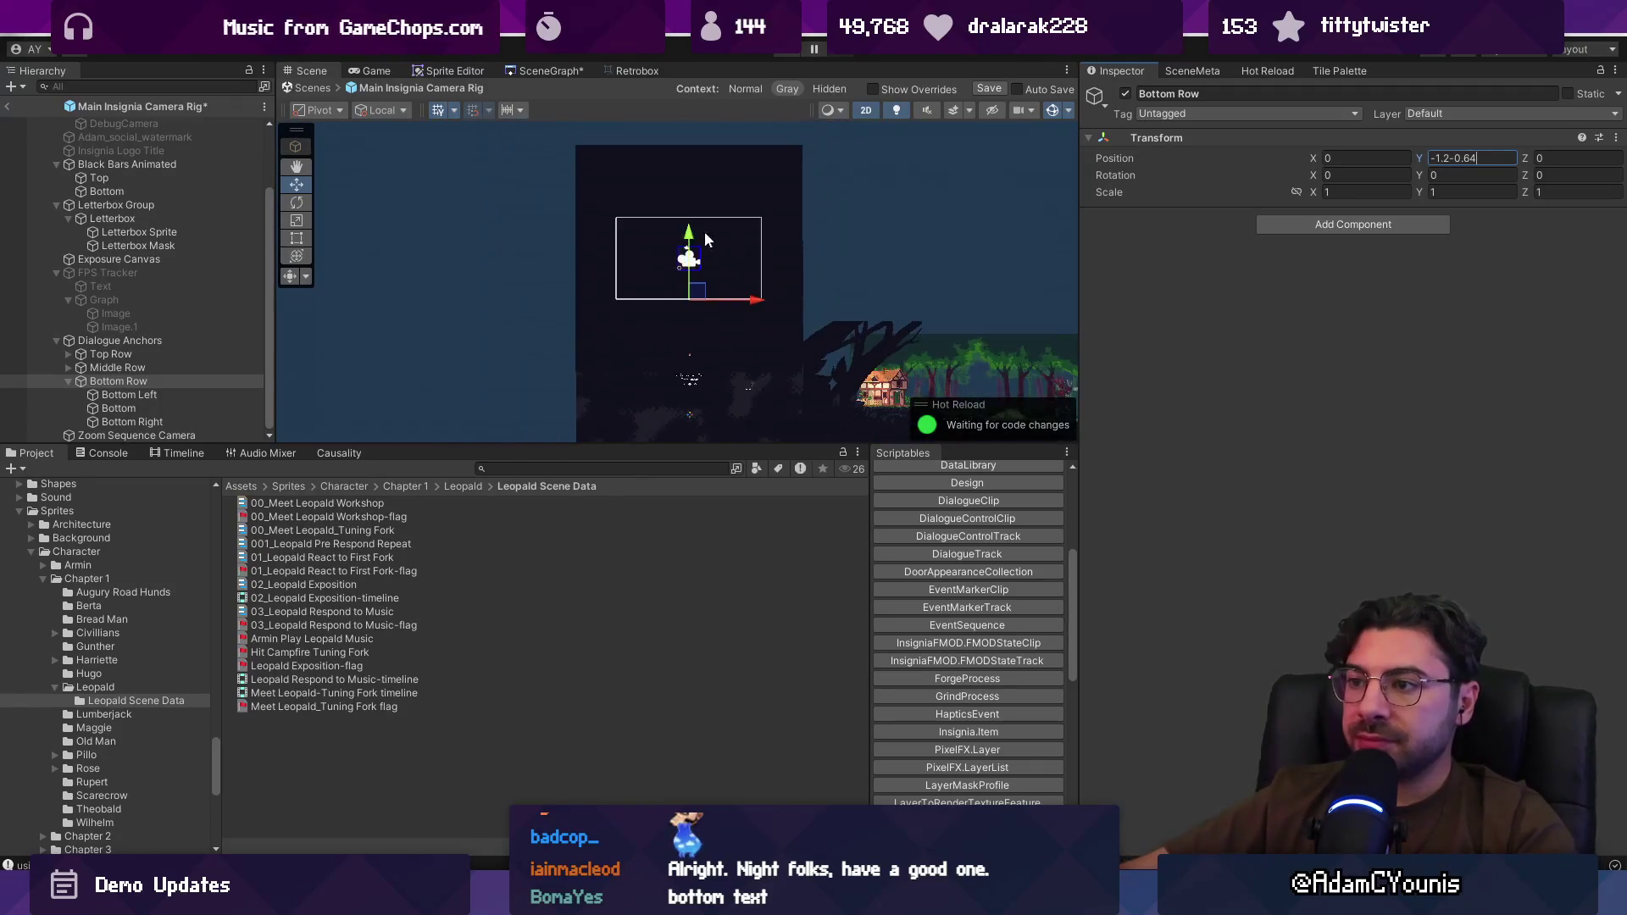
scroll(701, 247, up, 5)
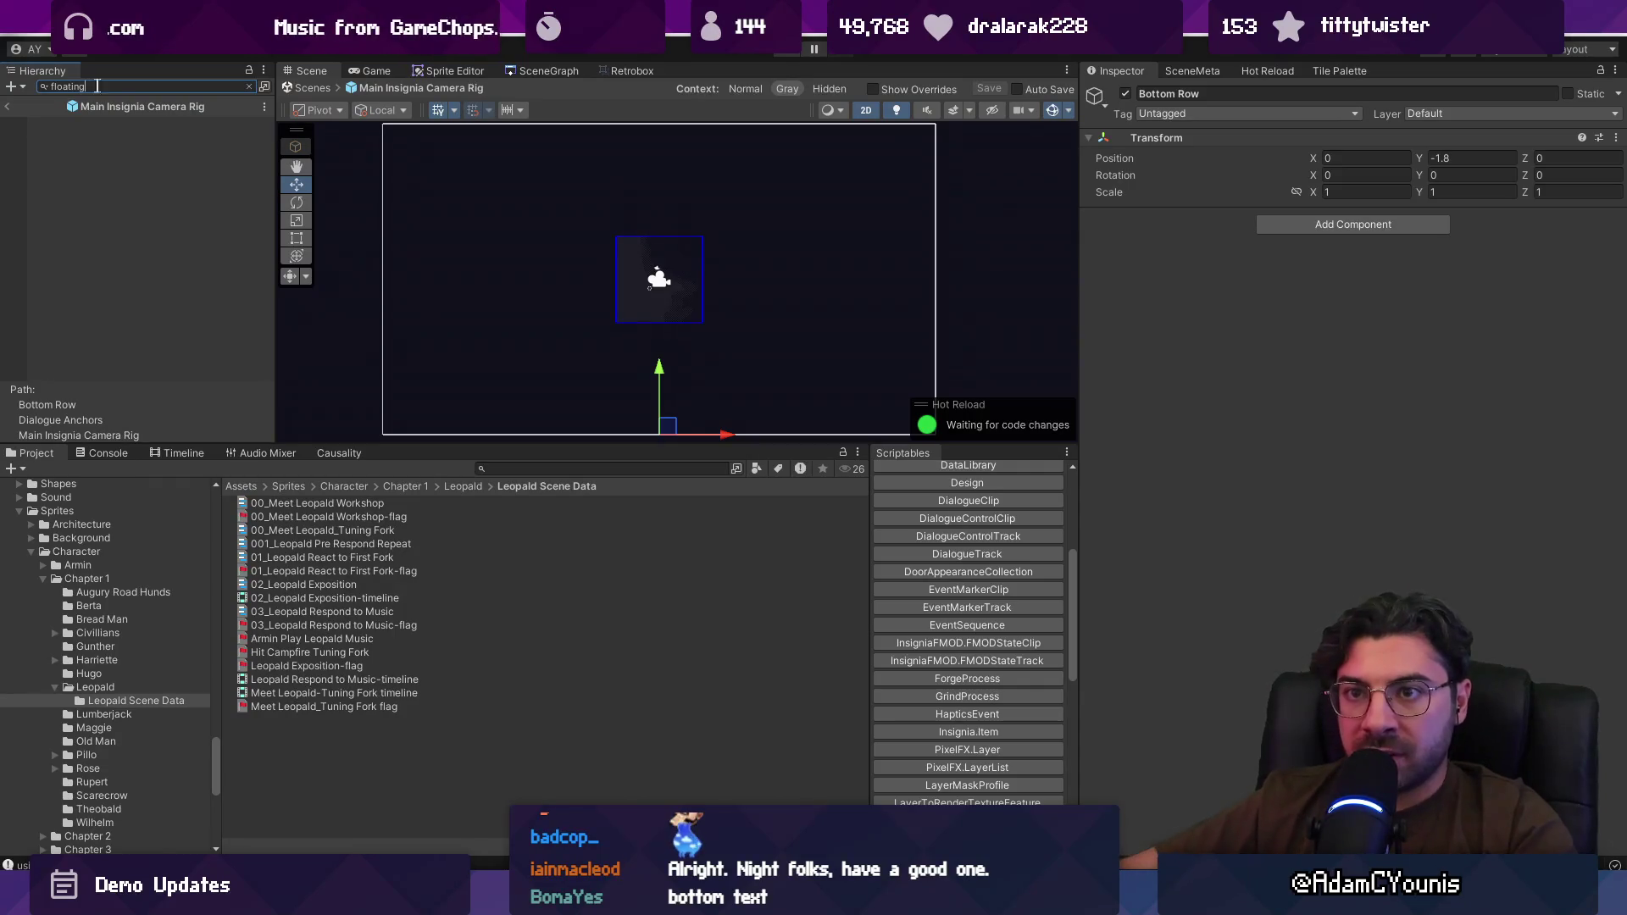
Step: Search the Hierarchy for 'floating' and select Floating Dialogue in the results
click(250, 87)
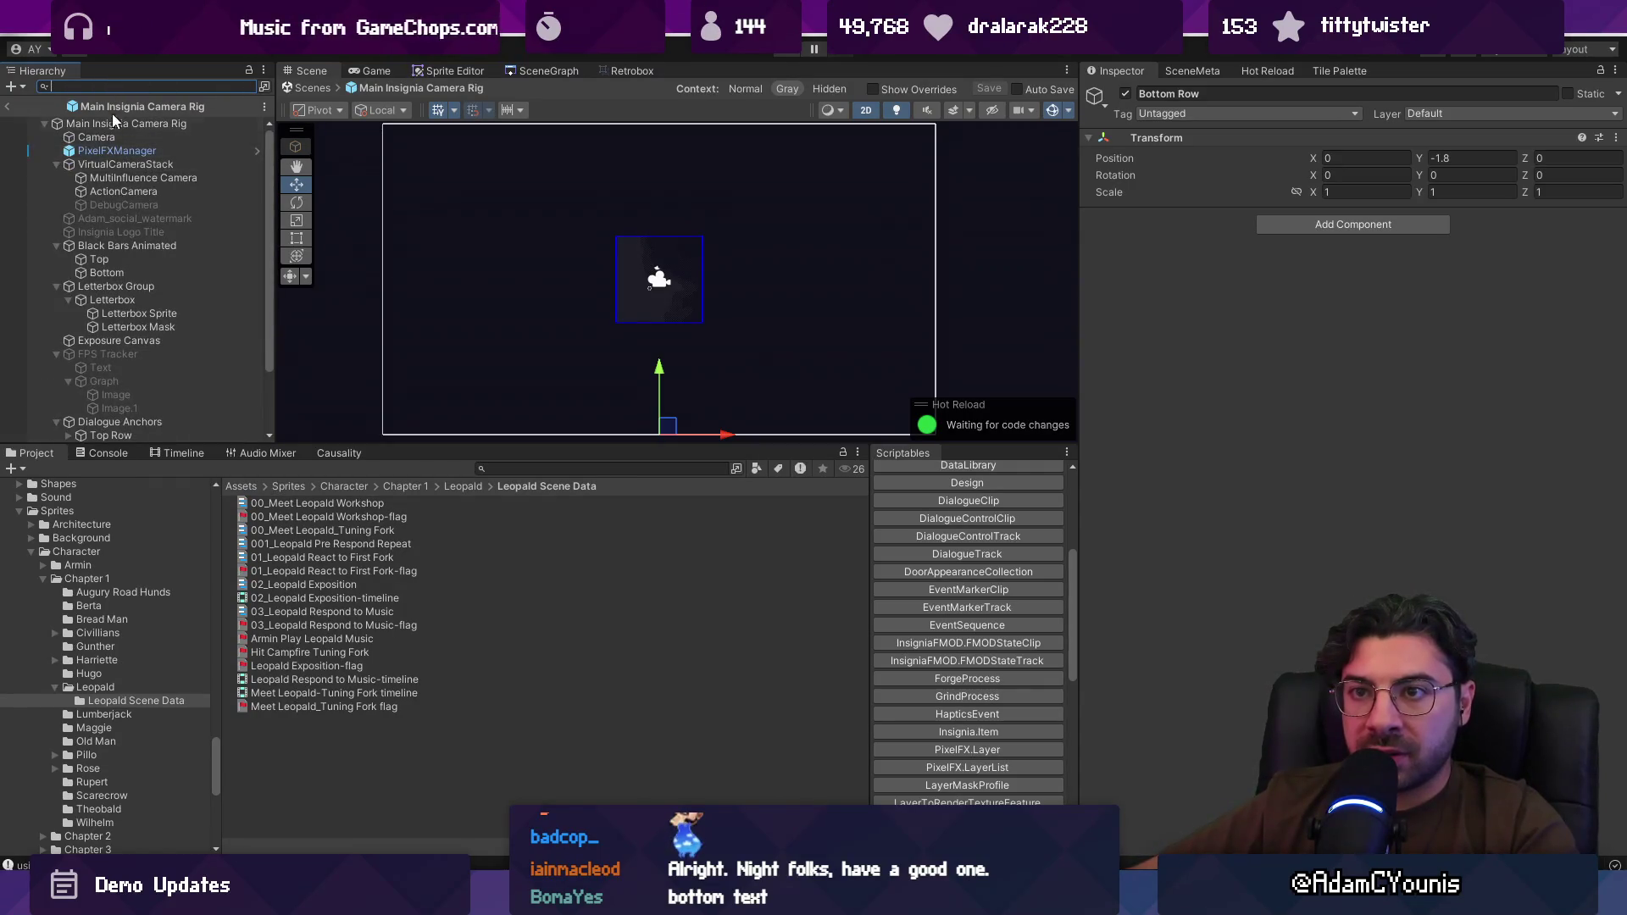
text(floating)
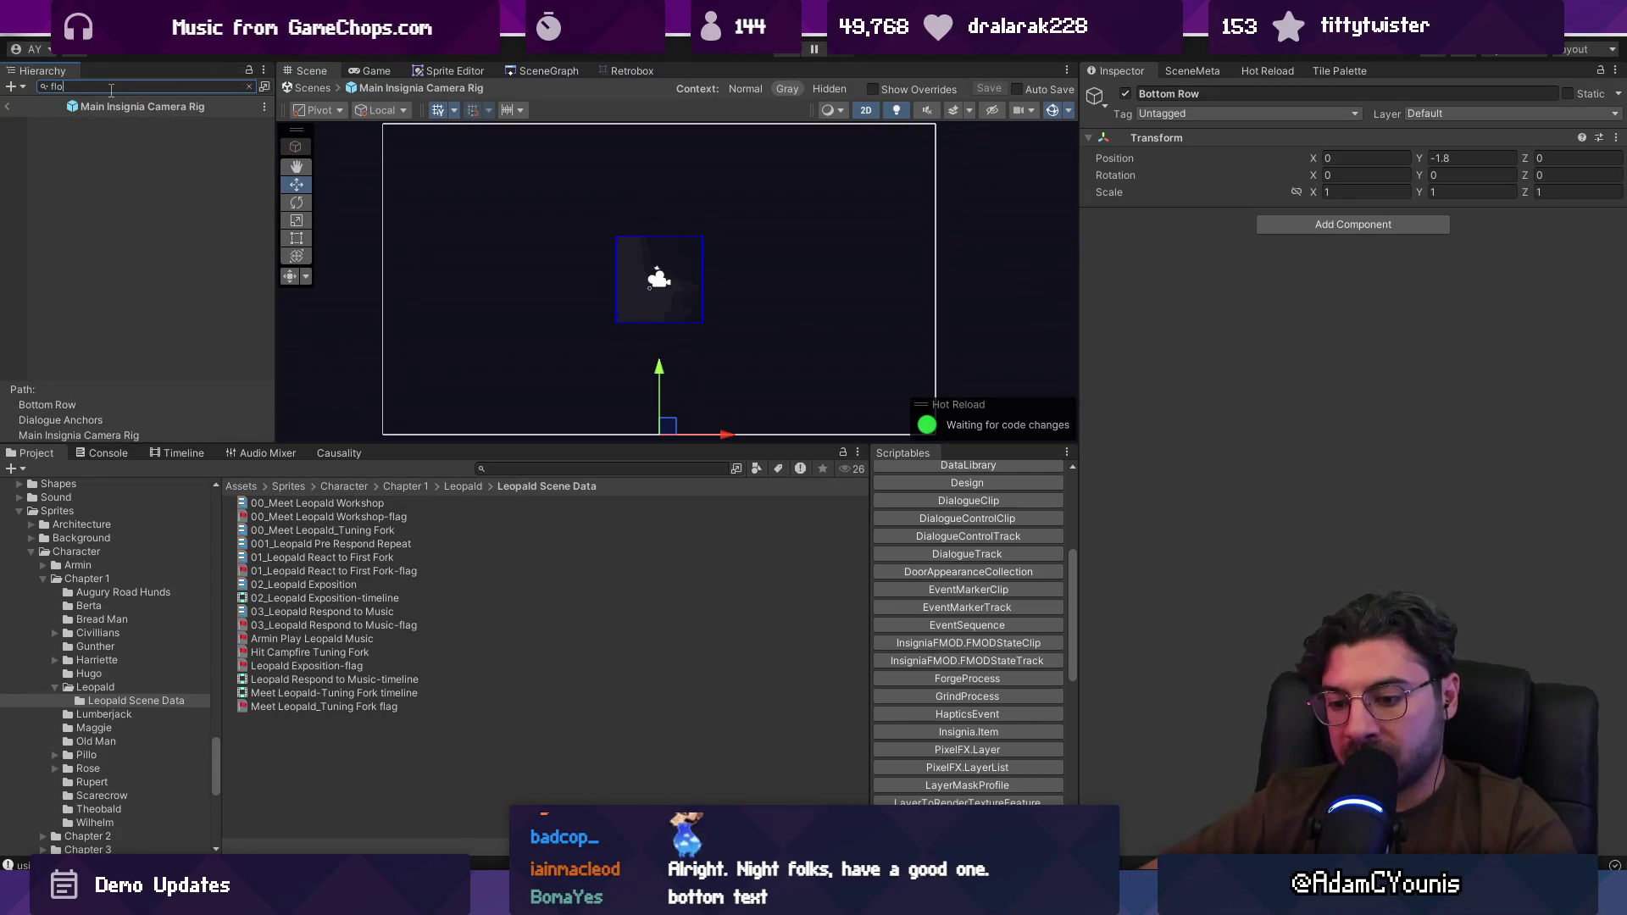
key(Escape)
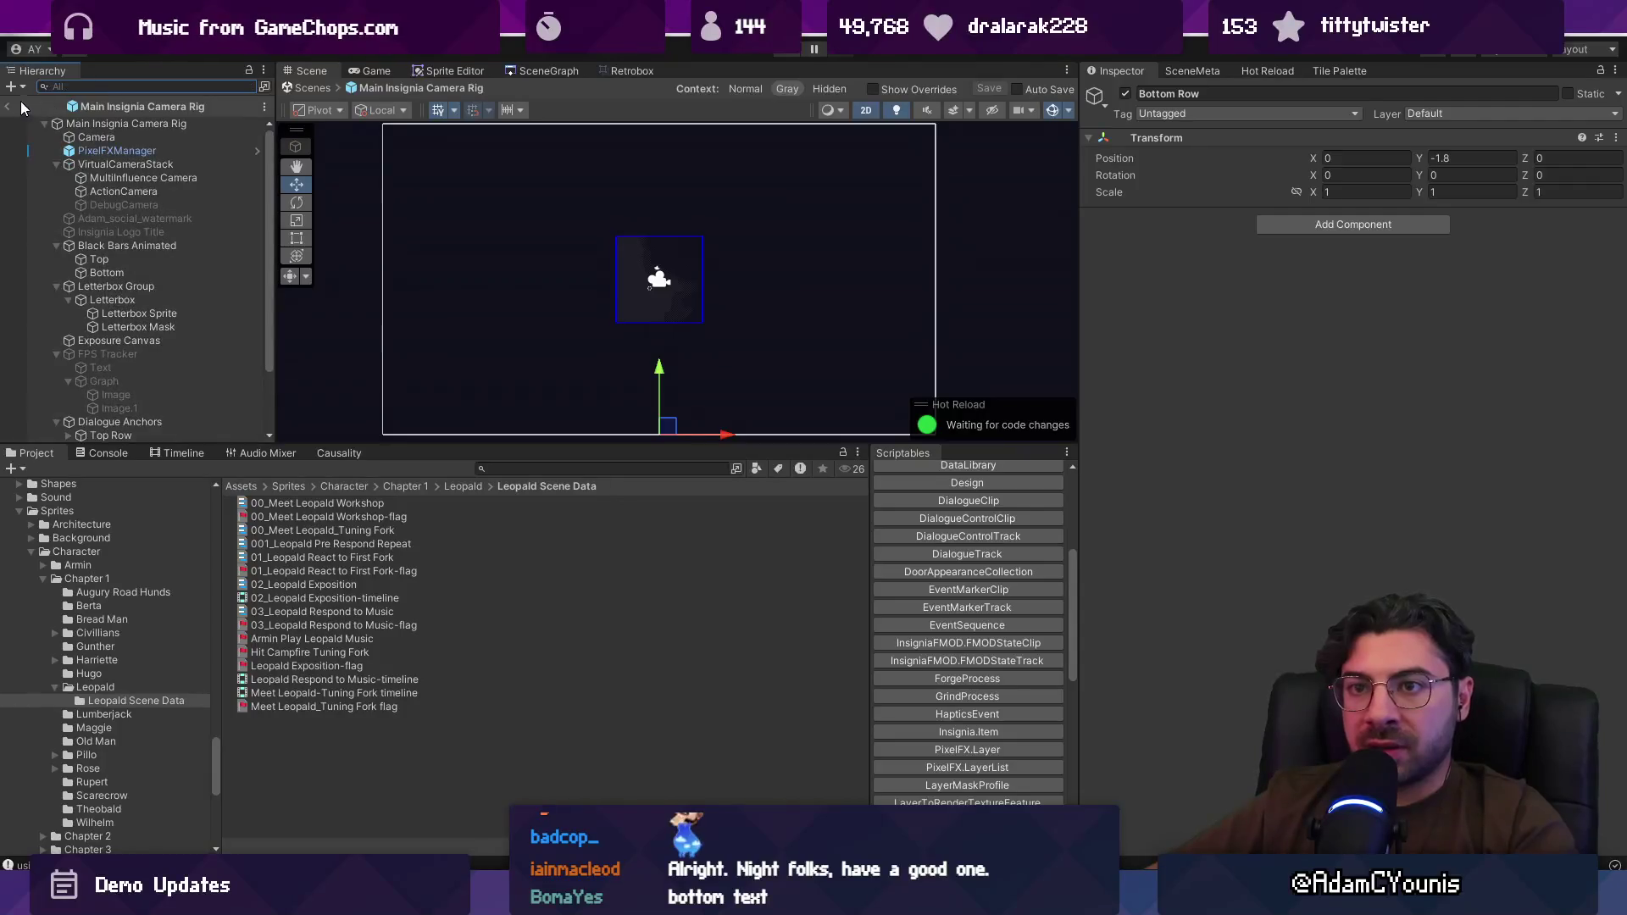
text(floatng)
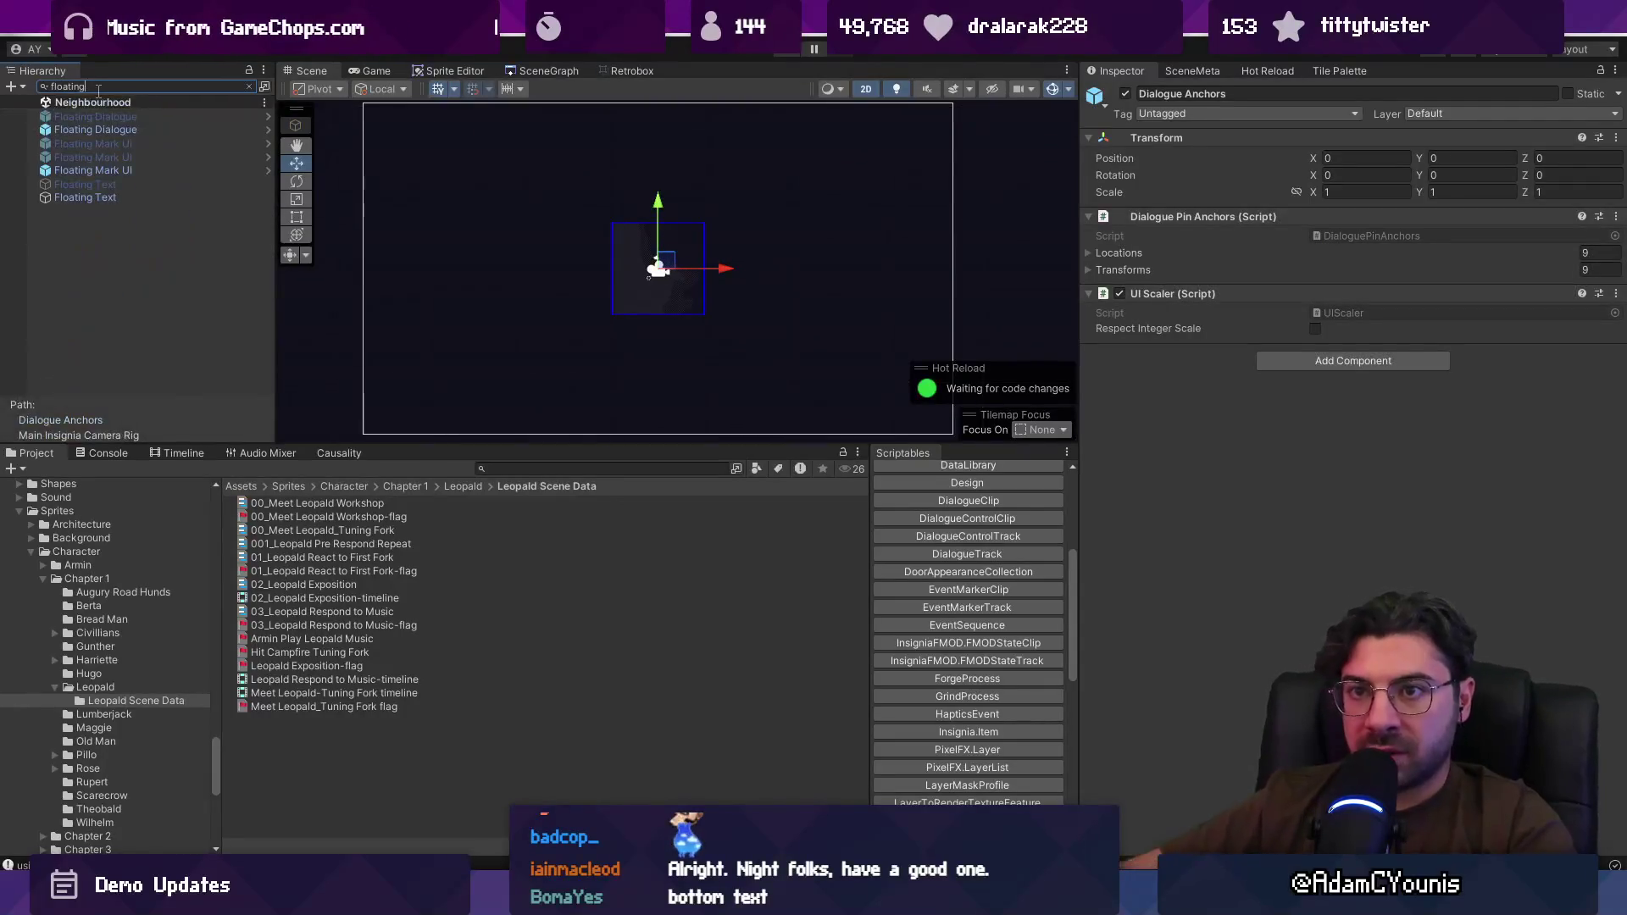
click(127, 130)
Step: Set the Floating Dialogue prefab's Safe Zone Margin to 0.24, save it, and return to the scene
click(267, 131)
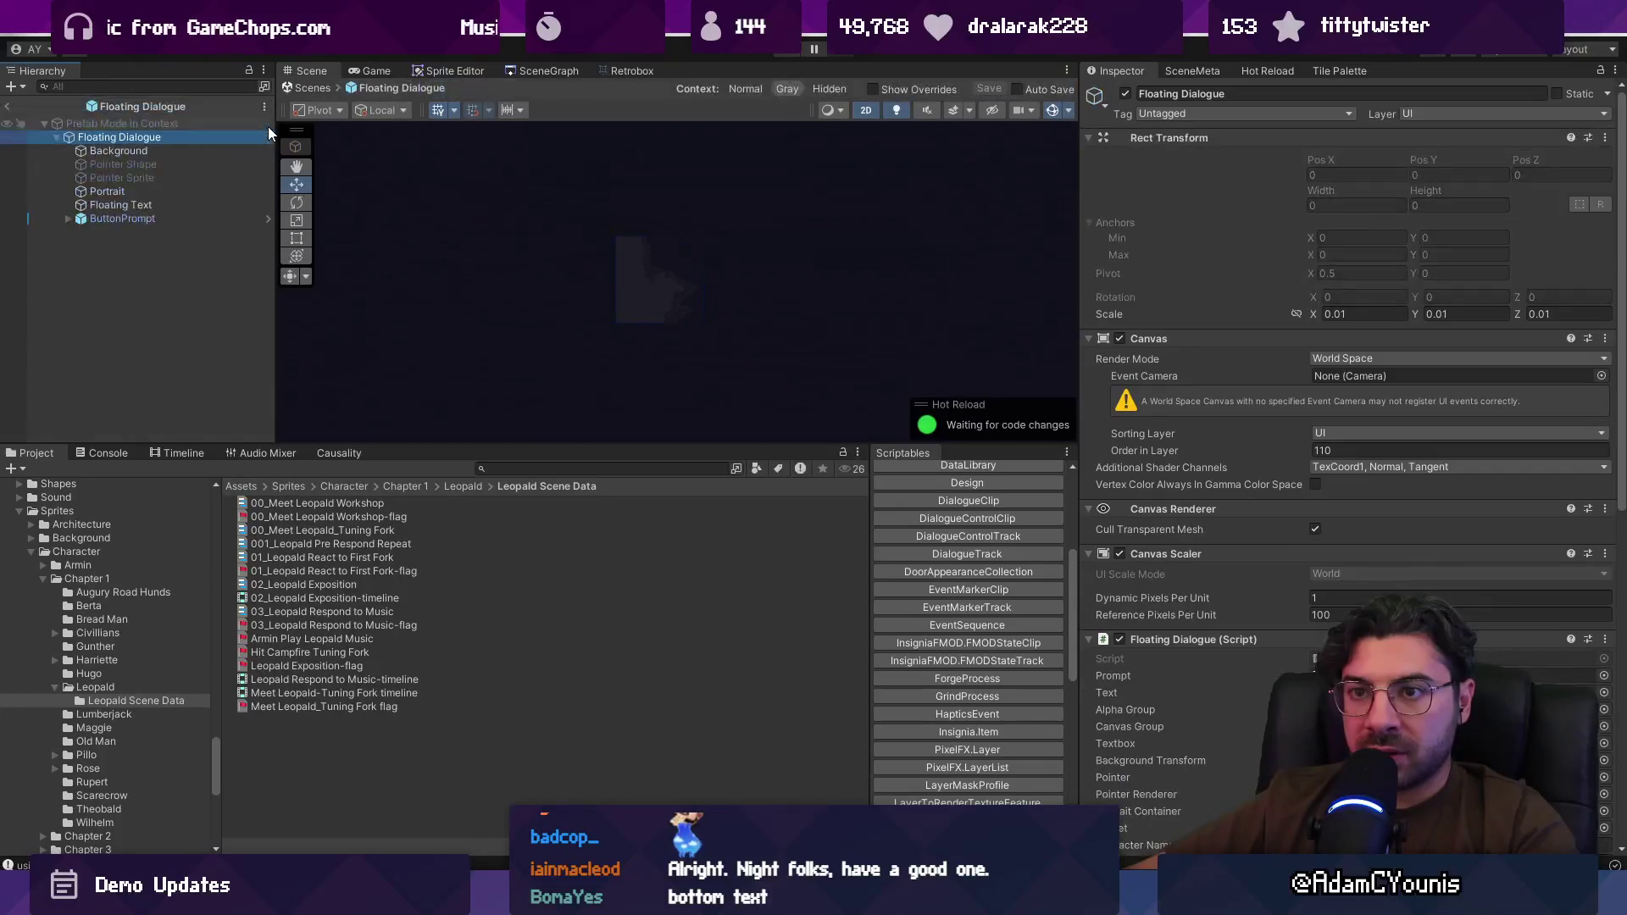
scroll(1360, 594, down, 10)
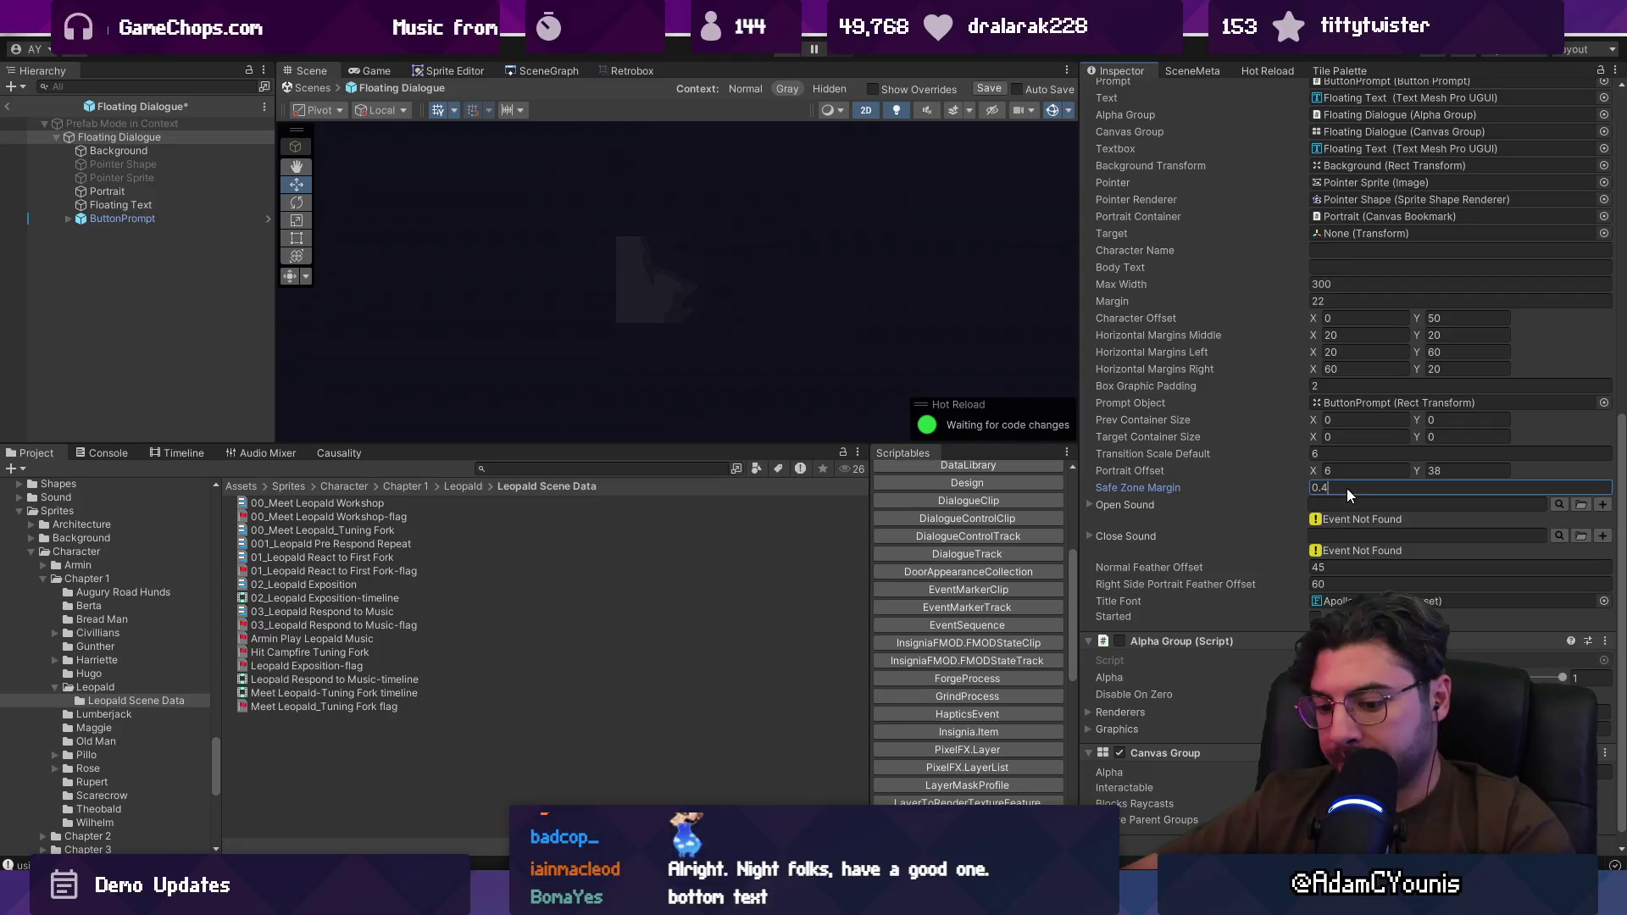
key(ctrl+s)
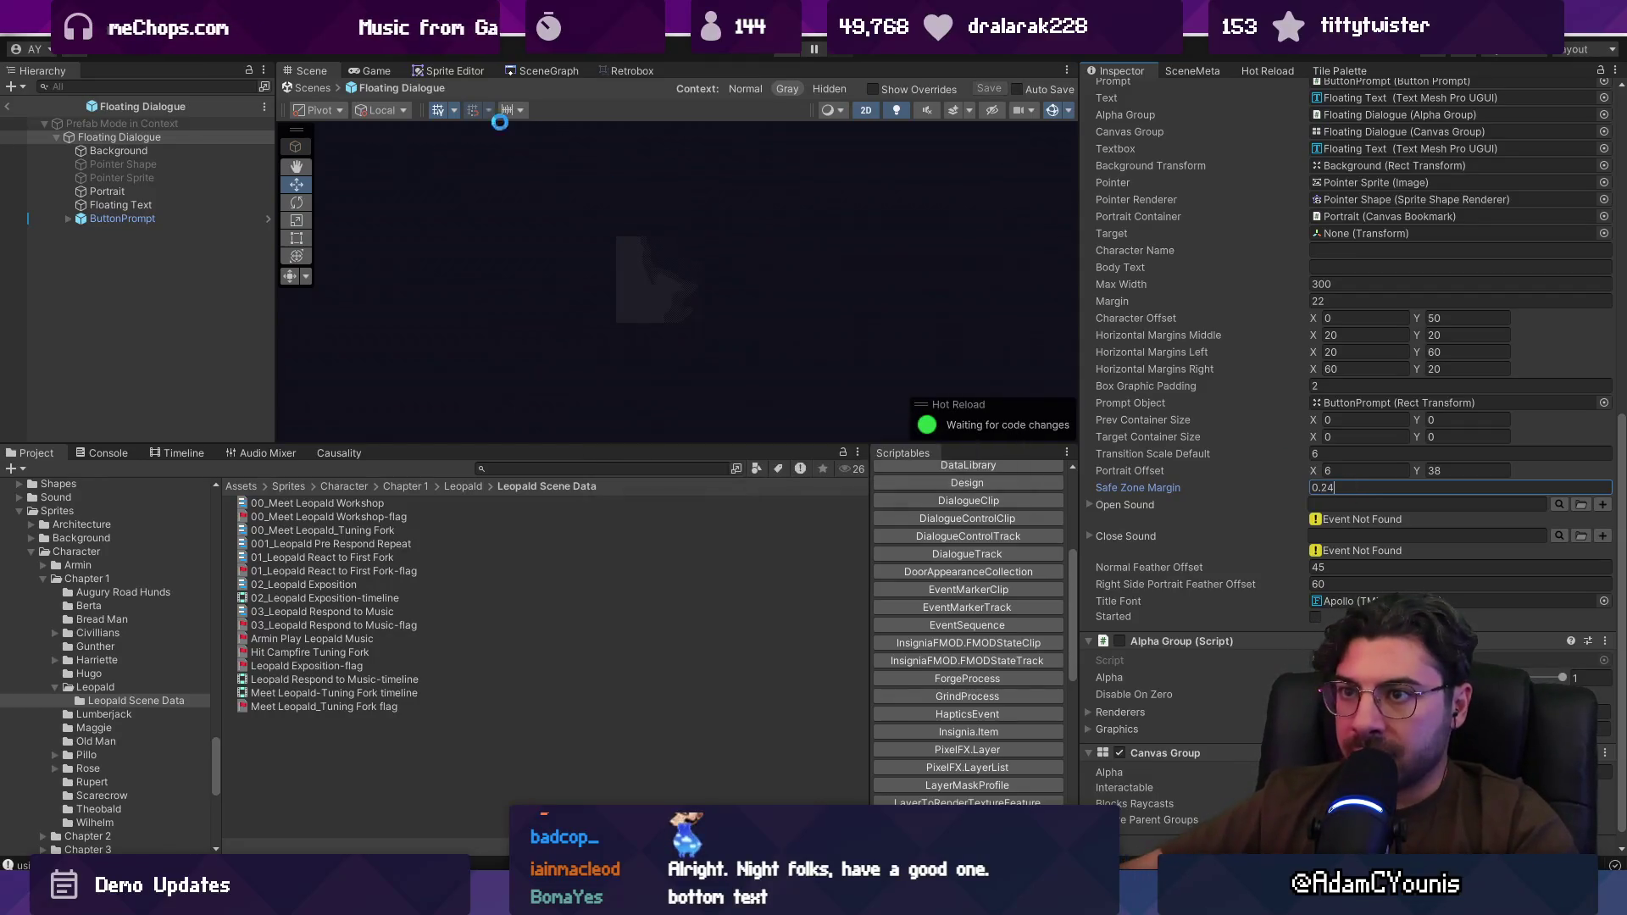
click(299, 89)
click(548, 70)
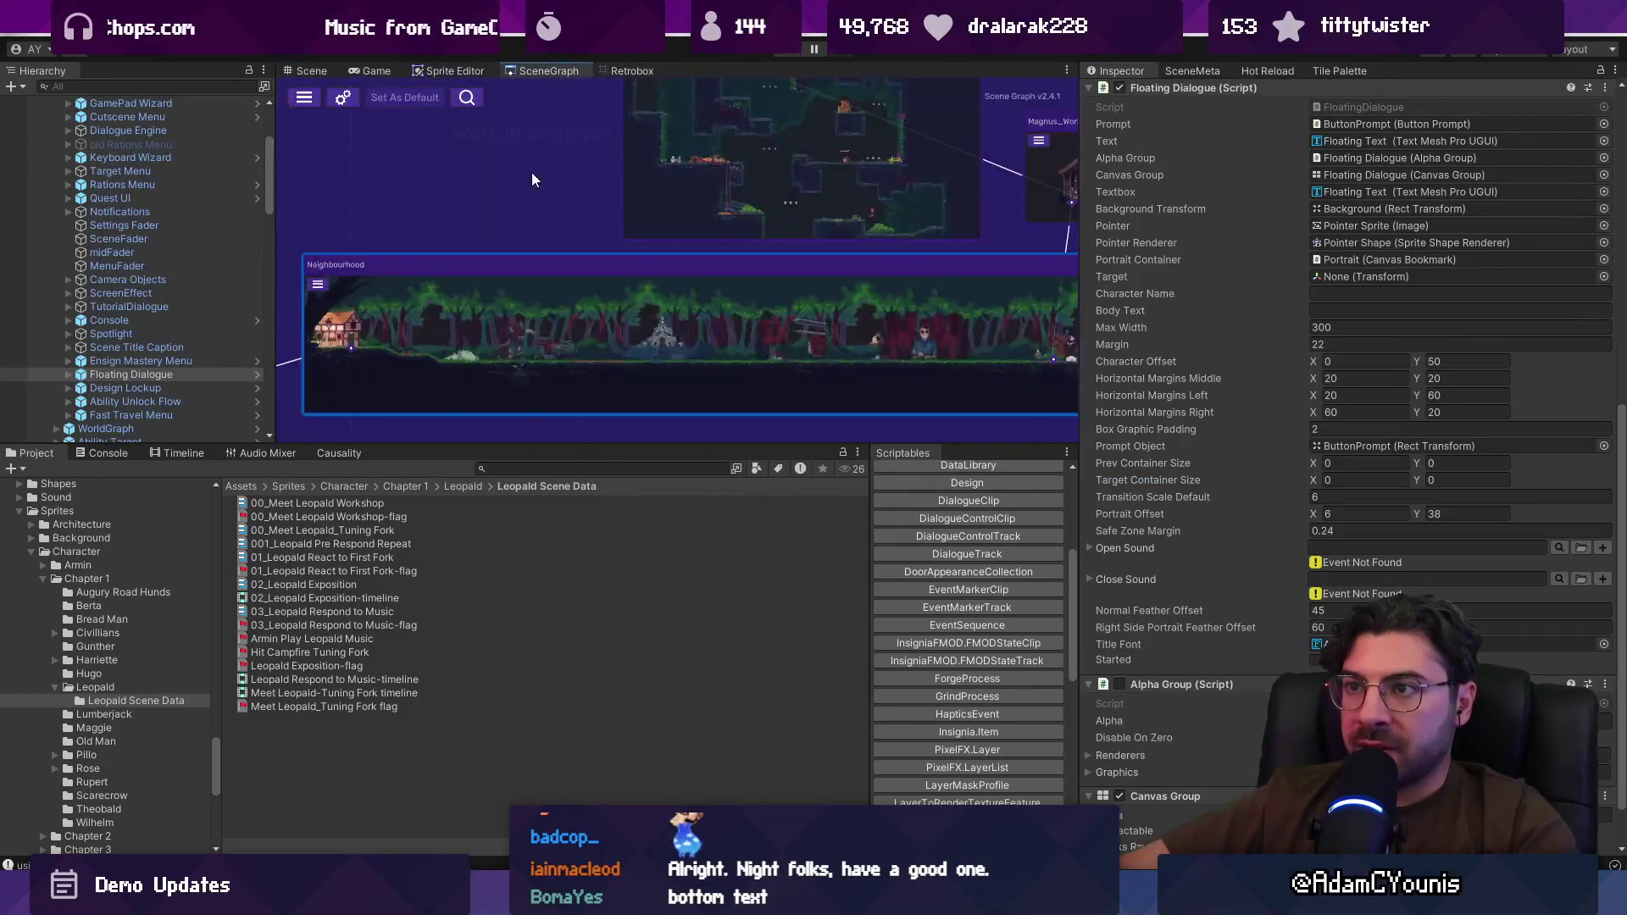
Step: Run the An Audience with Galiere sequence from the Causality list full-screen, then stop Play mode
scroll(913, 314, up, 5)
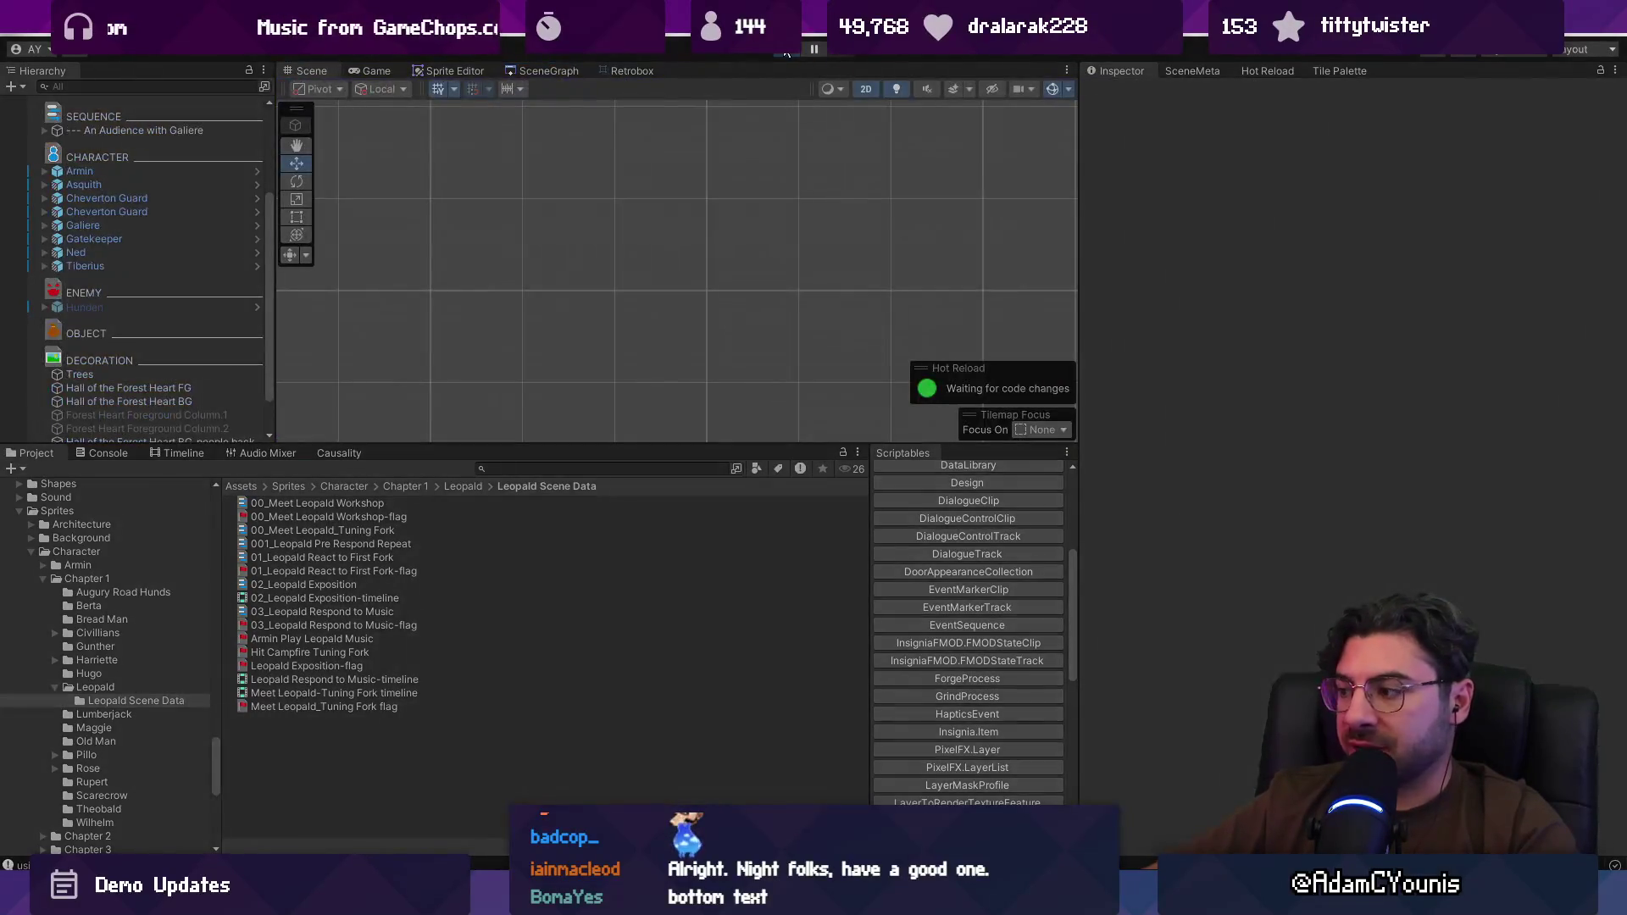
click(783, 56)
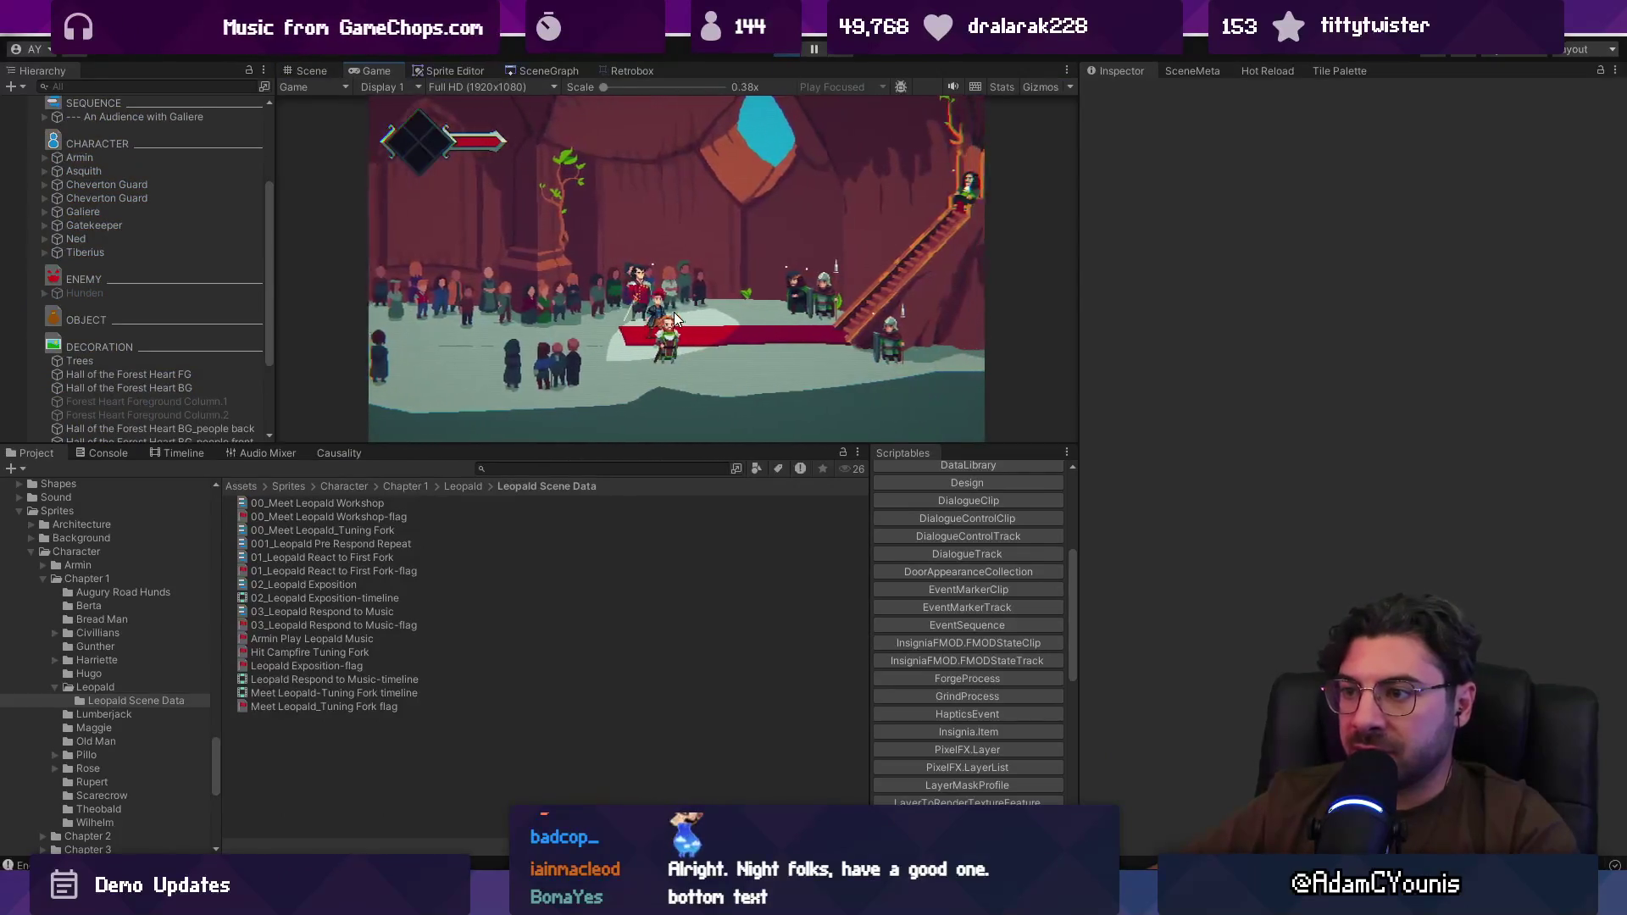
click(339, 452)
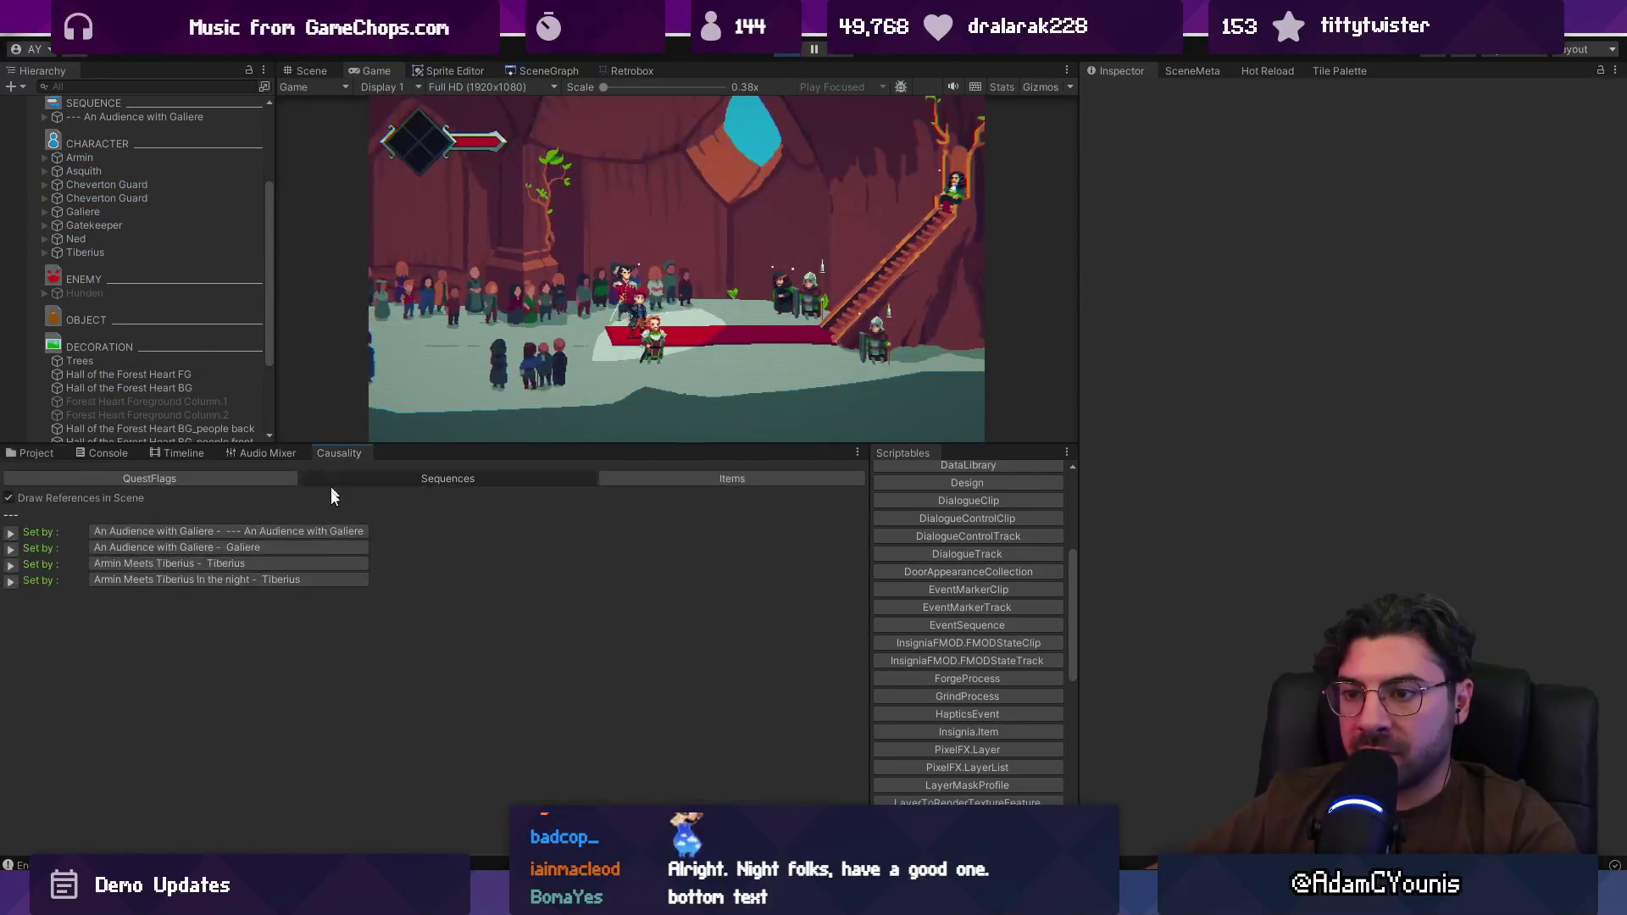
click(11, 534)
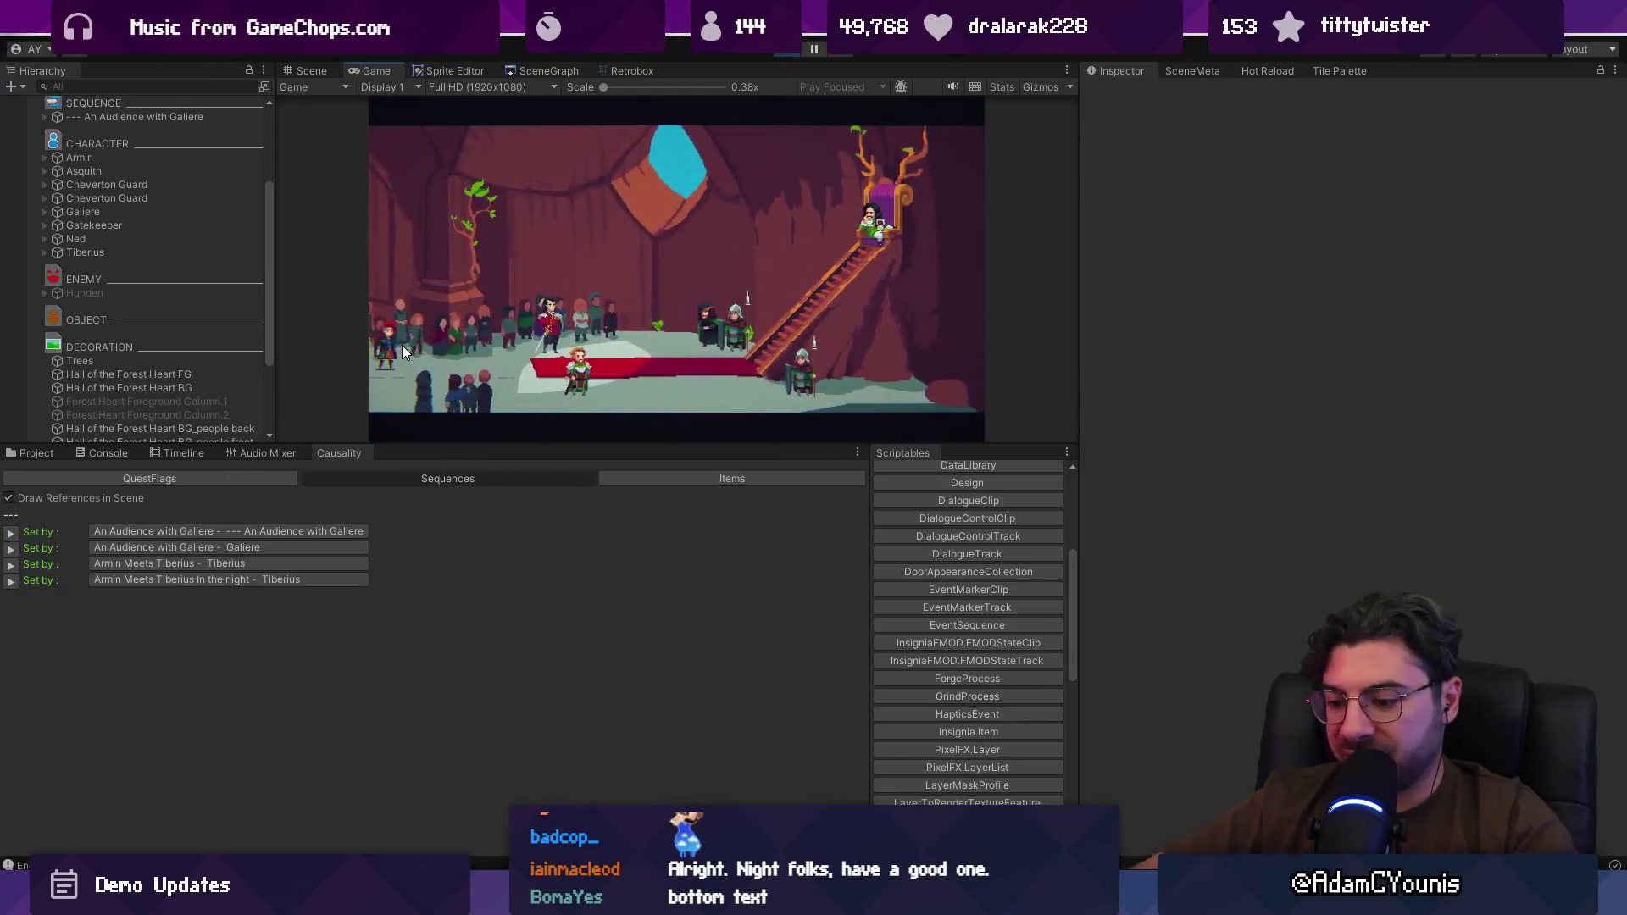
key(F11)
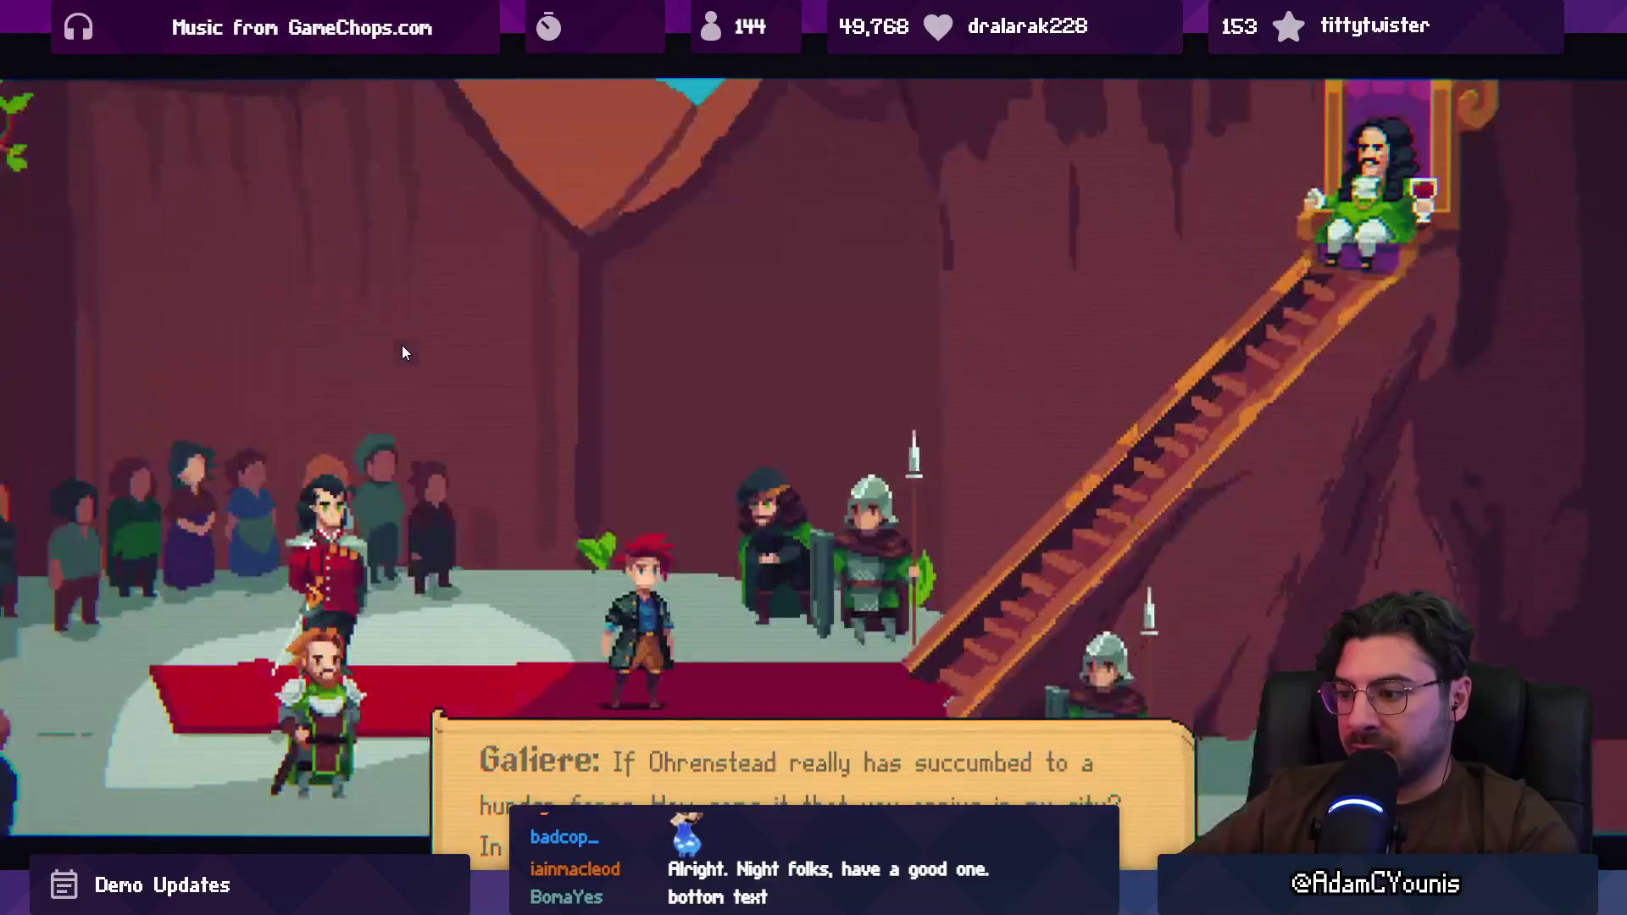
key(shift+space)
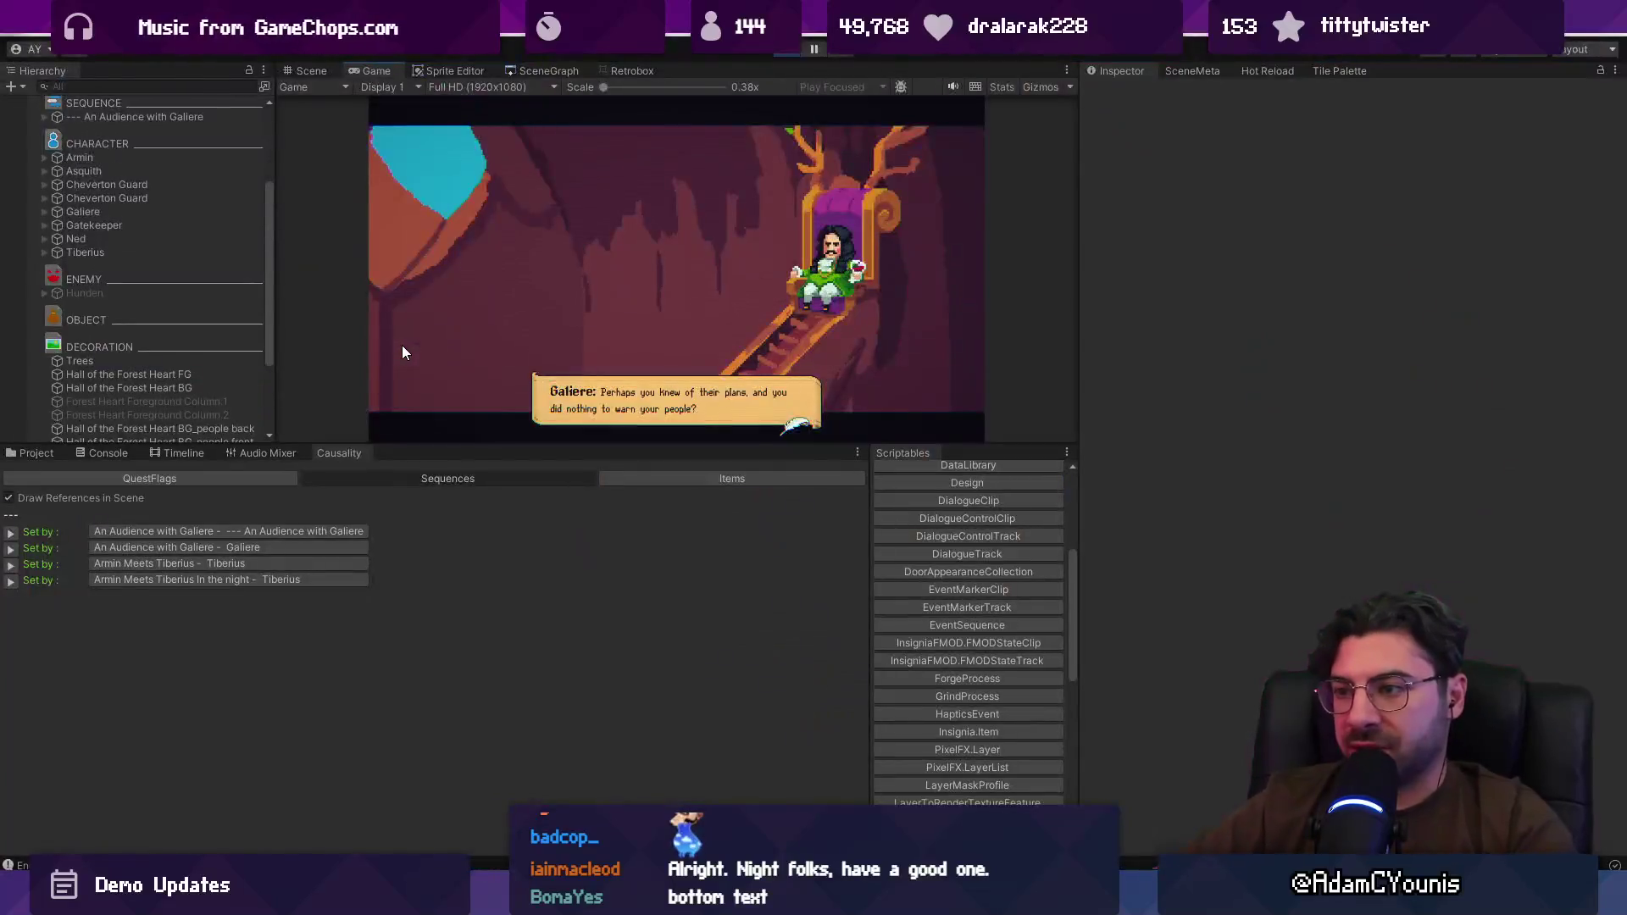
key(ctrl+p)
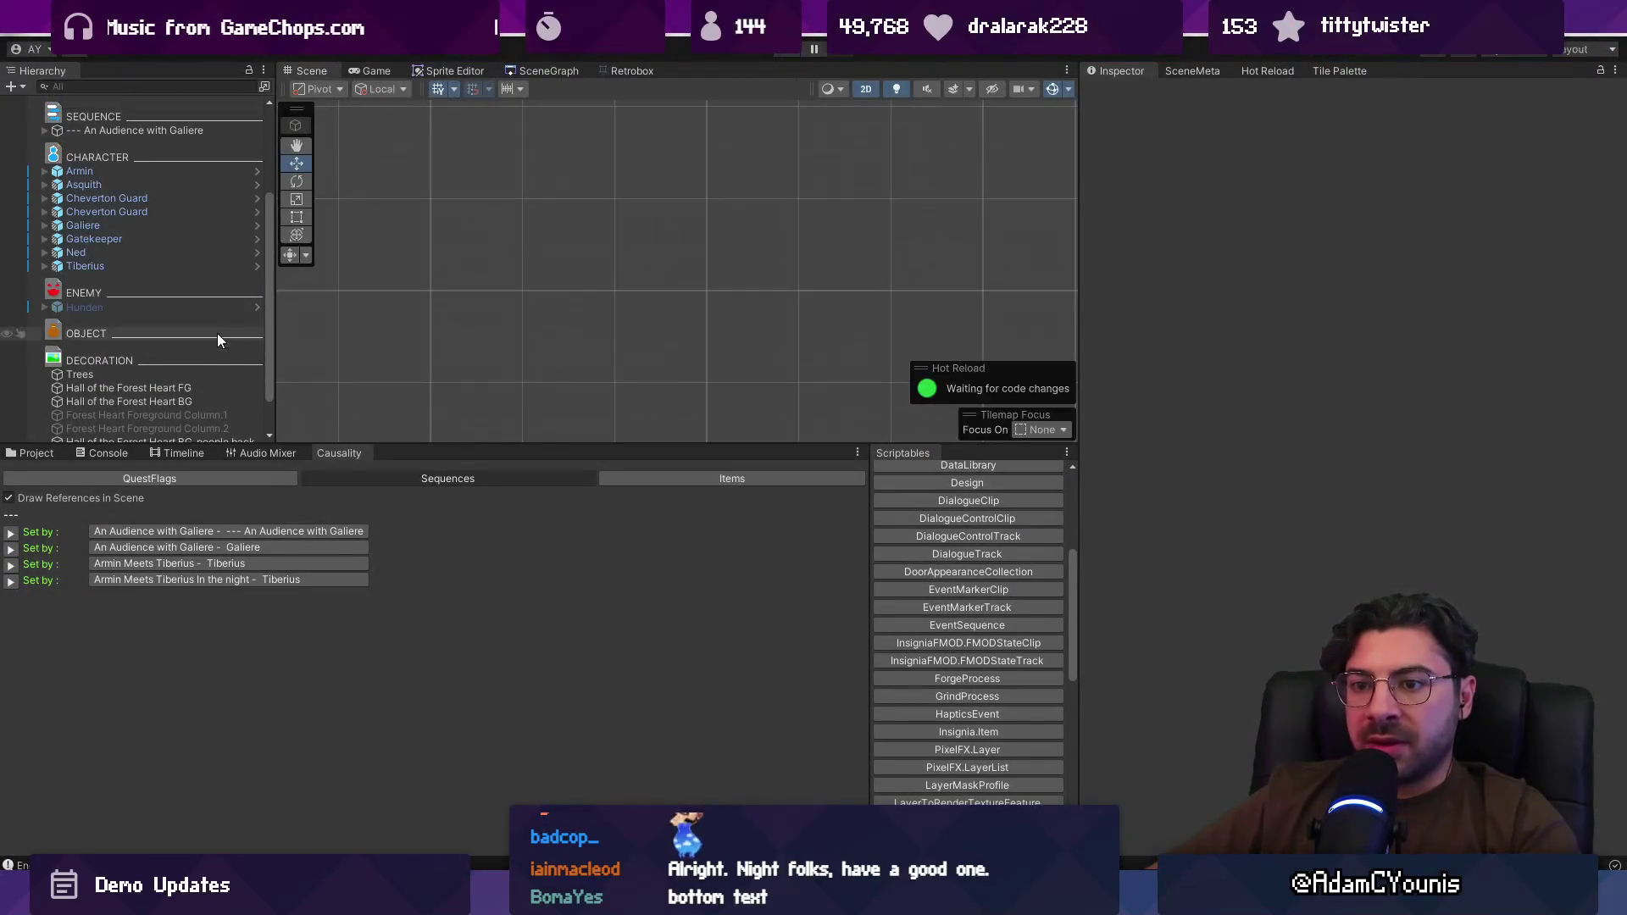
Step: Find Dialogue Anchors and select Bottom Row inside the Main Insignia Camera Rig prefab
click(167, 88)
text(anchors)
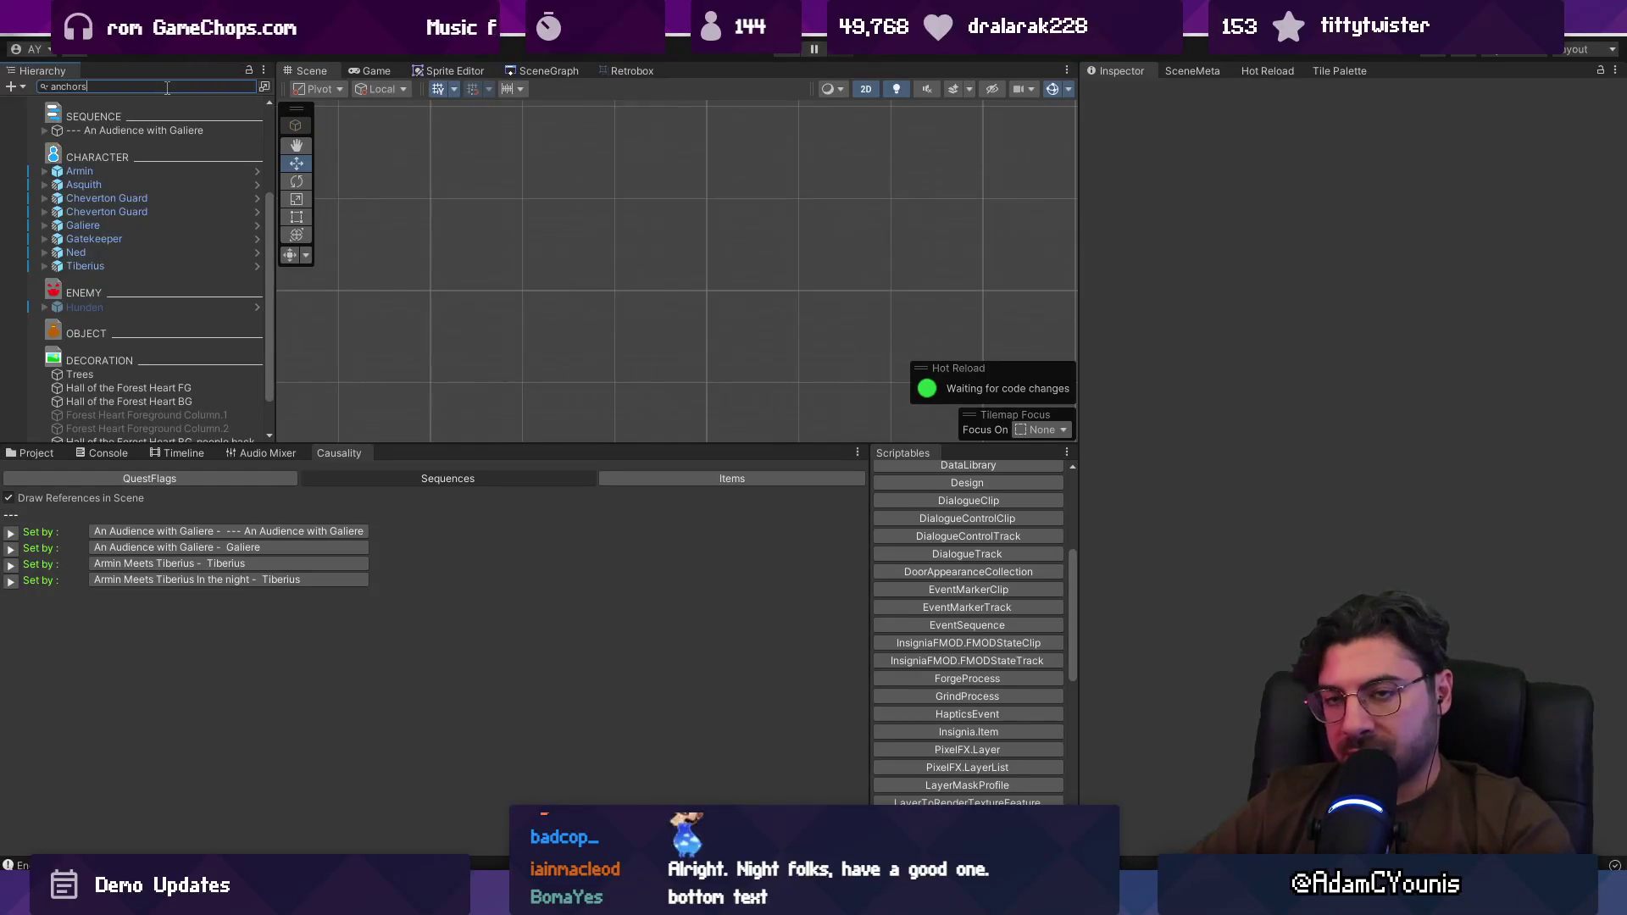
click(131, 116)
click(252, 87)
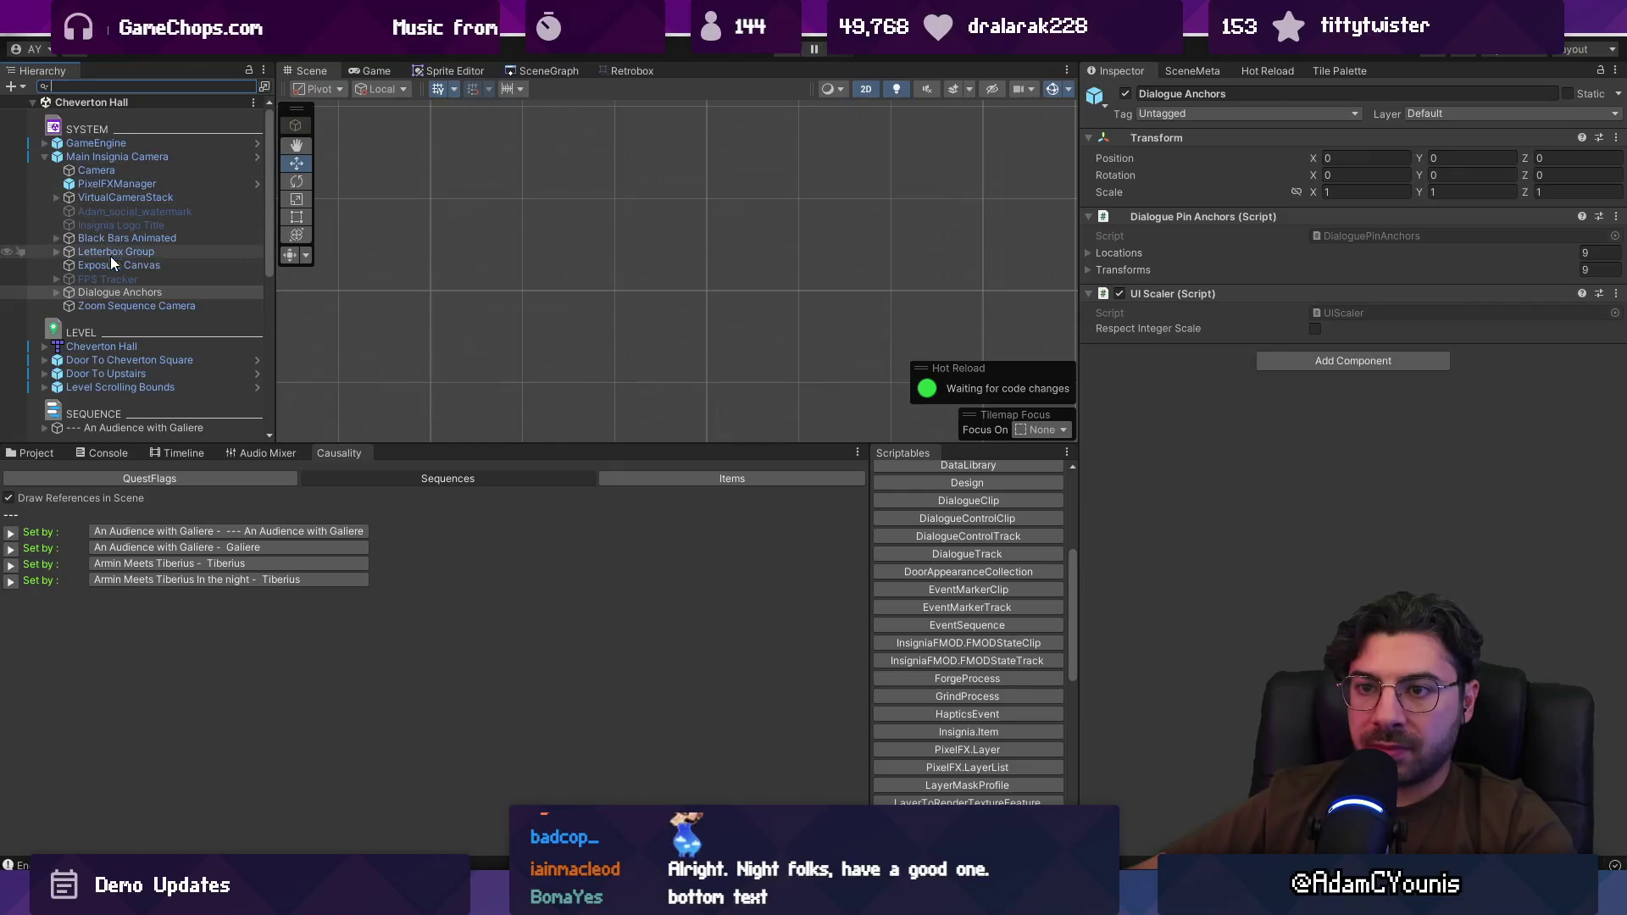
click(254, 155)
scroll(104, 376, down, 2)
click(110, 381)
Step: Change Bottom Row's Position Y last digit to 4, save the prefab, and run the game
click(1445, 158)
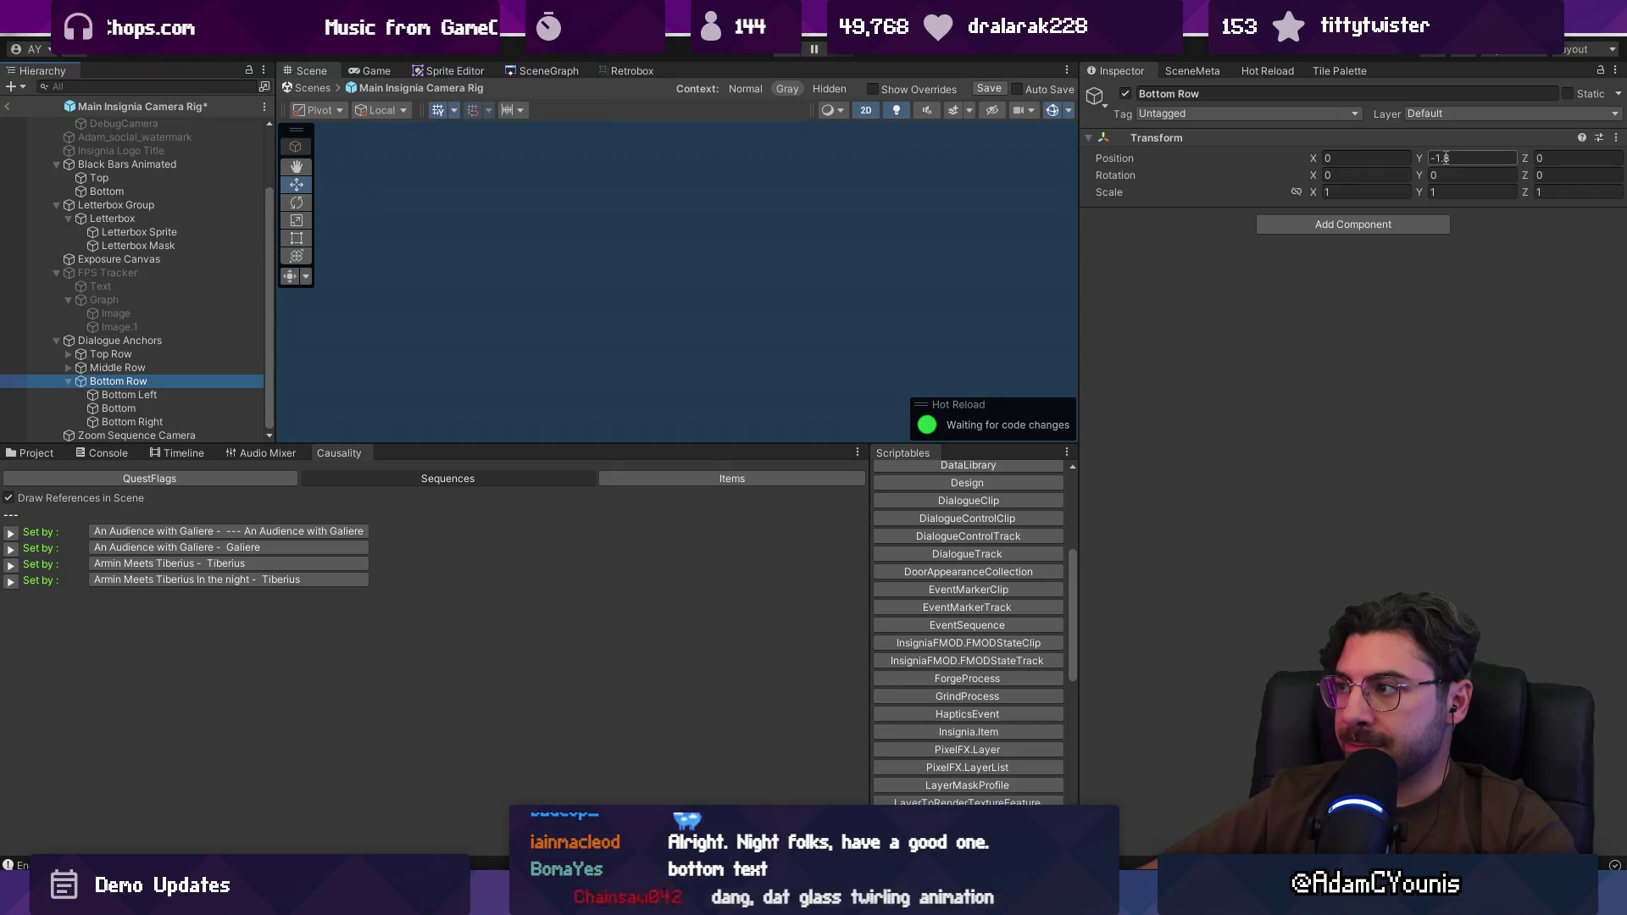
click(1472, 158)
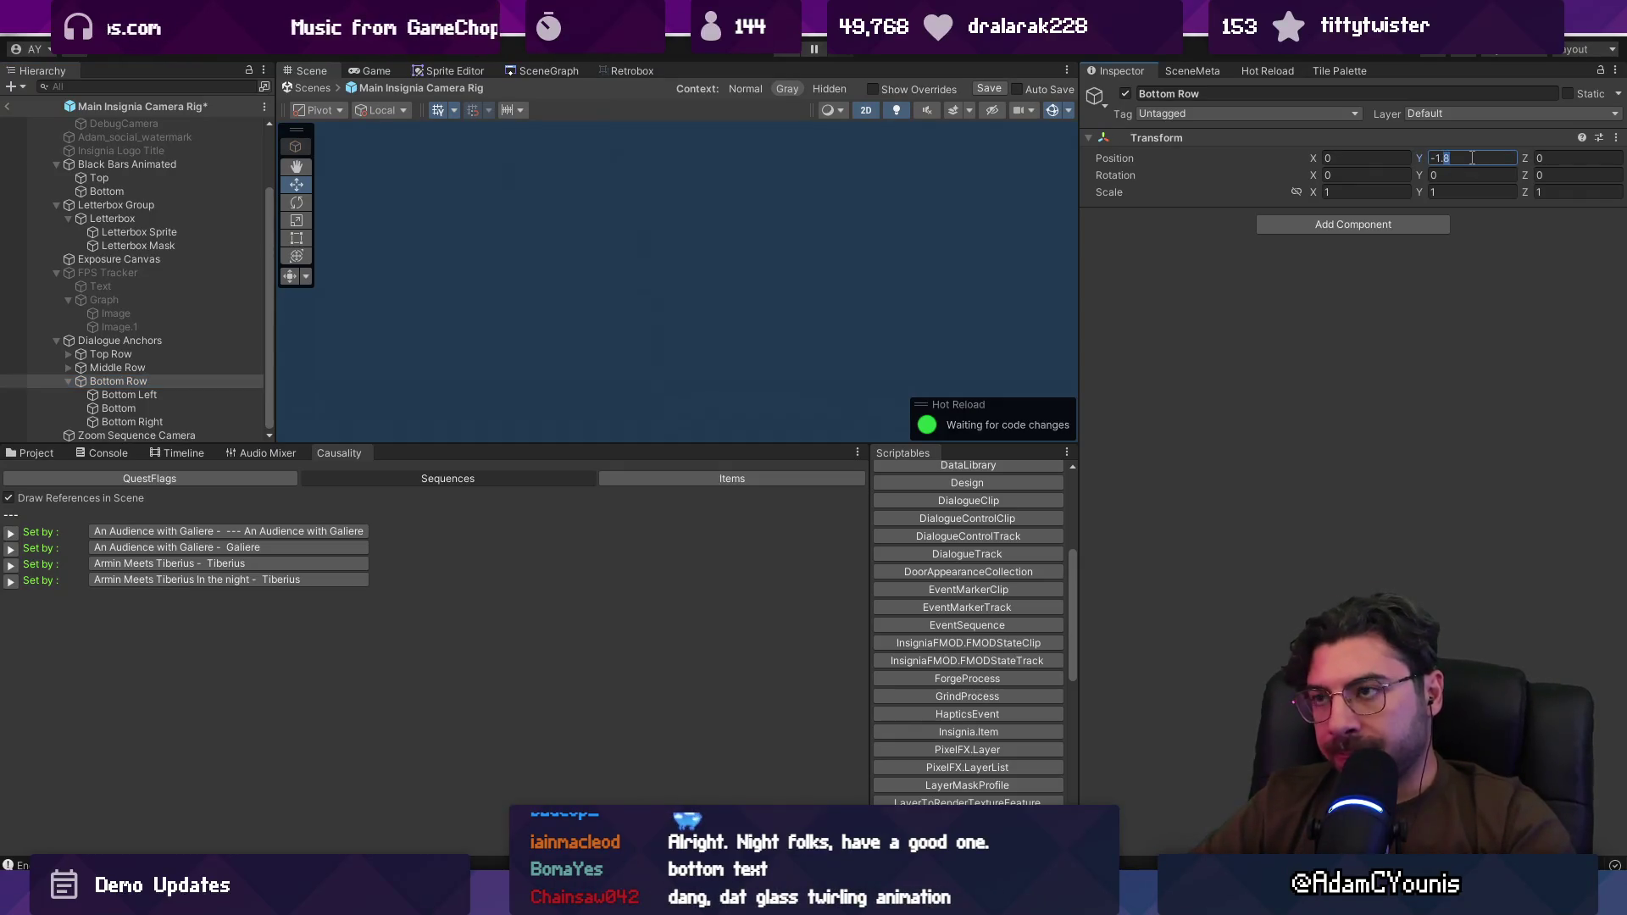
text(-1.5)
key(BackSpace)
text(4)
key(ctrl+s)
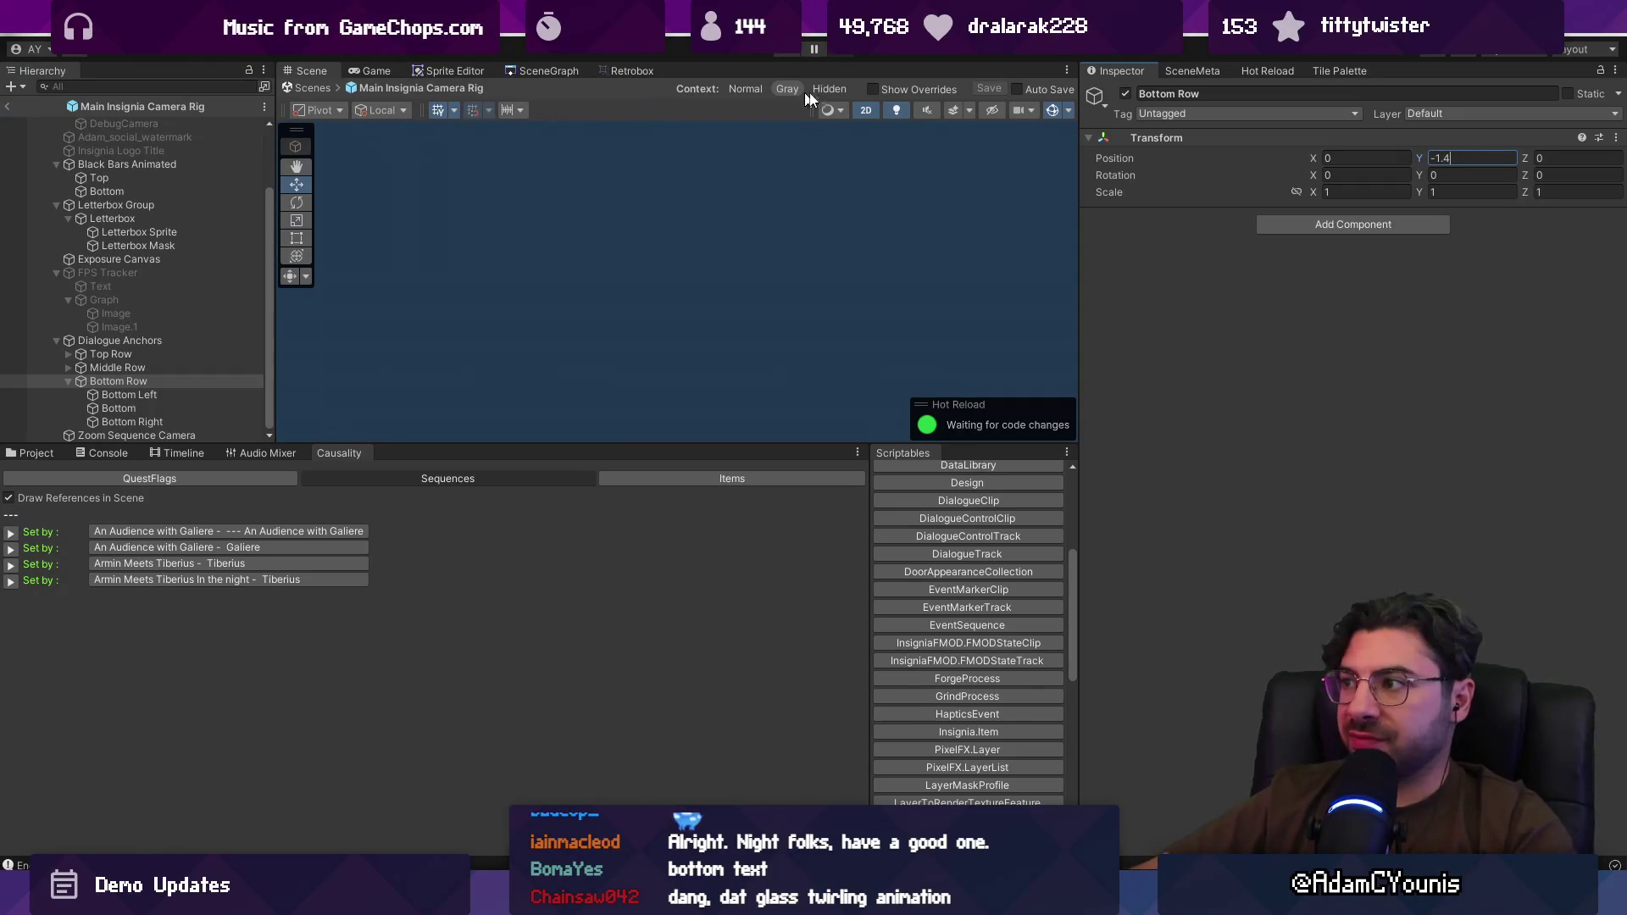
double_click(1460, 156)
text(-1.5)
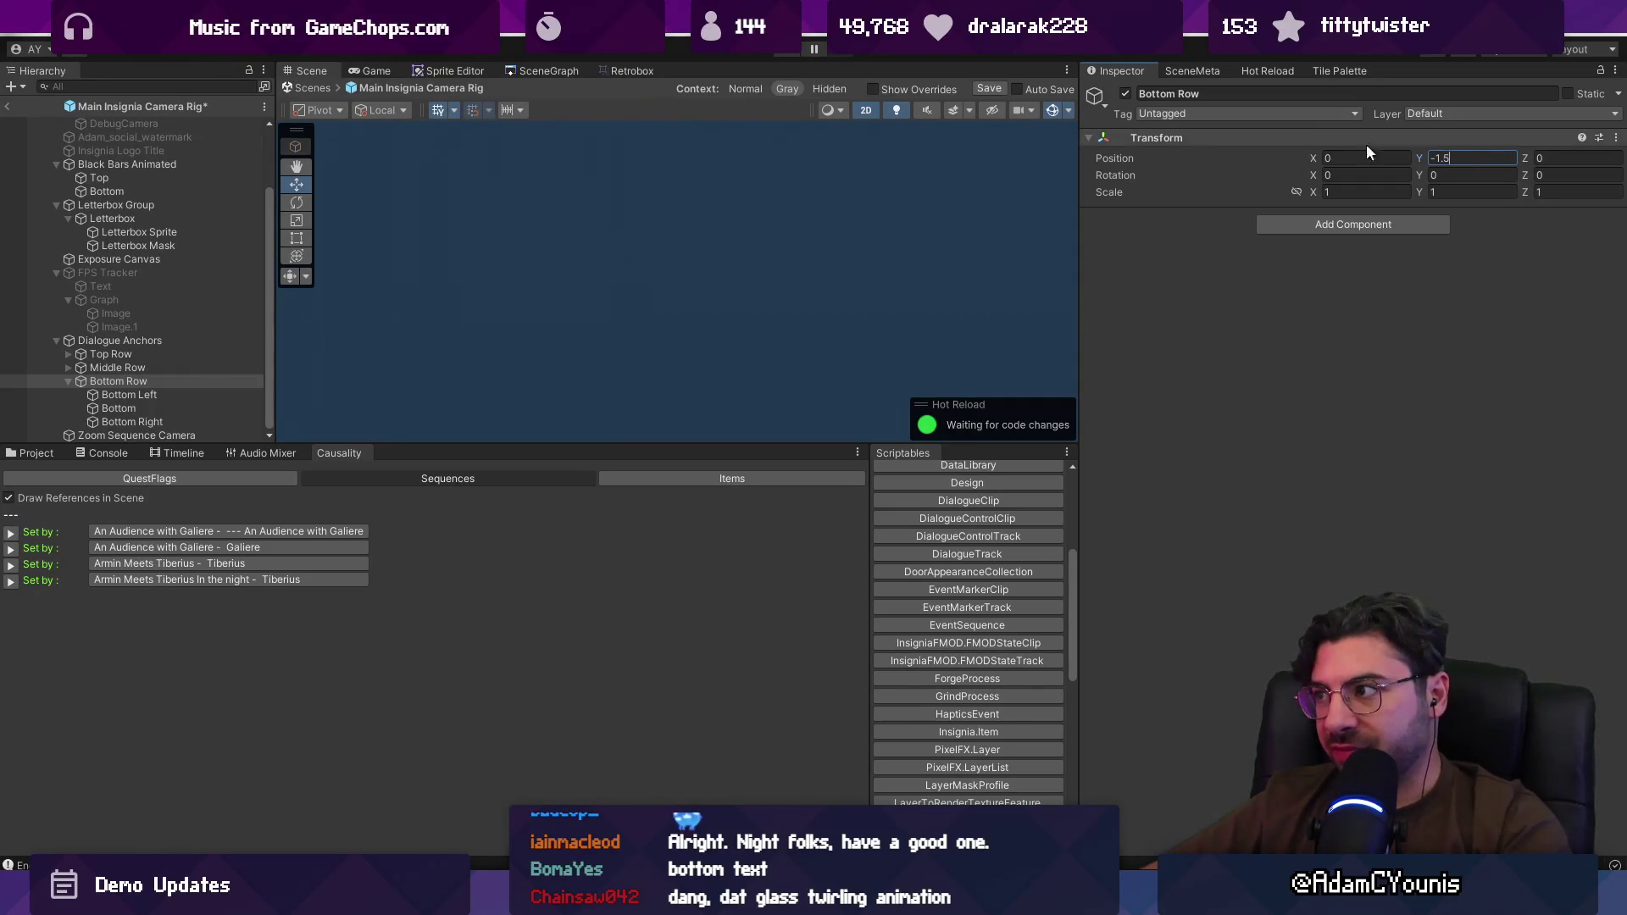
click(314, 88)
click(789, 48)
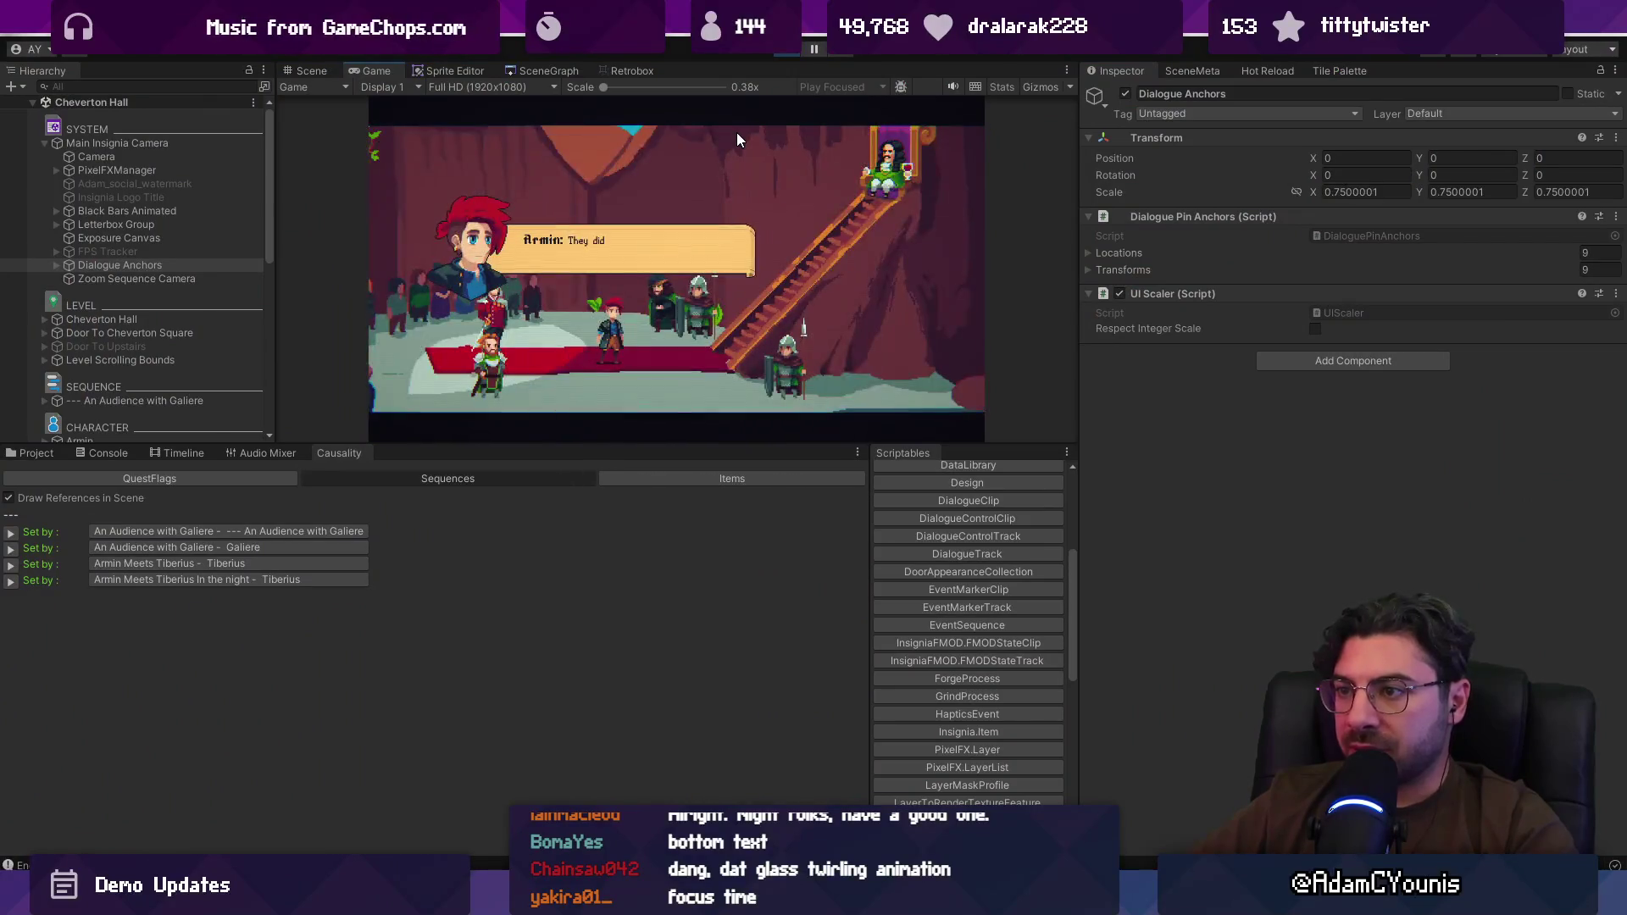
Step: Stop the game and set Bottom Row's Position Y back to -1.2 in the camera rig prefab
click(788, 48)
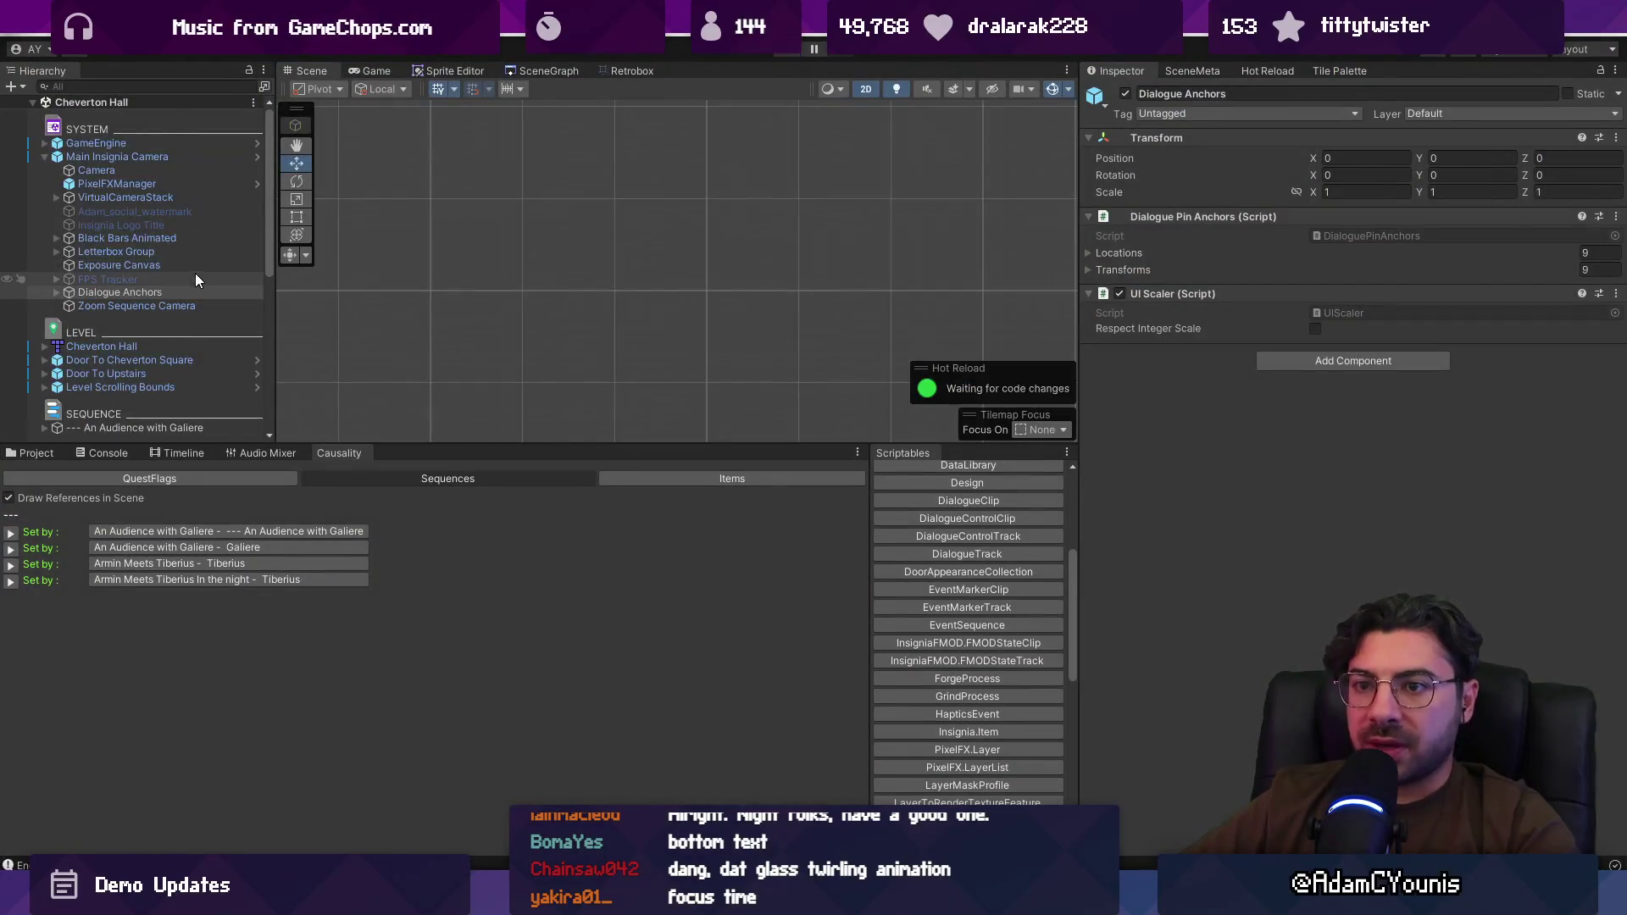
click(258, 157)
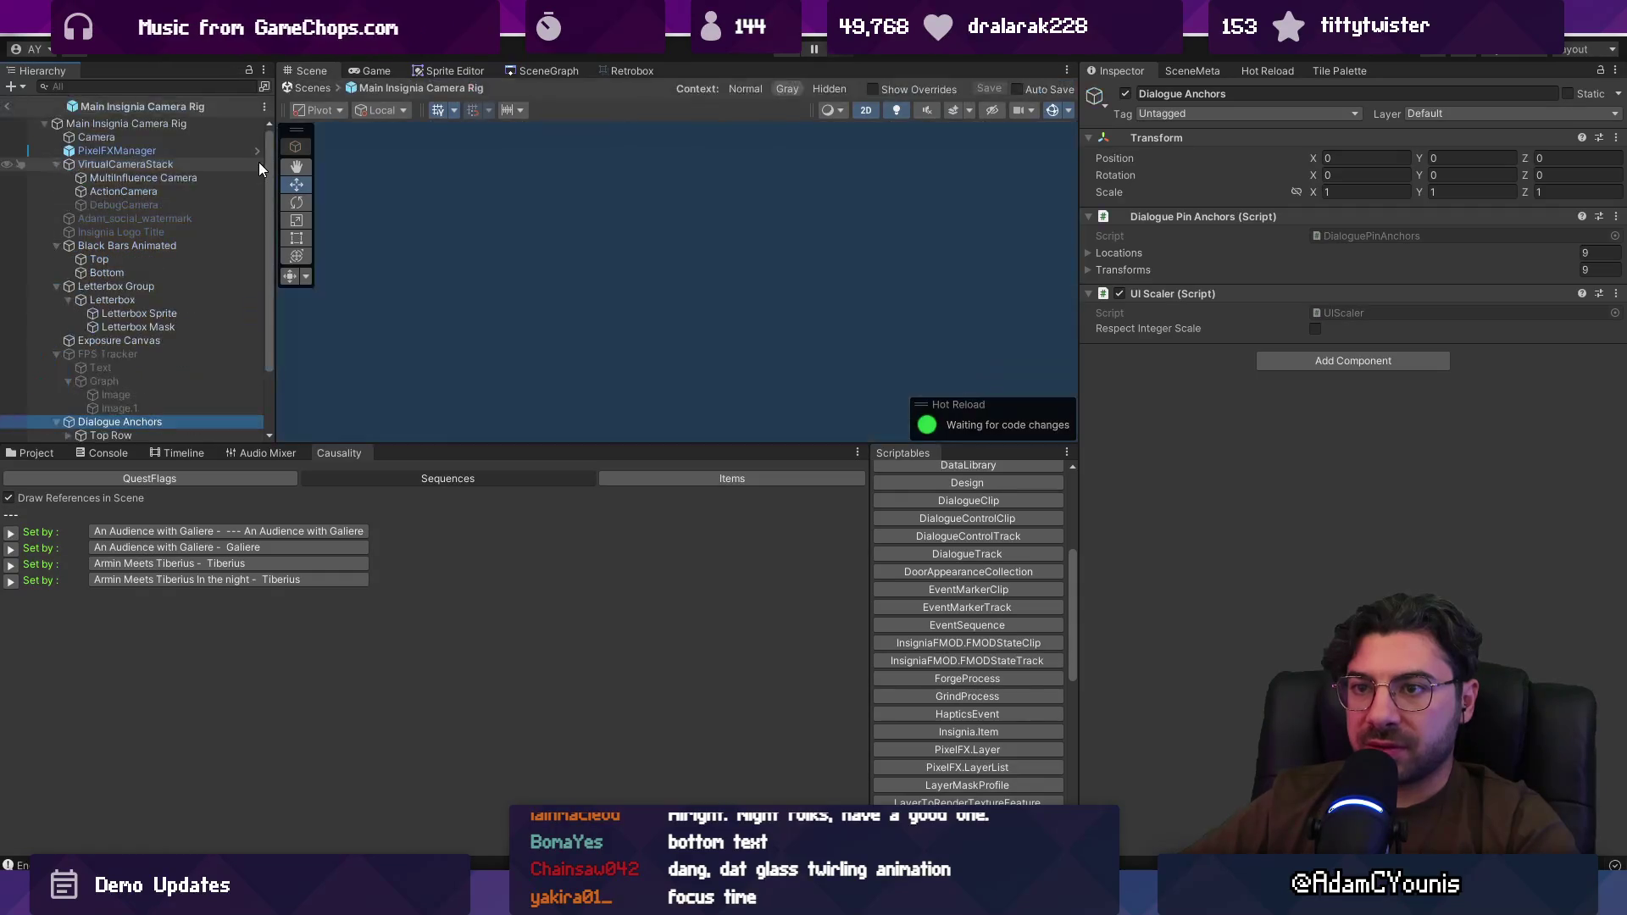
scroll(191, 381, down, 2)
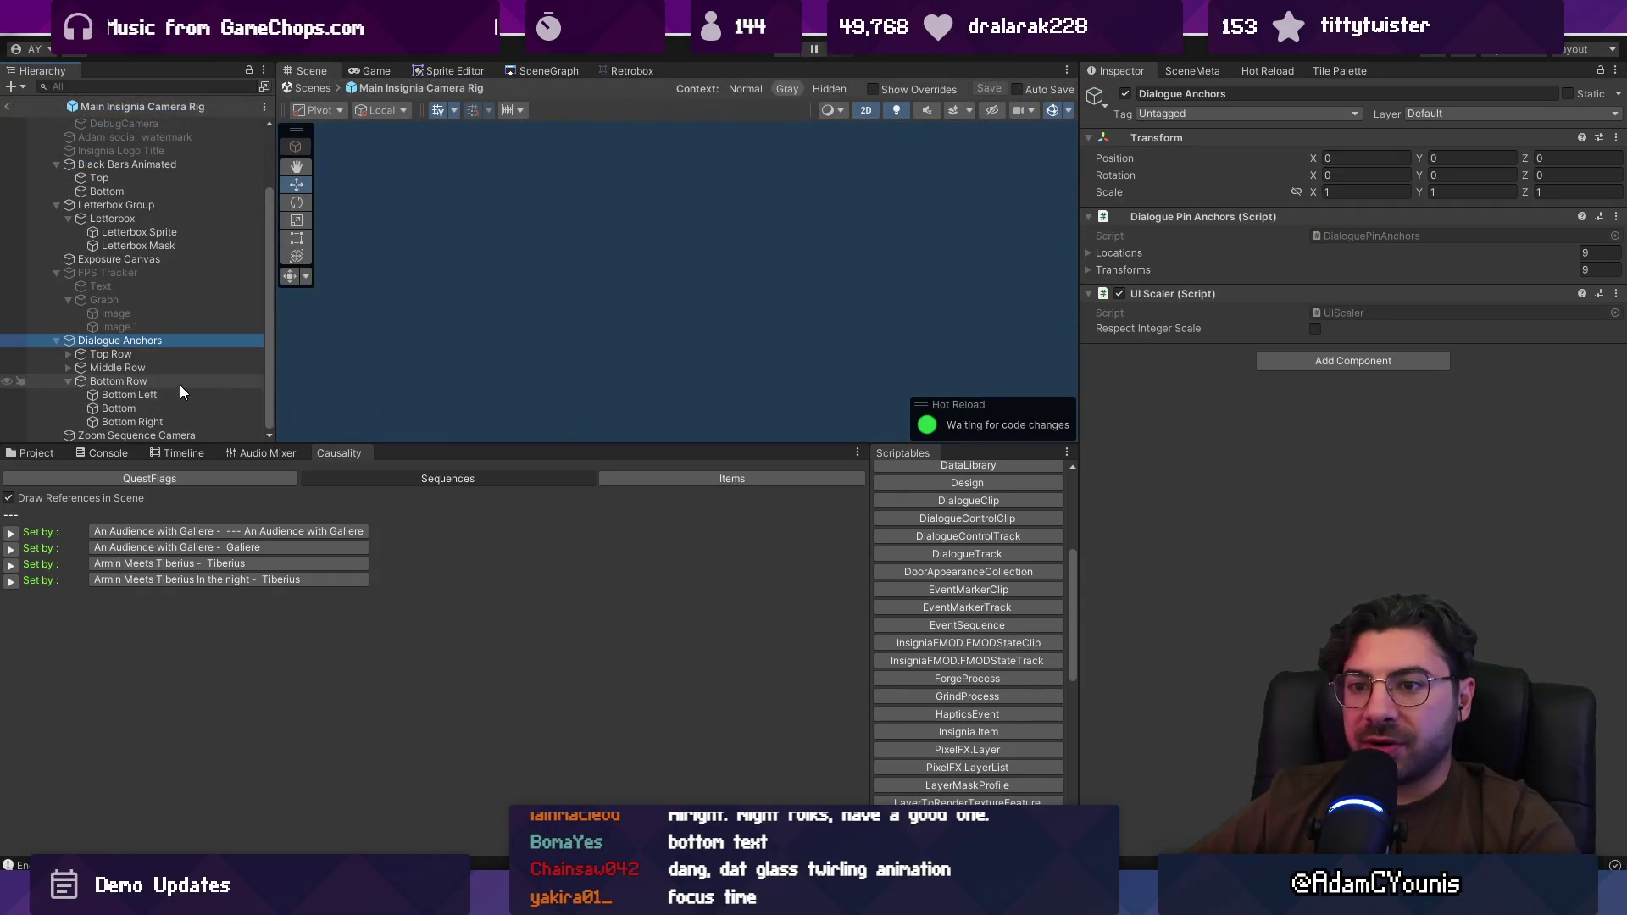
click(180, 385)
click(1459, 161)
key(Return)
Step: Compare against Top Row's height, leave the prefab, and bring up the scene graph of all levels
click(165, 355)
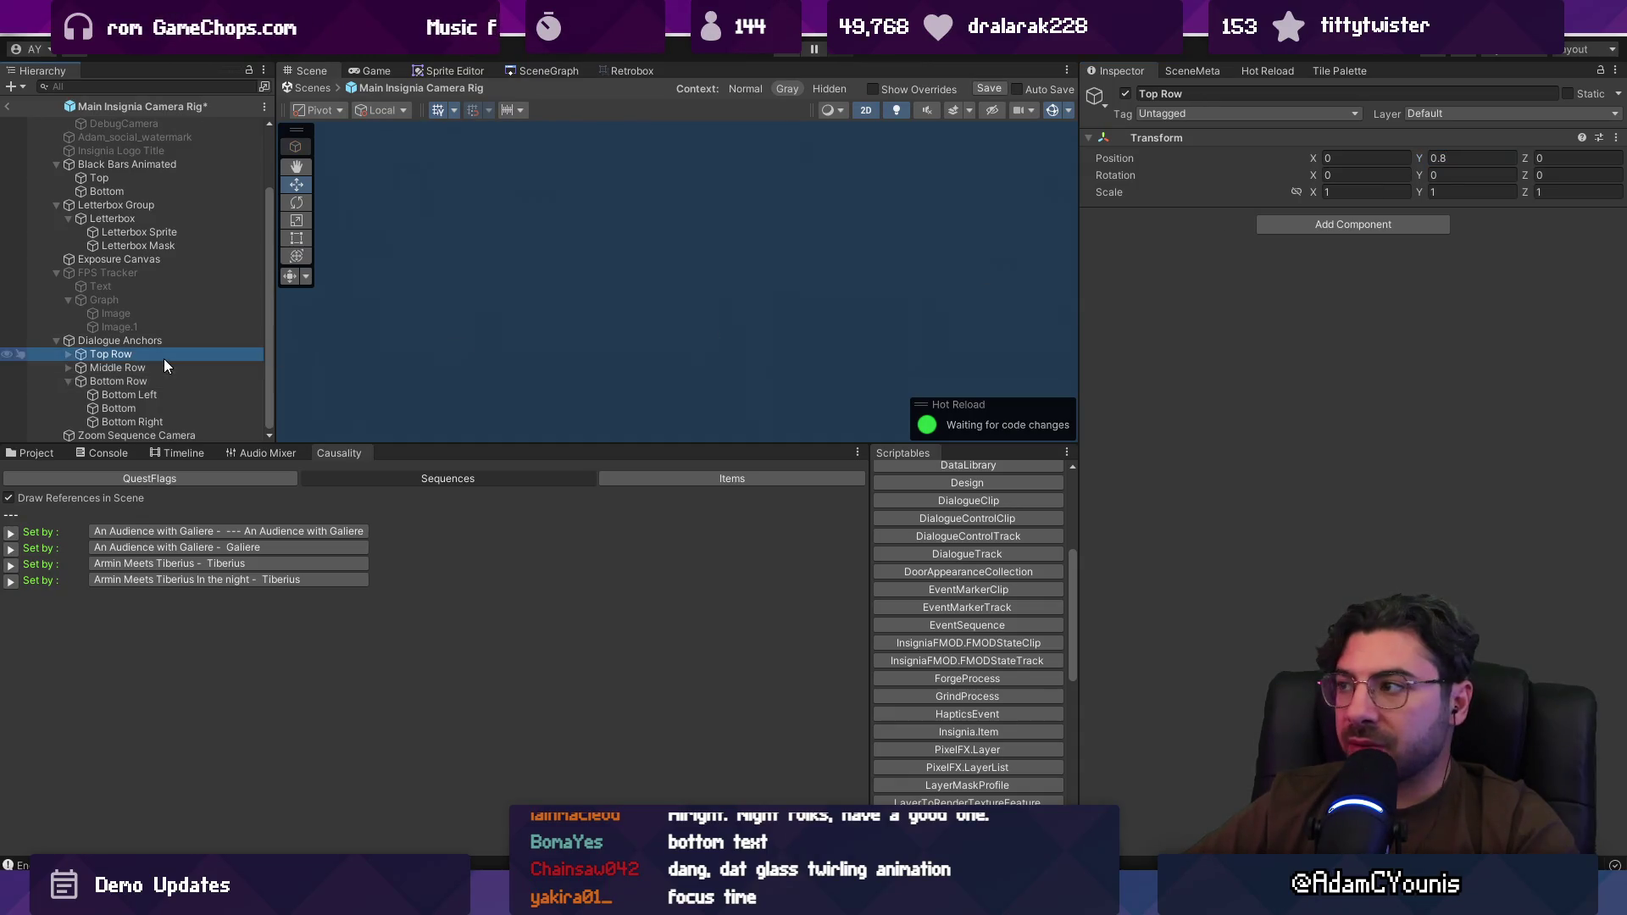
click(167, 381)
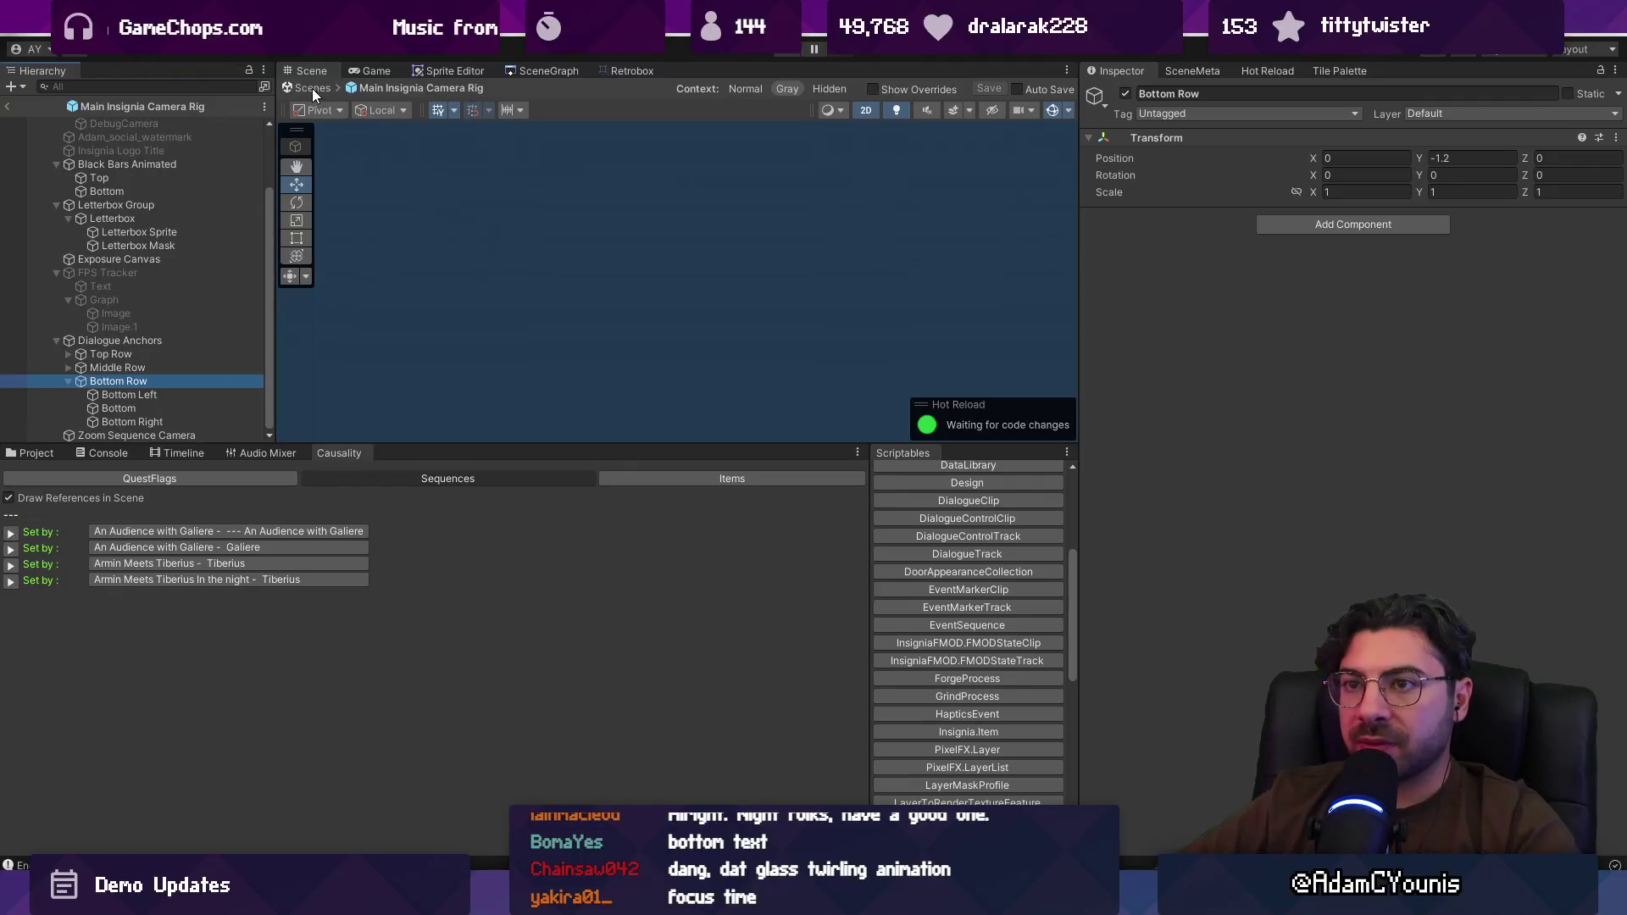
click(313, 89)
click(527, 69)
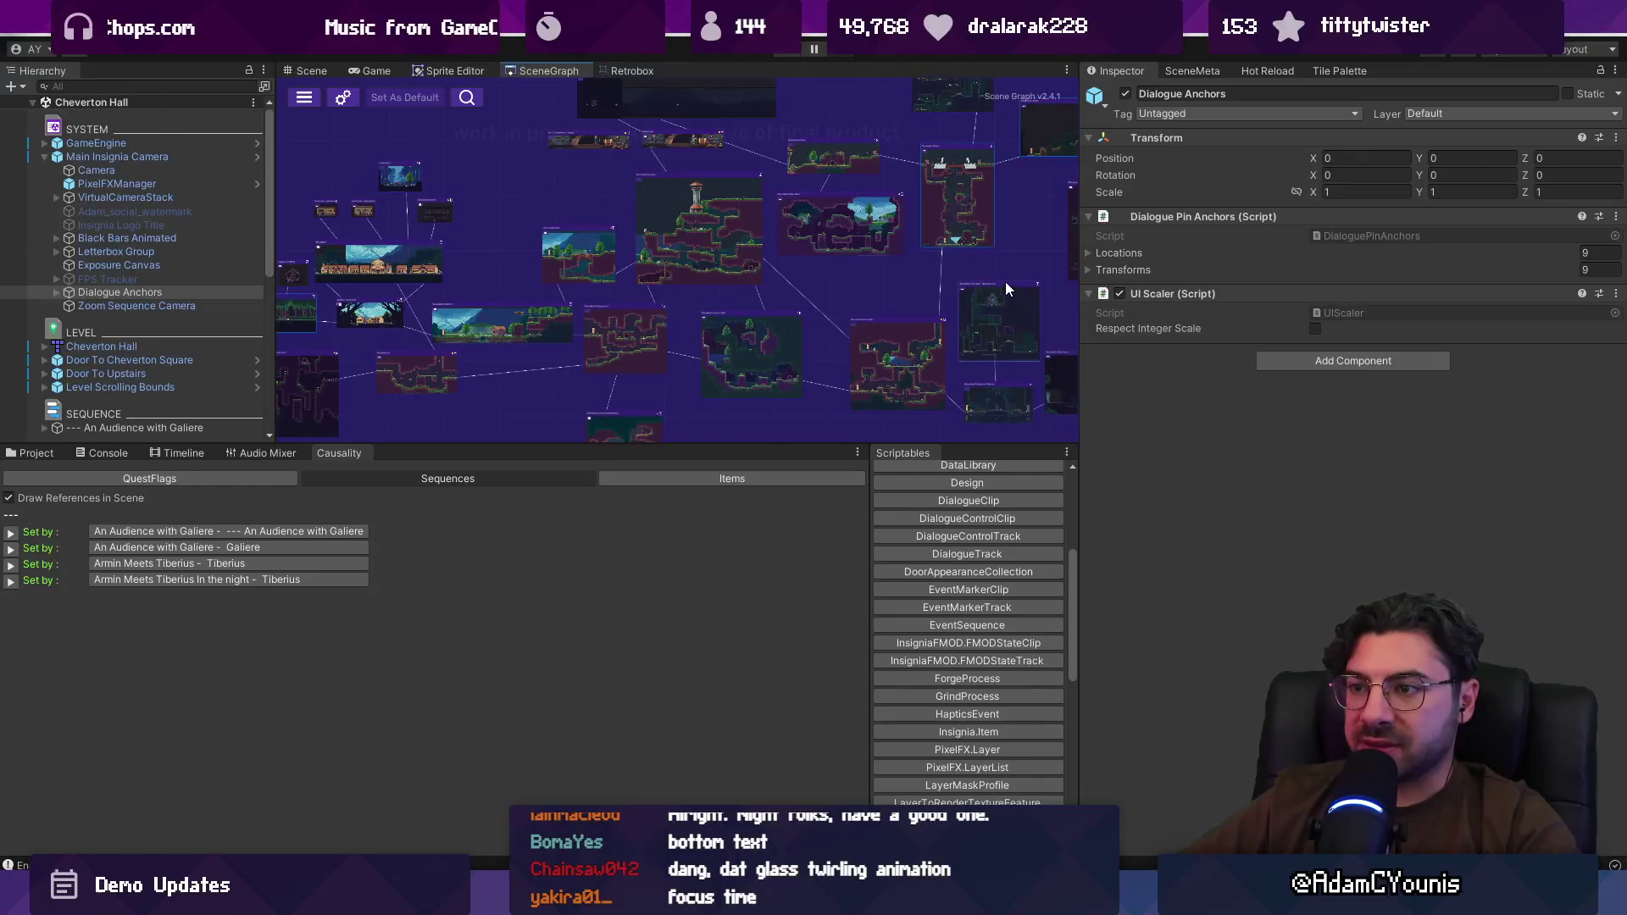
Step: Open the Neighbourhood level, drag Armin right to X 31.89, and briefly playtest
scroll(520, 286, up, 5)
double_click(646, 295)
double_click(114, 308)
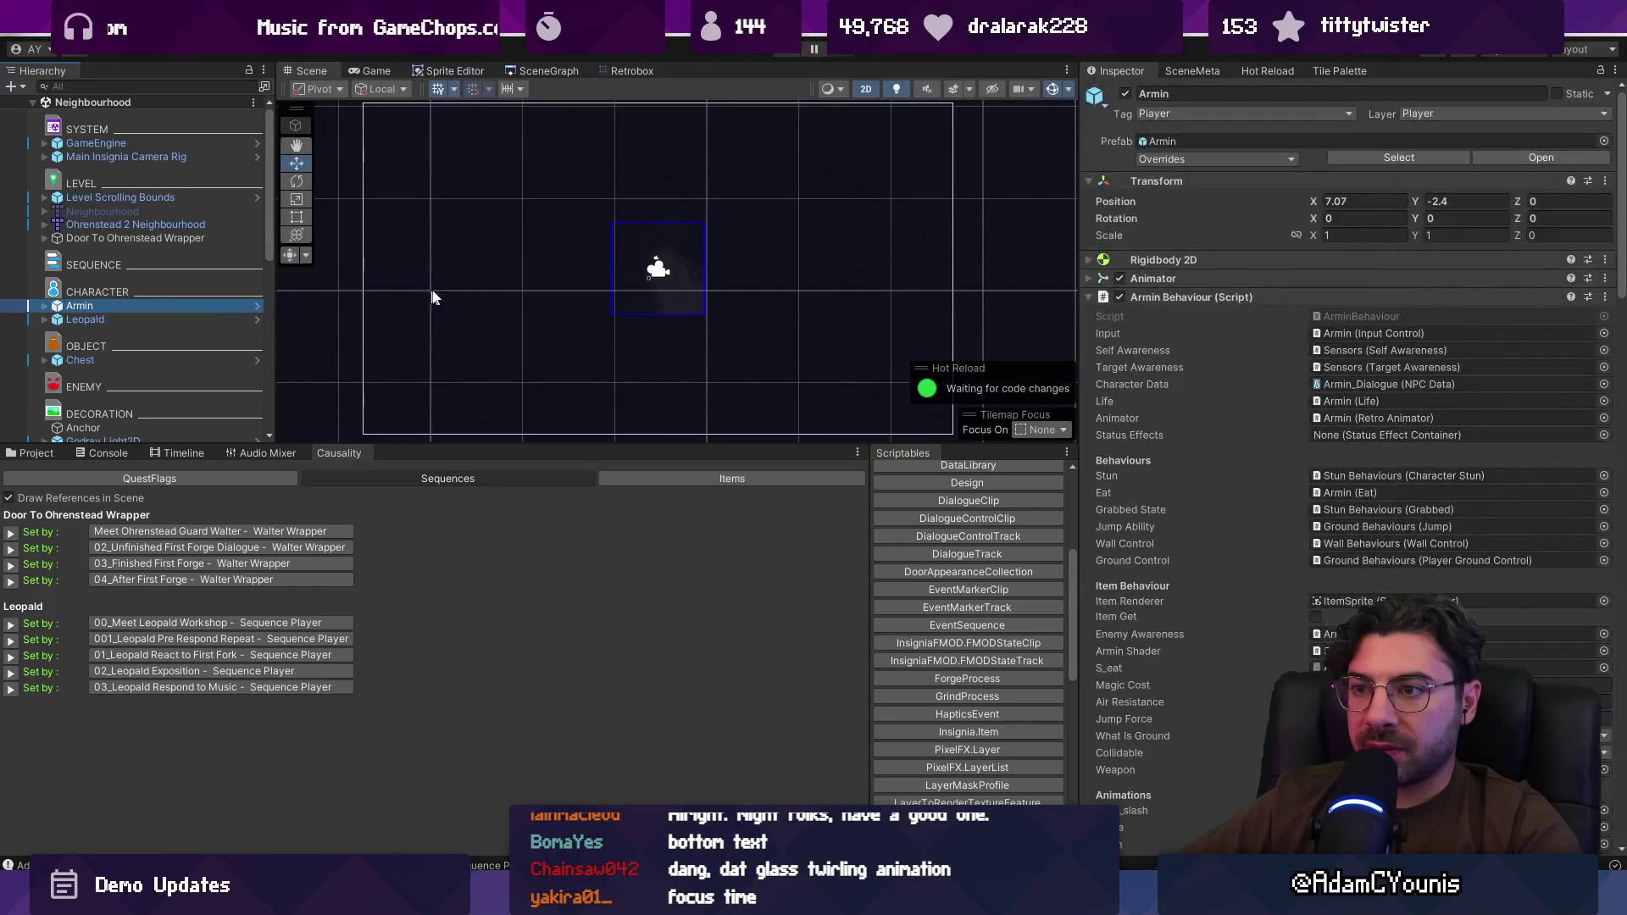
drag(434, 327, 683, 322)
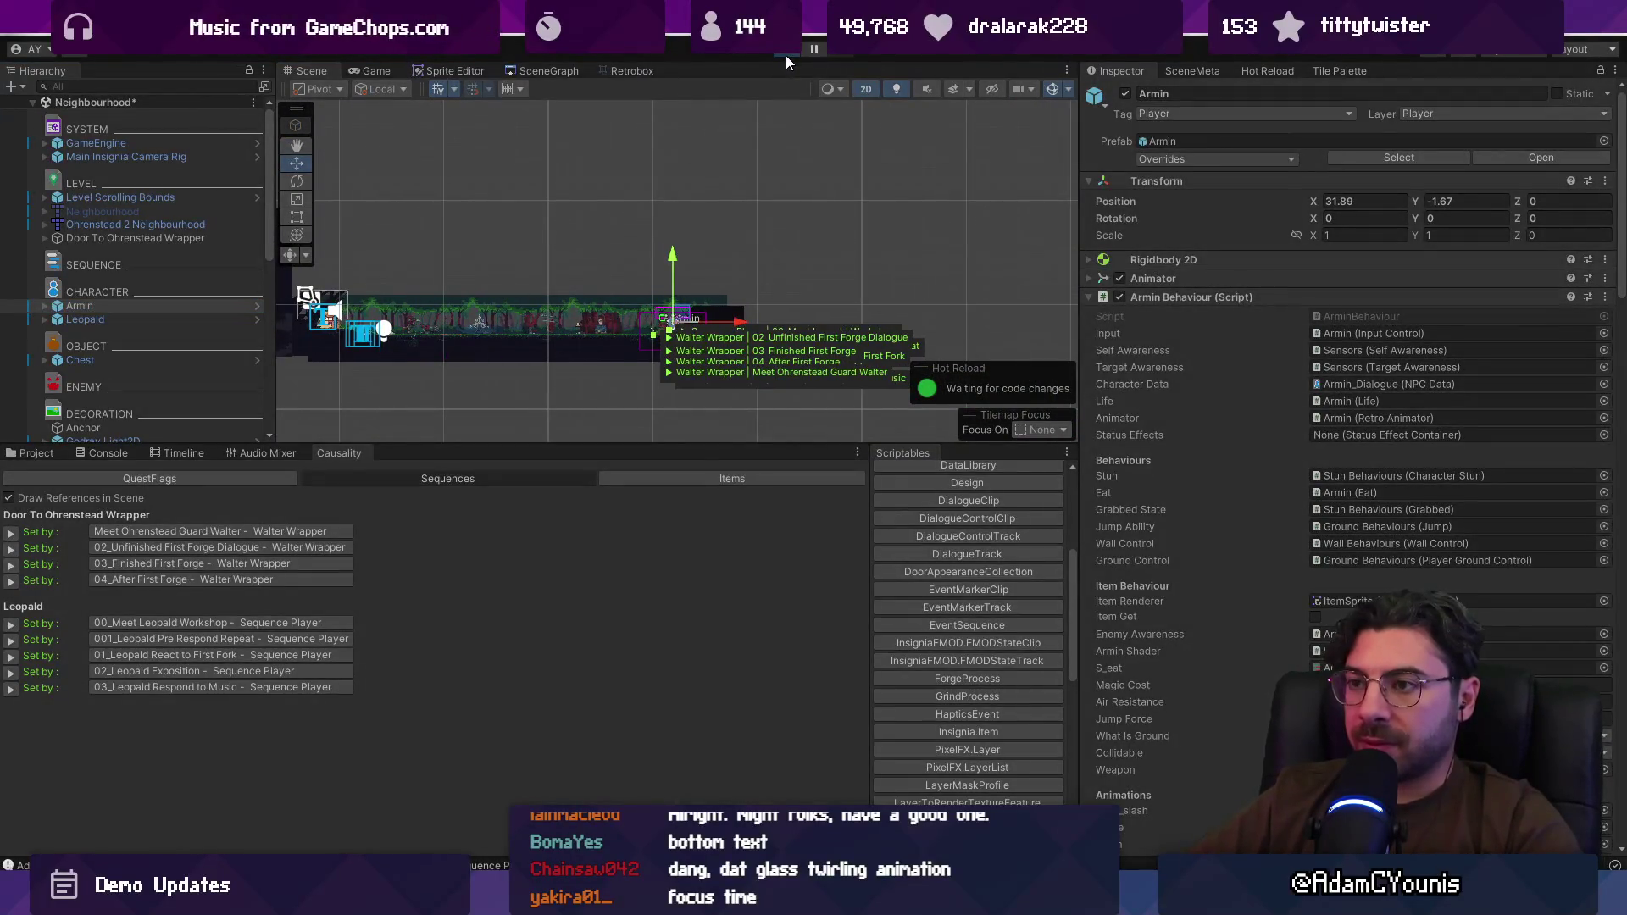
click(785, 54)
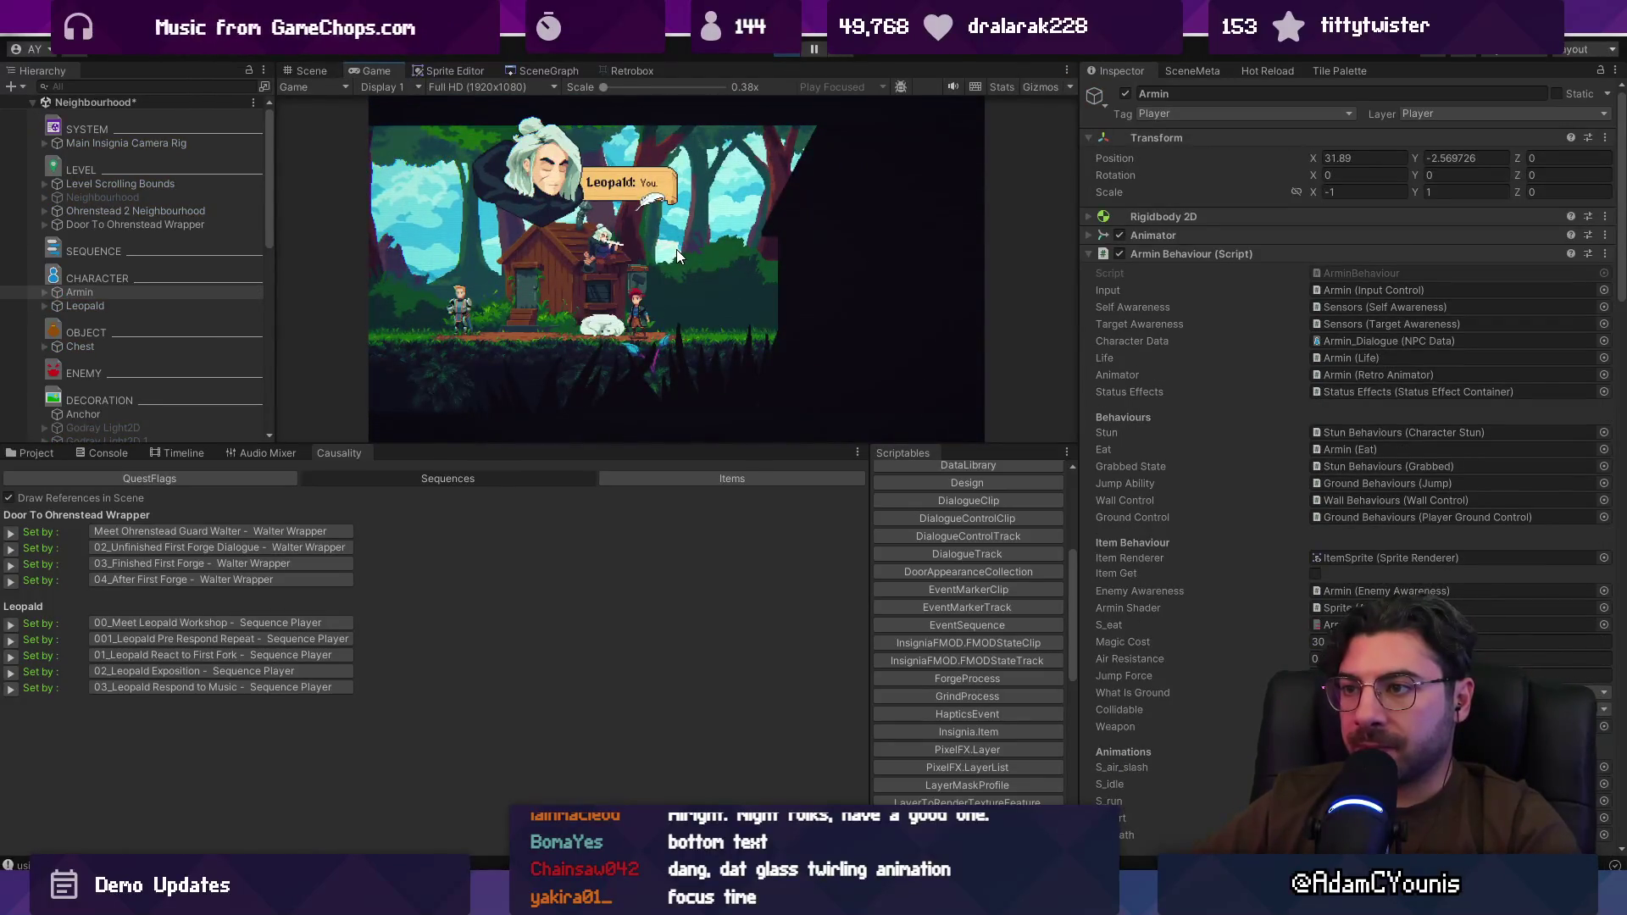
click(788, 54)
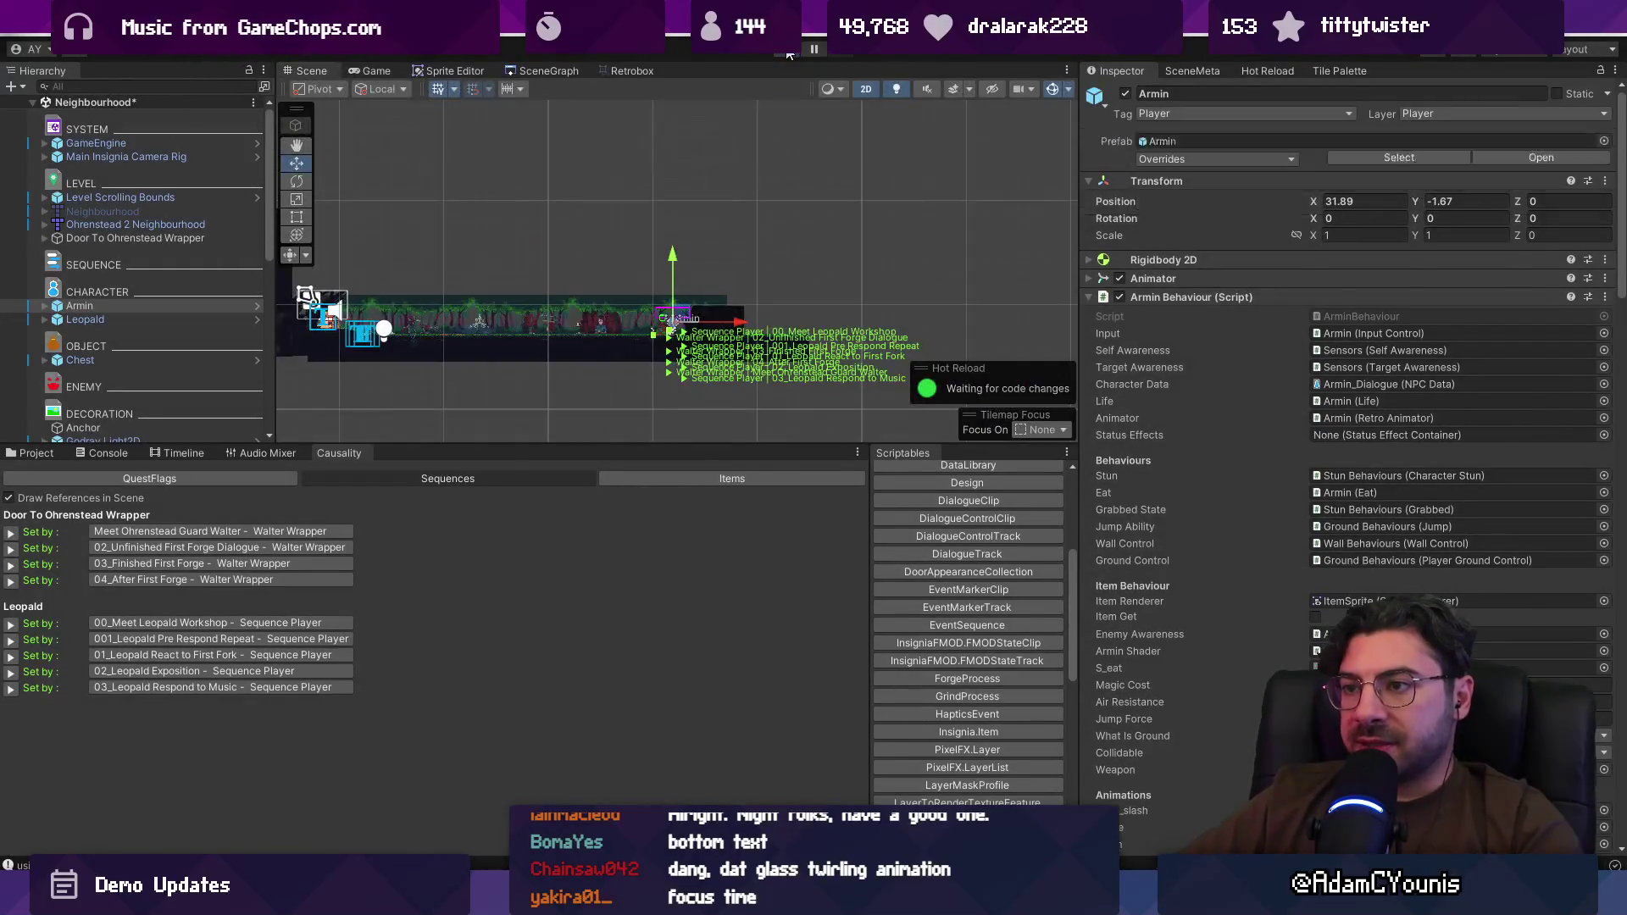
key(alt+Tab)
key(ctrl+p)
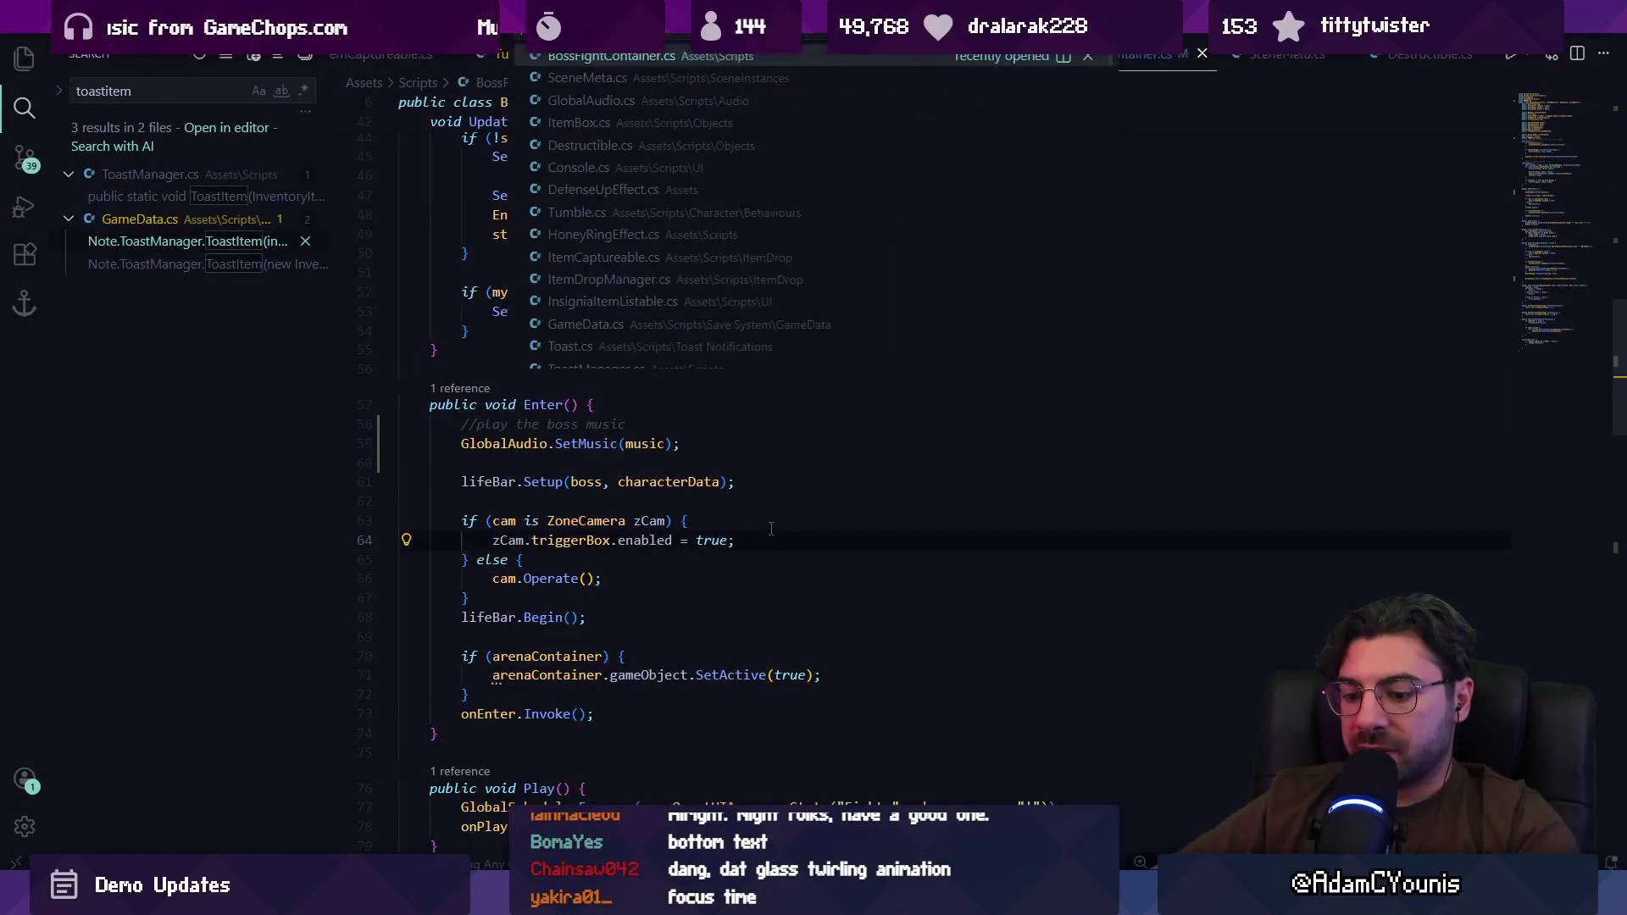
Step: Open DialoguePinAnchors.cs via quick file search 'pinanchors'
text(dialogue)
key(BackSpace)
key(BackSpace)
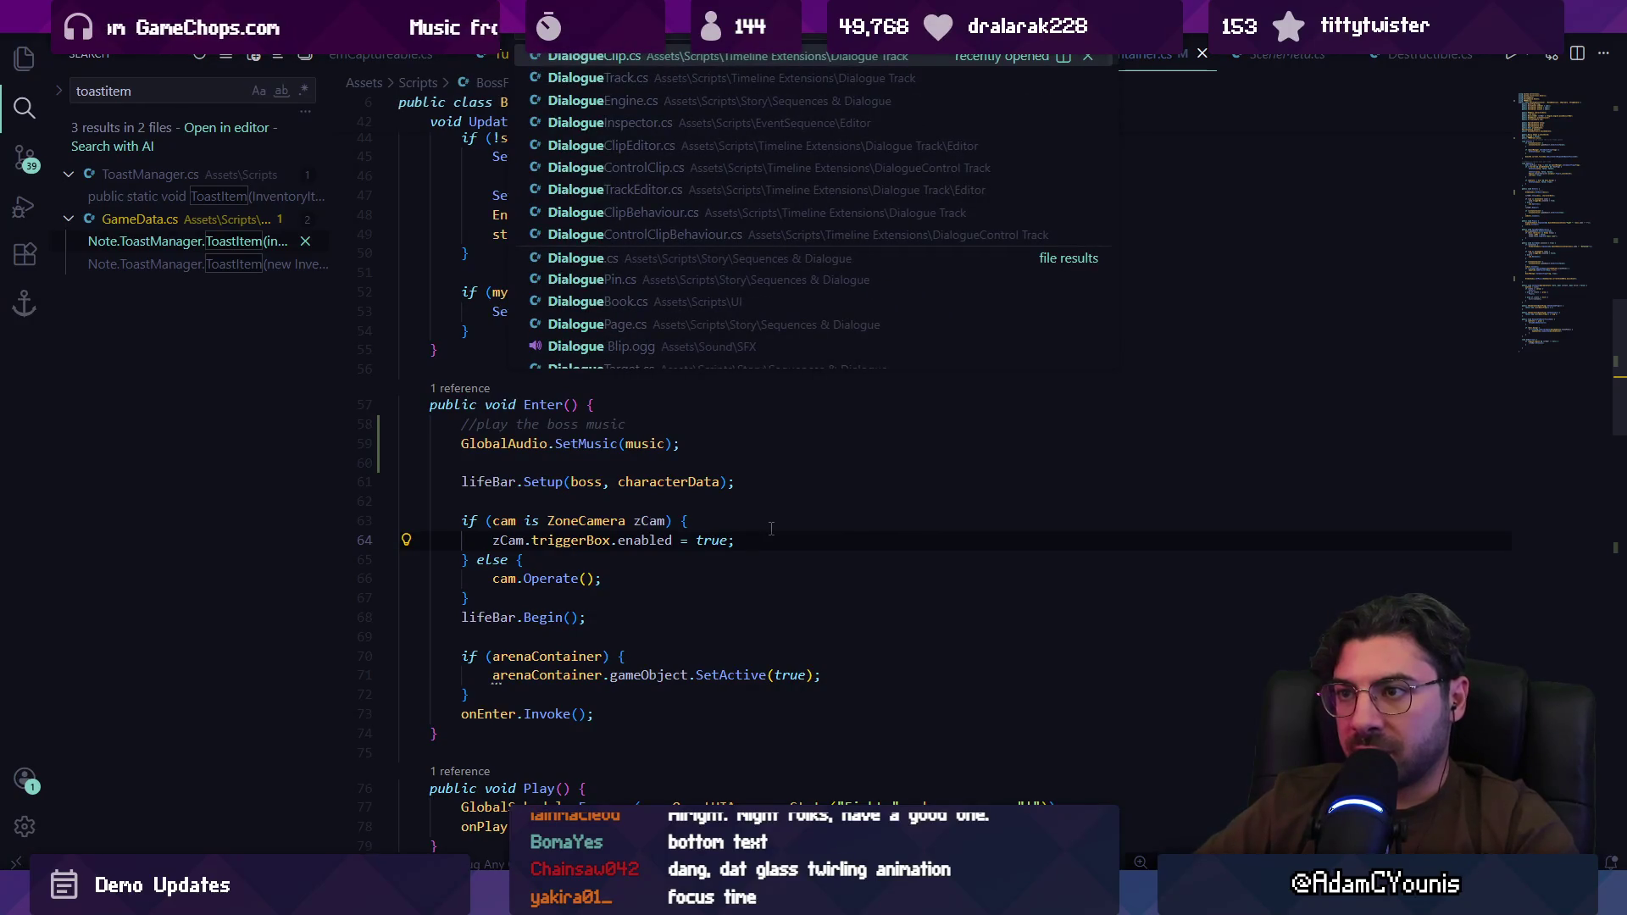
text(pinanchors)
key(Return)
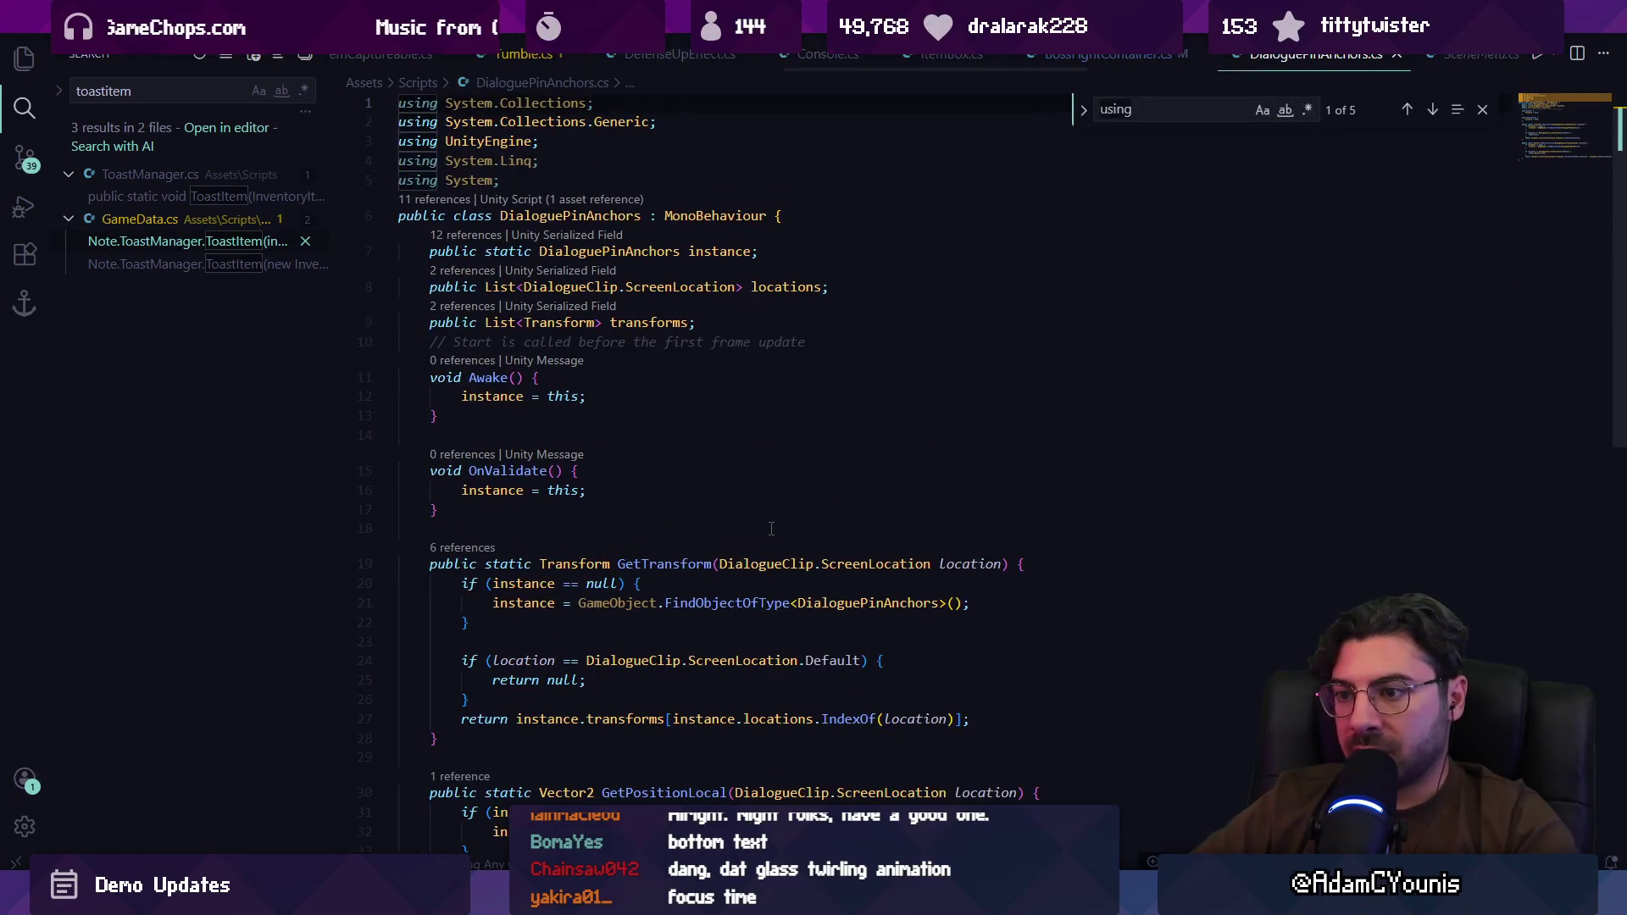
text(cu)
scroll(771, 529, down, 5)
key(Escape)
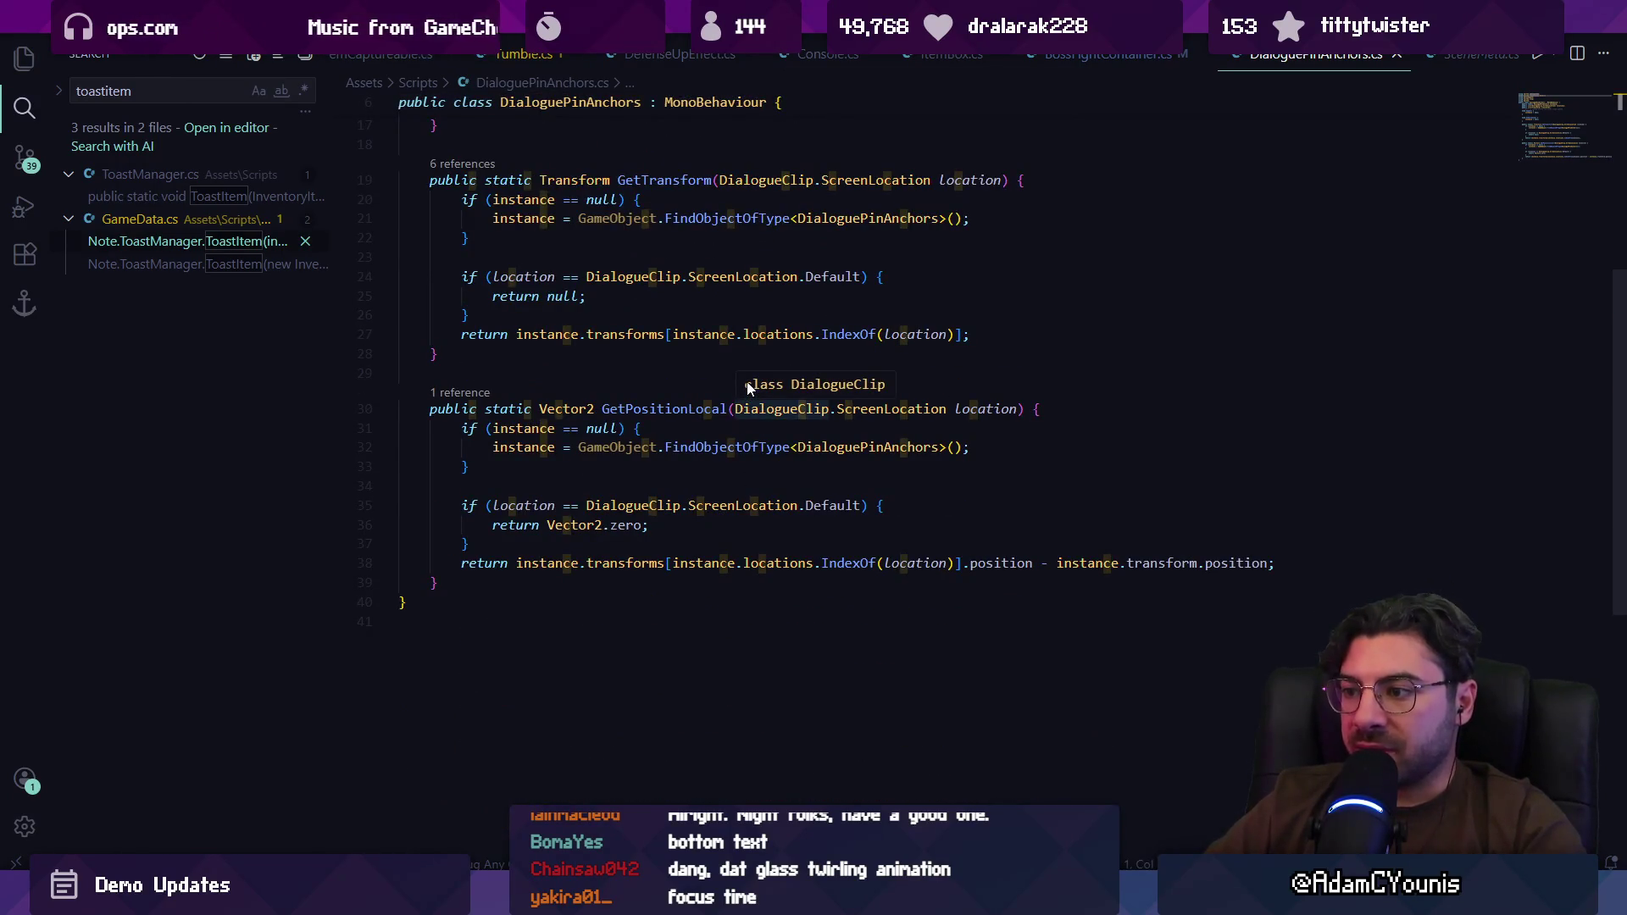
Step: Review GetPositionLocal's DialogueClip, Default location check and transforms usage in DialoguePinAnchors.cs
click(829, 582)
click(799, 533)
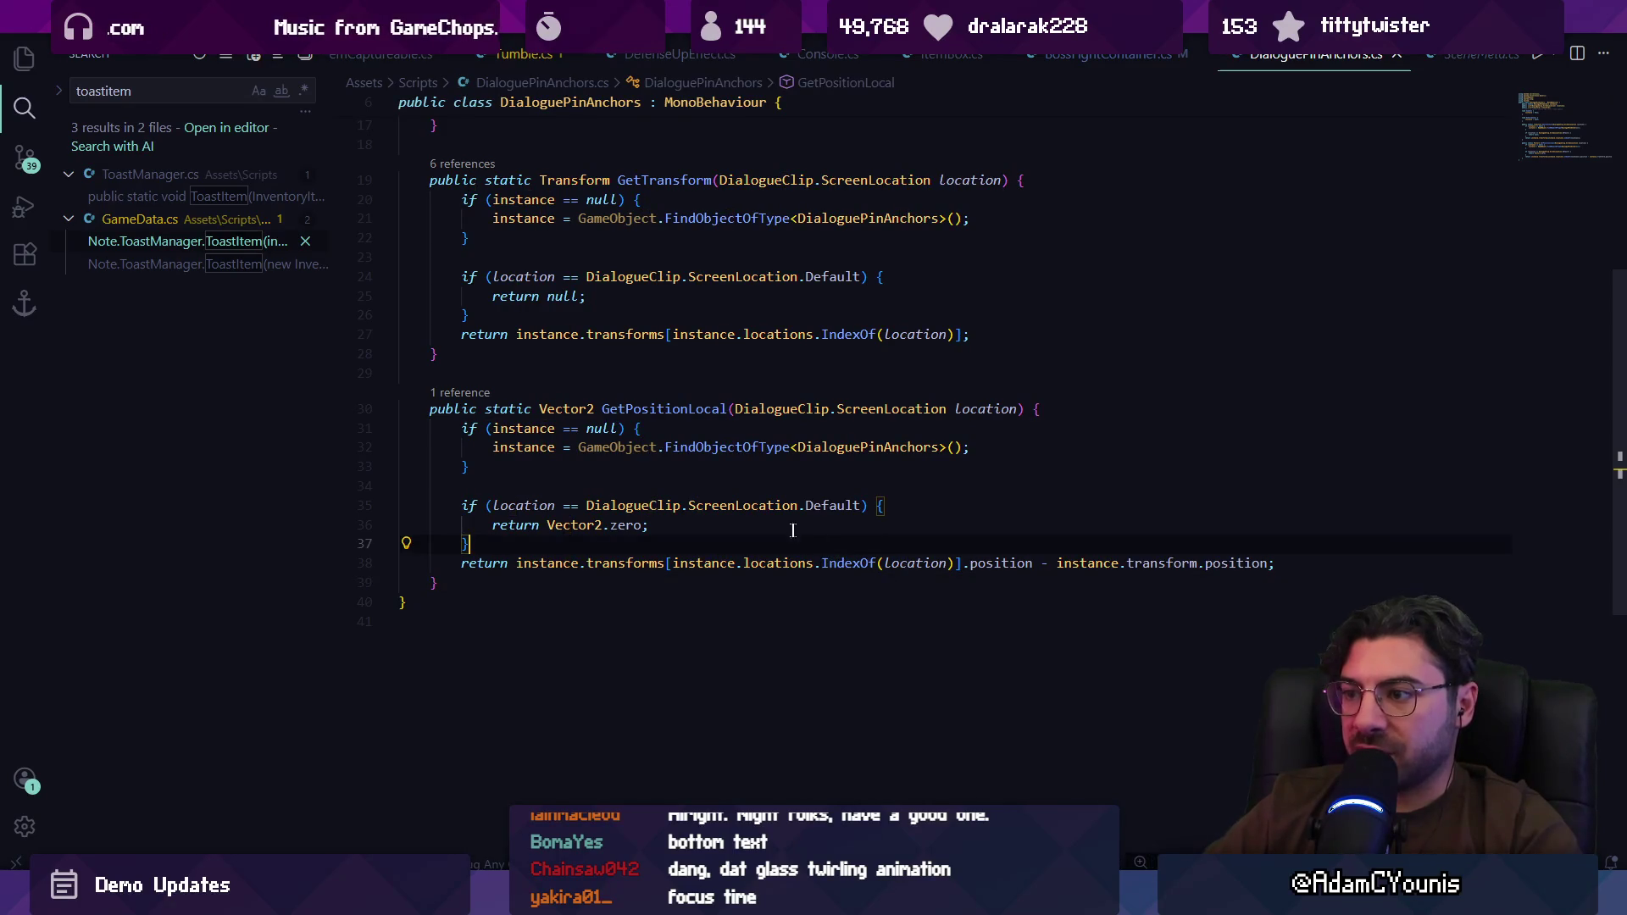
click(640, 480)
click(621, 504)
click(830, 505)
click(591, 525)
click(610, 562)
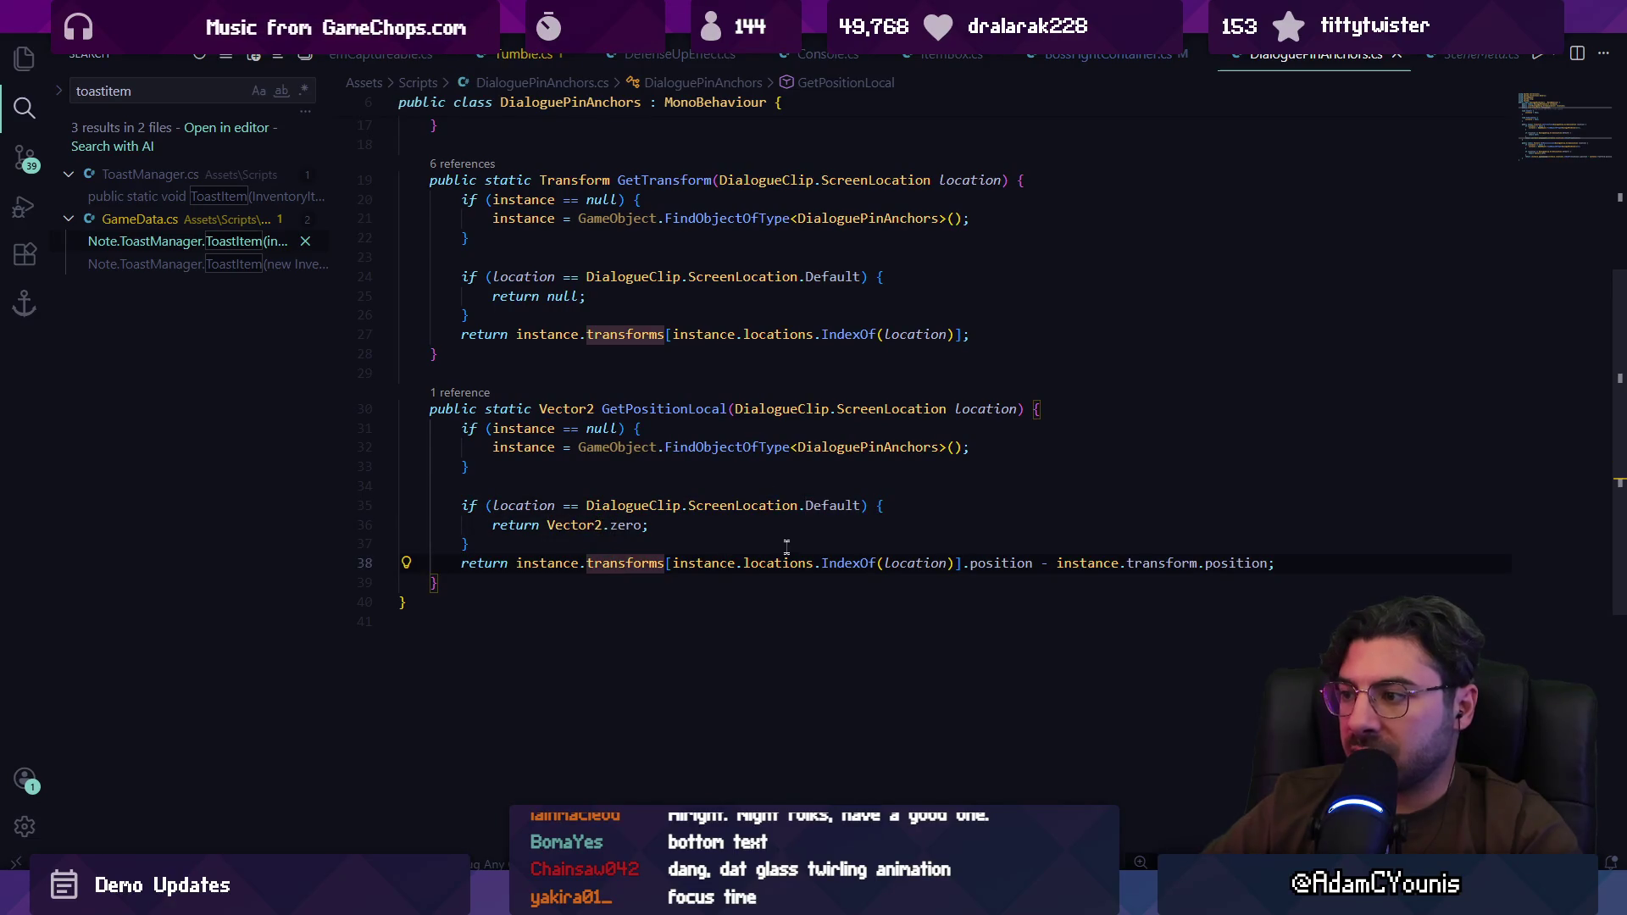
scroll(787, 552, up, 2)
scroll(730, 461, up, 7)
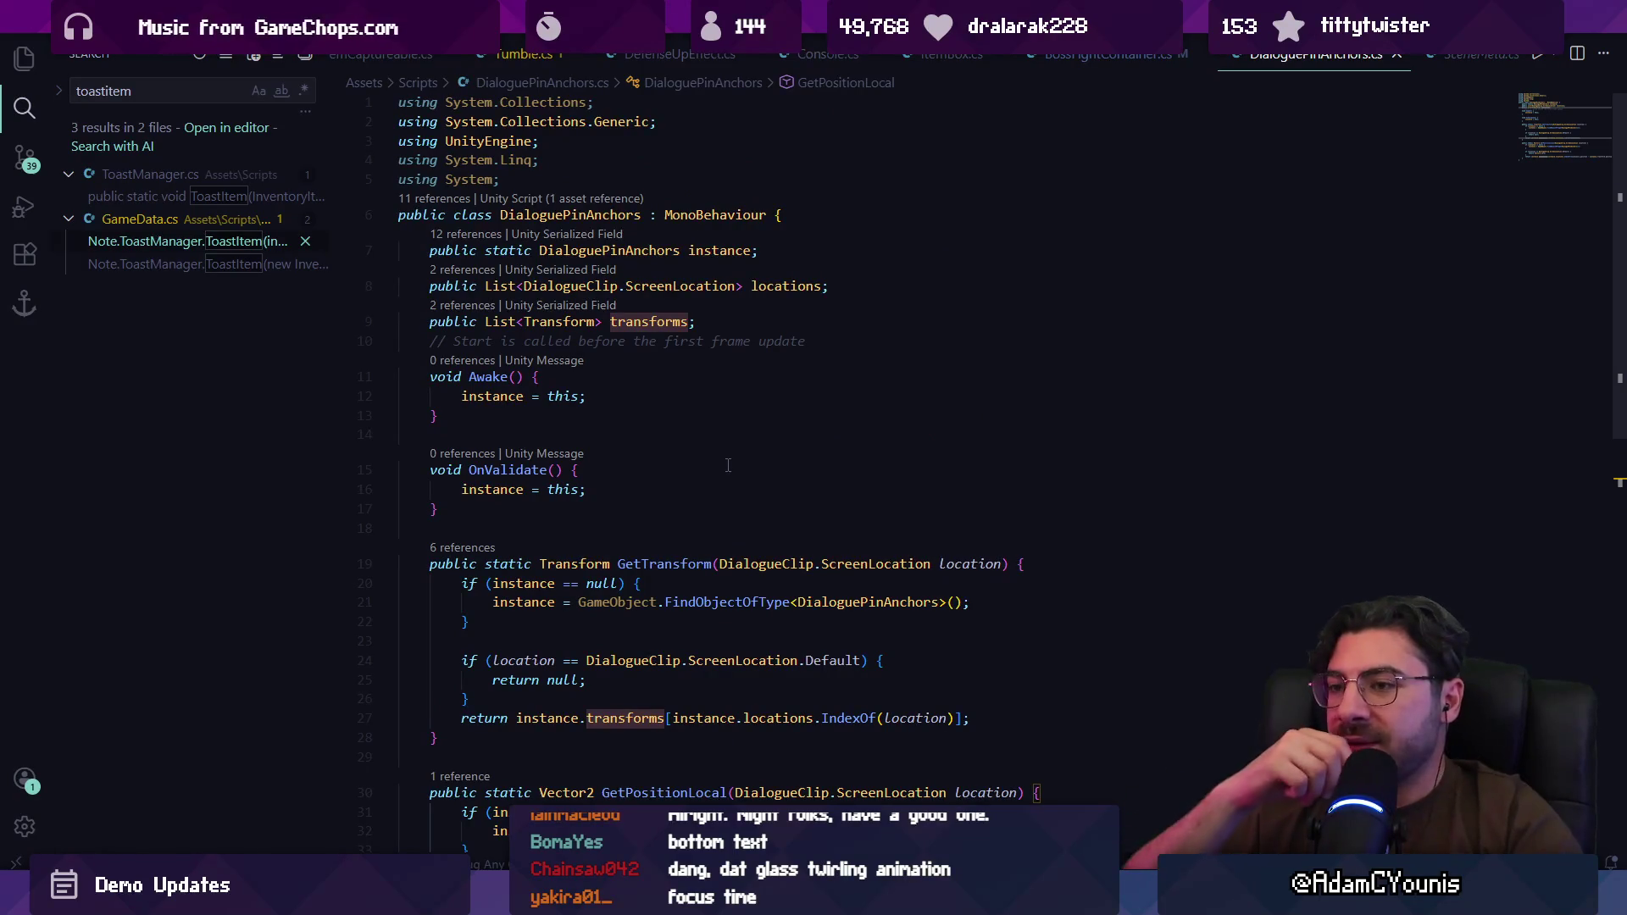
key(Page_Up)
Step: Switch to BossFightContainer.cs and scroll through its code
key(ctrl+Page_Up)
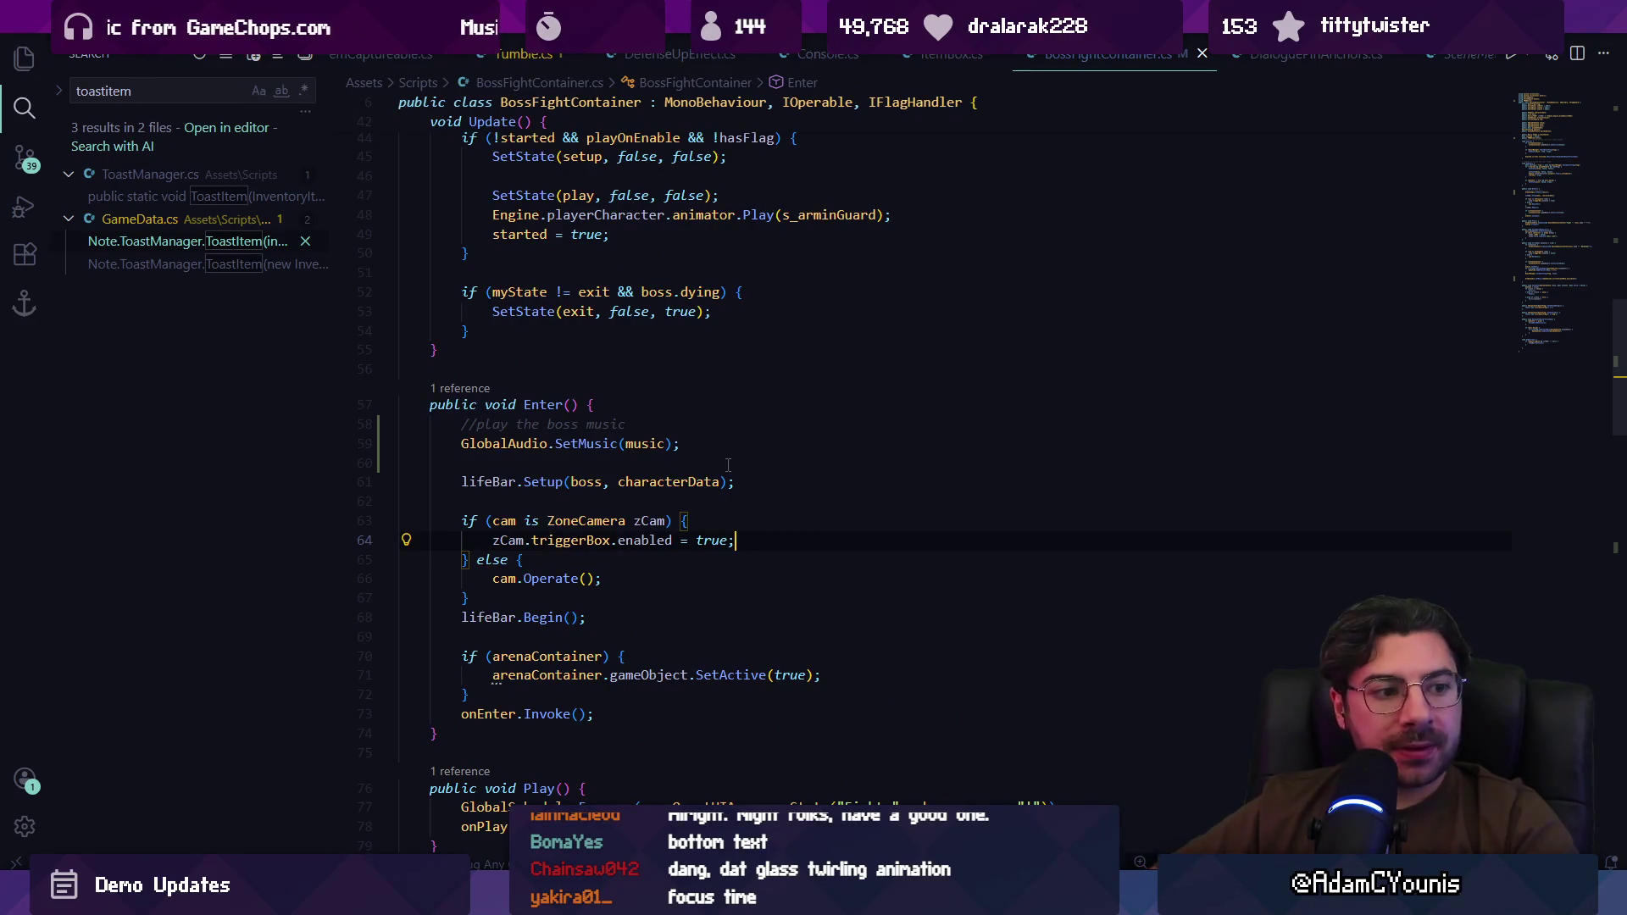
scroll(729, 470, down, 7)
scroll(751, 551, down, 10)
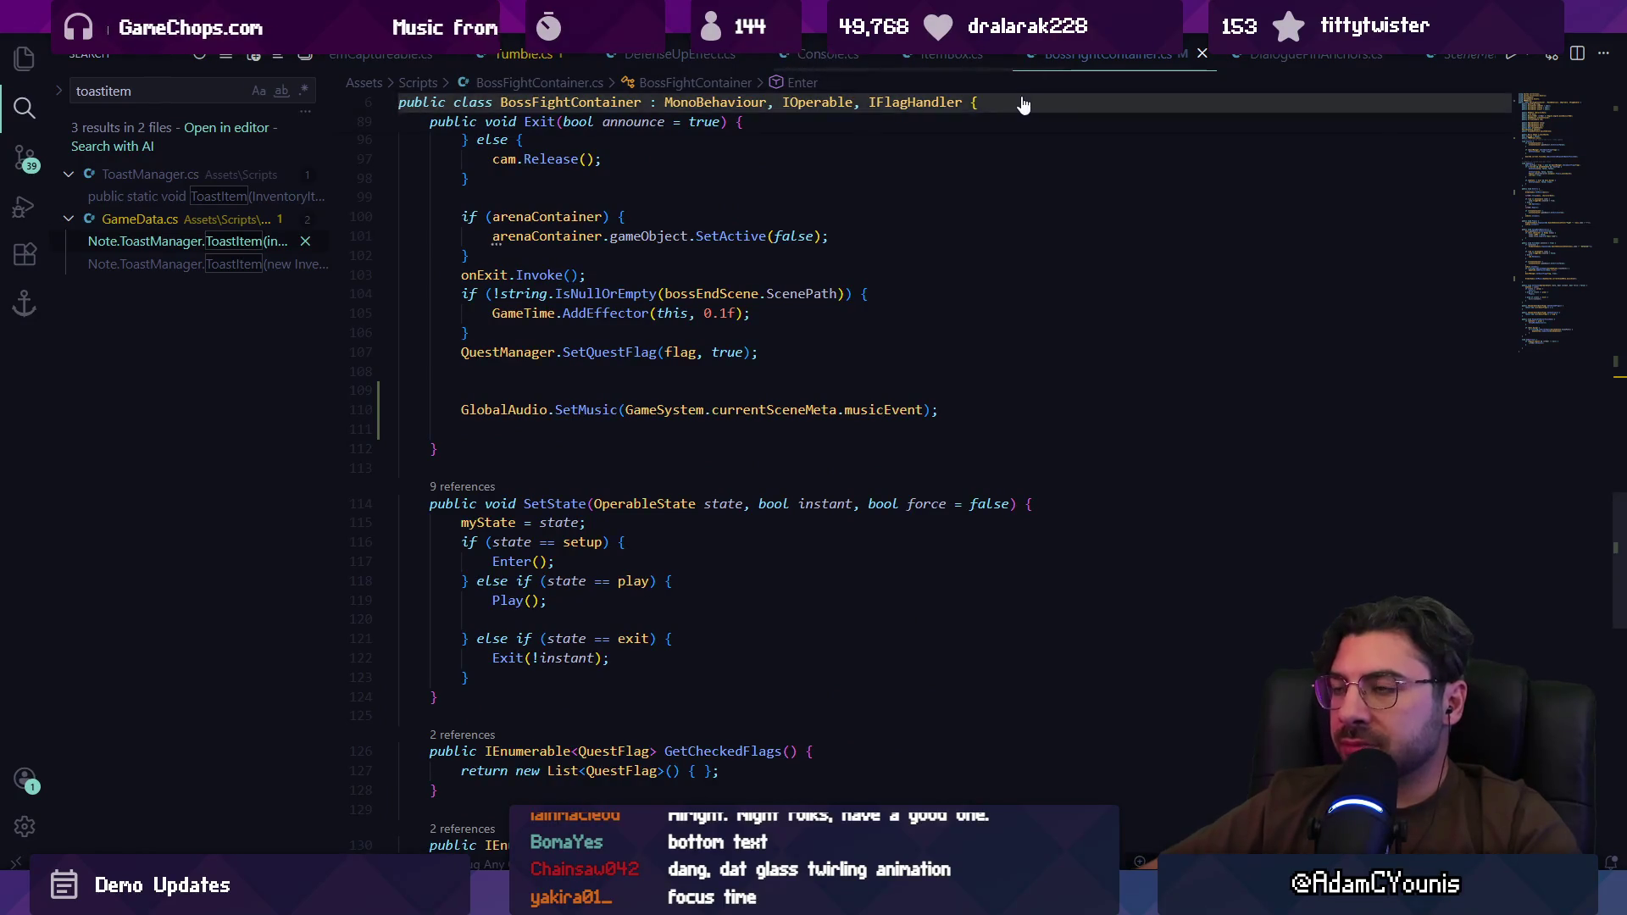
Step: Open SequencePlayer.cs via quick file search 'sequenceplayer'
key(ctrl+p)
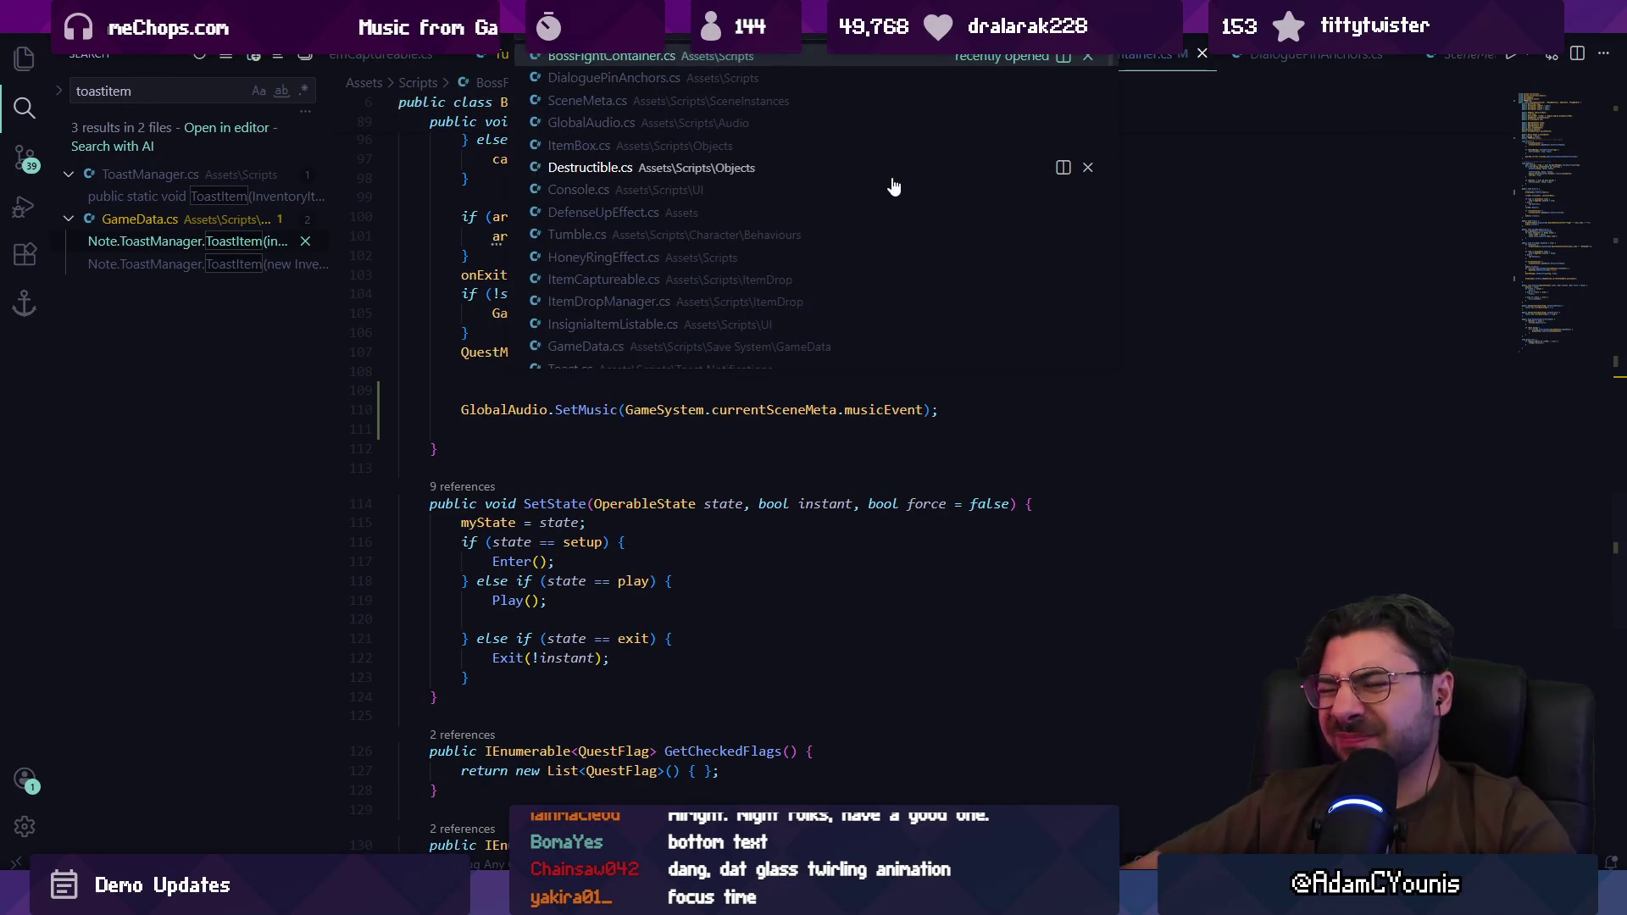
text(sequenceplayer)
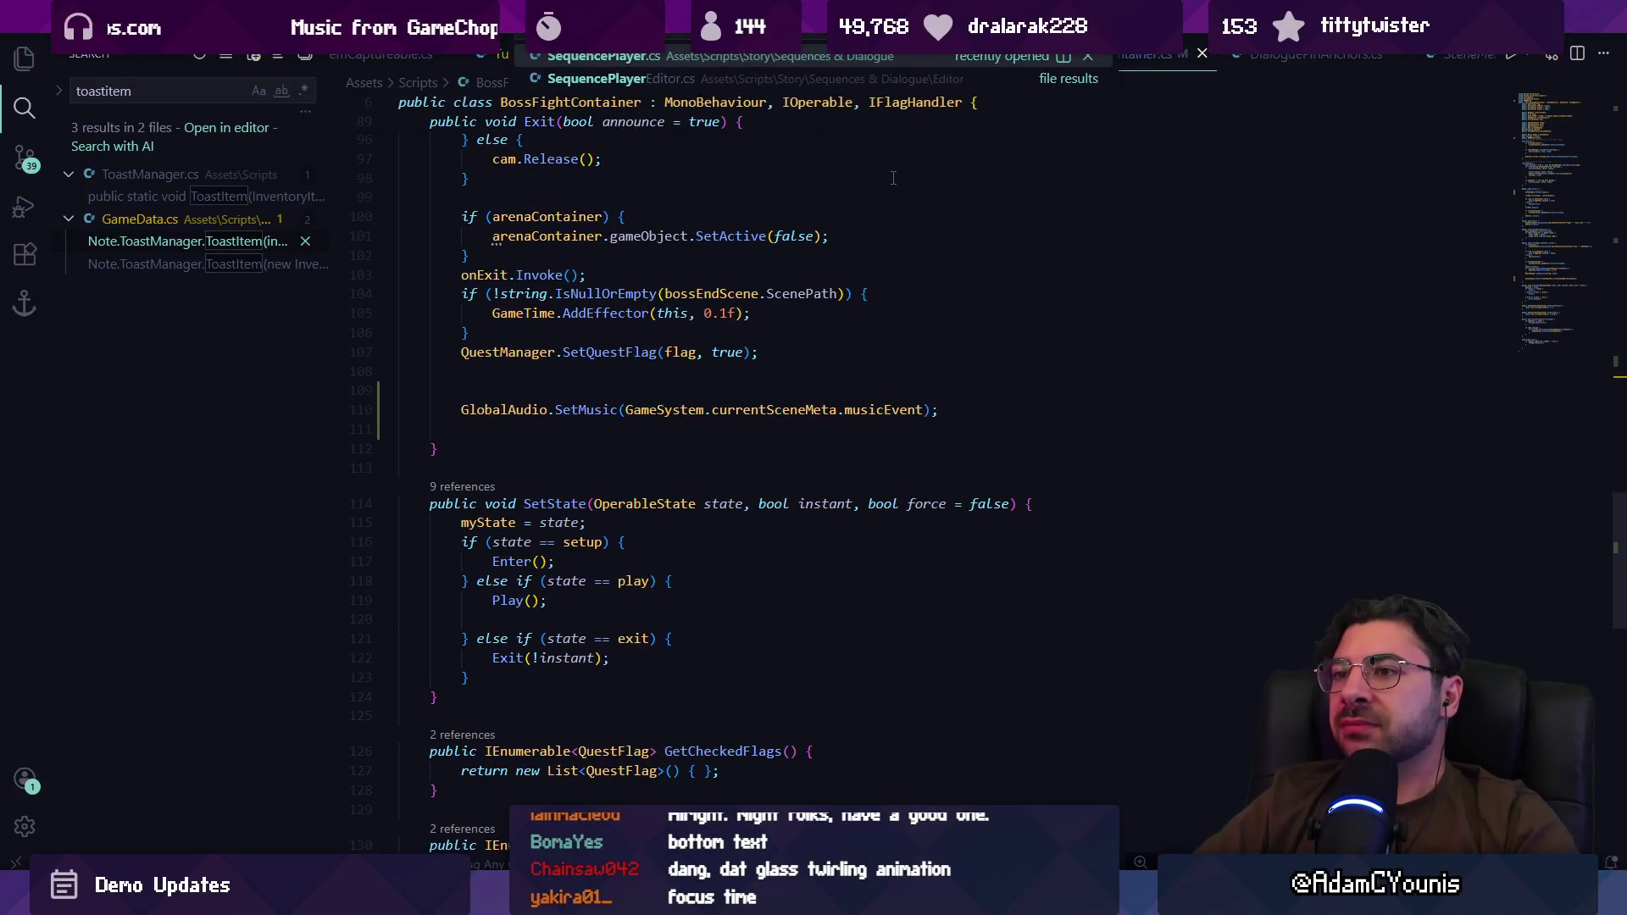
key(Return)
key(ctrl+f)
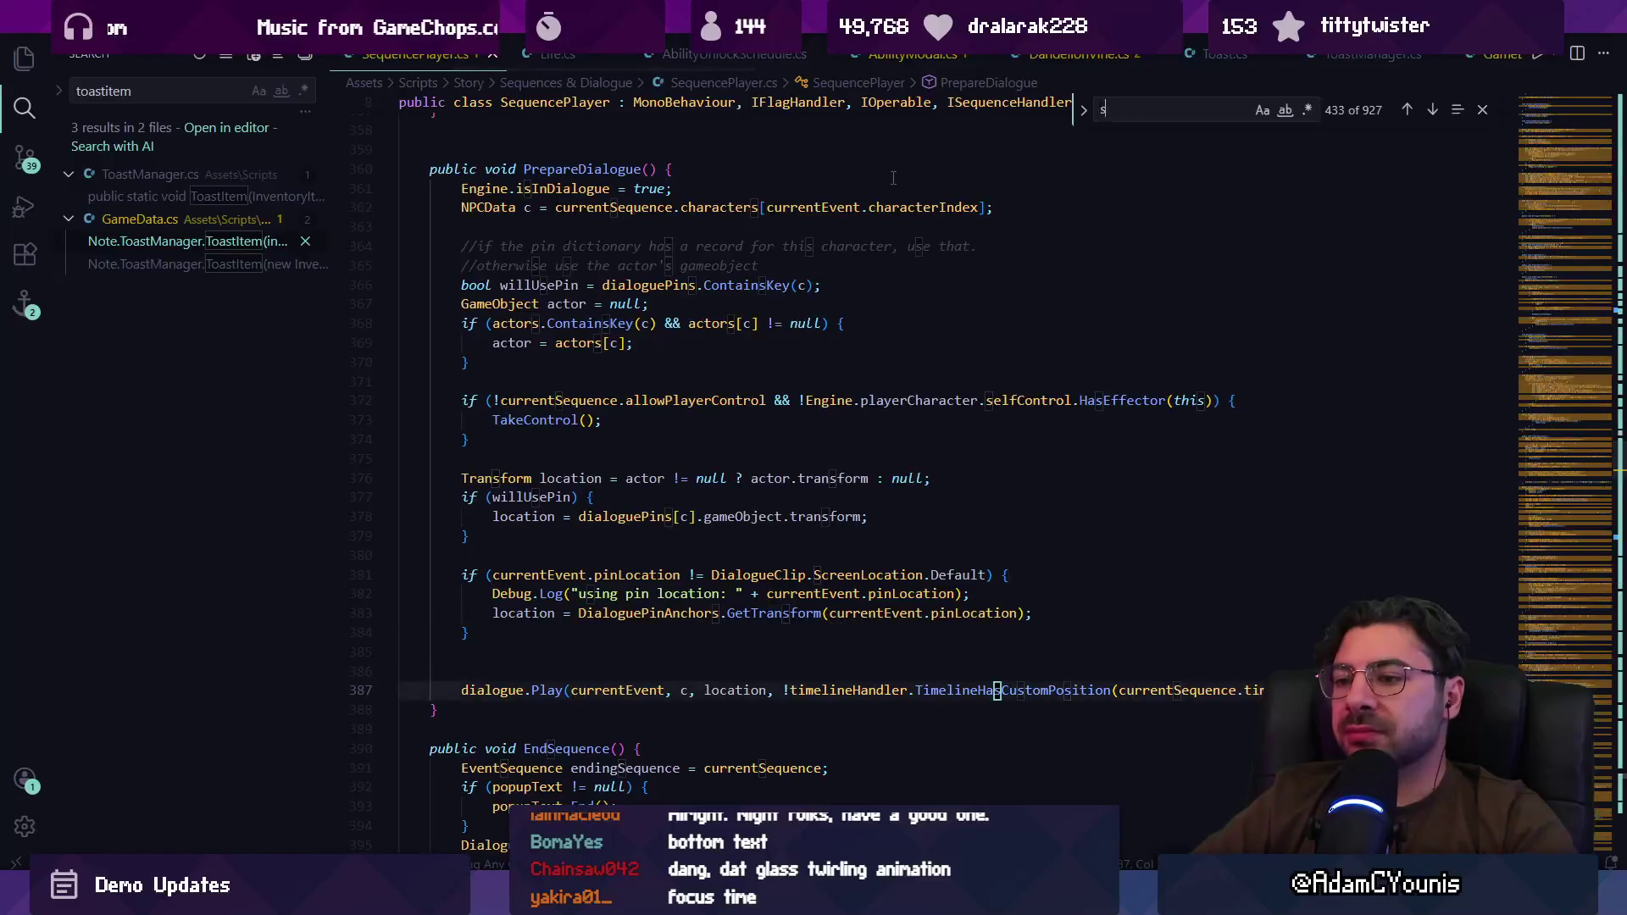
Step: Search SequencePlayer.cs for 'preparedialogue' and 'locals' to find the pin location code
text(preparedialogue)
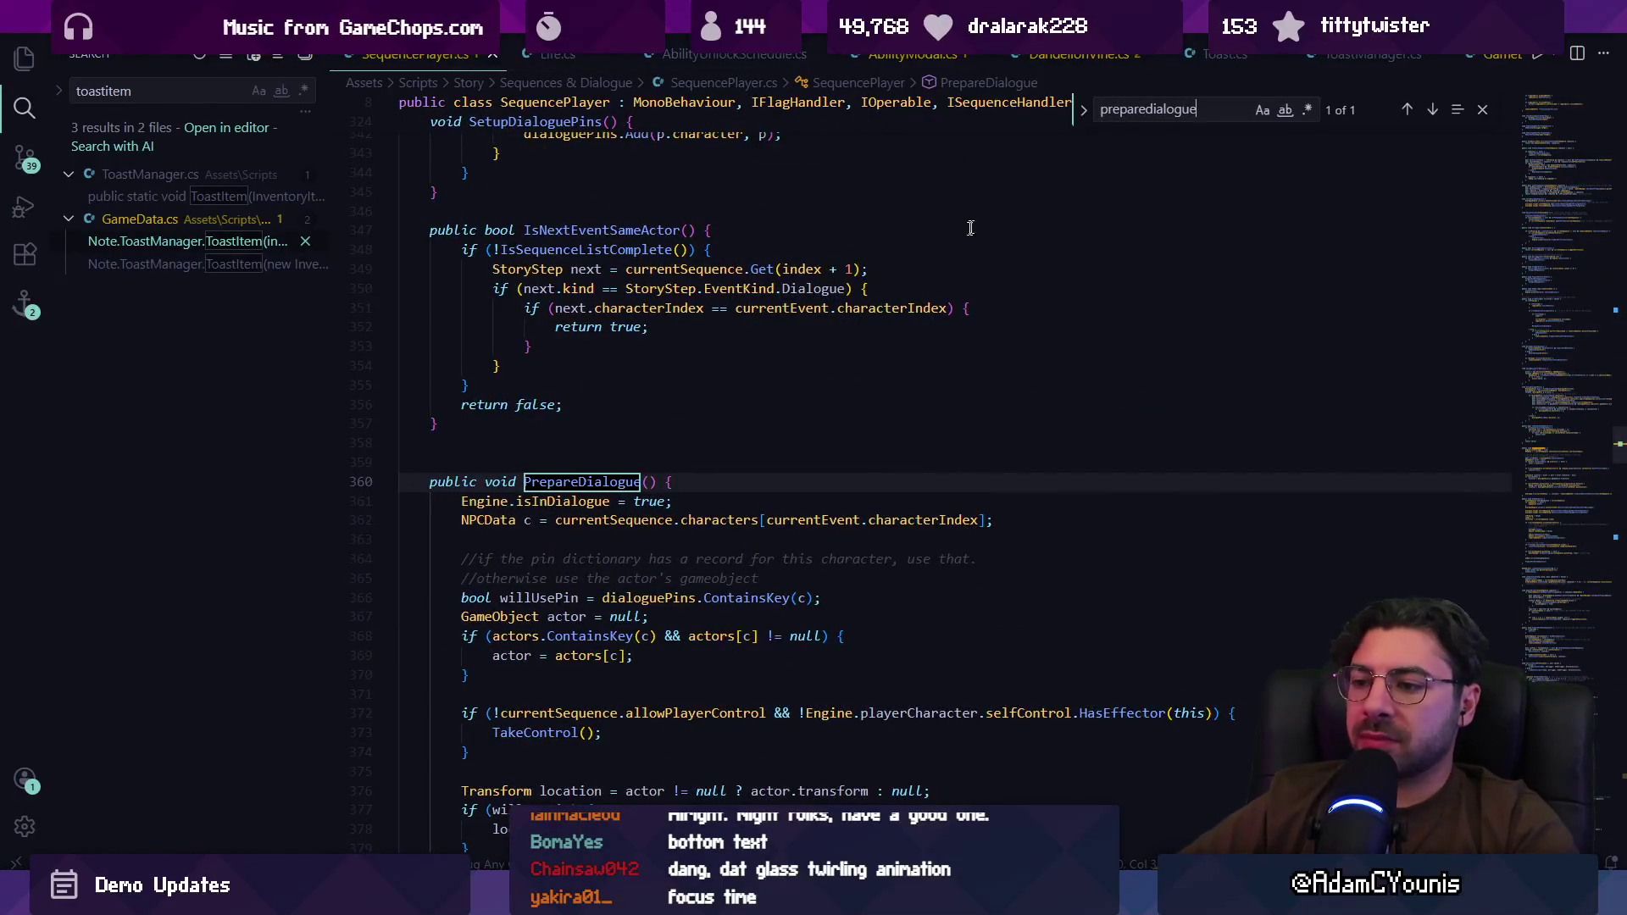
scroll(831, 325, down, 10)
click(781, 315)
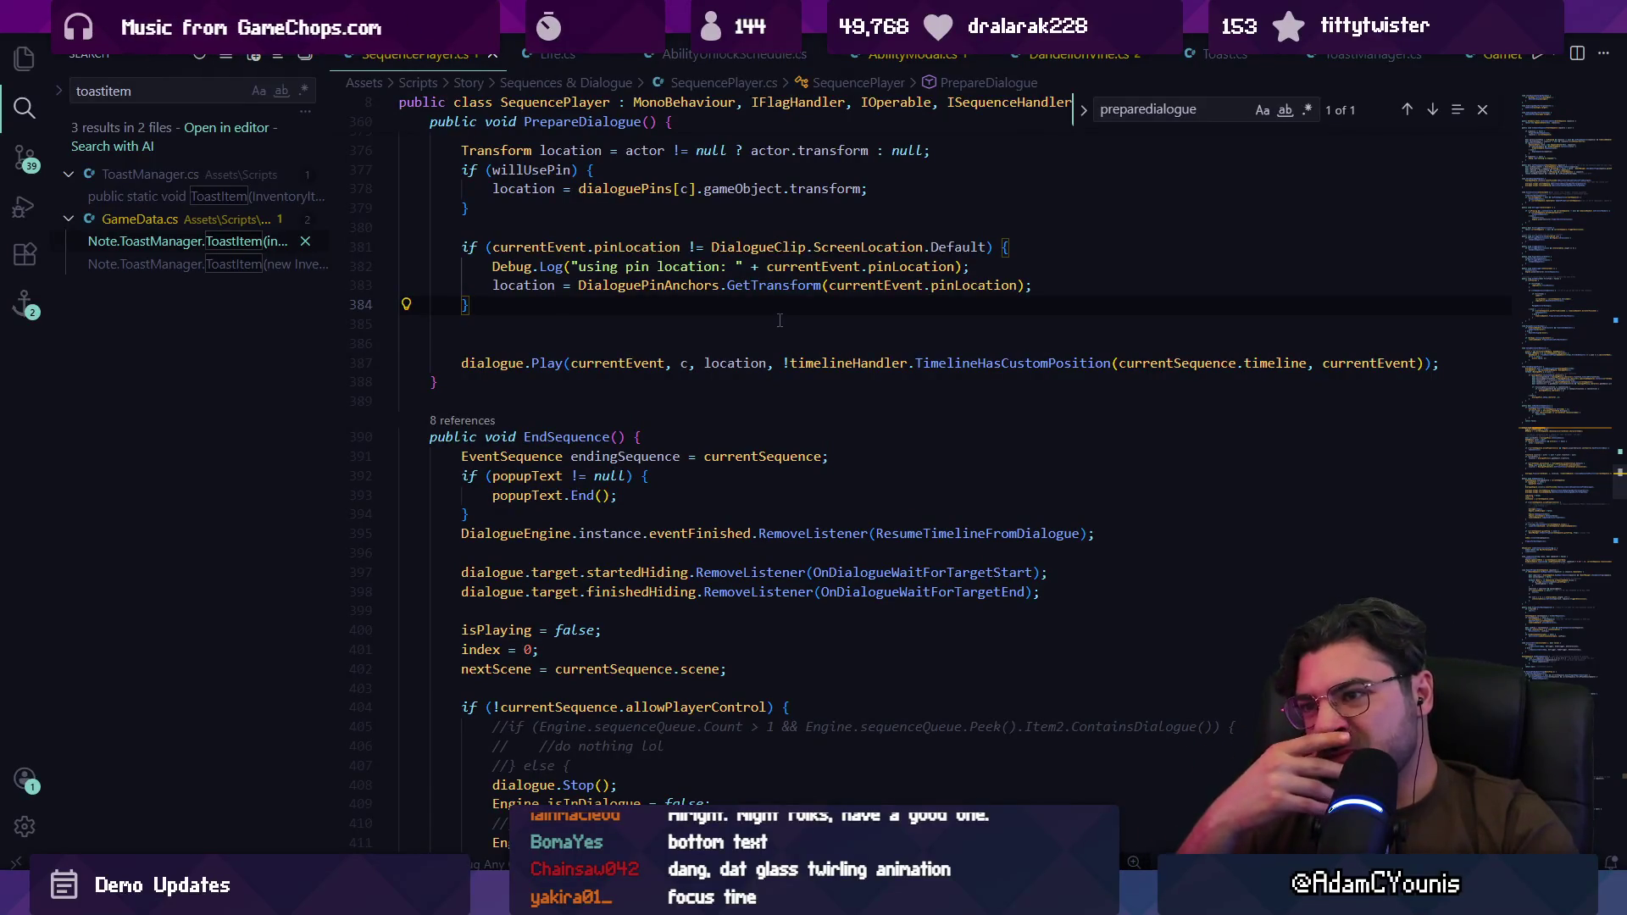
scroll(805, 322, up, 3)
scroll(805, 322, up, 1)
key(ctrl+f)
text(fac)
key(BackSpace)
key(BackSpace)
key(BackSpace)
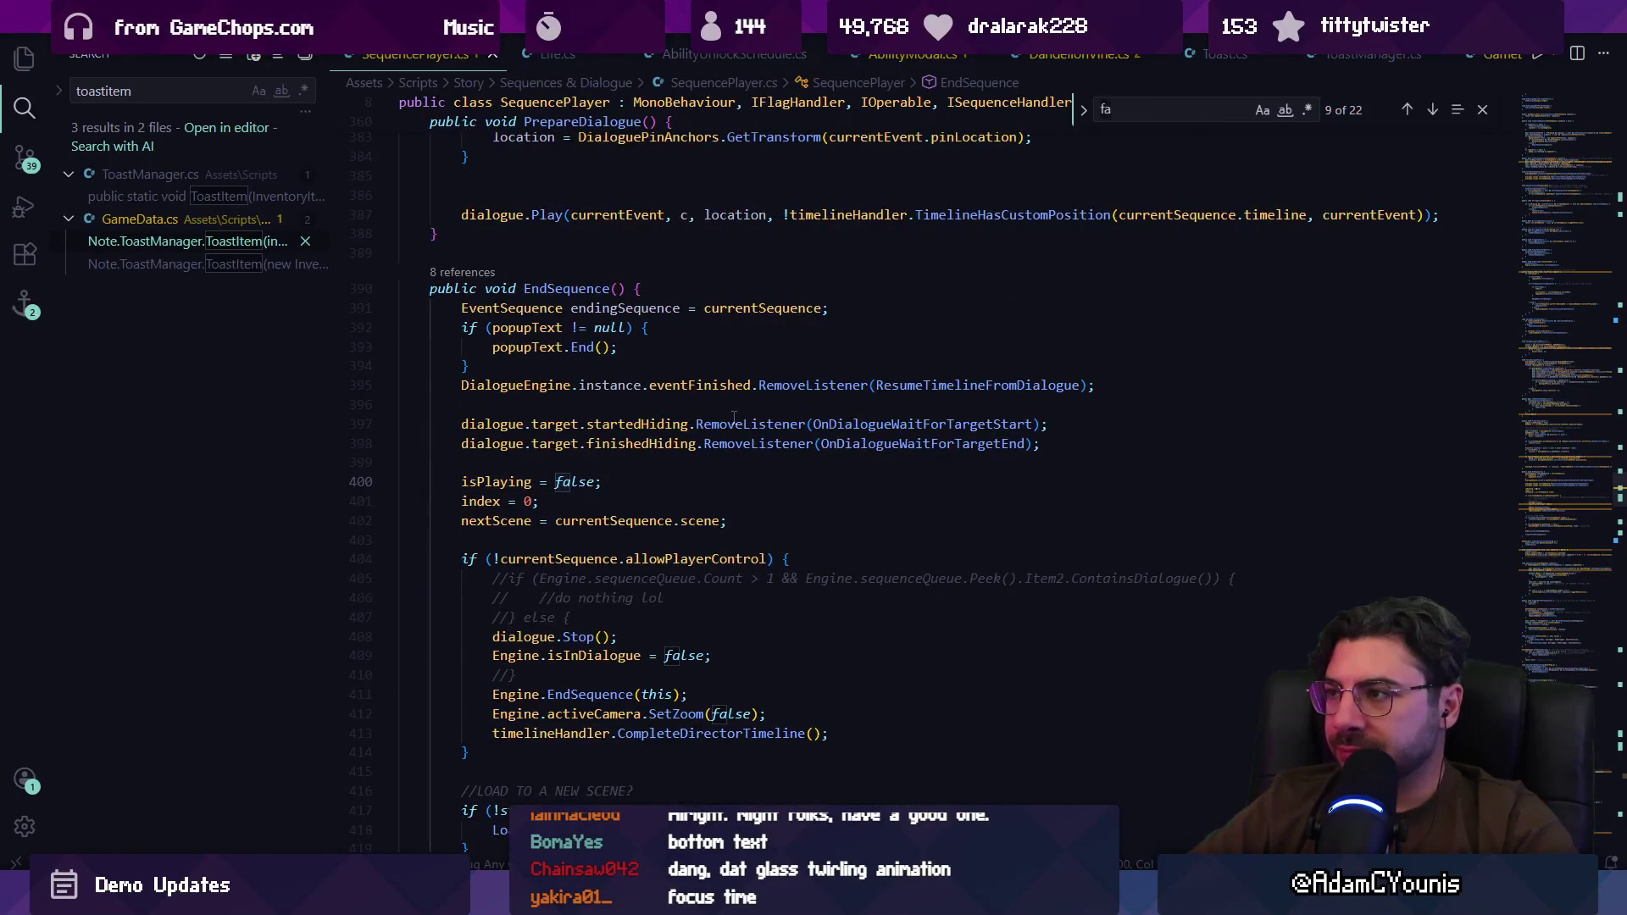
text(localscale)
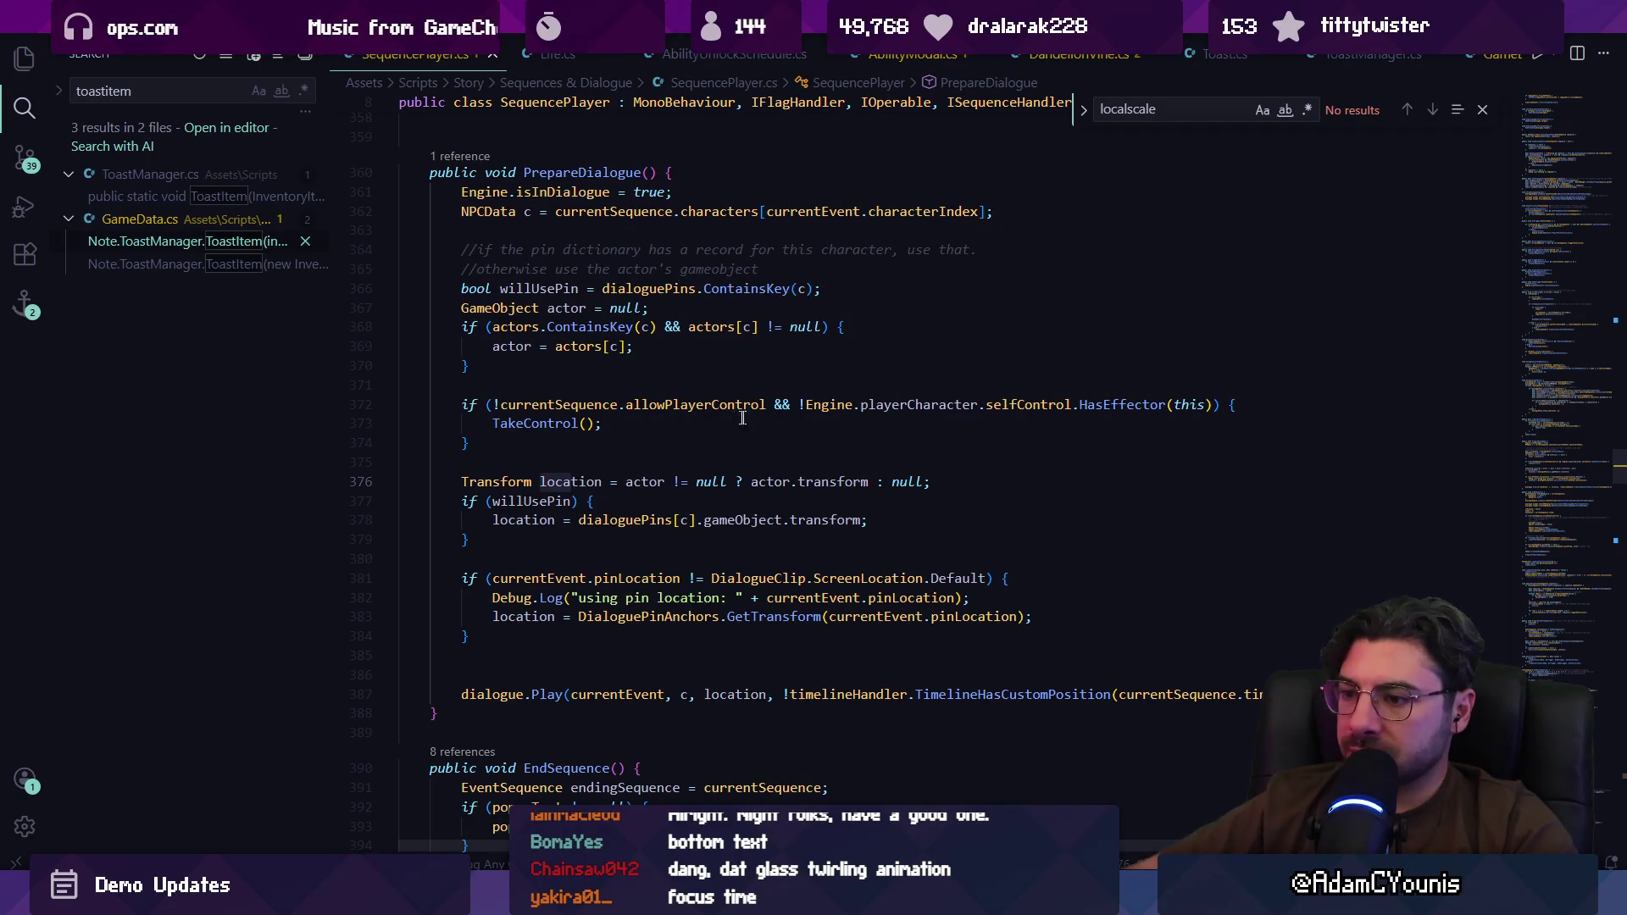
scroll(678, 457, down, 2)
Step: Inspect location and TimelineHasCustomPosition on lines 383-387, then go to Play's definition in DialogueEngine.cs
click(662, 477)
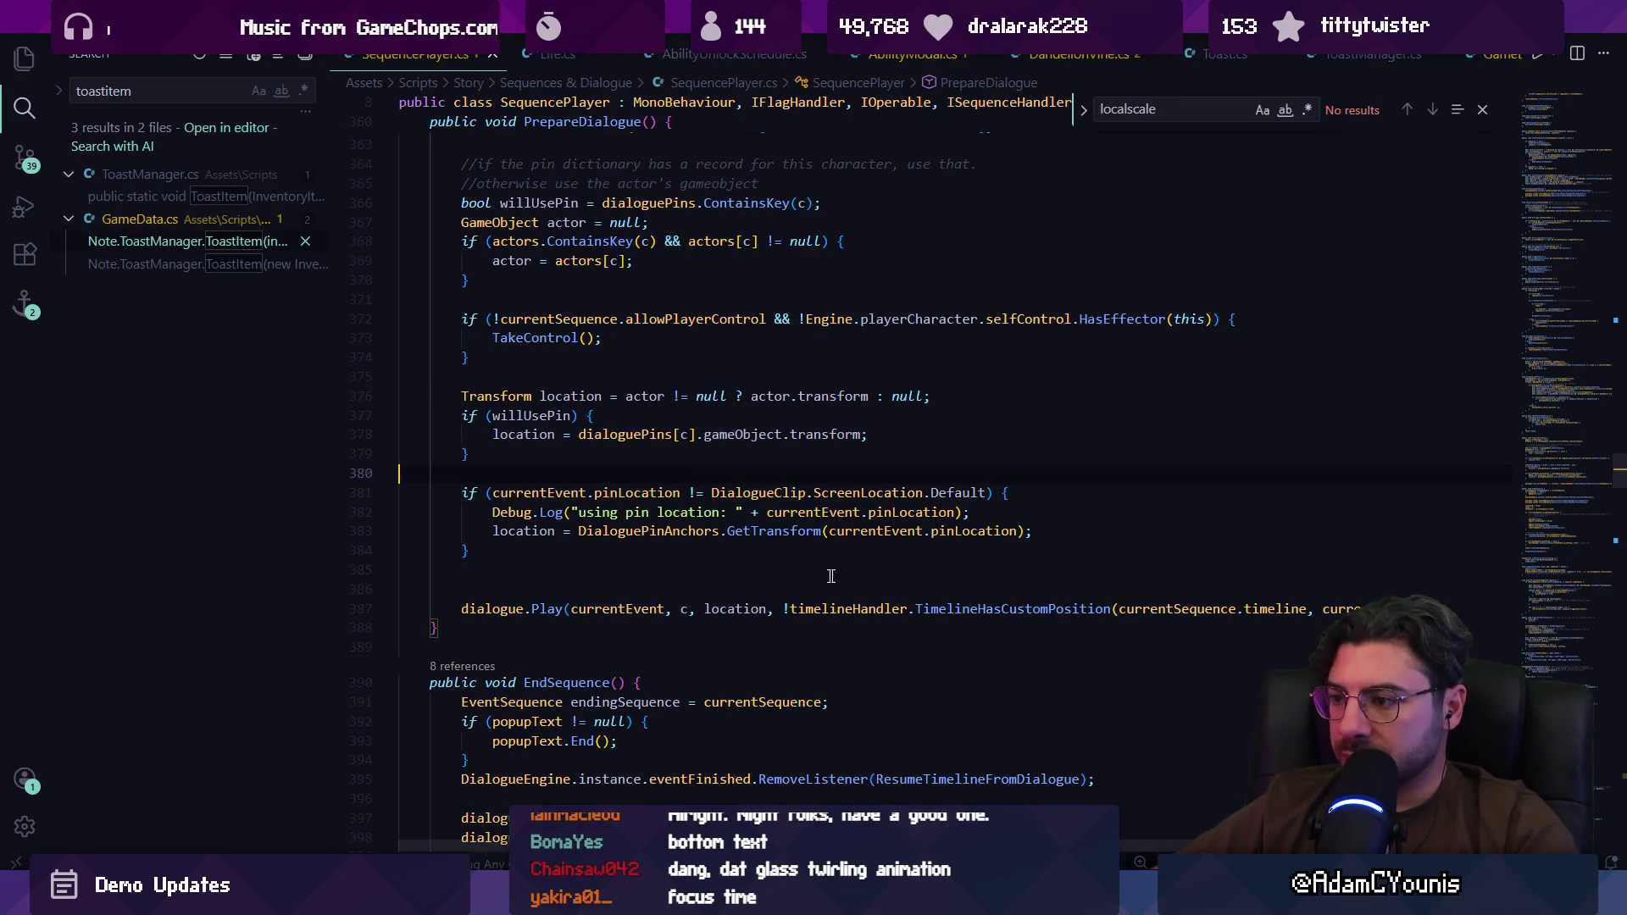
click(970, 608)
click(627, 609)
click(558, 608)
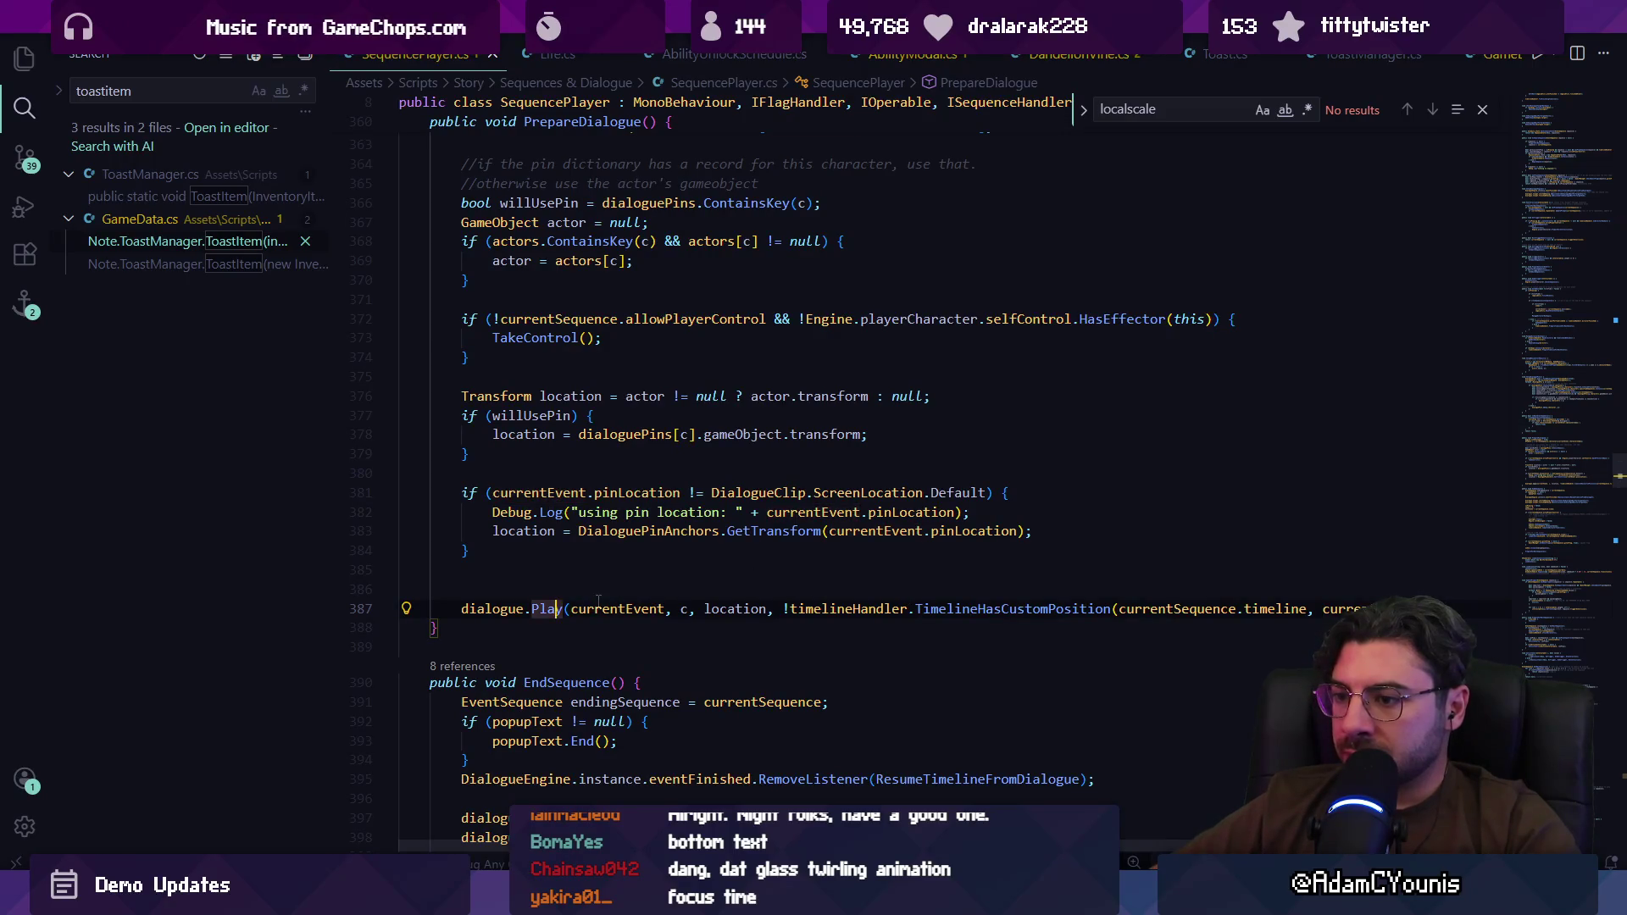
click(726, 608)
click(1055, 608)
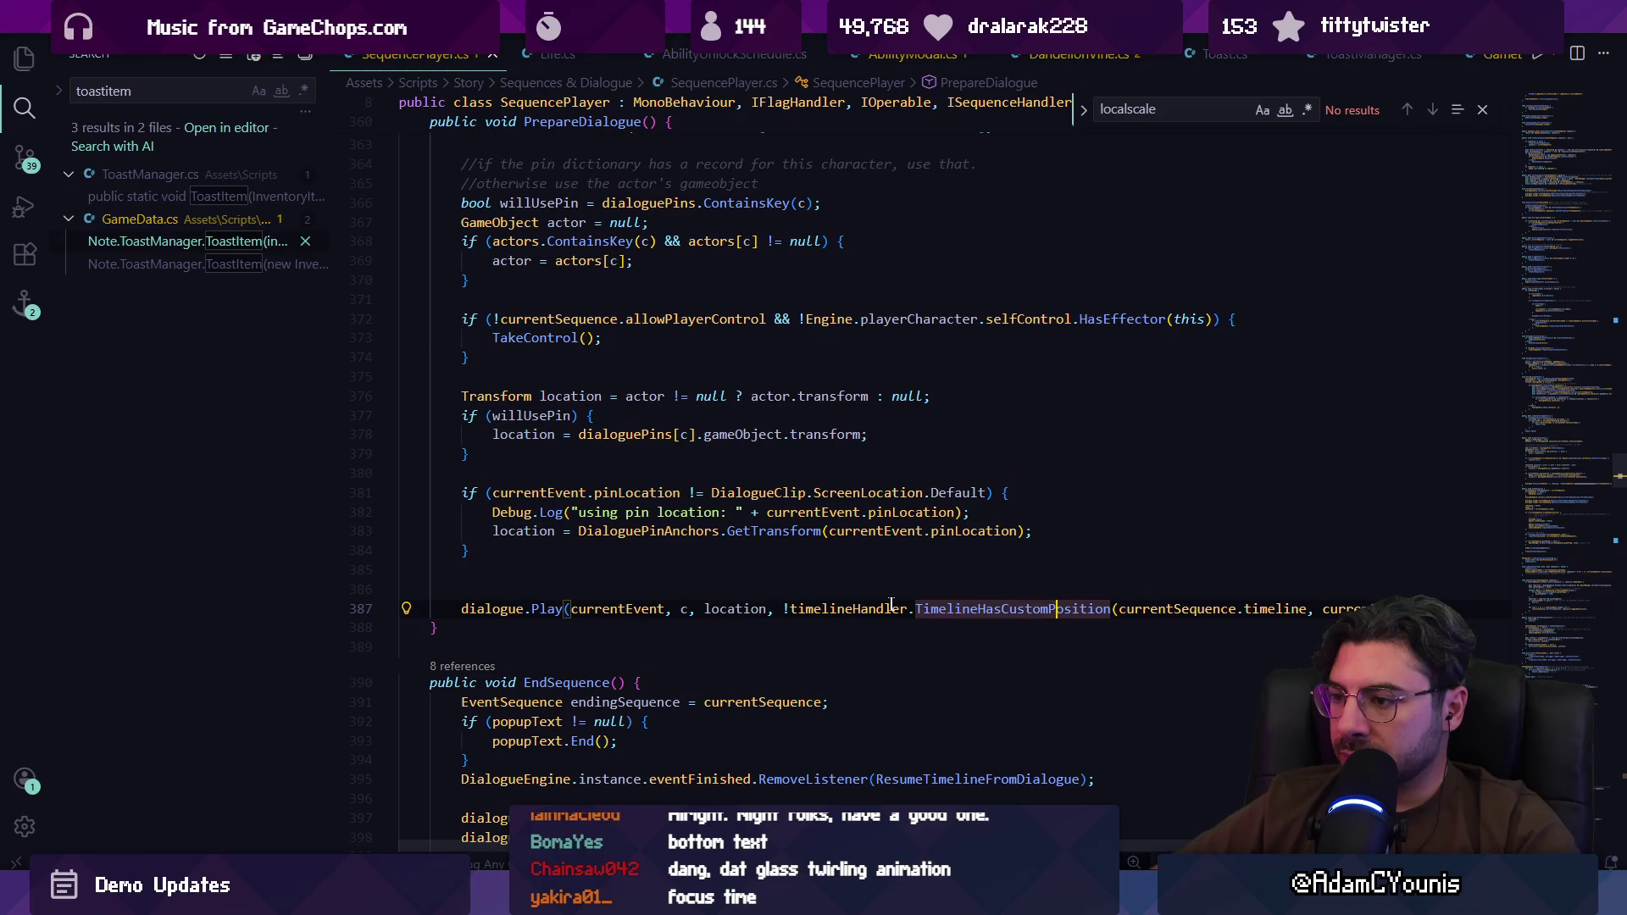
click(737, 532)
click(851, 532)
click(646, 532)
click(540, 530)
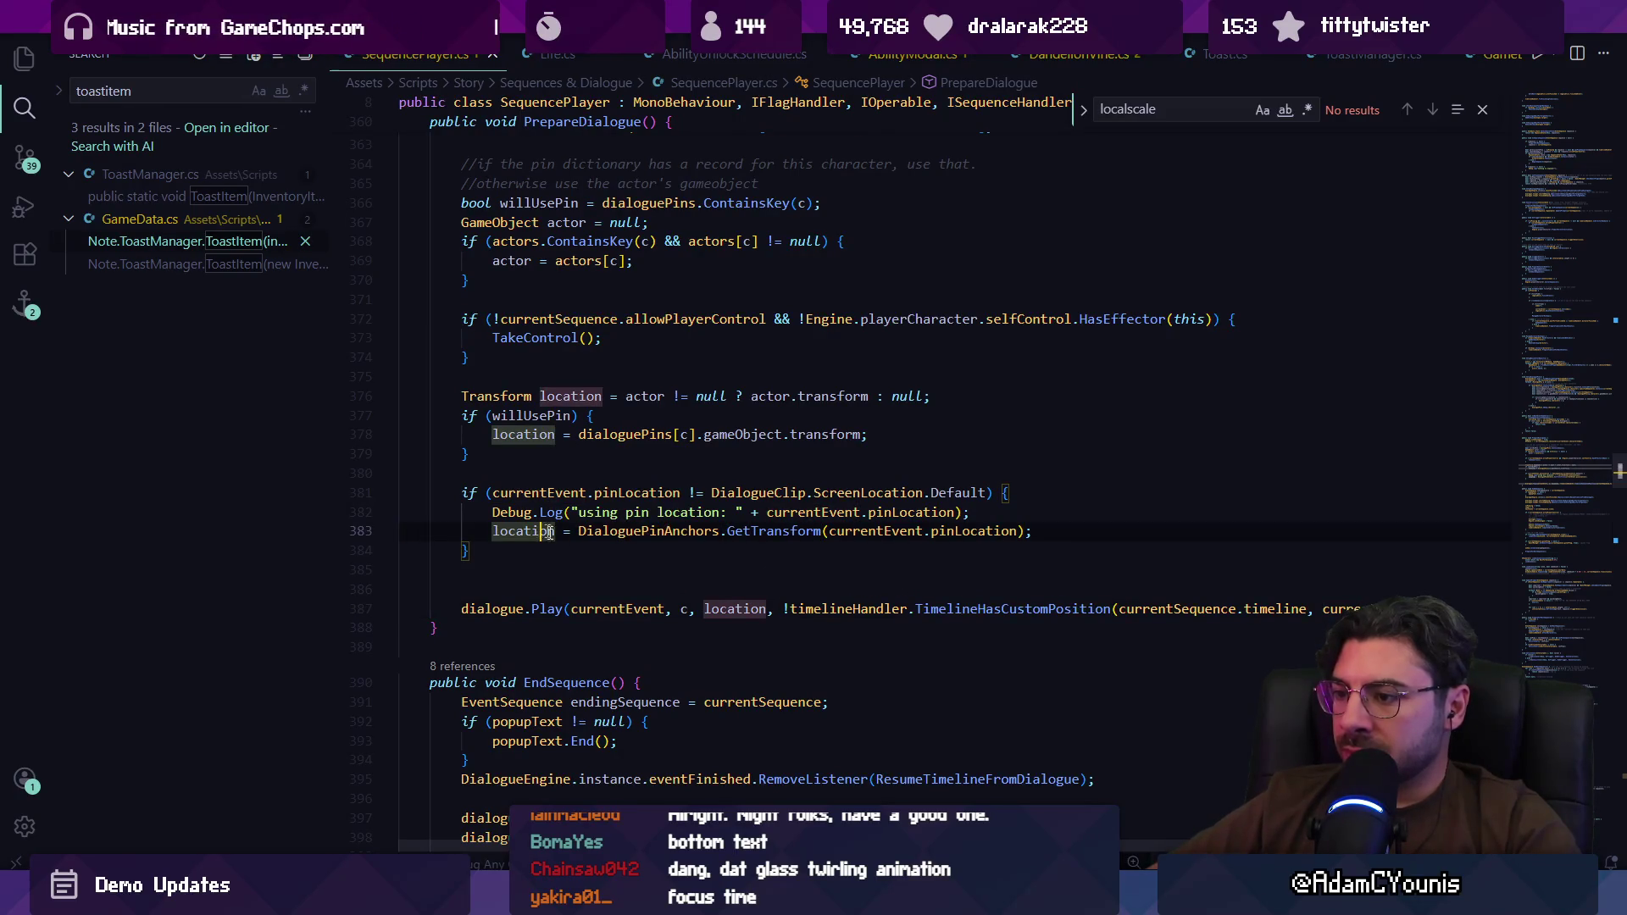
ctrl+click(542, 610)
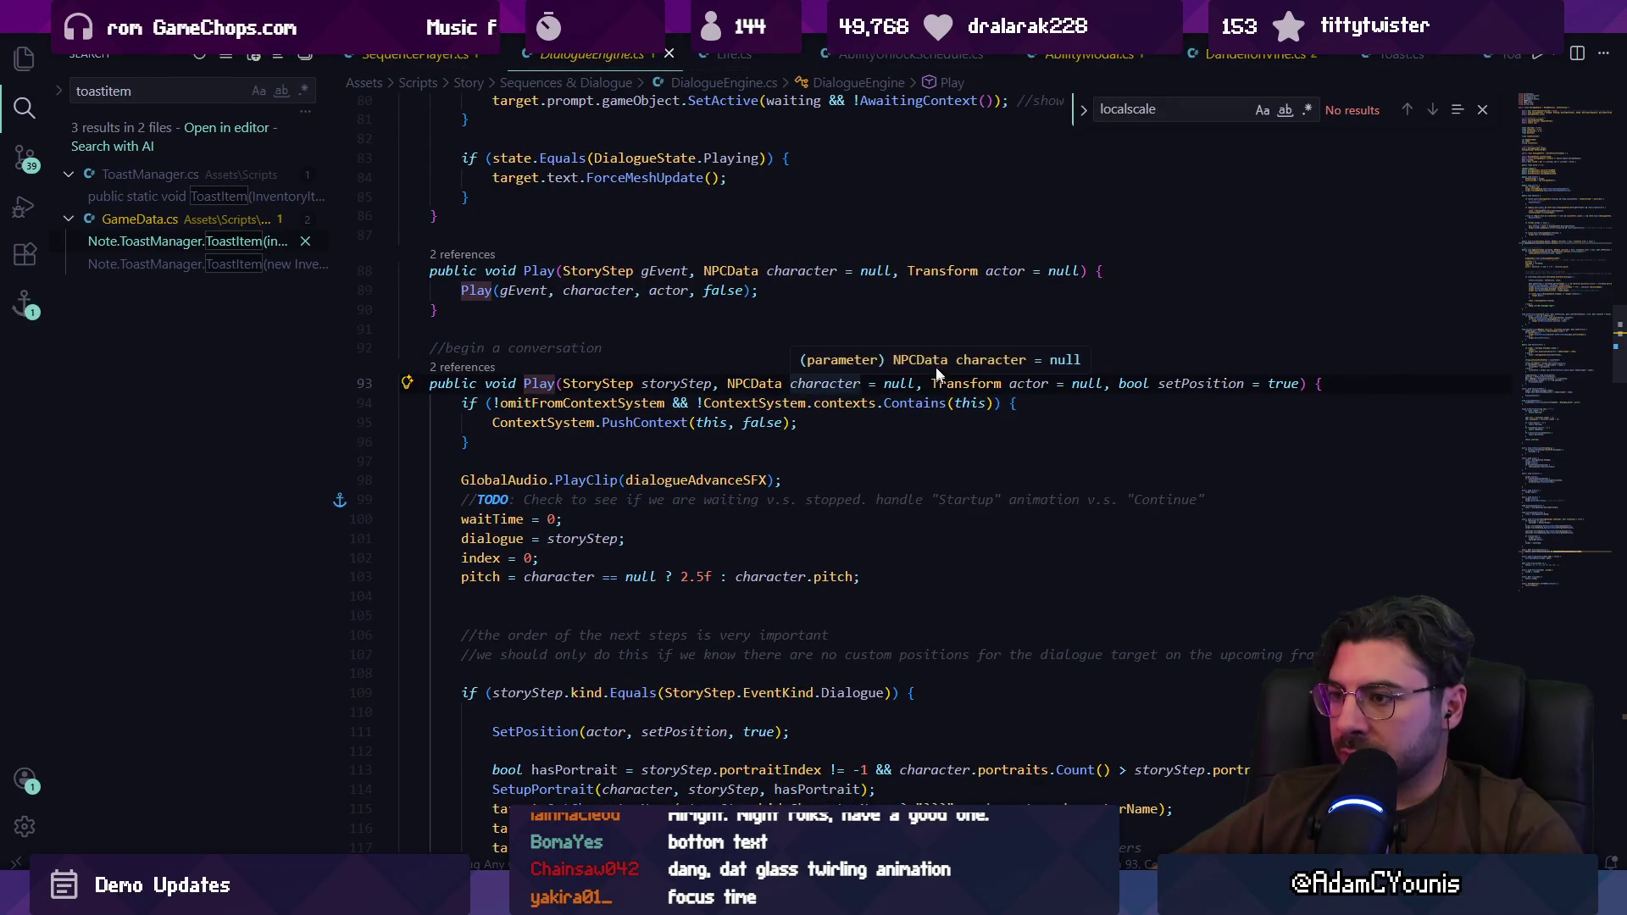
Step: Go back to PrepareDialogue in SequencePlayer.cs and quick-search the project for 'dialogueclip'
key(alt+Left)
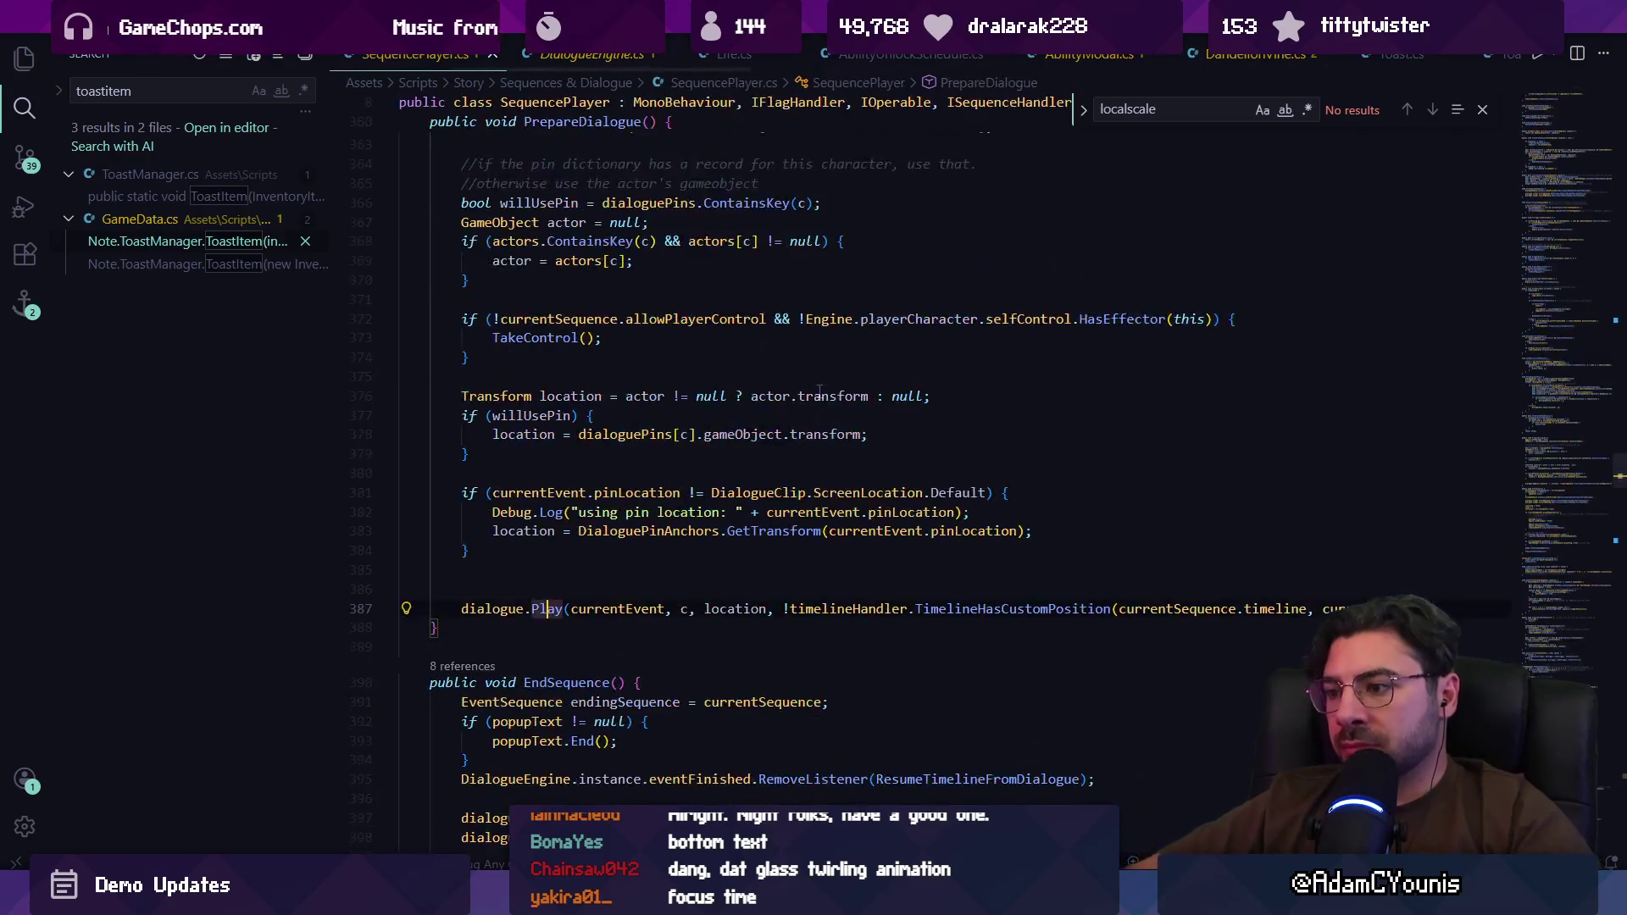
click(793, 578)
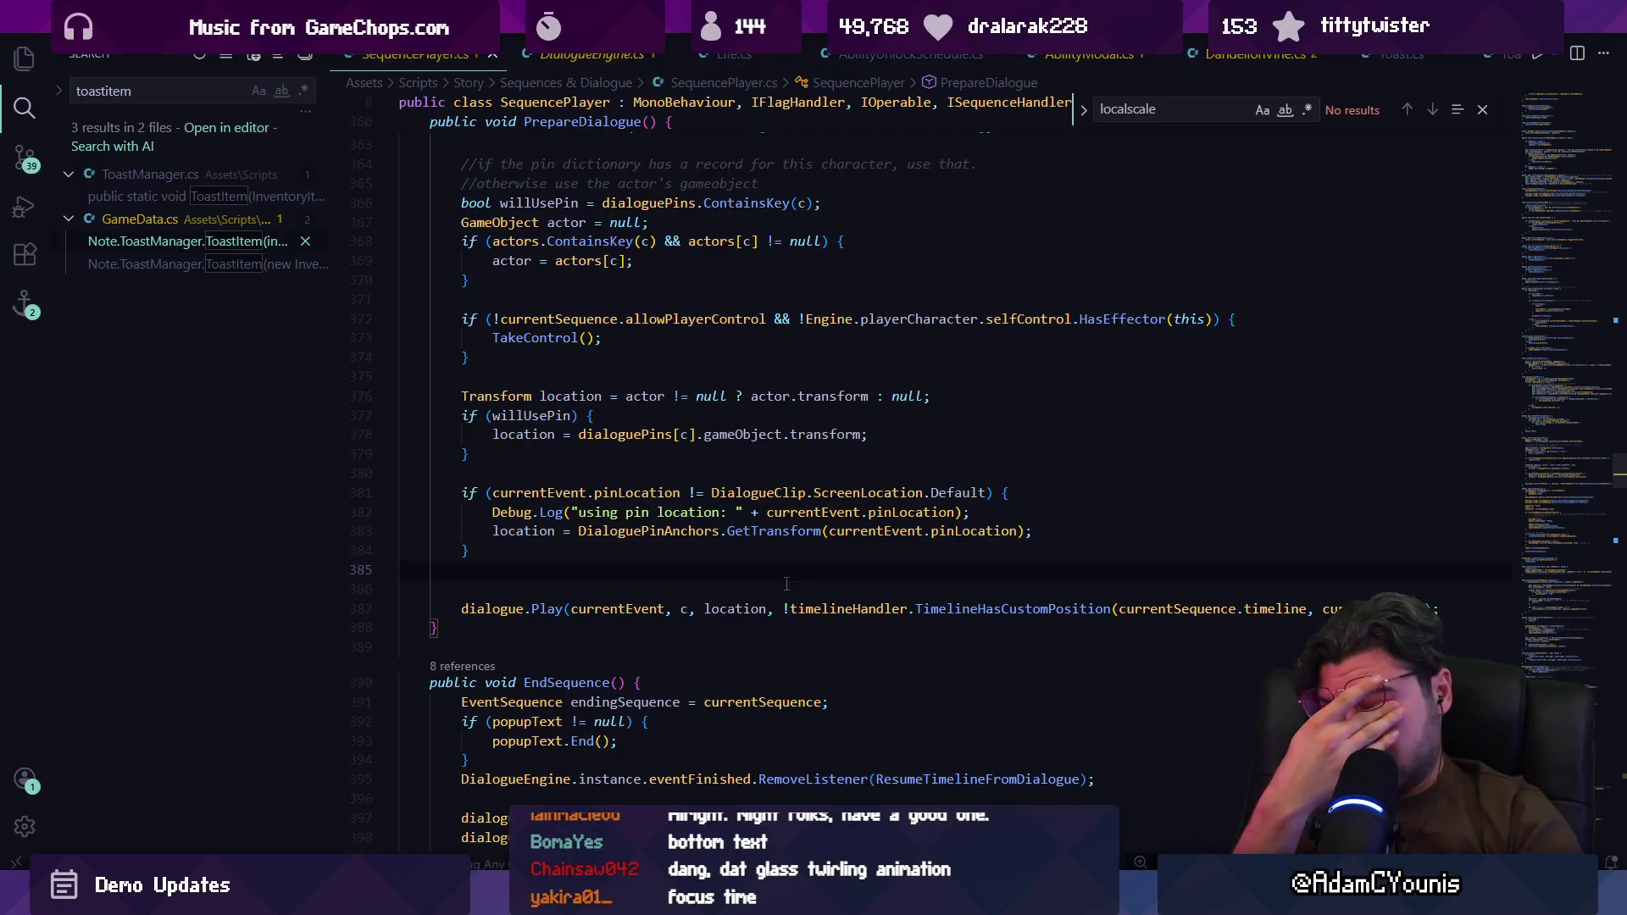
key(ctrl+p)
text(dialogueclip)
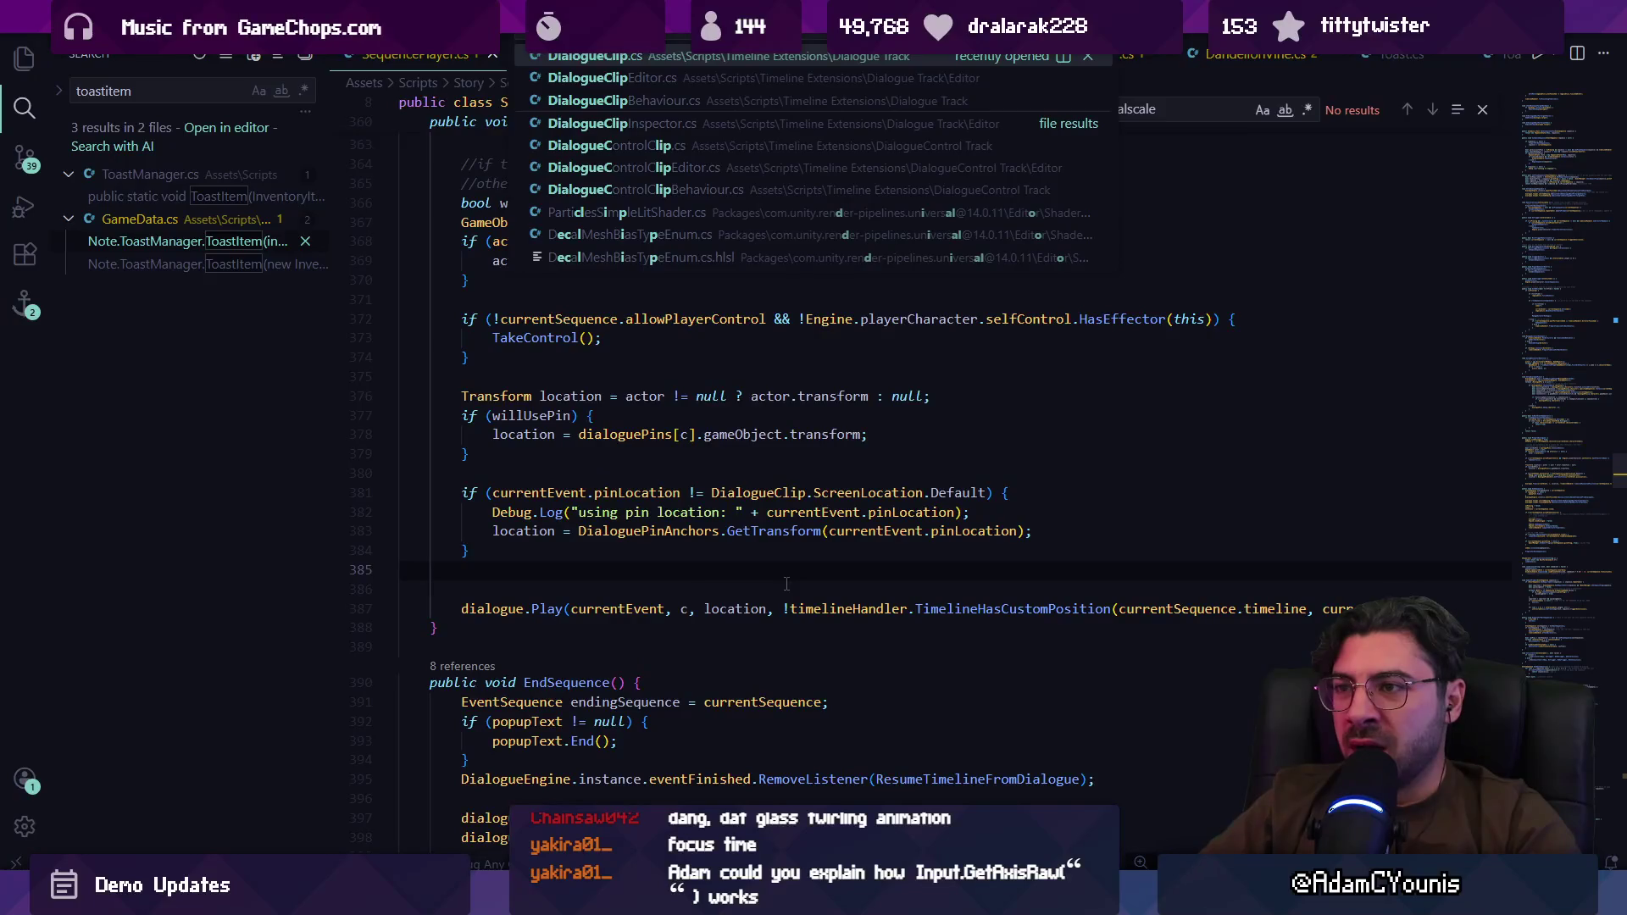
Step: Open DialogueClipBehaviour.cs, find 'face', and select clip.faceLeftRight
key(Down)
key(Down)
key(Return)
key(ctrl+f)
text(facee)
key(BackSpace)
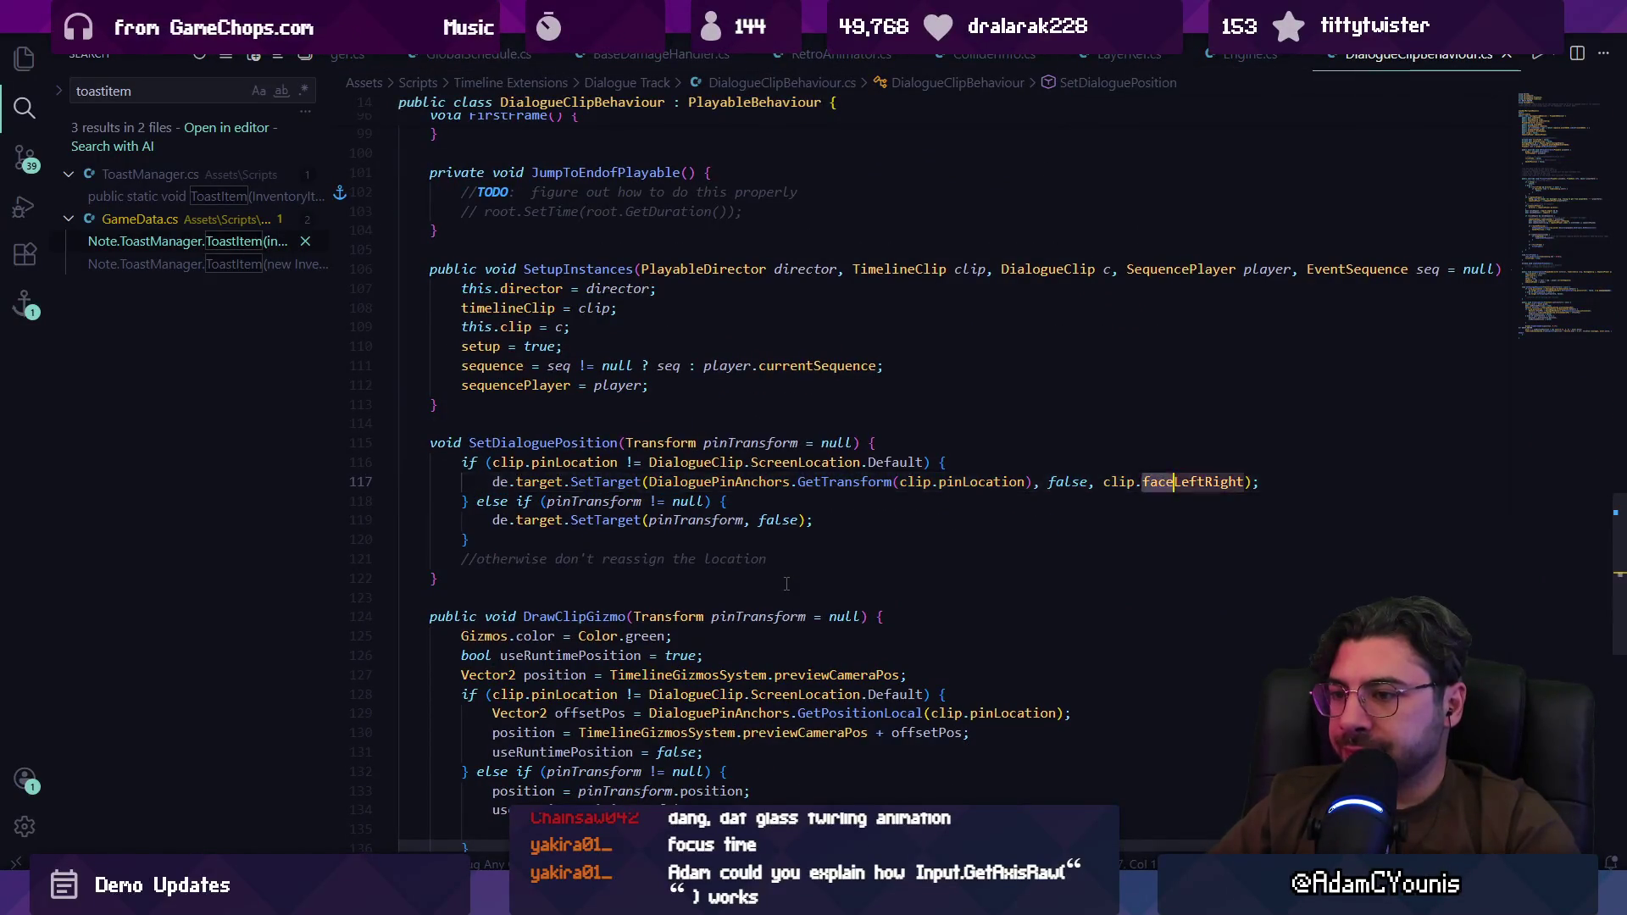
key(Escape)
key(ctrl+Left)
key(ctrl+Left)
key(ctrl+shift+Right)
key(ctrl+shift+Right)
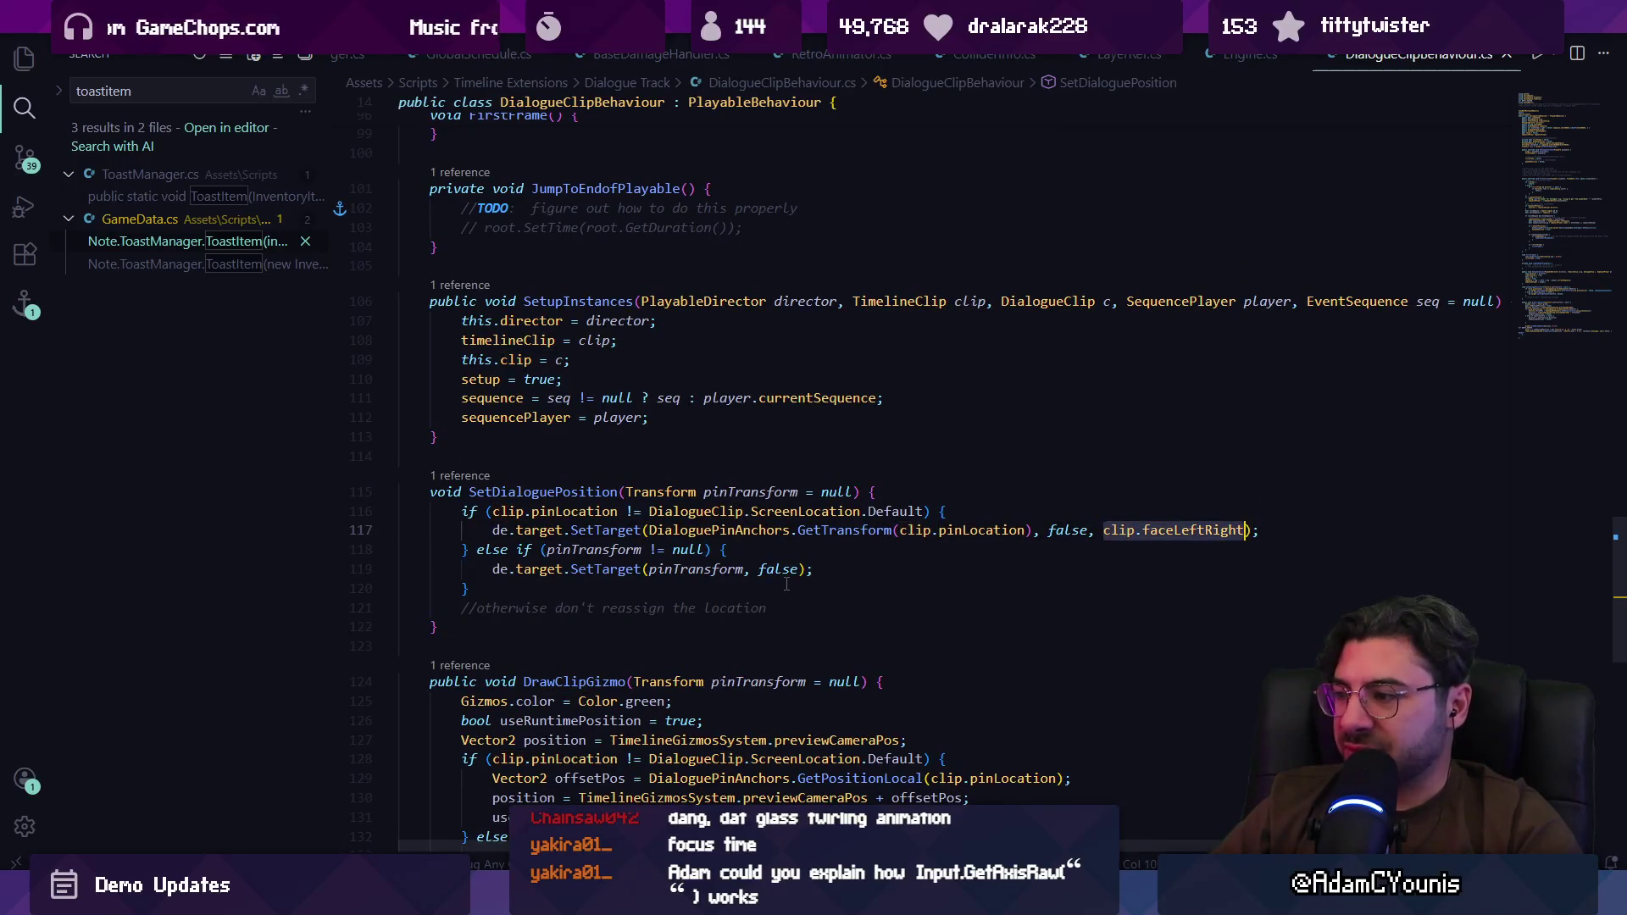
Step: In SequencePlayer.cs, inspect TimelineHasCustomPosition, pinLocation and the Play call's overloads, then go back
key(alt+Left)
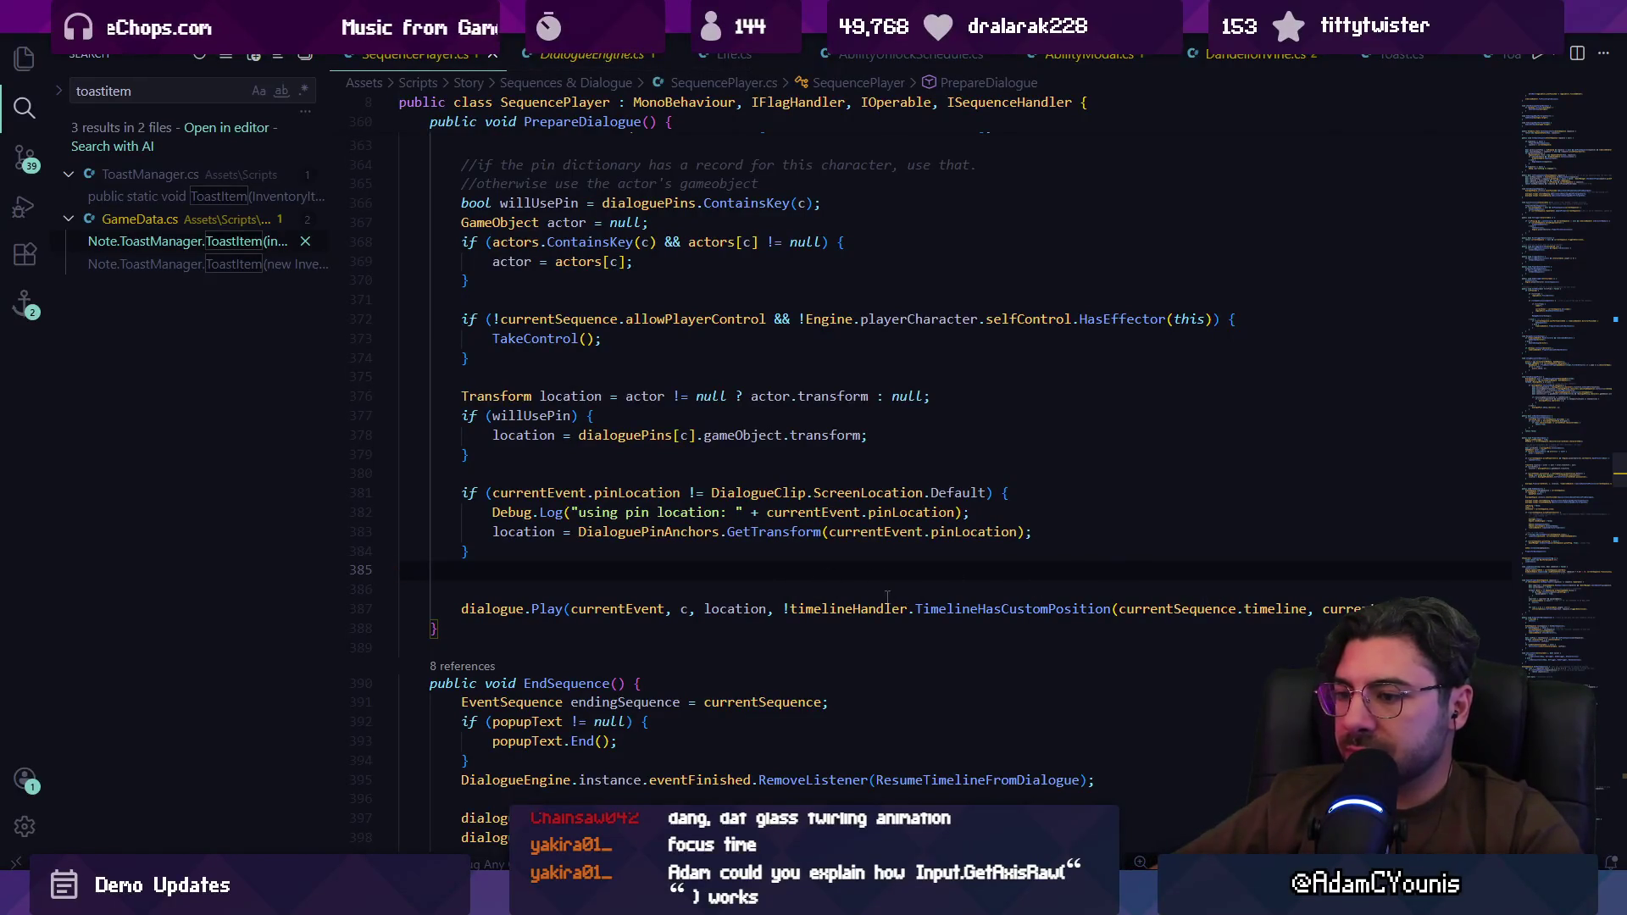
click(923, 607)
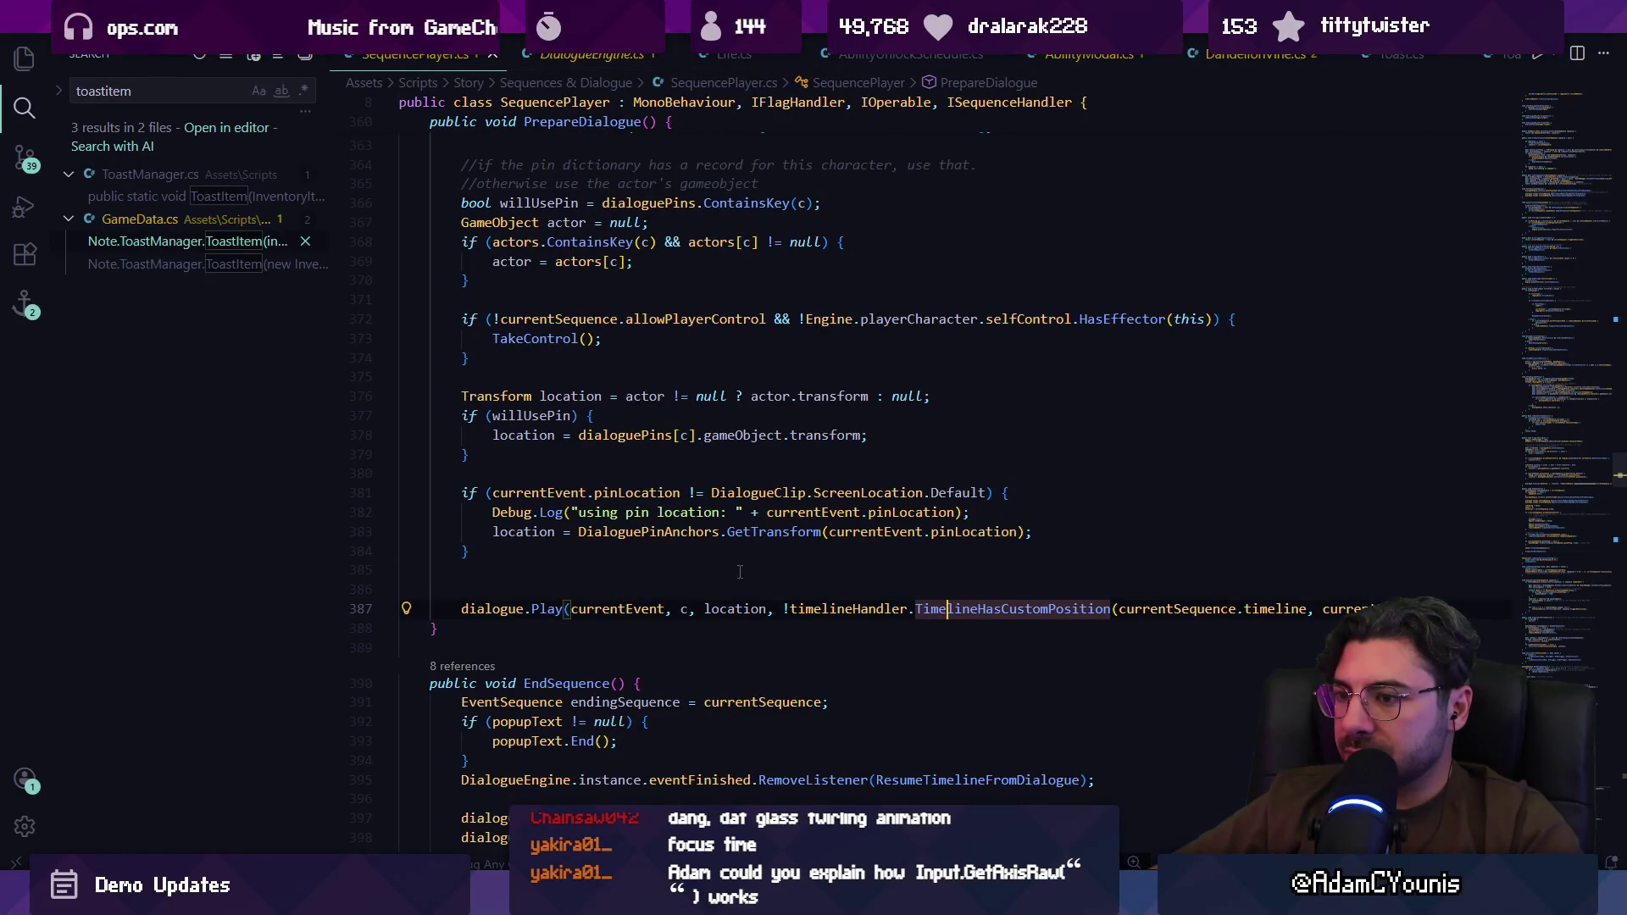
click(1020, 534)
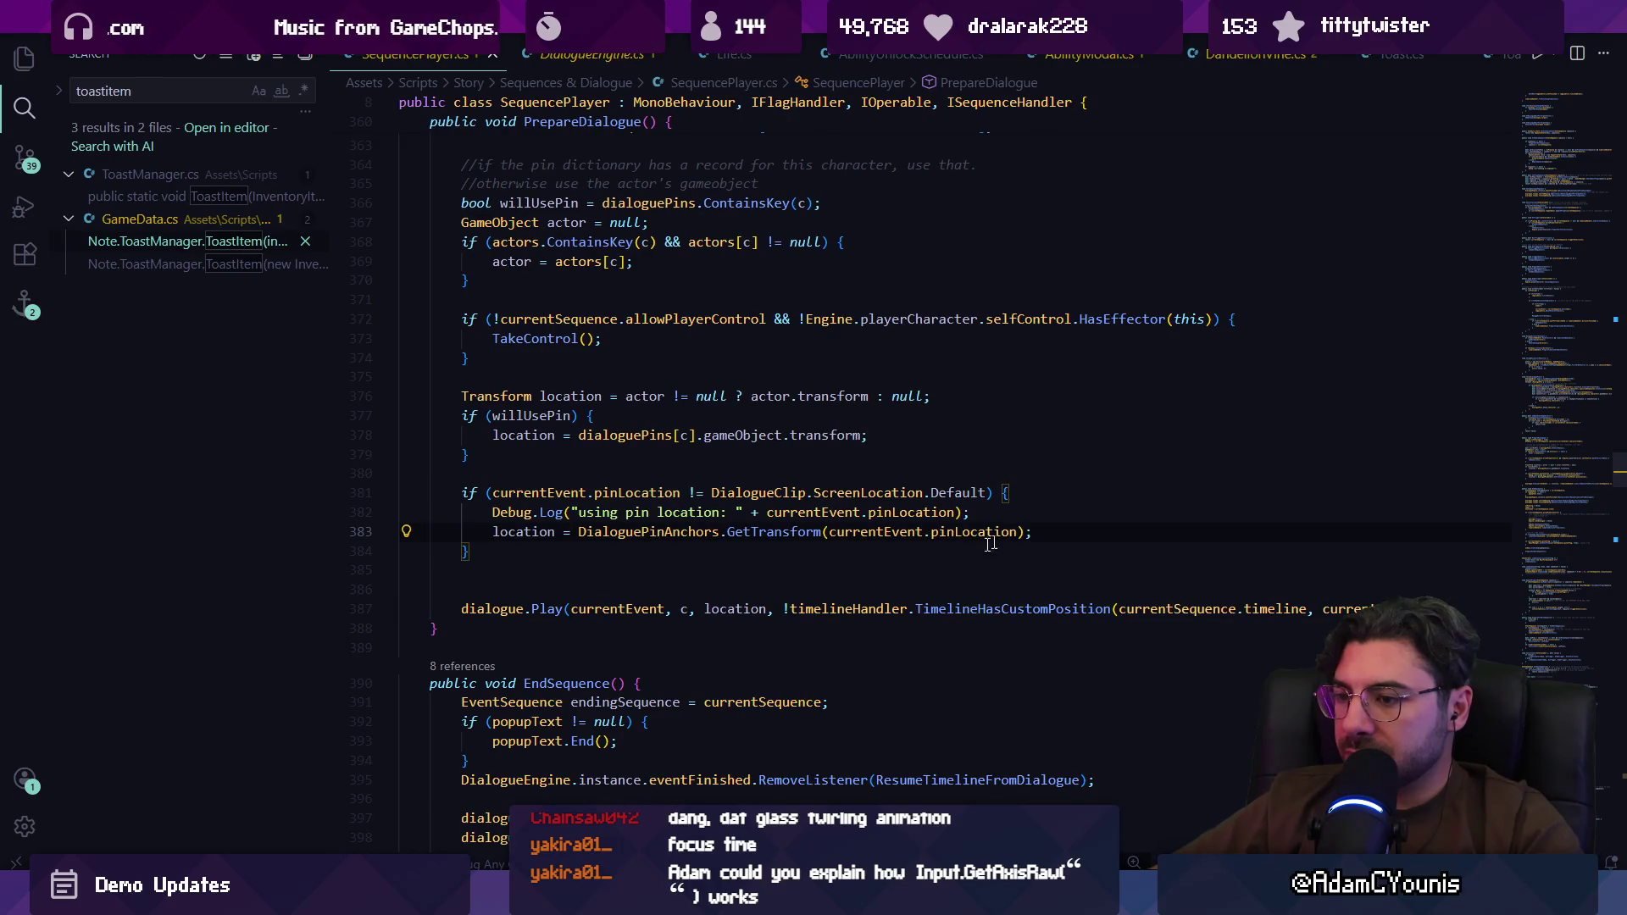
click(778, 608)
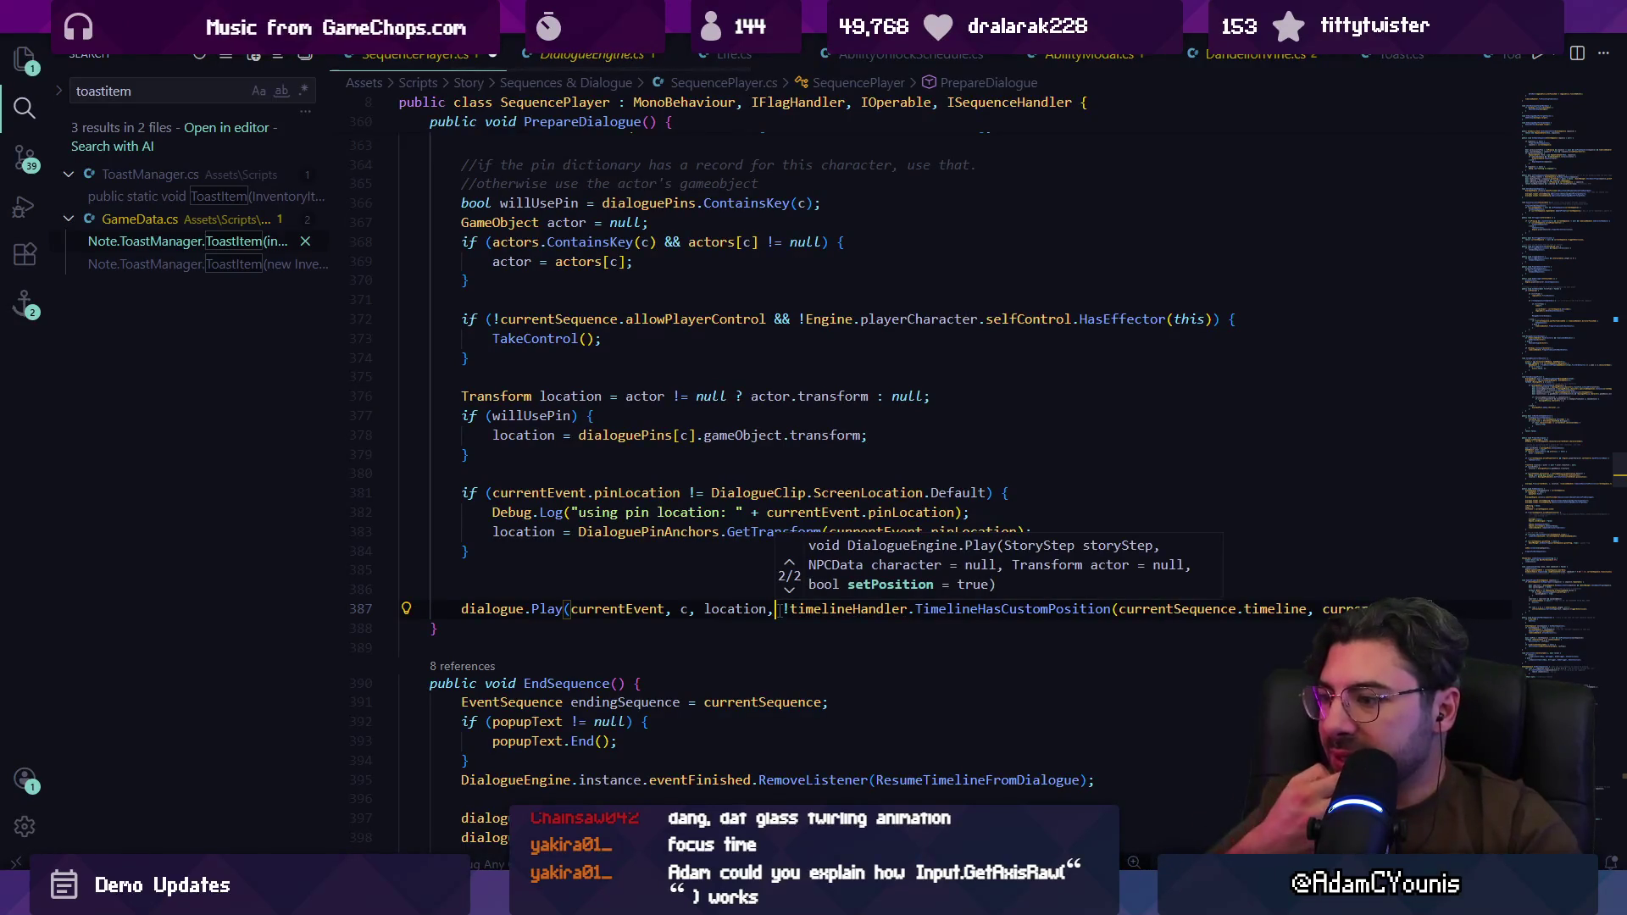
key(Up)
key(Down)
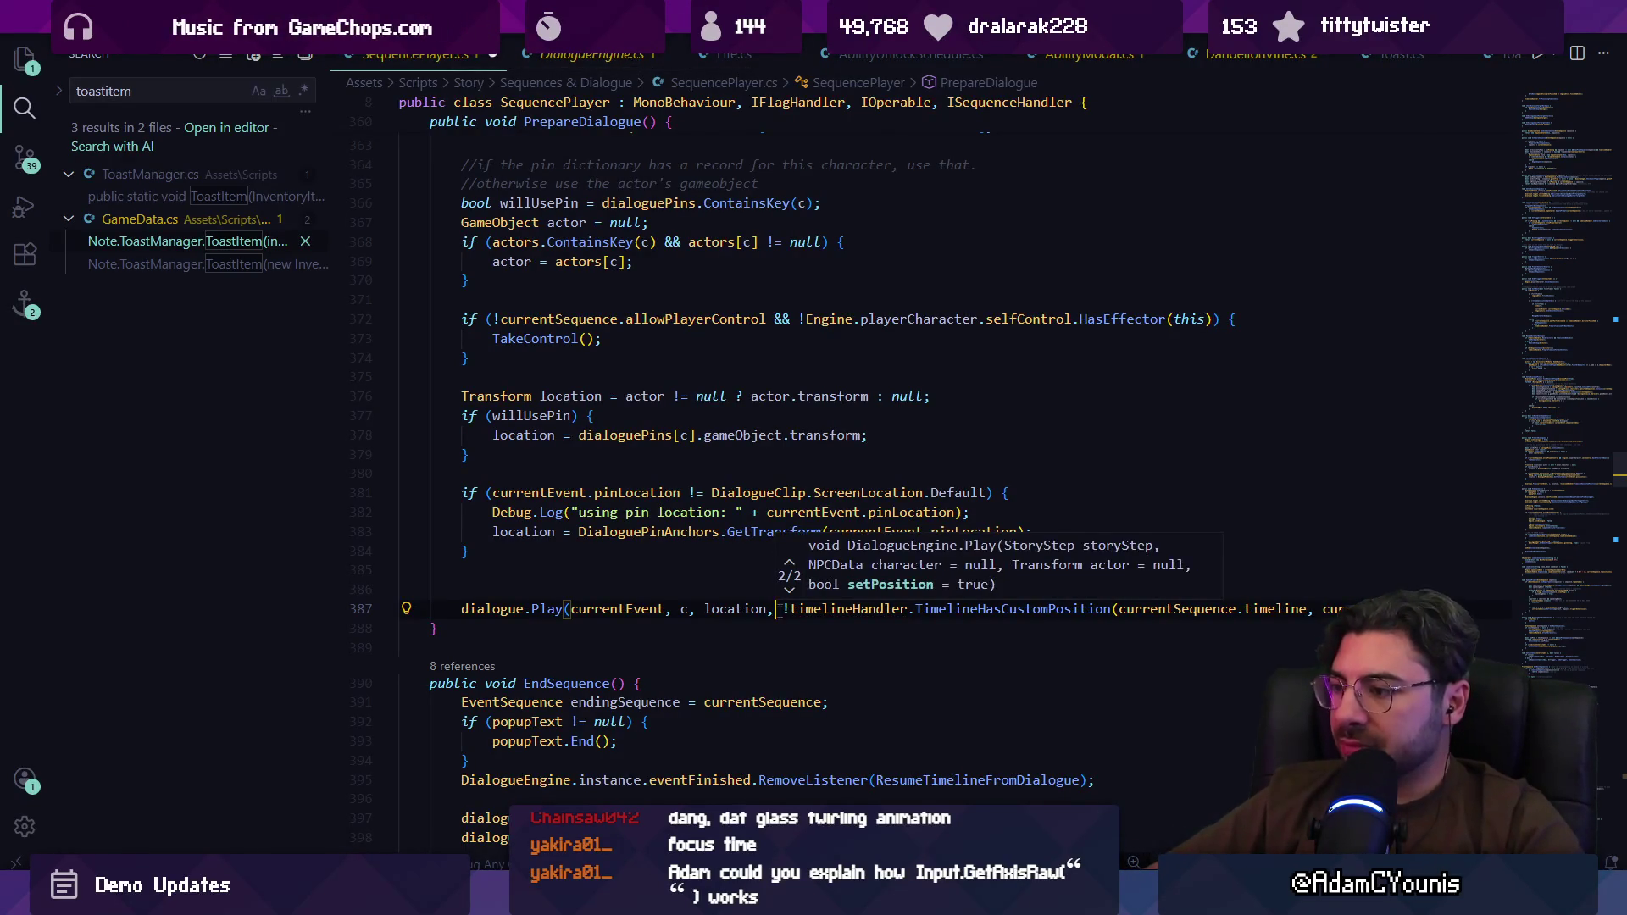
key(Escape)
scroll(777, 609, down, 10)
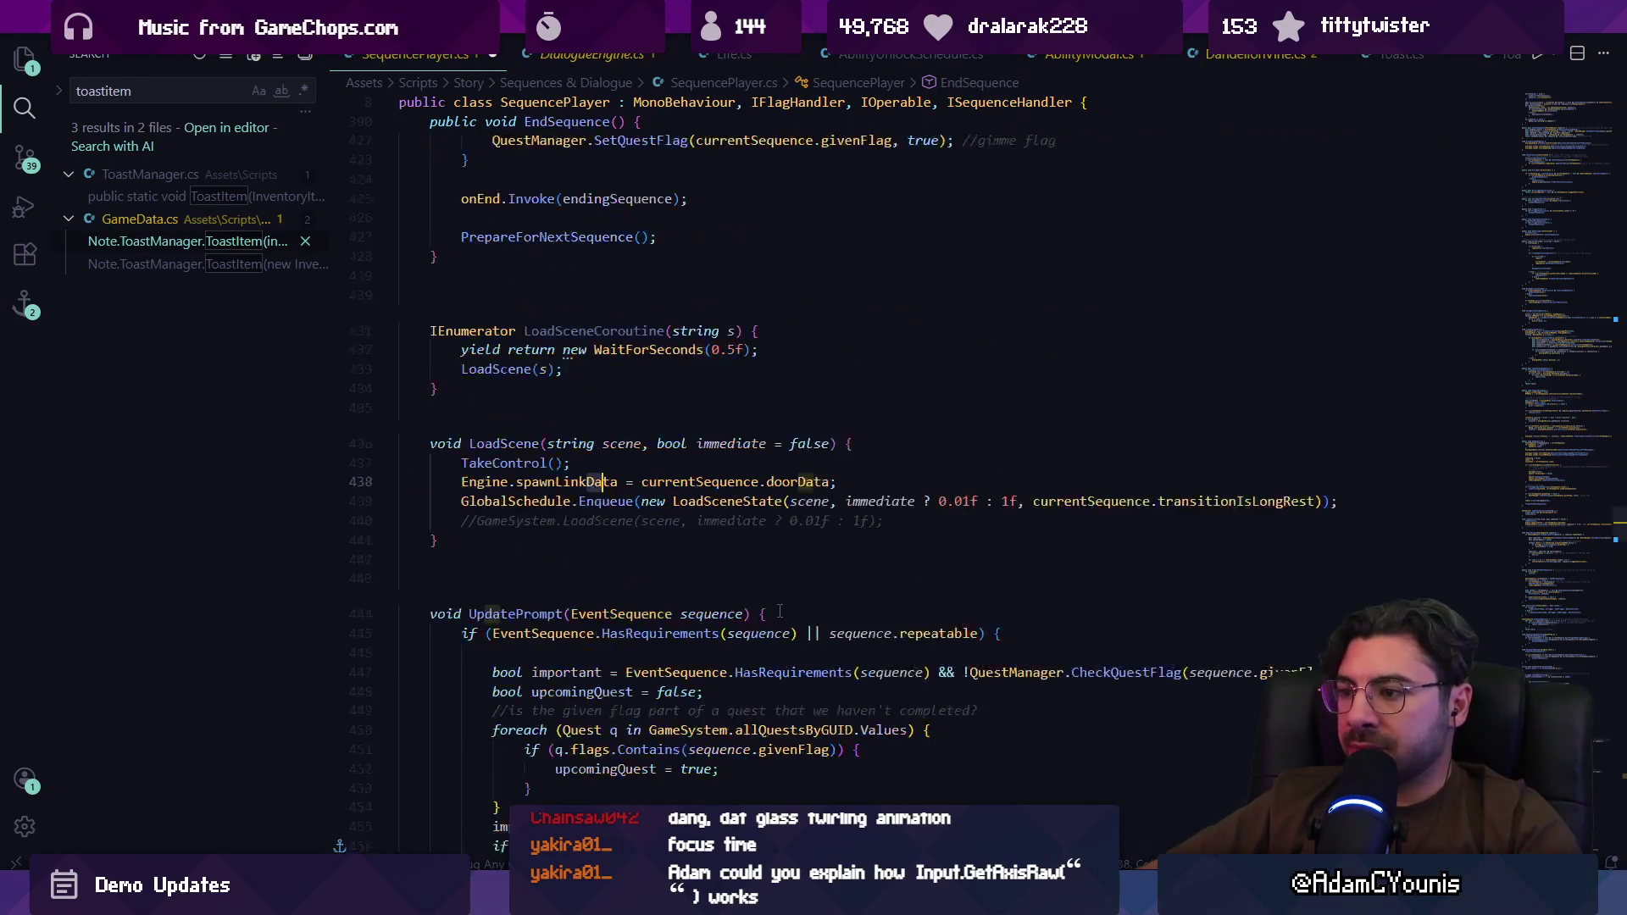
key(alt+Left)
key(alt+Left)
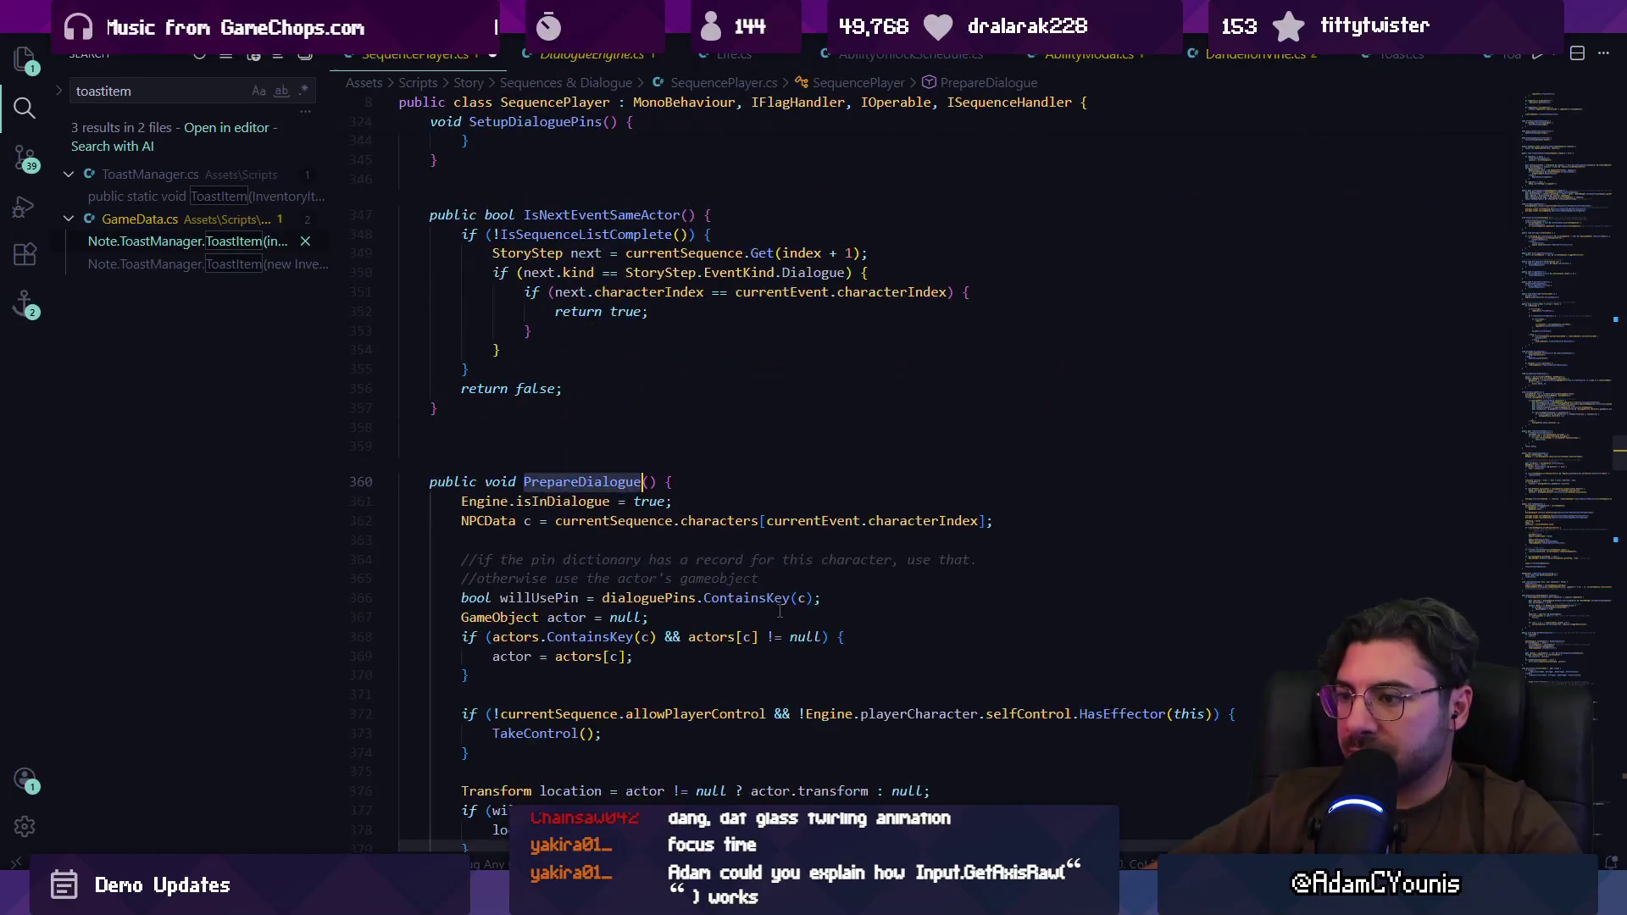
key(alt+Left)
key(alt+Left)
key(alt+Left)
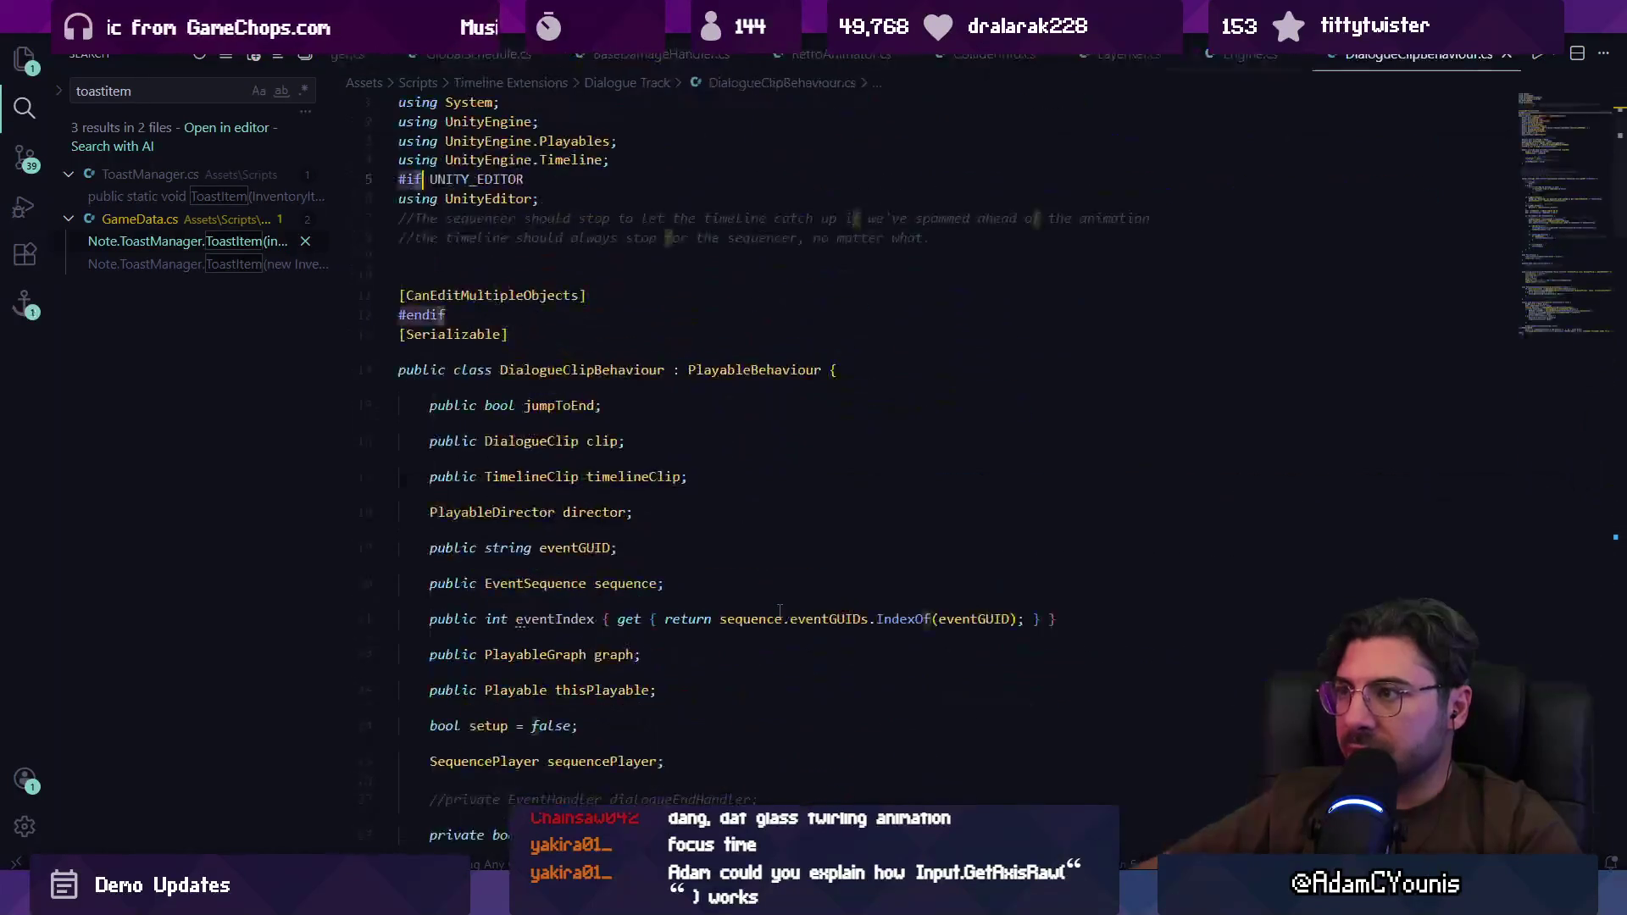
Step: Find 'leftright' and SetTarget in DialogueClipBehaviour.cs, then search SequencePlayer.cs for 'dialogue.S'
key(ctrl+f)
text(leftright)
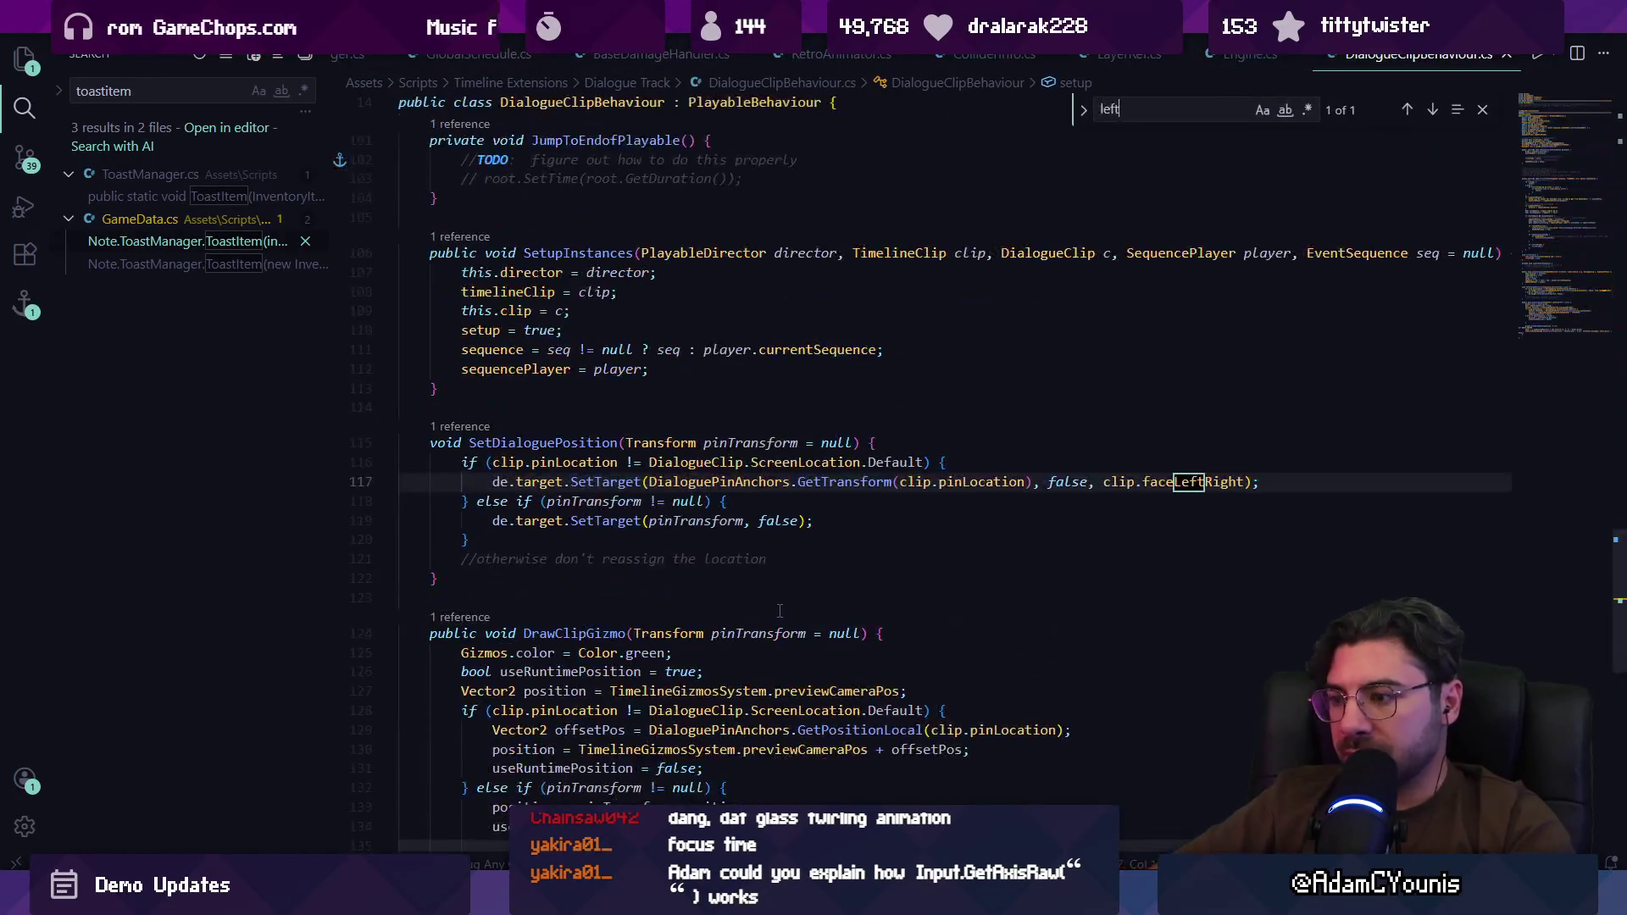
click(575, 482)
key(alt+Right)
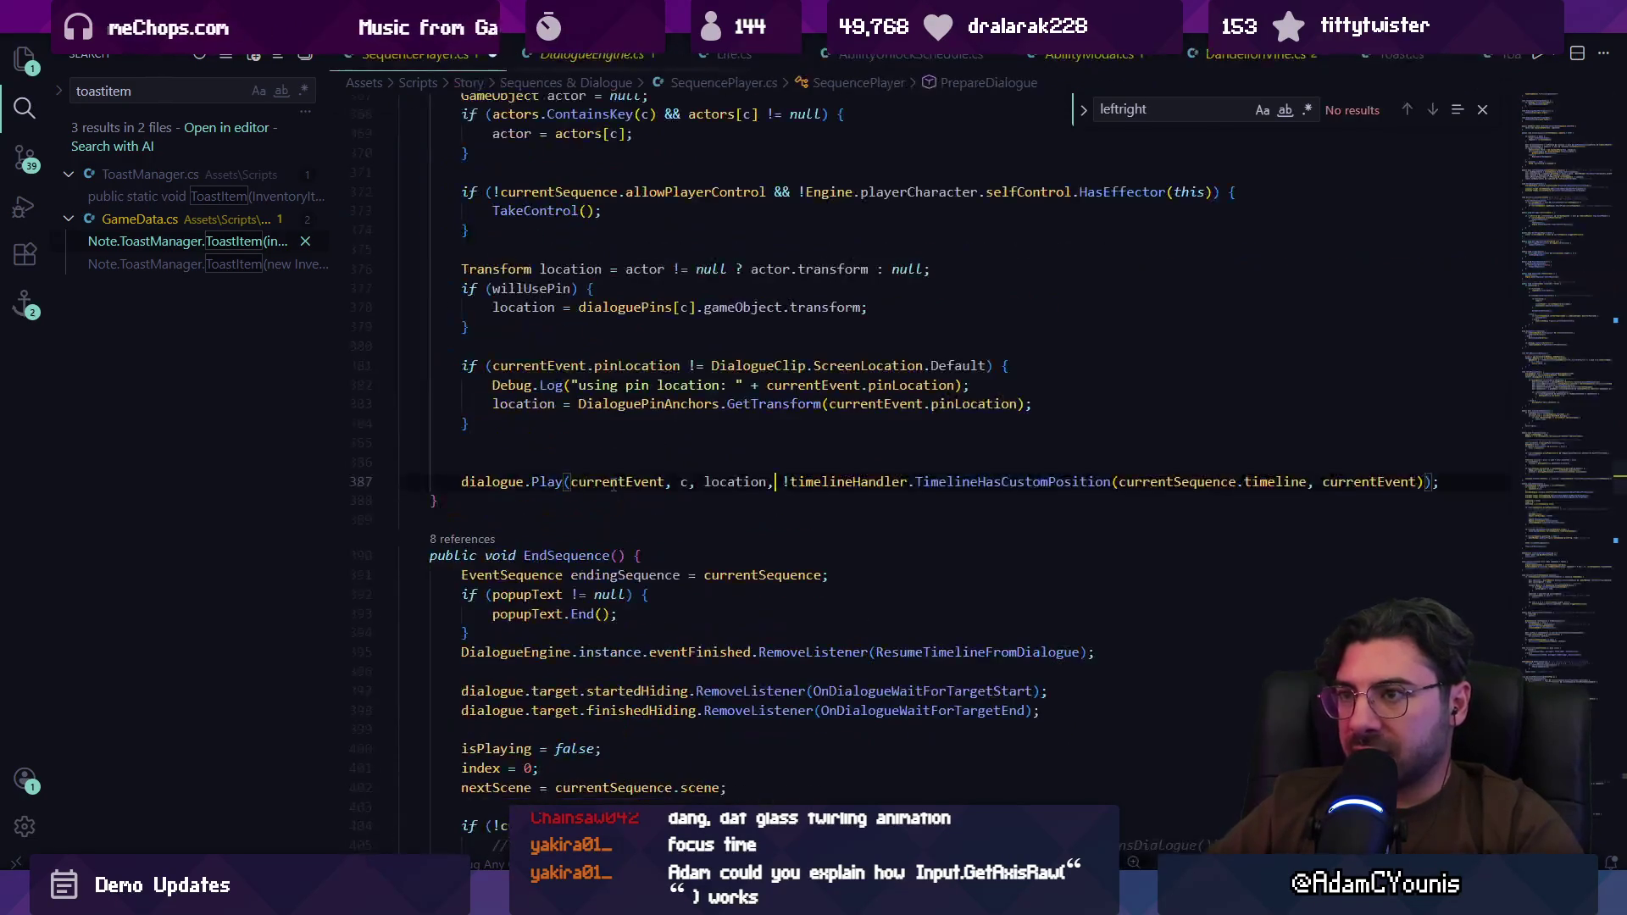
key(ctrl+f)
text(sett)
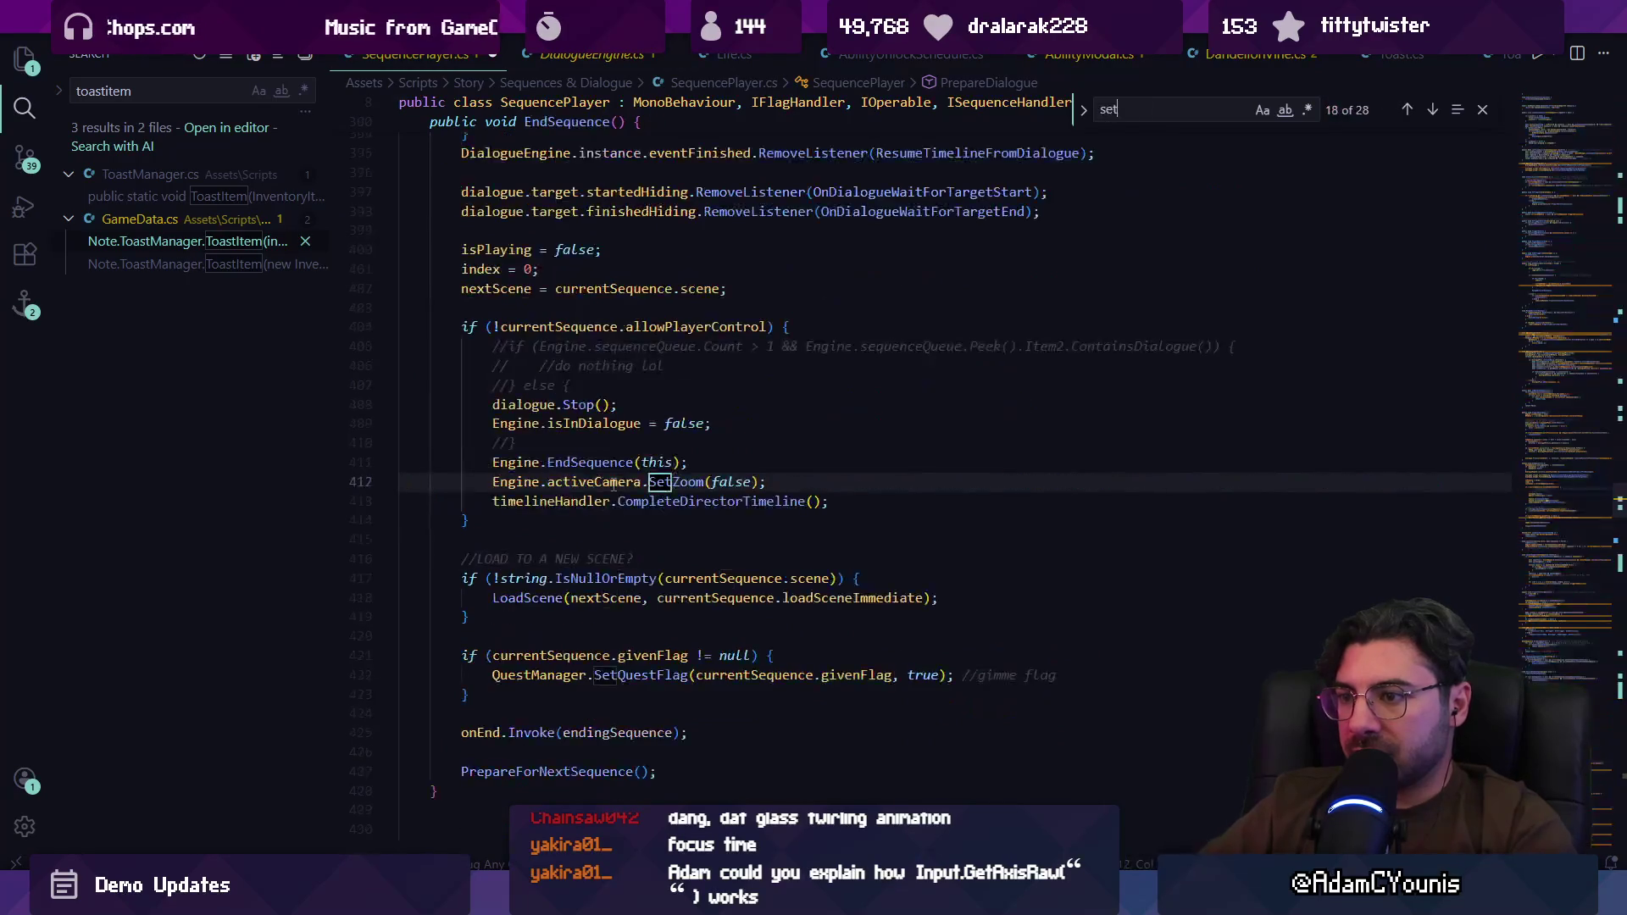
key(ctrl+a)
text(dialogue.set)
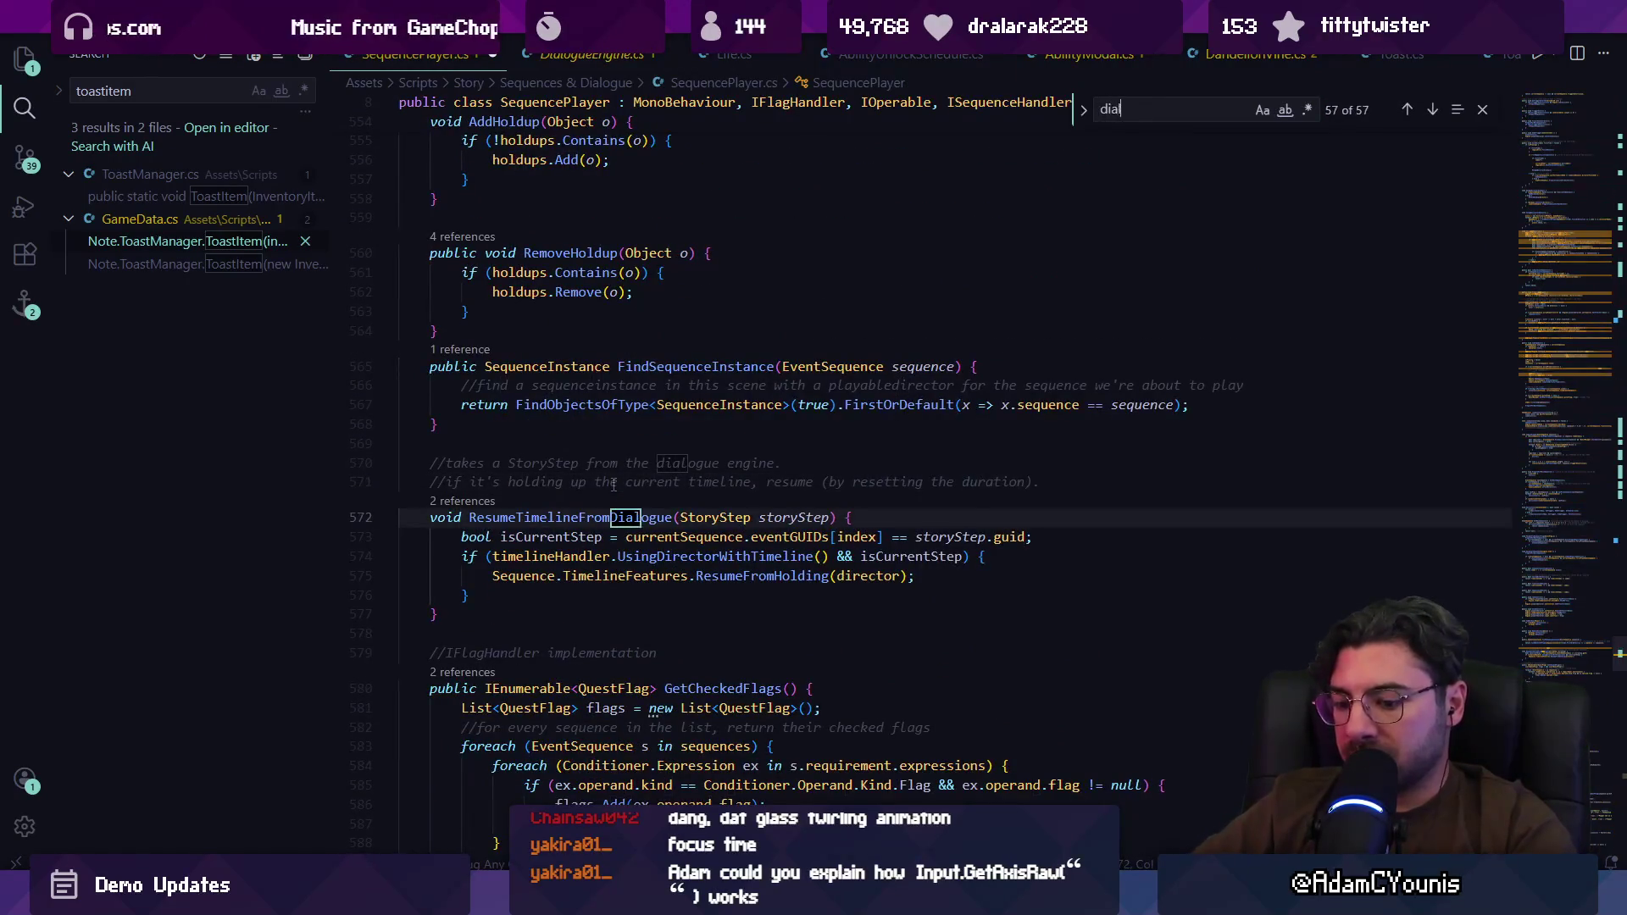
key(BackSpace)
key(BackSpace)
key(BackSpace)
Step: Step through the 'dialogue.' matches and jump to the Play definition in DialogueEngine.cs
text(S)
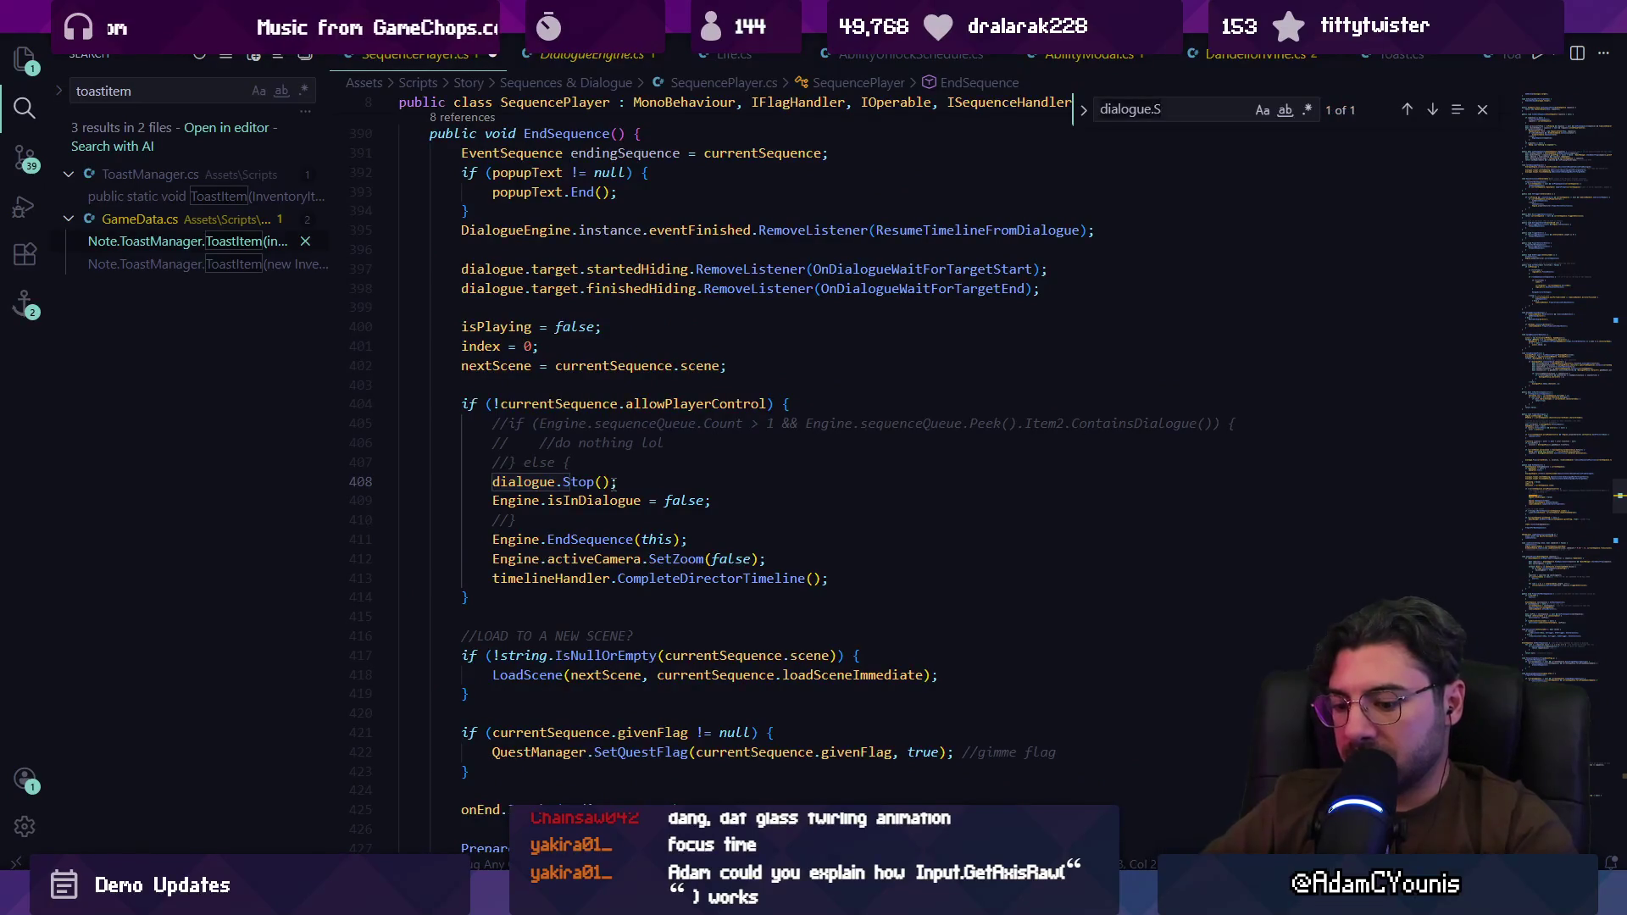
key(BackSpace)
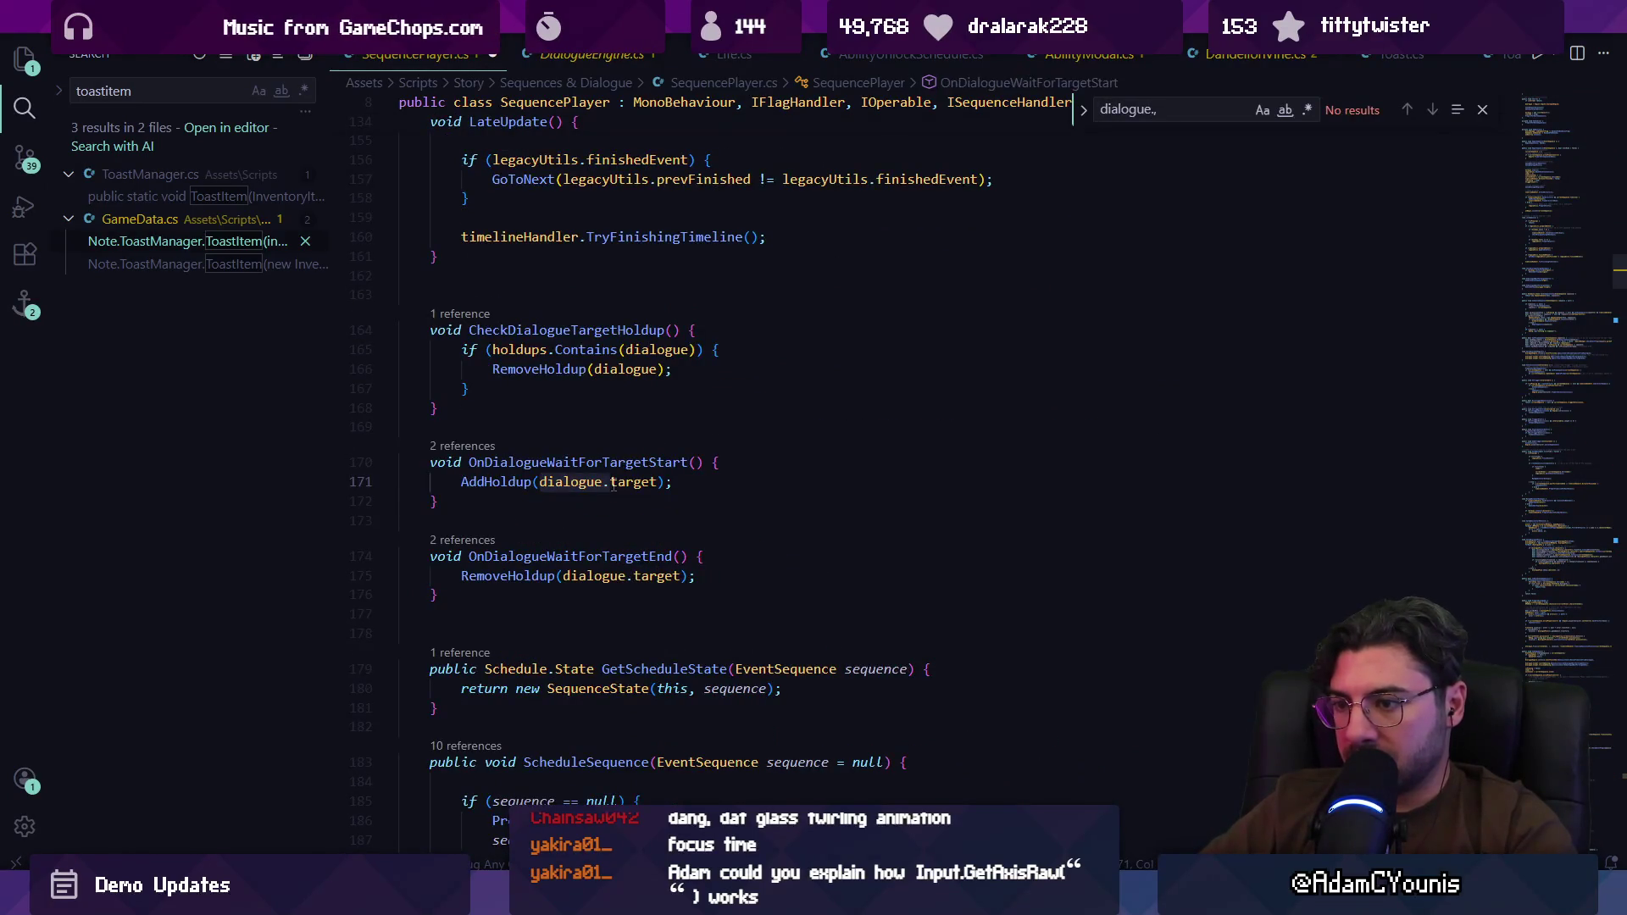
key(Return)
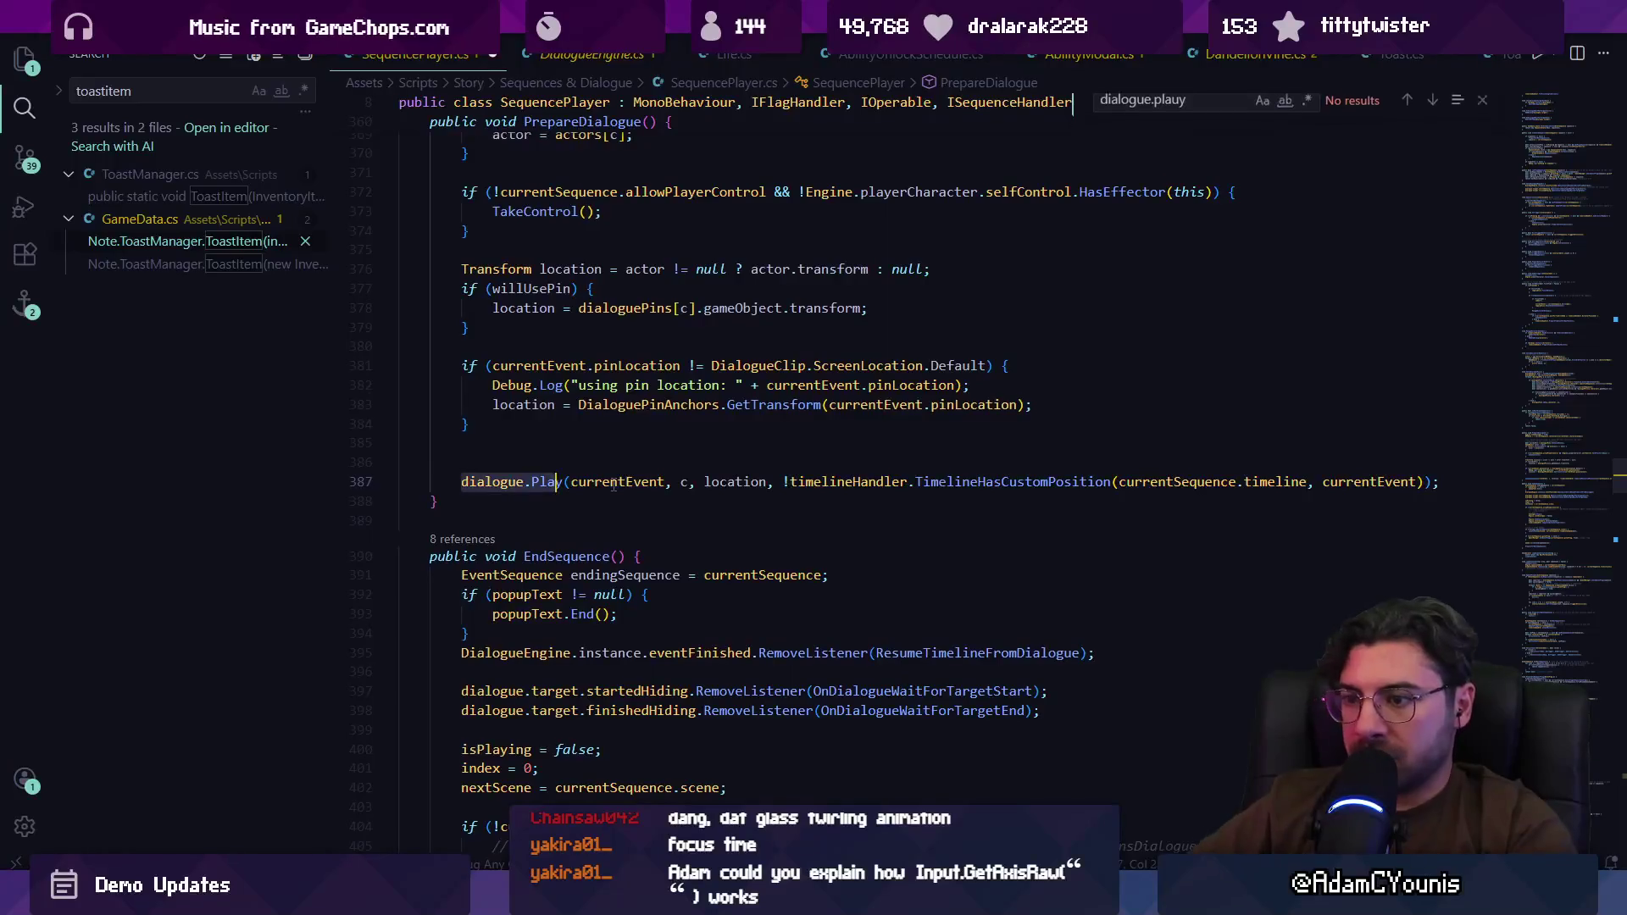
ctrl+click(546, 482)
click(635, 421)
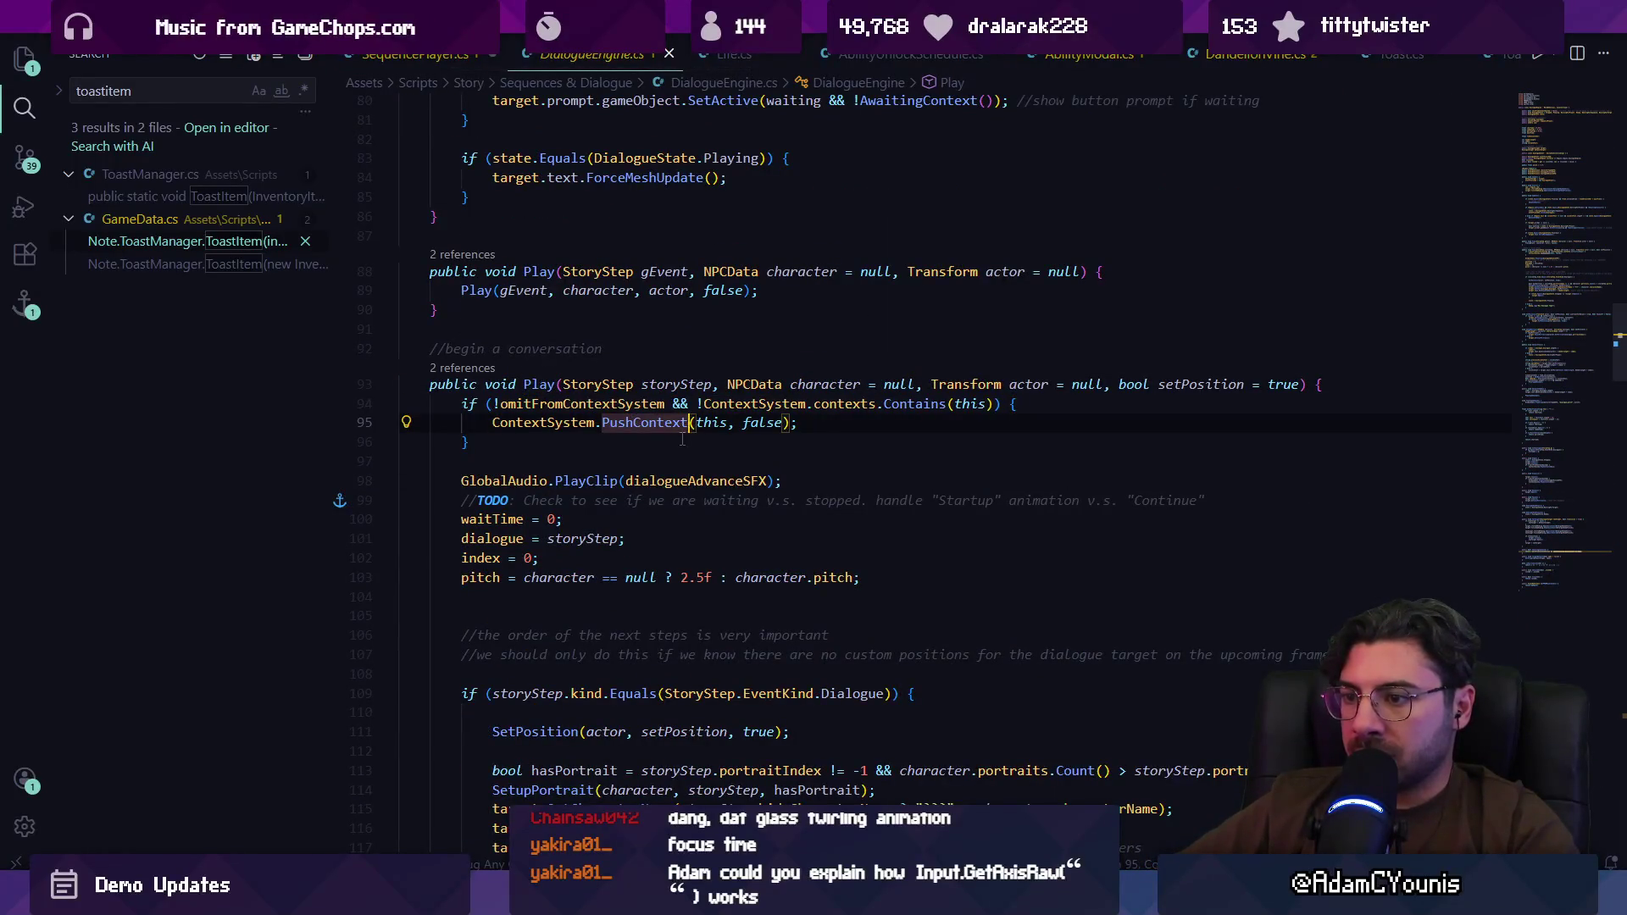
scroll(682, 439, down, 1)
Step: Search 'settarget', then use SetPosition's reference to reach its call inside Play()
key(ctrl+f)
text(settarget)
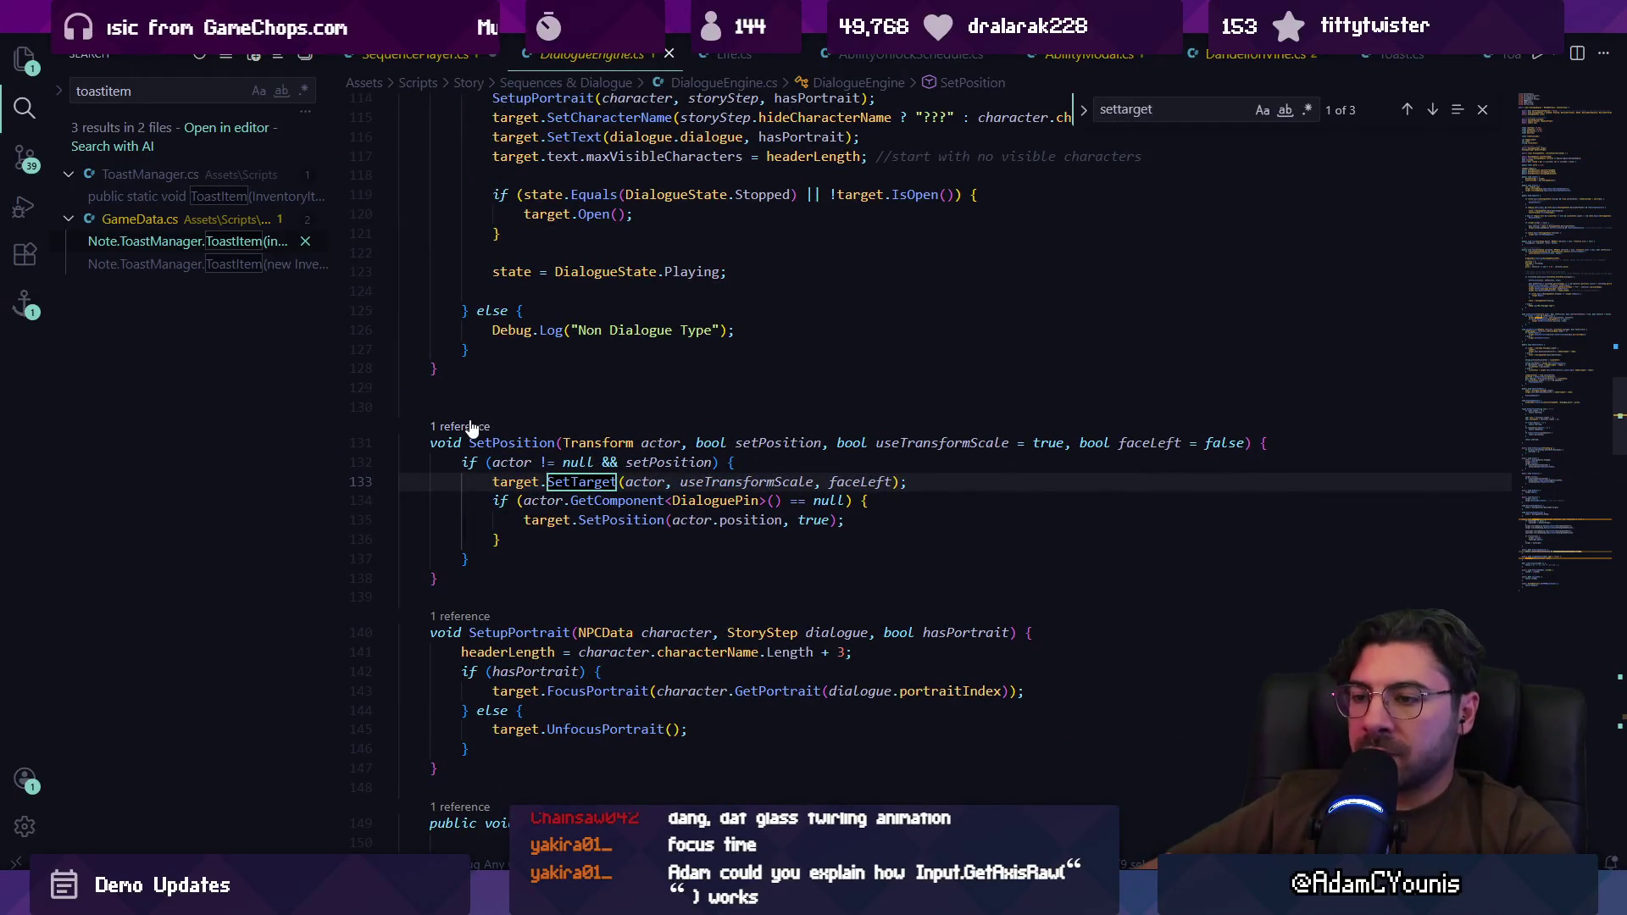
click(481, 426)
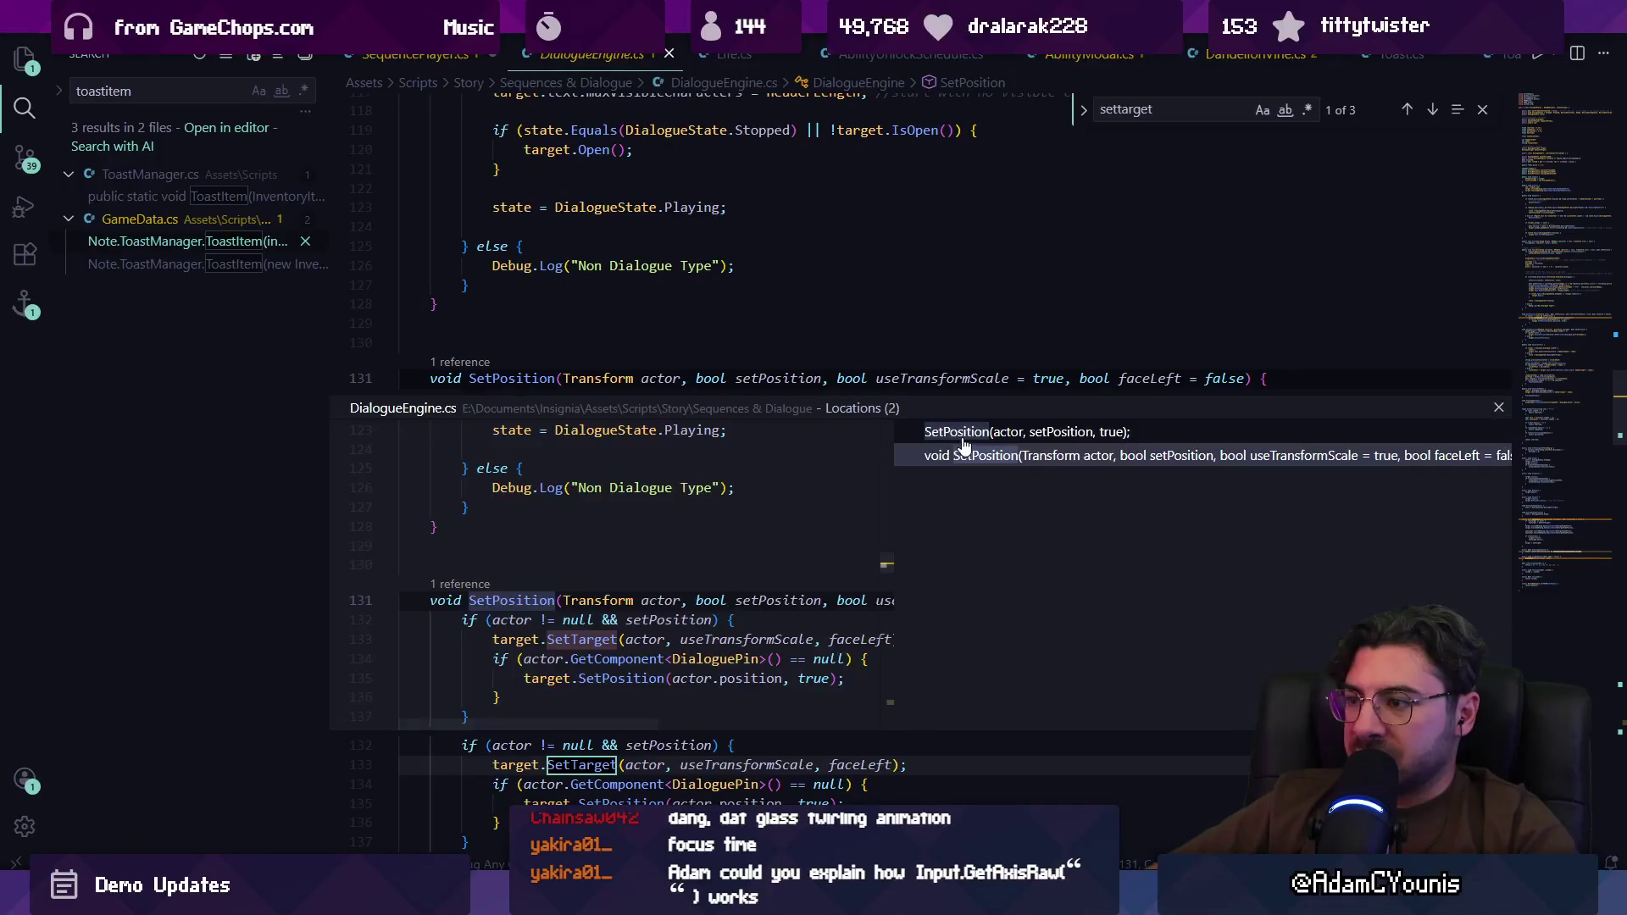
double_click(635, 578)
scroll(631, 525, up, 2)
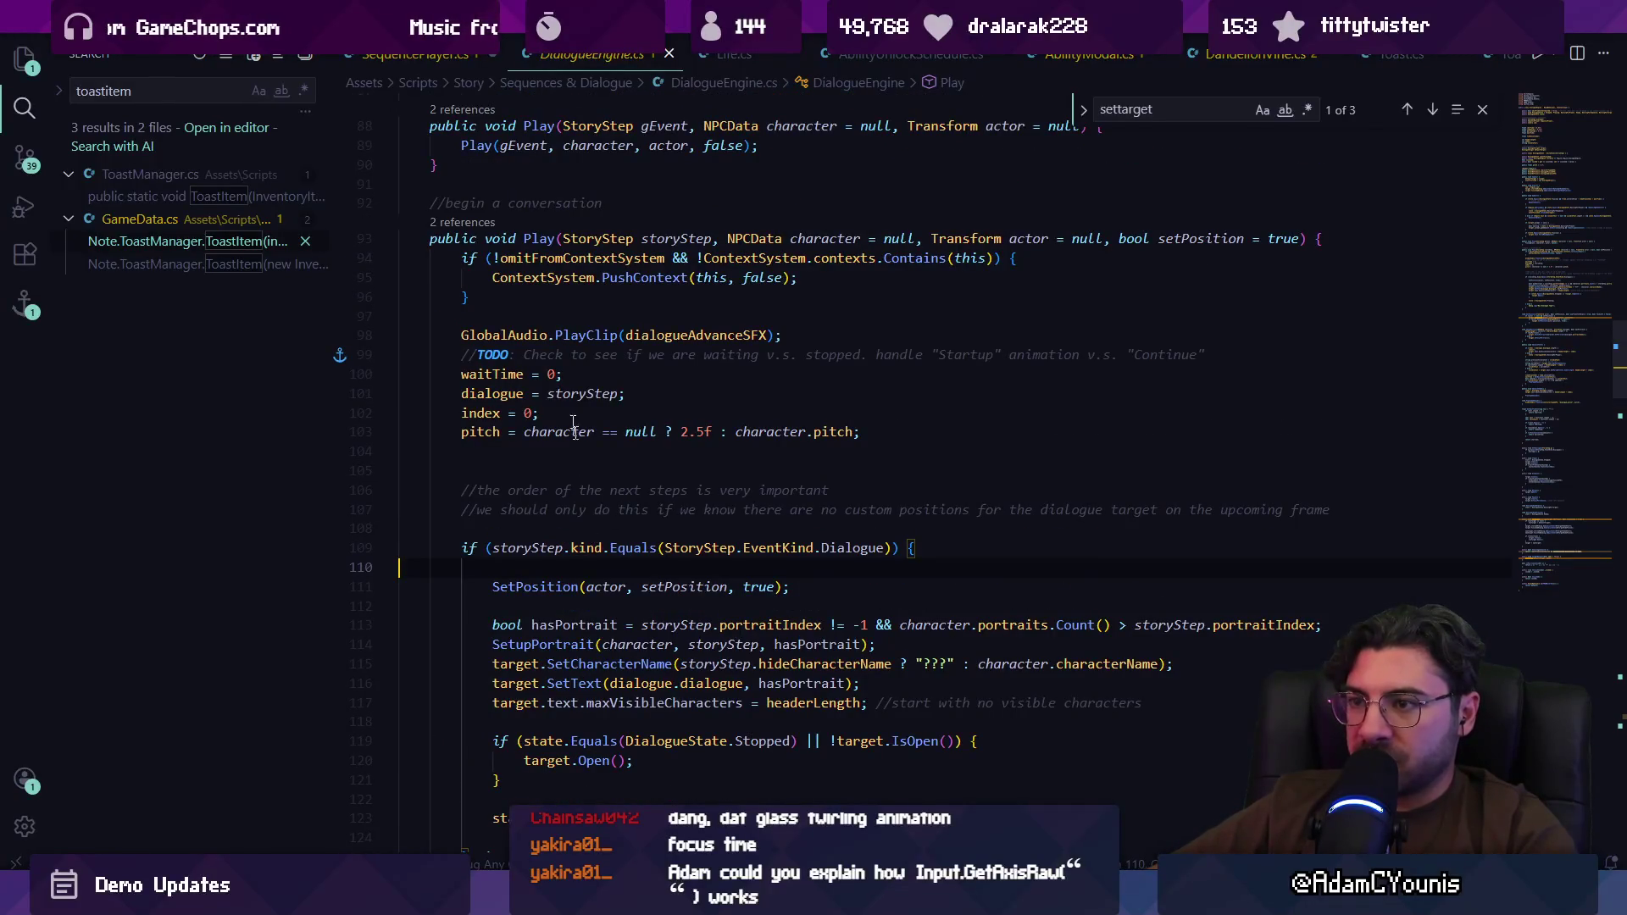
Step: Change the SetPosition call's arguments to end with true, leftRight and save
key(Down)
key(ctrl+Right)
key(ctrl+Right)
key(ctrl+Right)
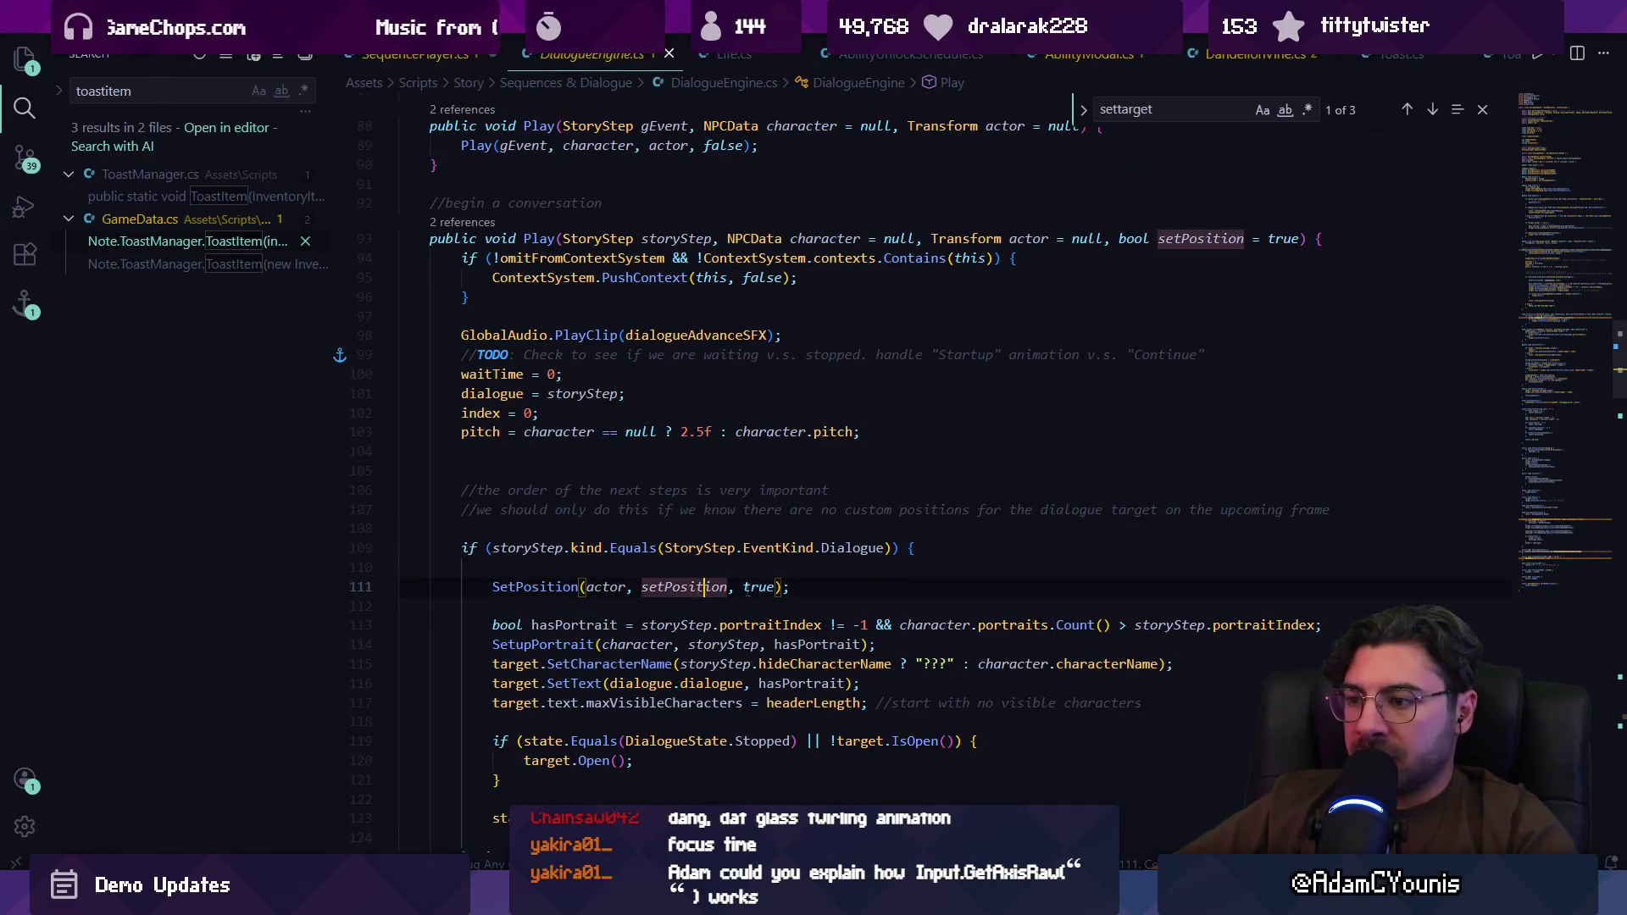
key(ctrl+BackSpace)
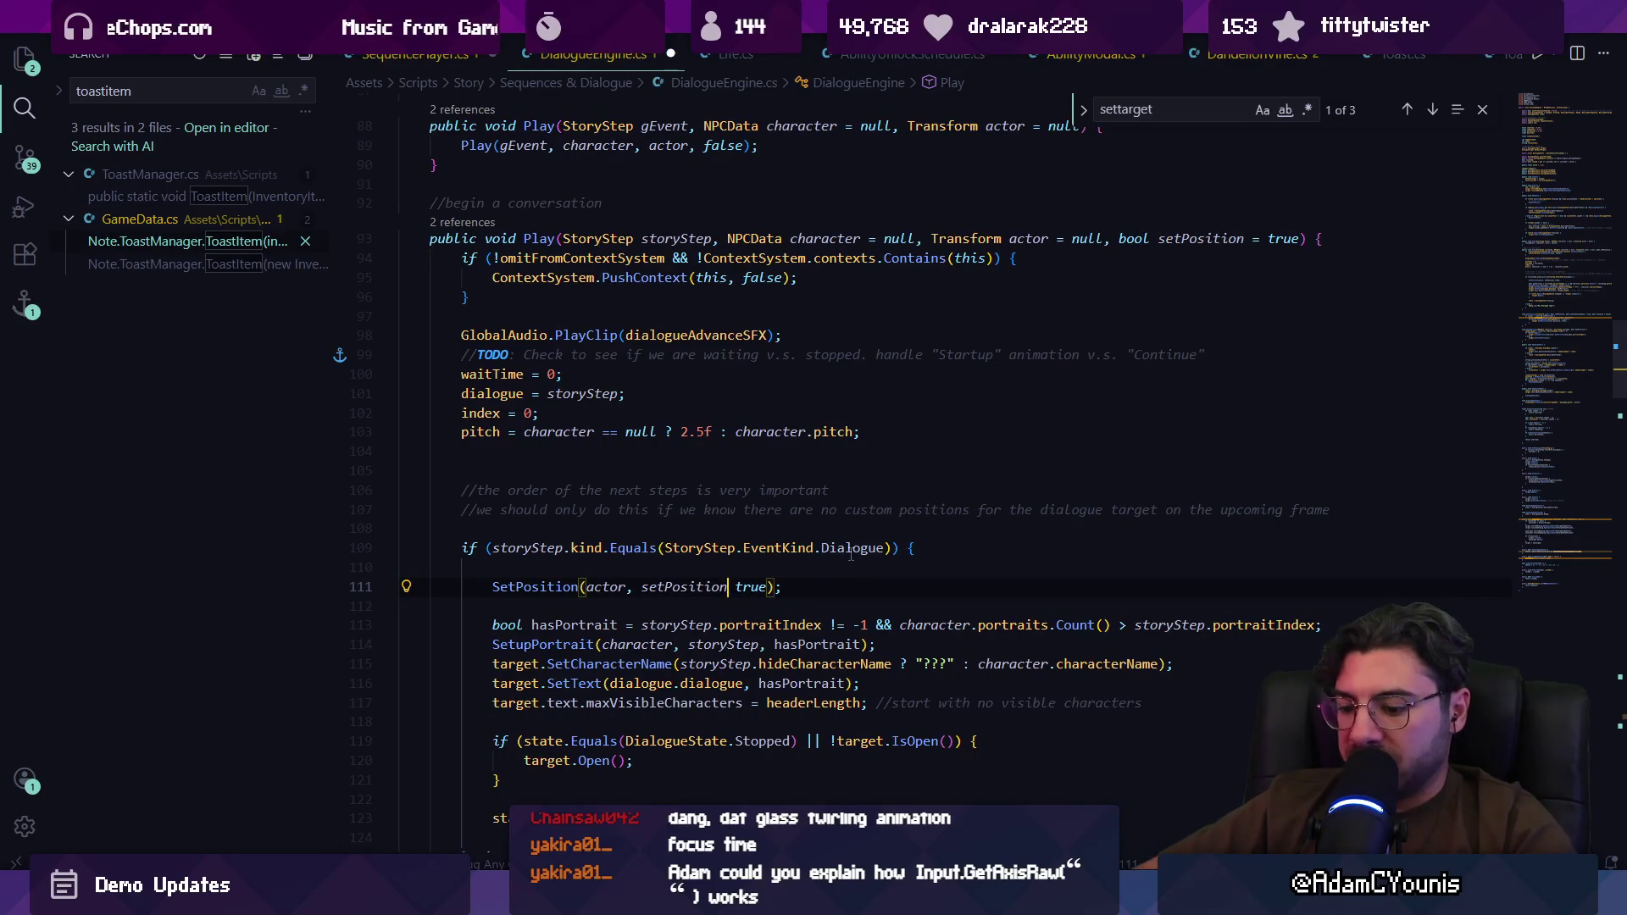
text(true)
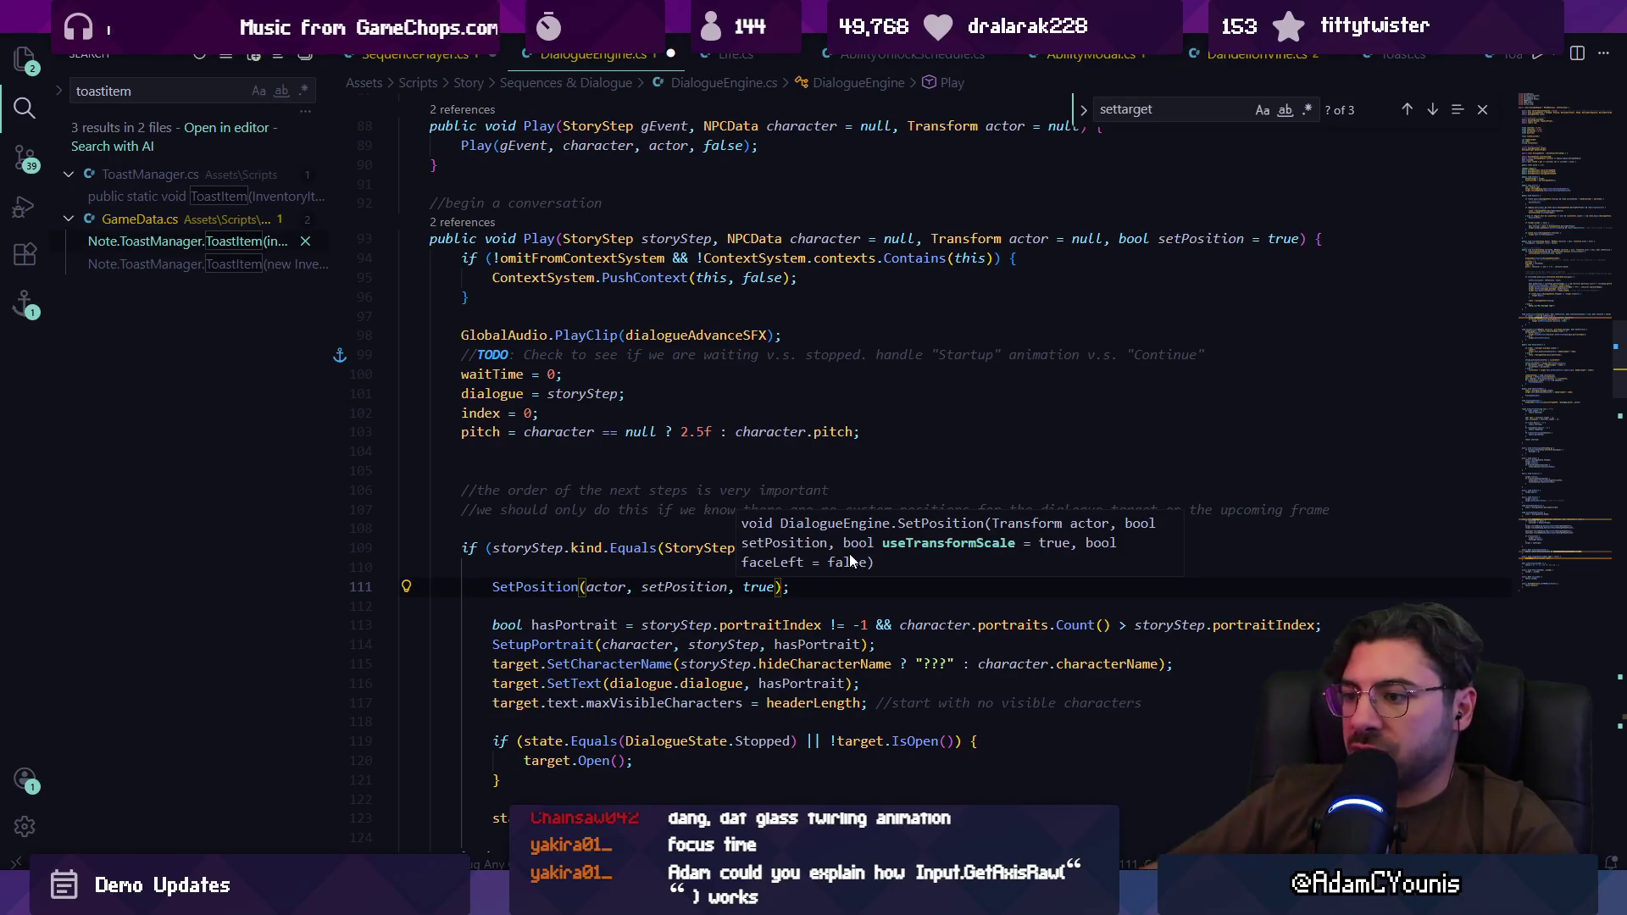
key(Right)
key(Right)
key(Right)
key(Right)
key(Right)
text(, )
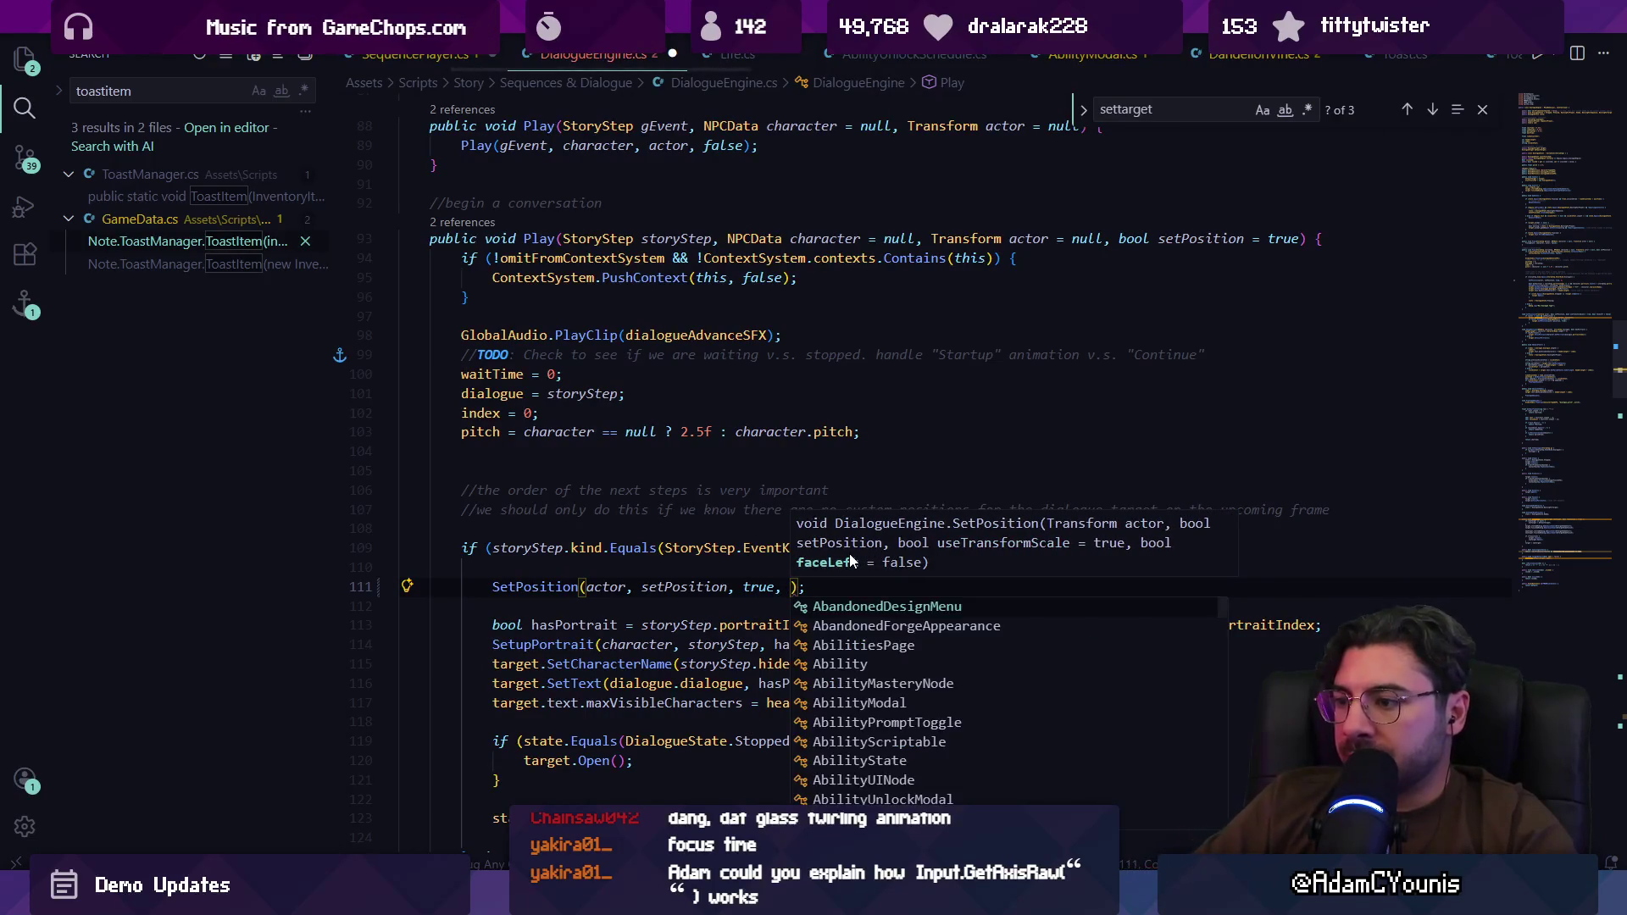
text(leftRight)
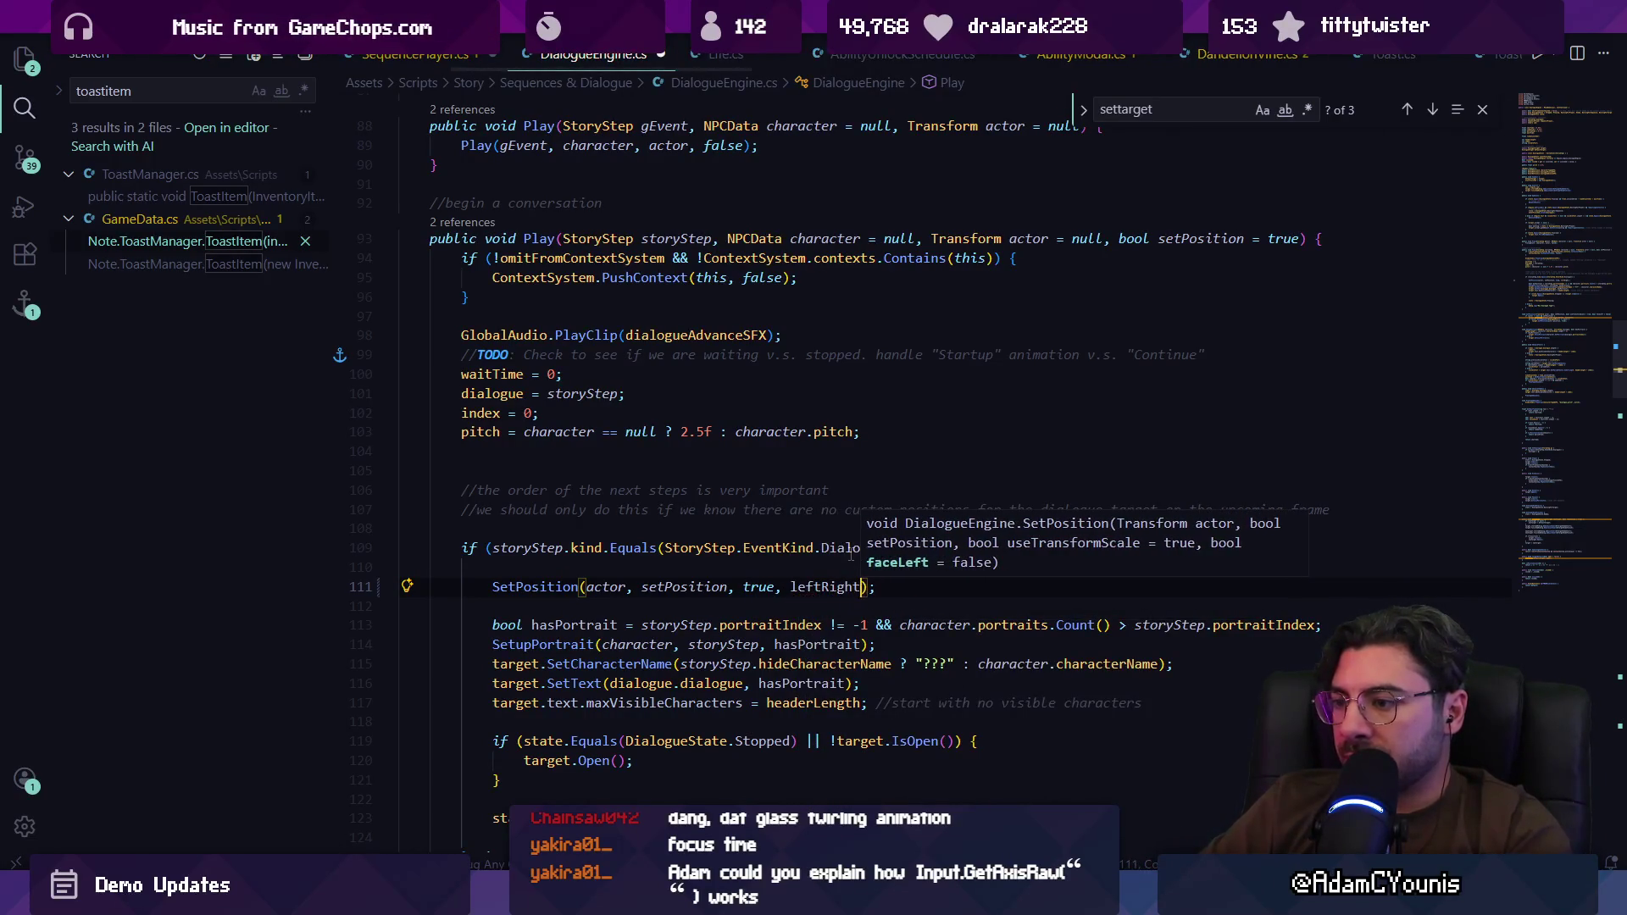
key(Tab)
key(ctrl+s)
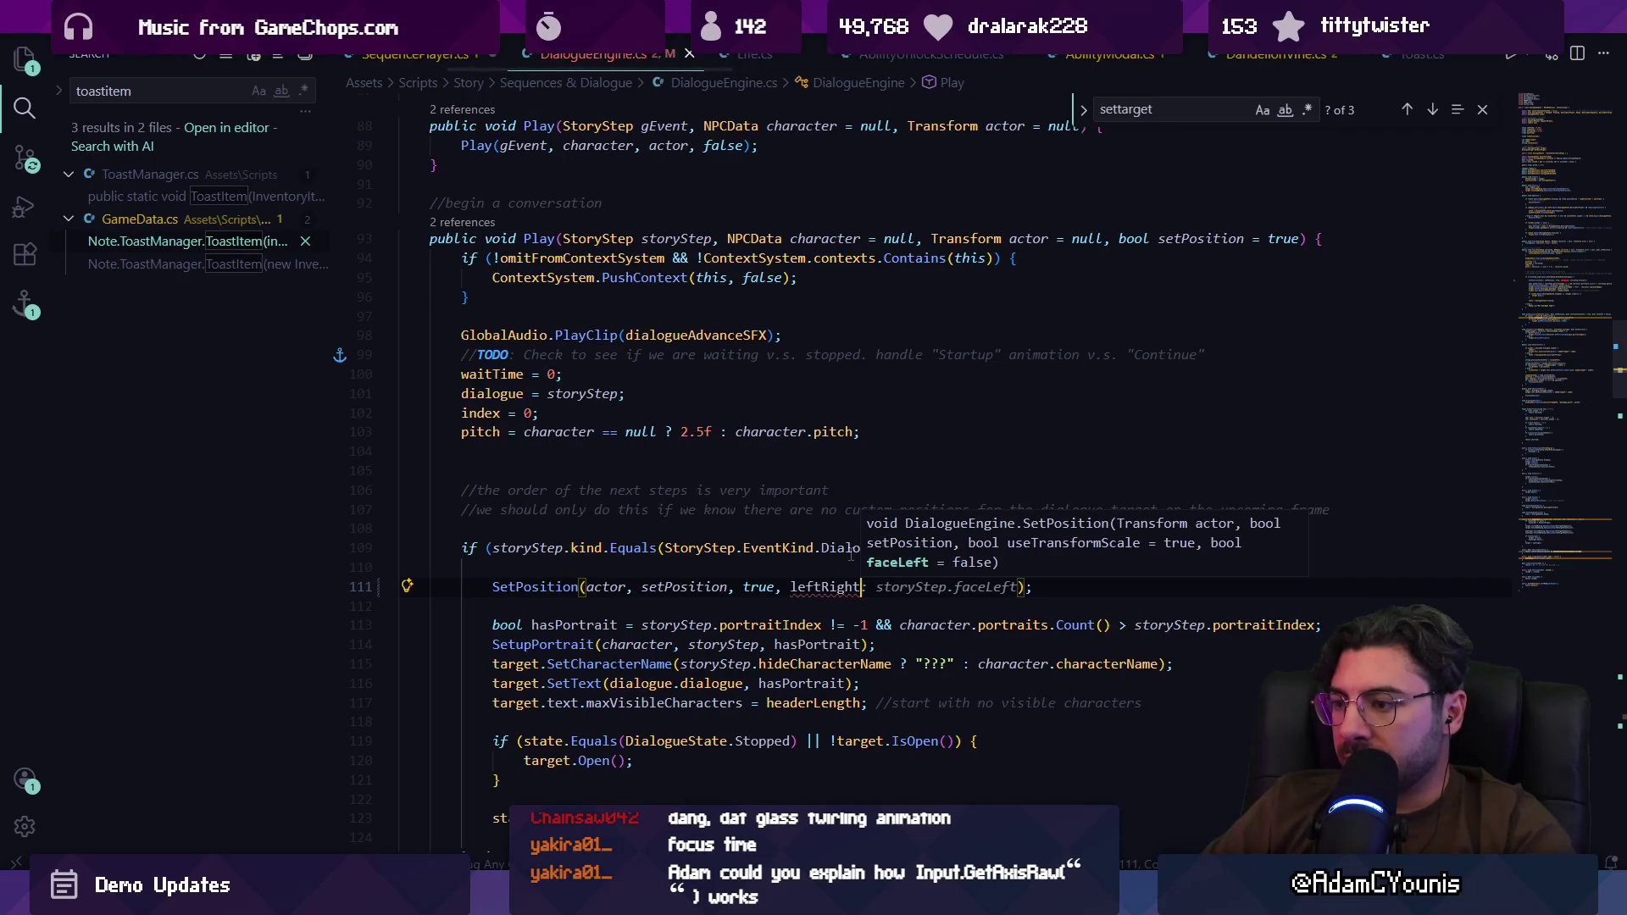
key(ctrl+z)
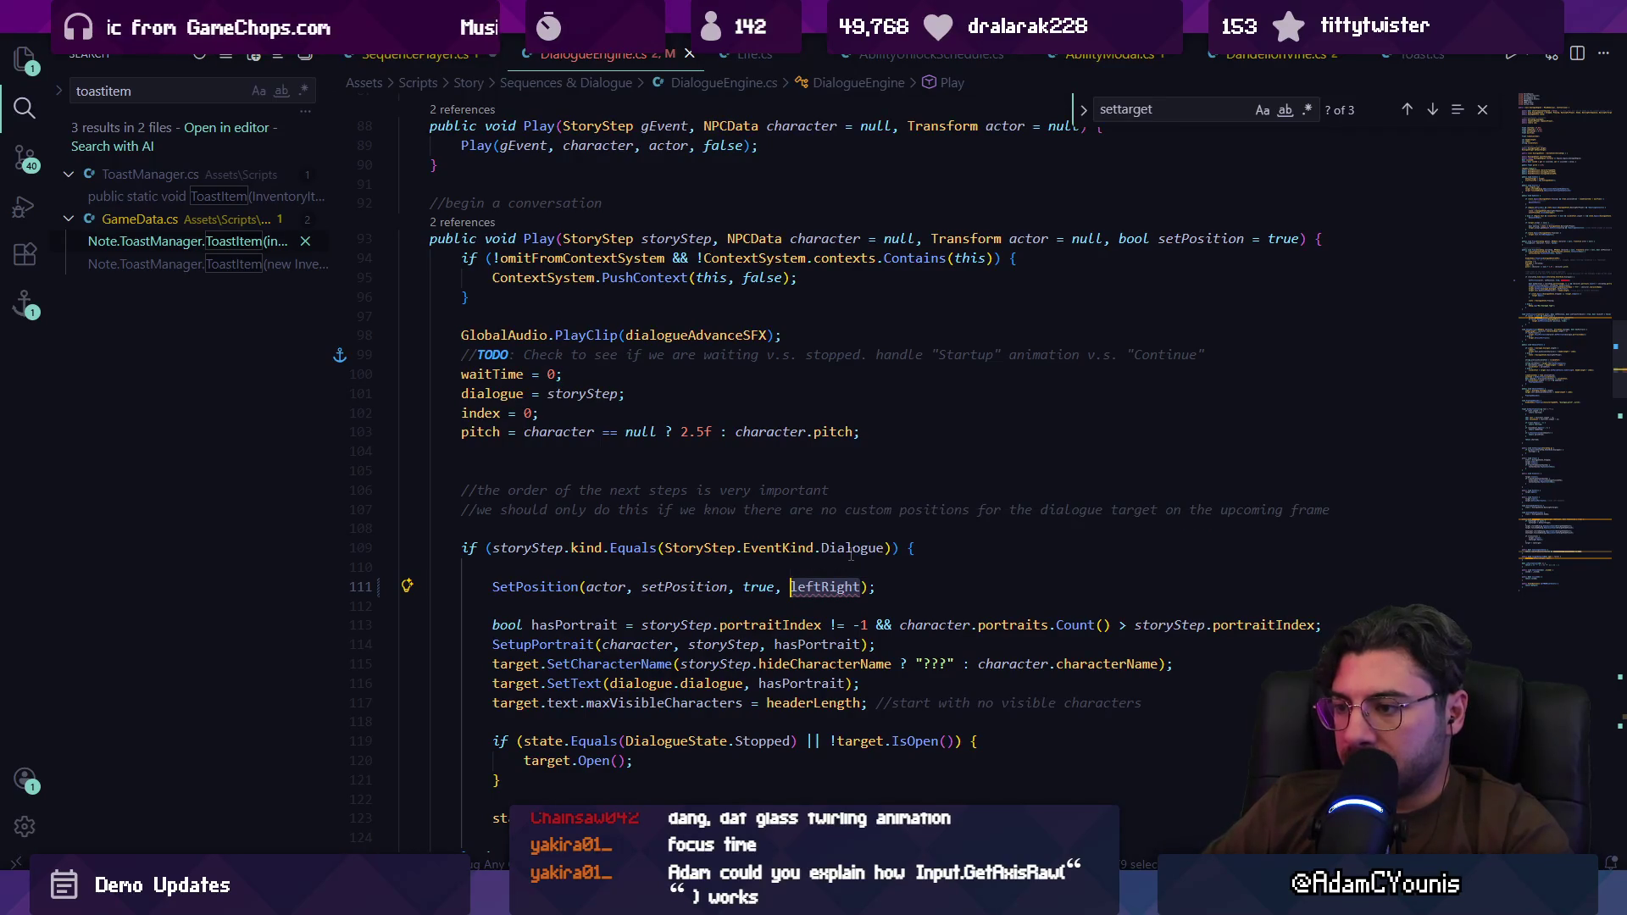
key(Escape)
Step: Append ', bool leftRight = false' to Play's parameter list and save
click(1245, 238)
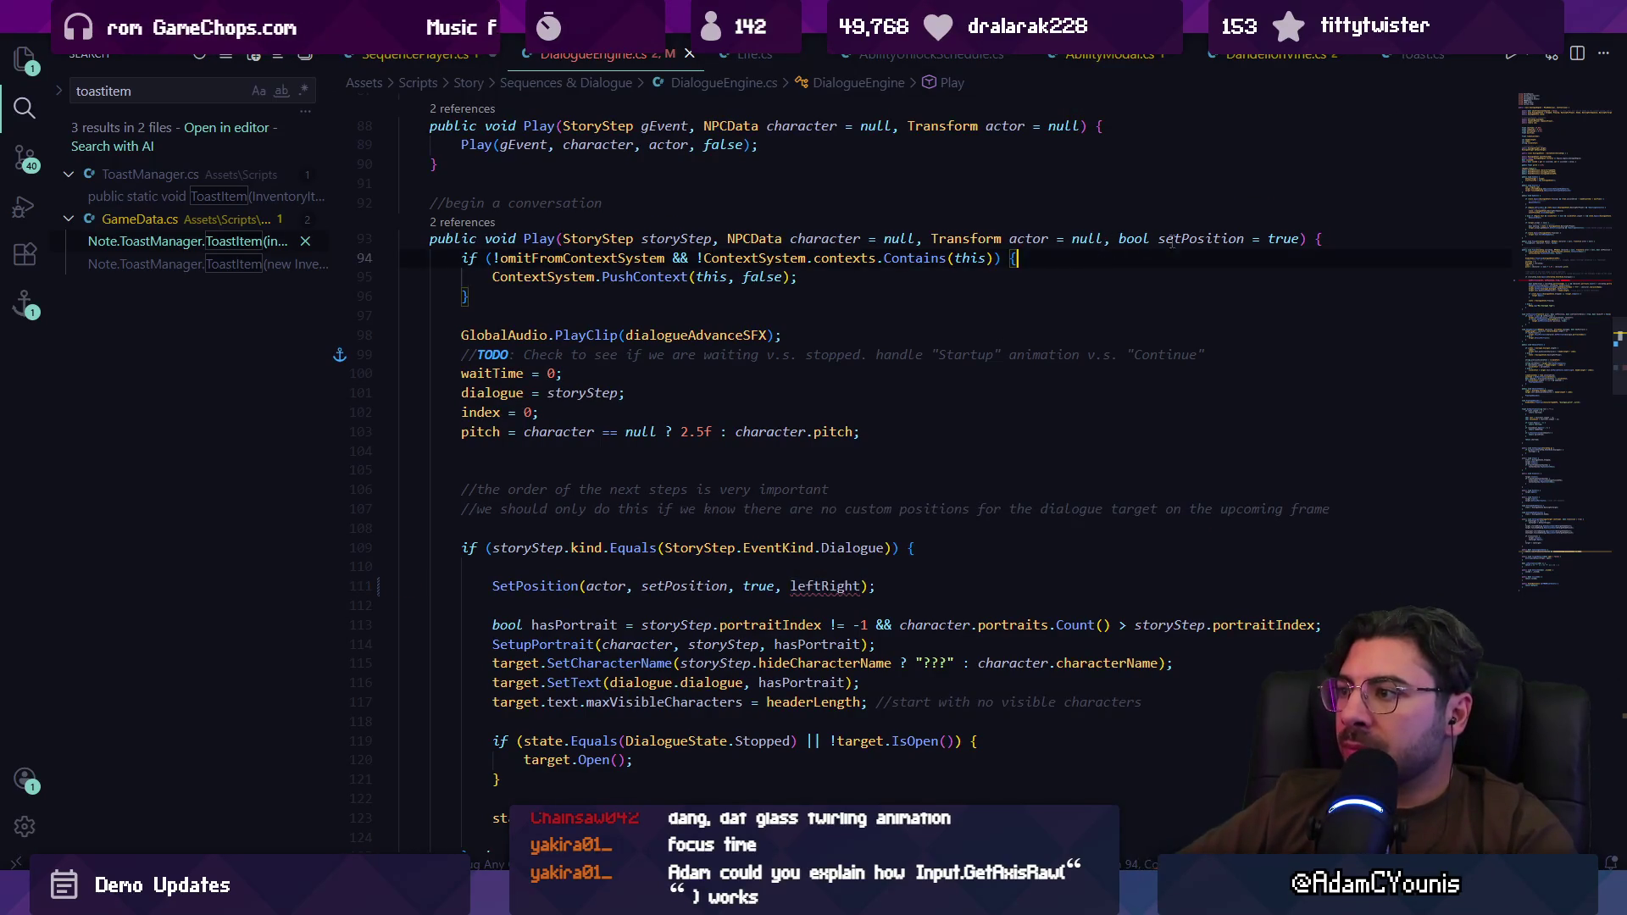
click(1297, 238)
text(, bool leftRight = false)
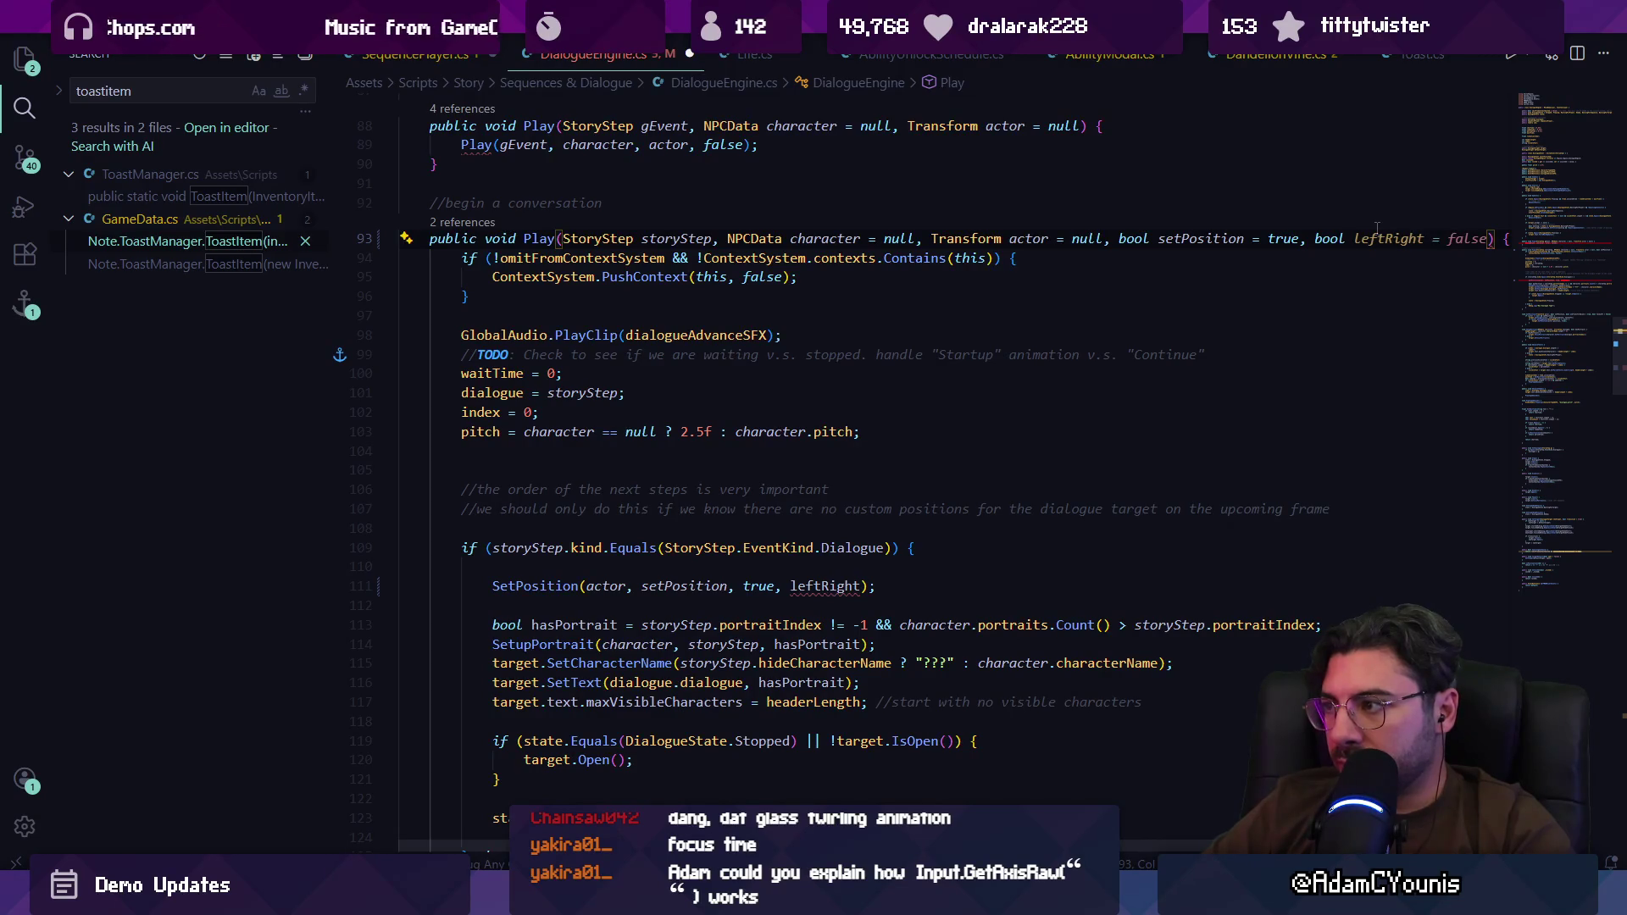
key(ctrl+s)
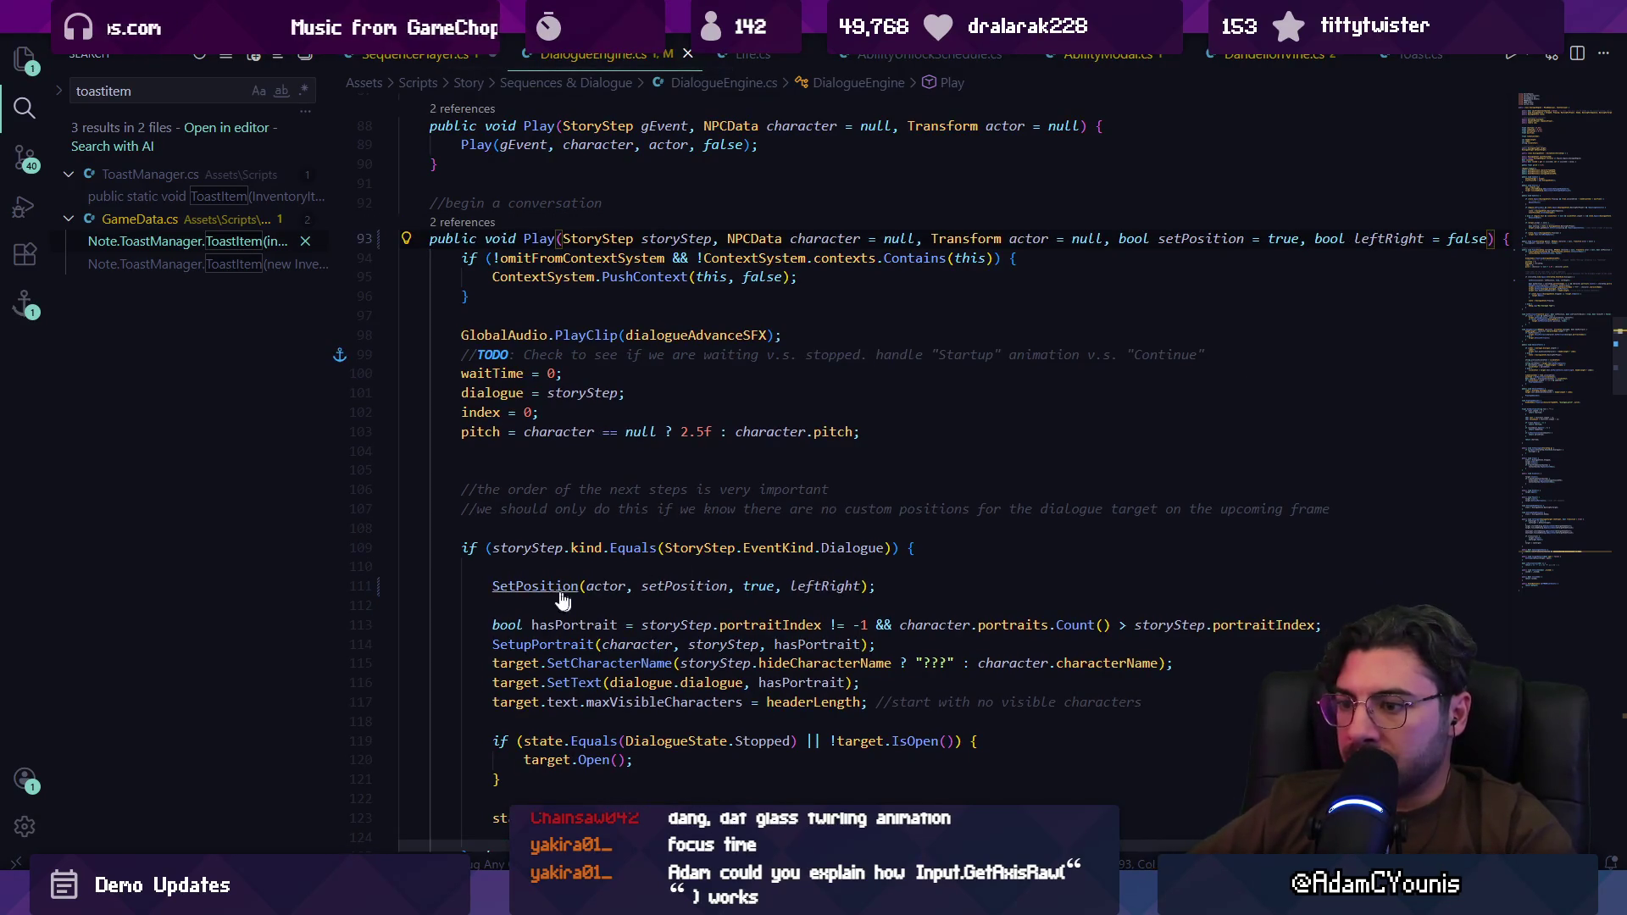
Step: Review SetPosition's definition, leftRight's uses, and the short Play overload calling Play with false
ctrl+click(570, 593)
key(alt+Left)
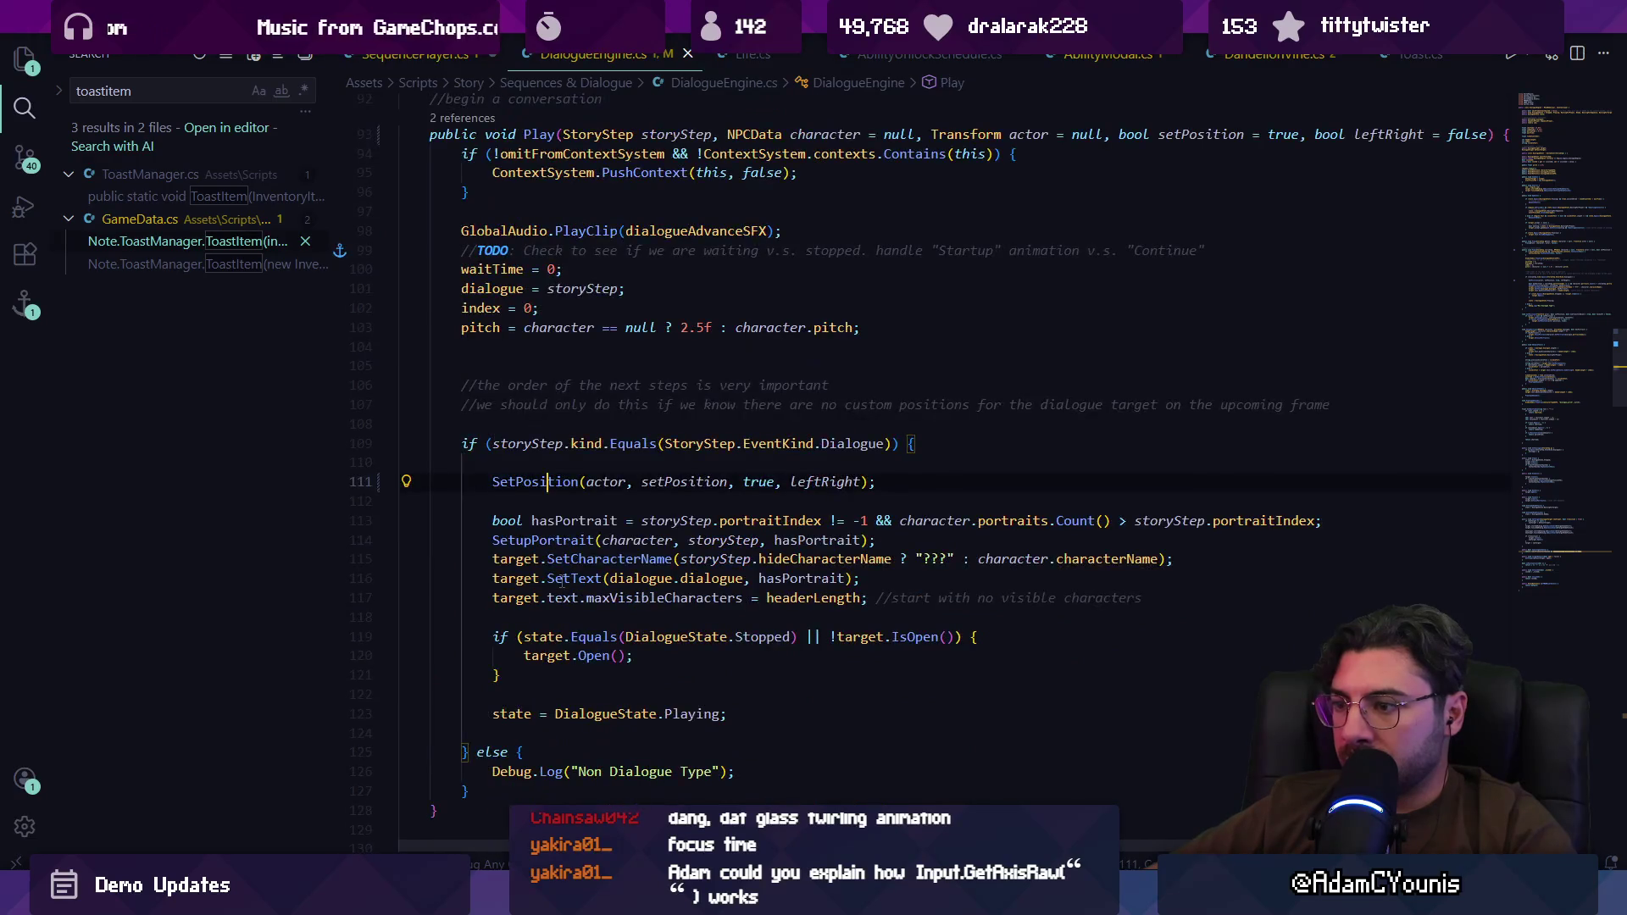
click(833, 480)
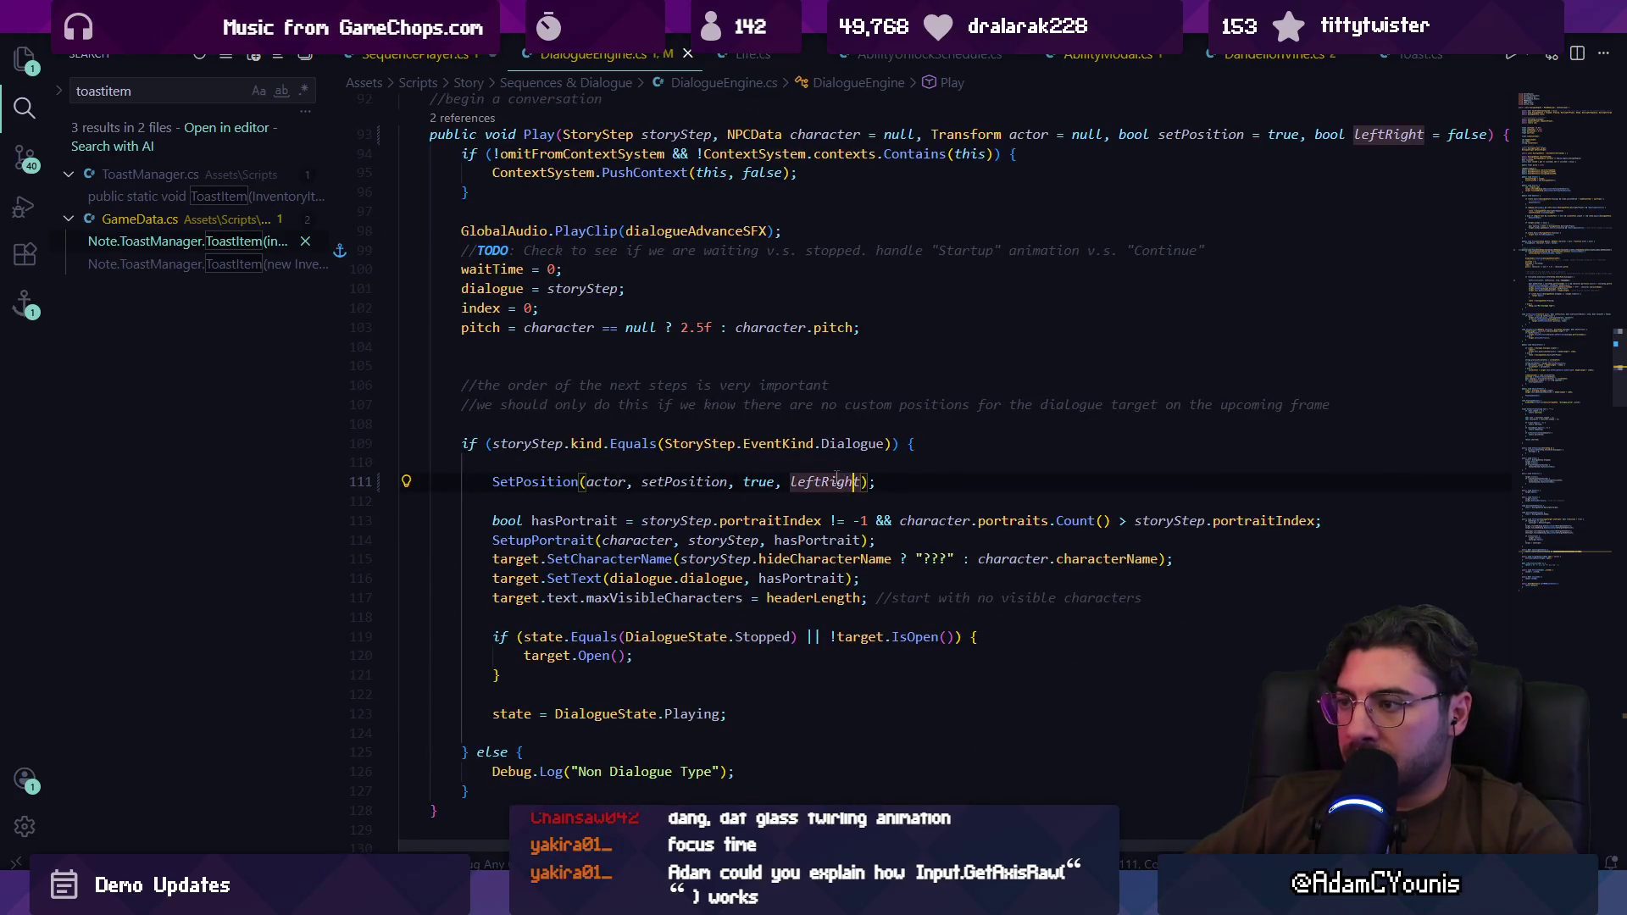
scroll(830, 475, up, 3)
click(461, 288)
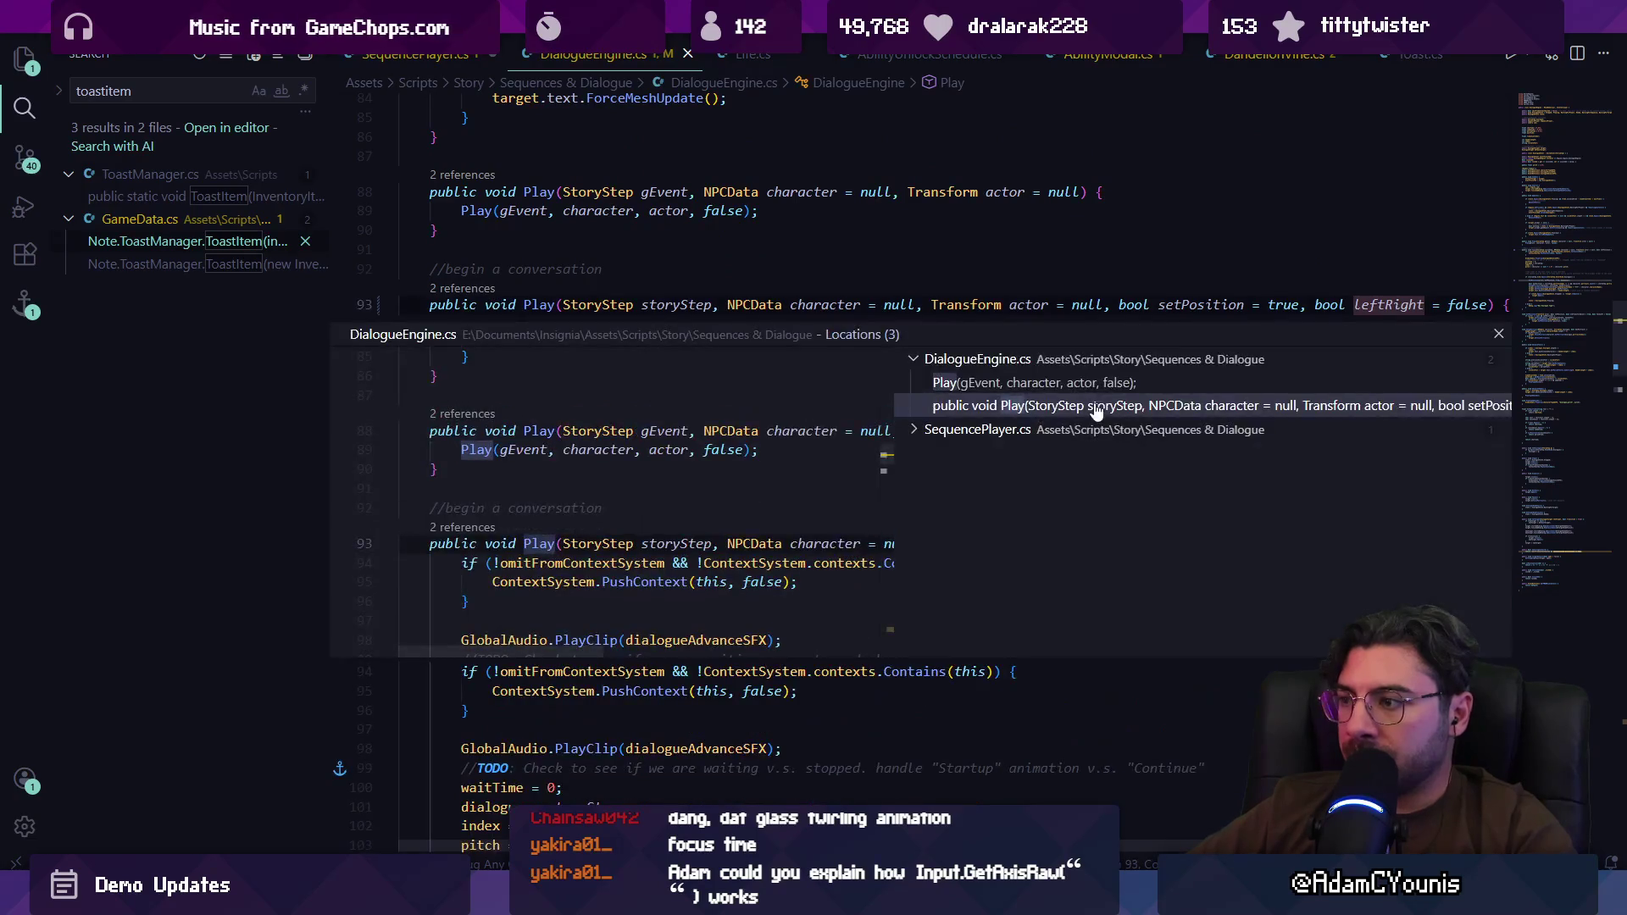
click(1030, 382)
click(720, 510)
double_click(720, 510)
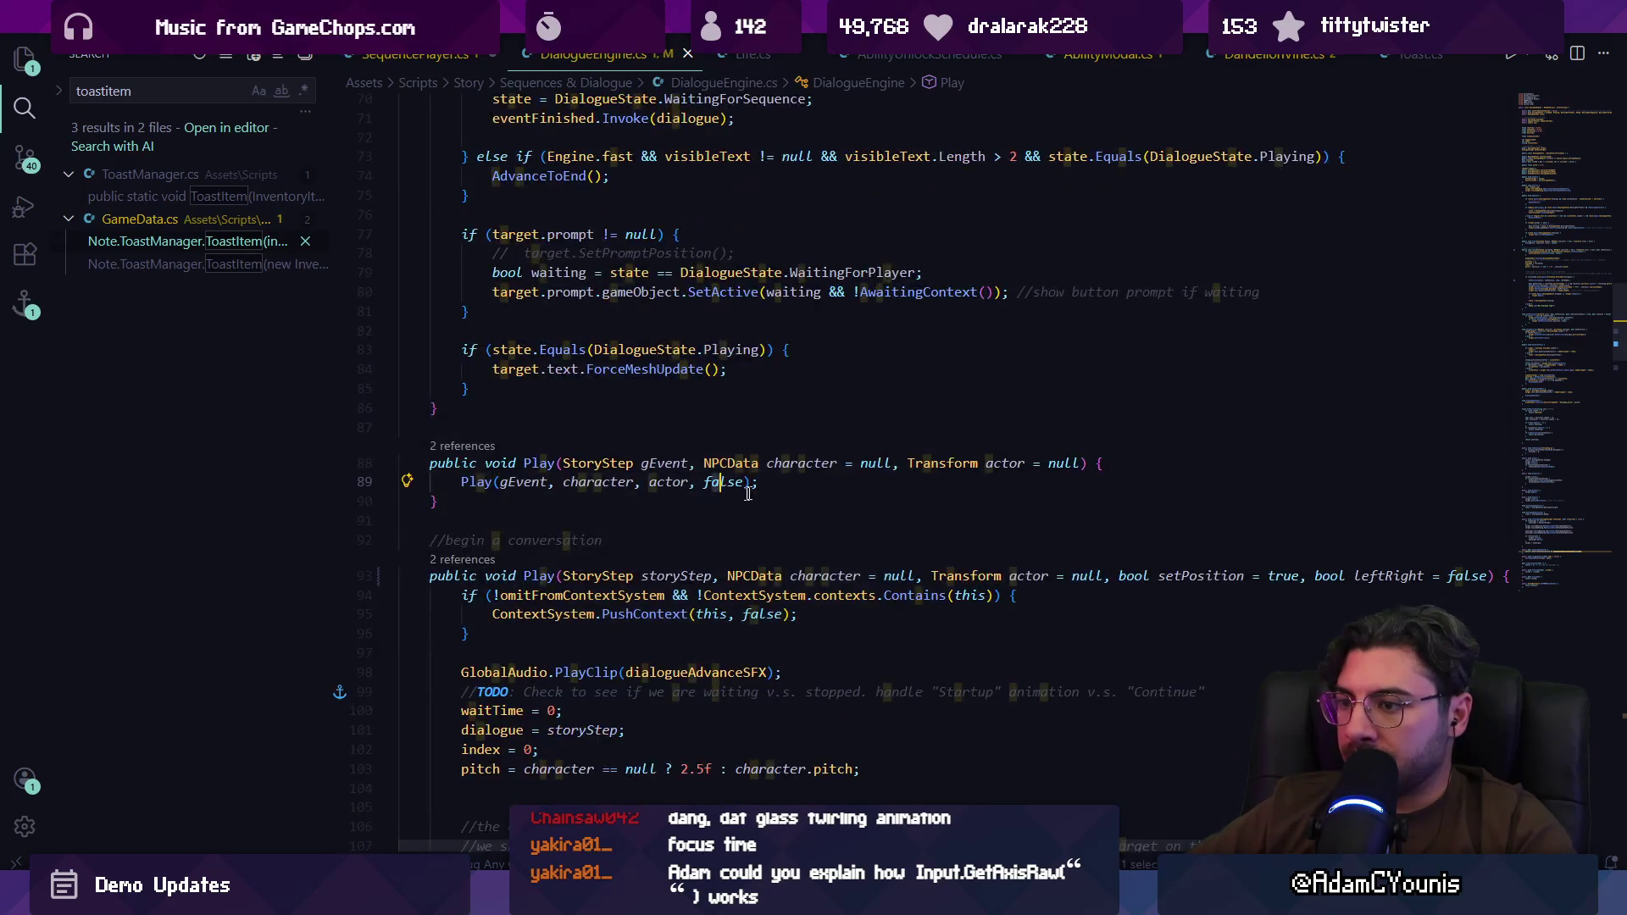
key(alt+Left)
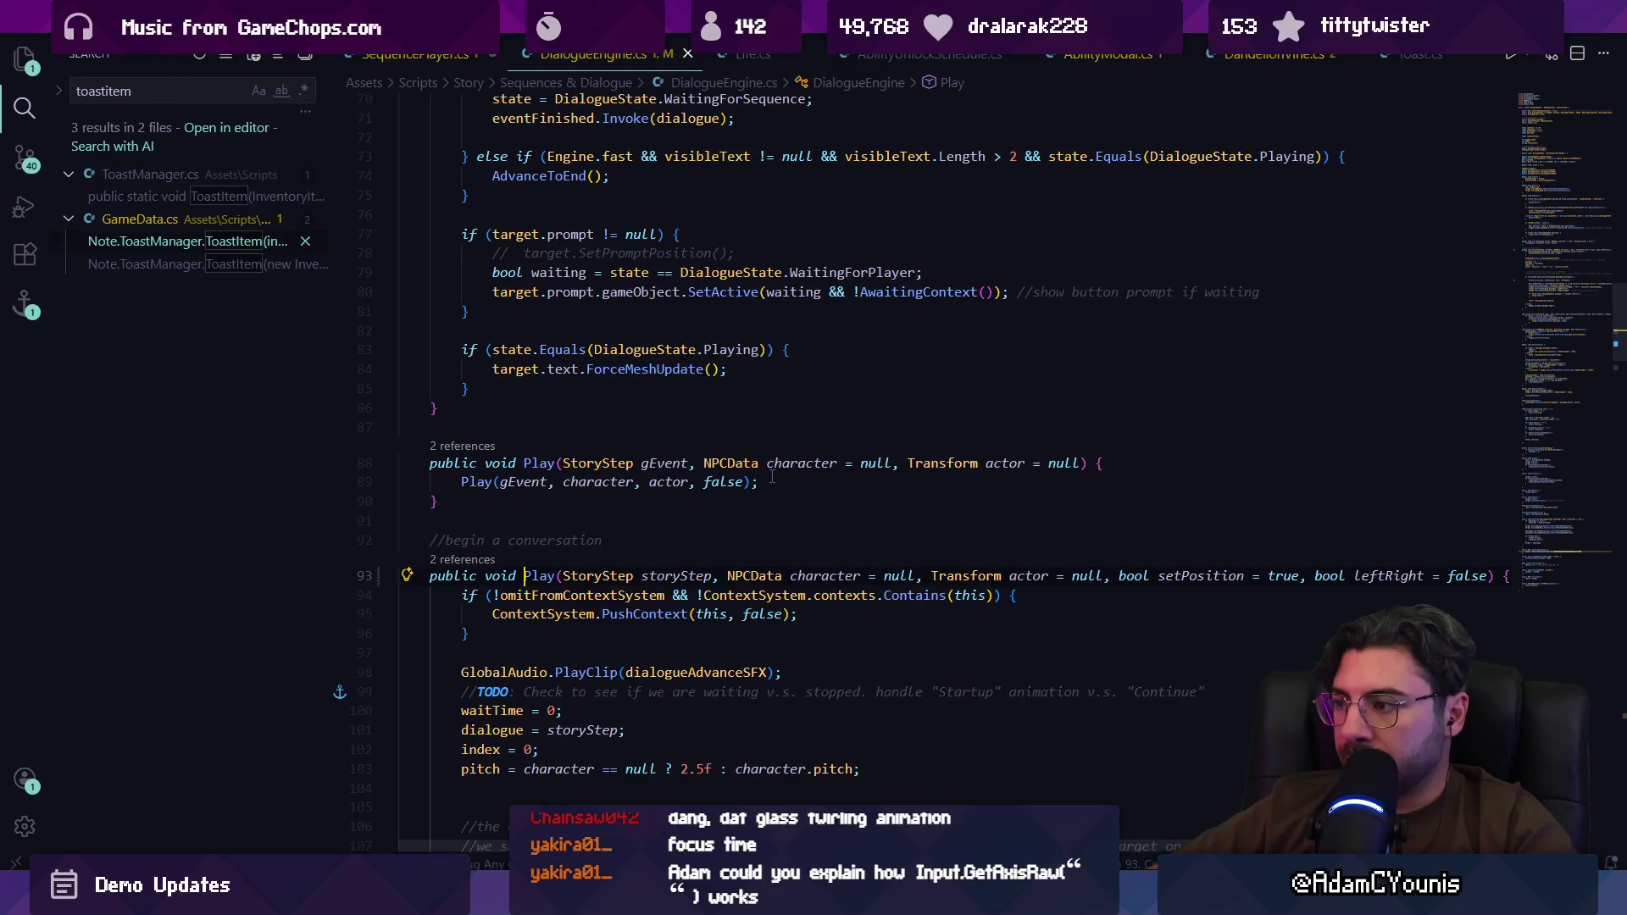
scroll(772, 476, down, 7)
scroll(772, 474, up, 5)
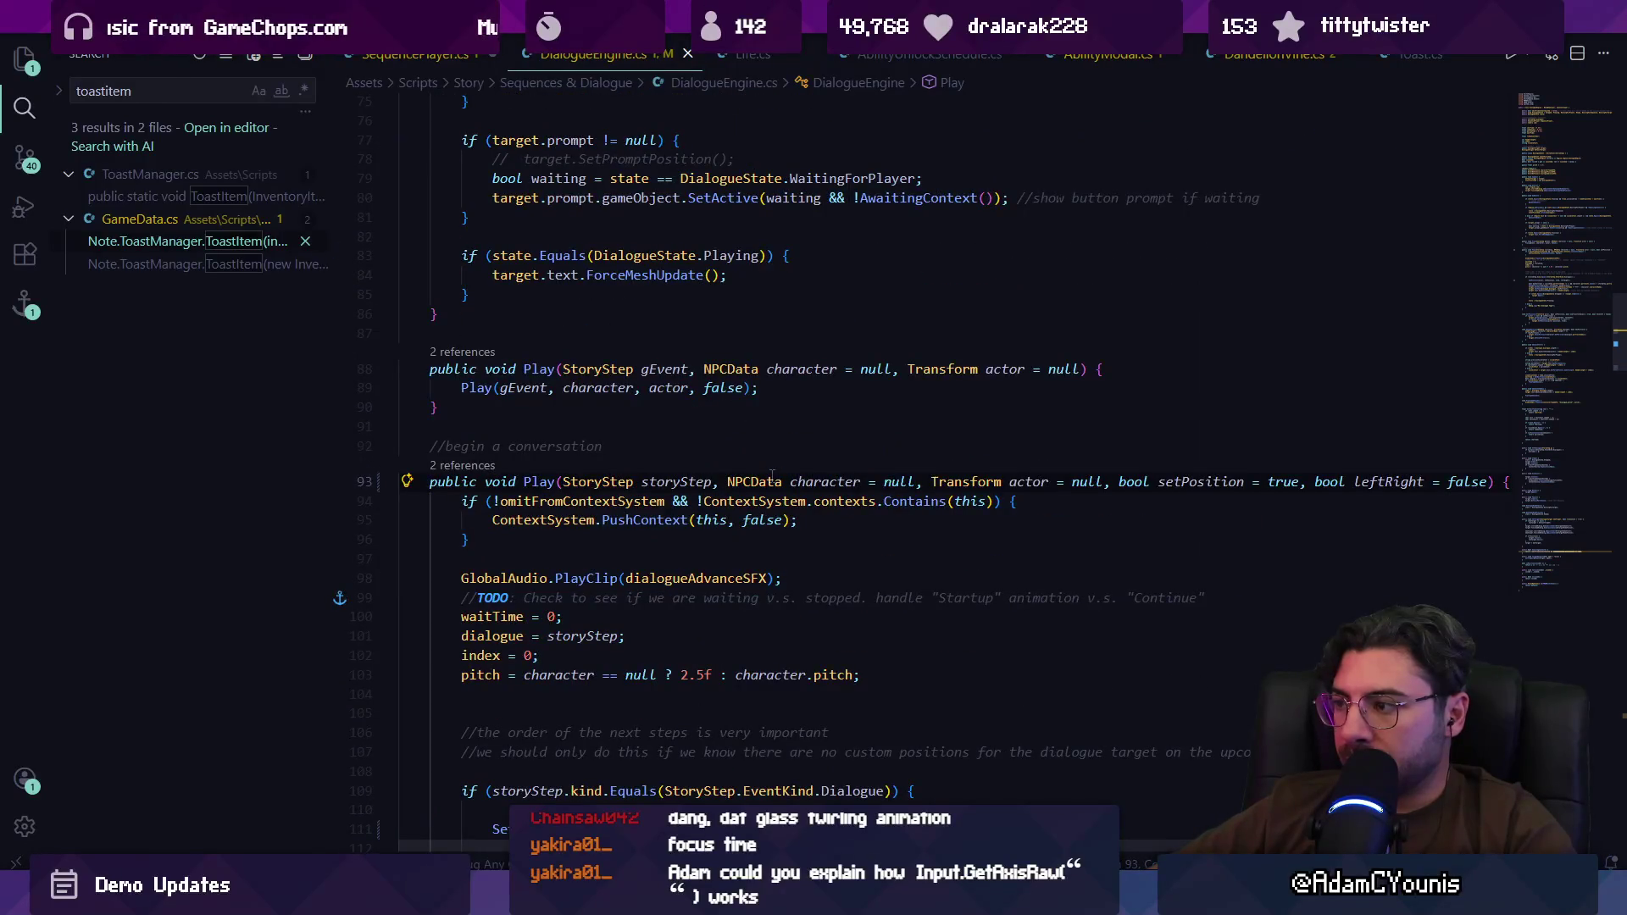
key(alt+Left)
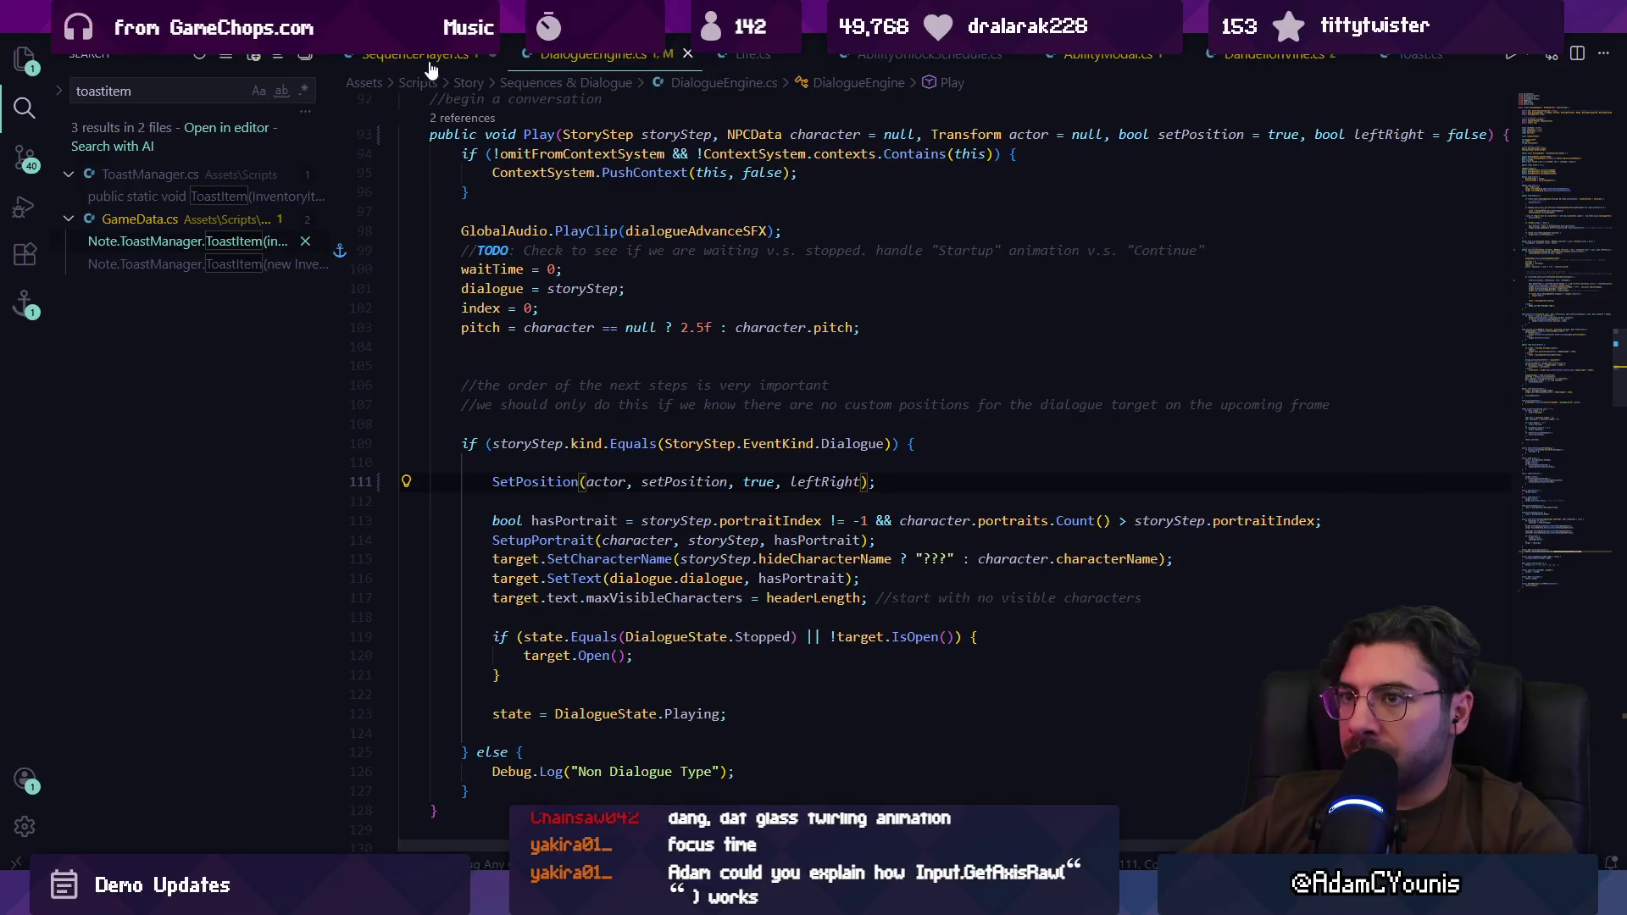
Step: In SequencePlayer.cs, add faceLeft as the last argument of the dialogue.Play call
click(433, 60)
click(1419, 481)
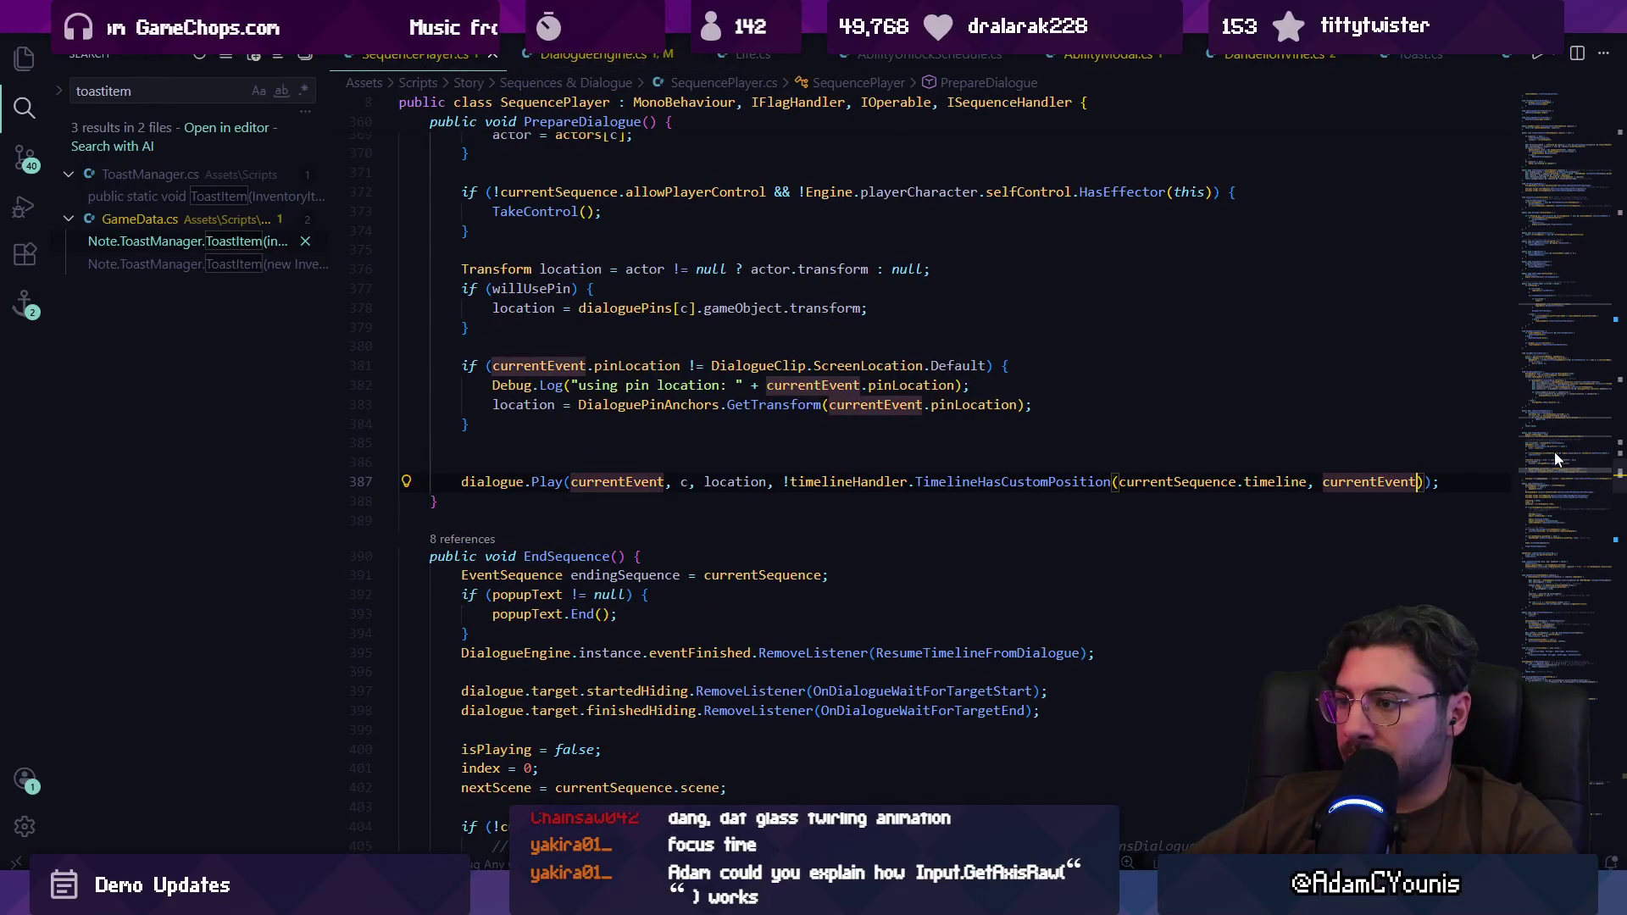
key(Right)
text(, fa)
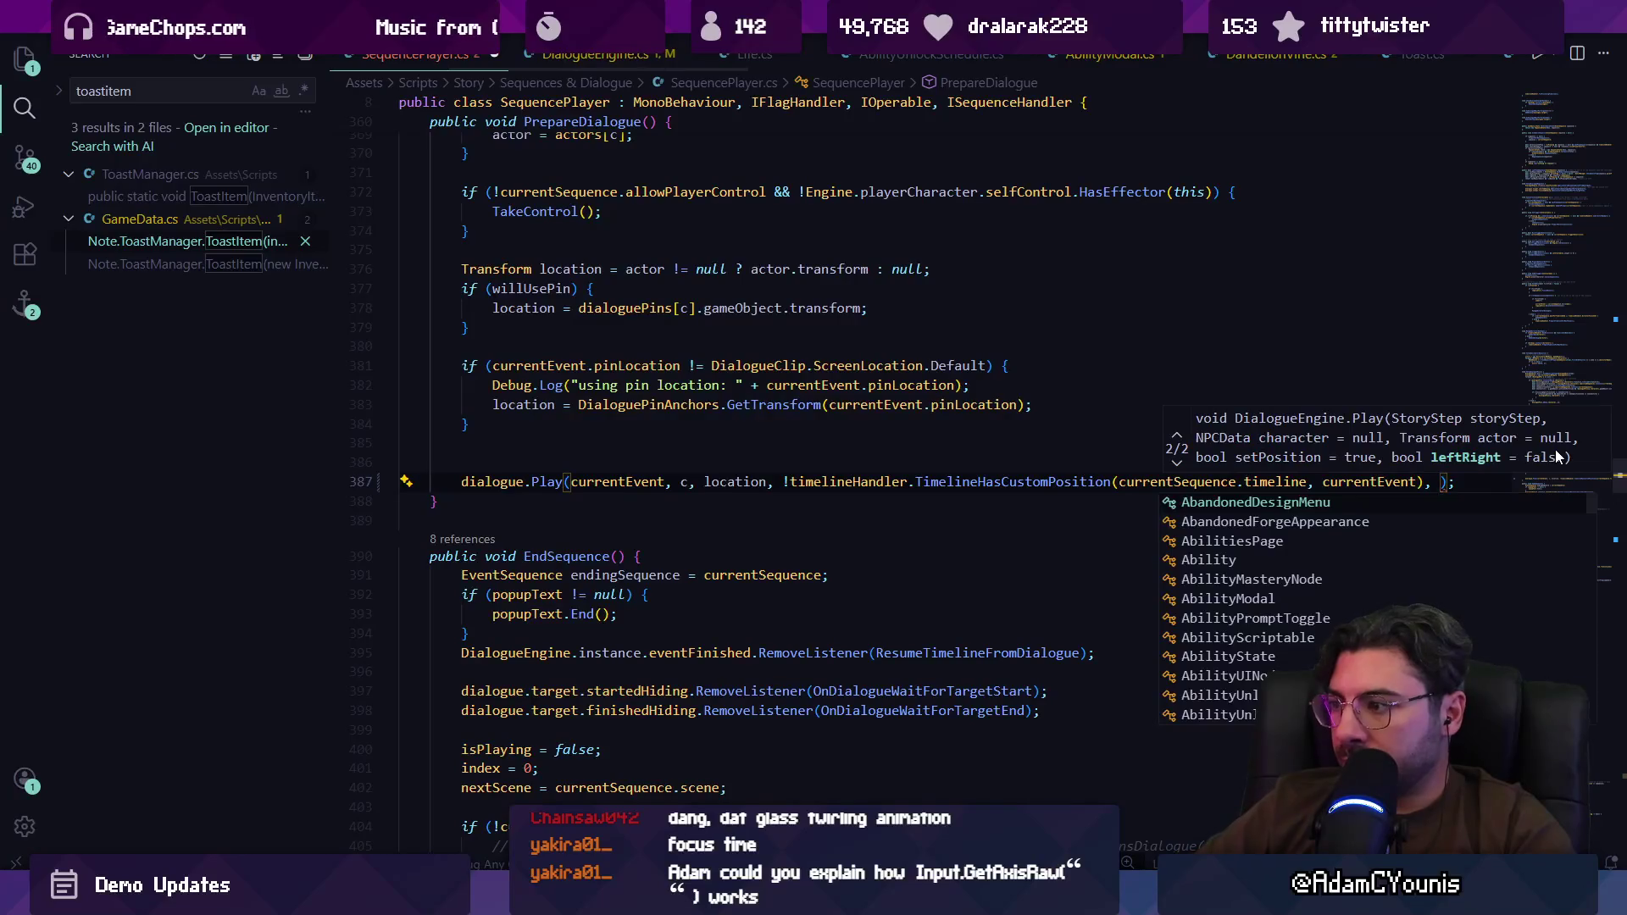
text(ceLeft)
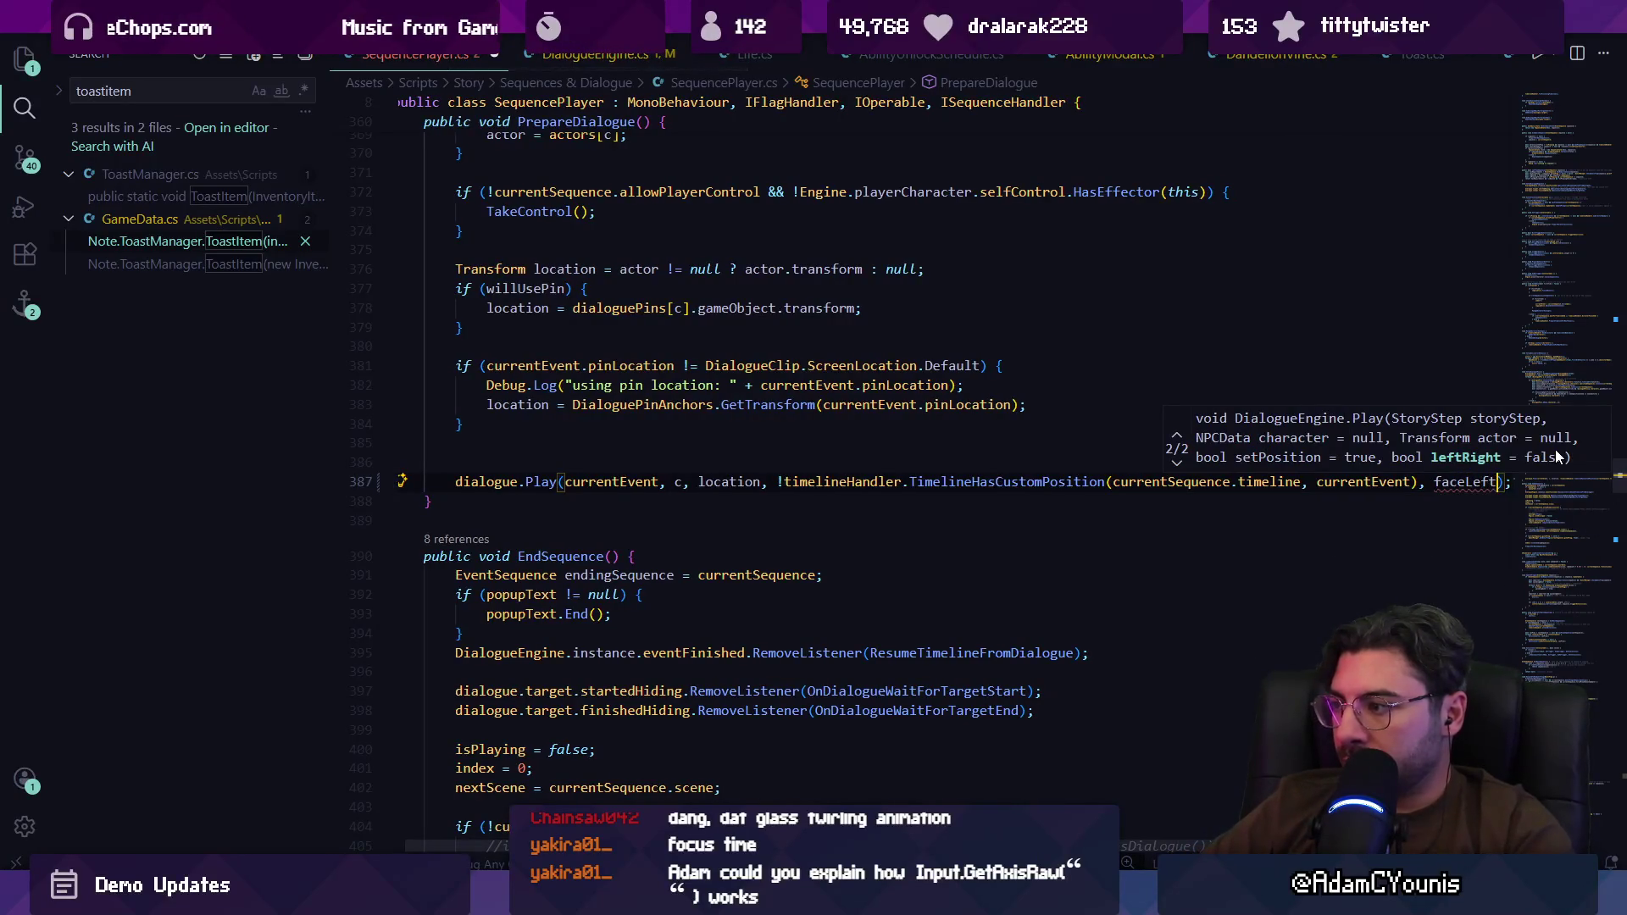
key(Escape)
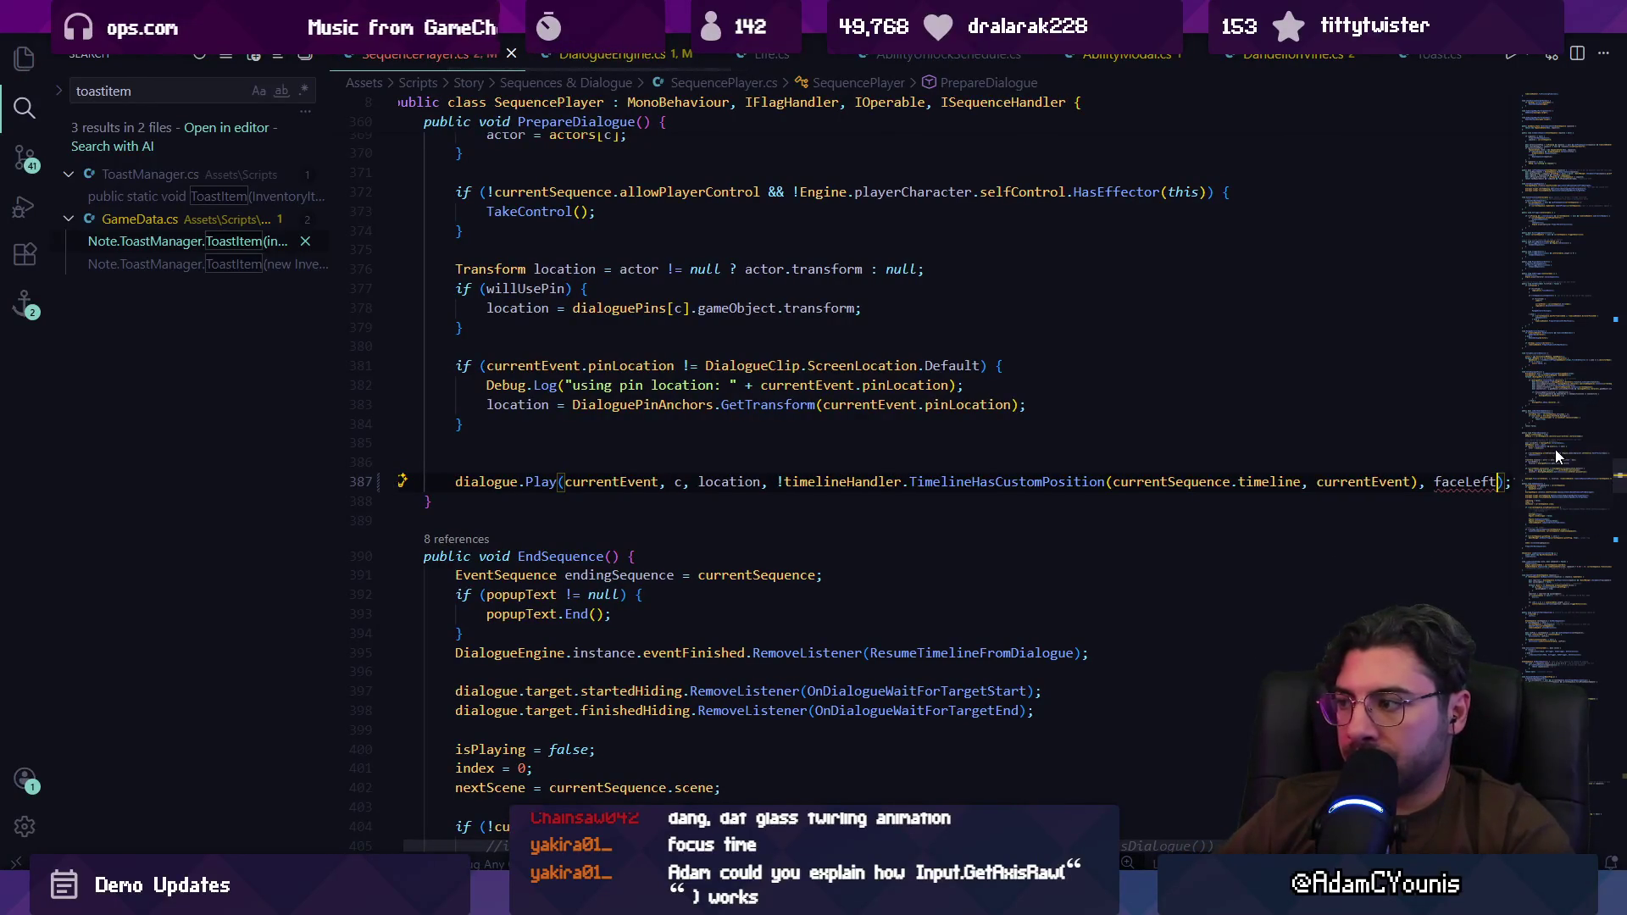
key(Up)
key(Up)
key(BackSpace)
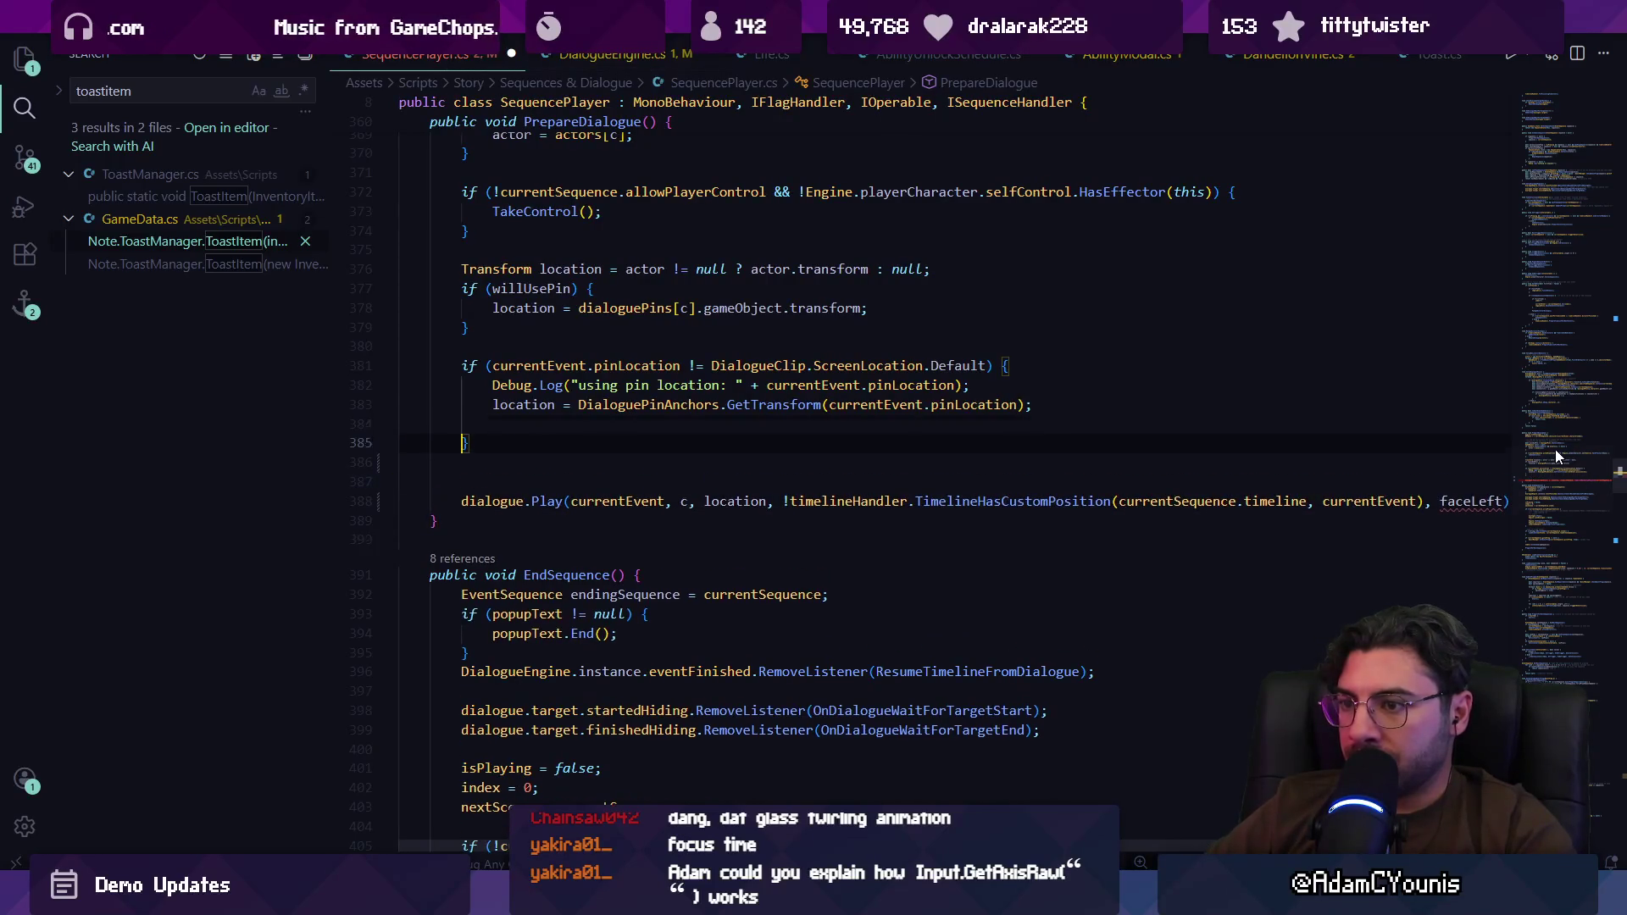
key(Tab)
key(ctrl+shift+Left)
key(ctrl+shift+Left)
key(BackSpace)
text(aceLeft = a;)
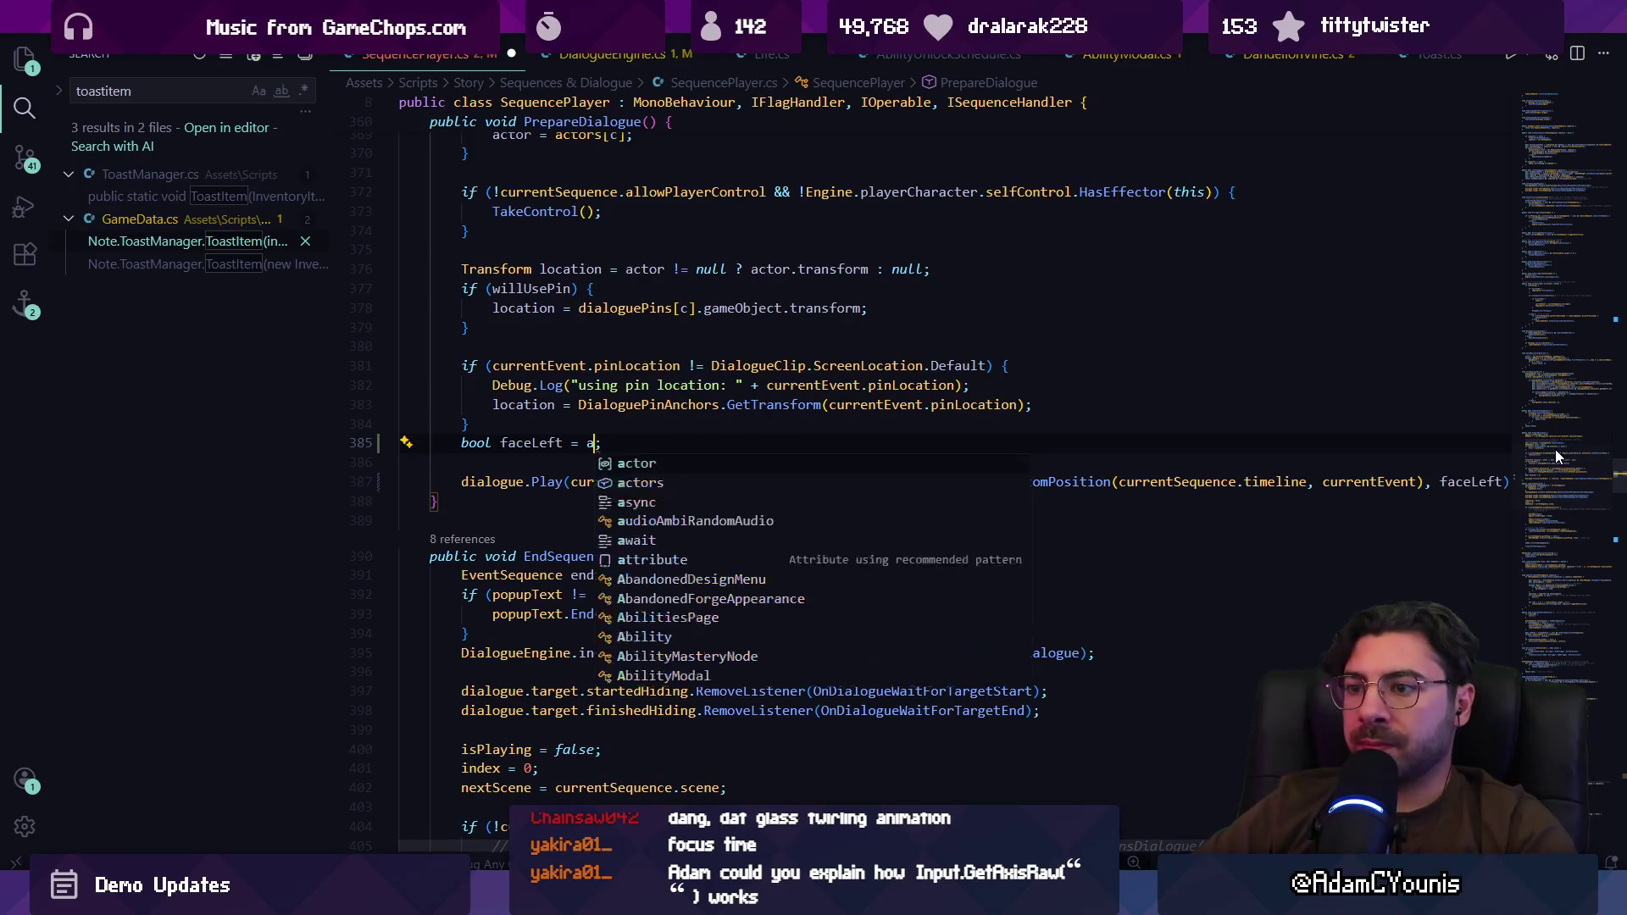
key(BackSpace)
key(Escape)
key(ctrl+l)
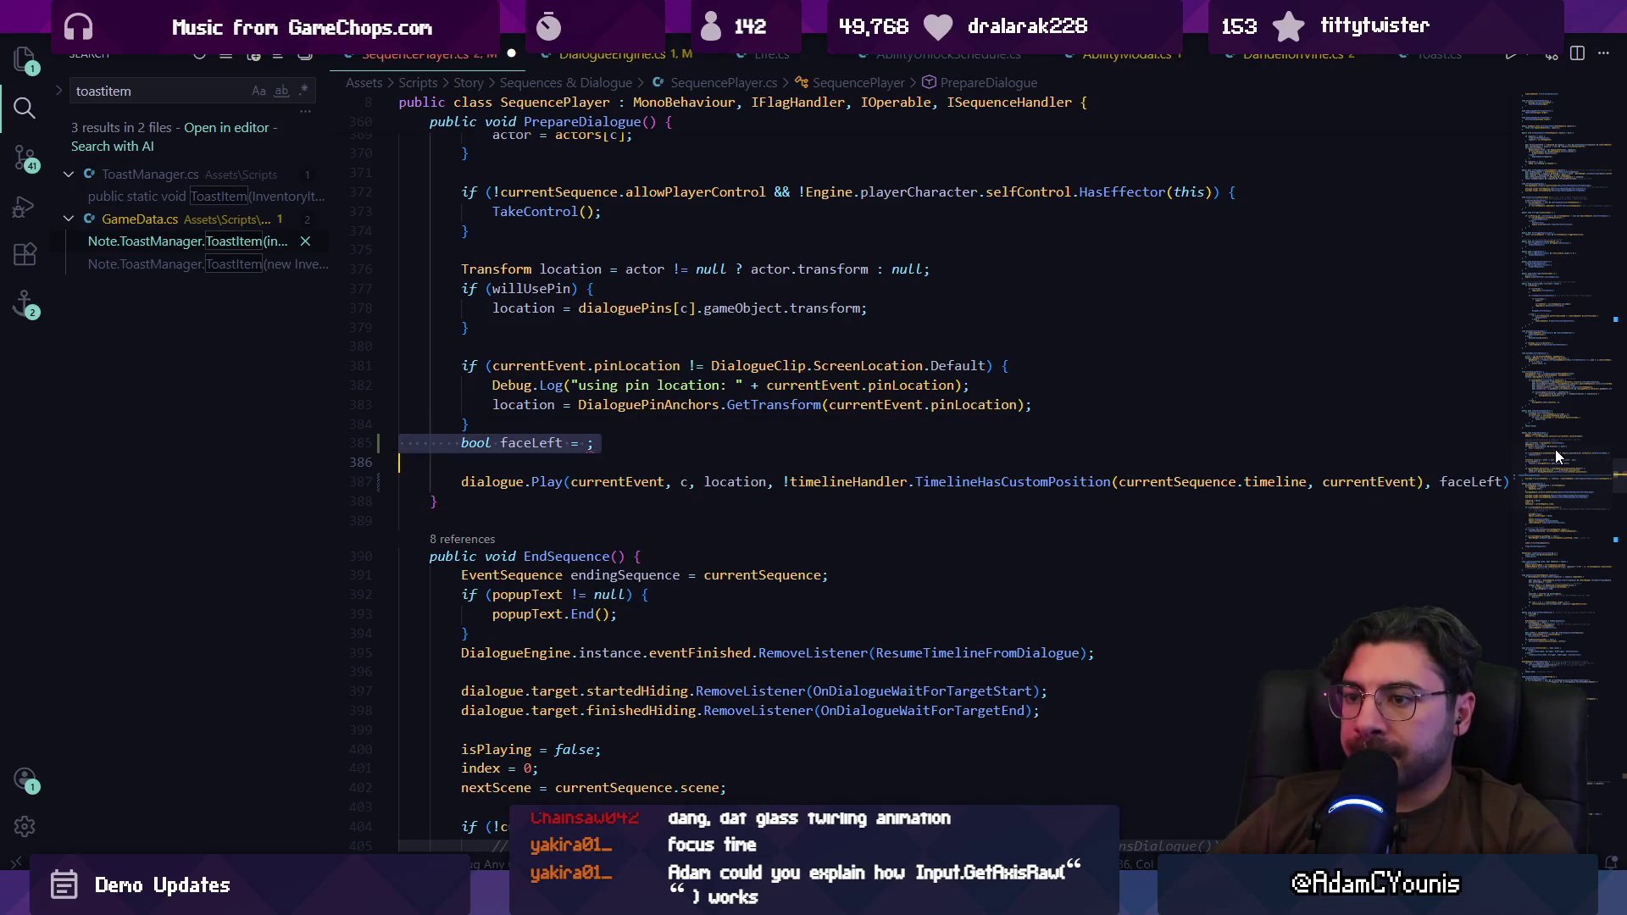
key(BackSpace)
key(ctrl+z)
key(ctrl+z)
scroll(1532, 445, up, 3)
key(ctrl+z)
Step: Declare 'bool faceLeft = false;' below the comment and save
click(561, 404)
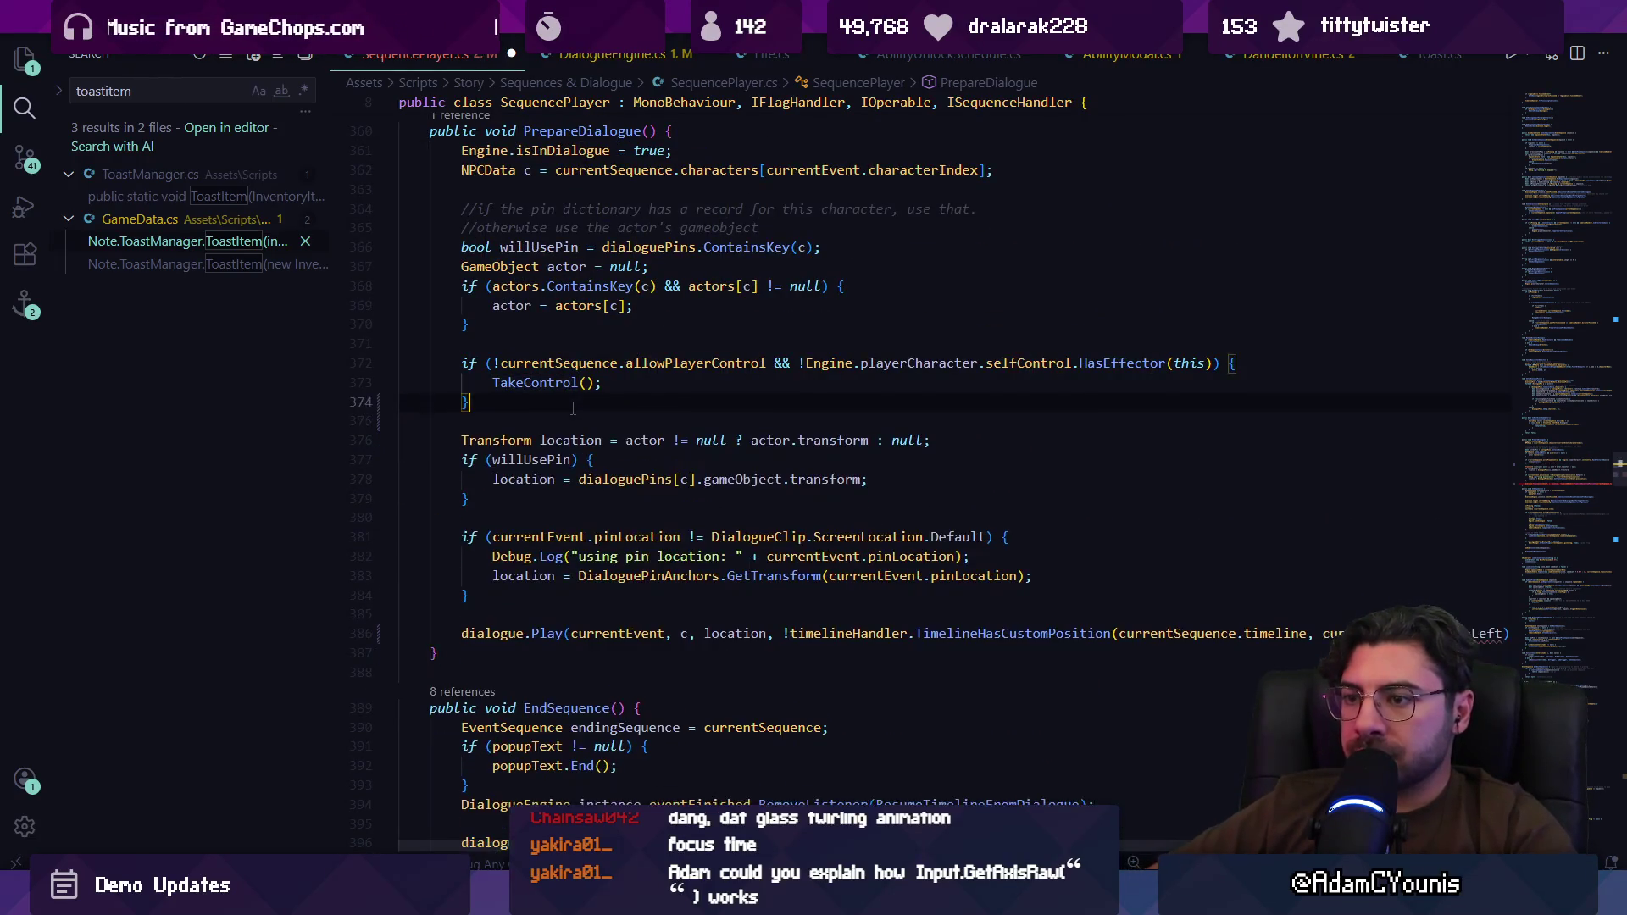
key(Up)
key(Up)
key(Up)
key(End)
key(Return)
key(Return)
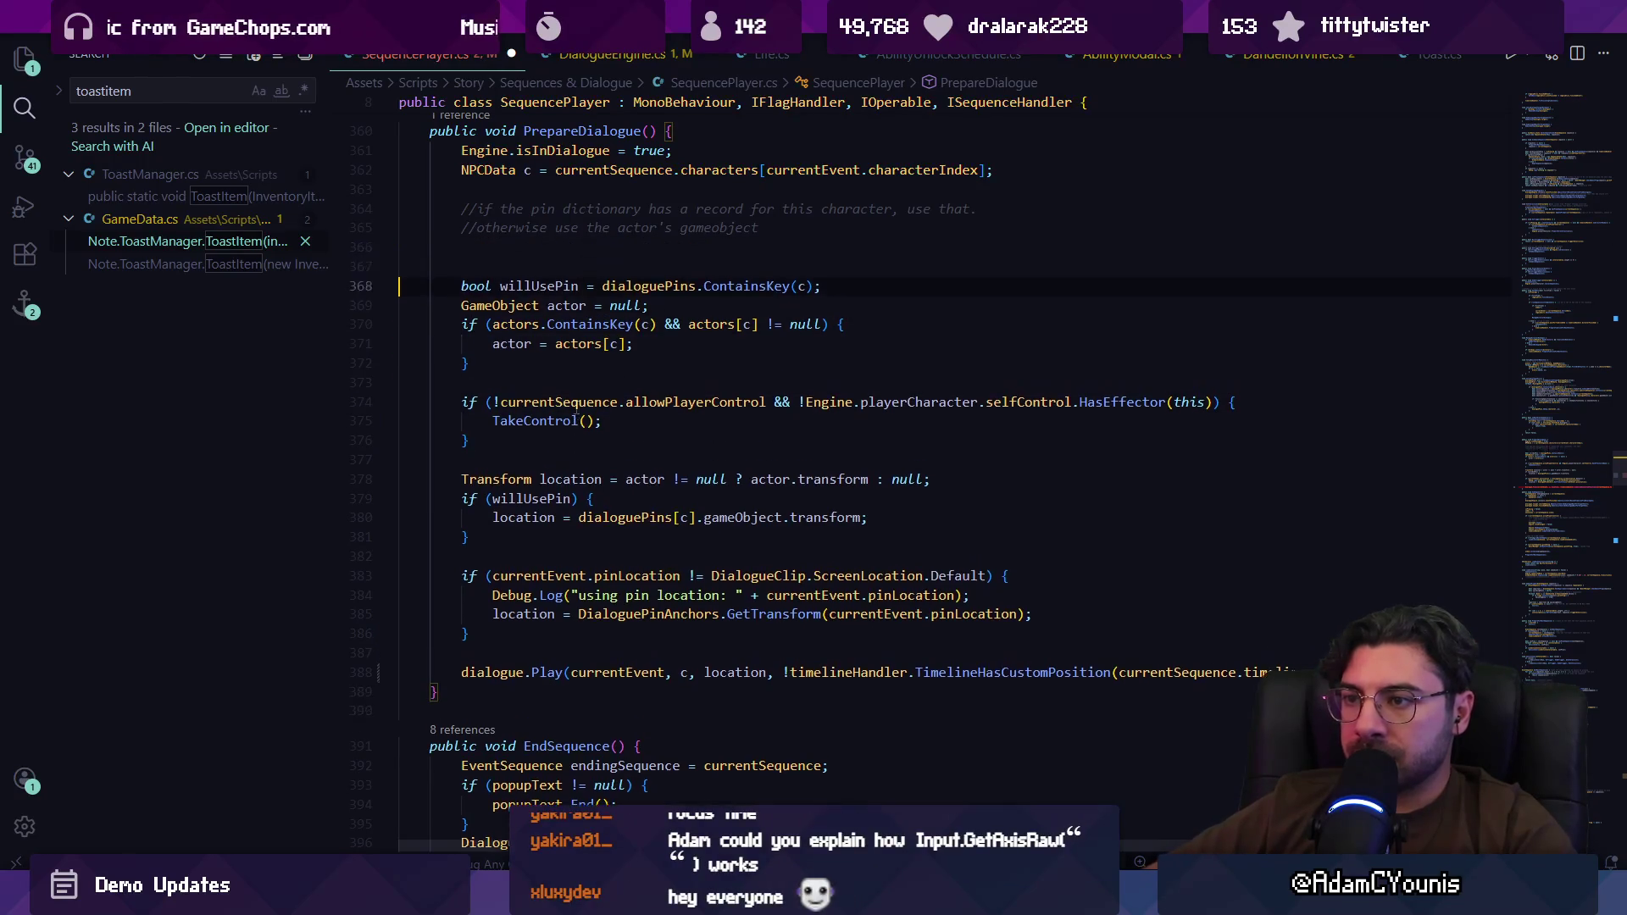
text(bool faceLeft = ;)
key(Return)
key(Up)
key(End)
key(Left)
text(false)
key(ctrl+s)
Step: Open a new line after the actor assignment, discarding an unfinished if statement
click(1054, 636)
key(Return)
text(if())
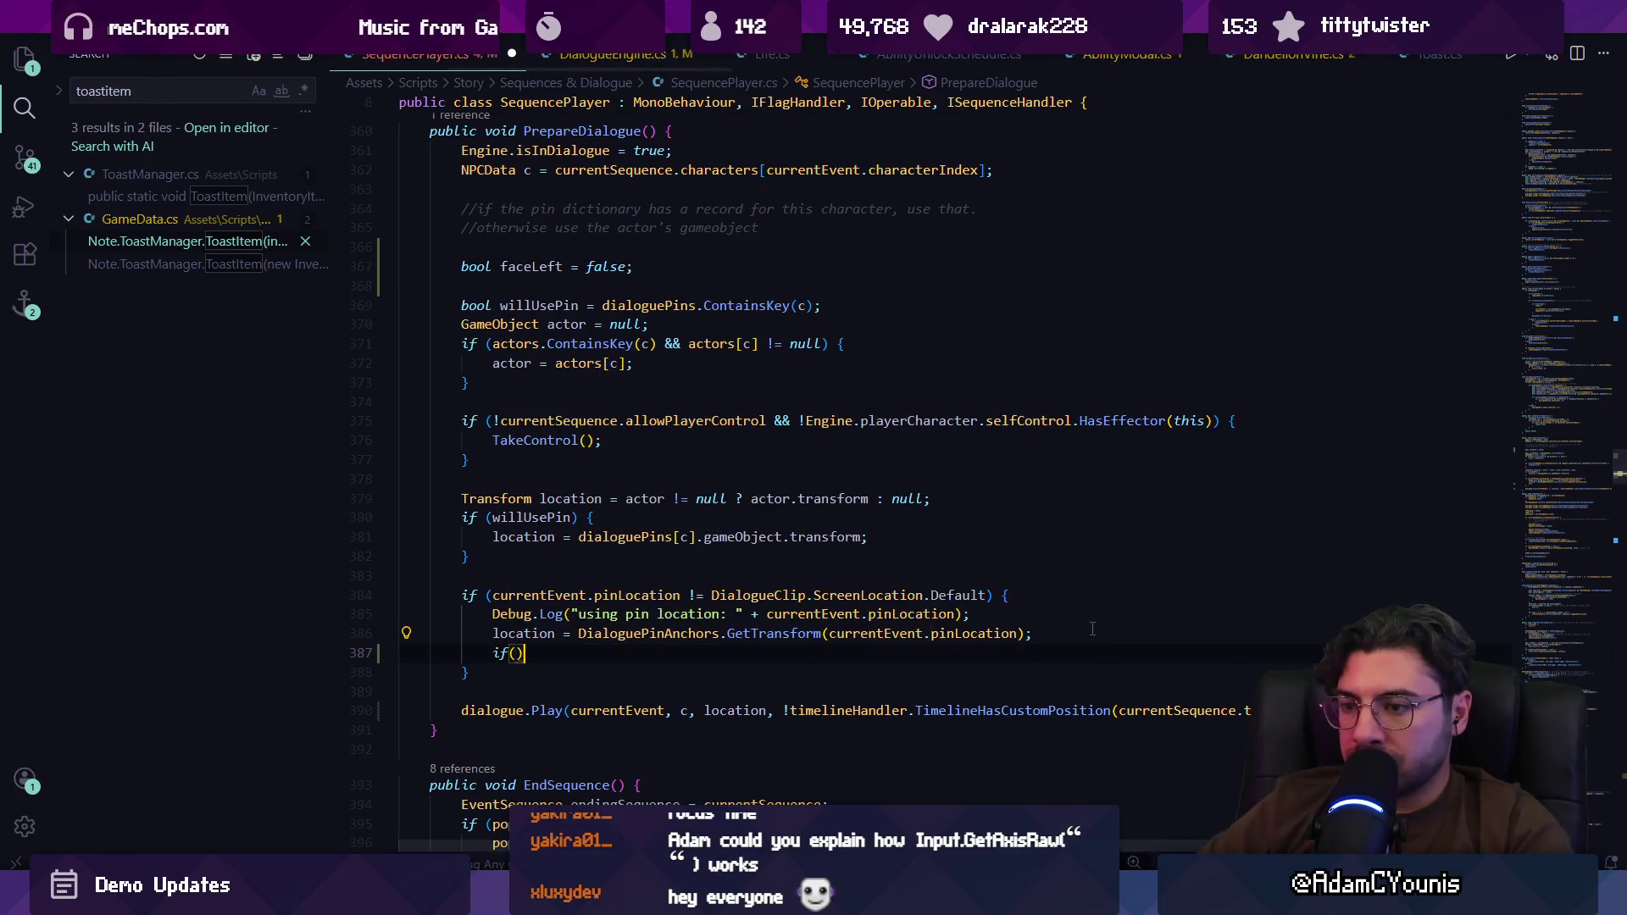
key(ctrl+z)
key(ctrl+z)
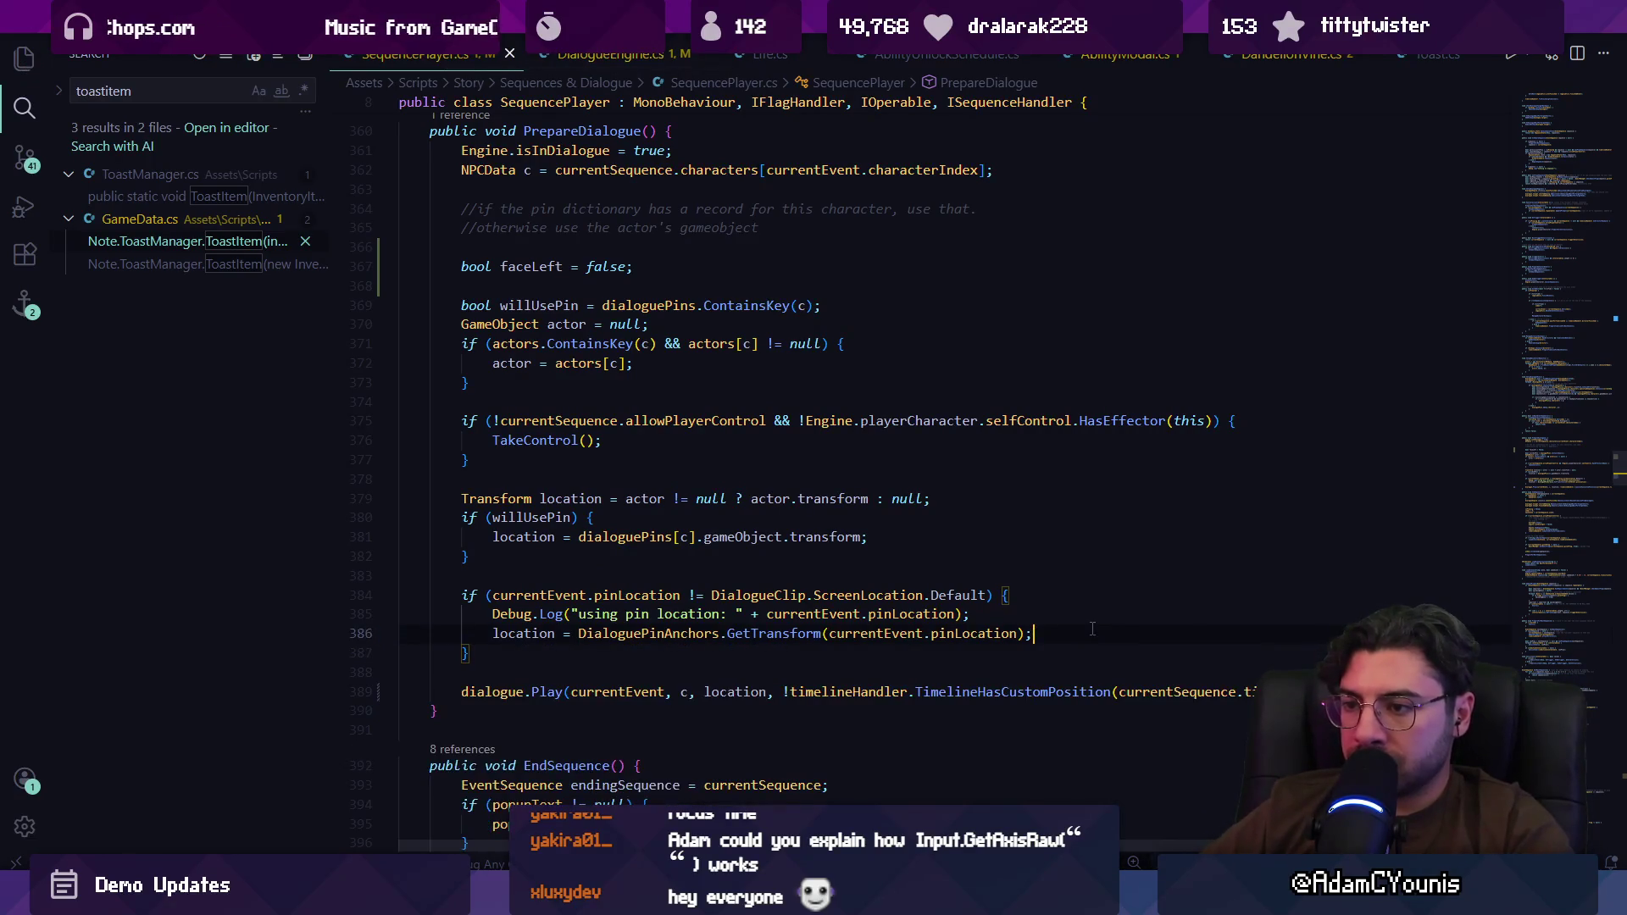
key(Up)
key(Up)
key(Up)
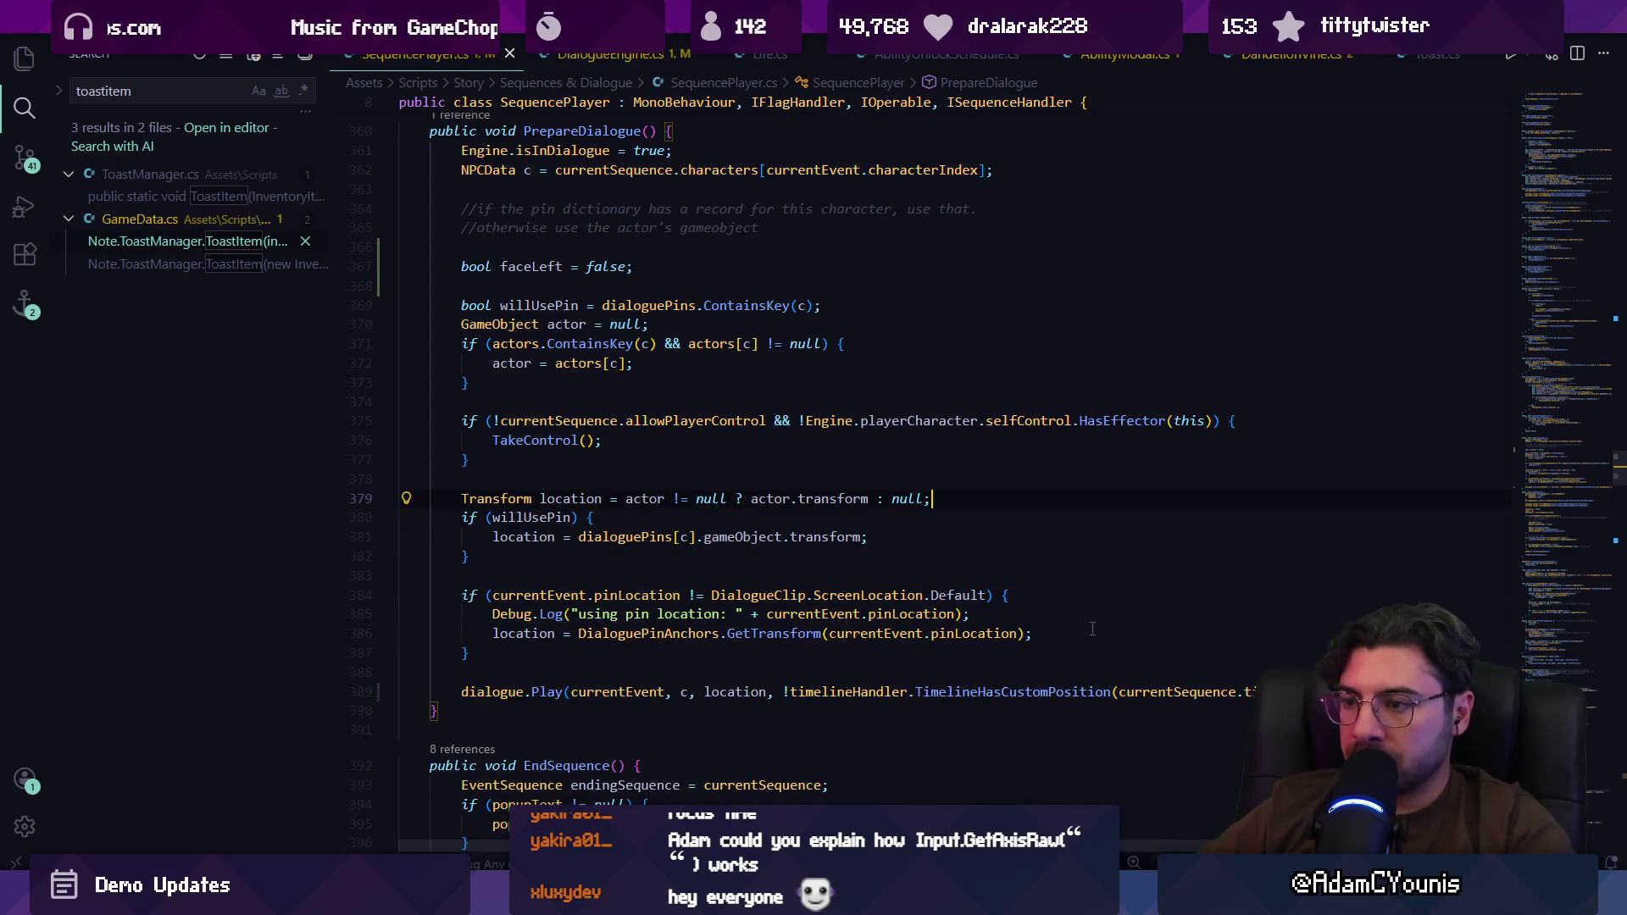
key(Down)
key(Down)
key(Down)
key(Up)
key(Up)
key(Up)
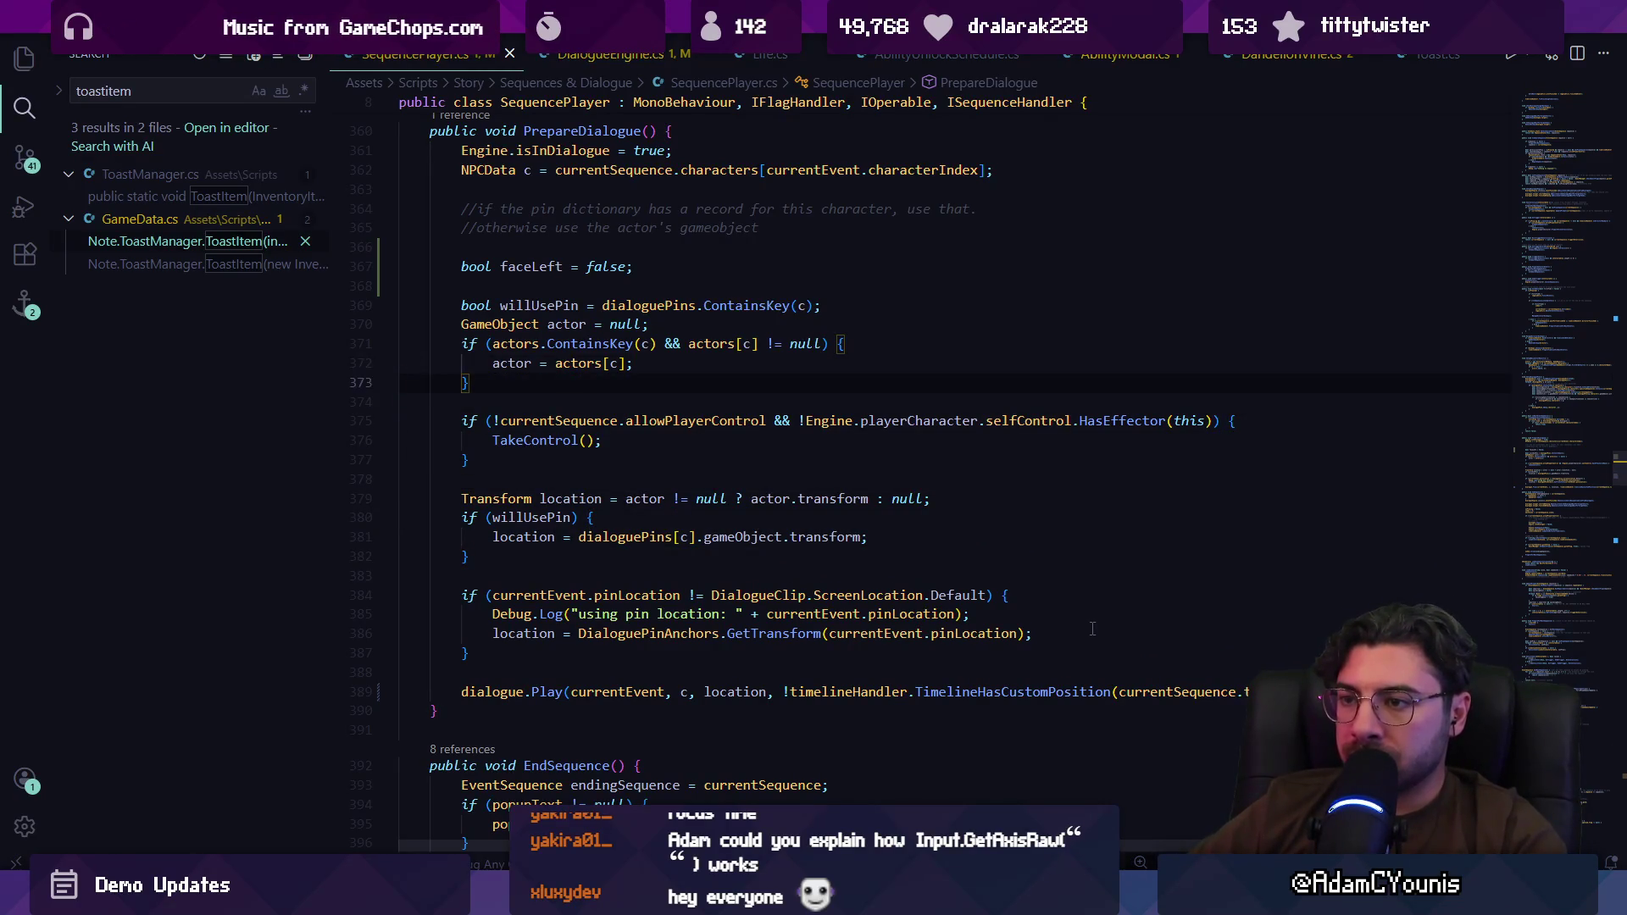
key(Return)
Step: Write 'faceLeft = actor.transform.lossyScale.x < 0;' in the actor branch, save, and switch to Unity
text(ac)
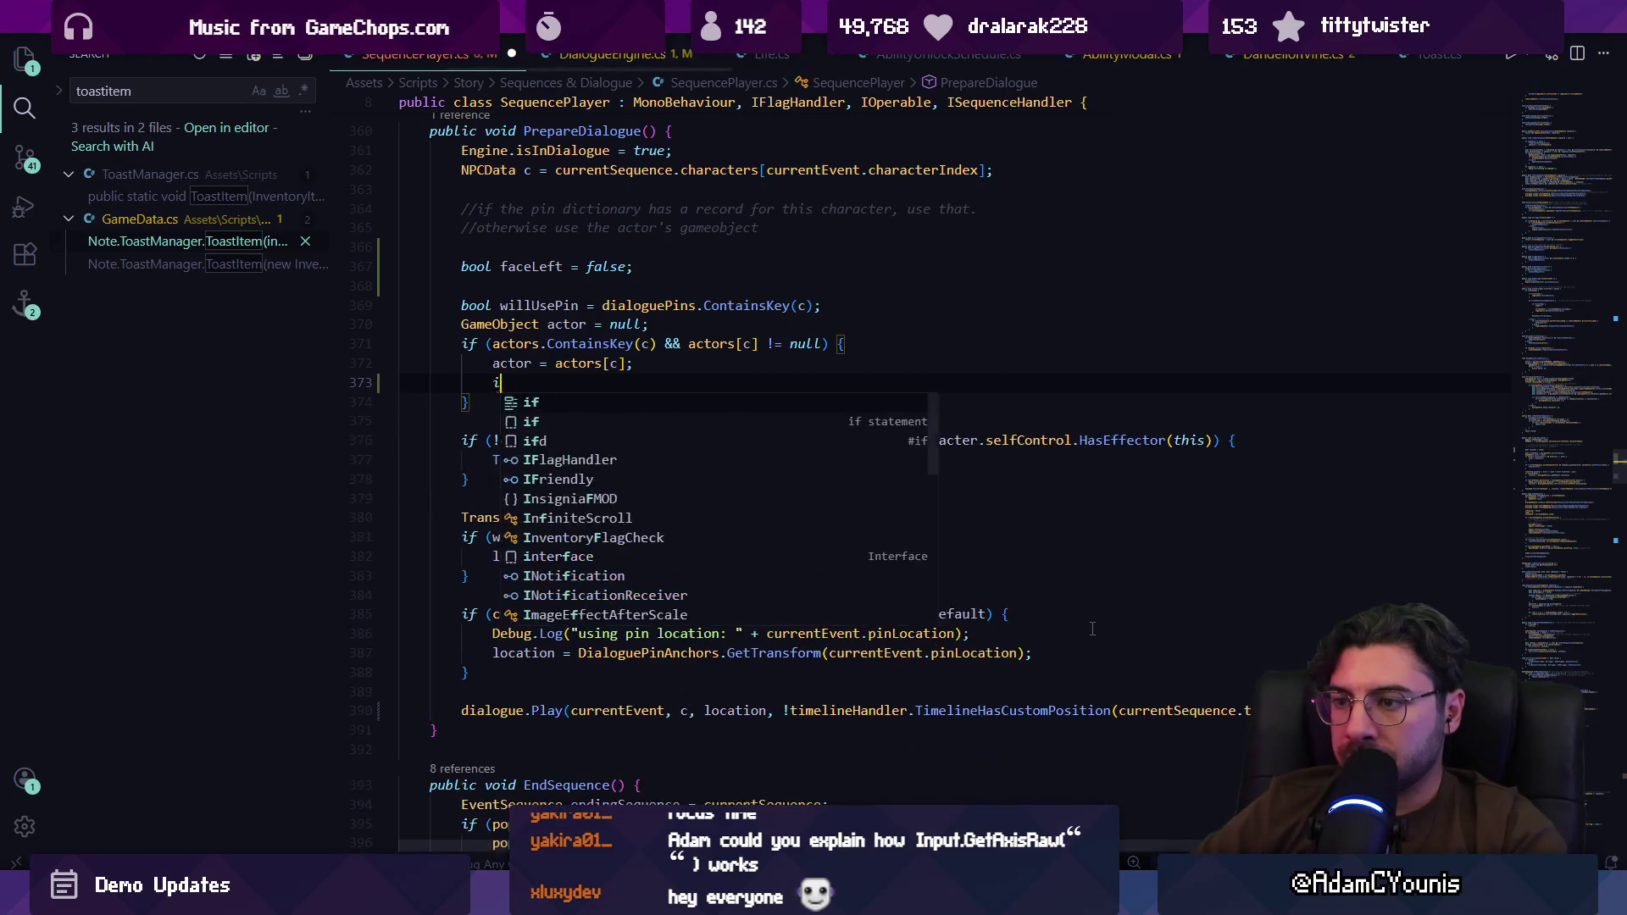
text(tor.SetActive(true)
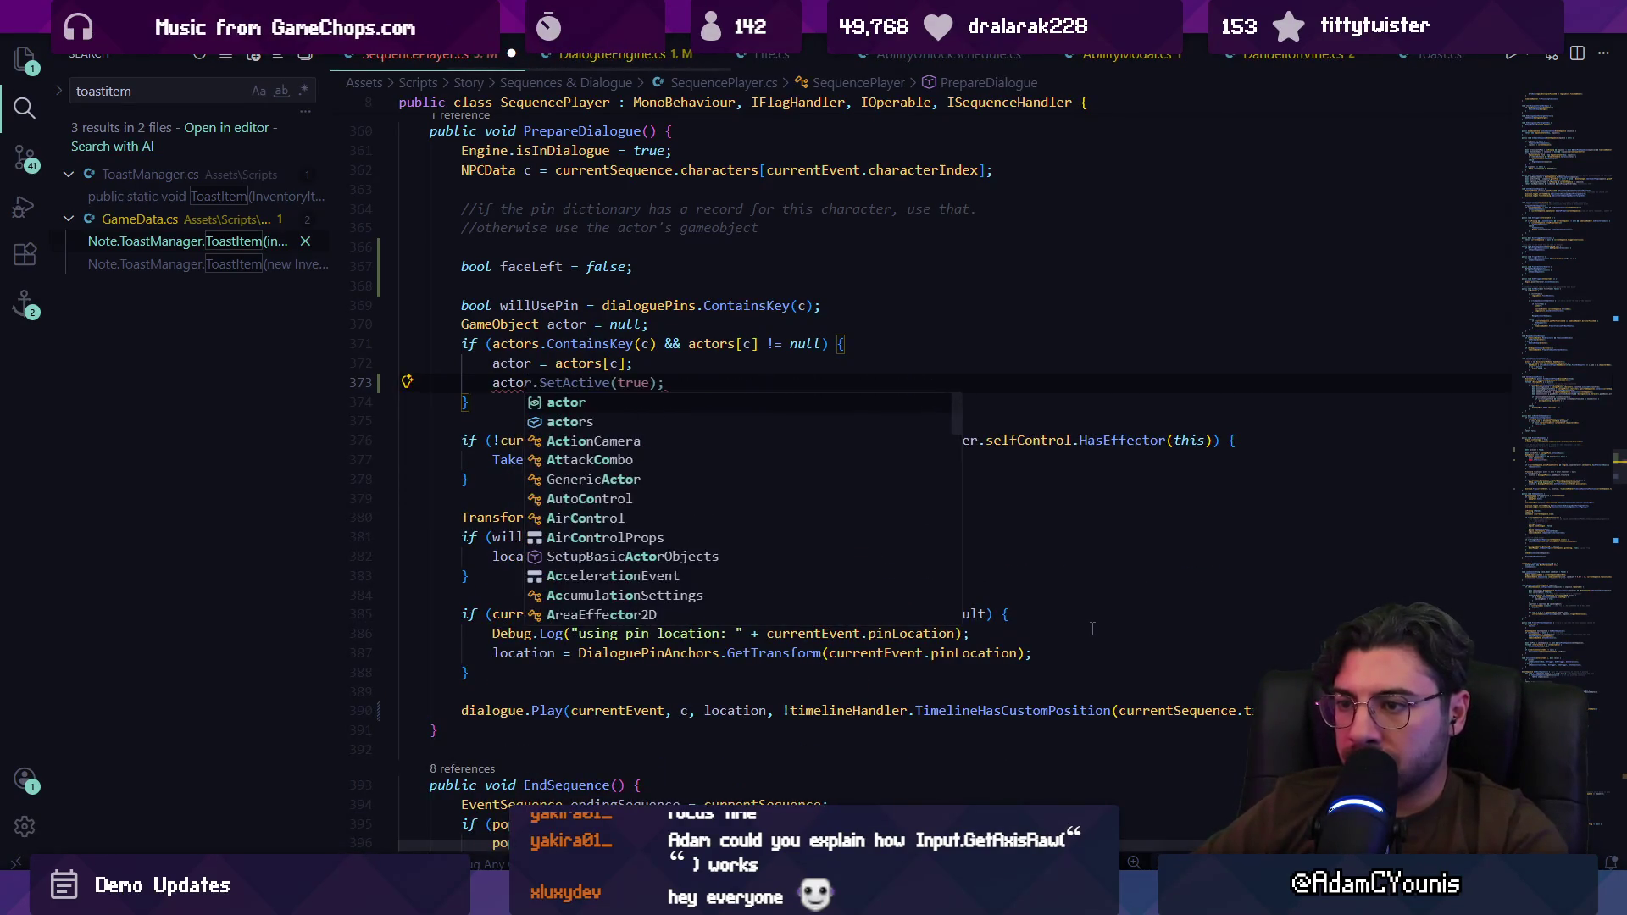
text(transform.)
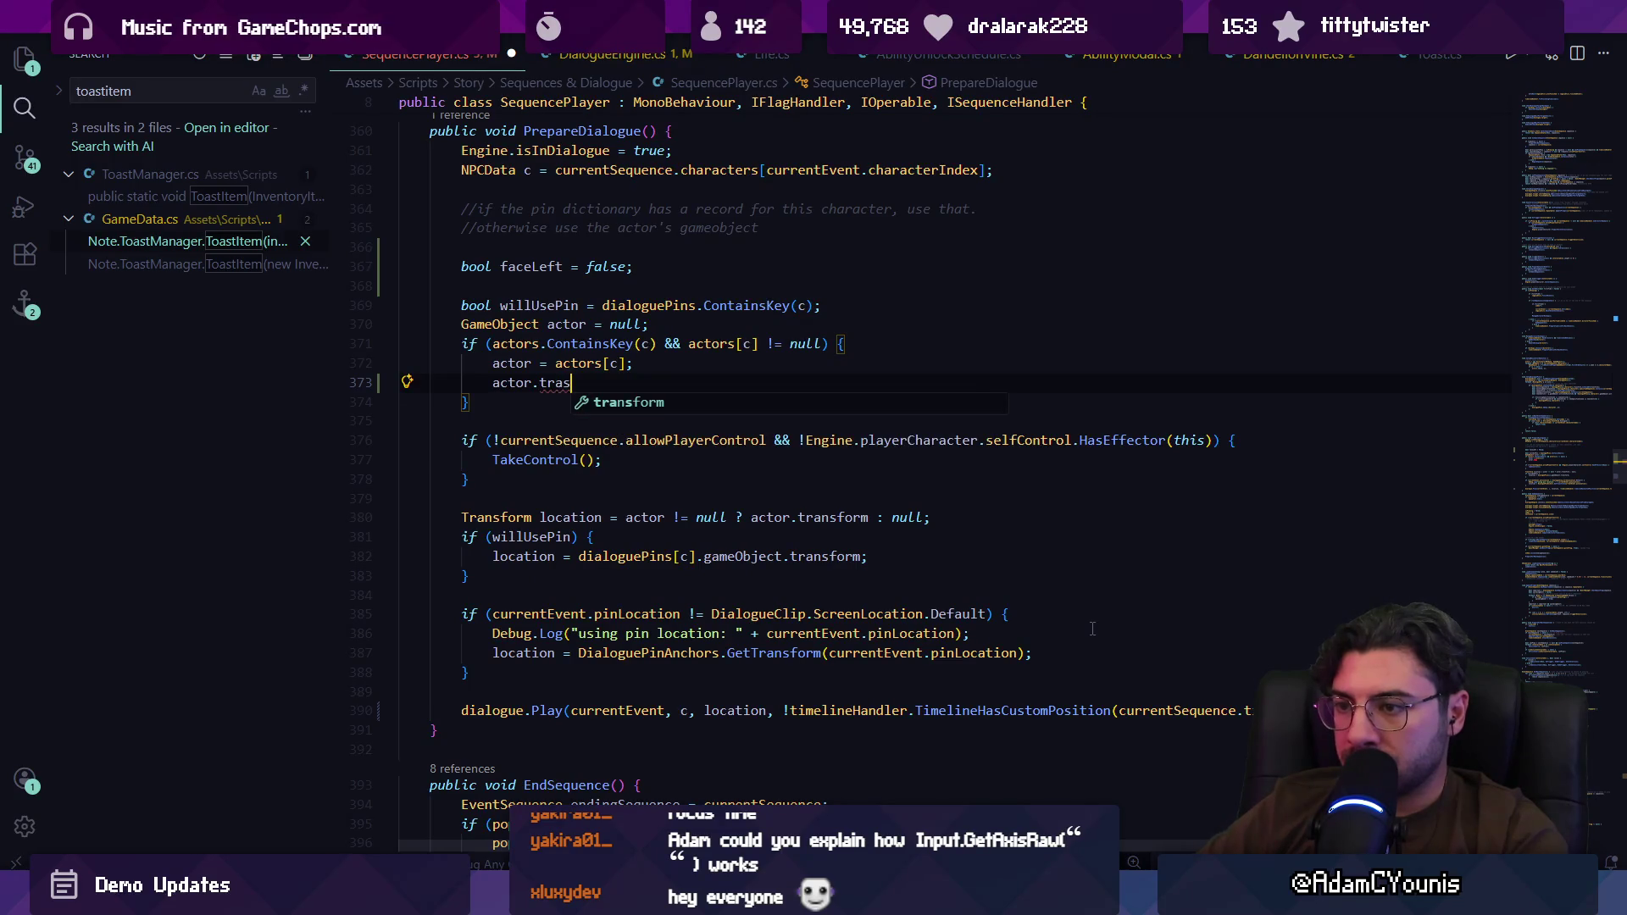
text(localS)
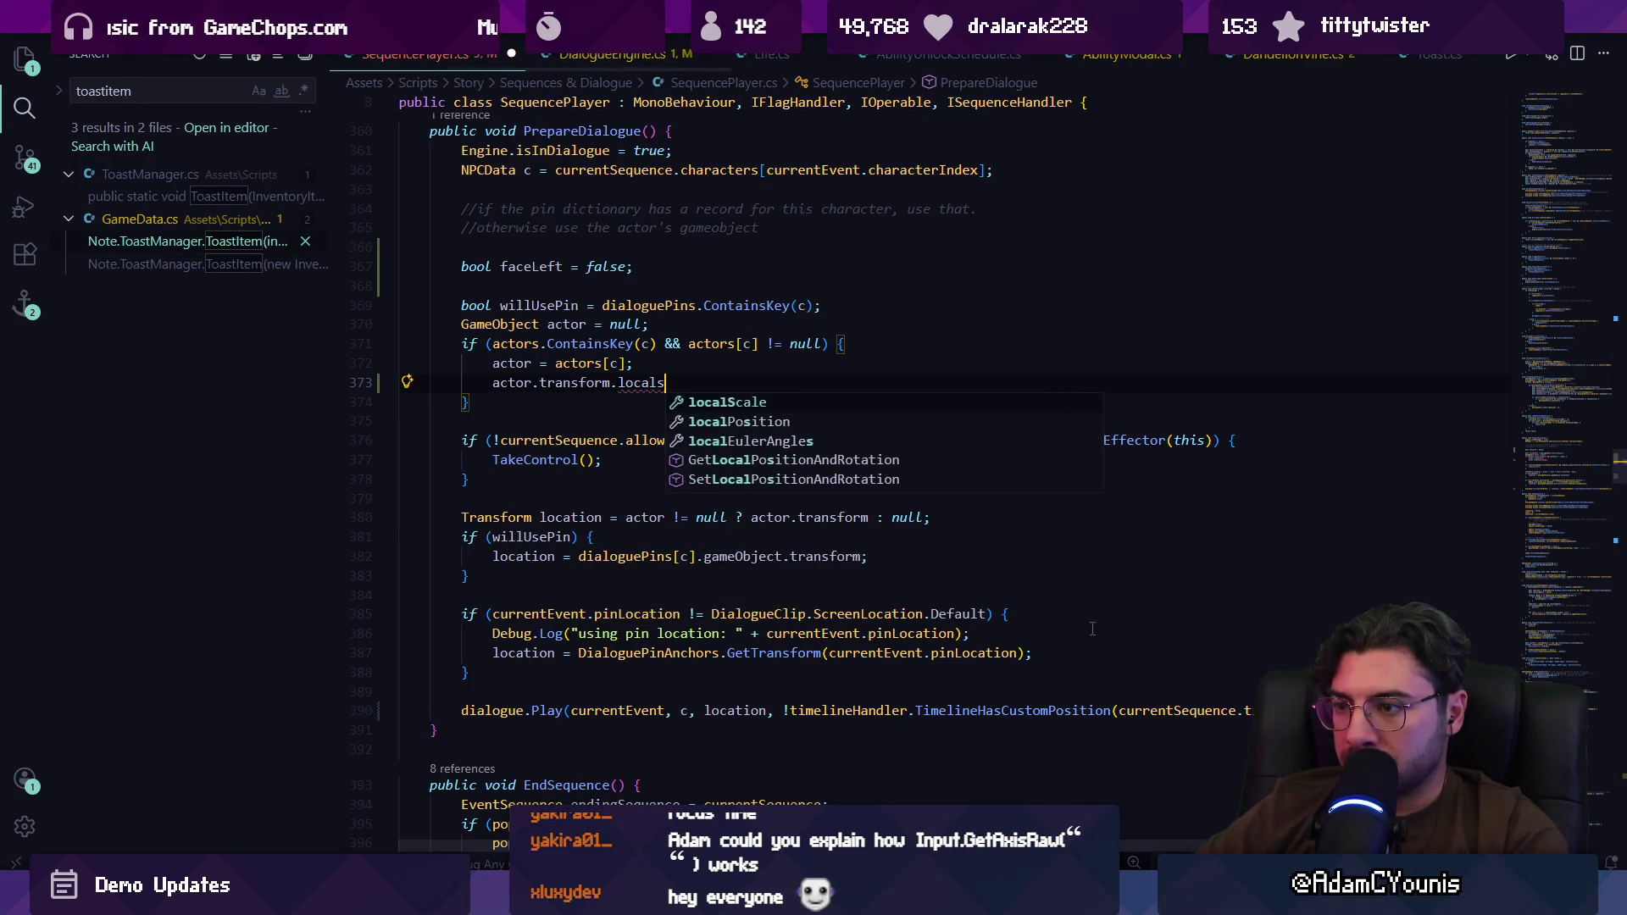
key(Tab)
key(BackSpace)
key(BackSpace)
key(BackSpace)
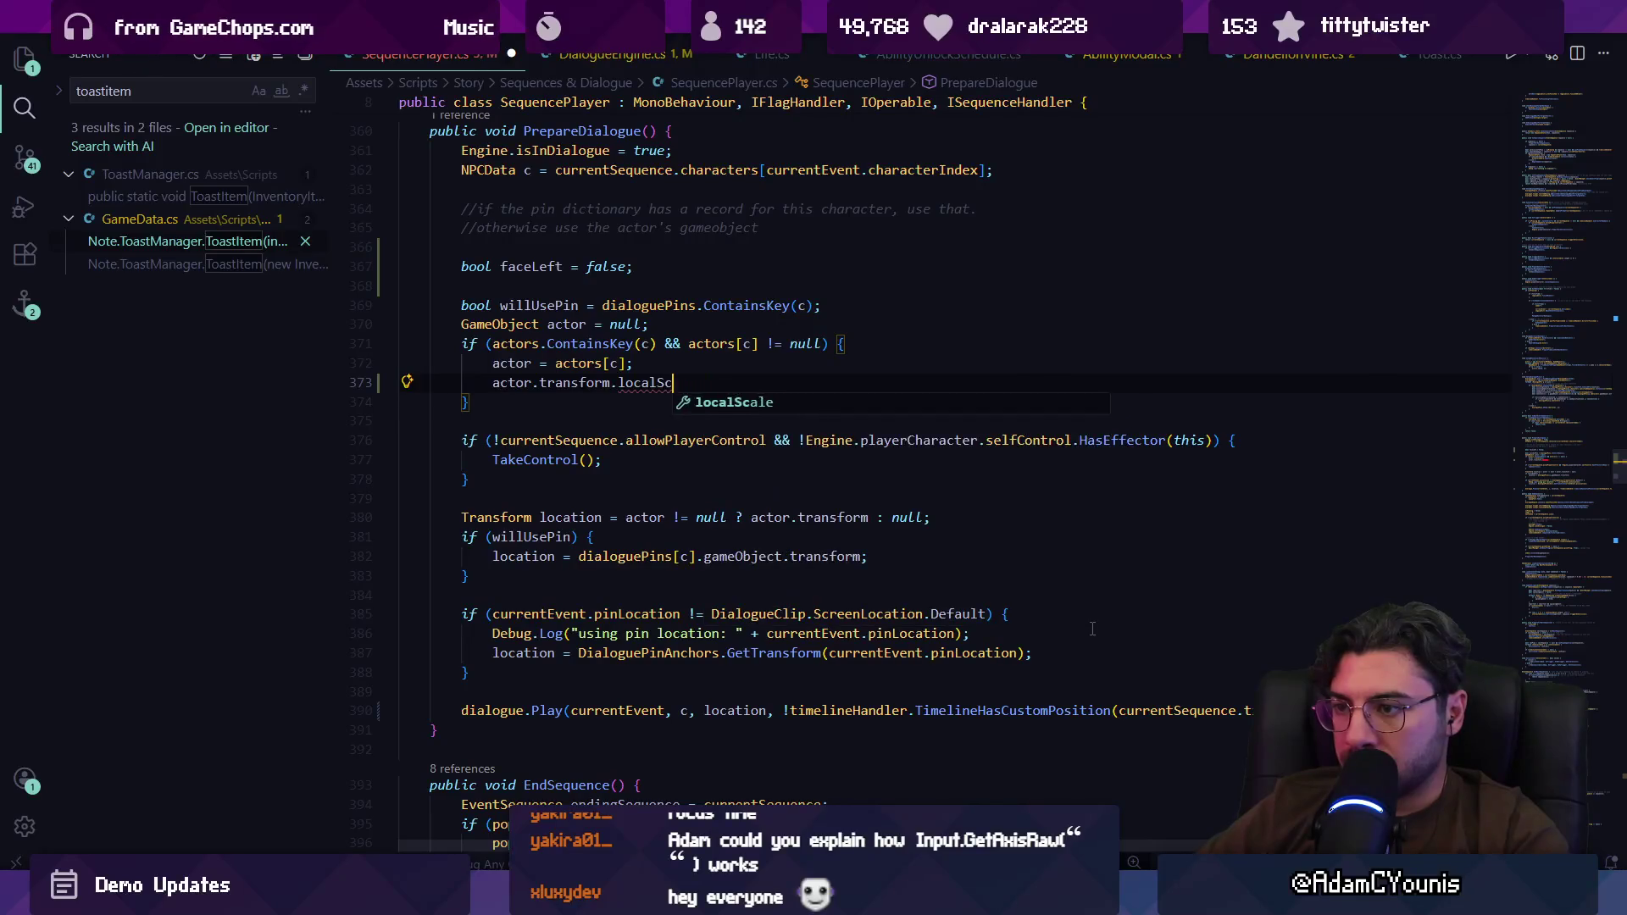
text(ossys)
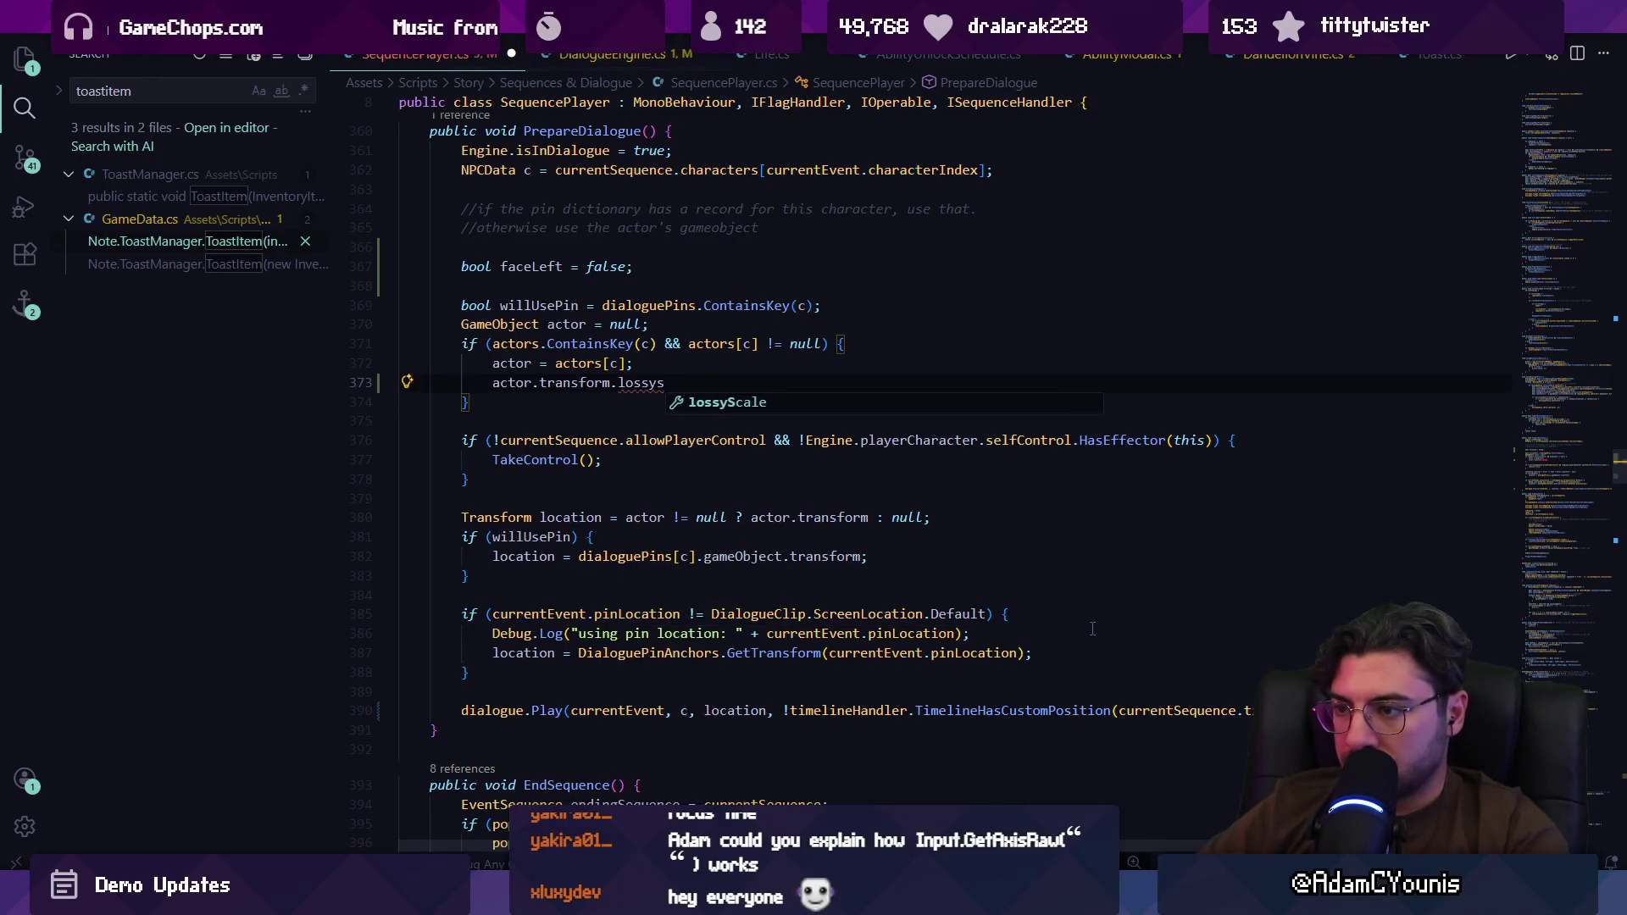
key(Tab)
text(.x )
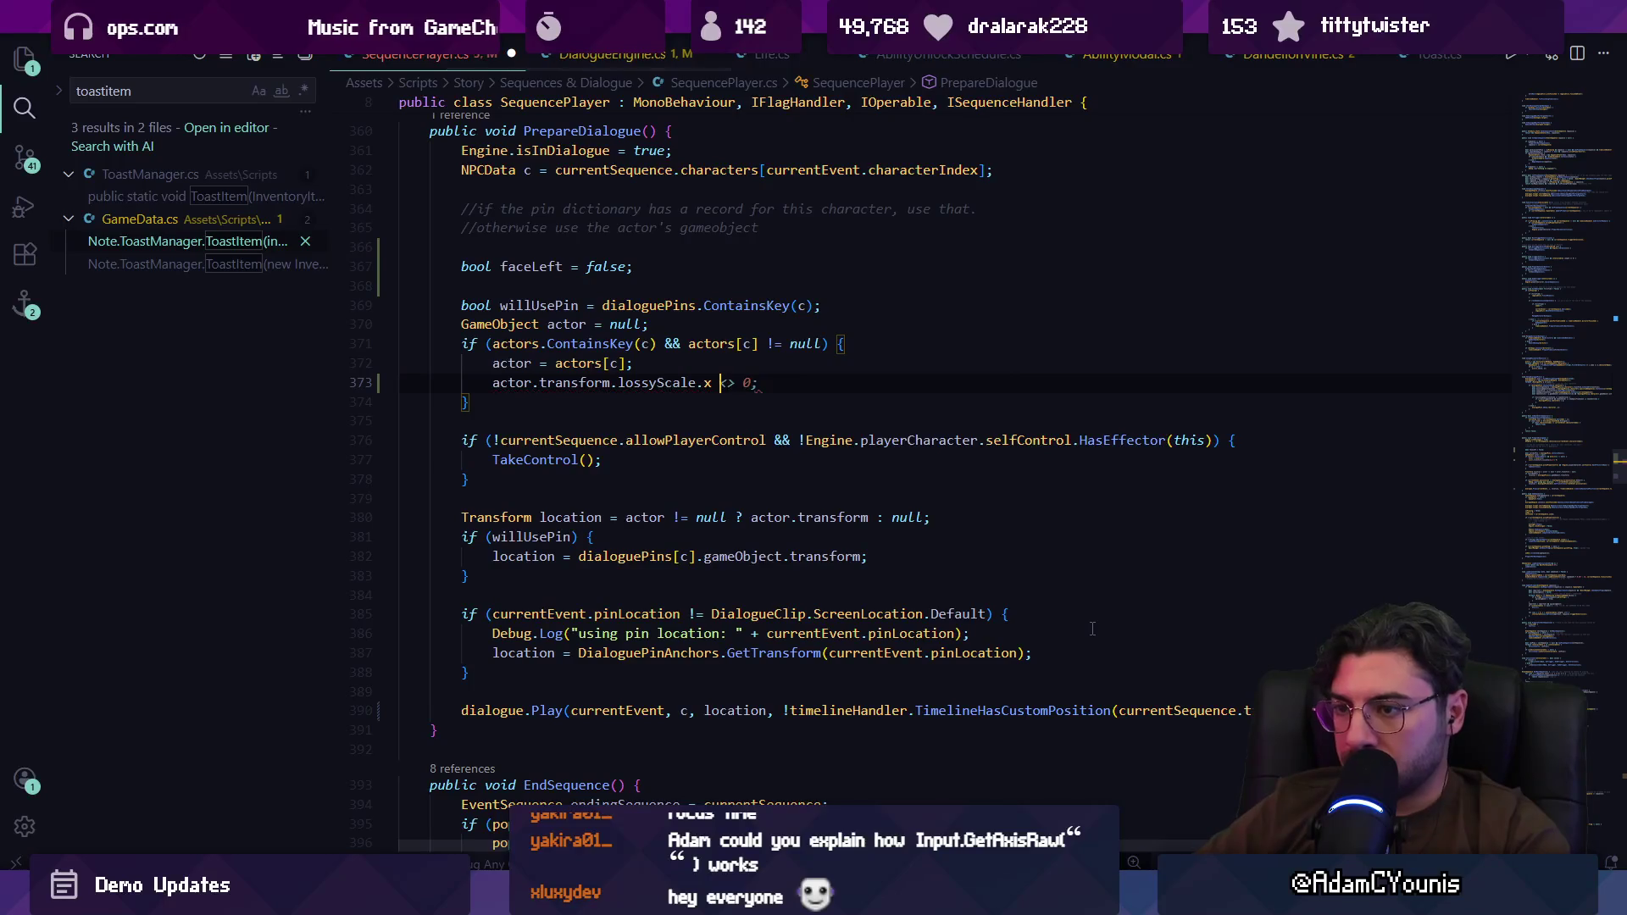
text(>)
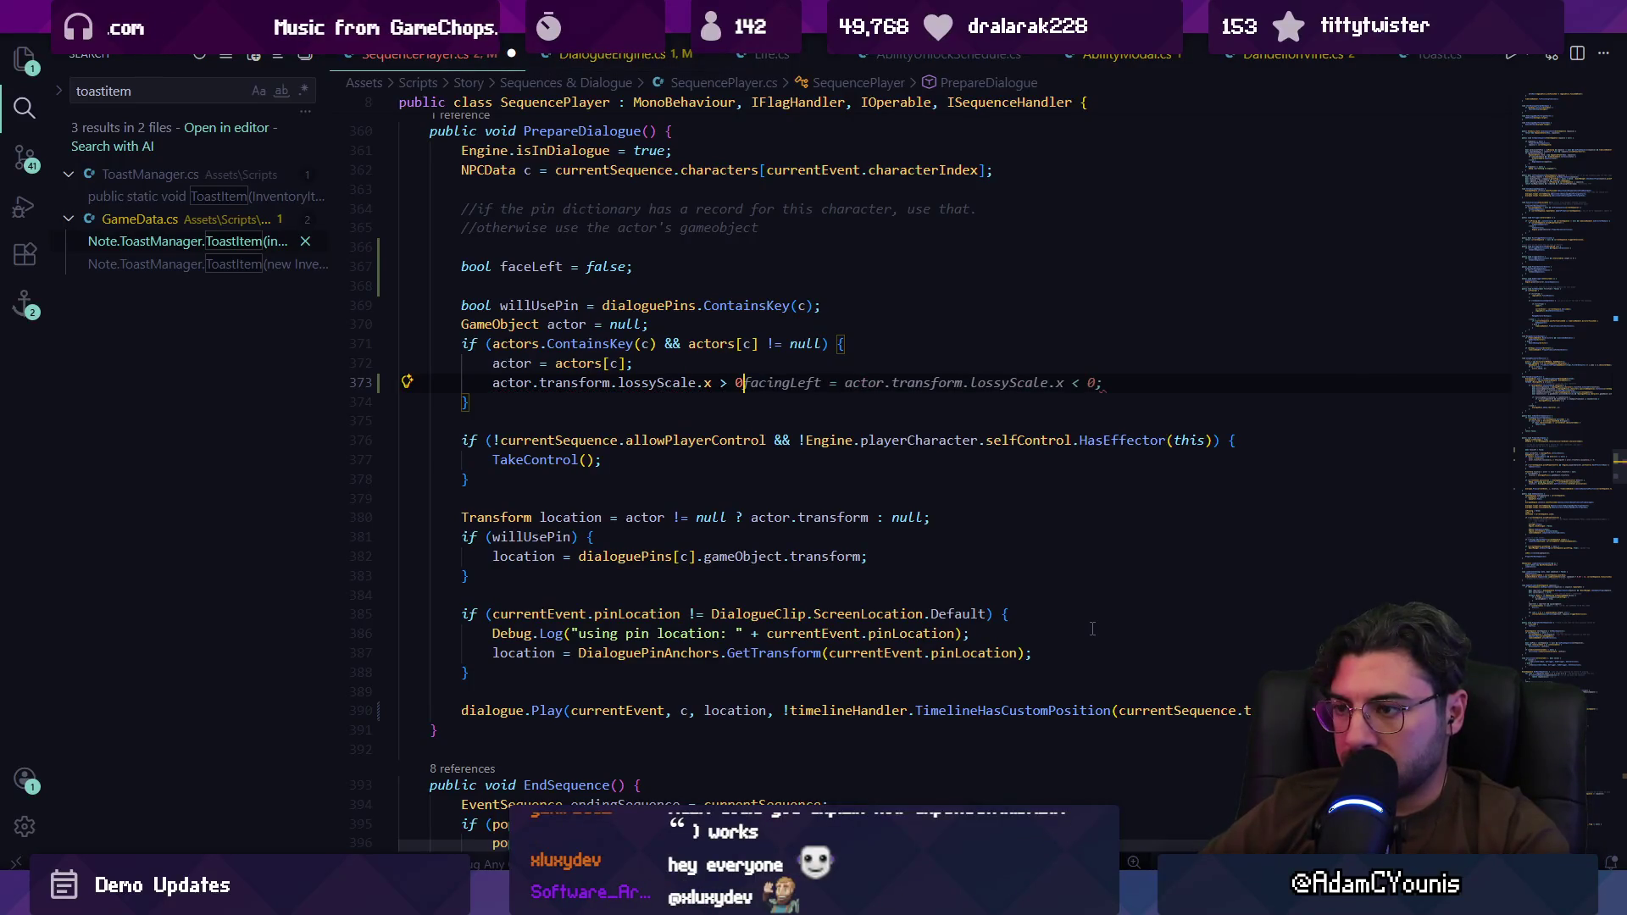
key(BackSpace)
key(BackSpace)
text(< 0;)
key(ctrl+s)
key(Up)
key(Home)
text(faceLeft =)
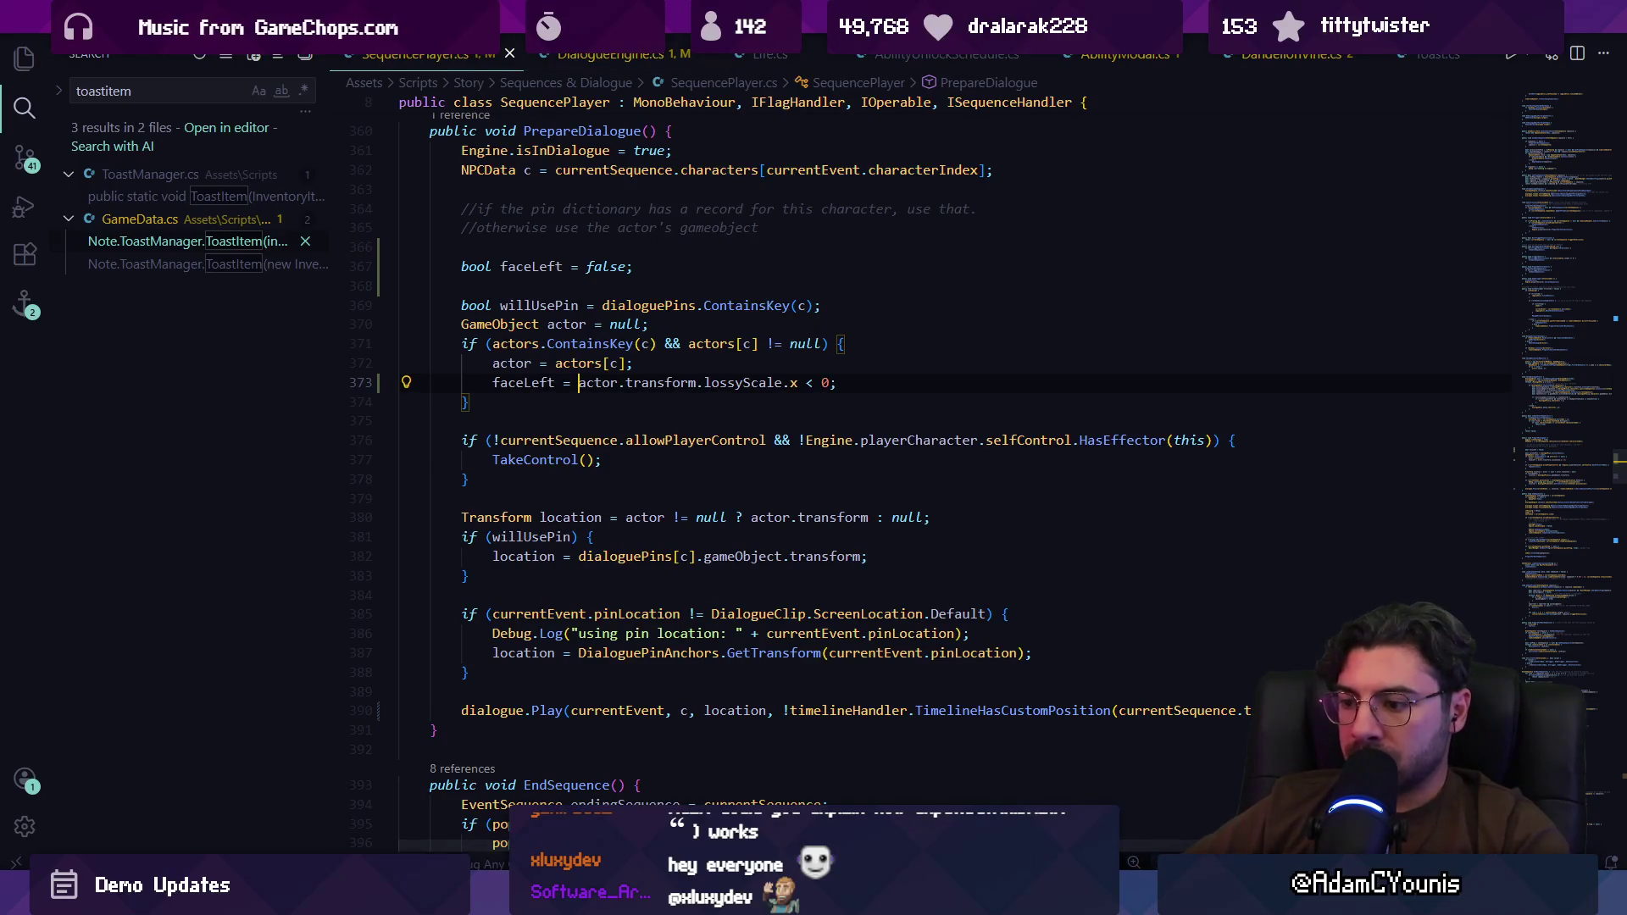
key(alt+Tab)
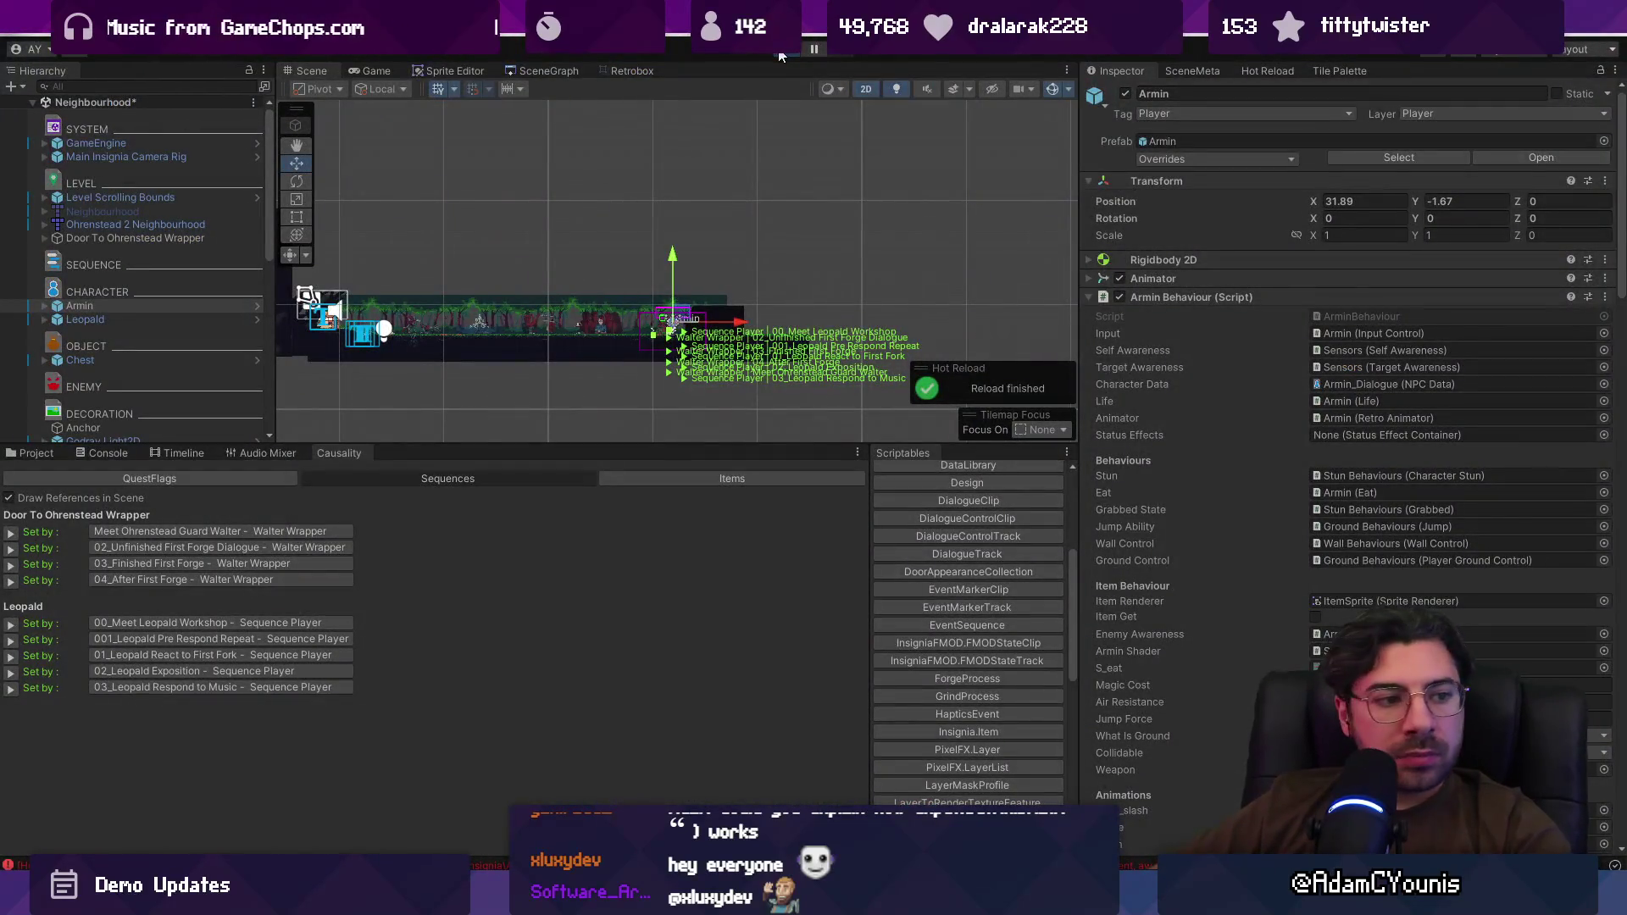
Step: Play-test Armin and Leopald's Neighbourhood dialogue in Unity, then return to VS Code
click(781, 50)
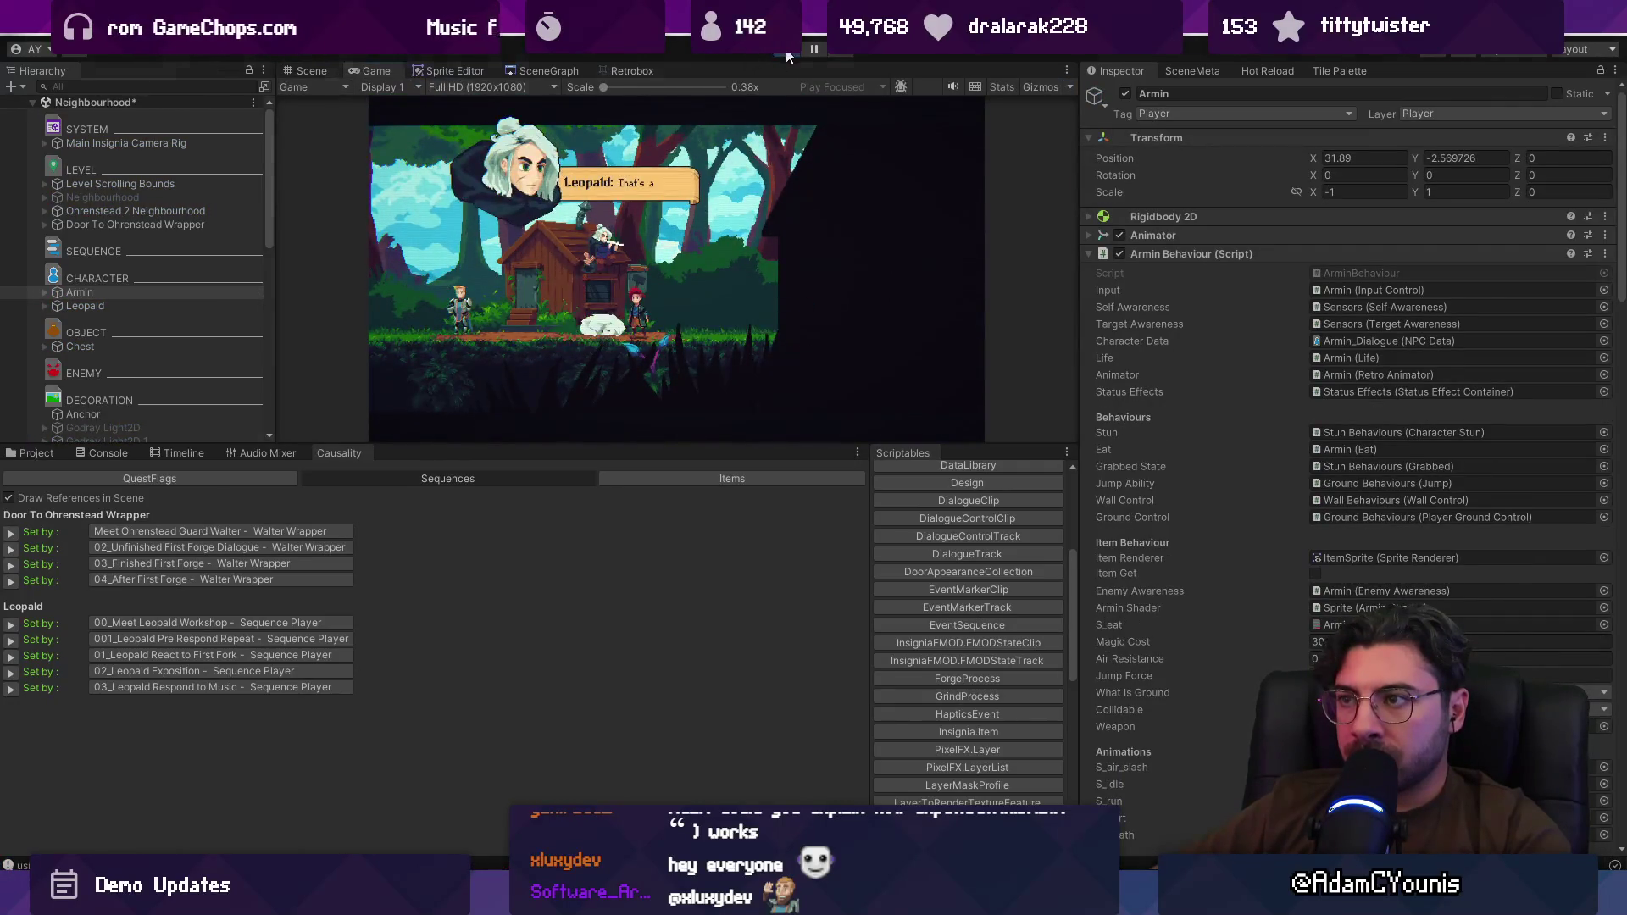
key(alt+Tab)
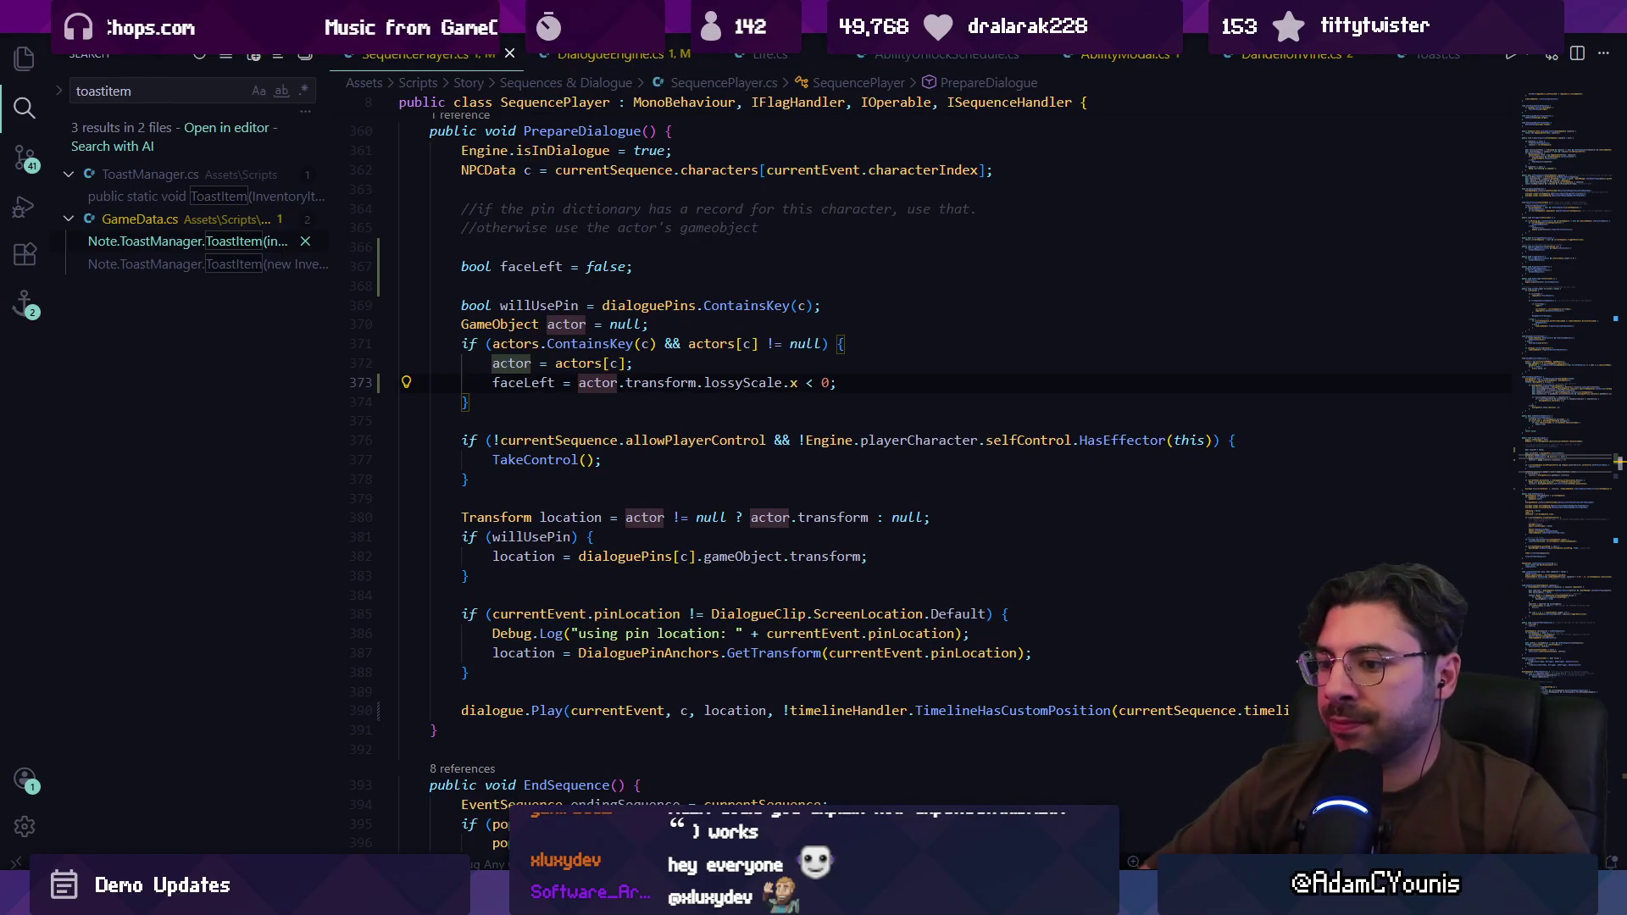
Step: Edit the lossyScale reference on line 373 and delete the faceLeft assignment line
text(.lossyScale)
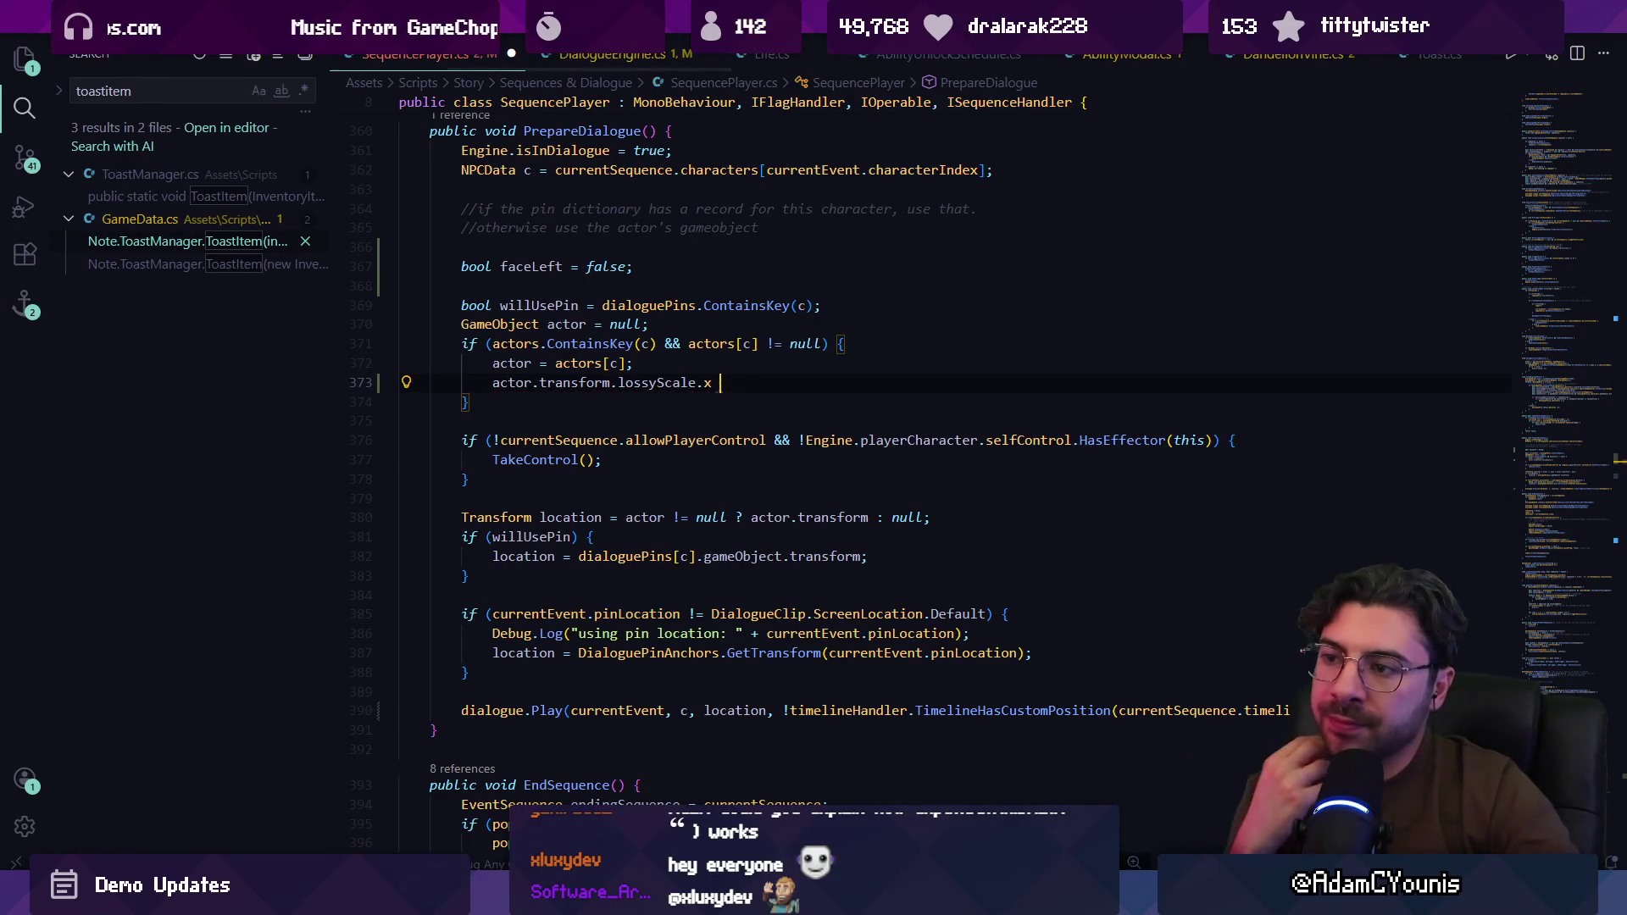
key(ctrl+BackSpace)
text(lss)
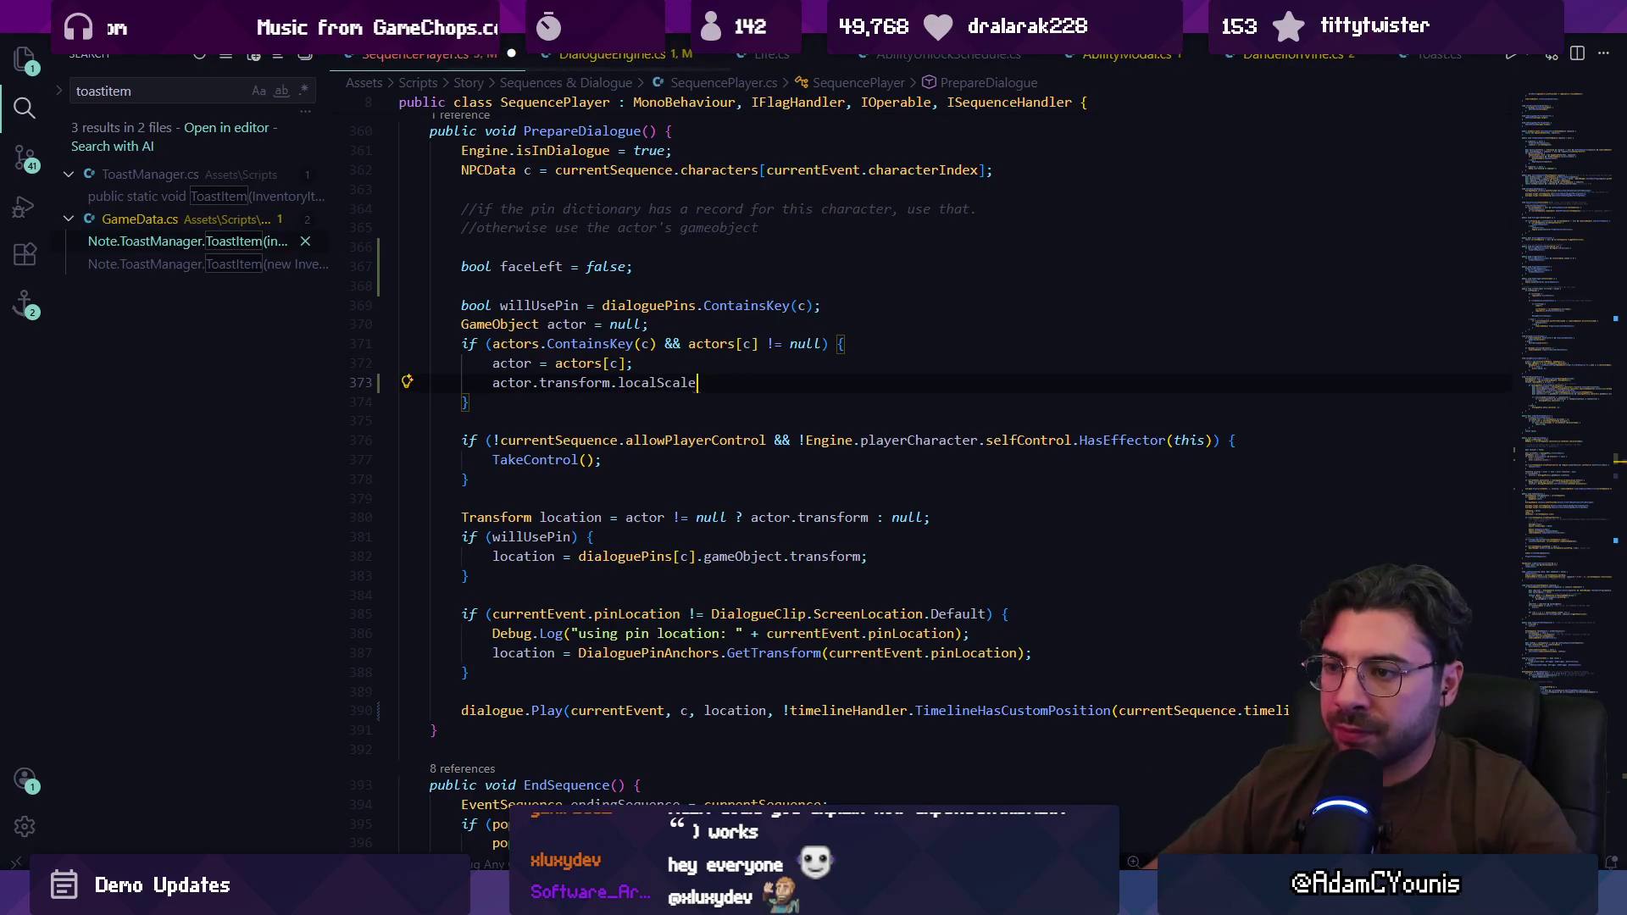
key(ctrl+x)
Step: Move the pin-location if-block so it sits below the dialogue.Play call
click(1032, 633)
key(Return)
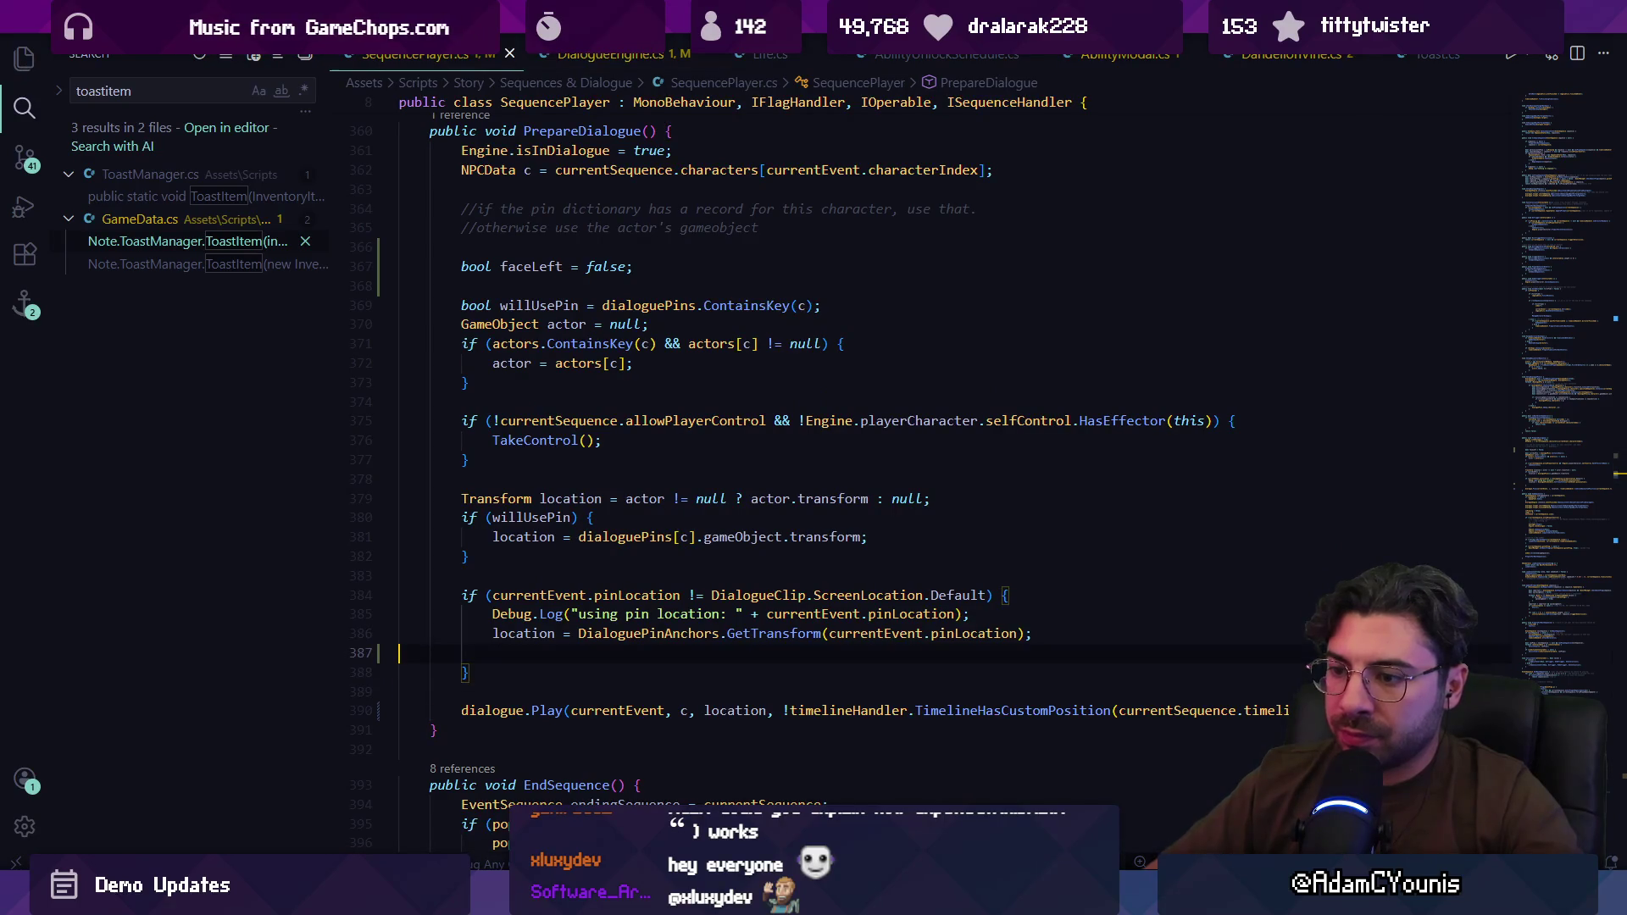
key(BackSpace)
key(Down)
key(End)
key(shift+Up)
key(shift+Up)
key(shift+Up)
key(shift+Home)
key(shift+Home)
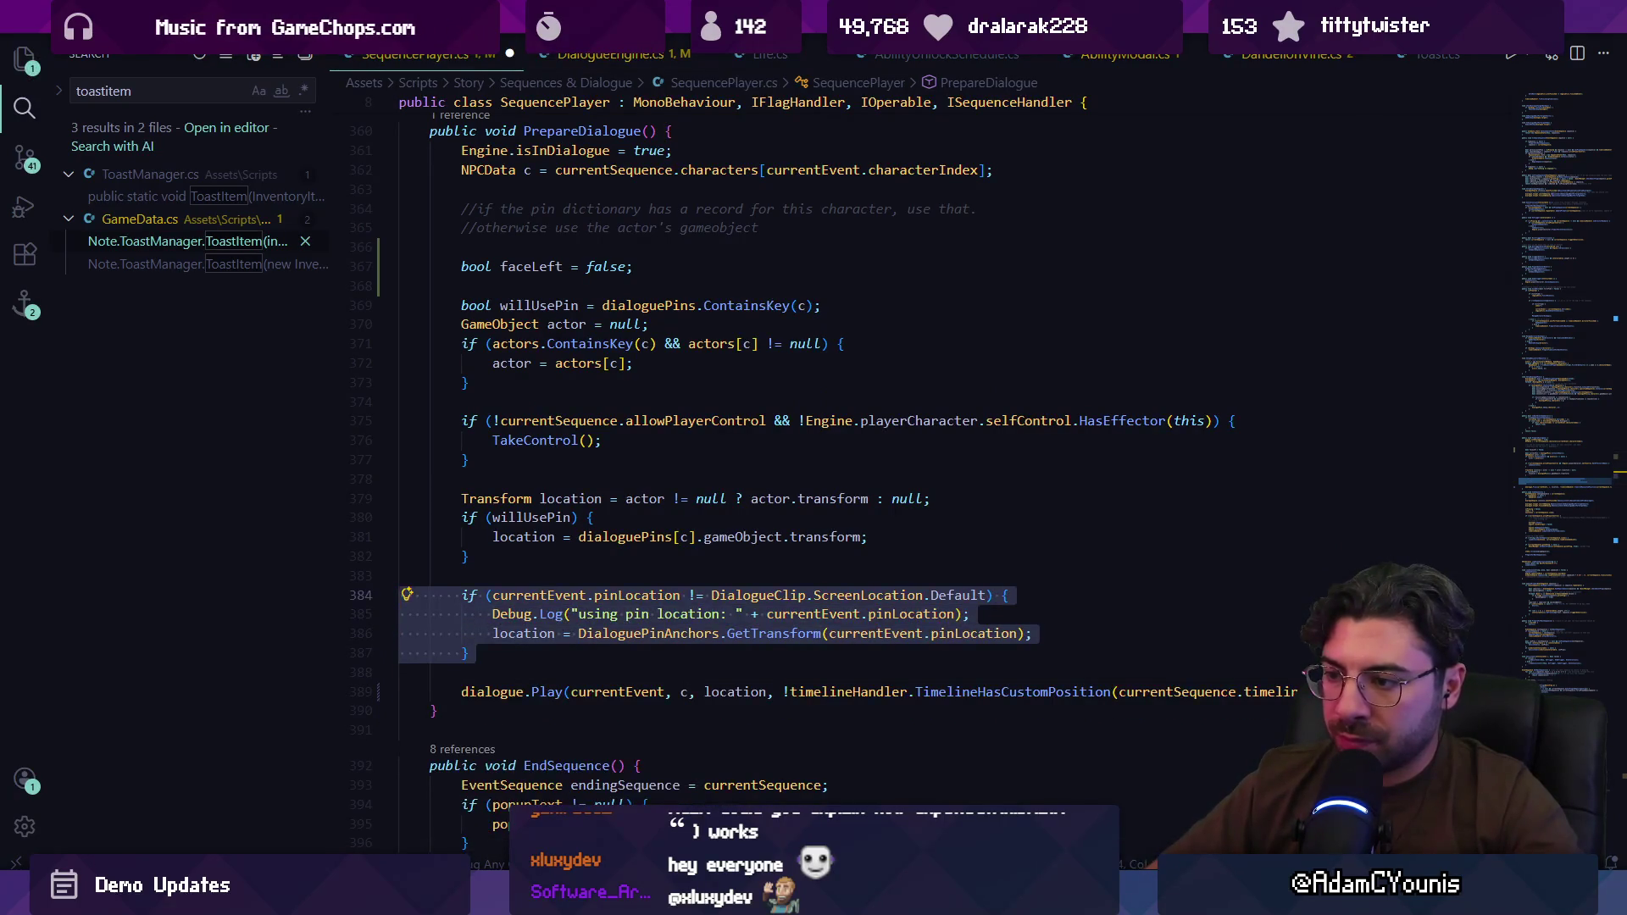
key(BackSpace)
key(Delete)
key(Delete)
key(Down)
key(Return)
key(Return)
key(ctrl+v)
Step: Add the suggested SetTarget call, passing actor.transform.localScale.x < 0 as its facing argument
key(Return)
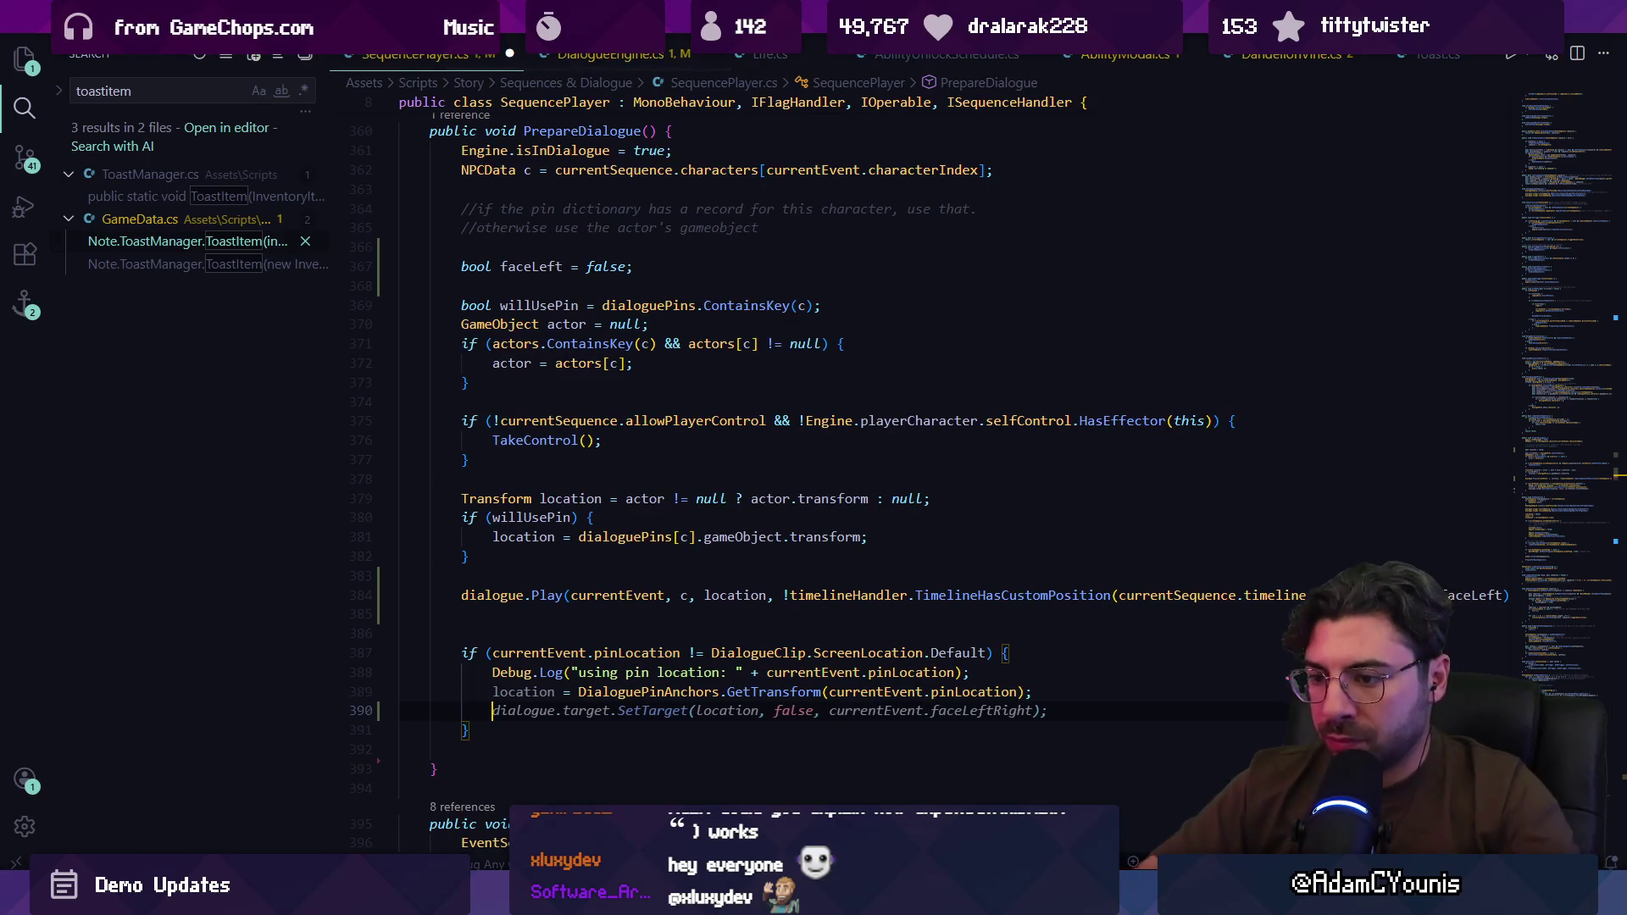
key(Tab)
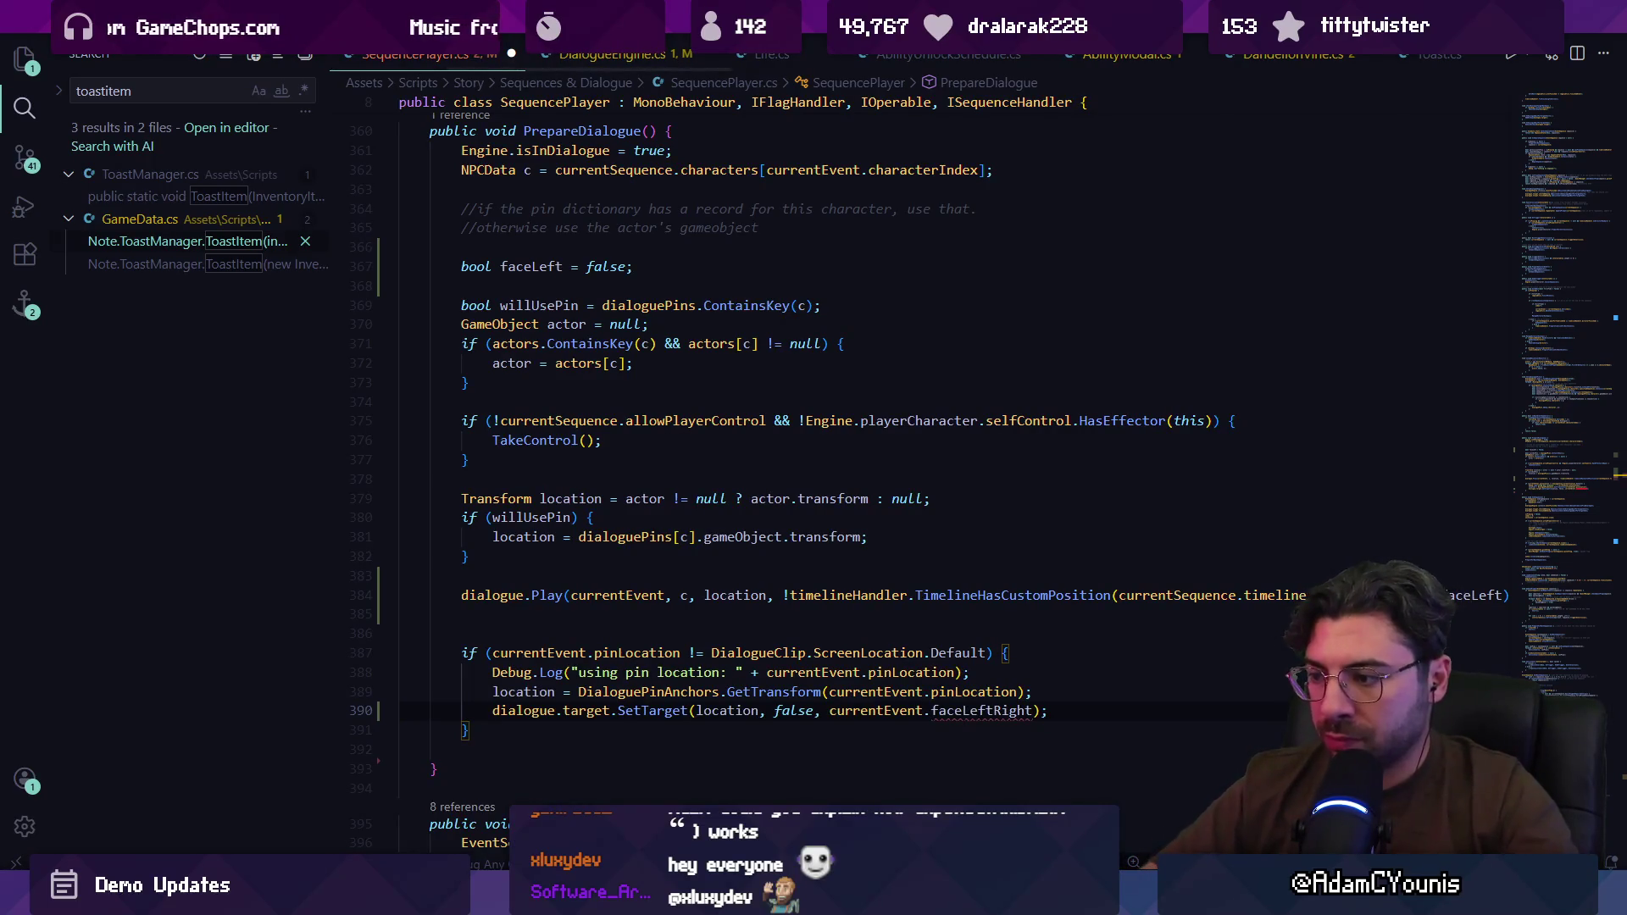
key(ctrl+shift+Left)
key(ctrl+shift+Left)
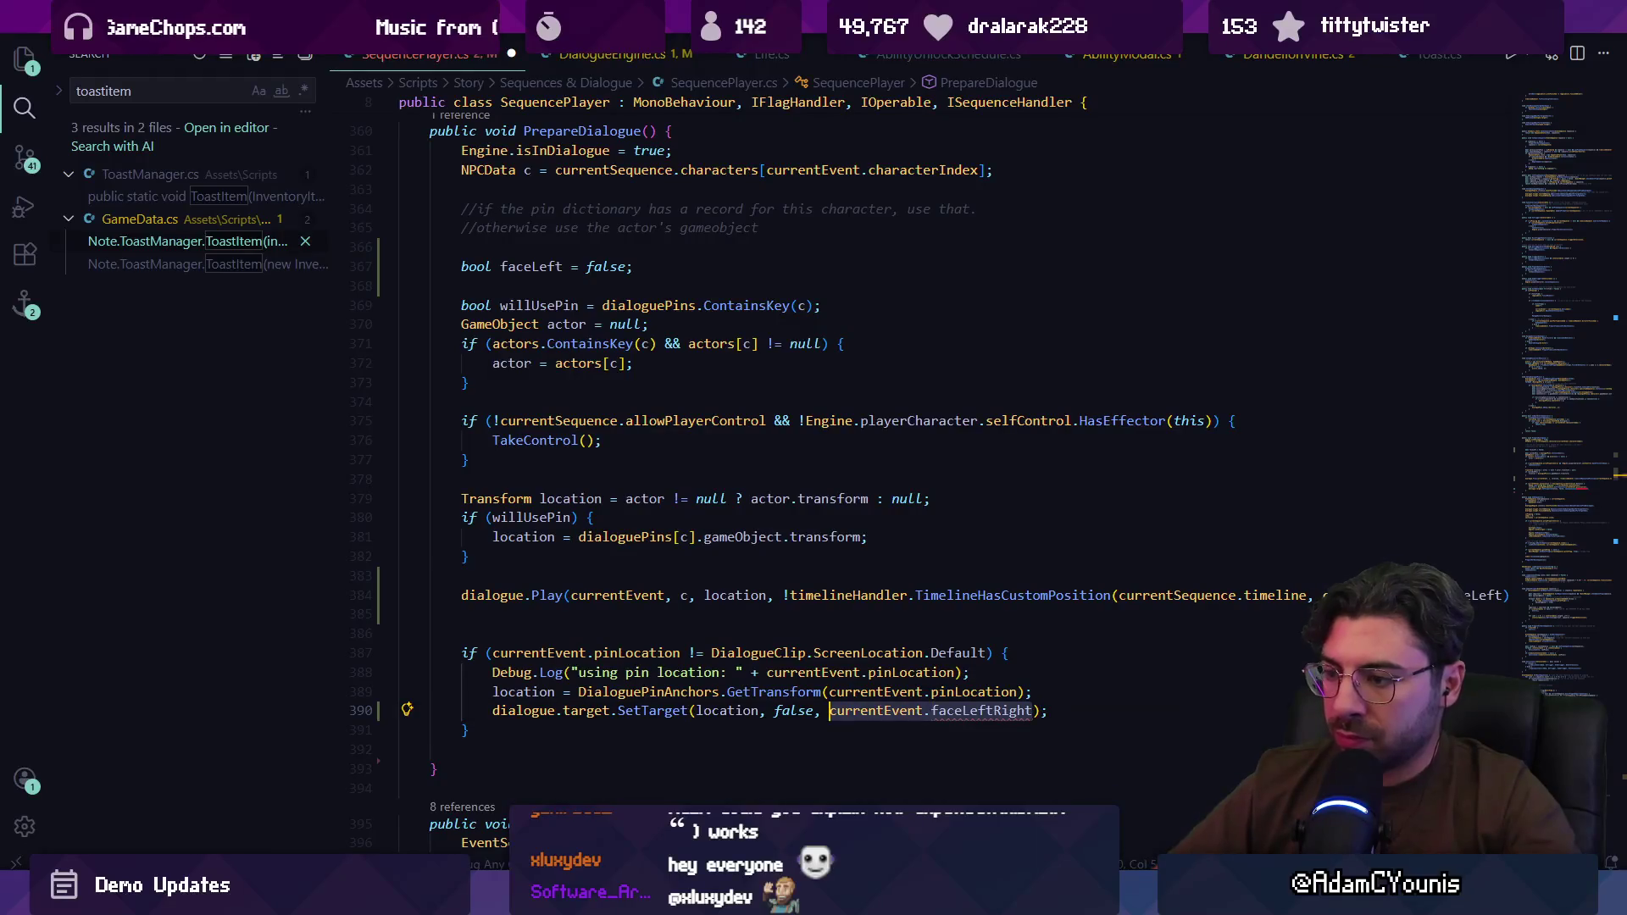
text(actor)
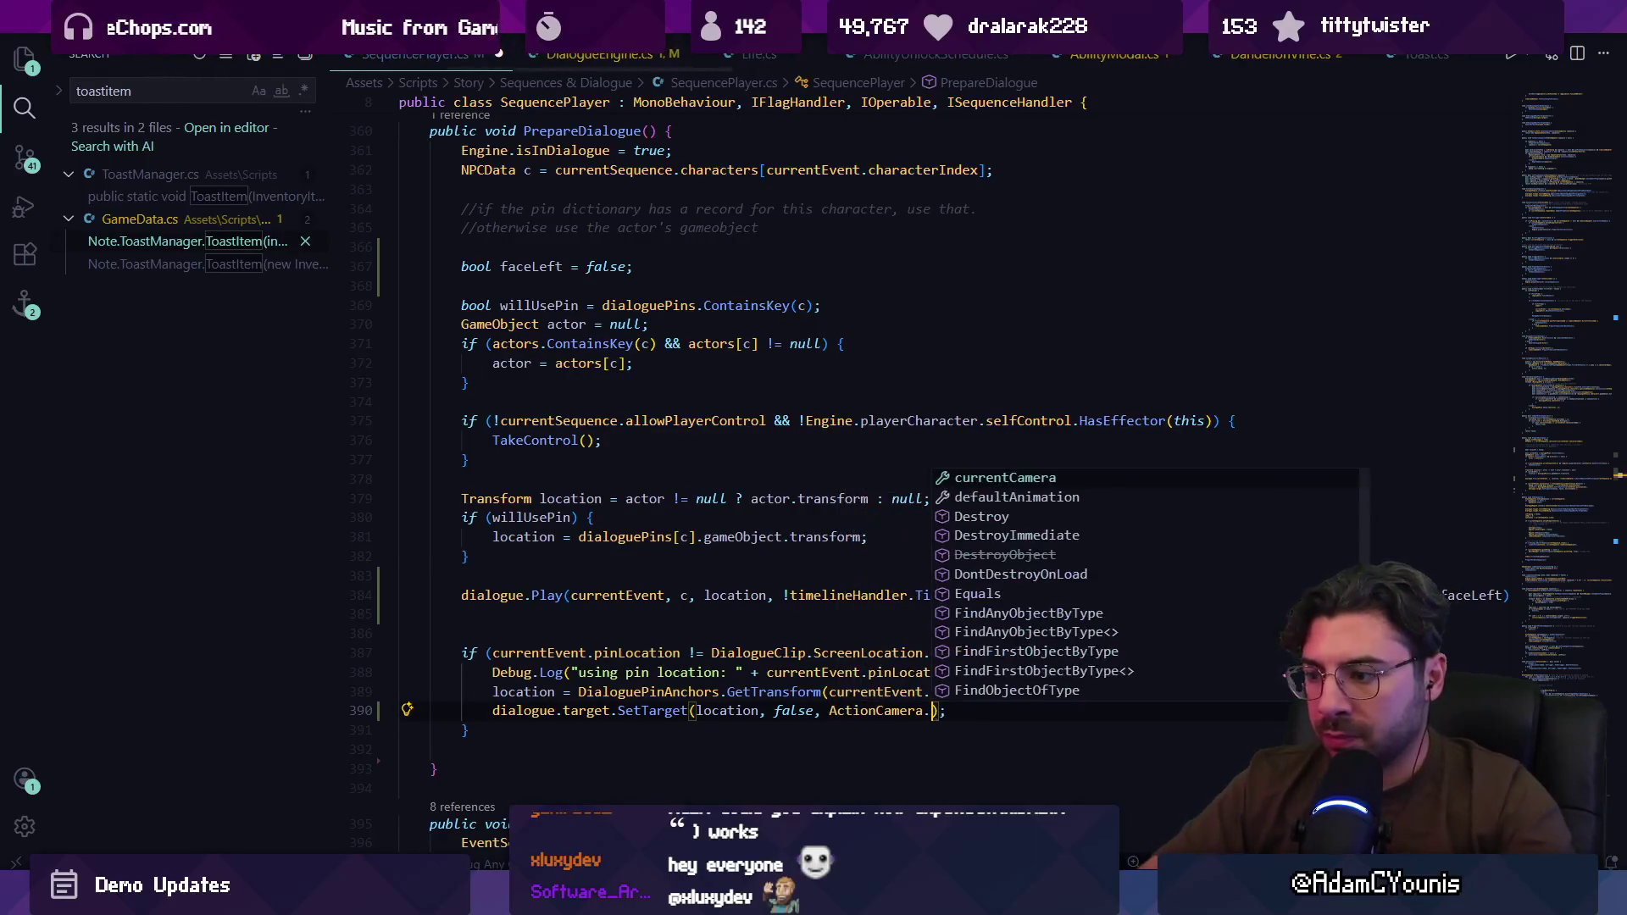
key(ctrl+z)
text(actor.tr)
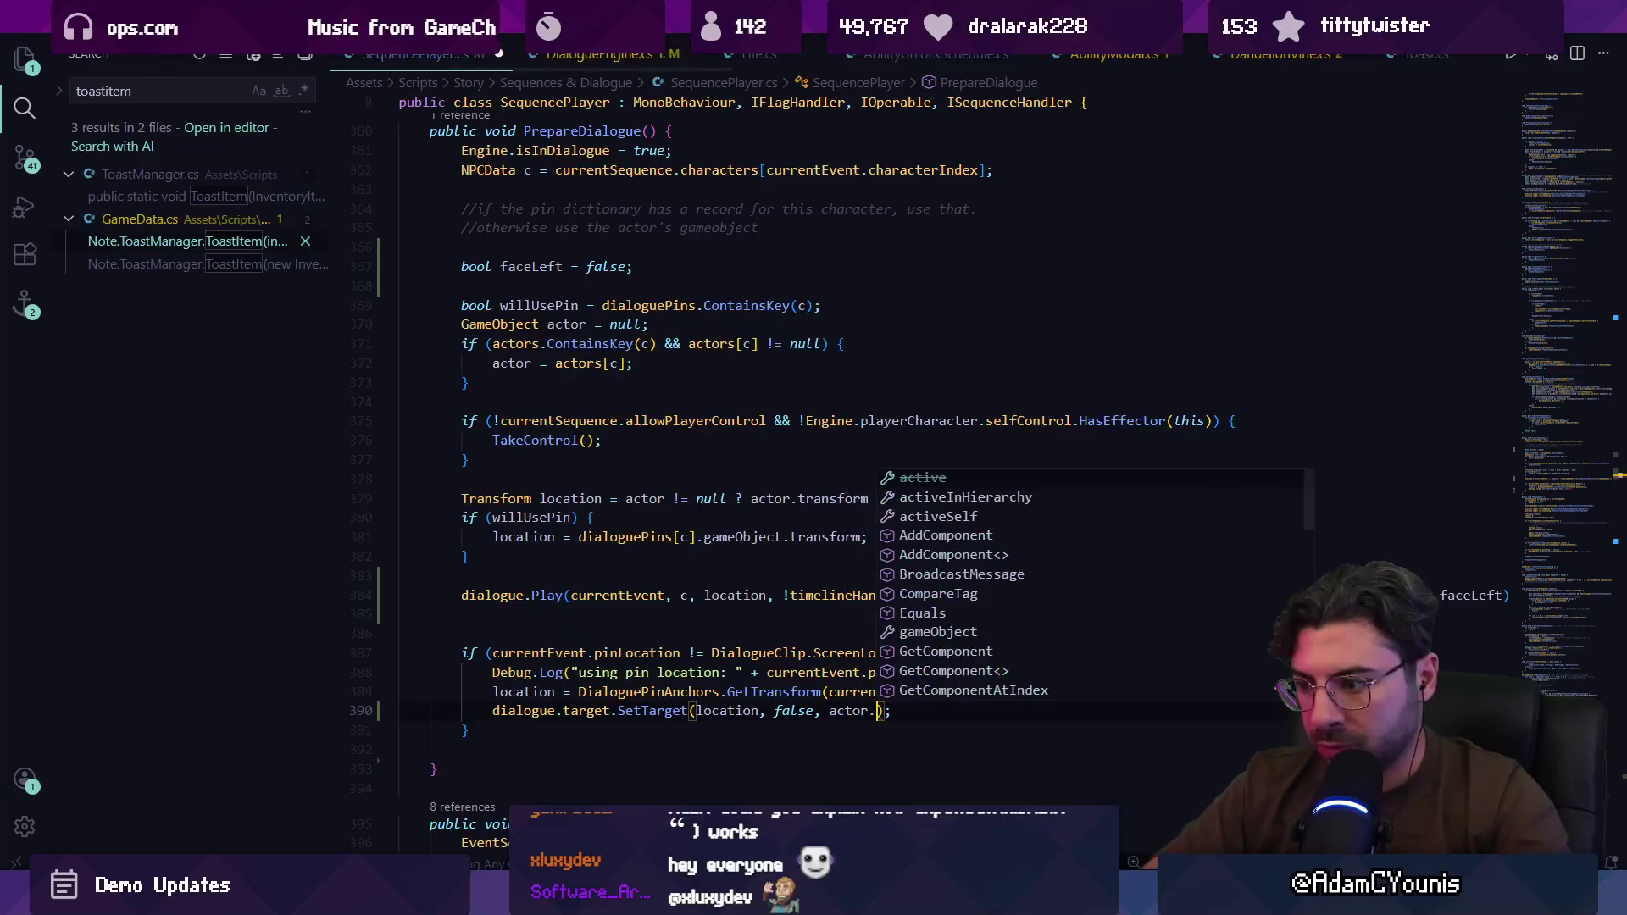
text(ansform)
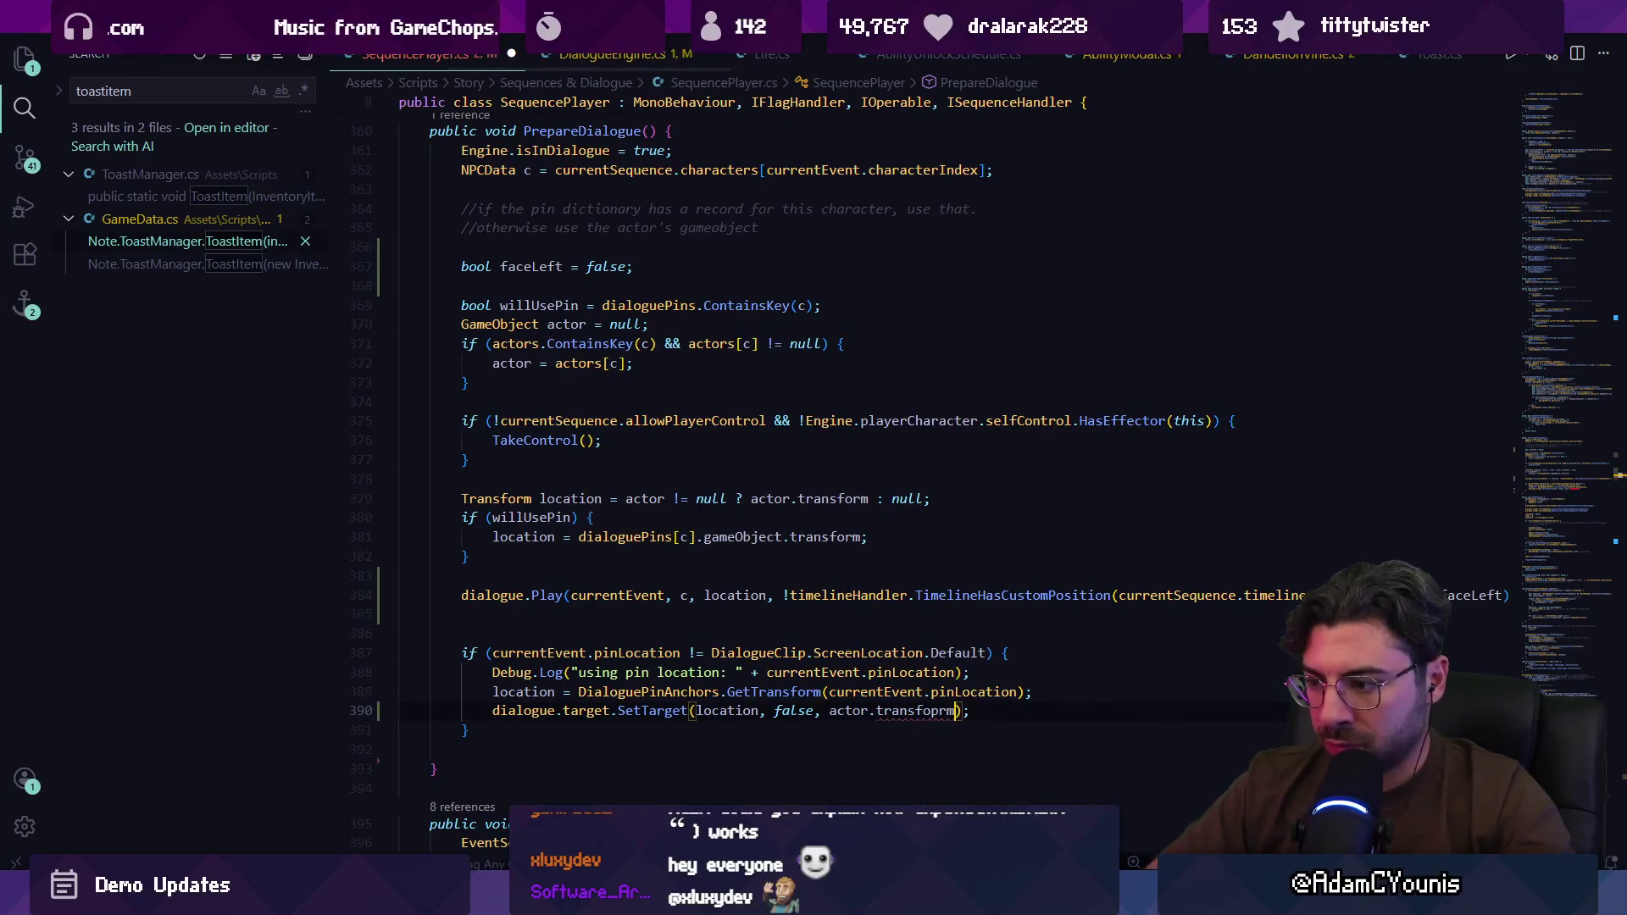
text(.localsc)
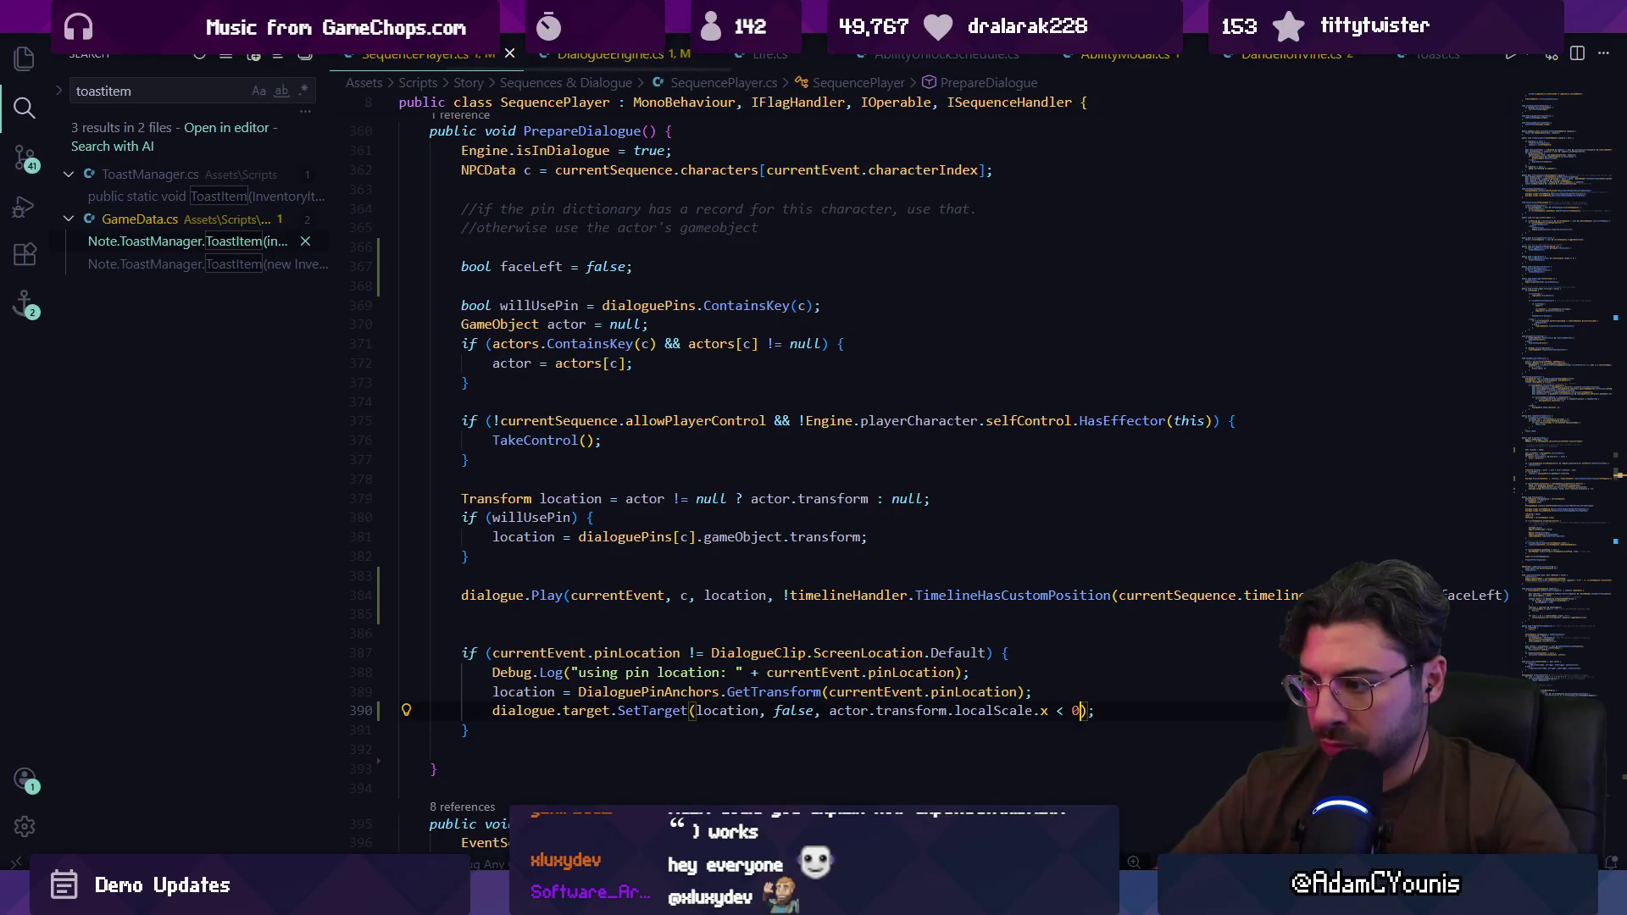
key(alt+Tab)
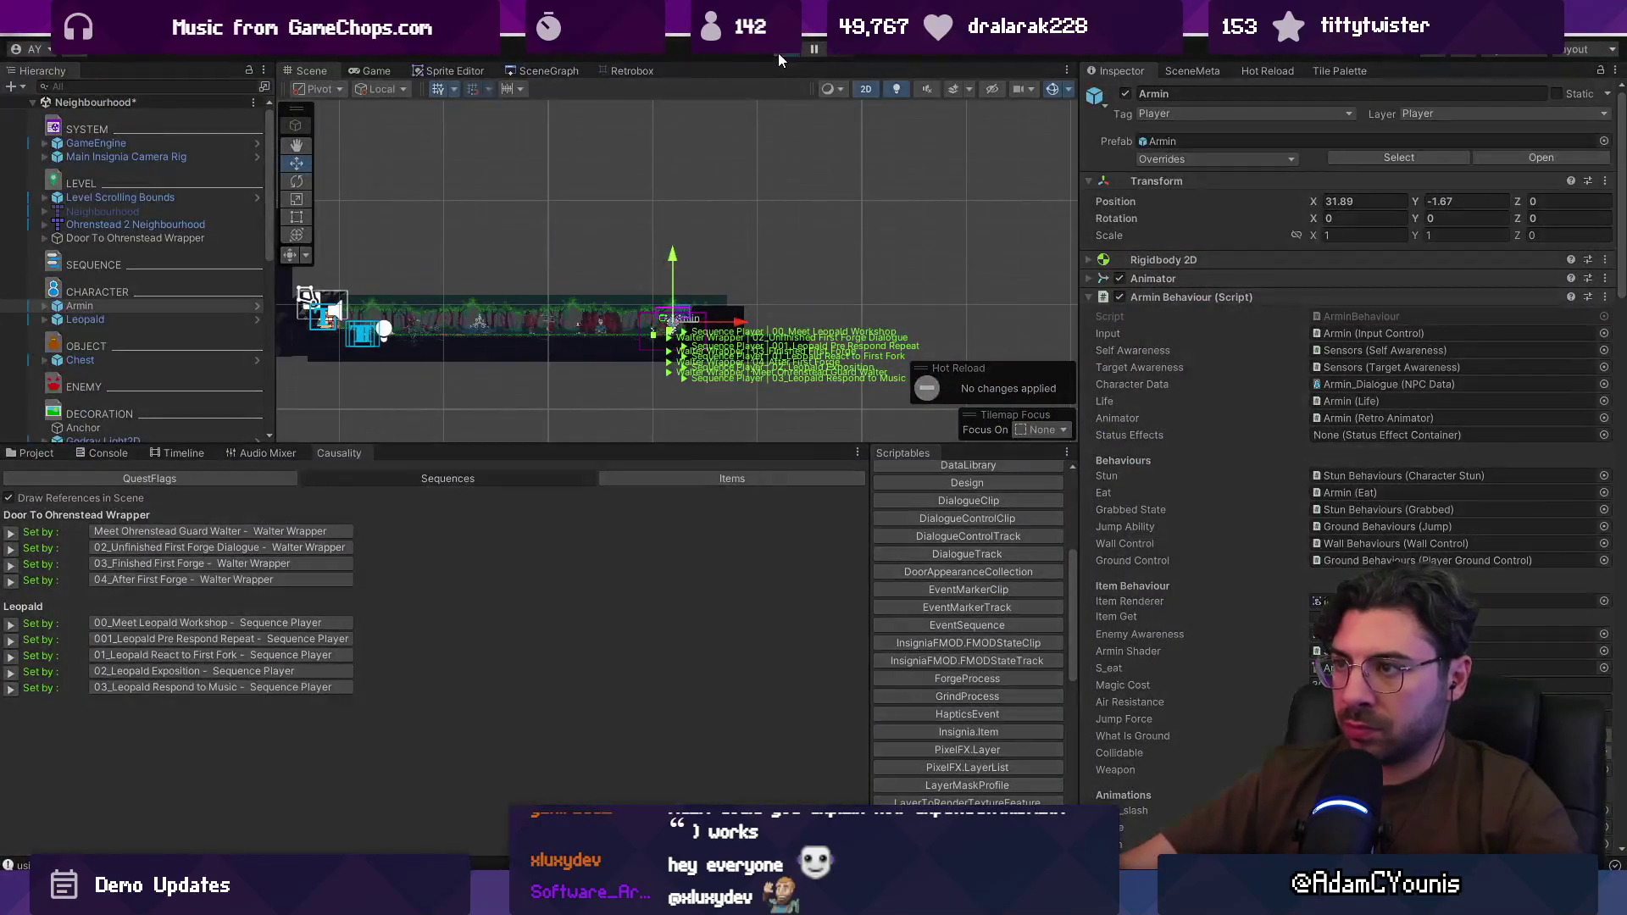
Step: Start the game and advance through Armin's opening dialogue lines
key(ctrl+p)
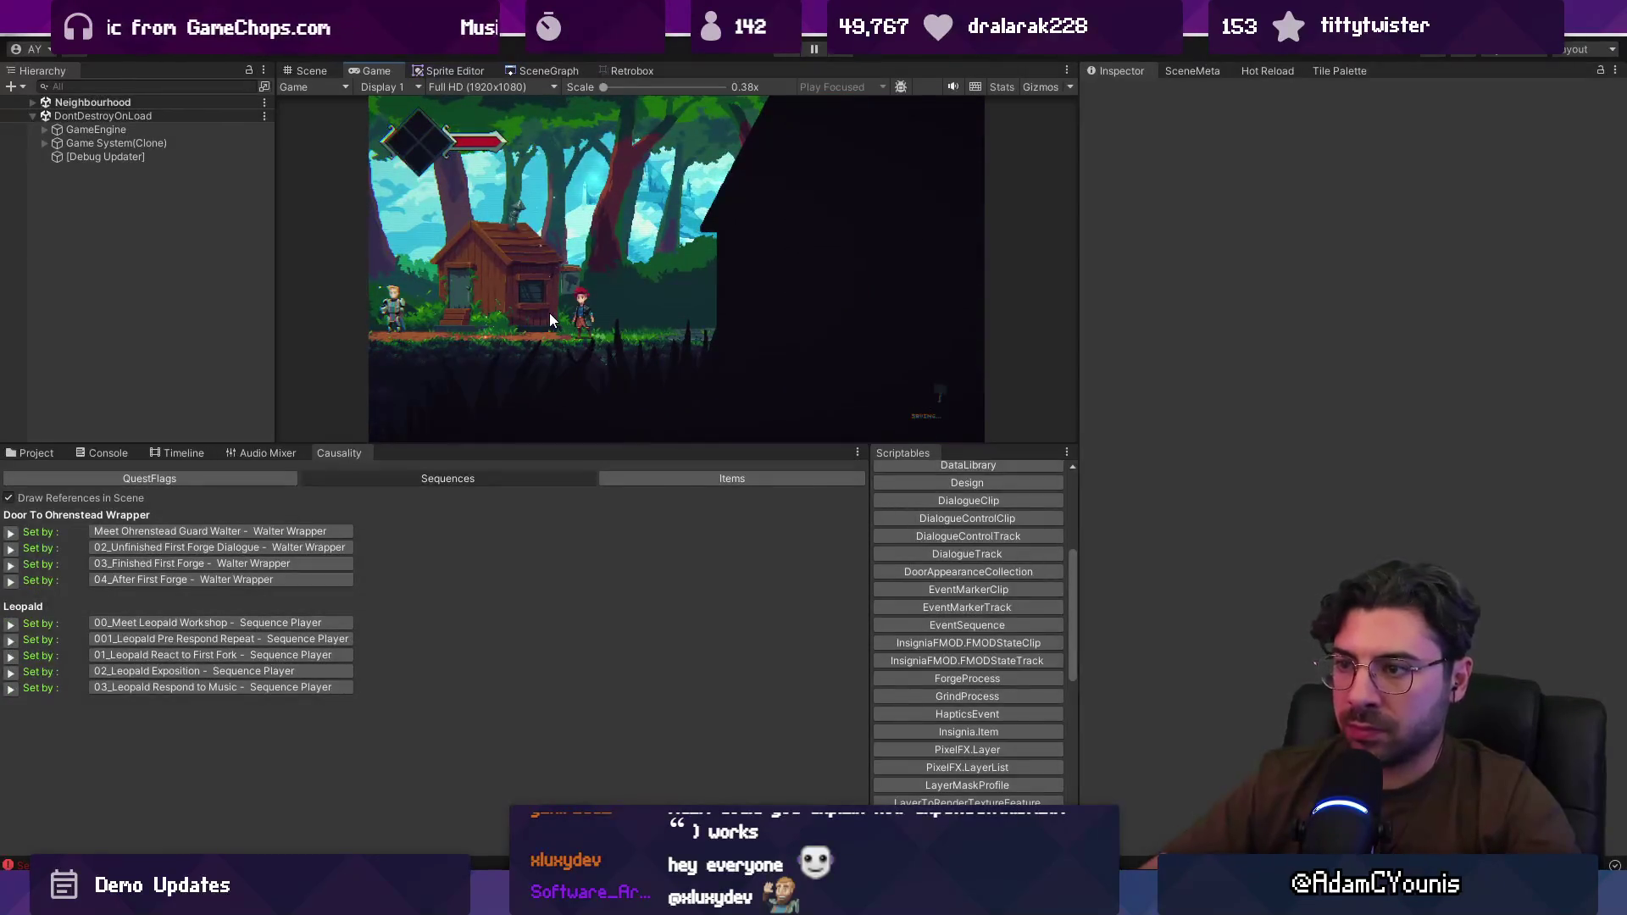
key(ctrl+1)
key(ctrl+2)
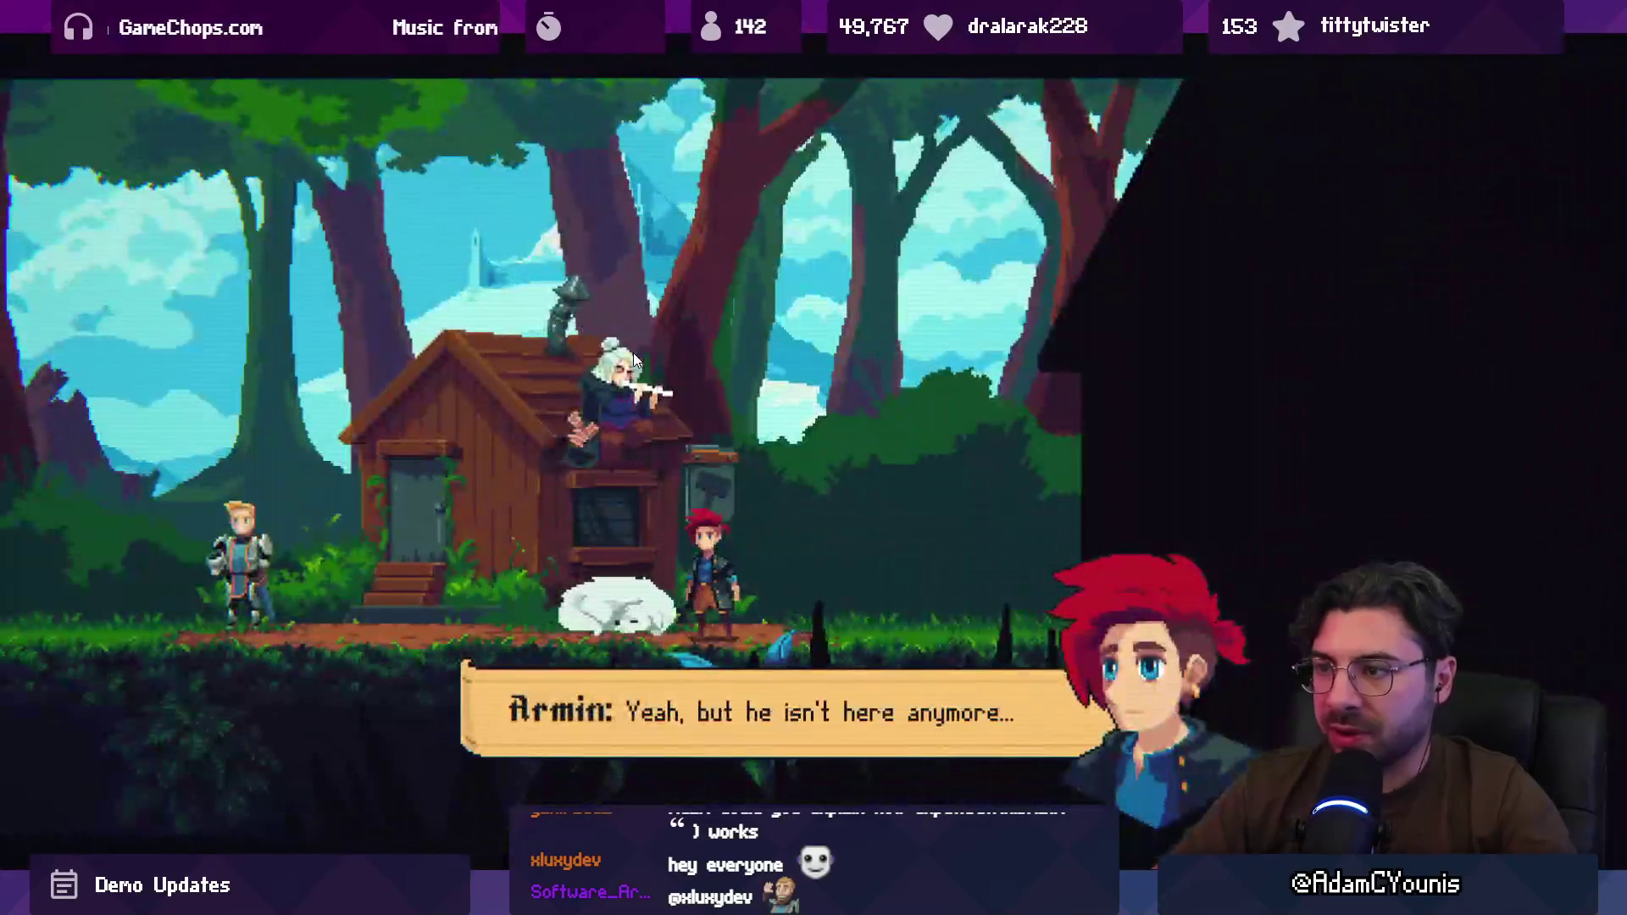
key(Return)
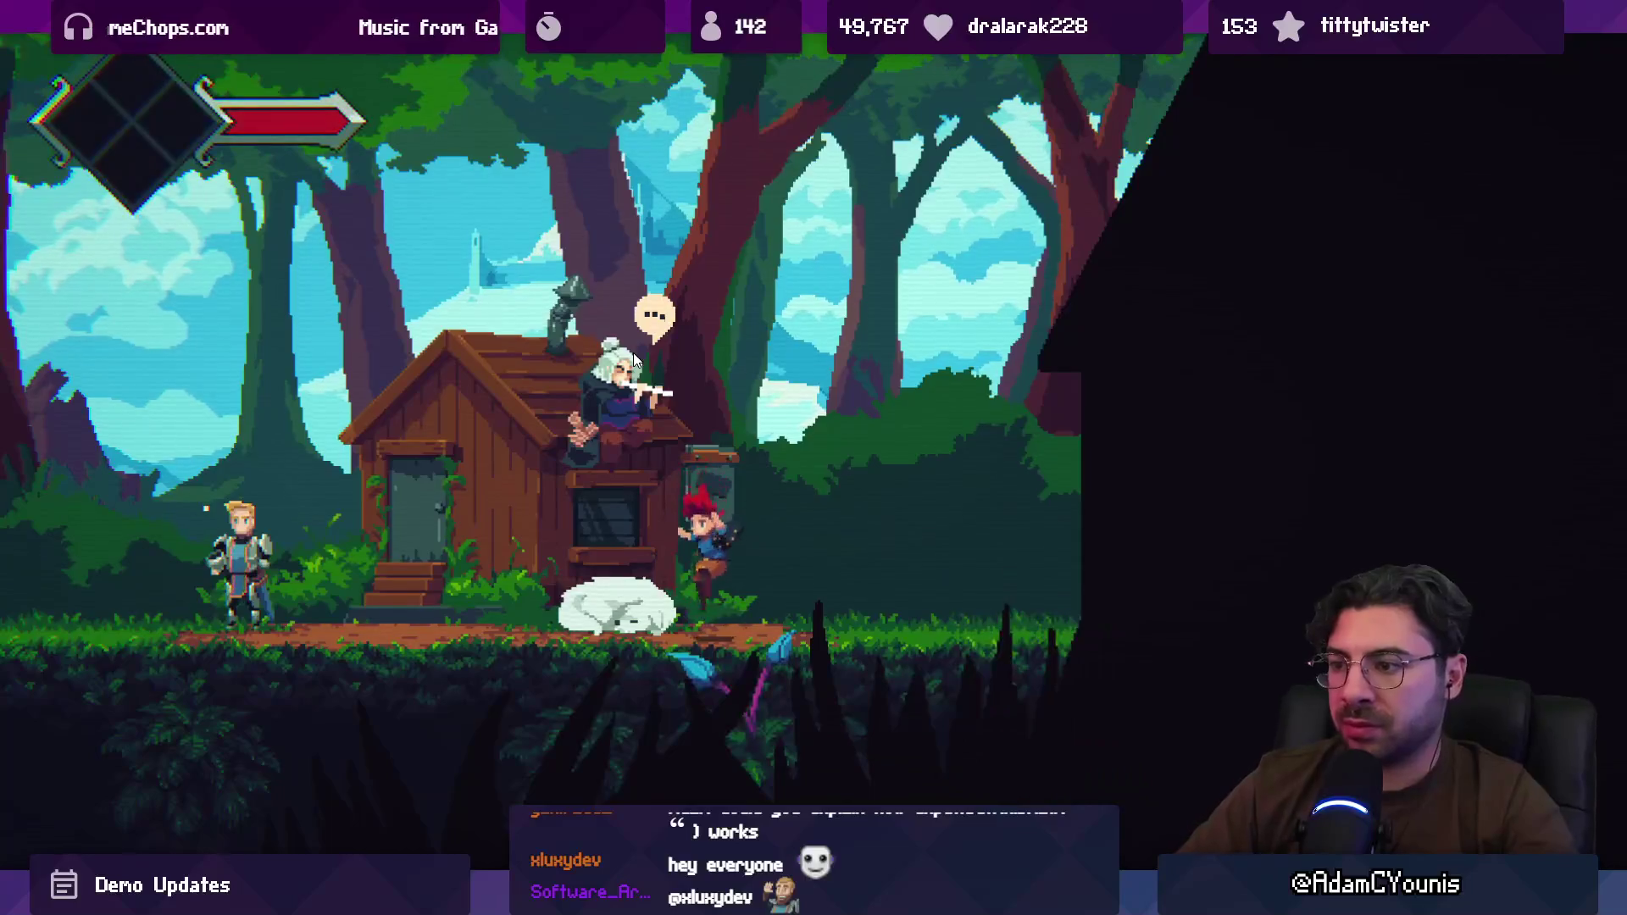
key(Left)
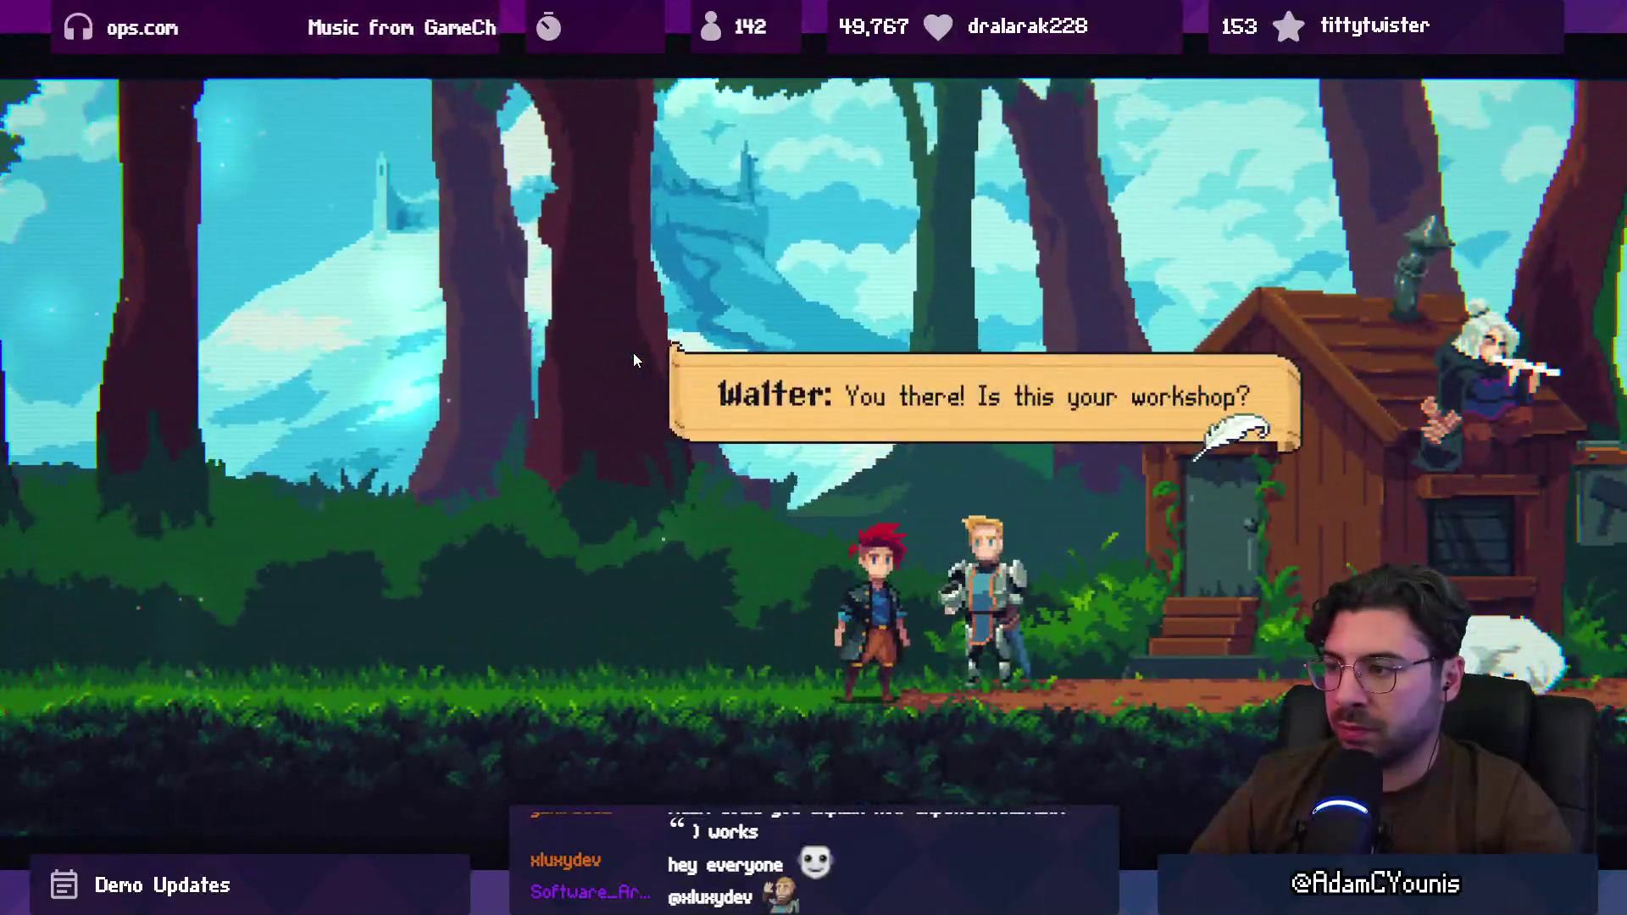
key(Return)
key(Return)
key(Return)
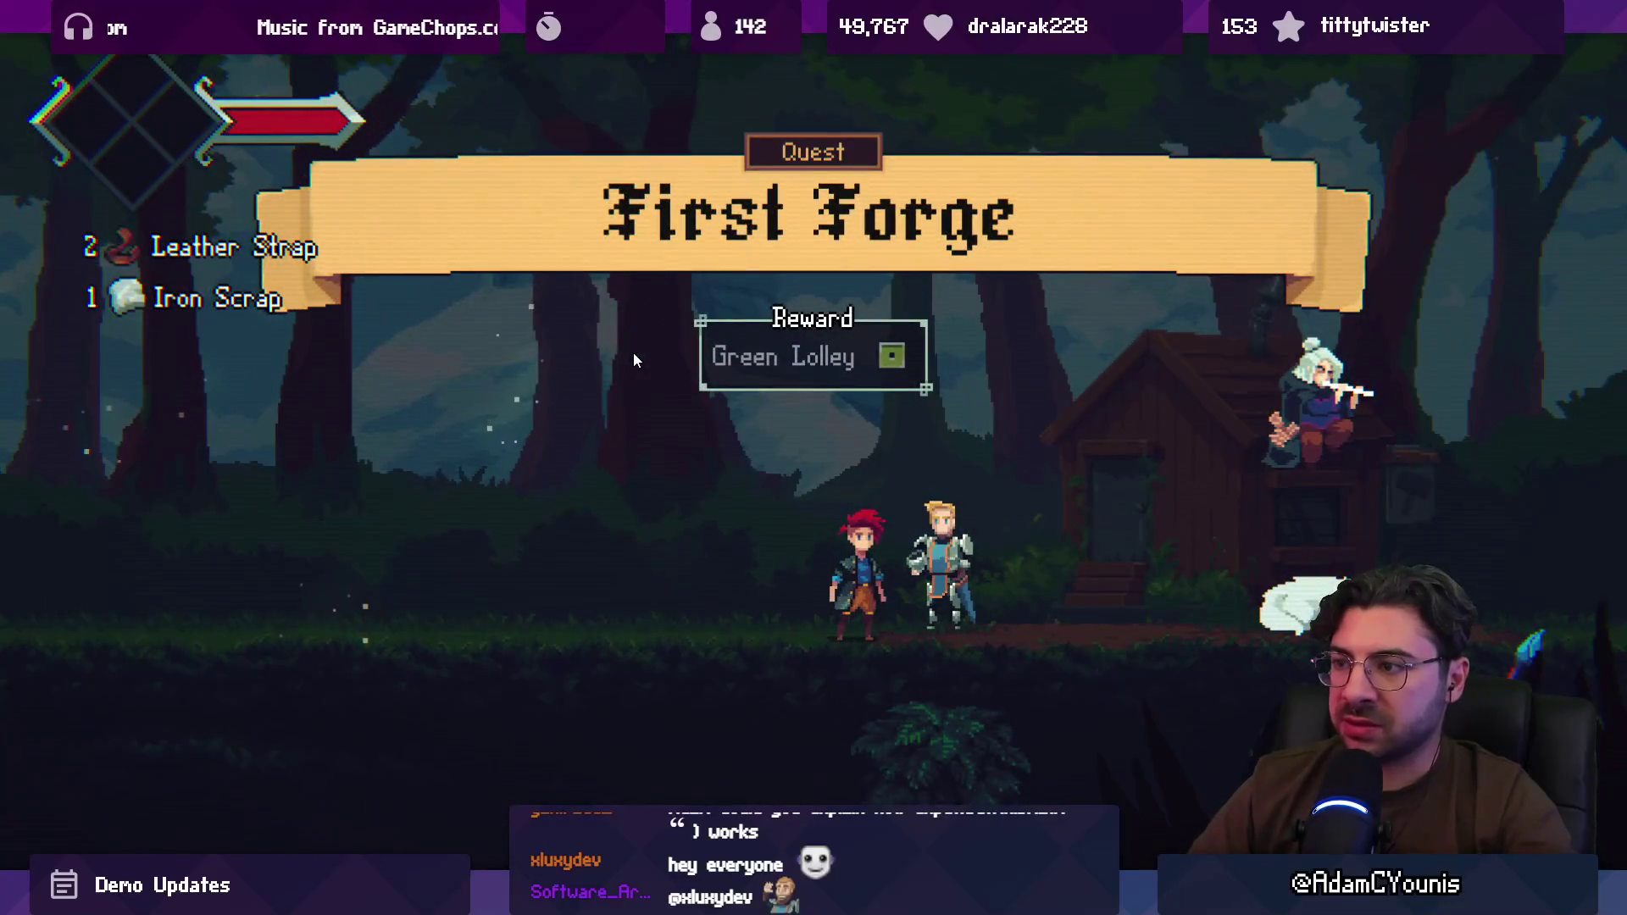
Step: Walk Armin to Leopald's hut, advance Leopald's dialogue to his farewell, and run Armin off right
key(Right)
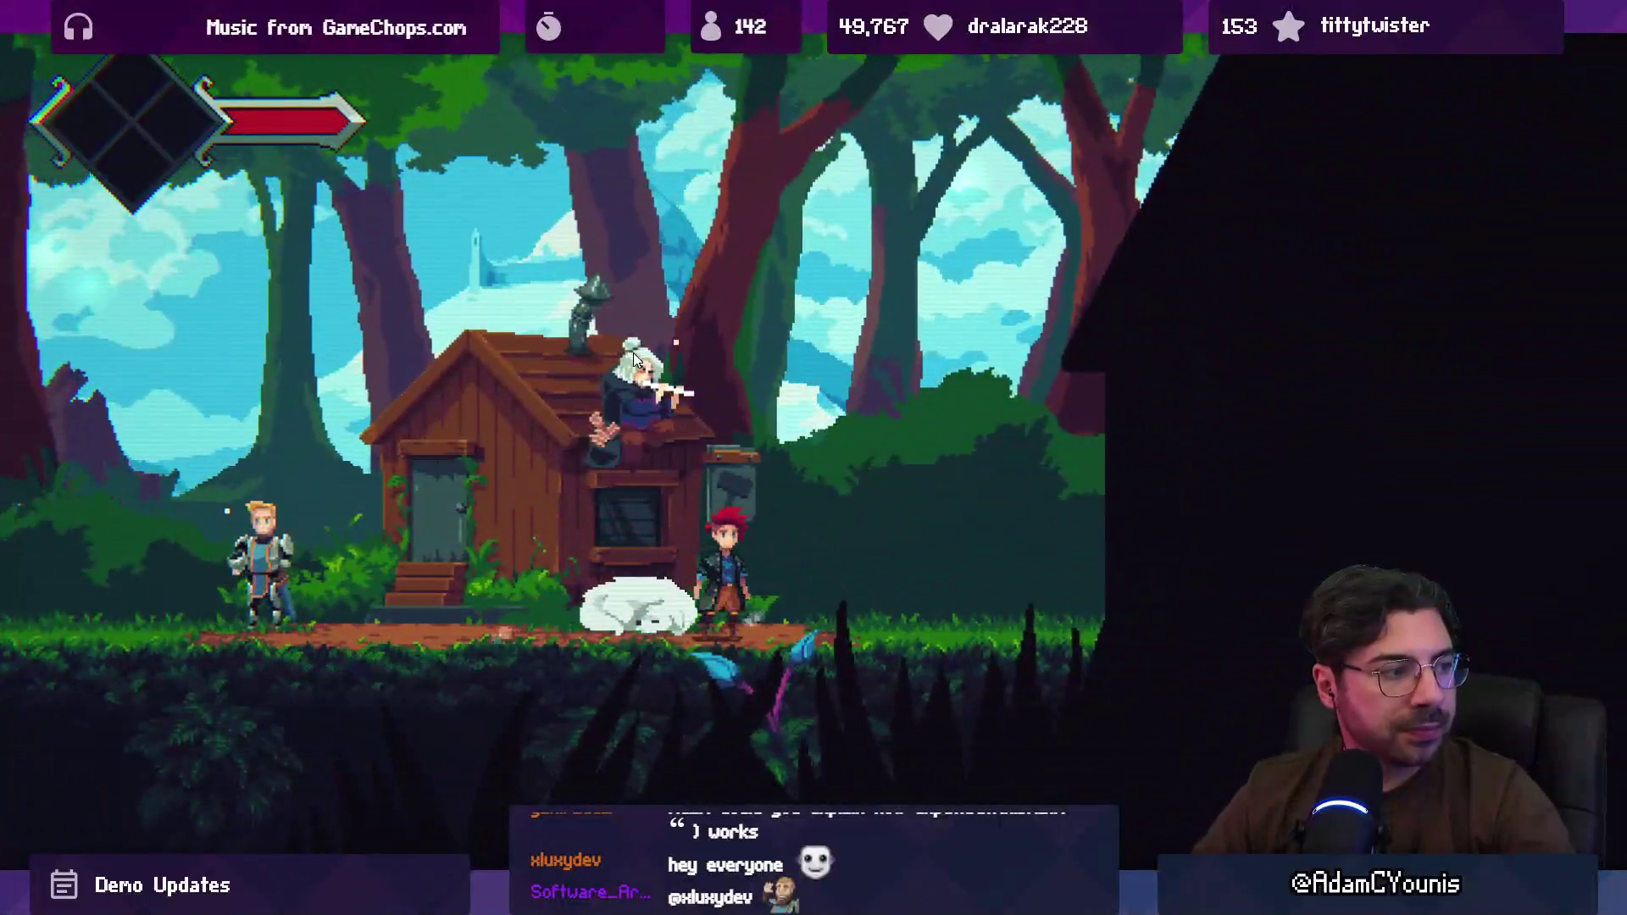
key(Right)
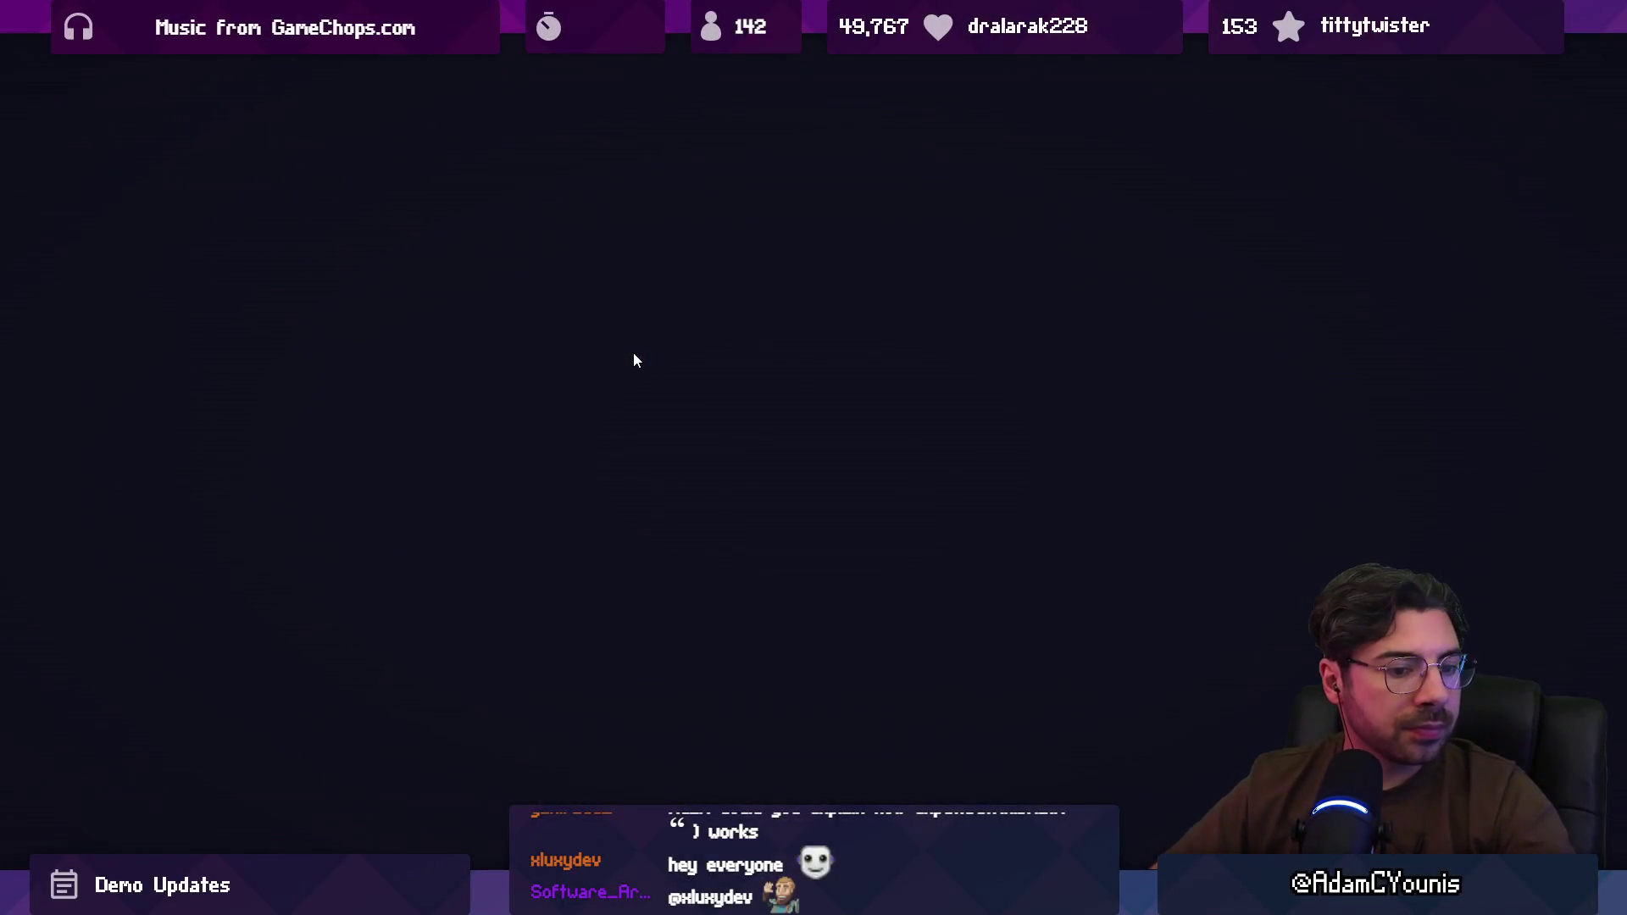
key(space)
key(space)
key(space)
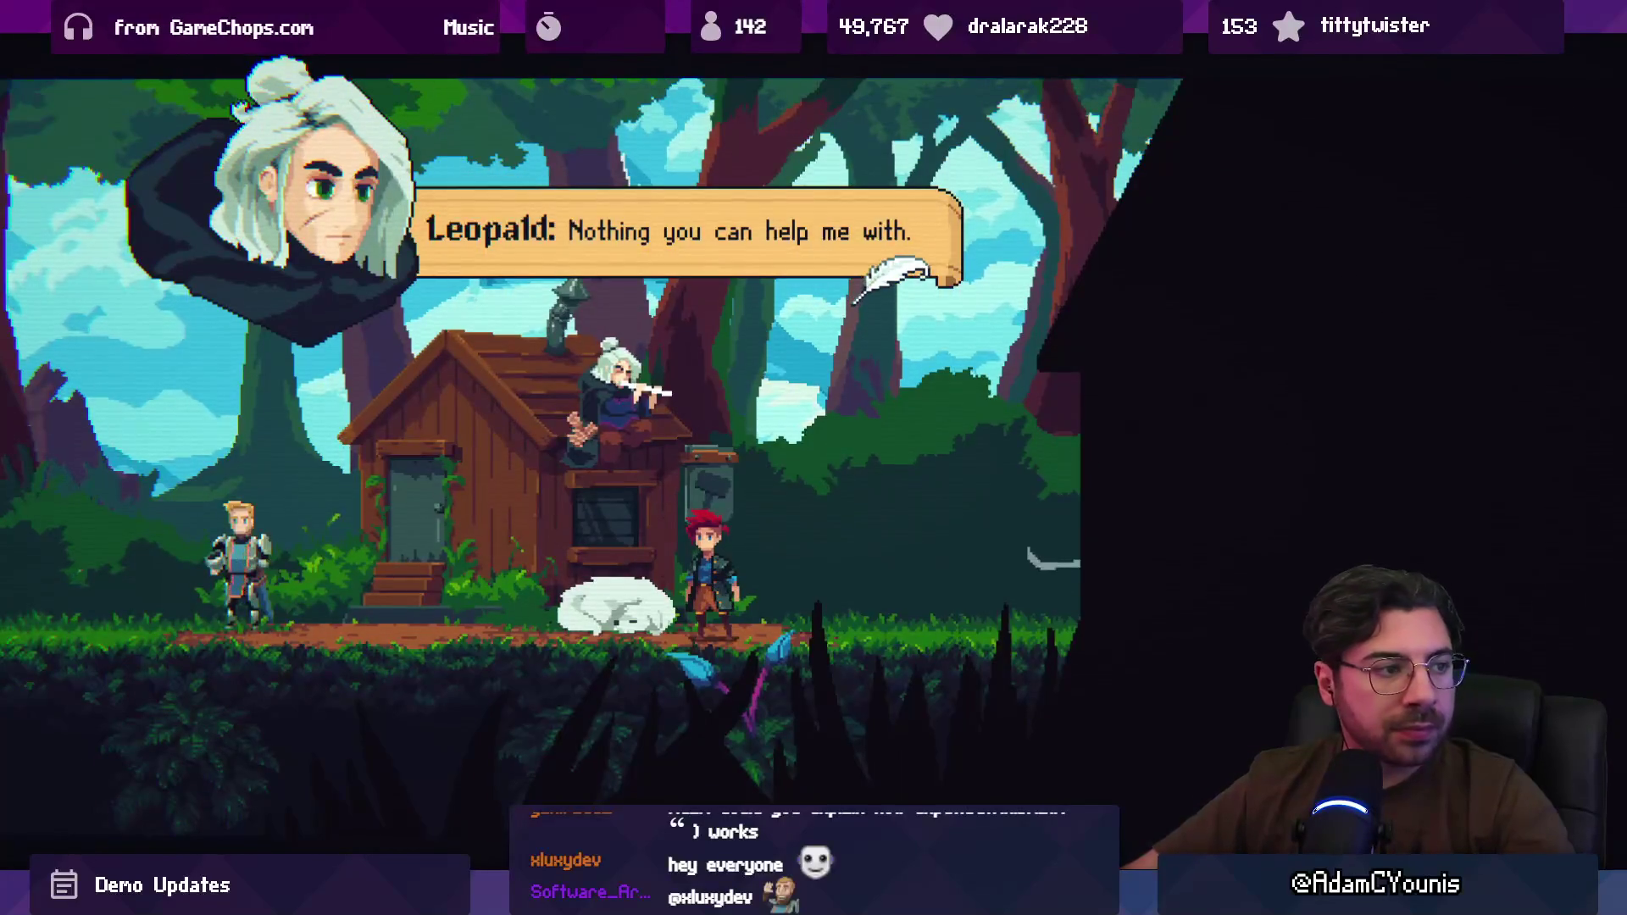
key(space)
key(space)
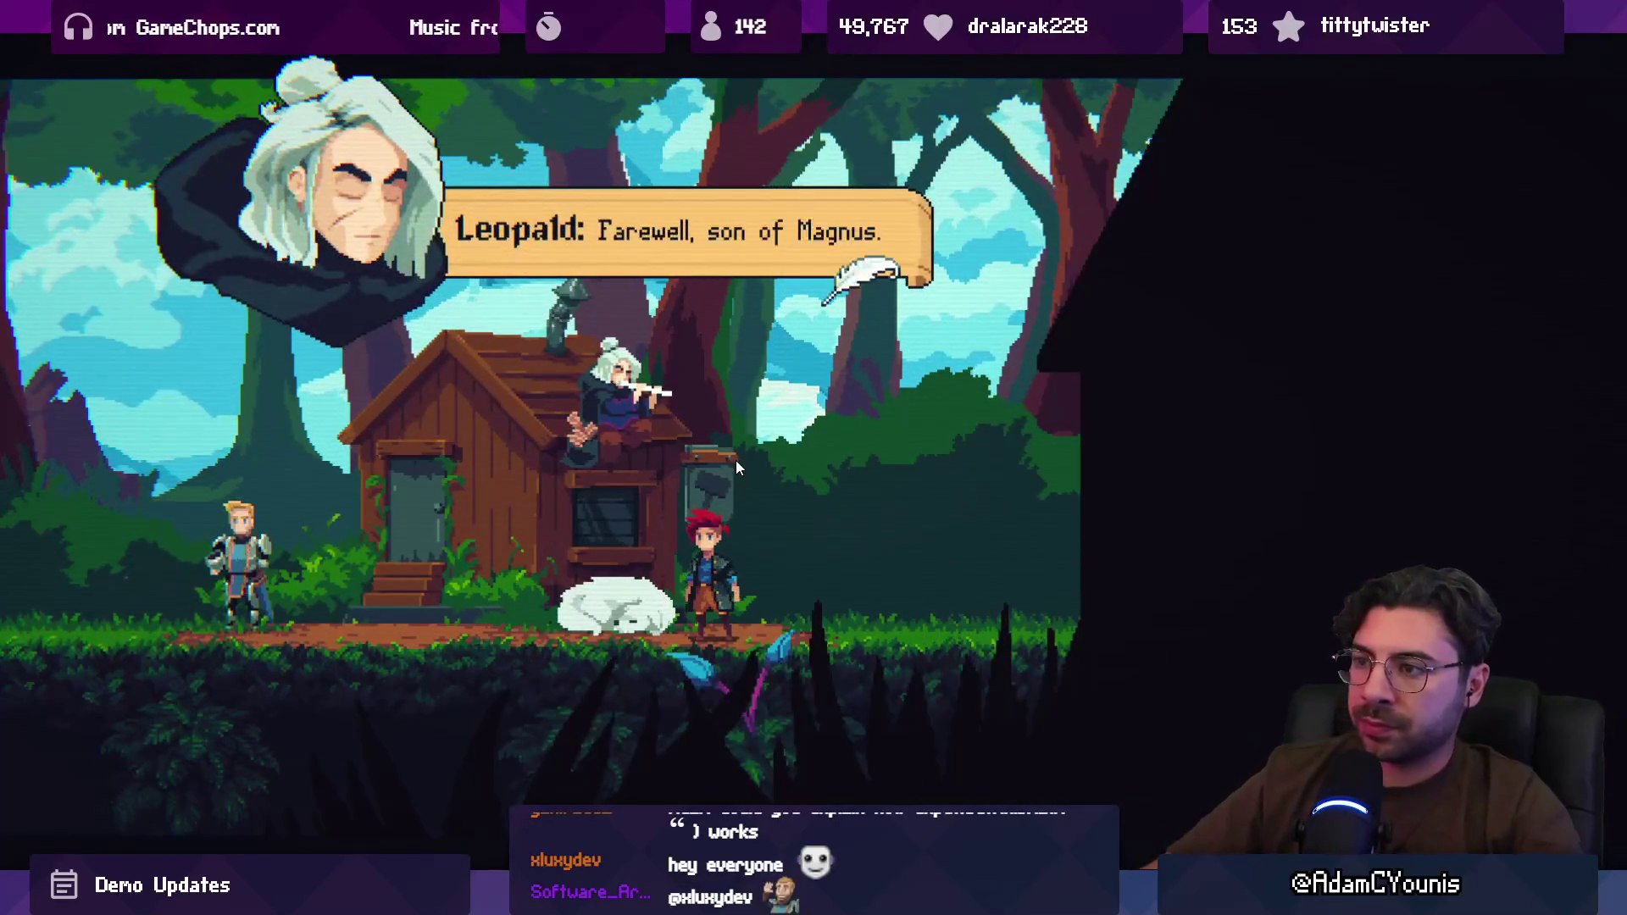
key(space)
key(space)
key(Right)
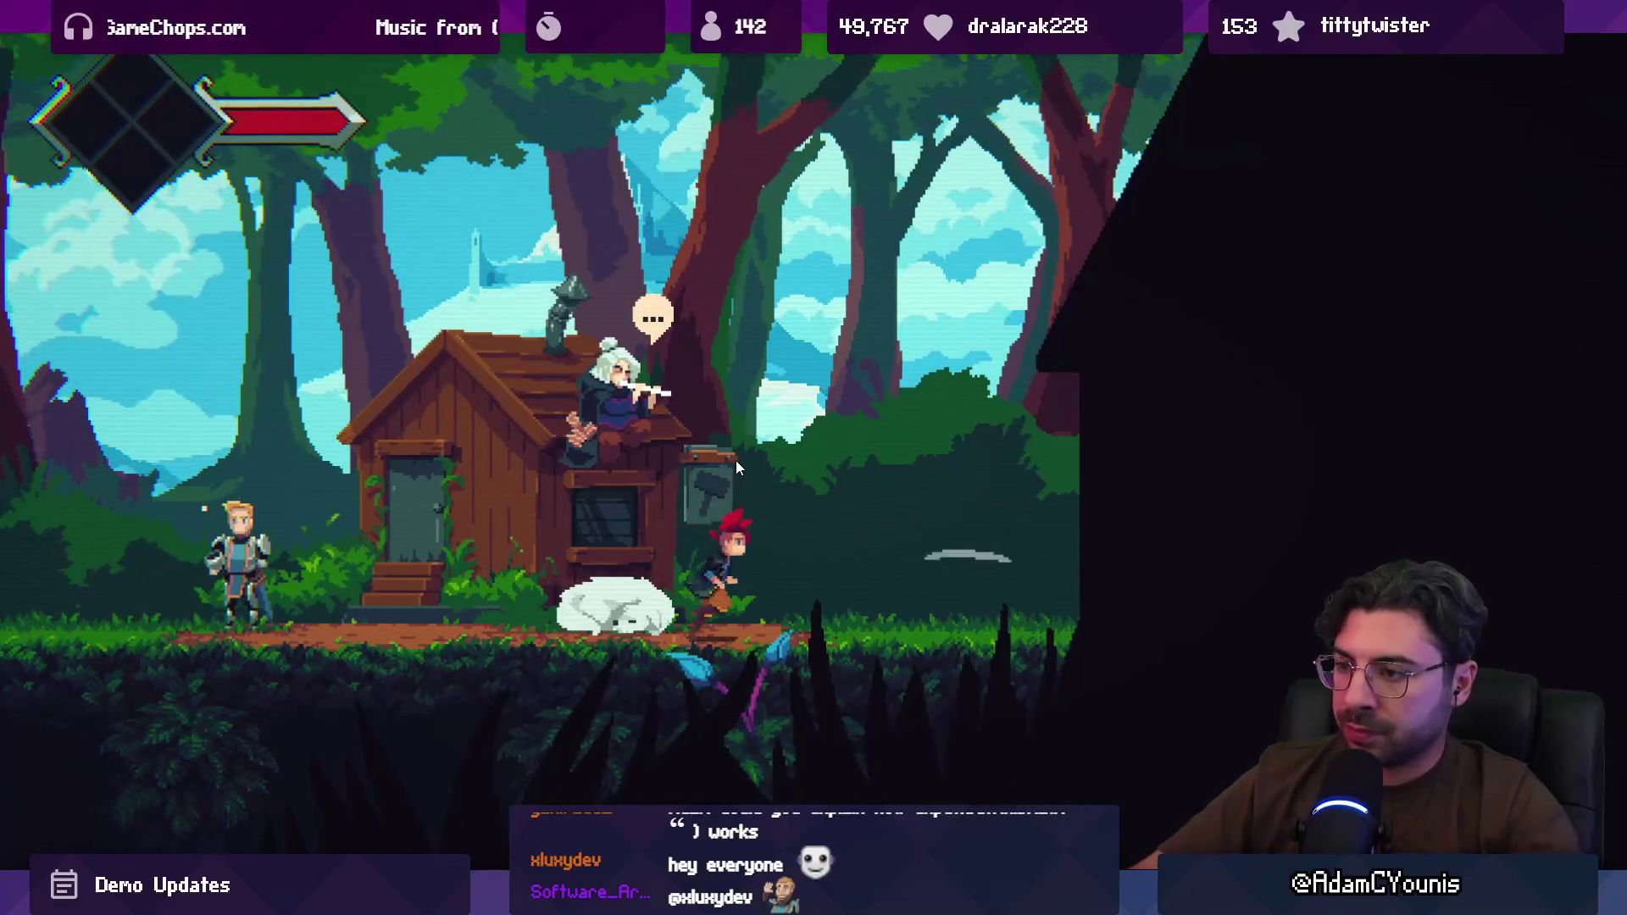
key(space)
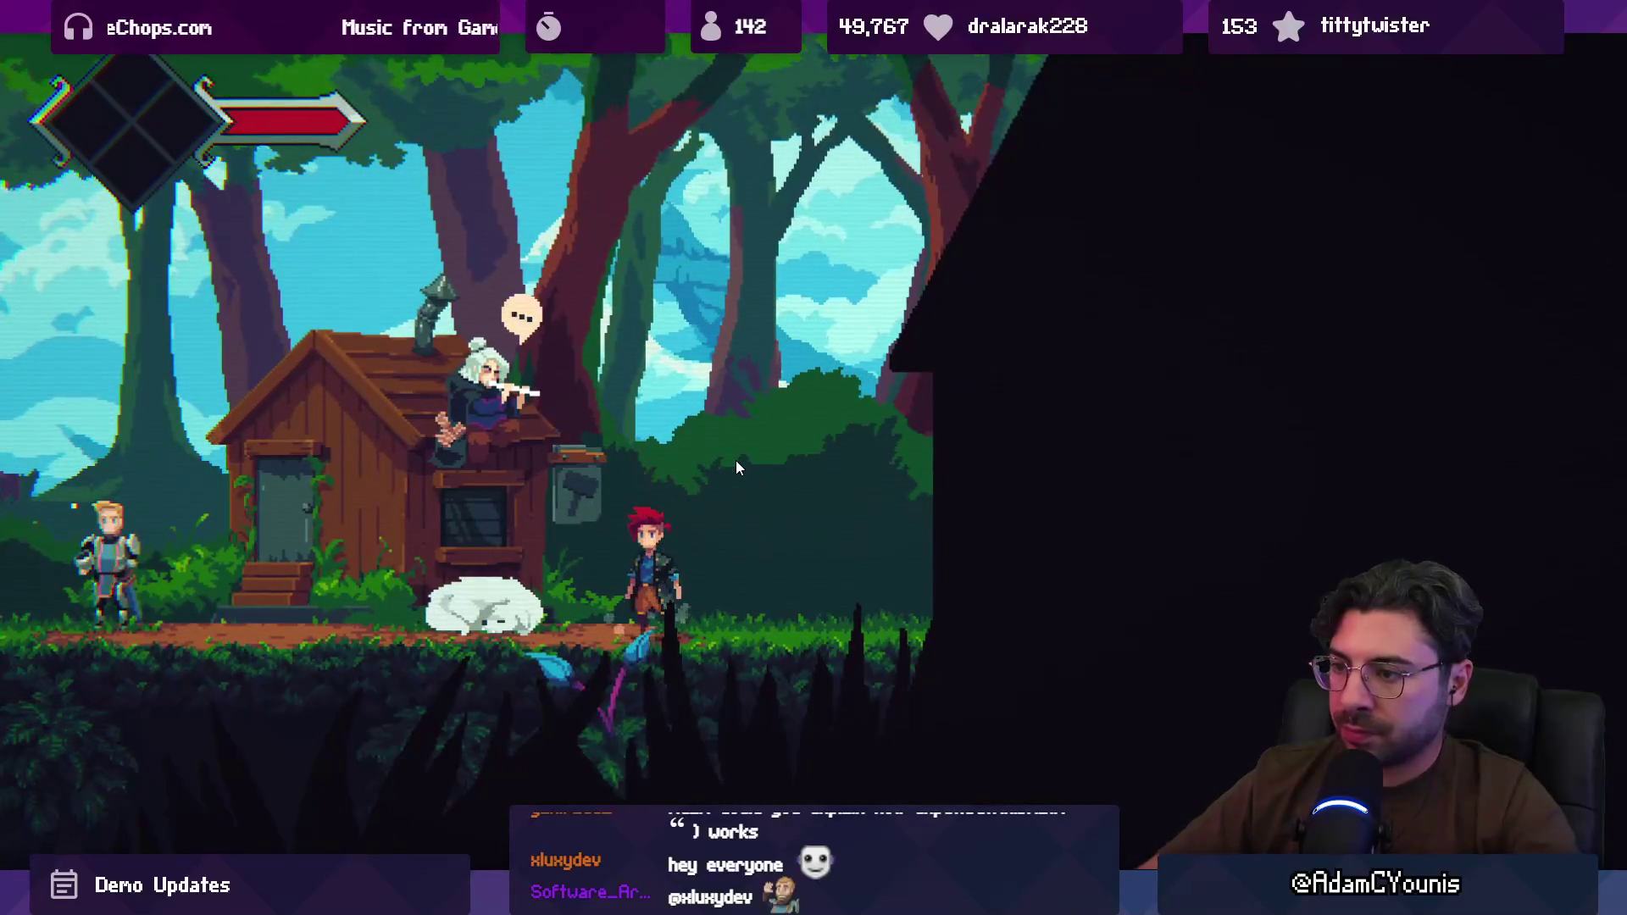
key(shift+space)
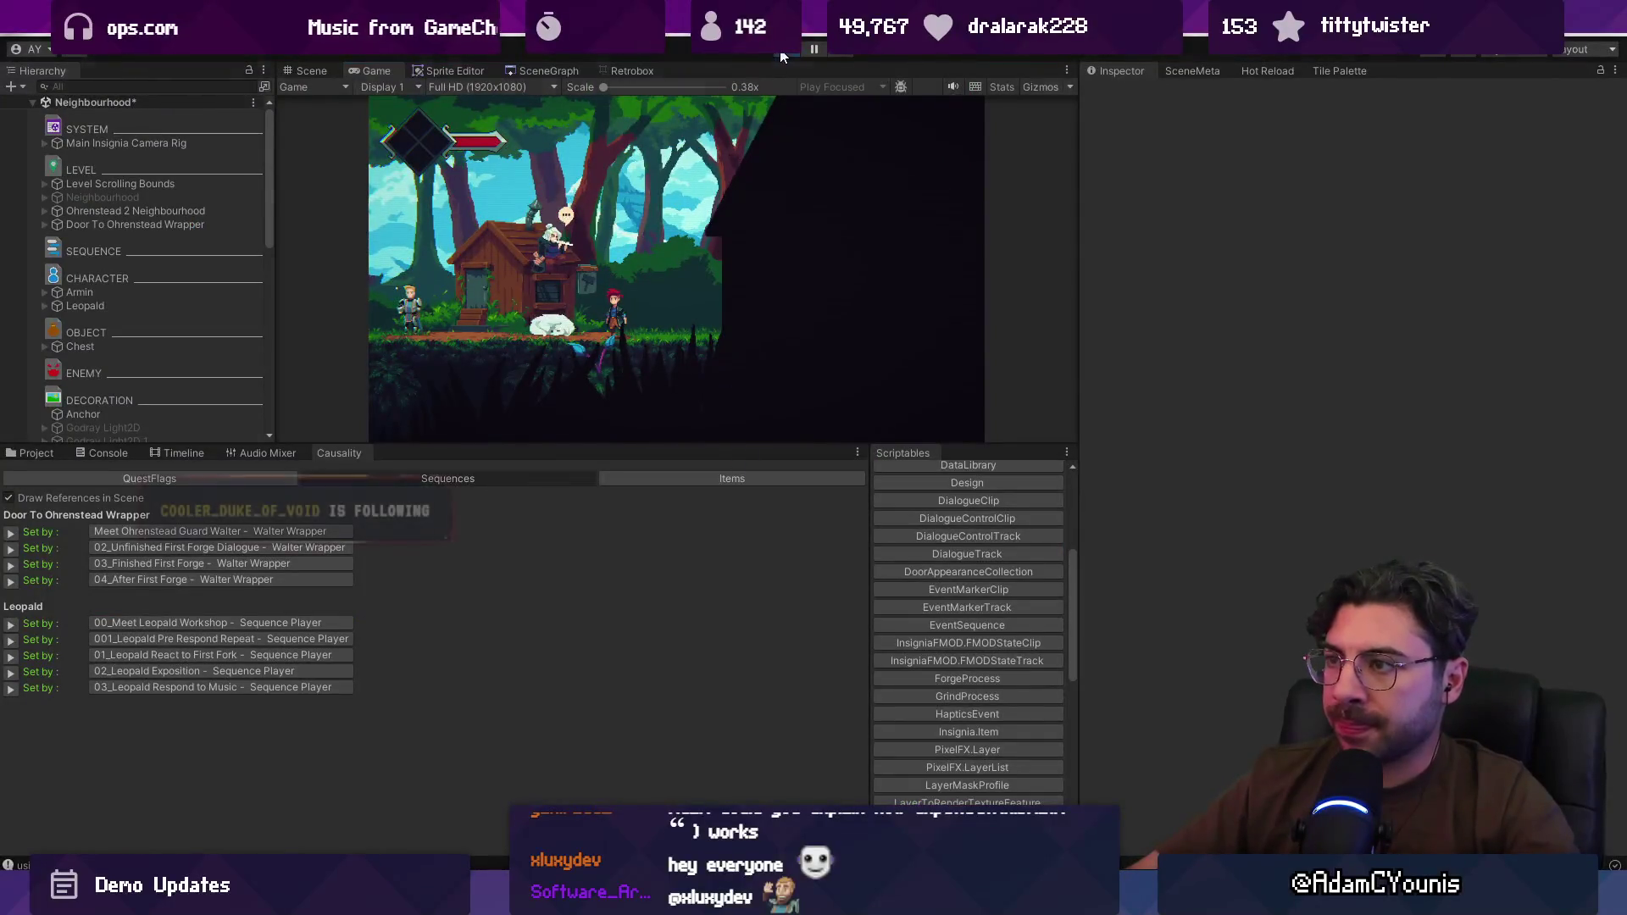
Step: Stop the game, view Leopald in the Timeline panel with a taller scene view, and replay
key(ctrl+p)
scroll(682, 323, up, 10)
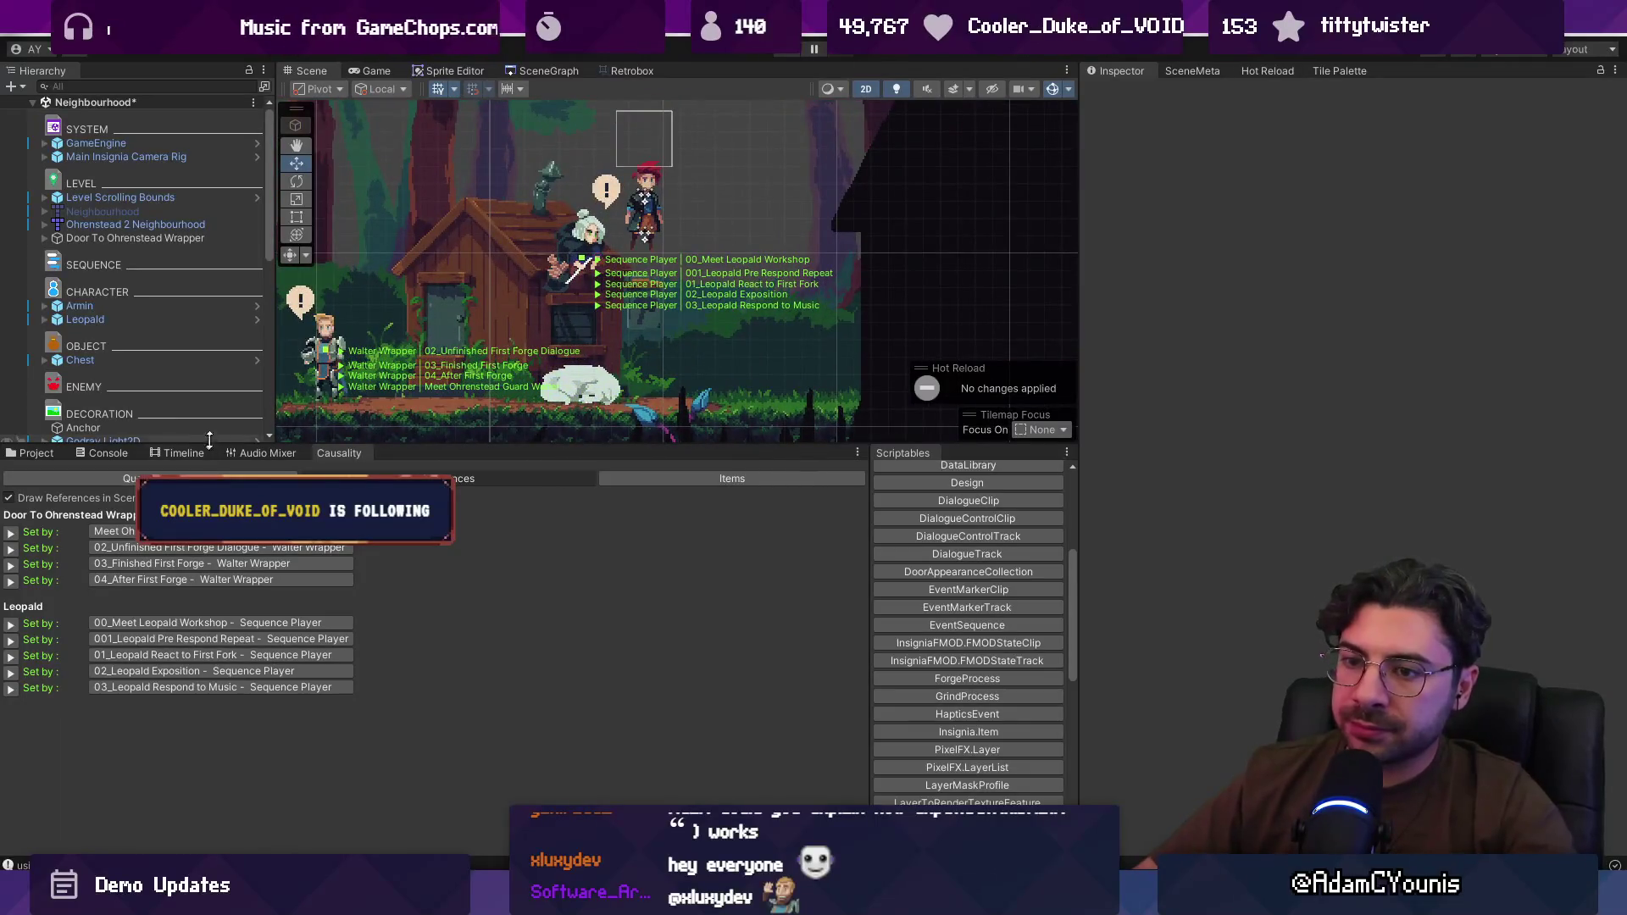
click(193, 452)
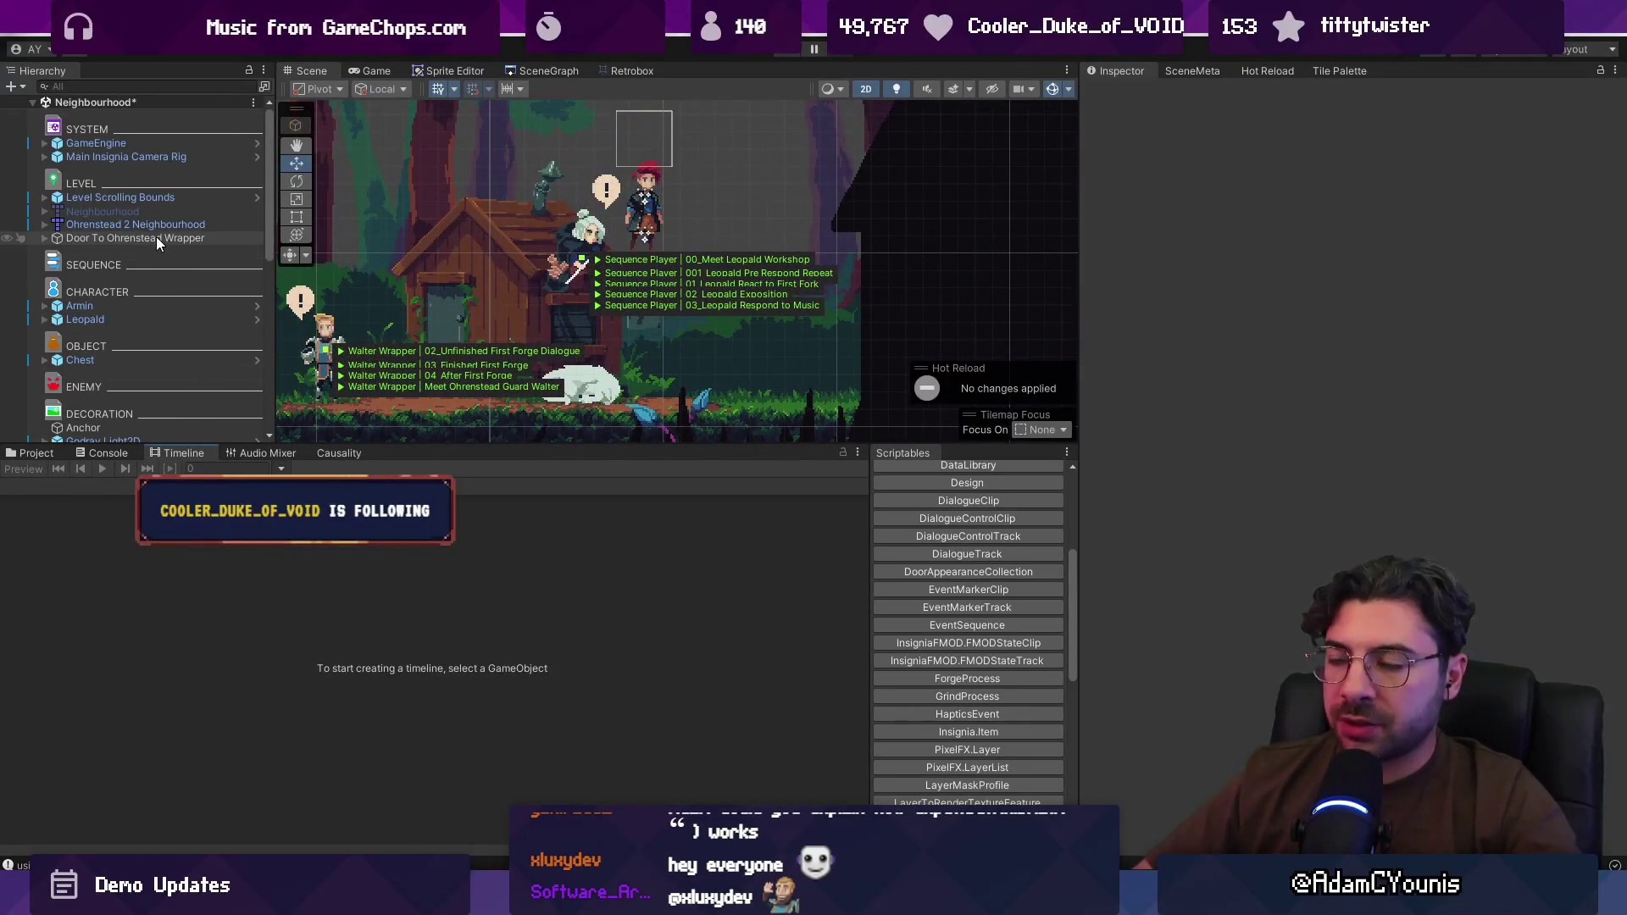
click(573, 246)
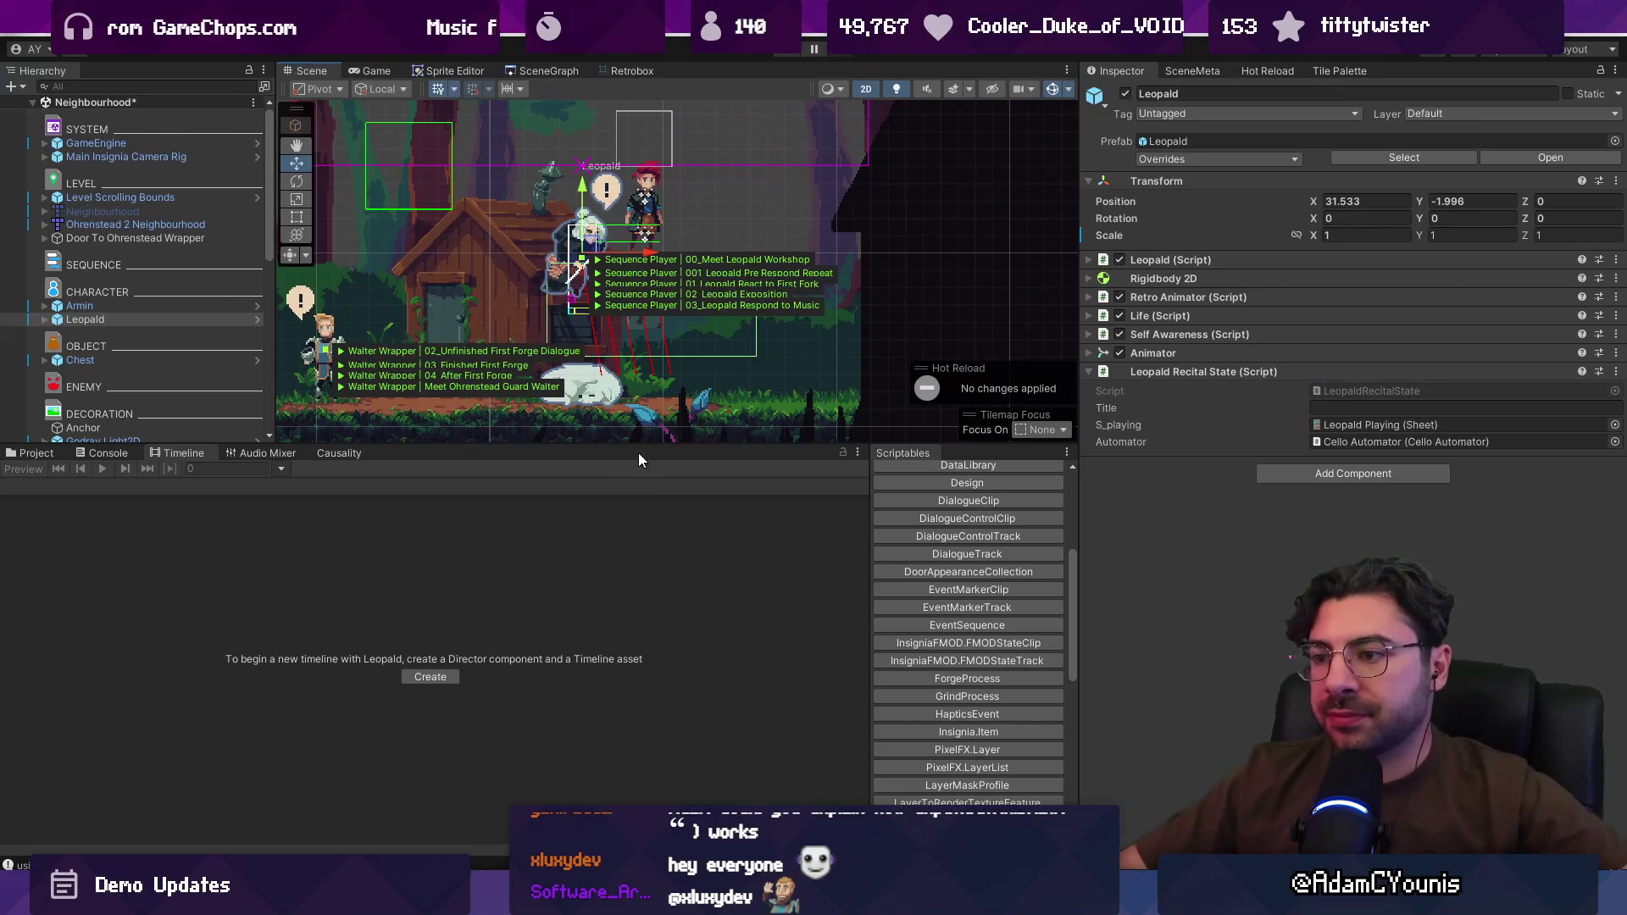
drag(638, 445, 638, 529)
key(f)
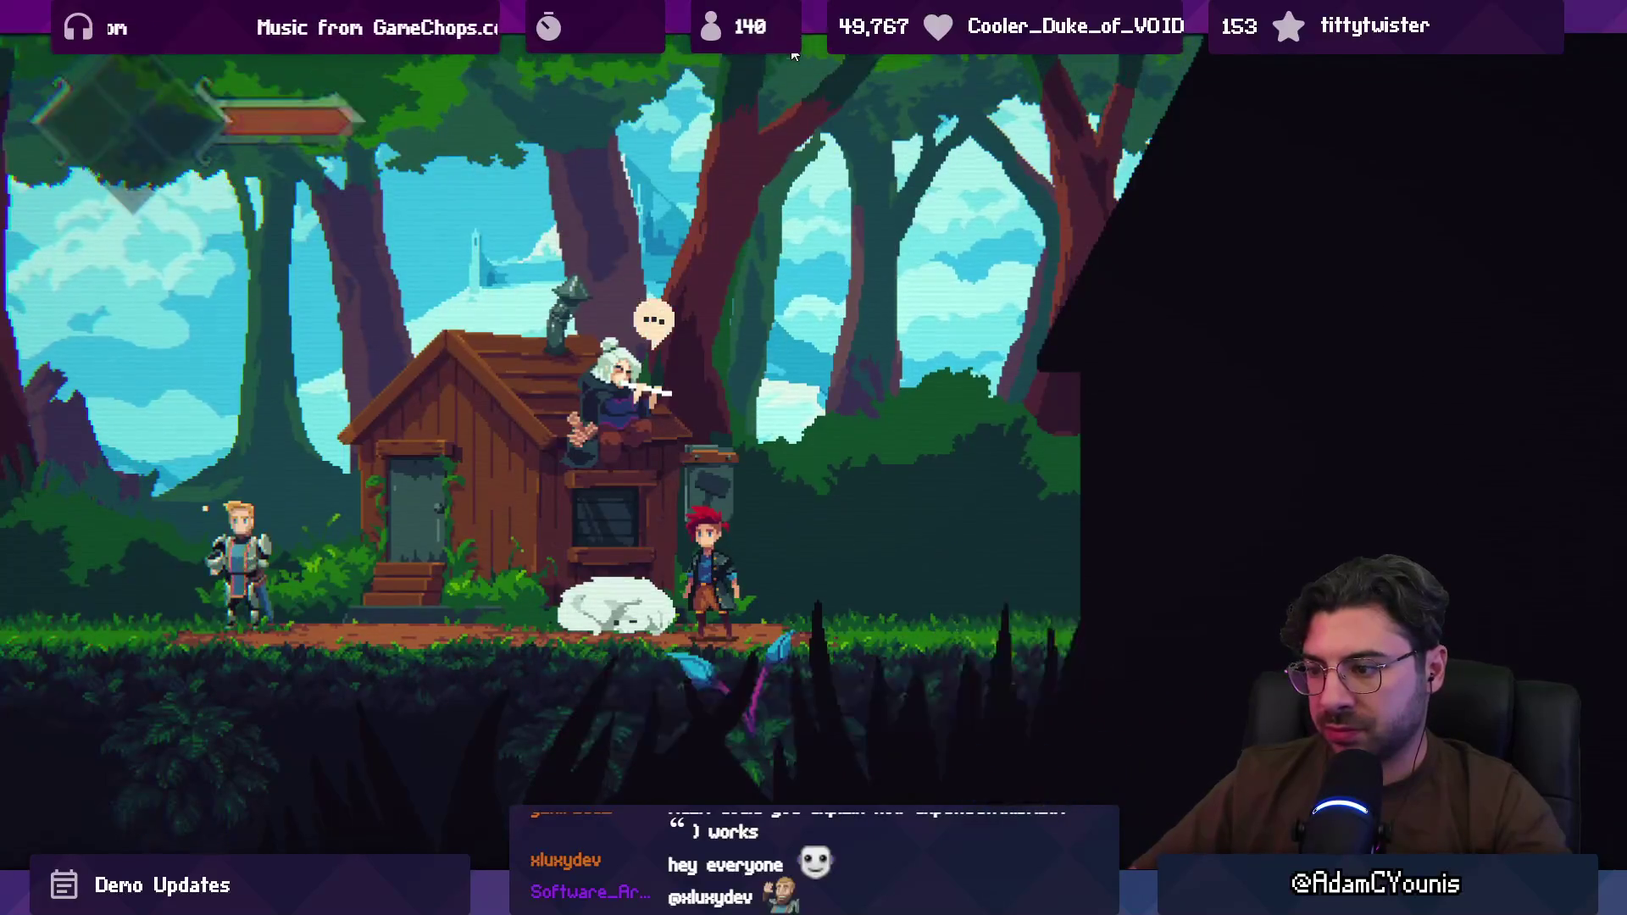
Step: Stop the running game, expand Leopald and inspect his Sequence Player's five sequences
key(Left)
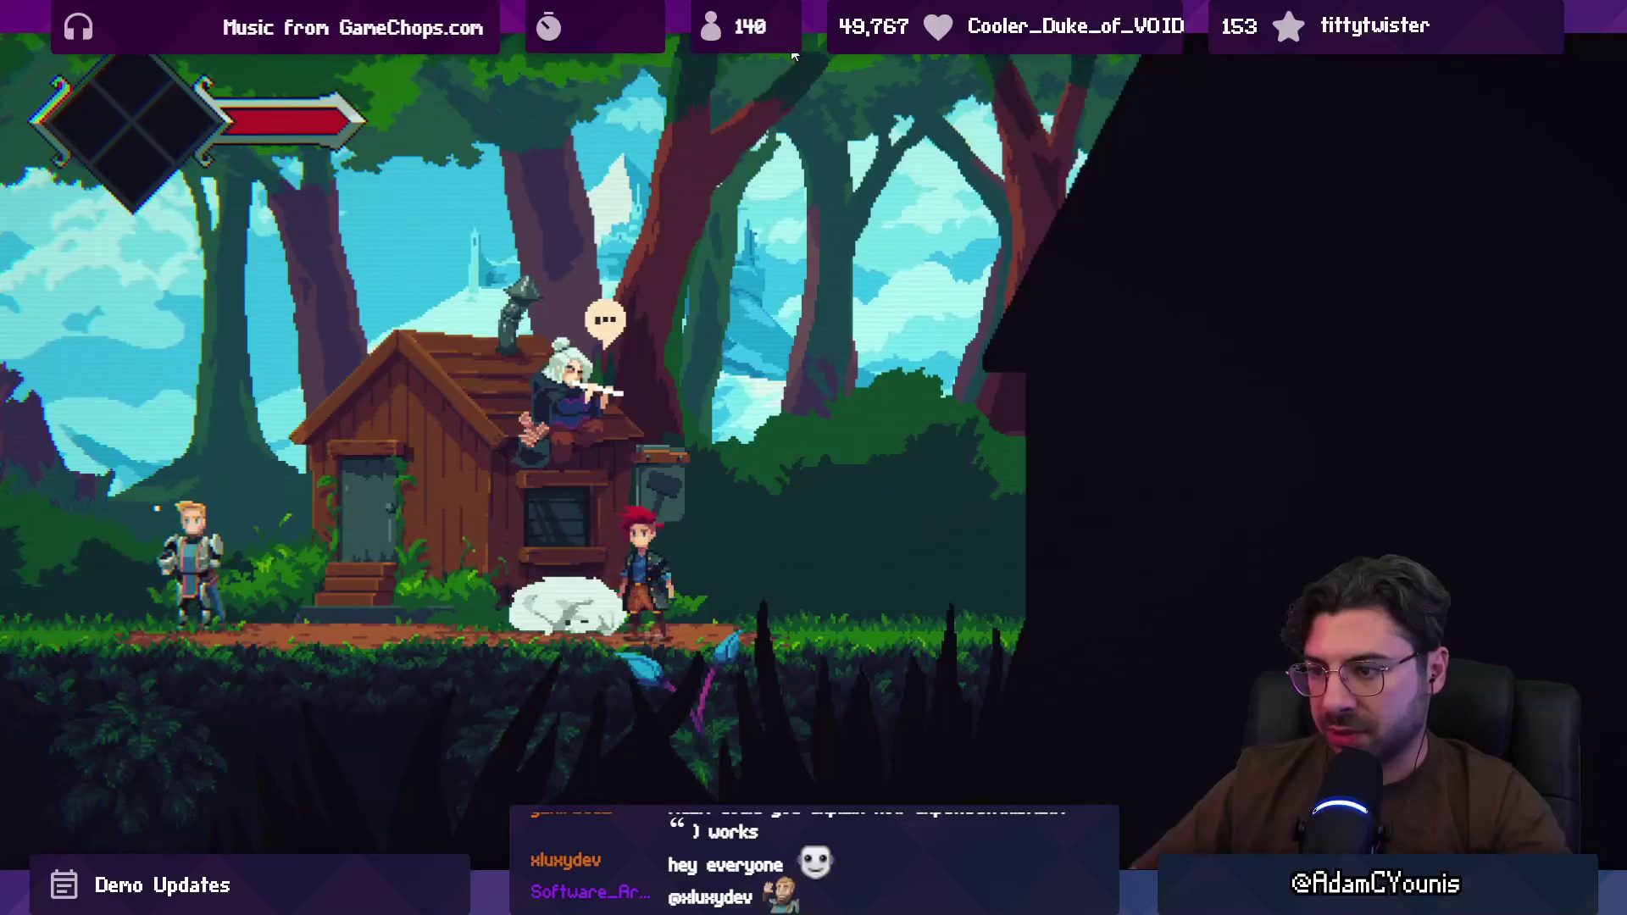
key(shift+space)
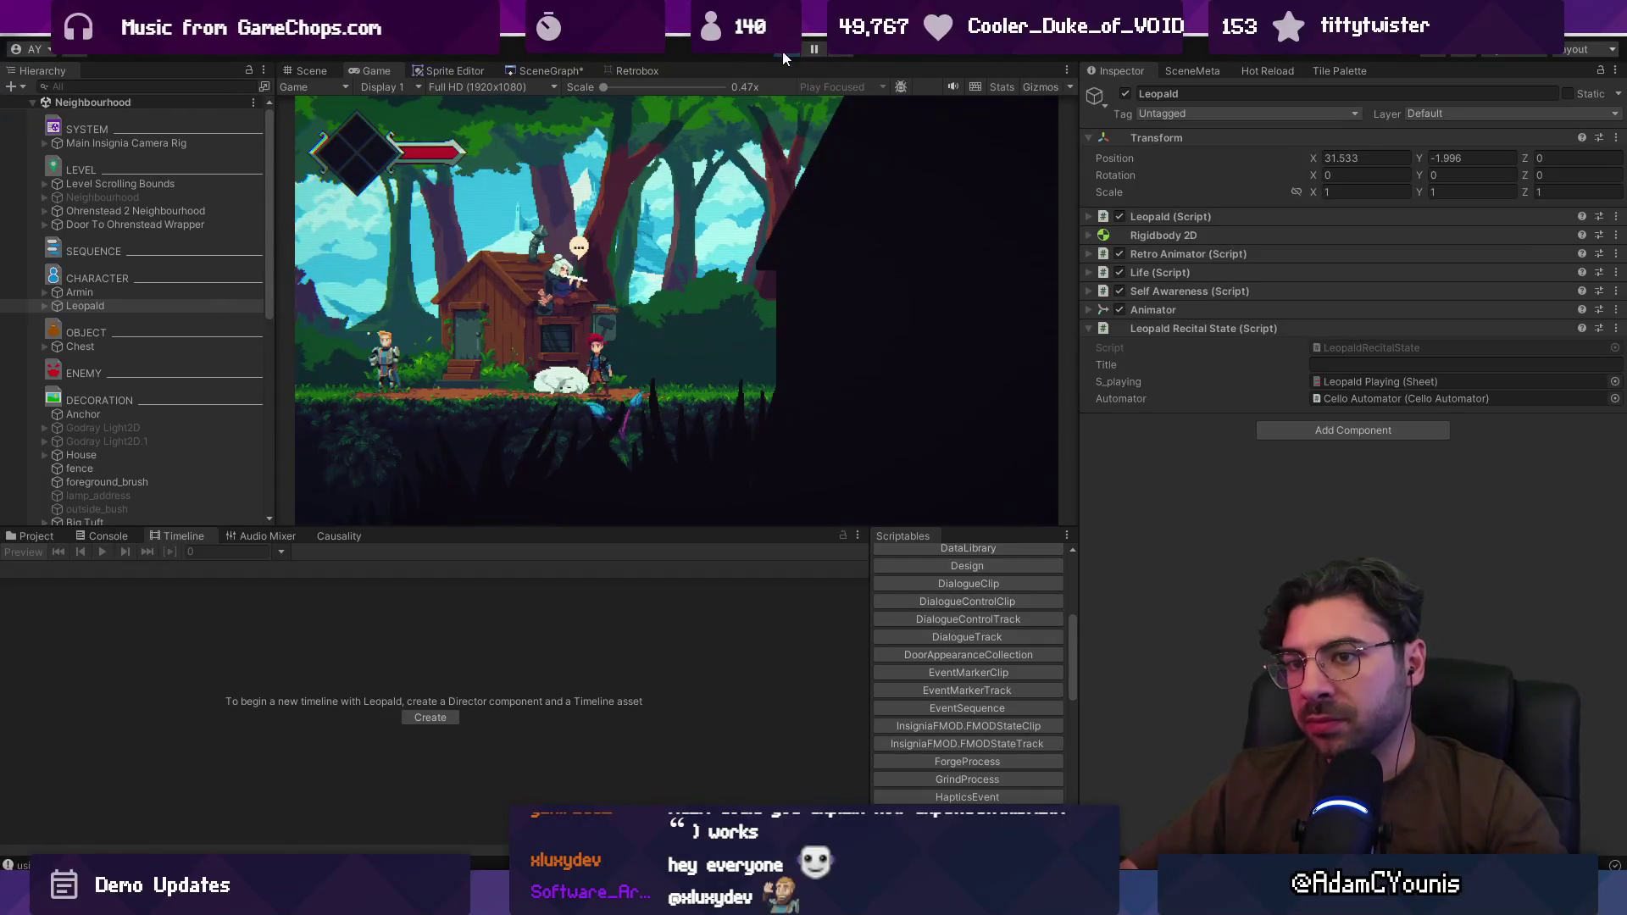
click(785, 51)
click(81, 319)
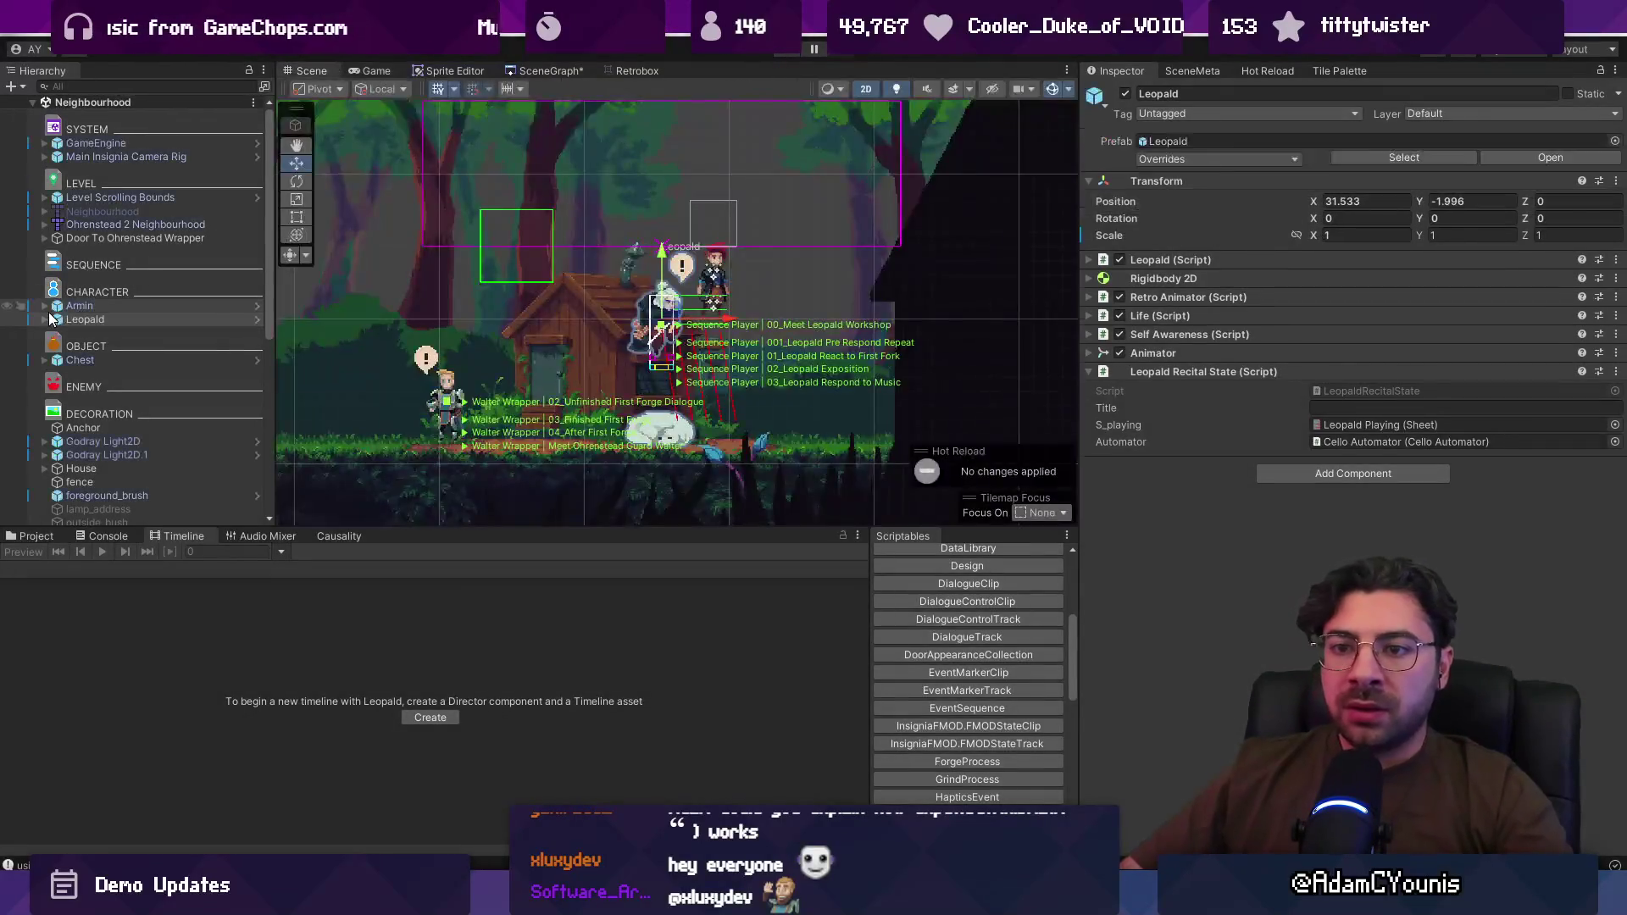
click(145, 403)
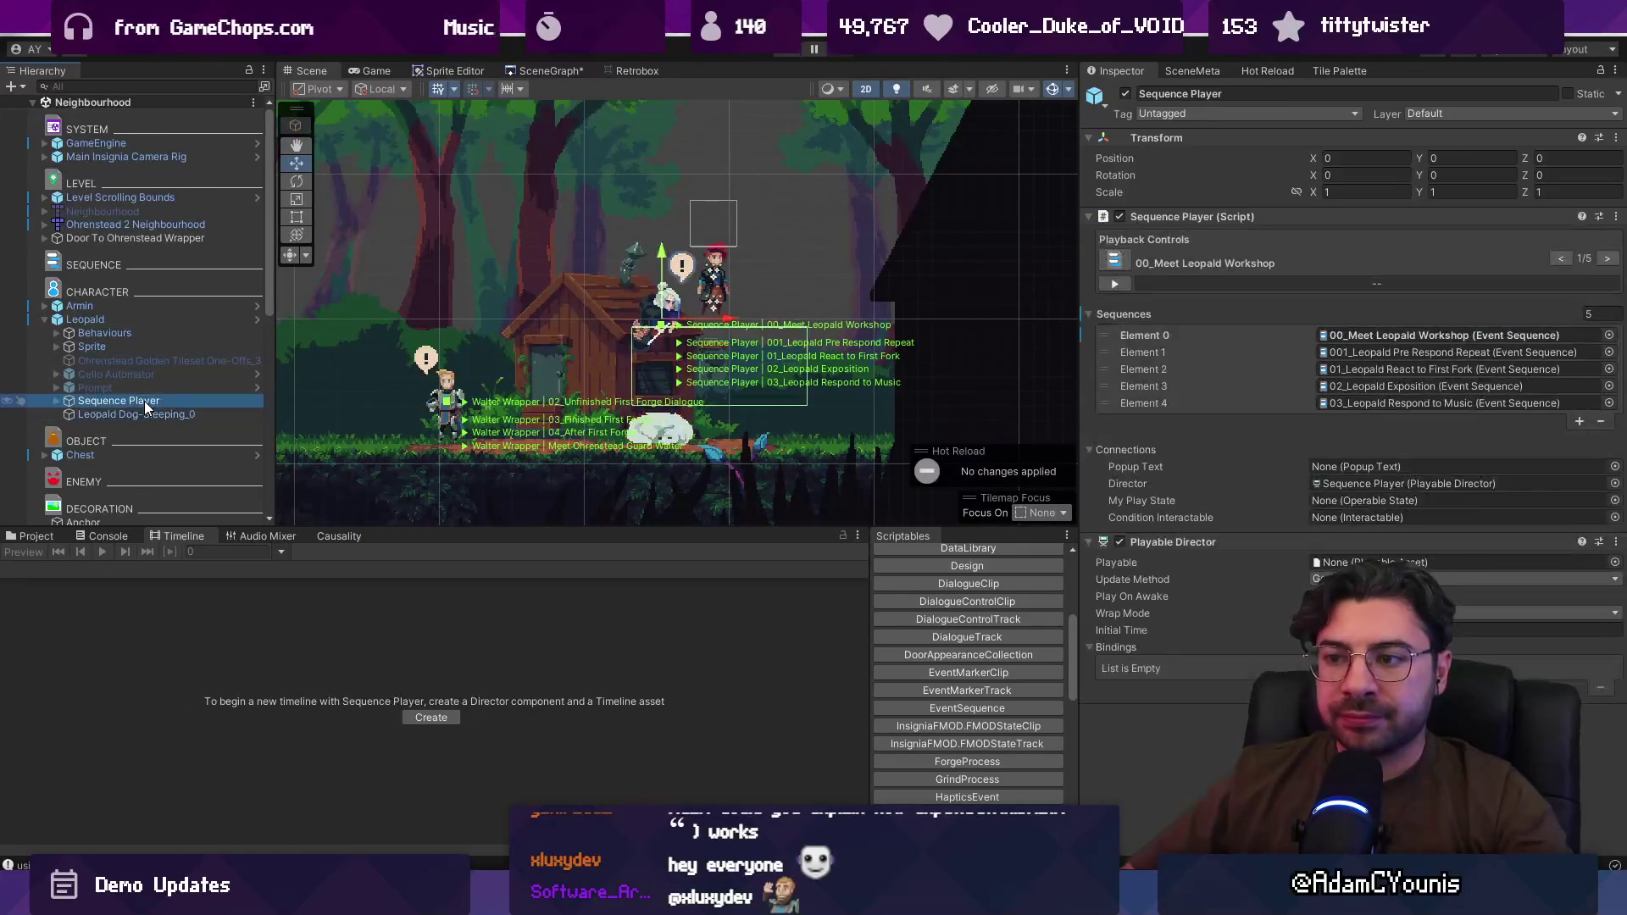
Step: Expand Leopald's Behaviours and Sequence Player, then pick the 001_Leopald Pre Respond Repeat sequence
click(108, 322)
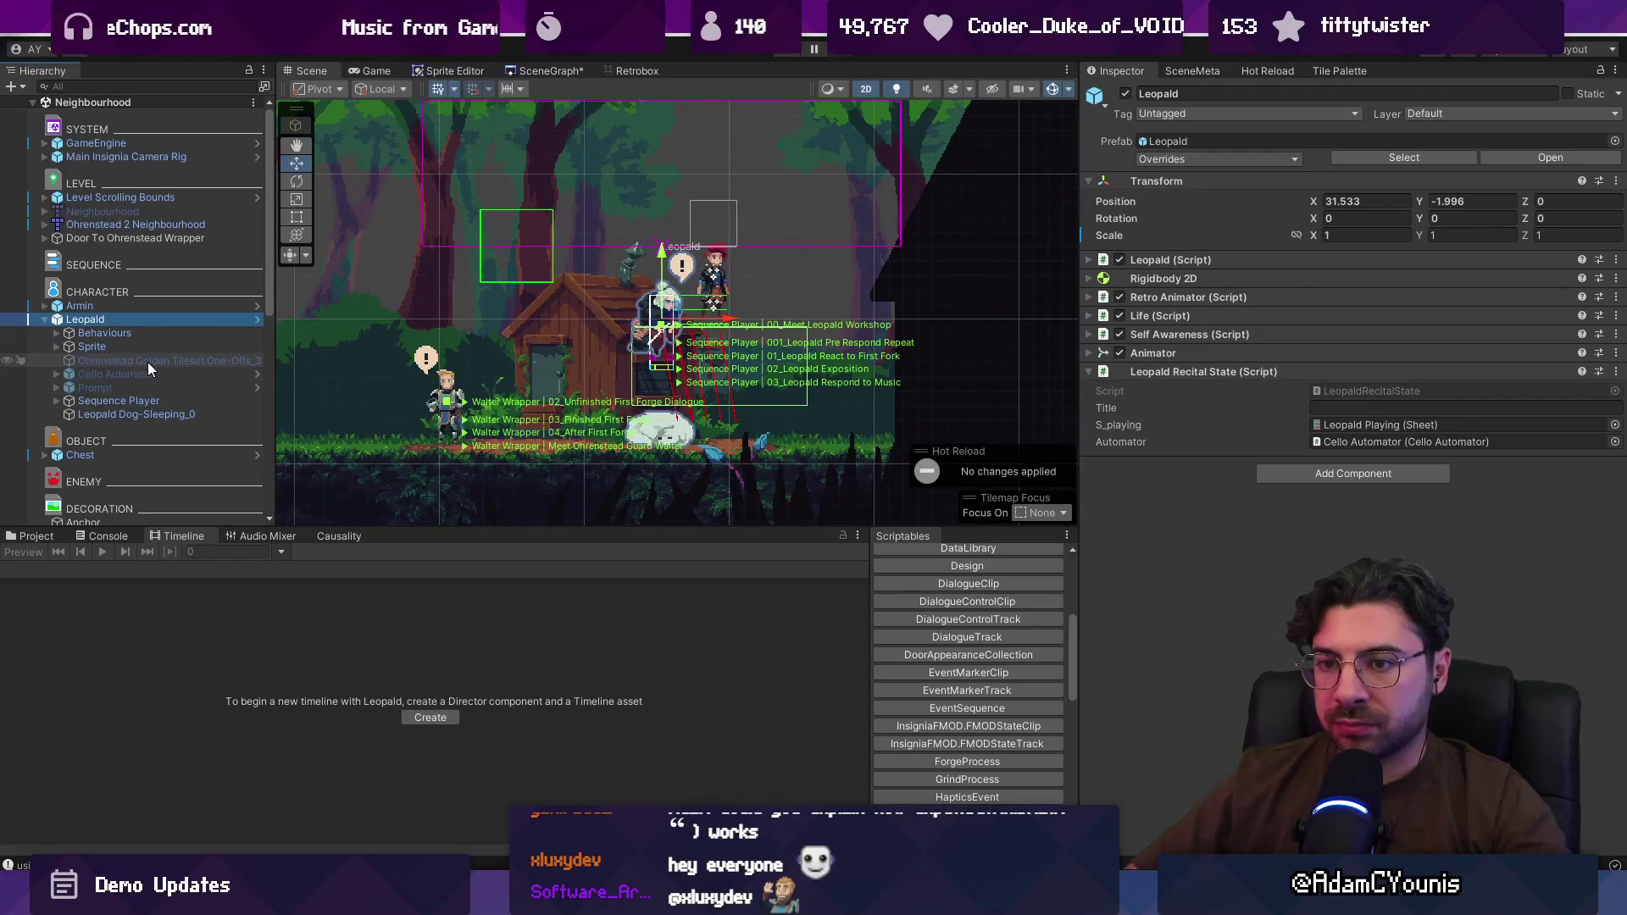
click(119, 333)
click(57, 332)
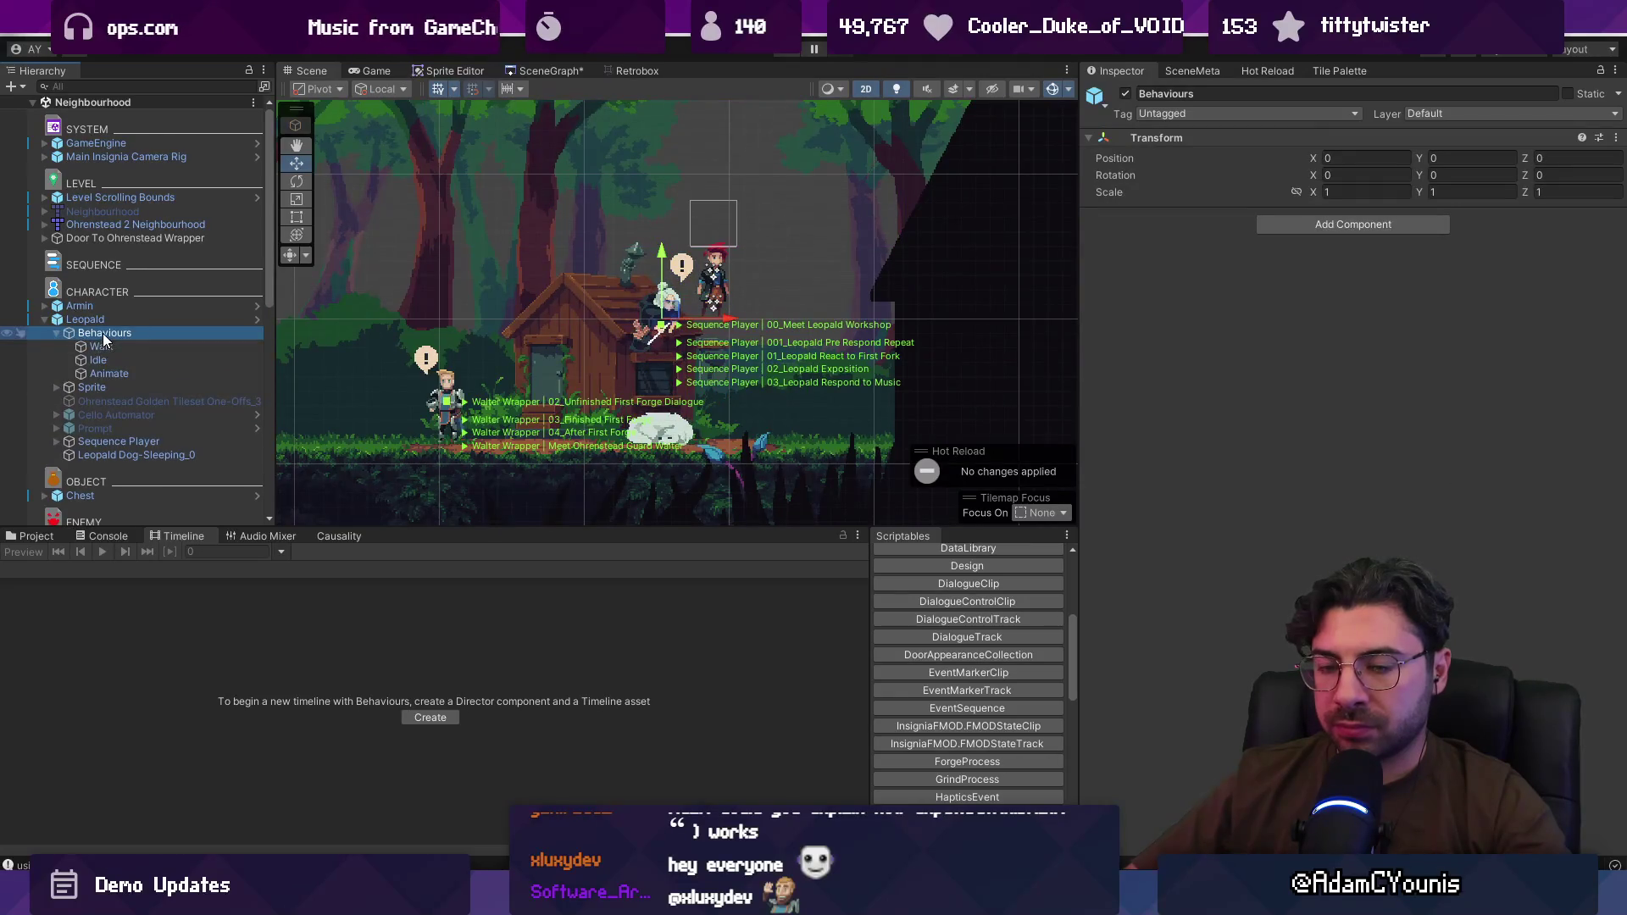
click(57, 442)
click(101, 441)
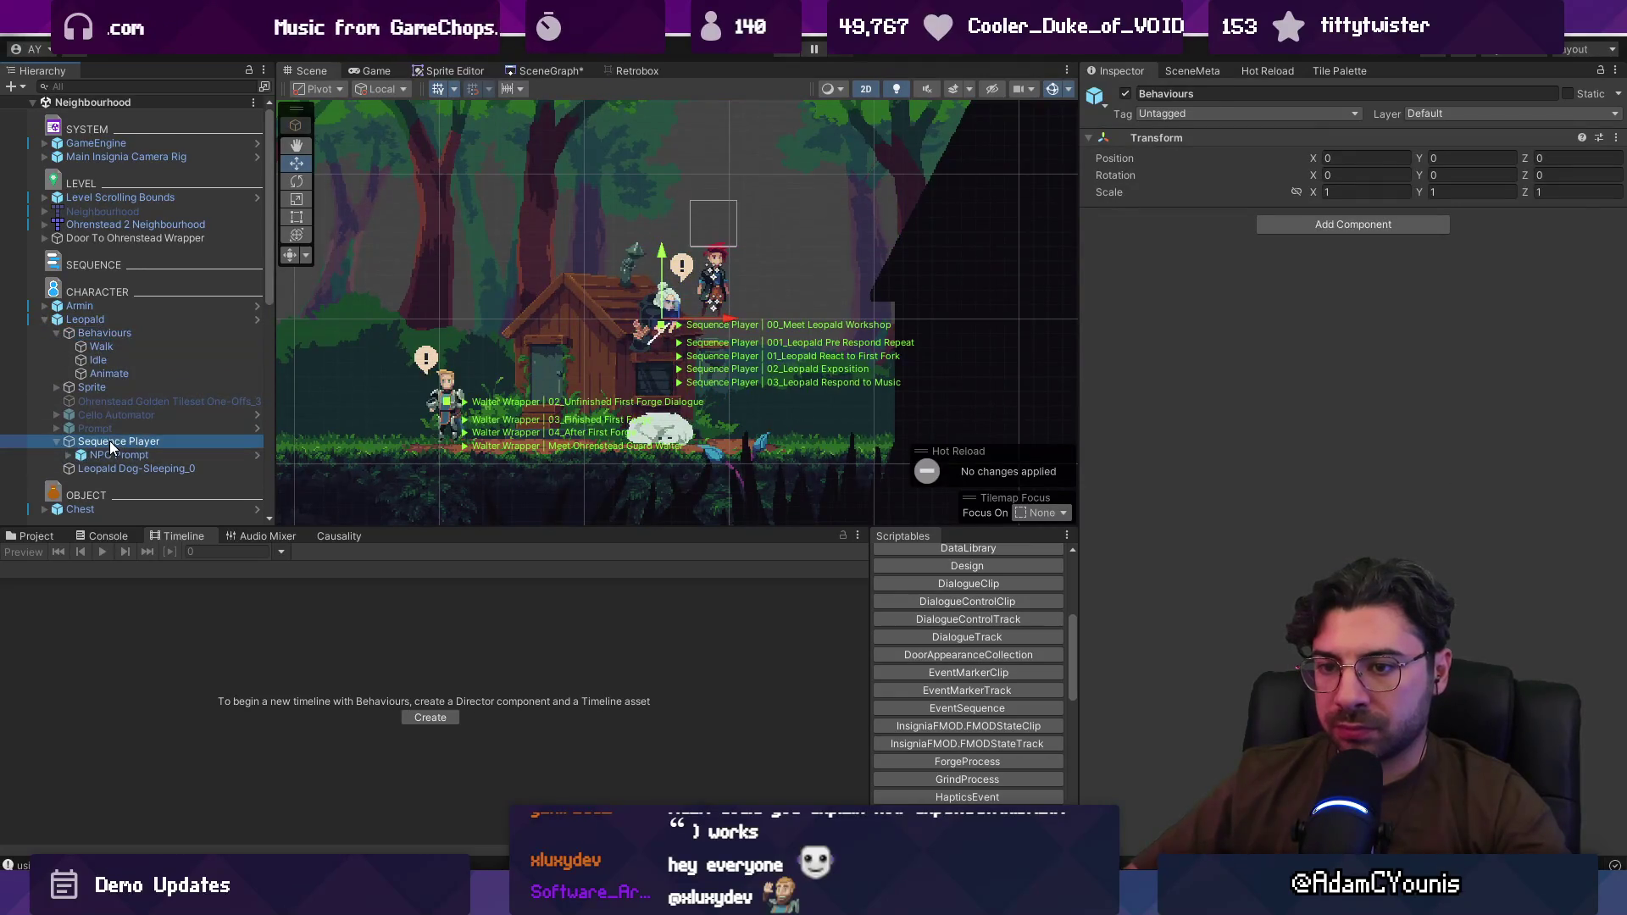
click(1213, 351)
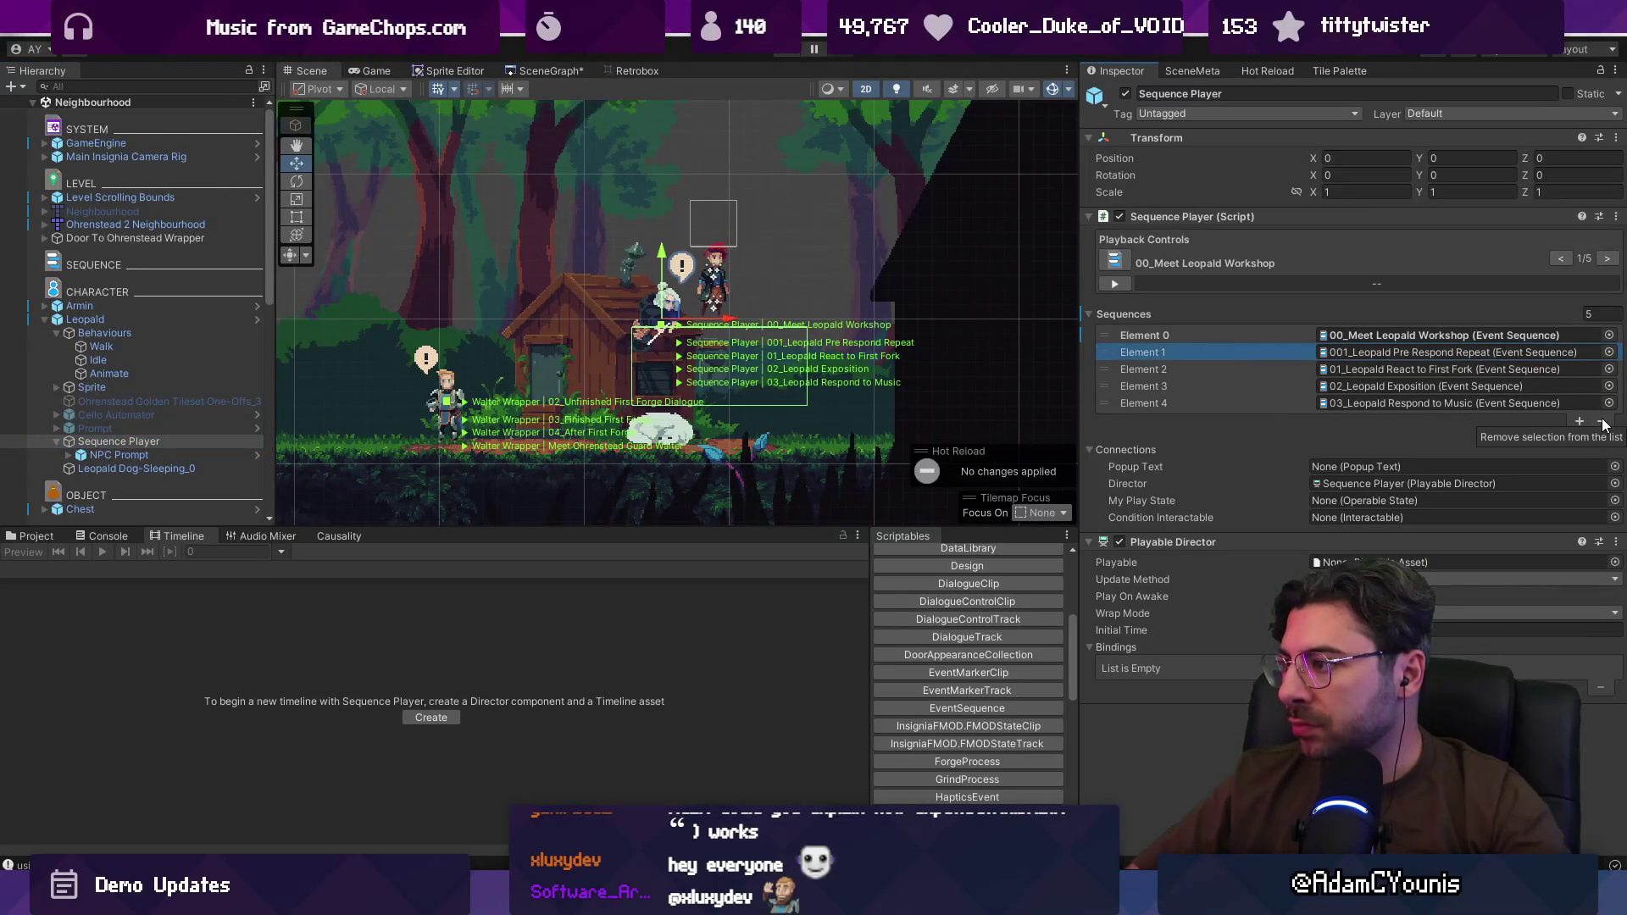
Step: Reselect Leopald, enlarge the scene view and bring up his context menu
click(139, 322)
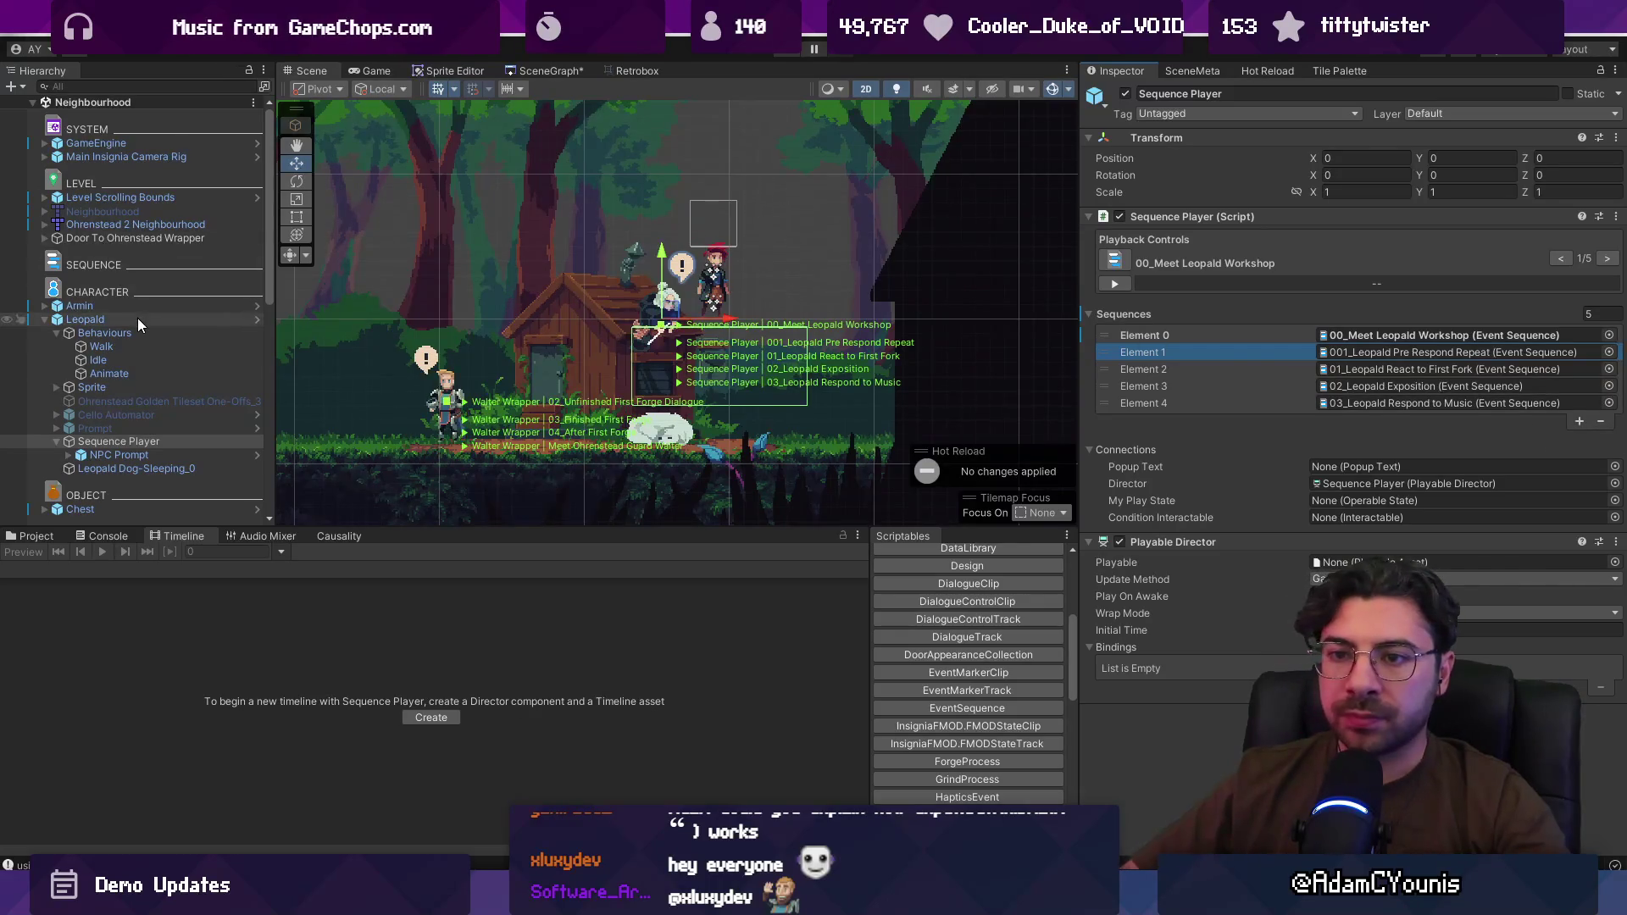
drag(484, 525, 484, 609)
scroll(506, 288, down, 3)
right_click(156, 319)
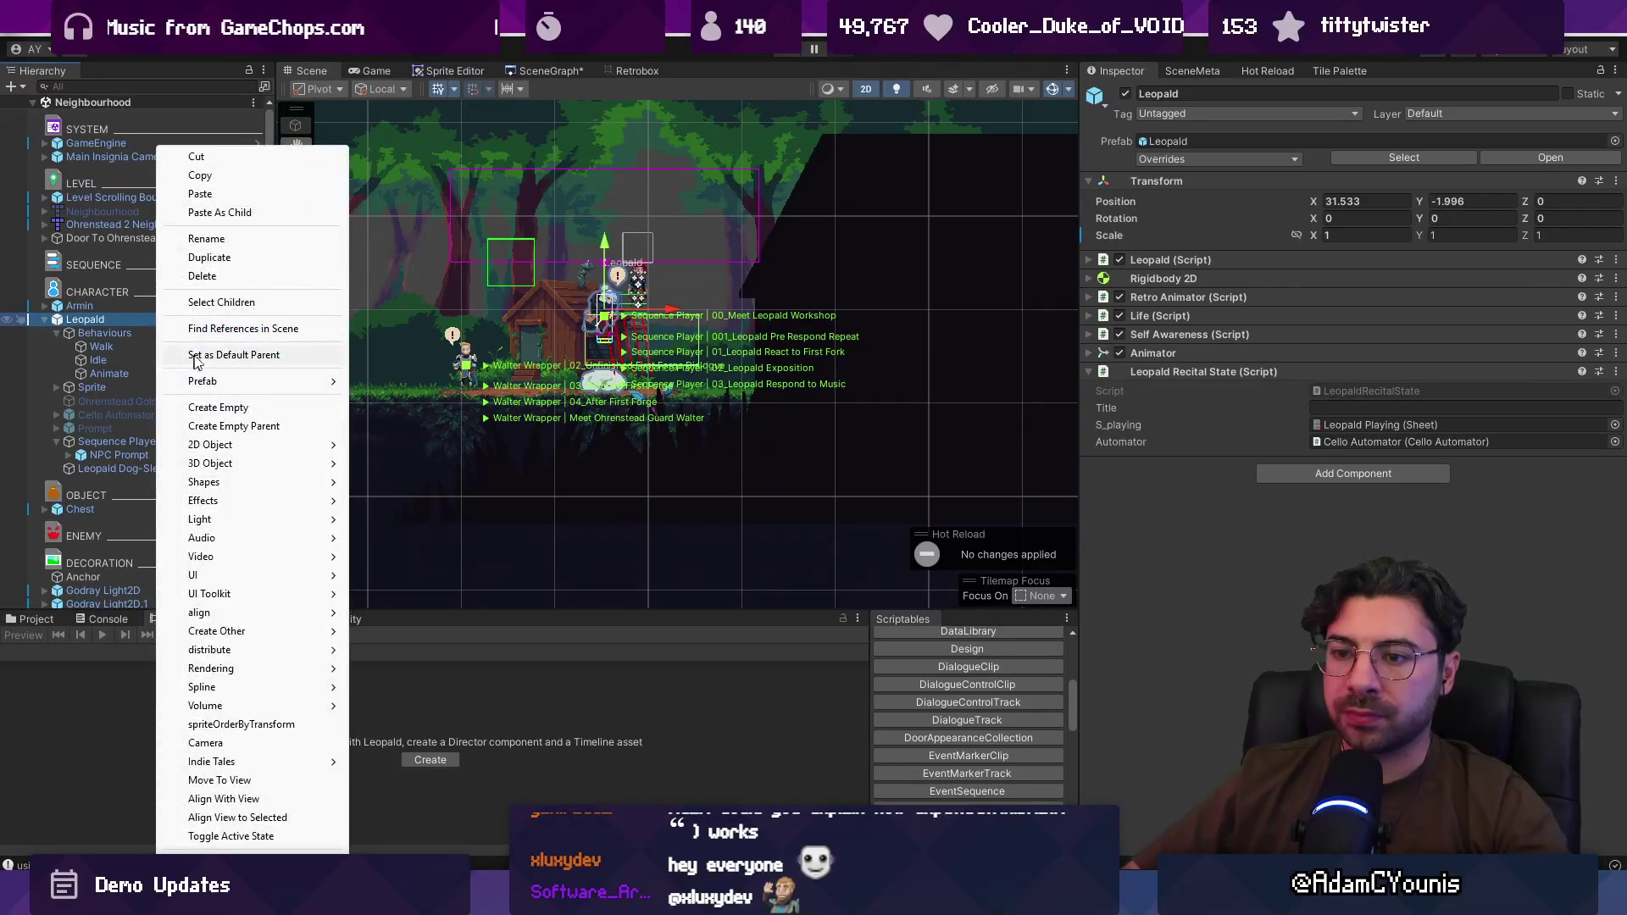
Step: Unpack Leopald from its prefab and inspect his Walk, Idle and Animate behaviours
mouse_move(251, 383)
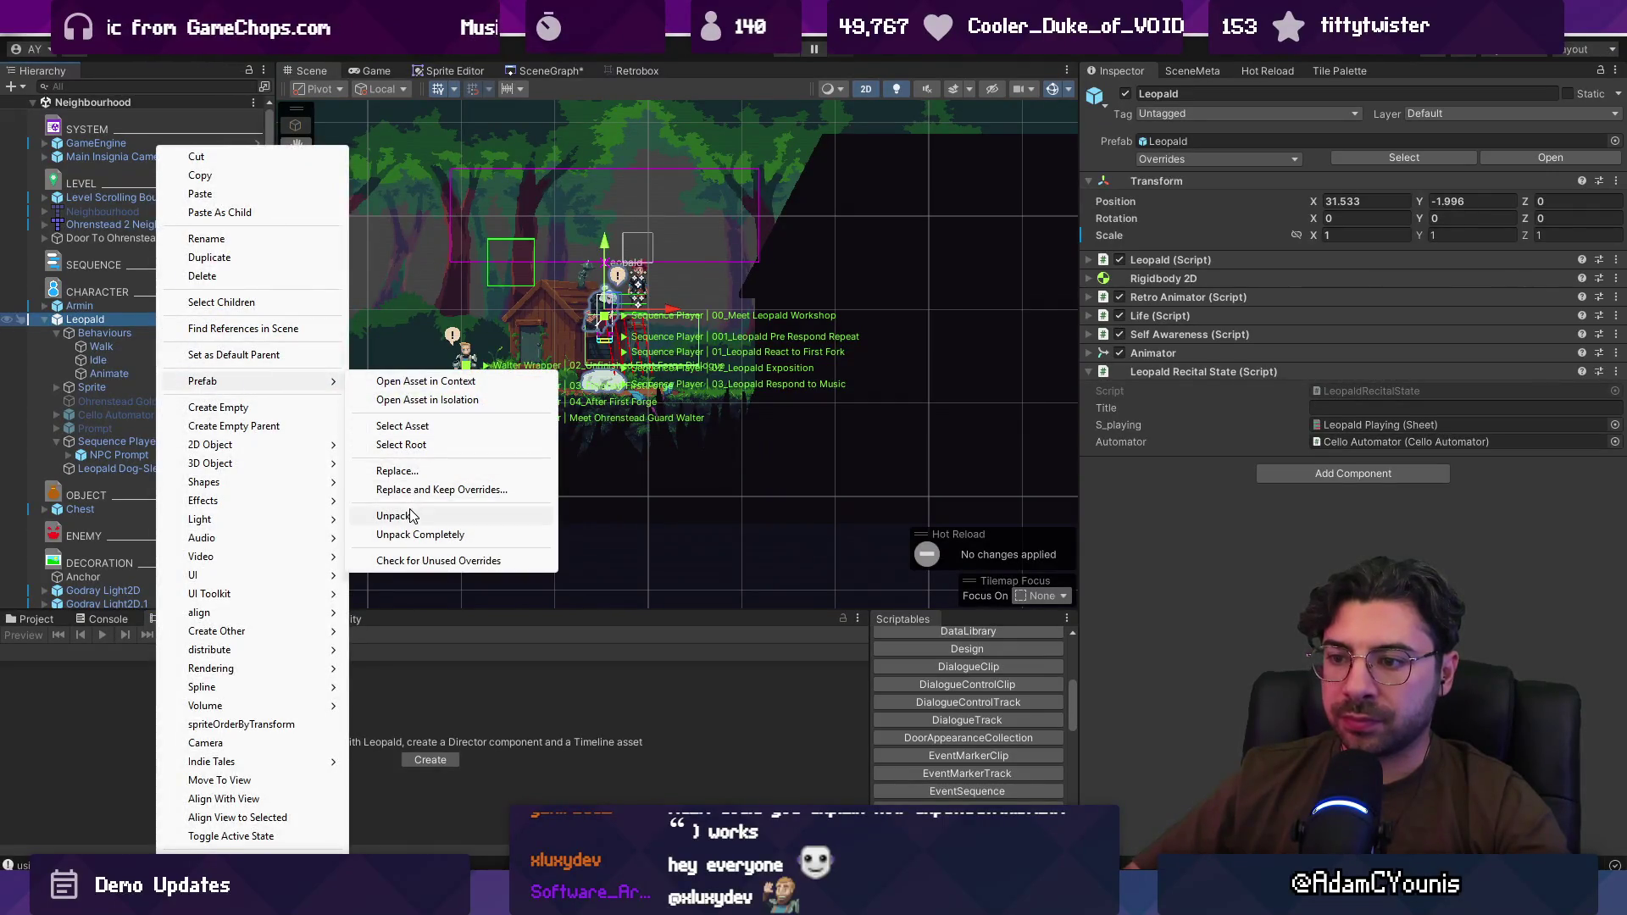
click(393, 516)
key(Down)
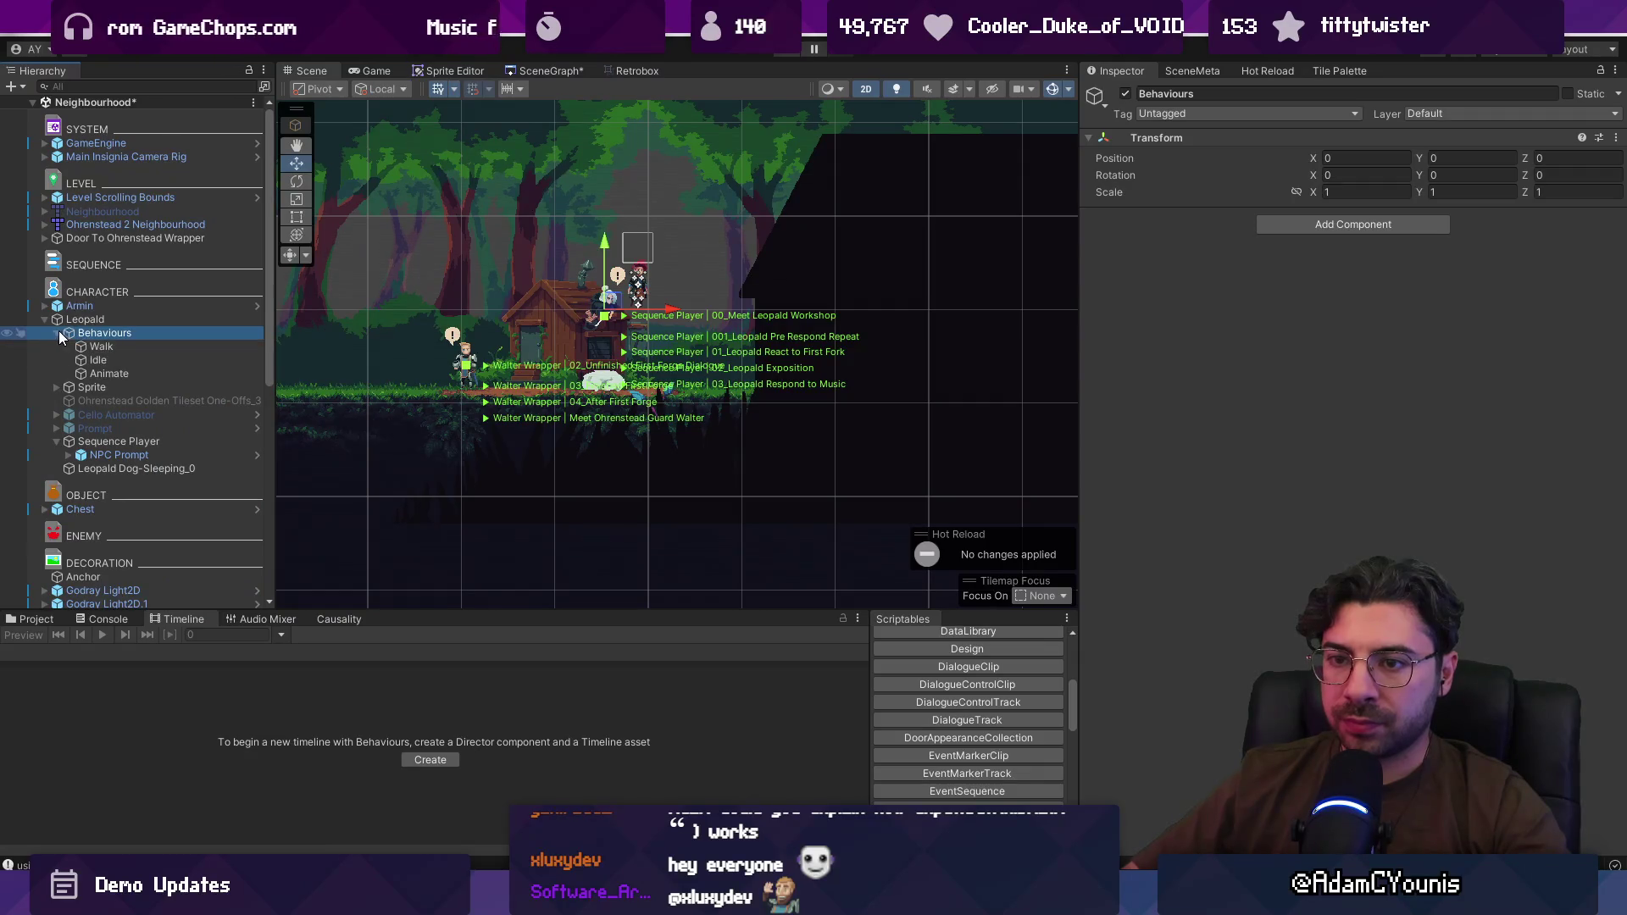
click(134, 349)
click(140, 357)
click(145, 370)
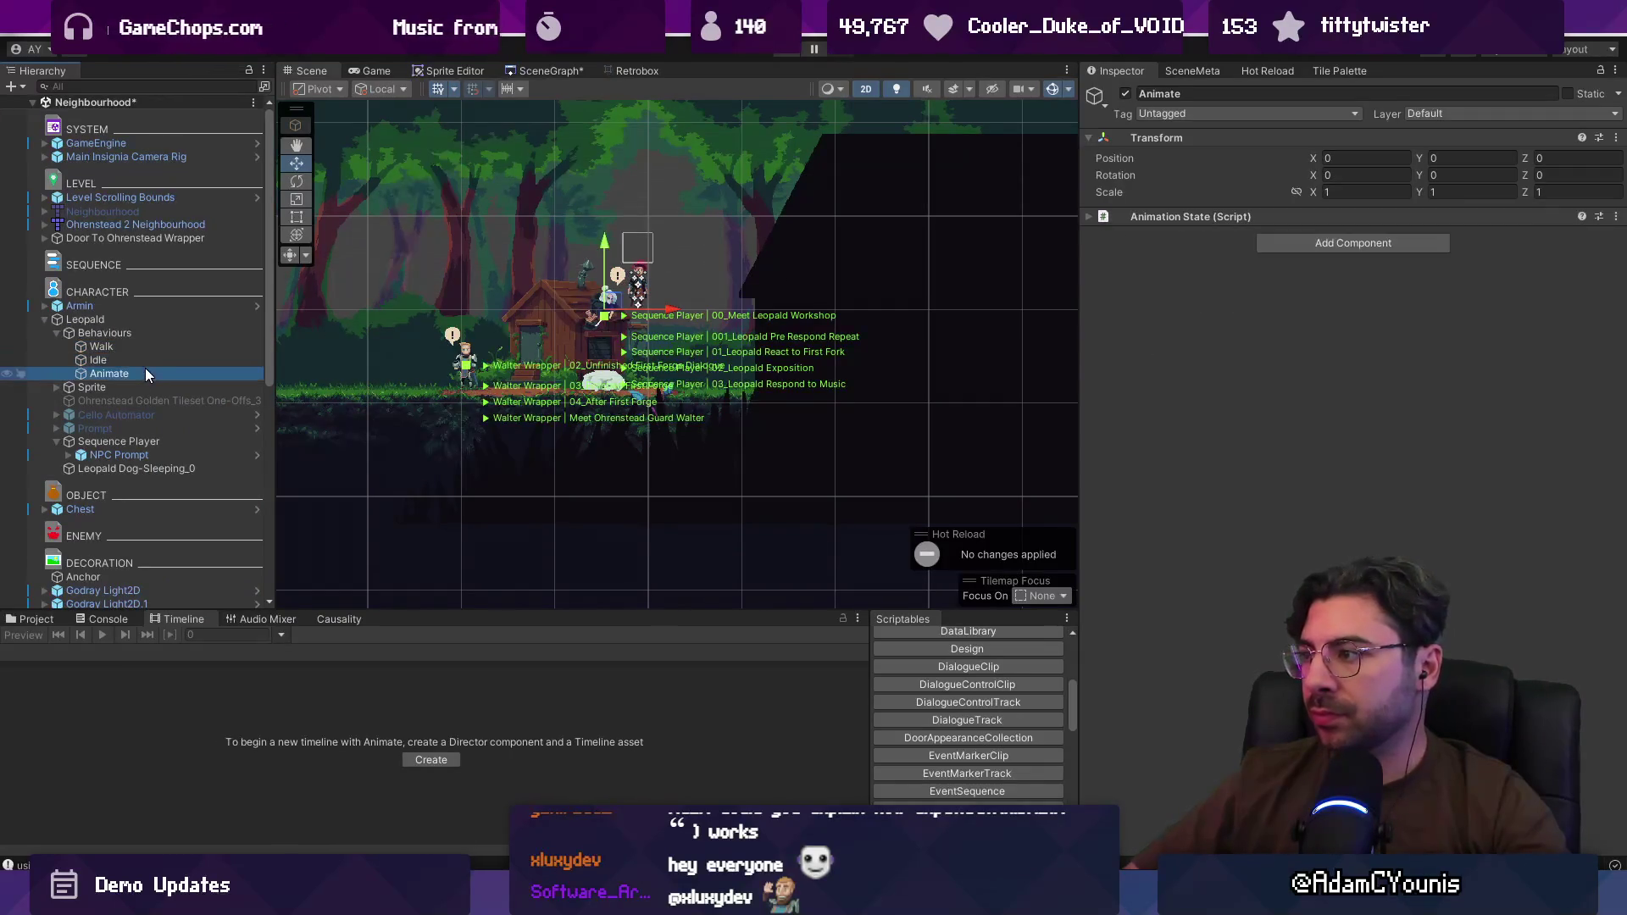
Step: Delete the Behaviours, Ohrenstead Golden Tileset One-Offs_3 and Cello Automator objects
click(133, 333)
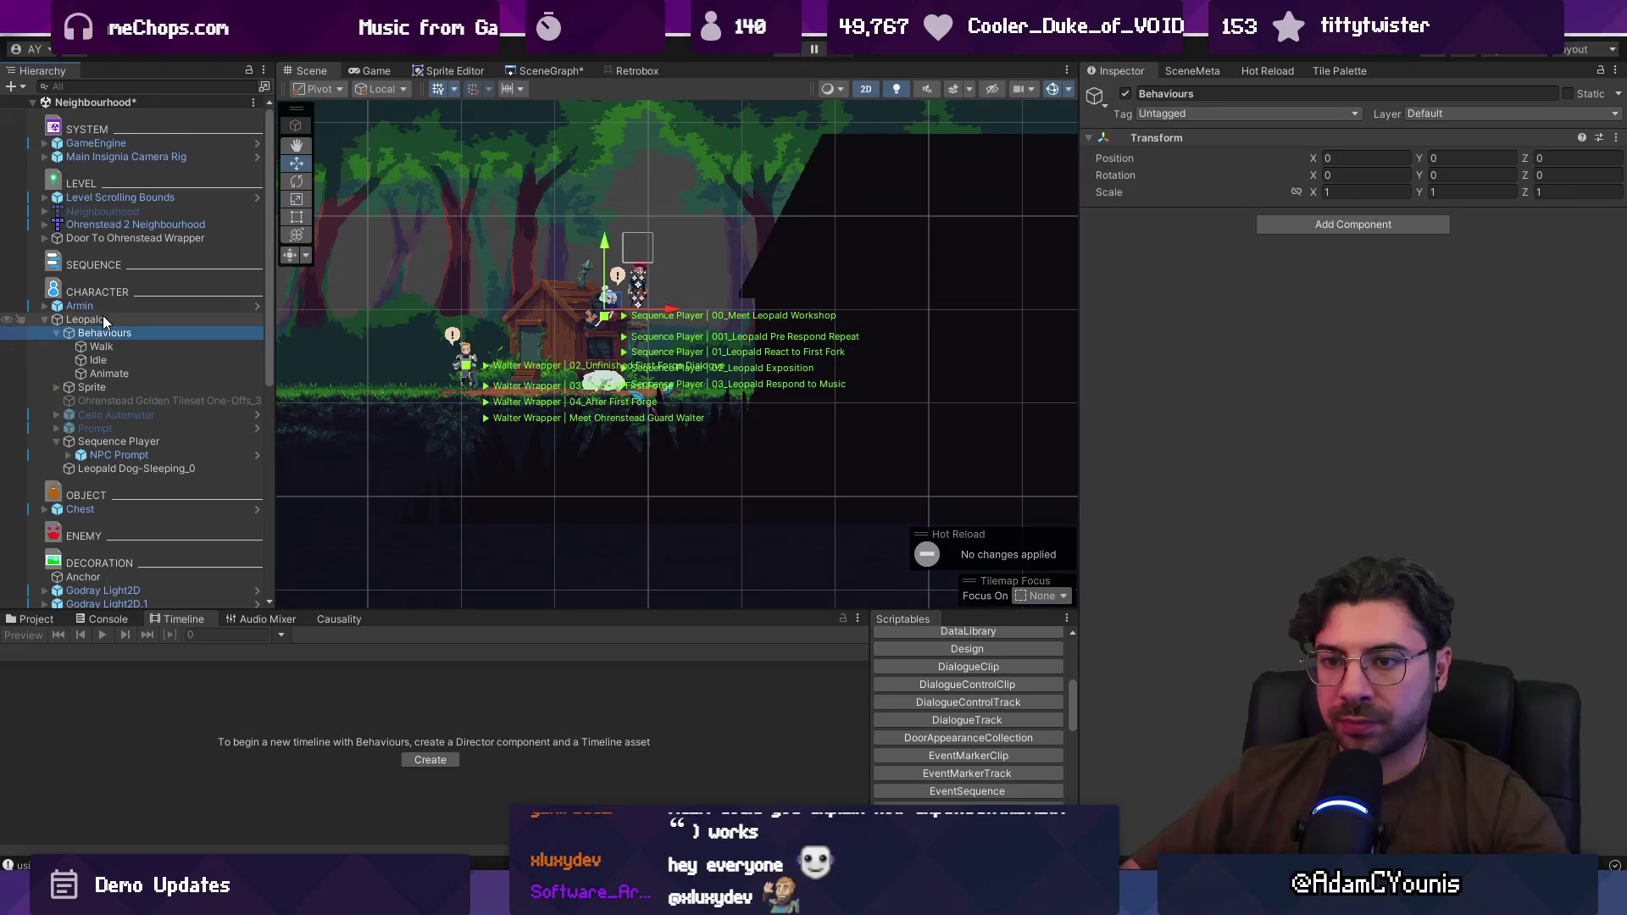
key(Delete)
click(104, 344)
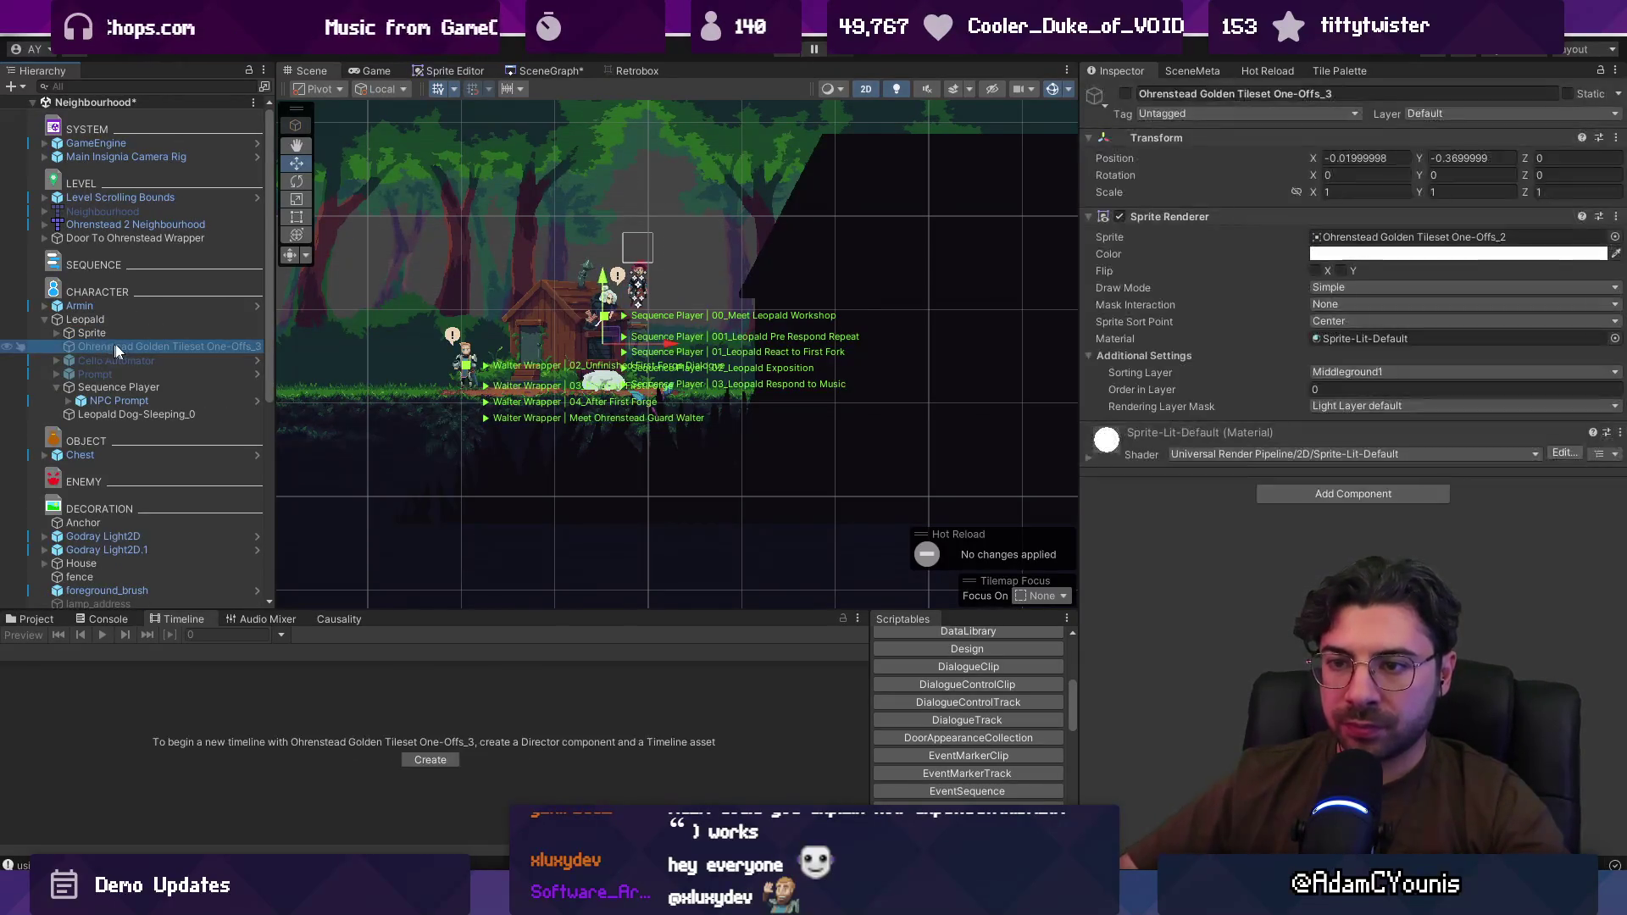
ctrl+click(163, 361)
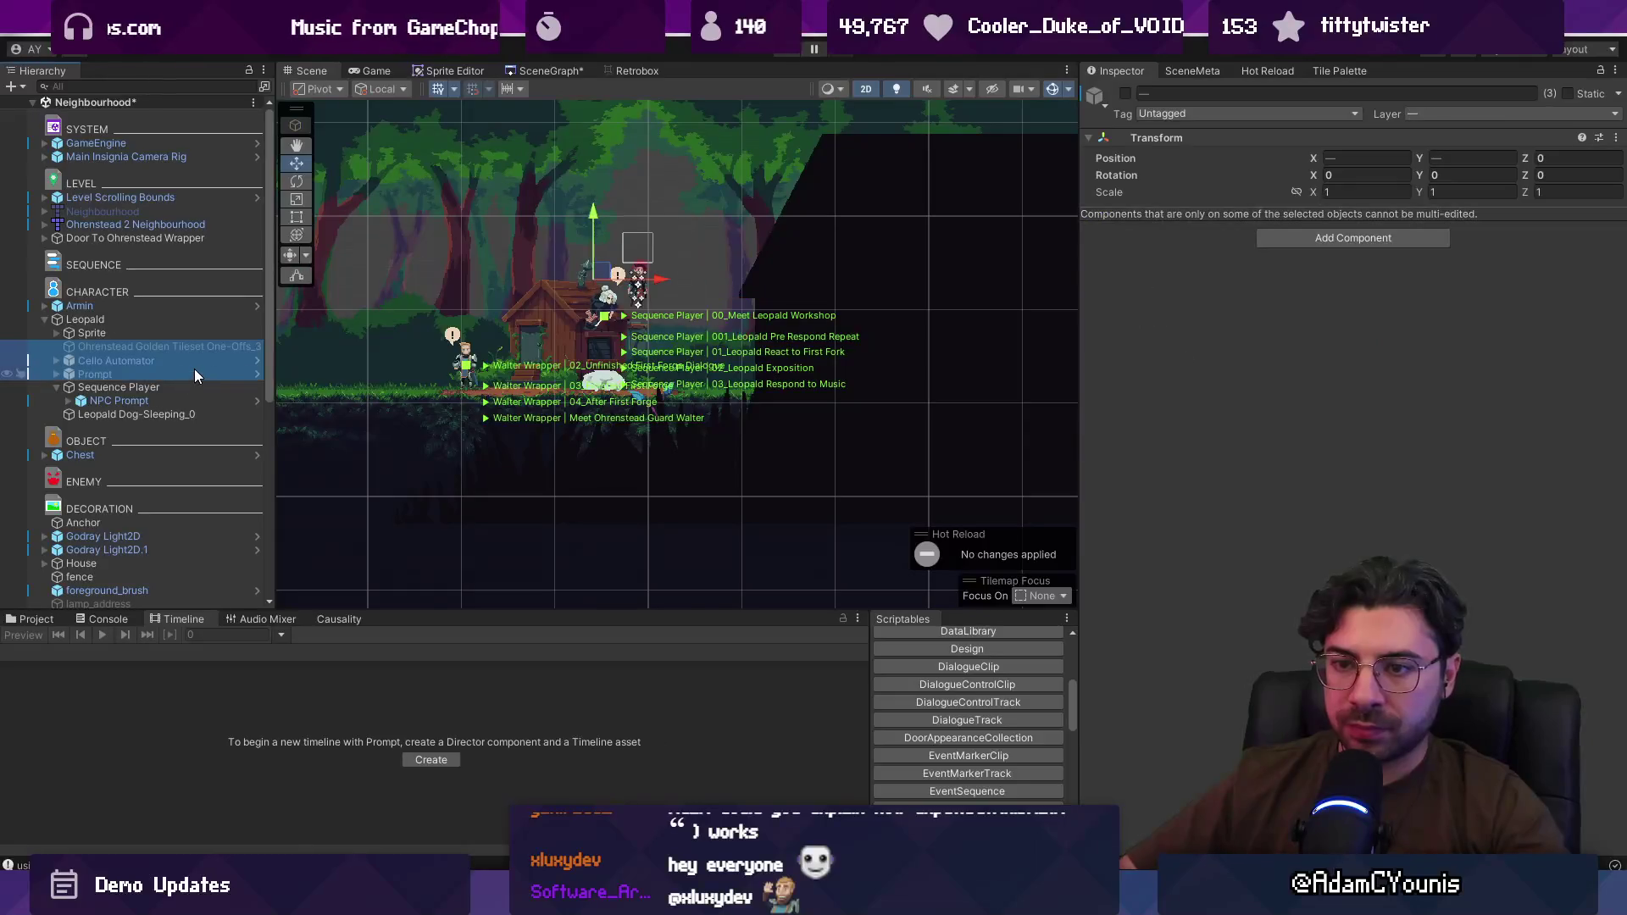
key(Delete)
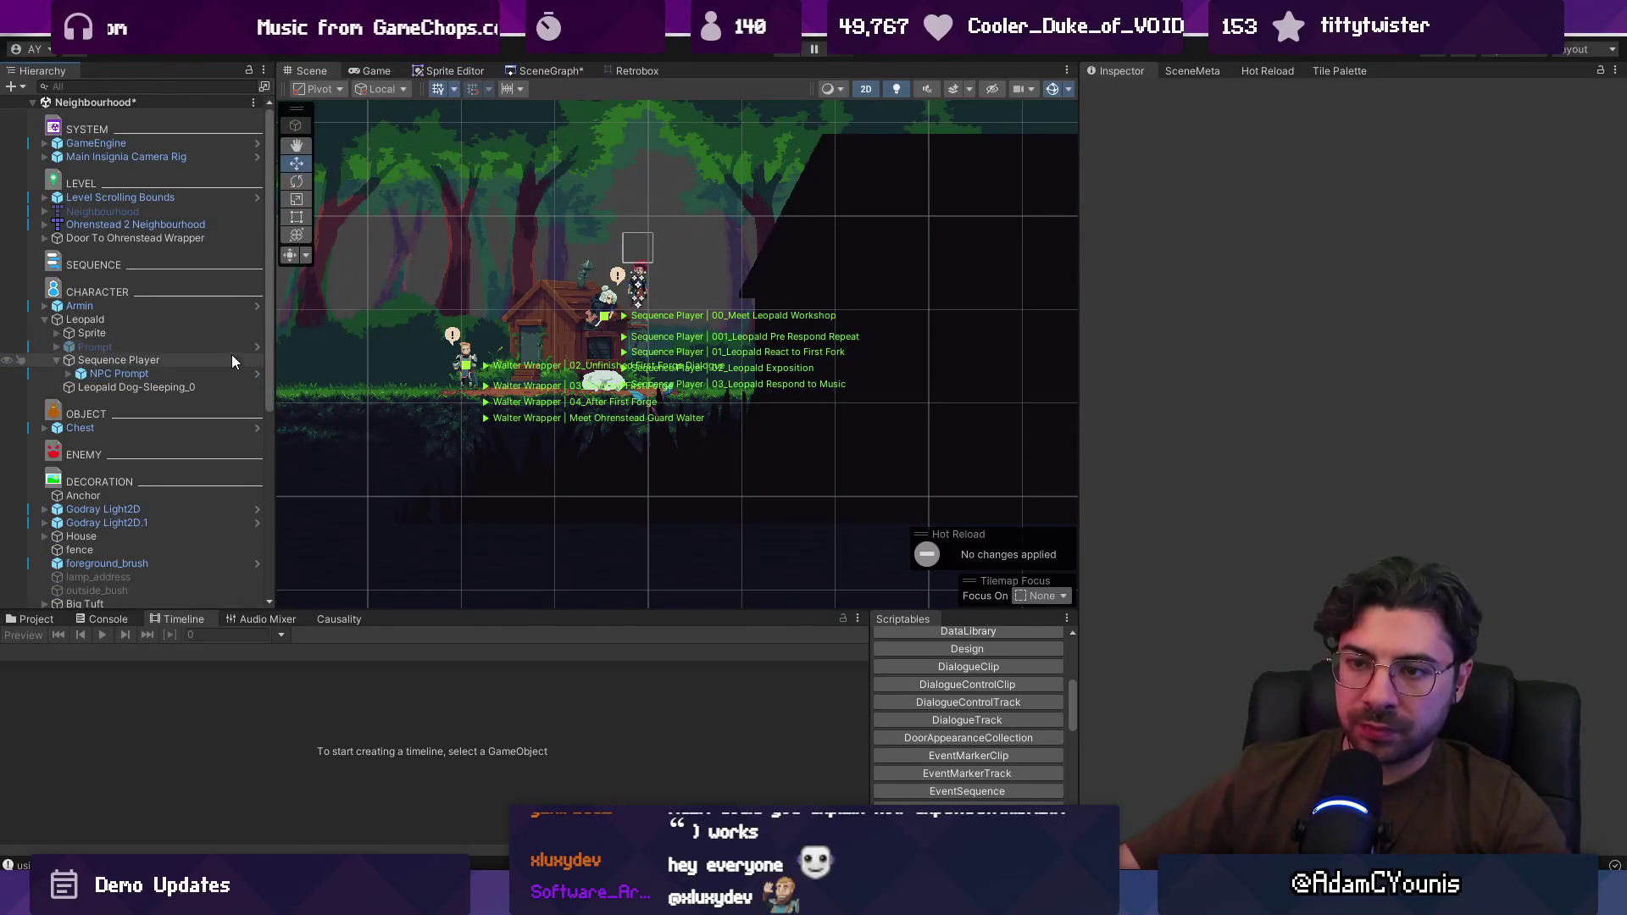
Step: Inspect Leopald's Sprite, then select Element 1 in the Sequence Player's sequences list
scroll(477, 291, up, 1)
scroll(477, 290, up, 2)
click(151, 333)
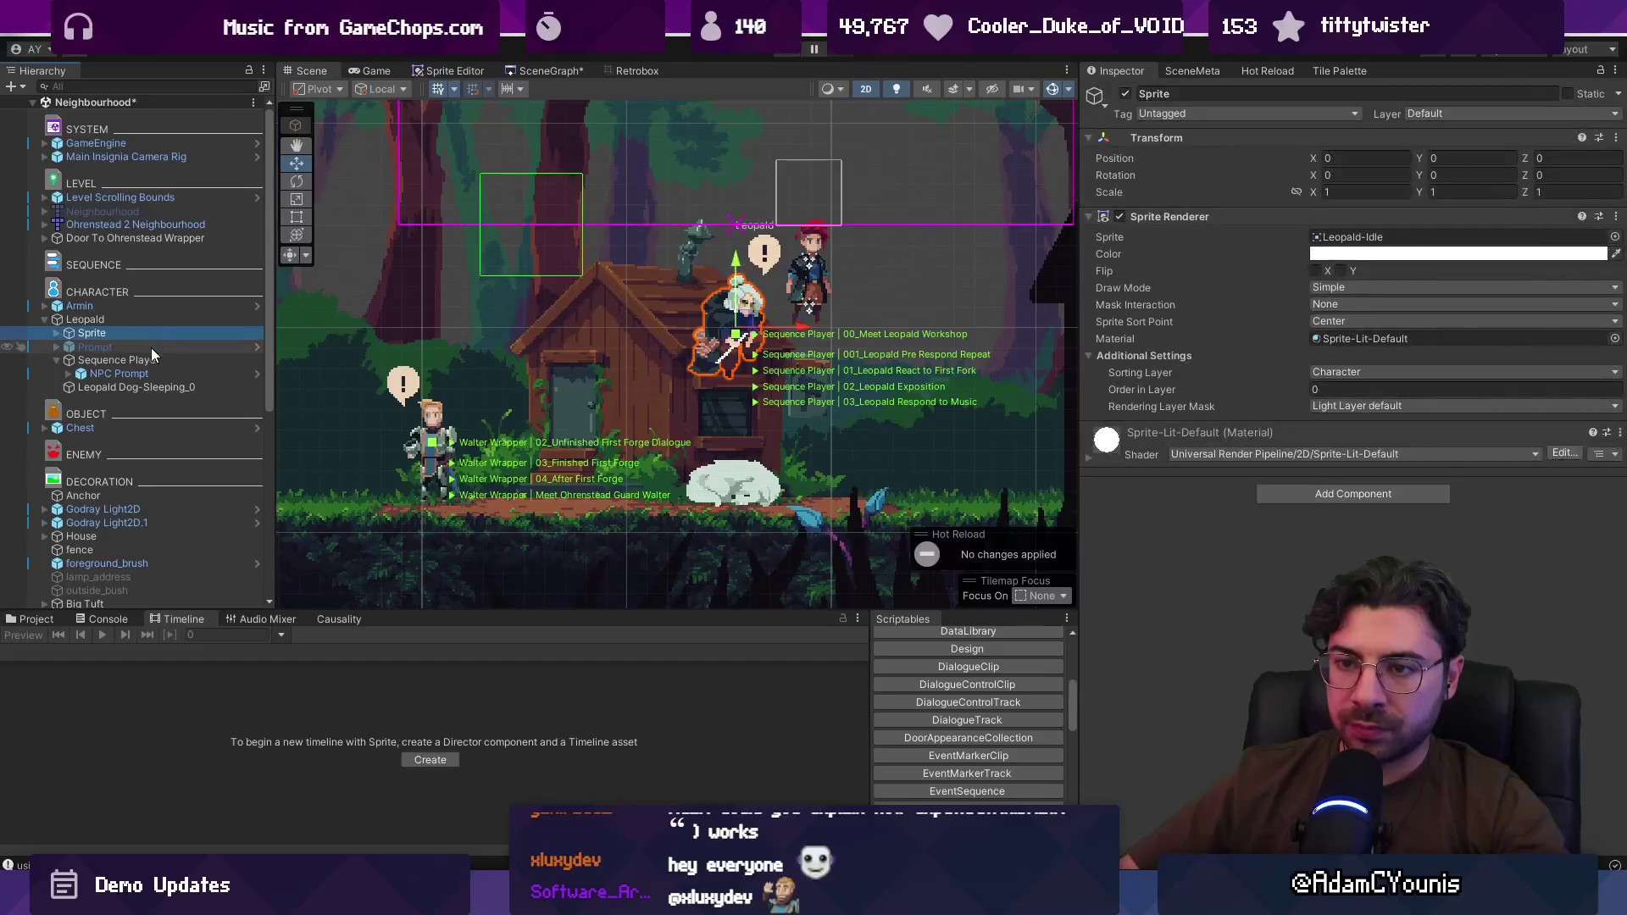
click(154, 359)
click(1162, 348)
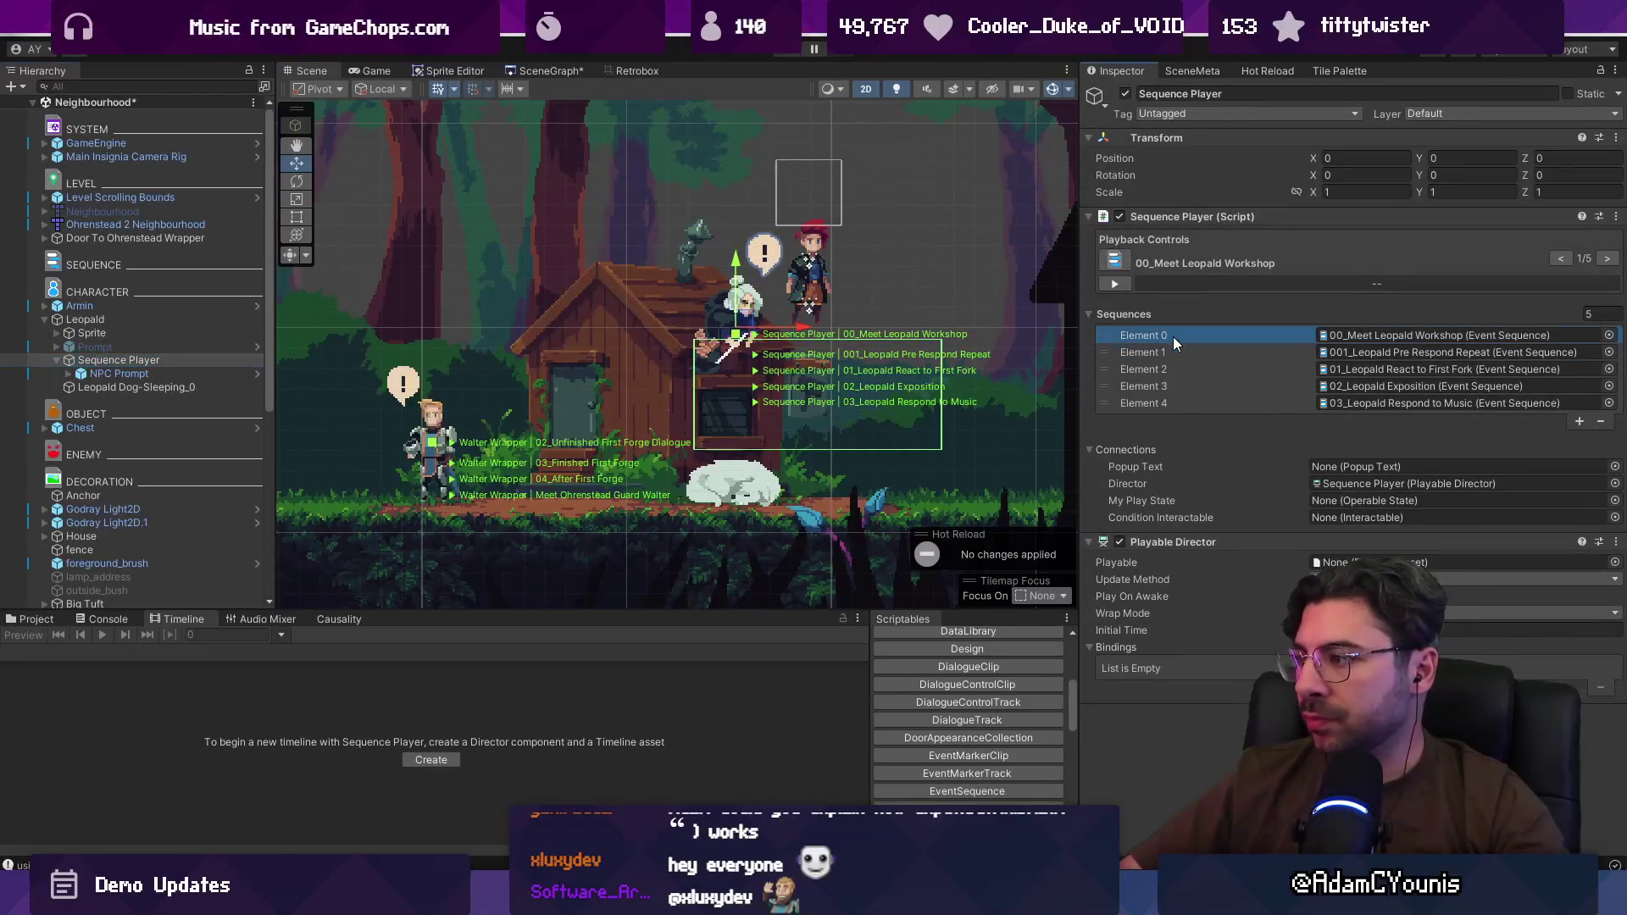
Step: Remove every sequence except 00_Meet Leopald Workshop from the Sequence Player and start the game
click(1600, 421)
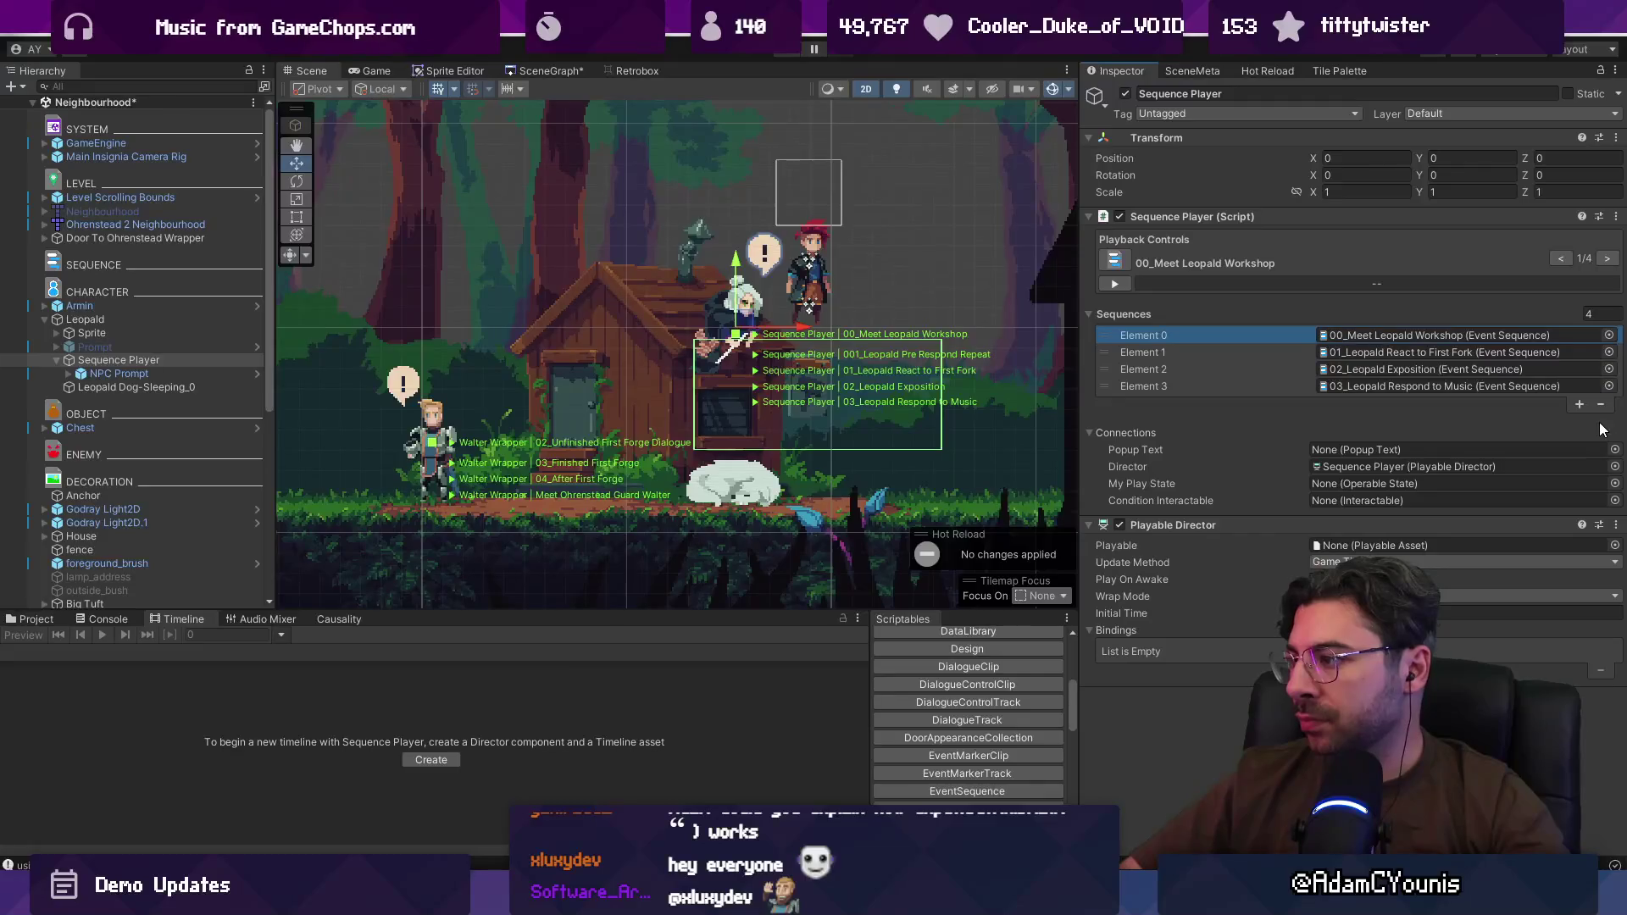
click(1273, 352)
shift+click(1262, 386)
click(1601, 404)
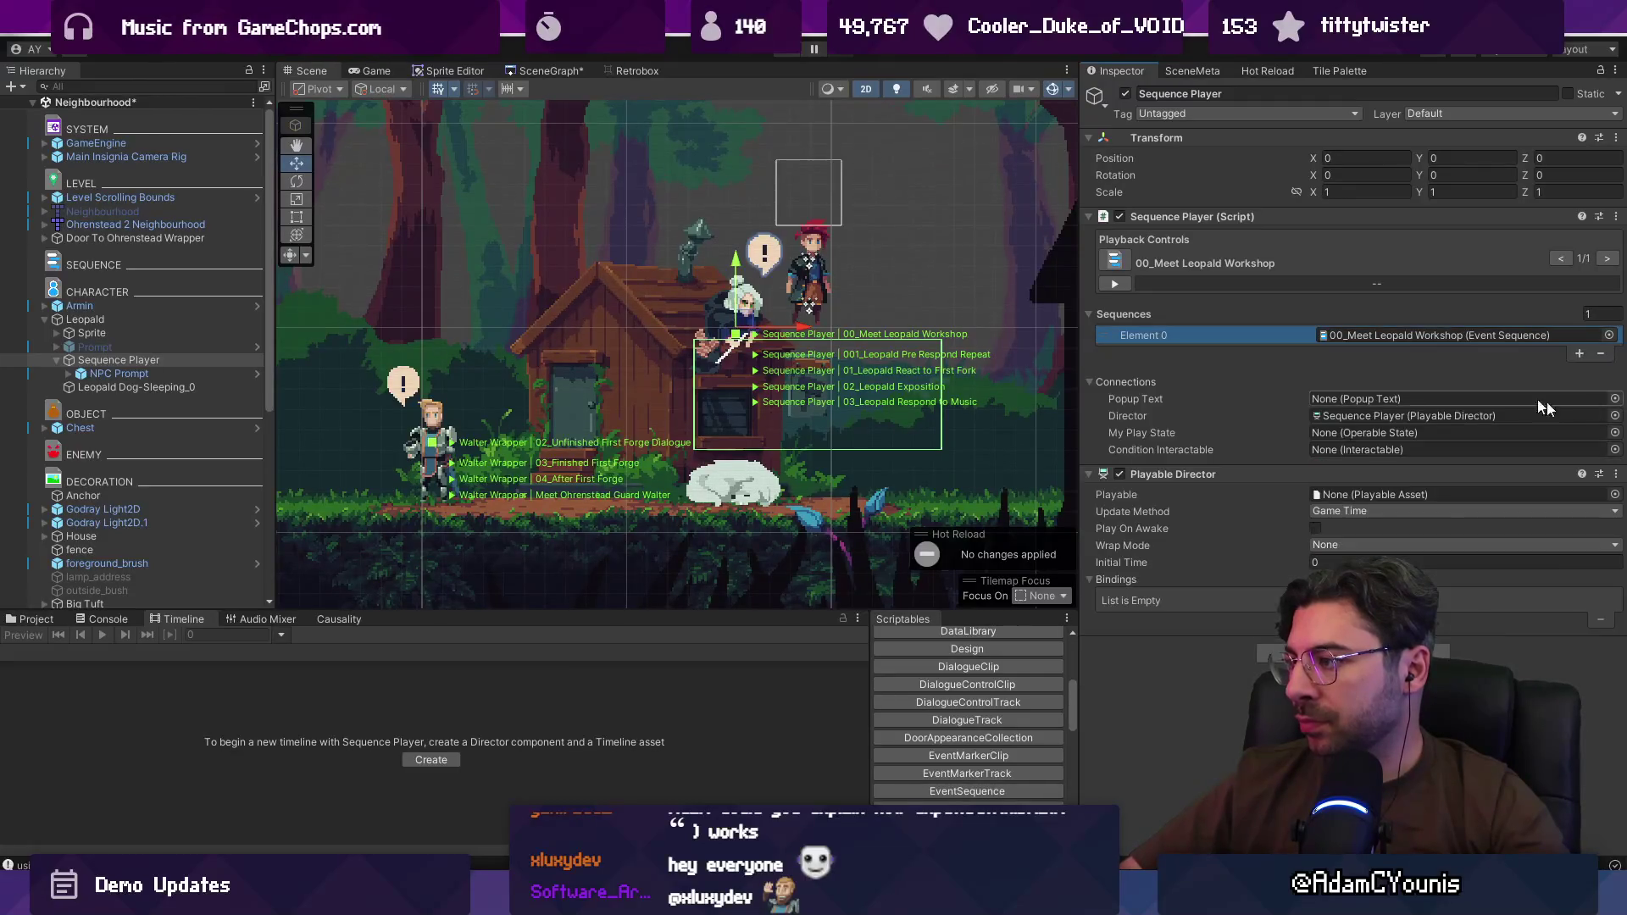
click(810, 53)
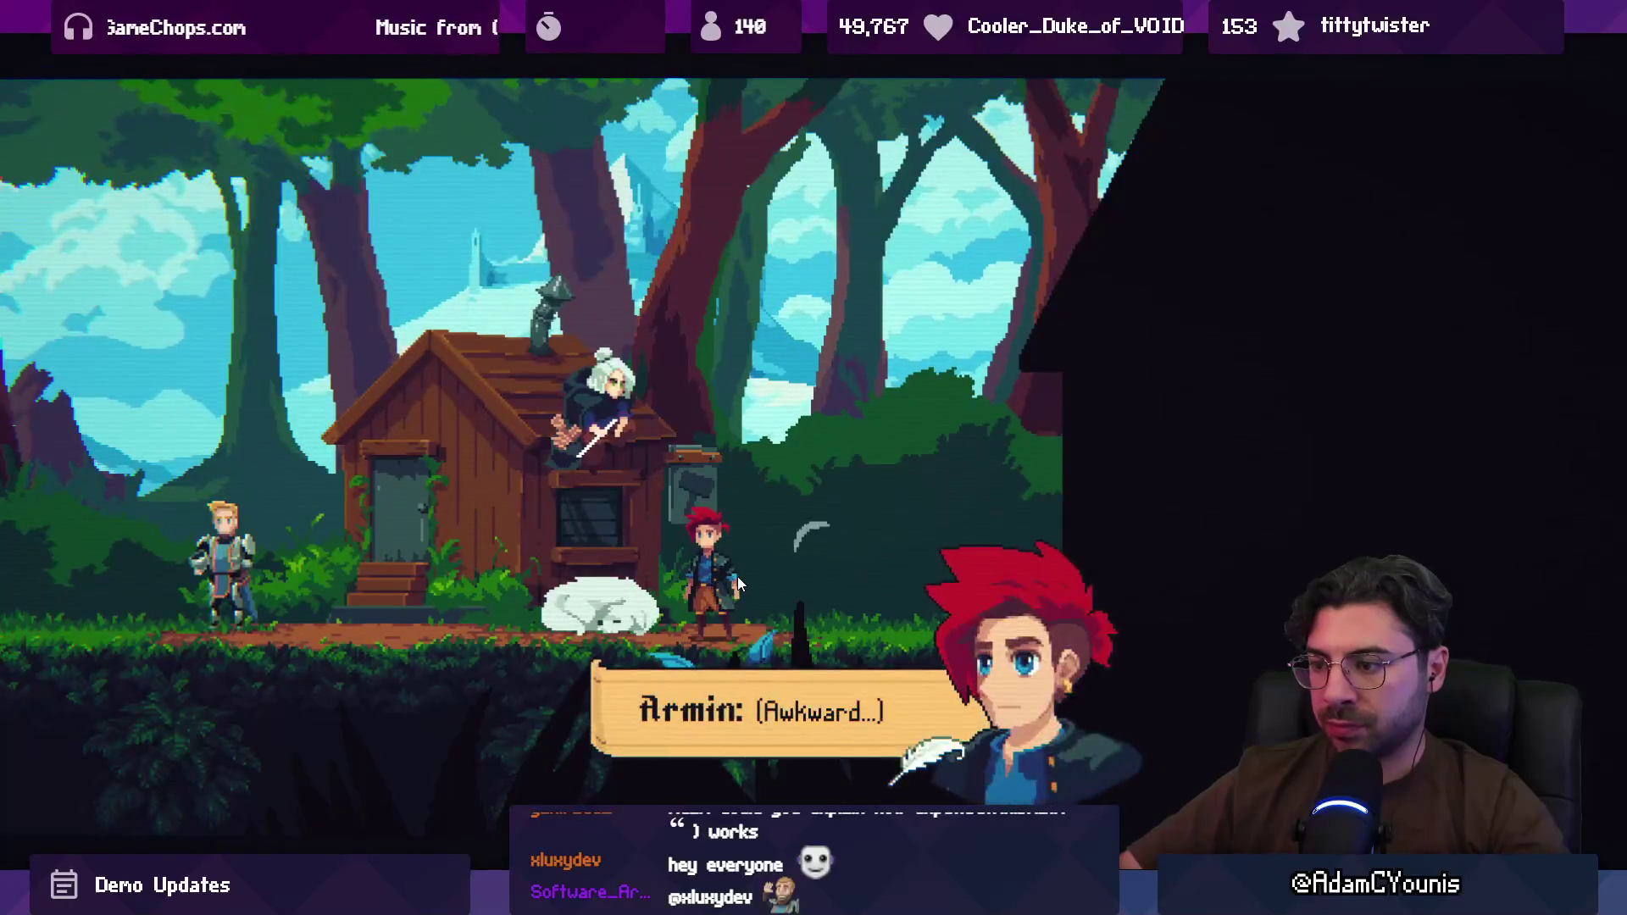
Step: Walk the character left to the dog, right past it, back to the house, and right again
key(Left)
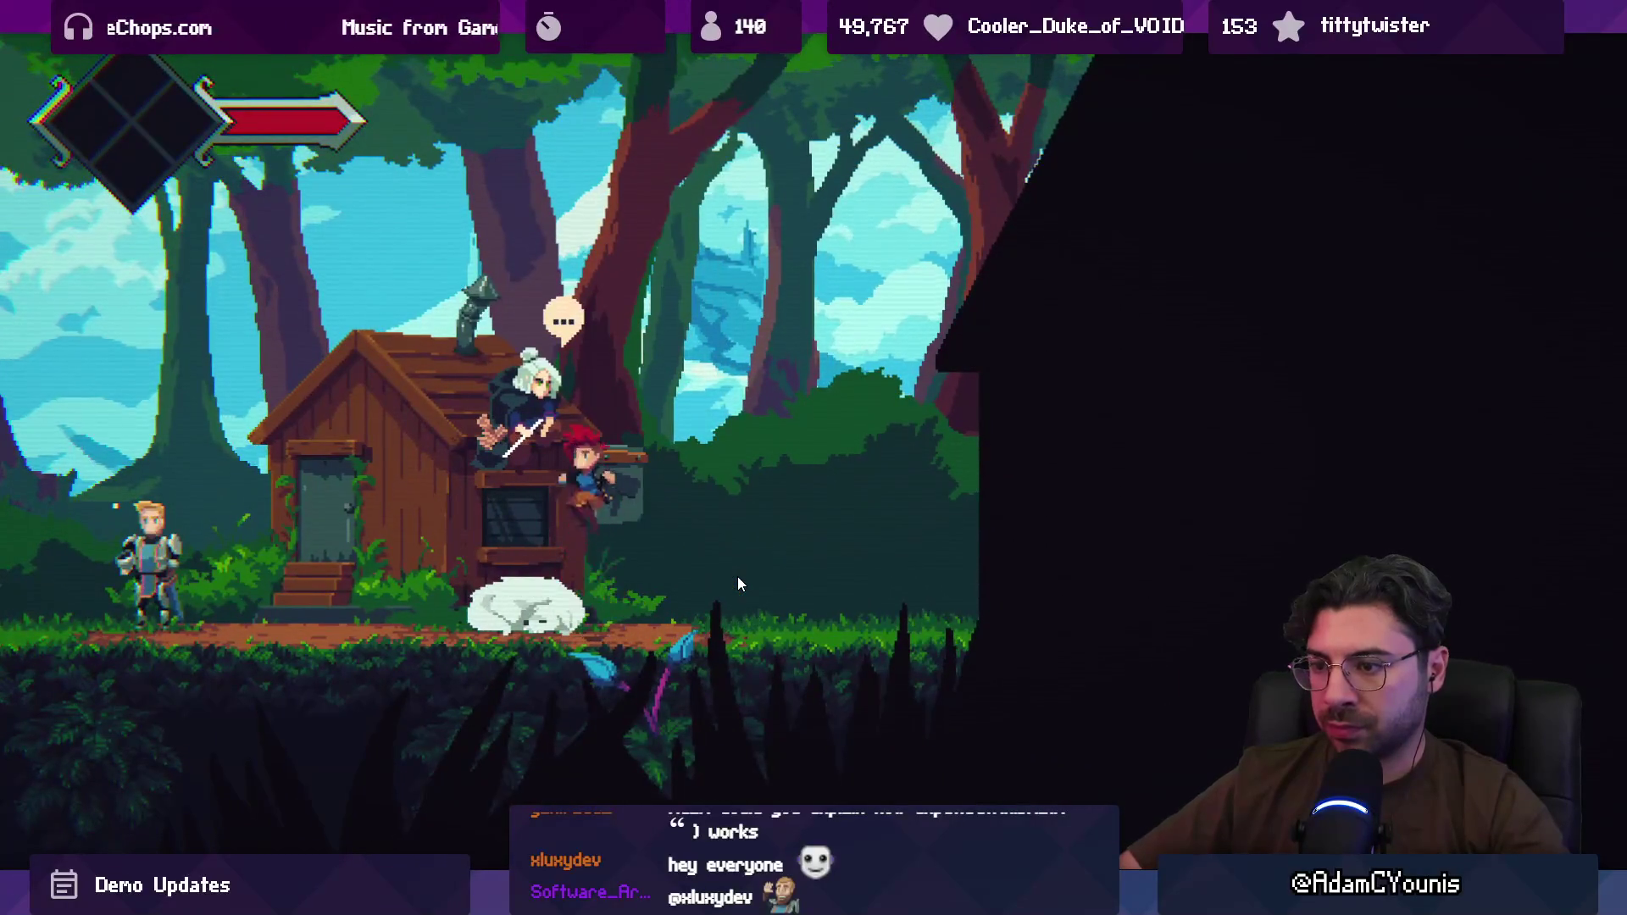
key(Right)
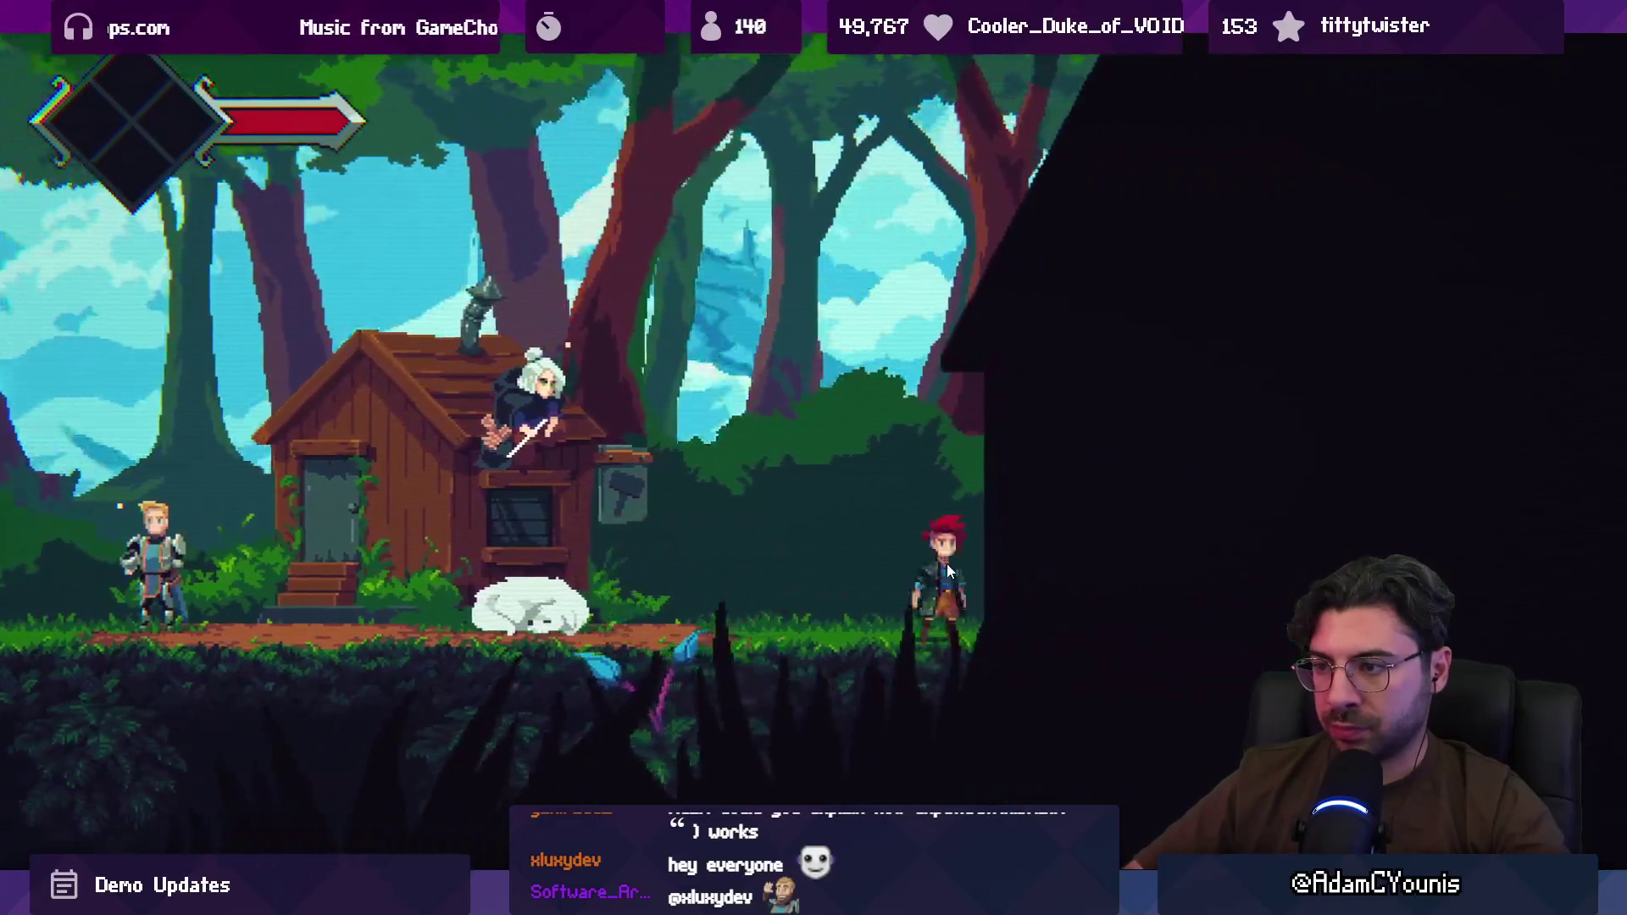
key(Left)
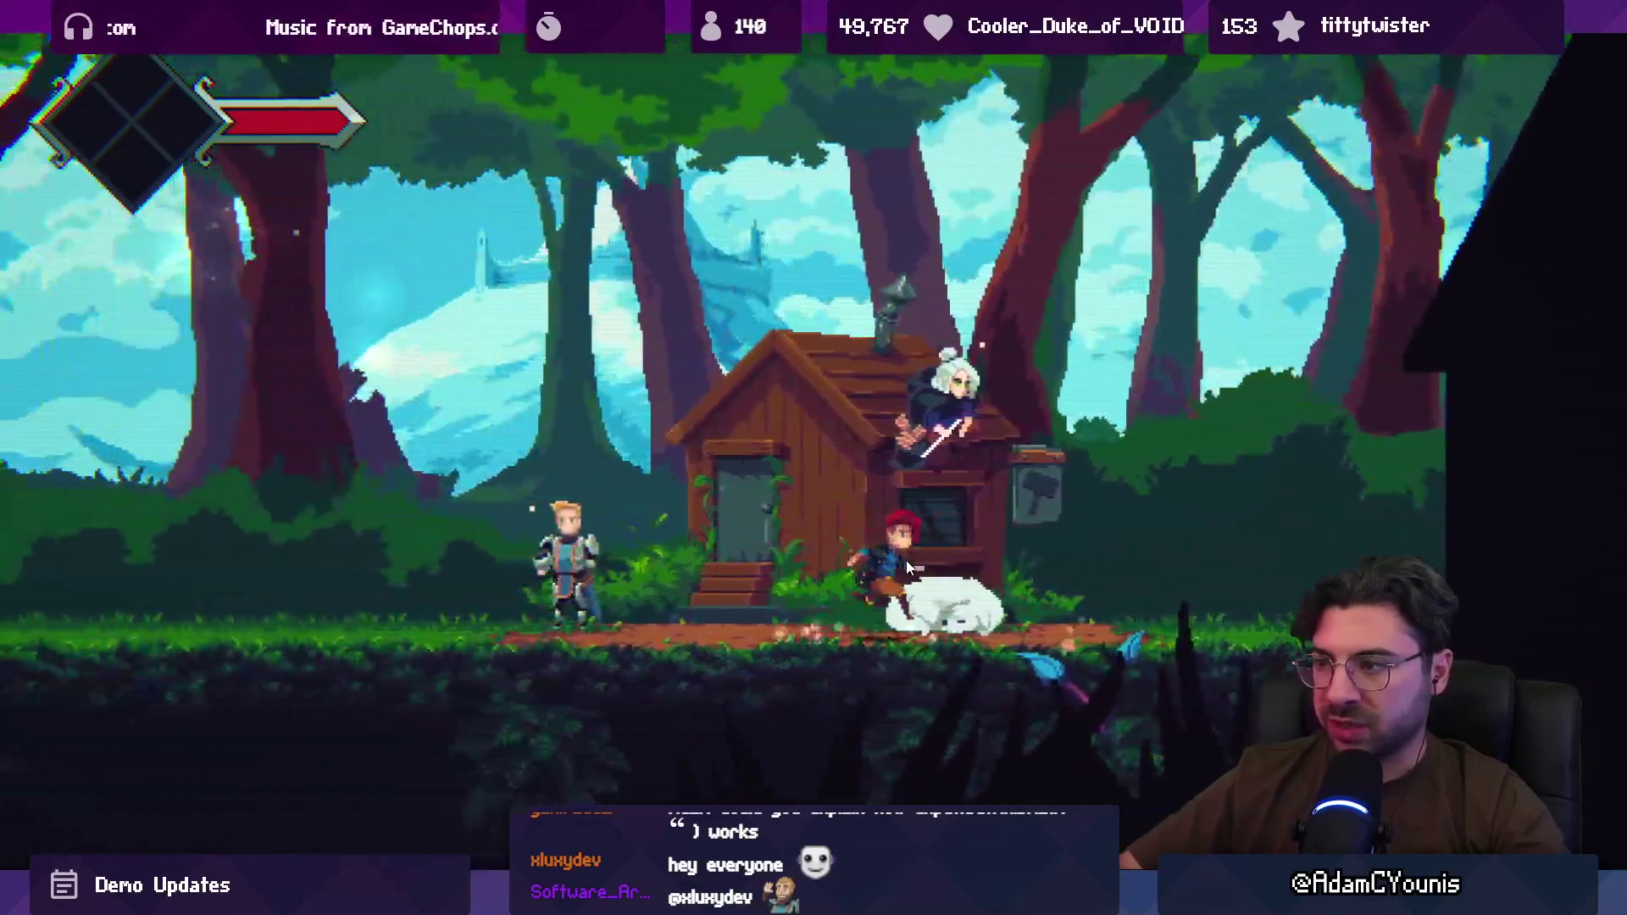
key(Right)
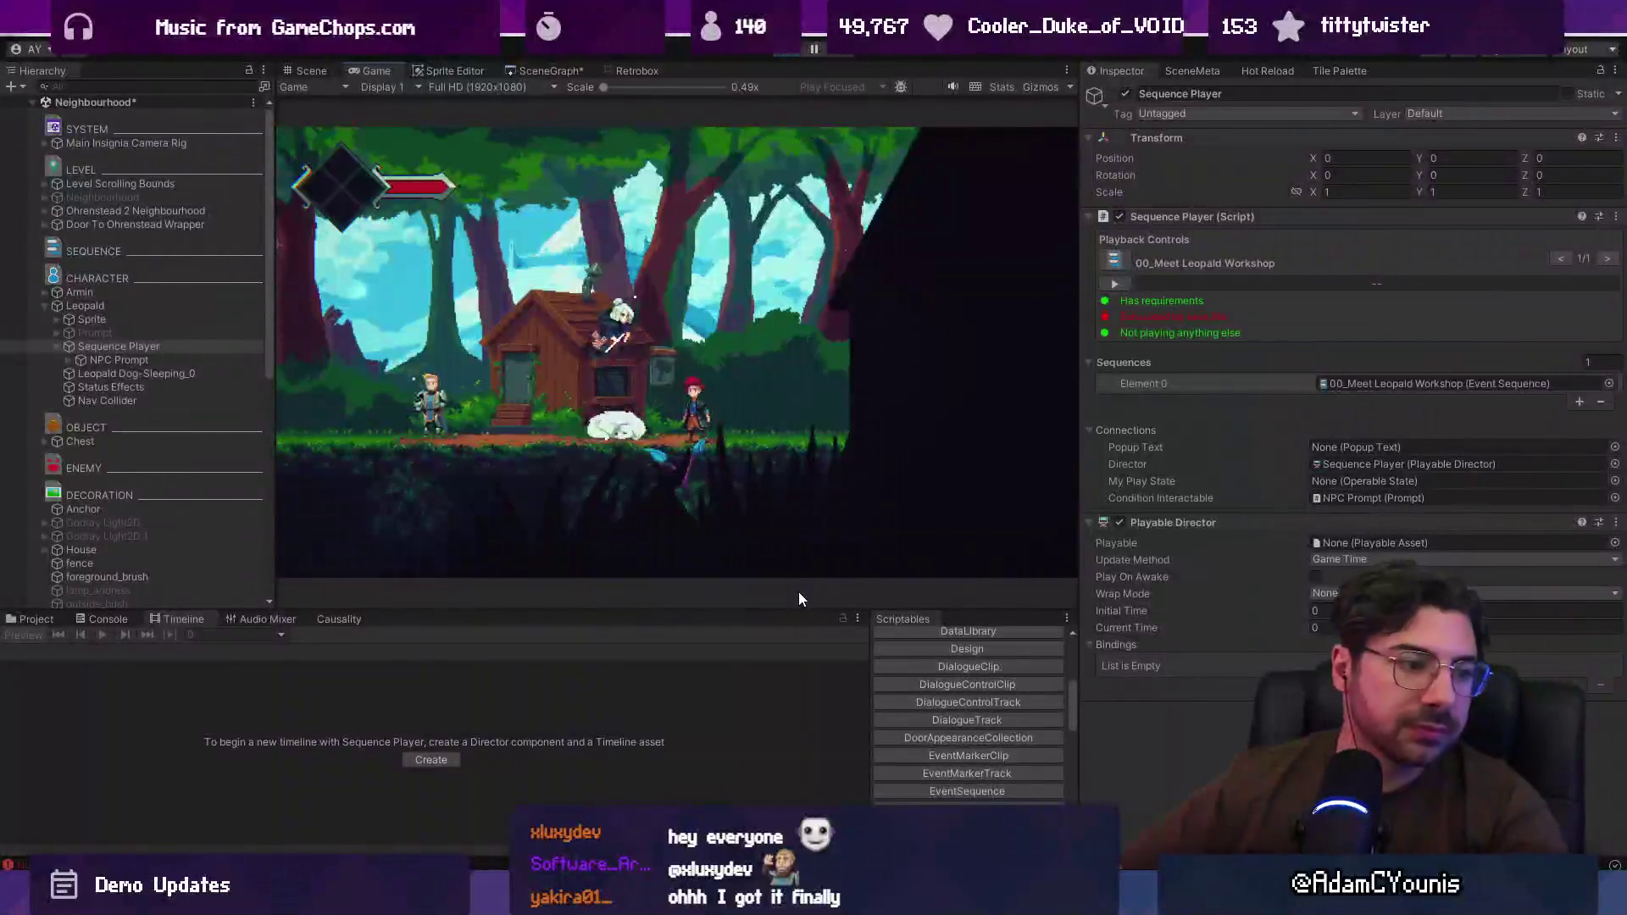
Step: Make the character jump twice while moving left toward the house
key(space)
key(Left)
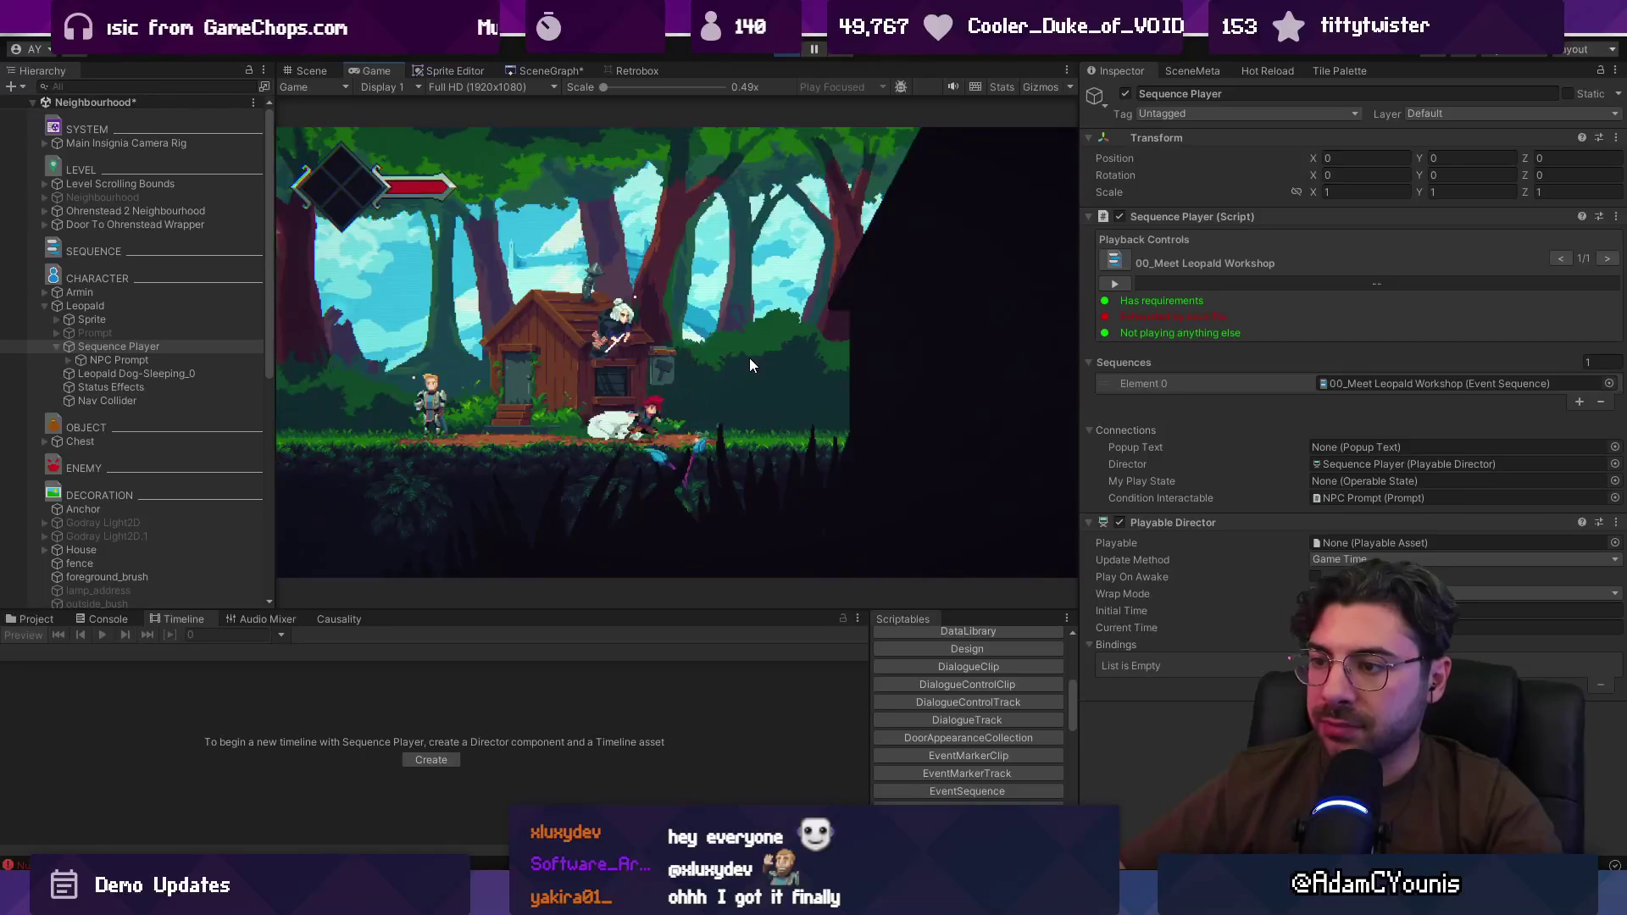
key(space)
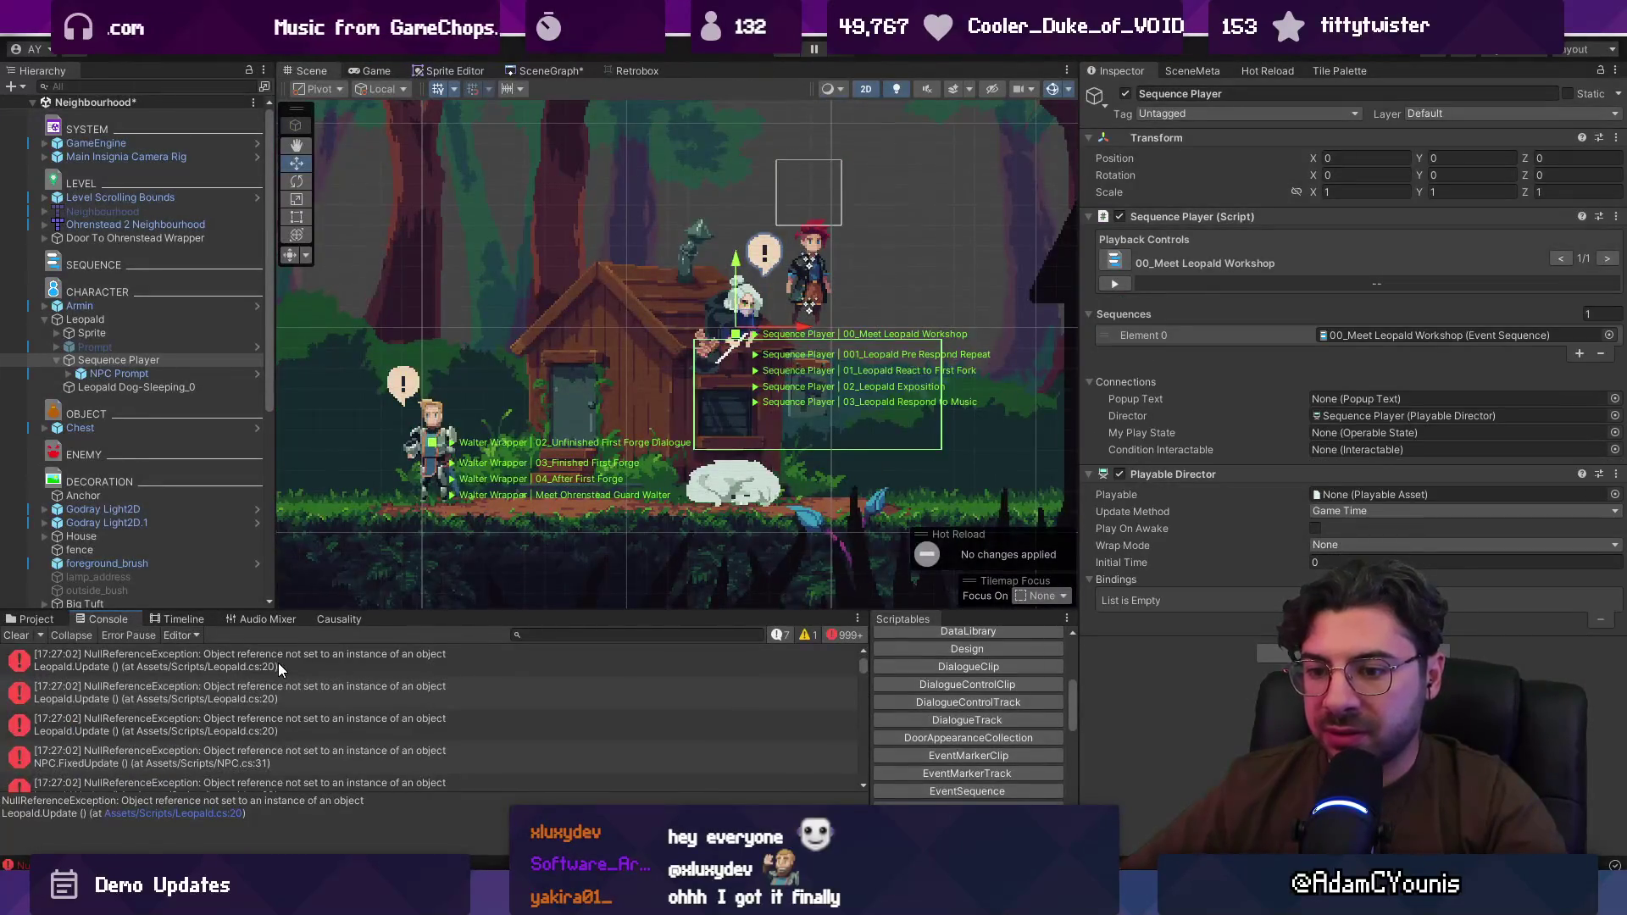
Step: Inspect the first NullReferenceException, clear the console, and view the Leopald script's fields
click(278, 662)
click(15, 636)
click(84, 320)
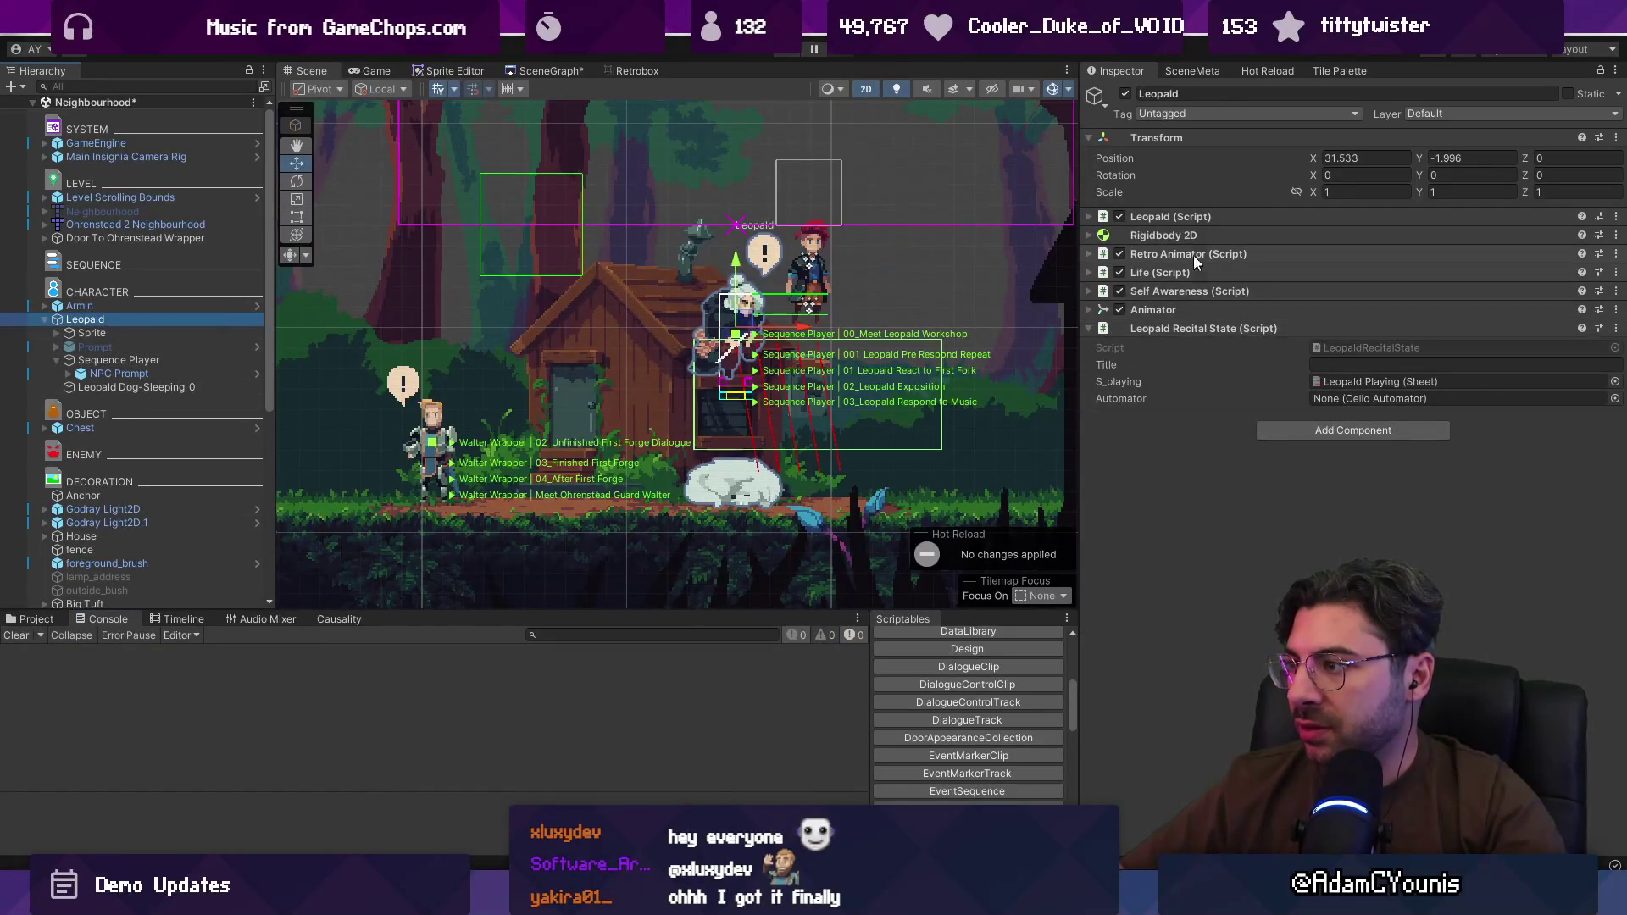
click(1197, 218)
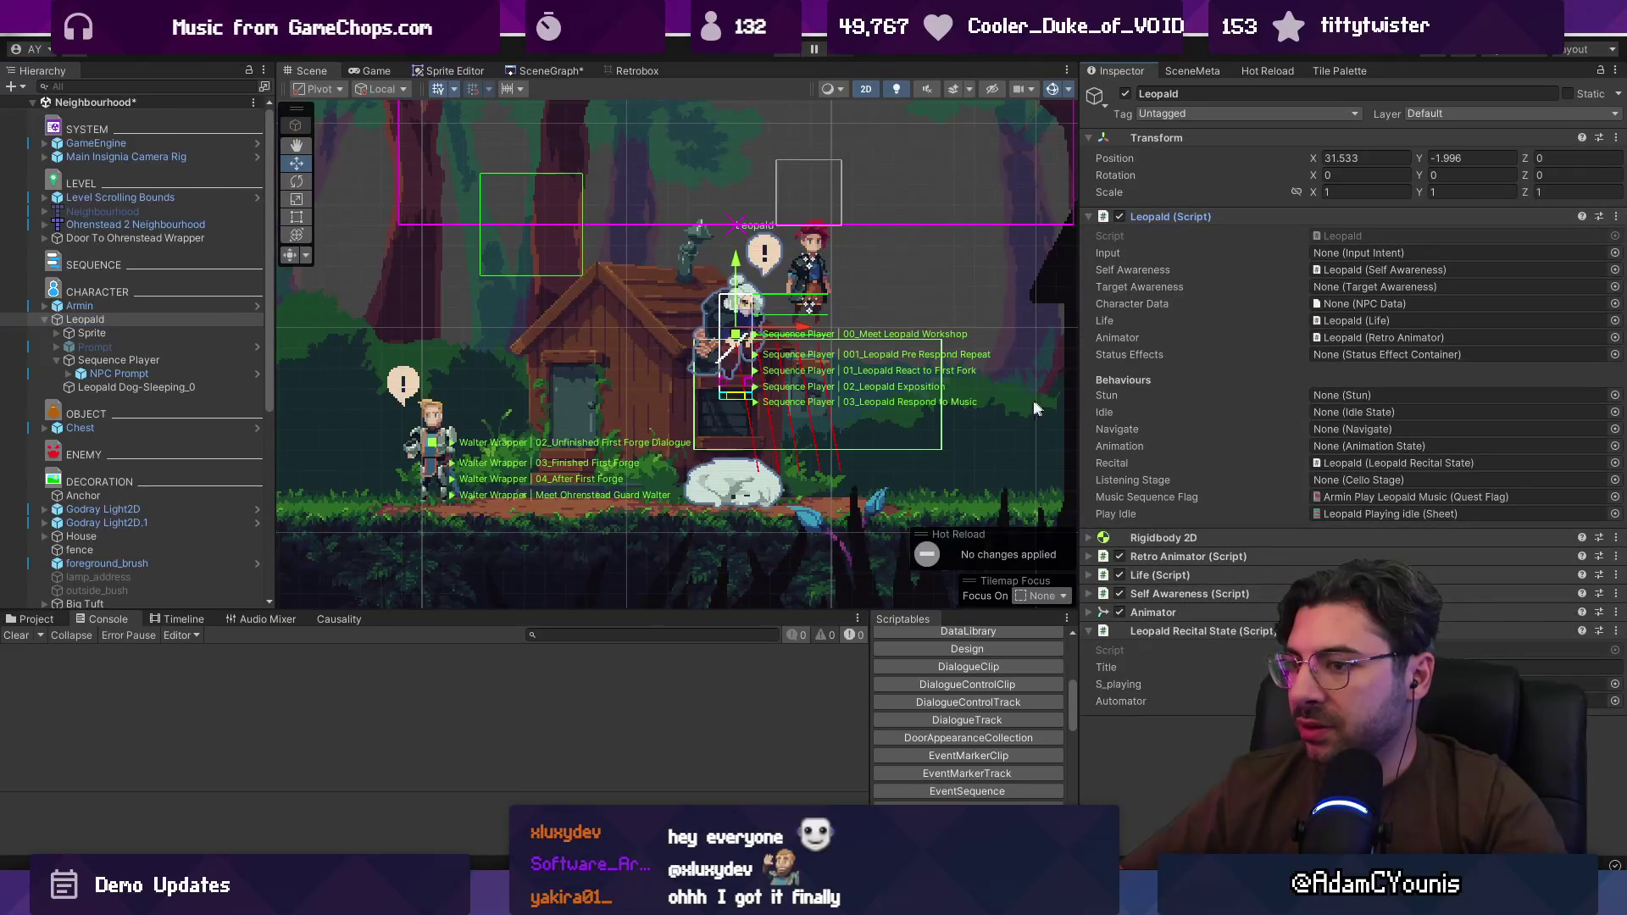
click(471, 348)
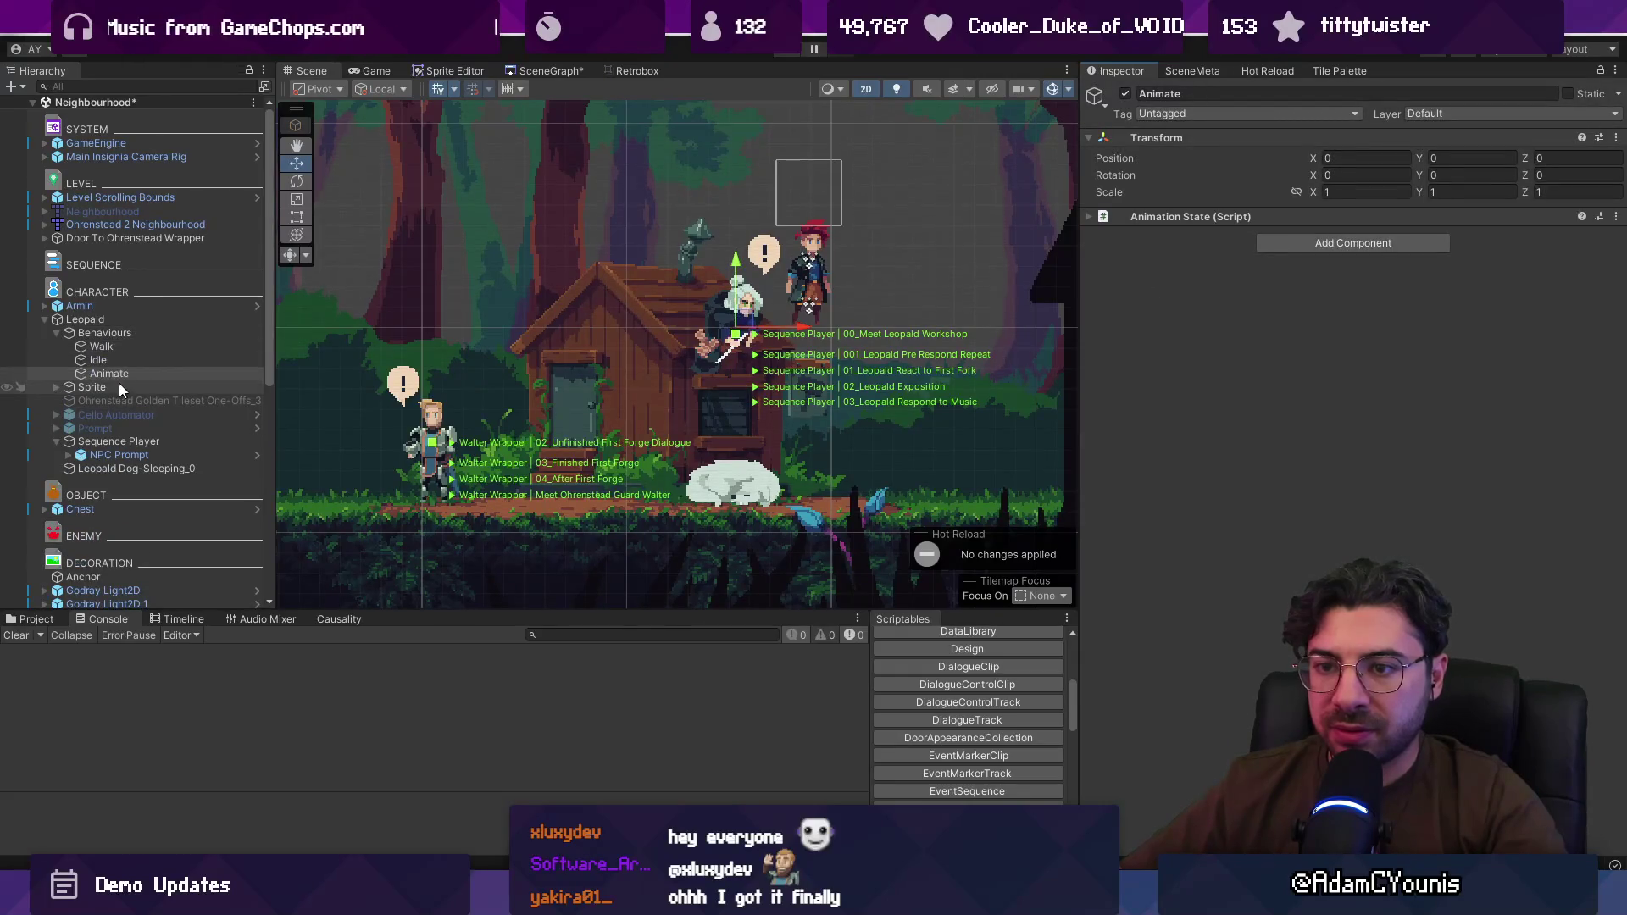
Step: Remove Elements 1–4 from the Sequence Player's sequences and save the Neighbourhood scene
click(150, 440)
click(1294, 349)
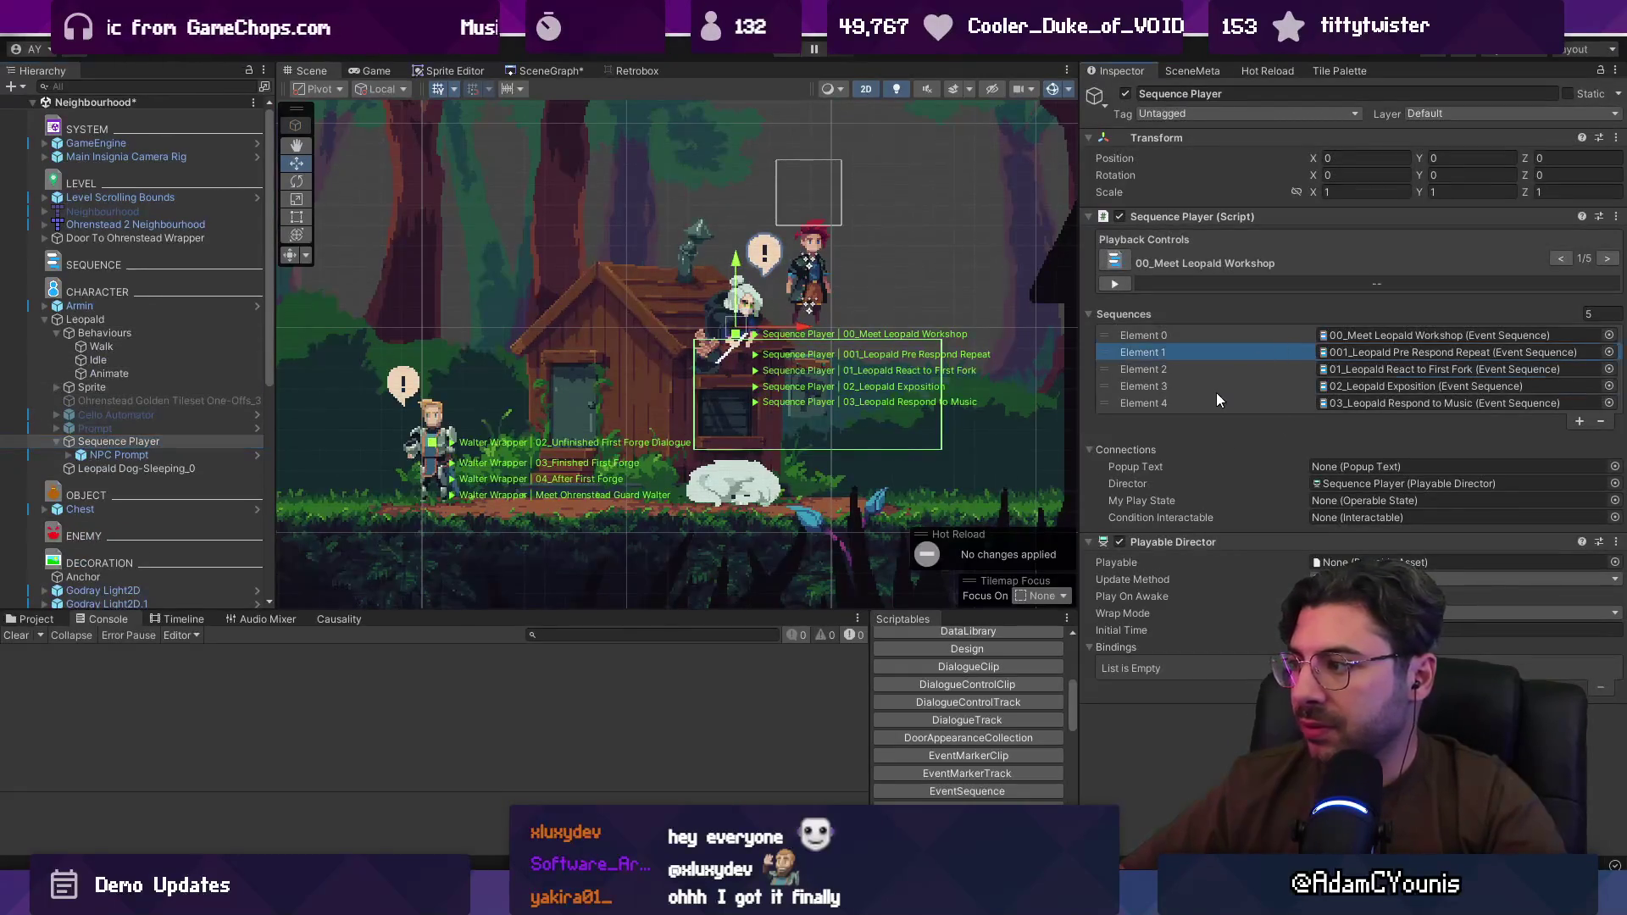
shift+click(1283, 404)
click(1601, 421)
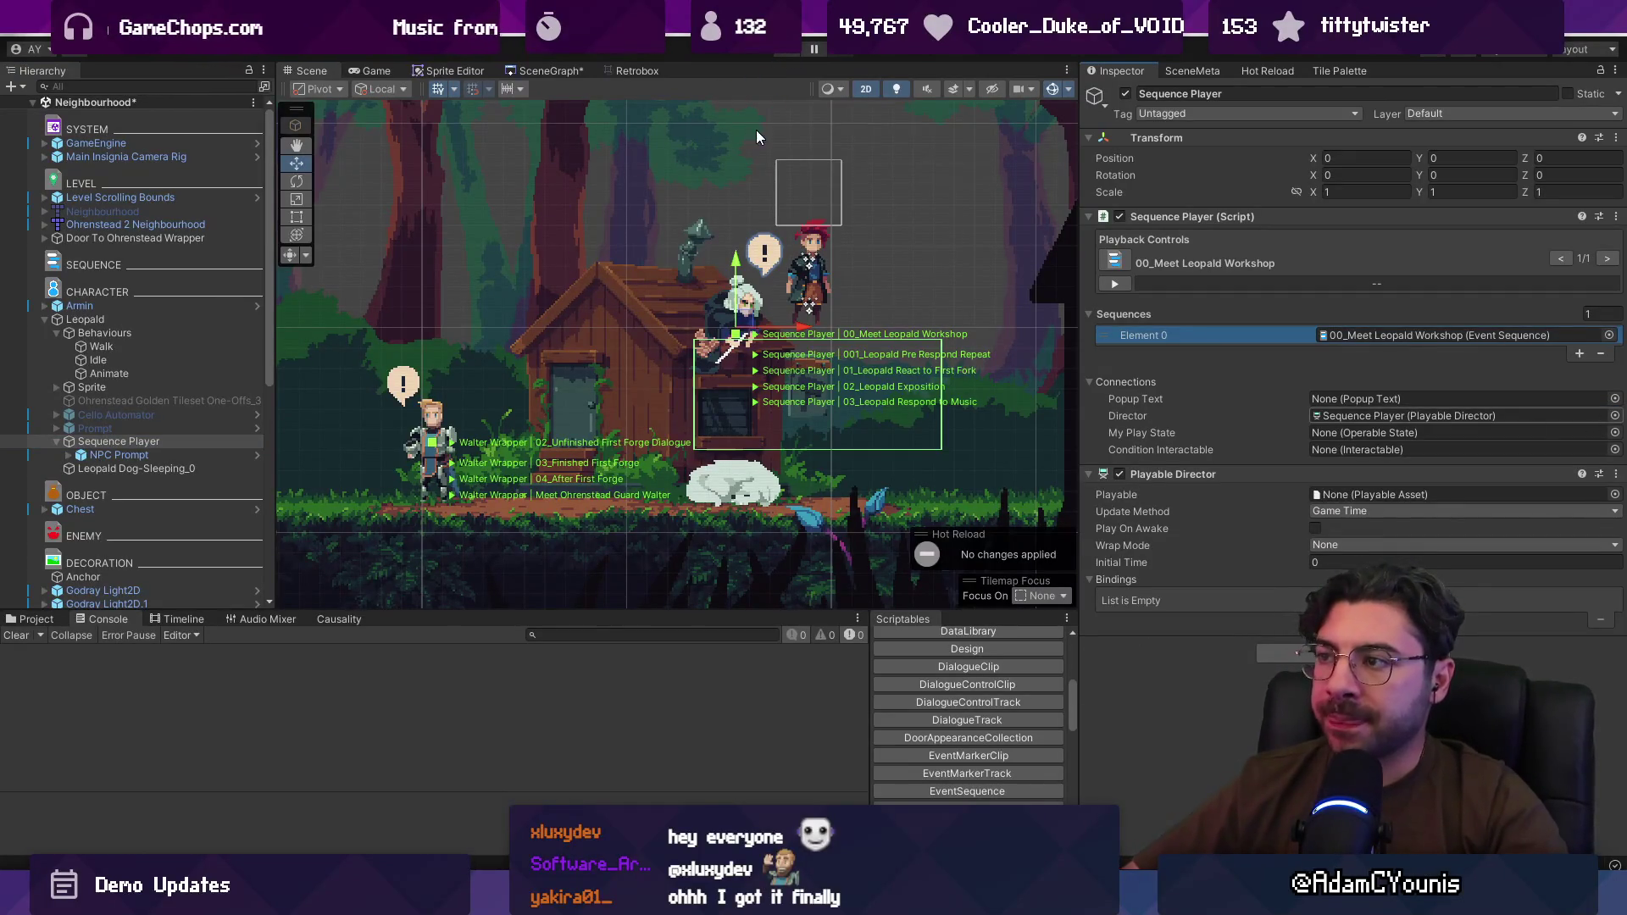
key(ctrl+s)
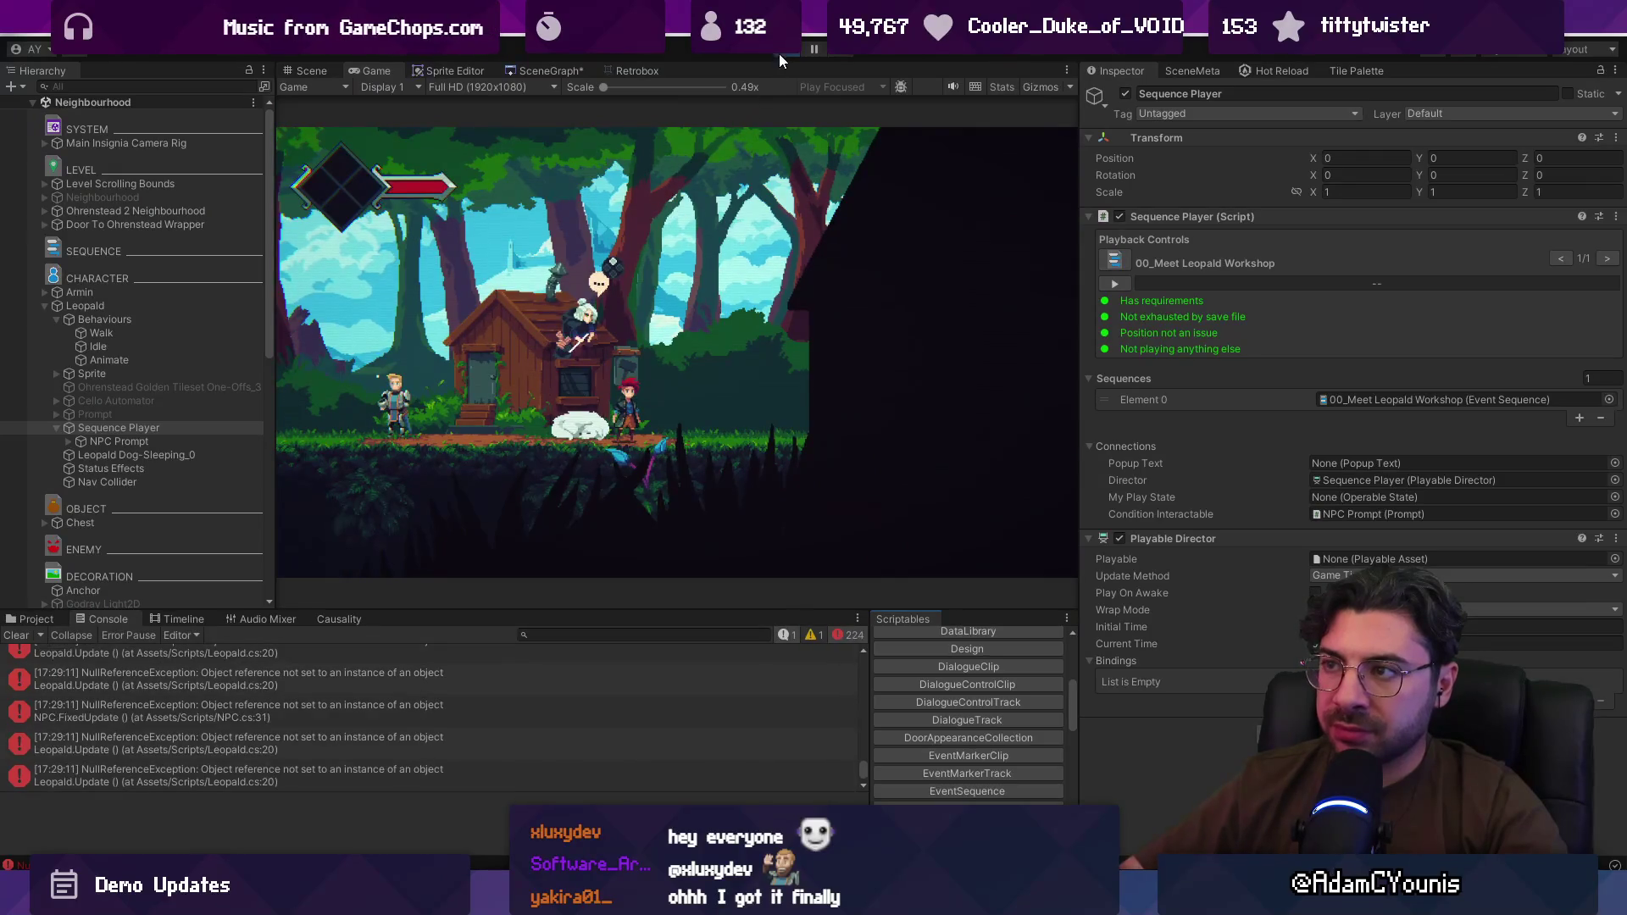
Step: Stop Play mode, trace the Leopald.Start error to the recital reference on Leopald.cs line 14, then select Cello Automator
key(ctrl+p)
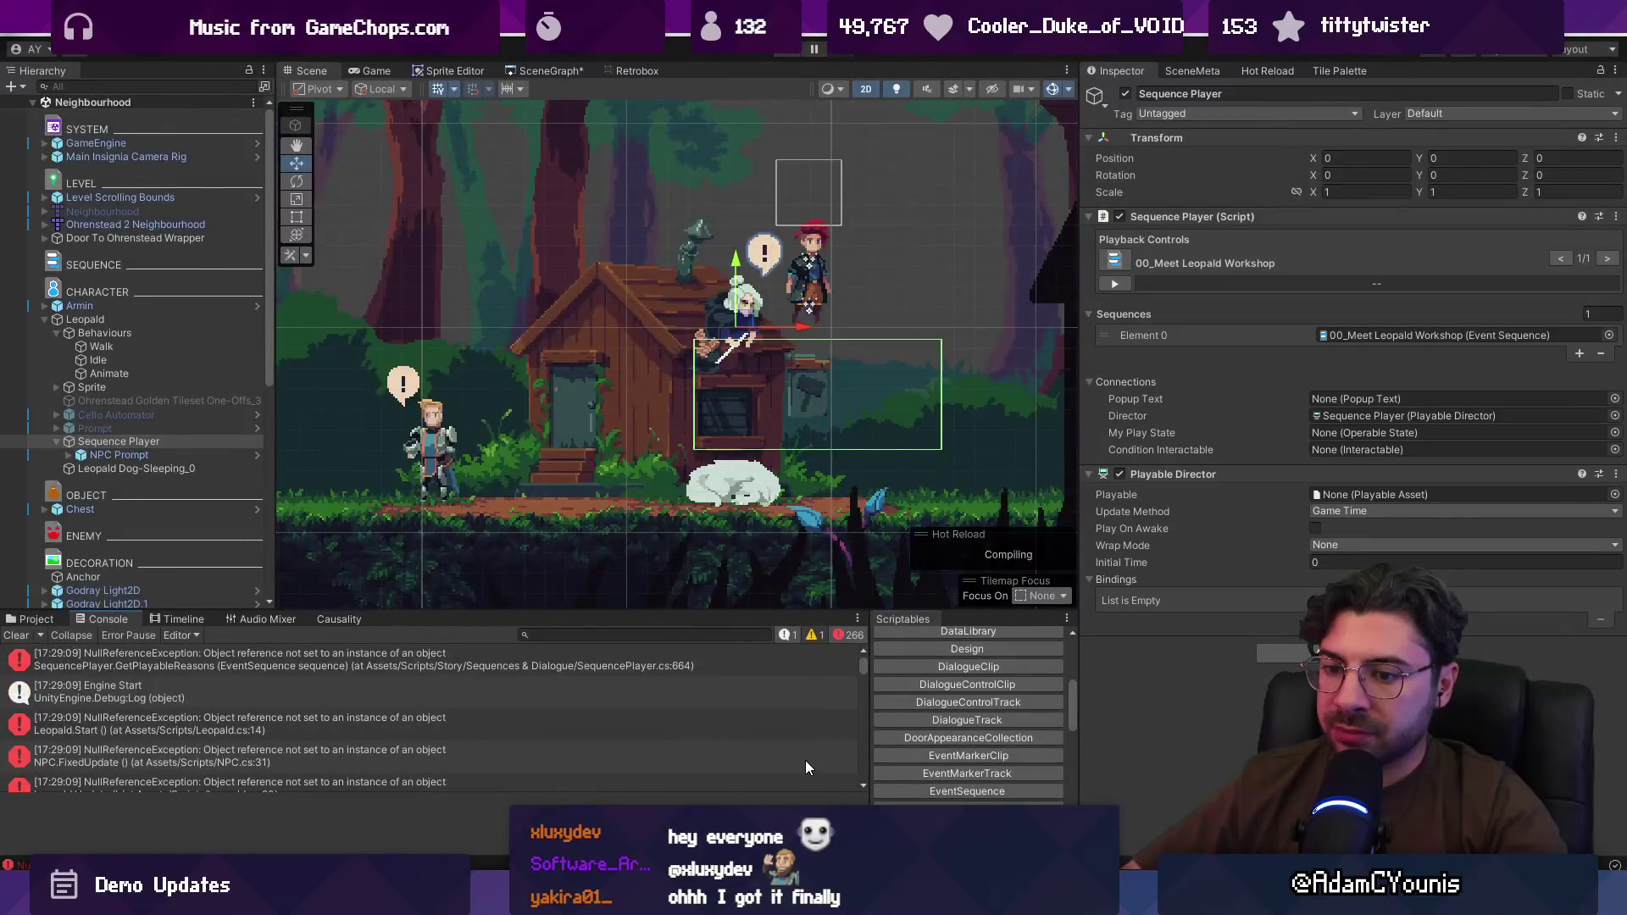
click(404, 722)
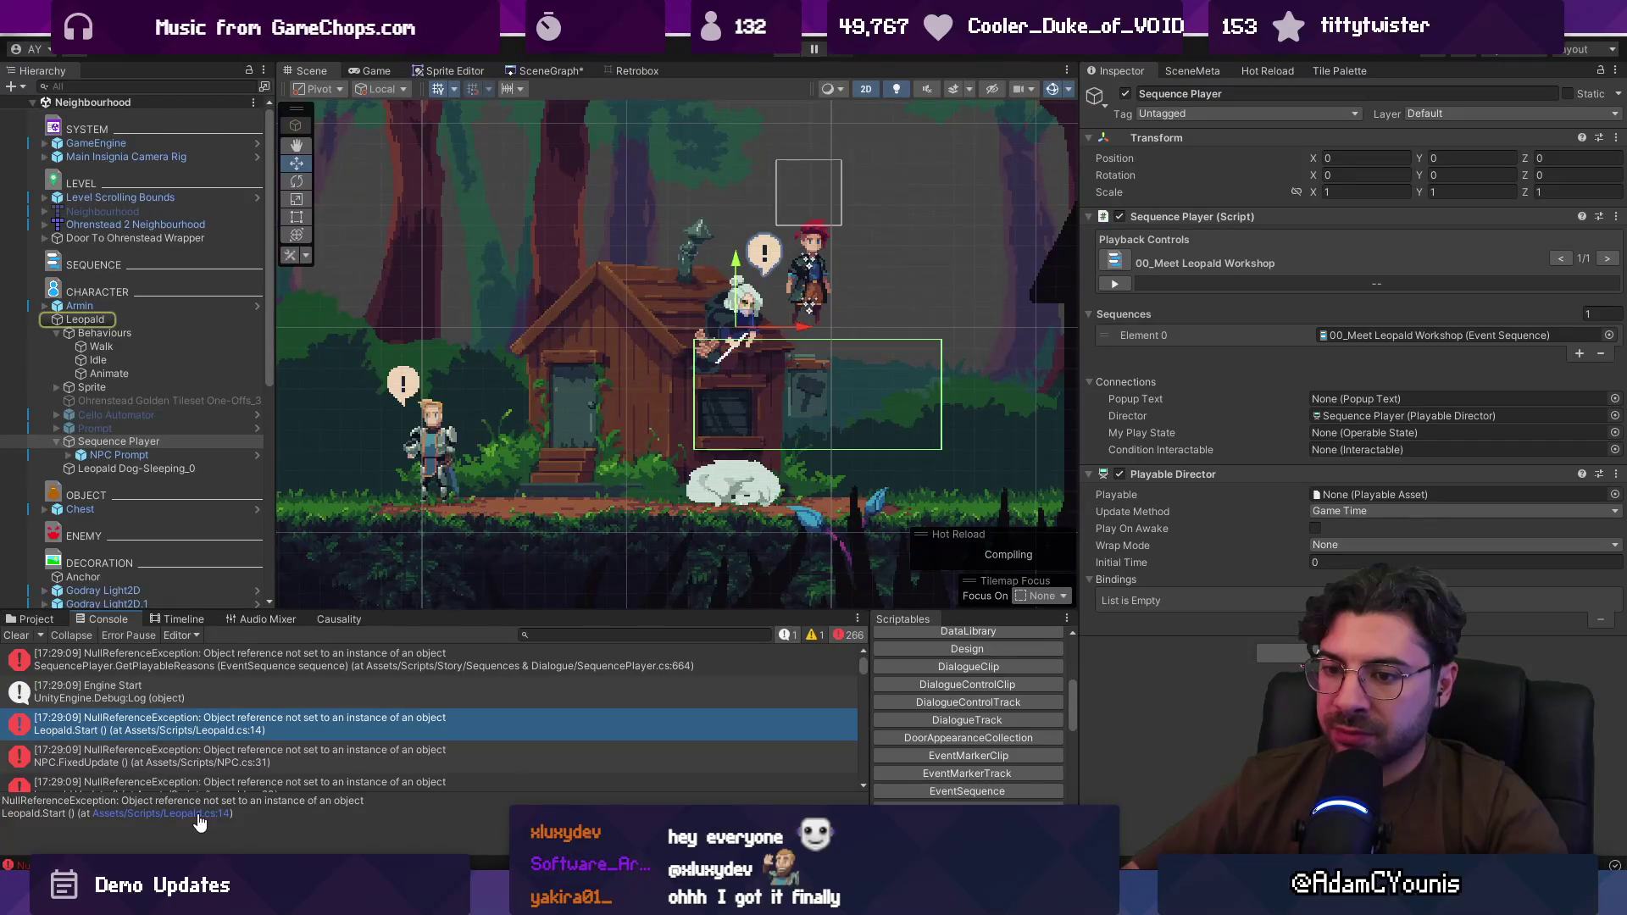
click(227, 662)
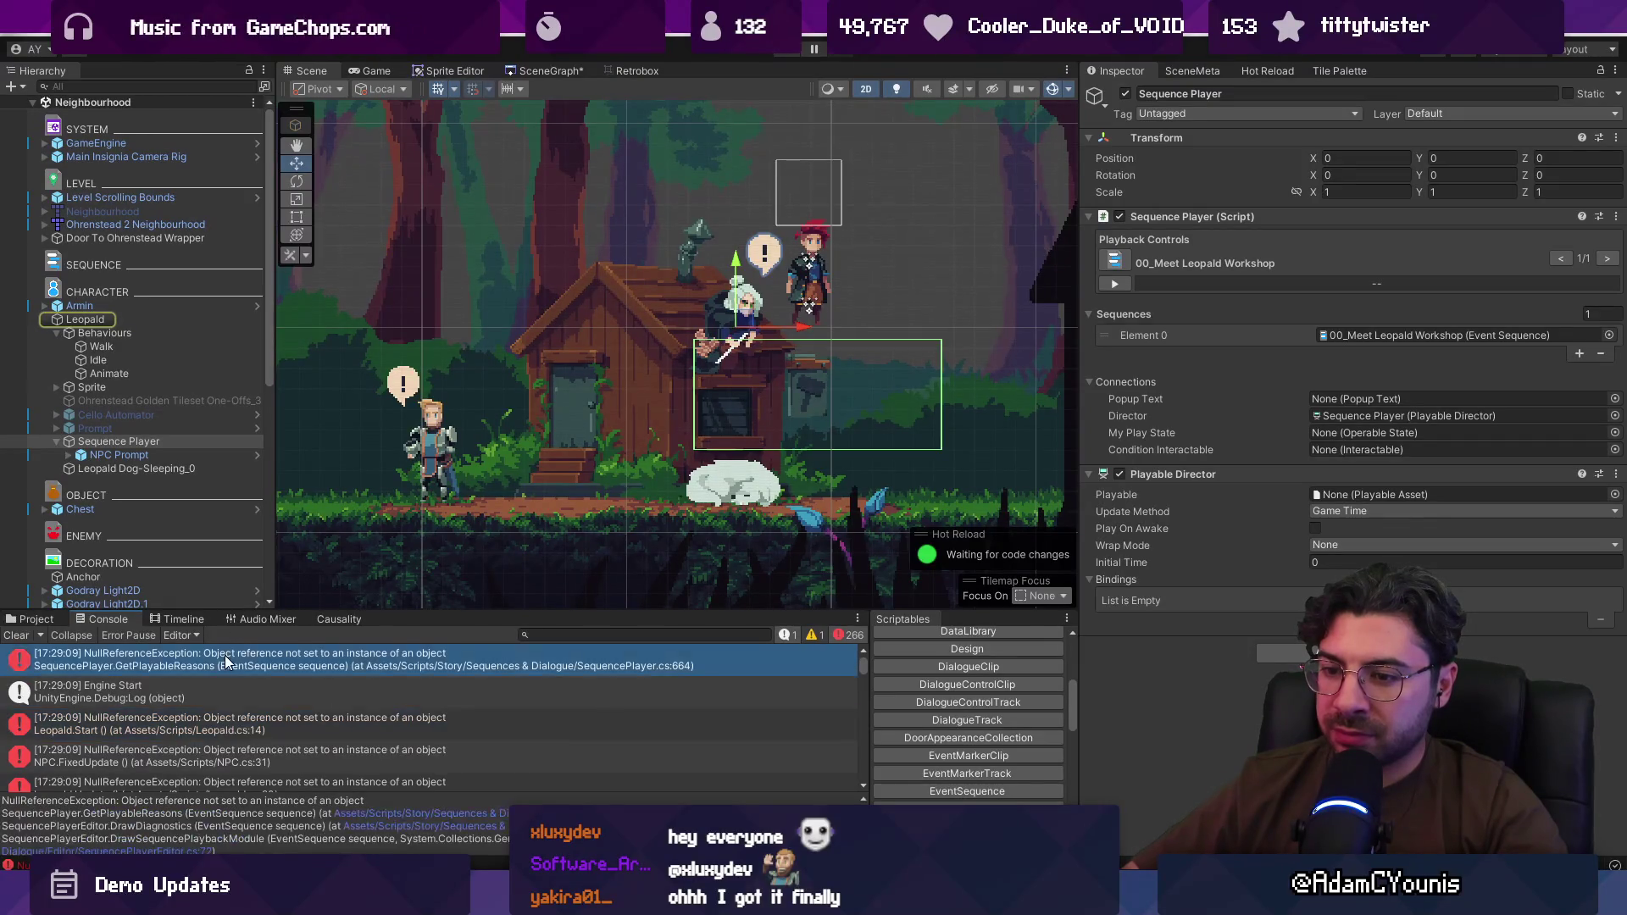
click(216, 718)
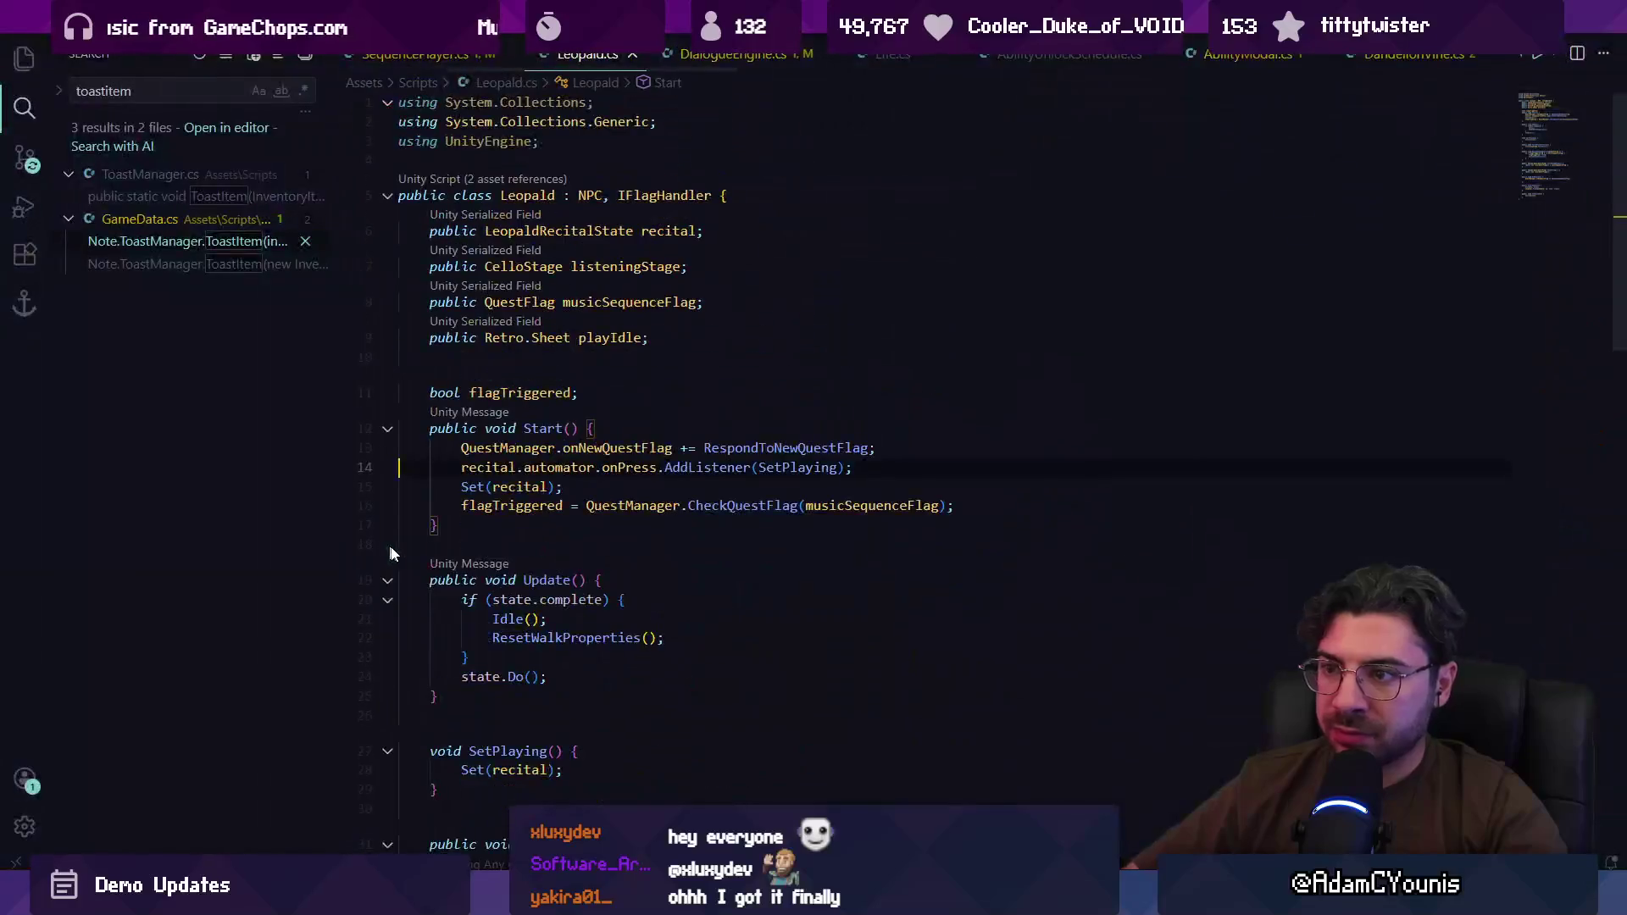
click(477, 467)
key(alt+Tab)
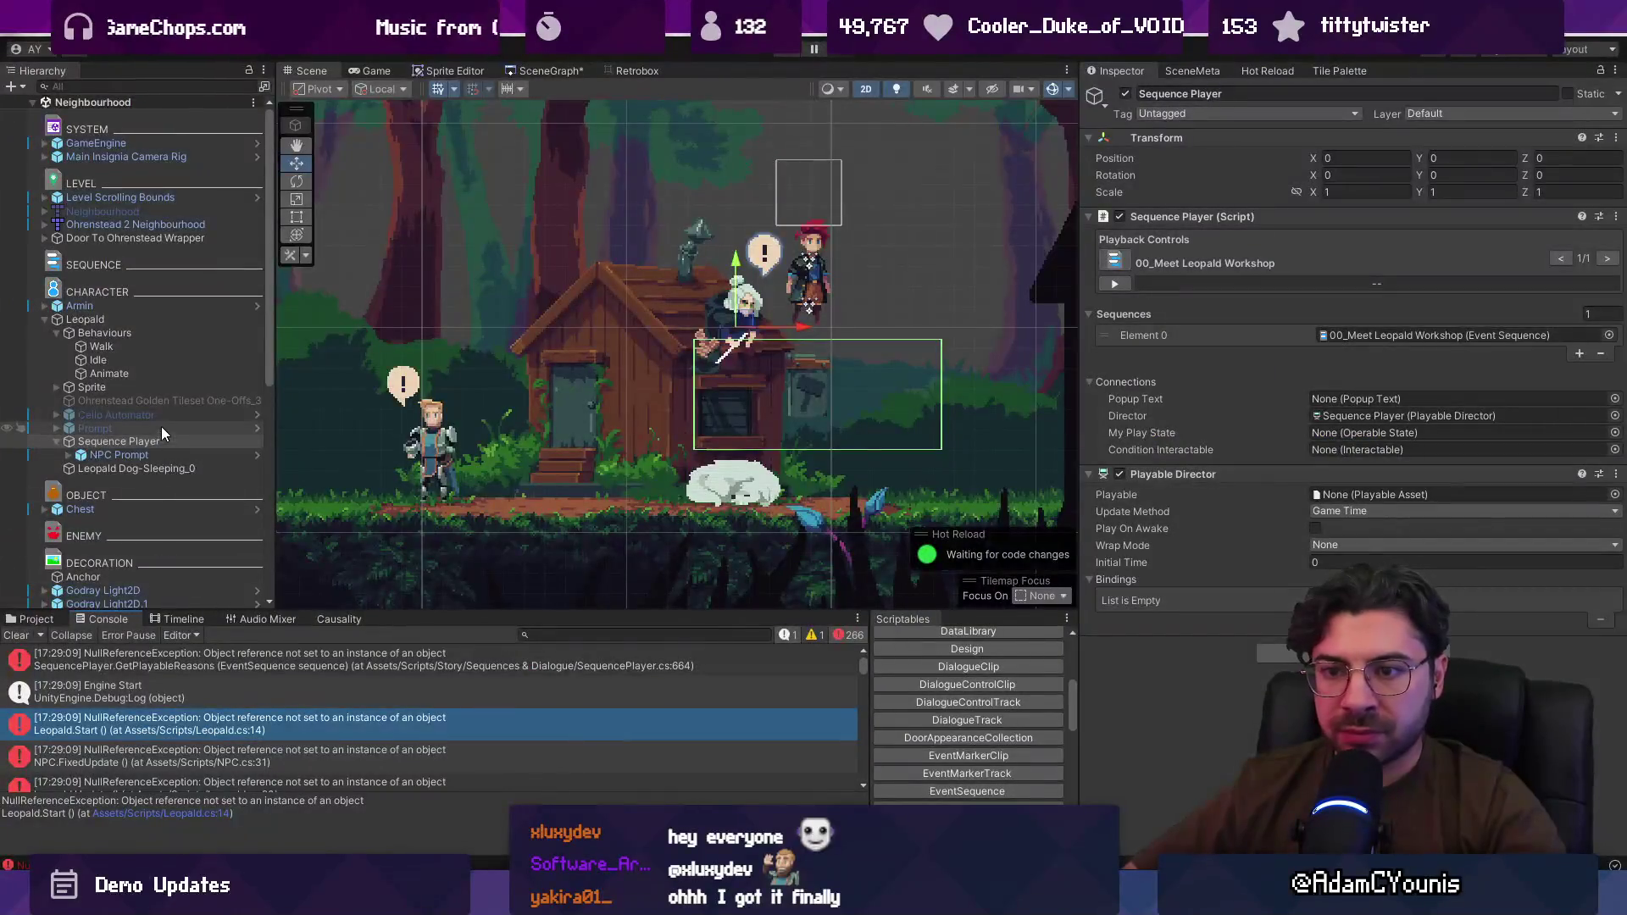
click(169, 414)
Step: Activate the Cello Automator object and run a quick Play test
click(1126, 94)
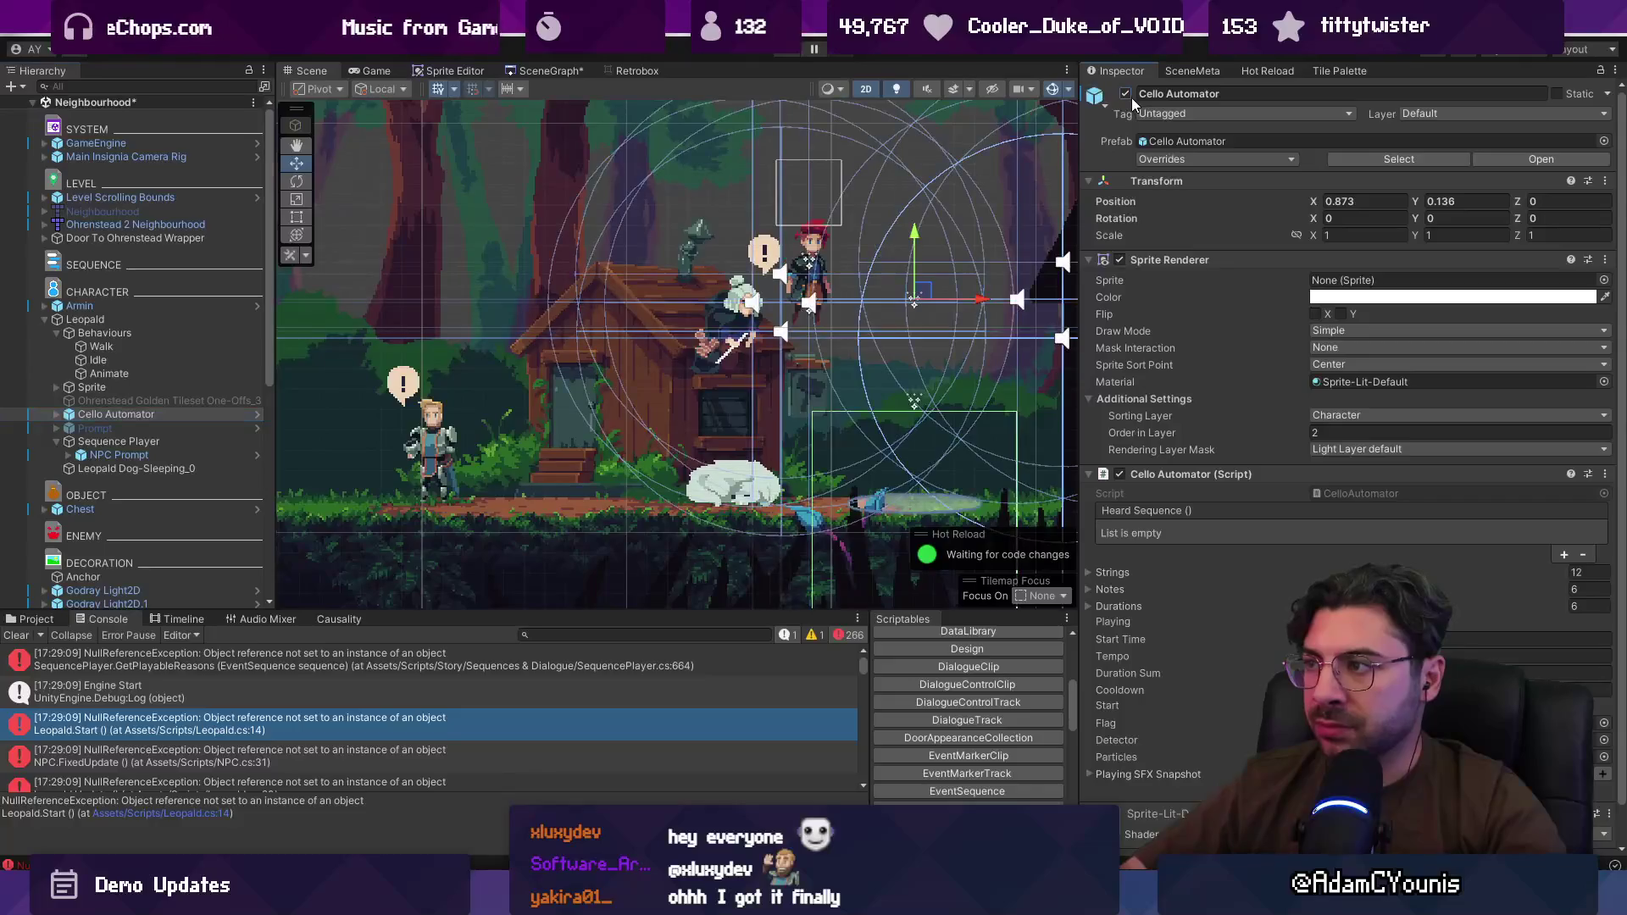
click(792, 48)
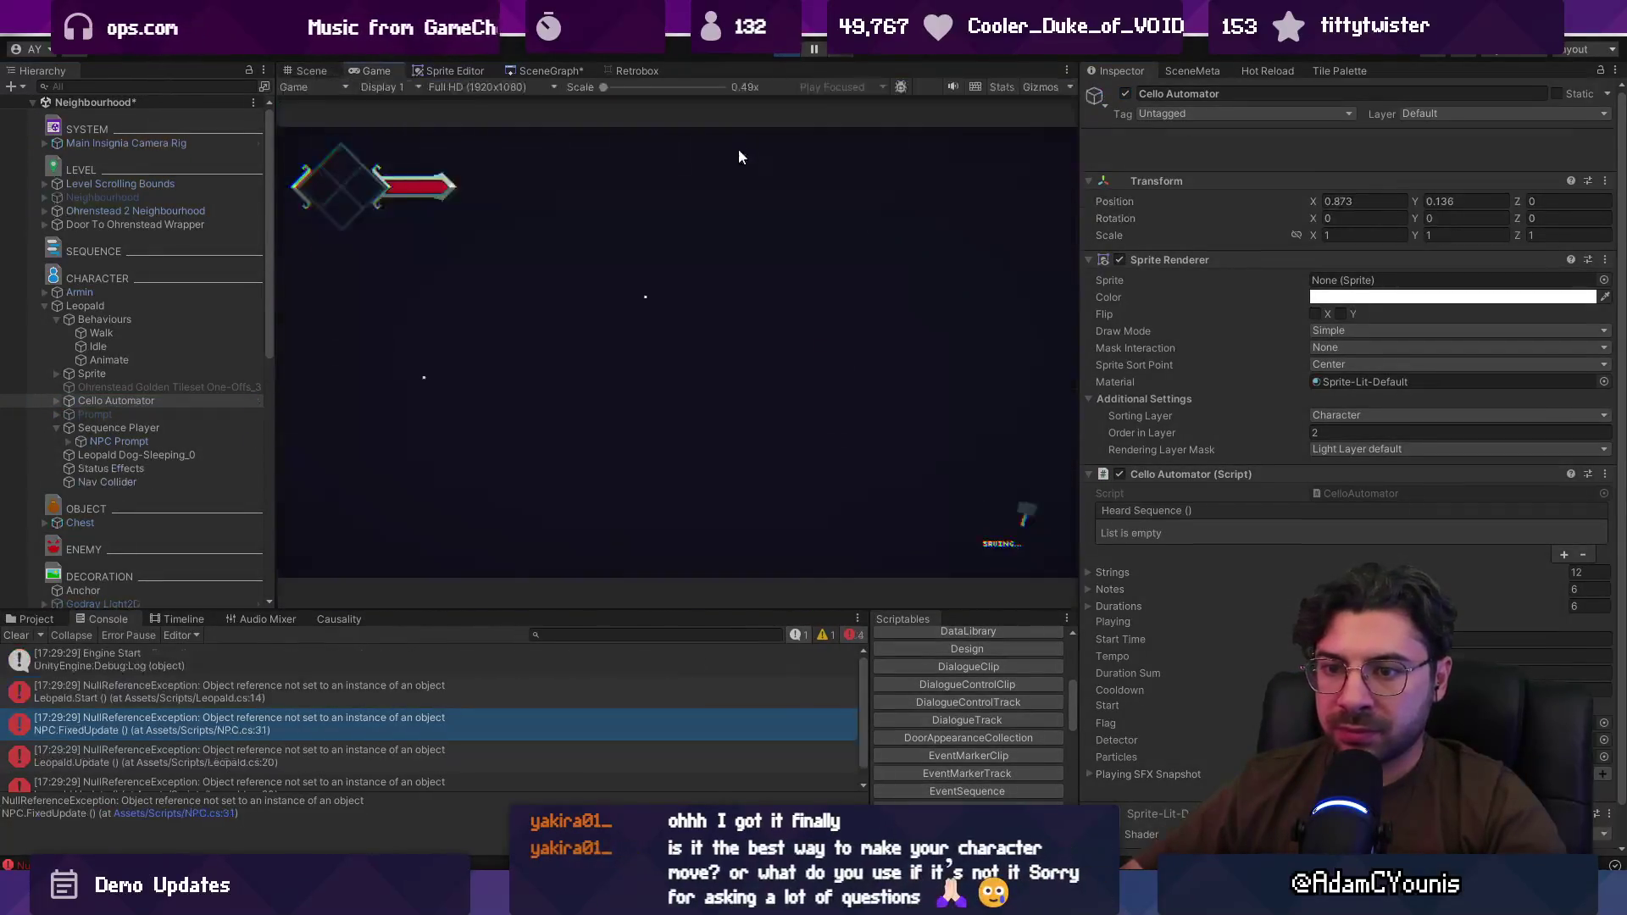
click(789, 49)
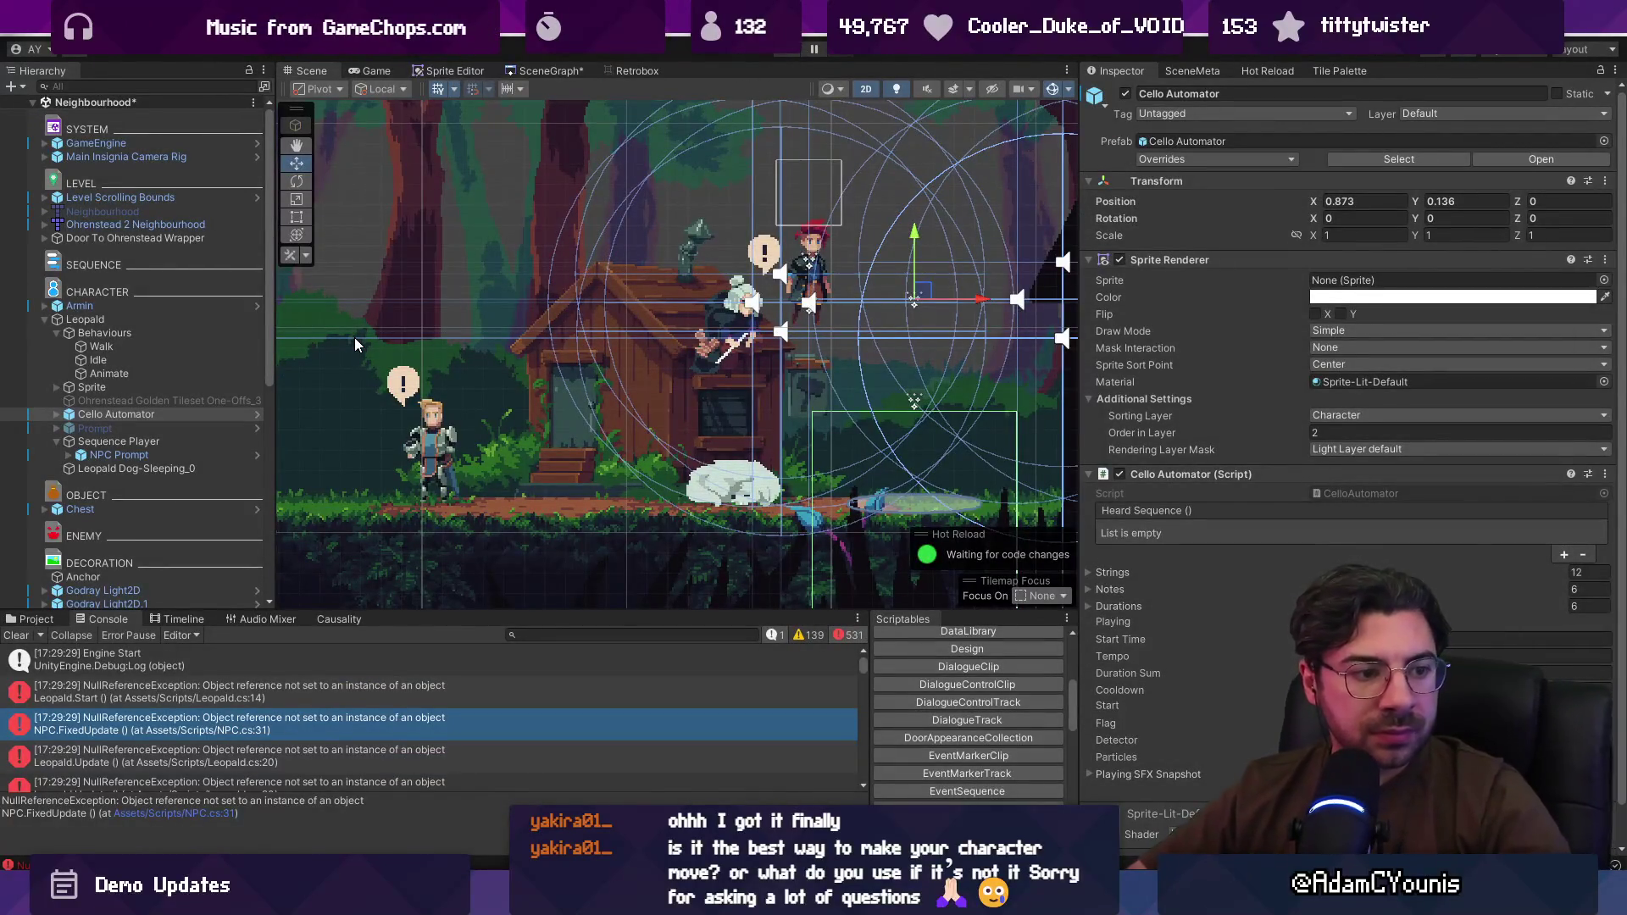
Step: Collapse Leopald's Behaviours group, select Armin, and check the Leopald script code
click(114, 417)
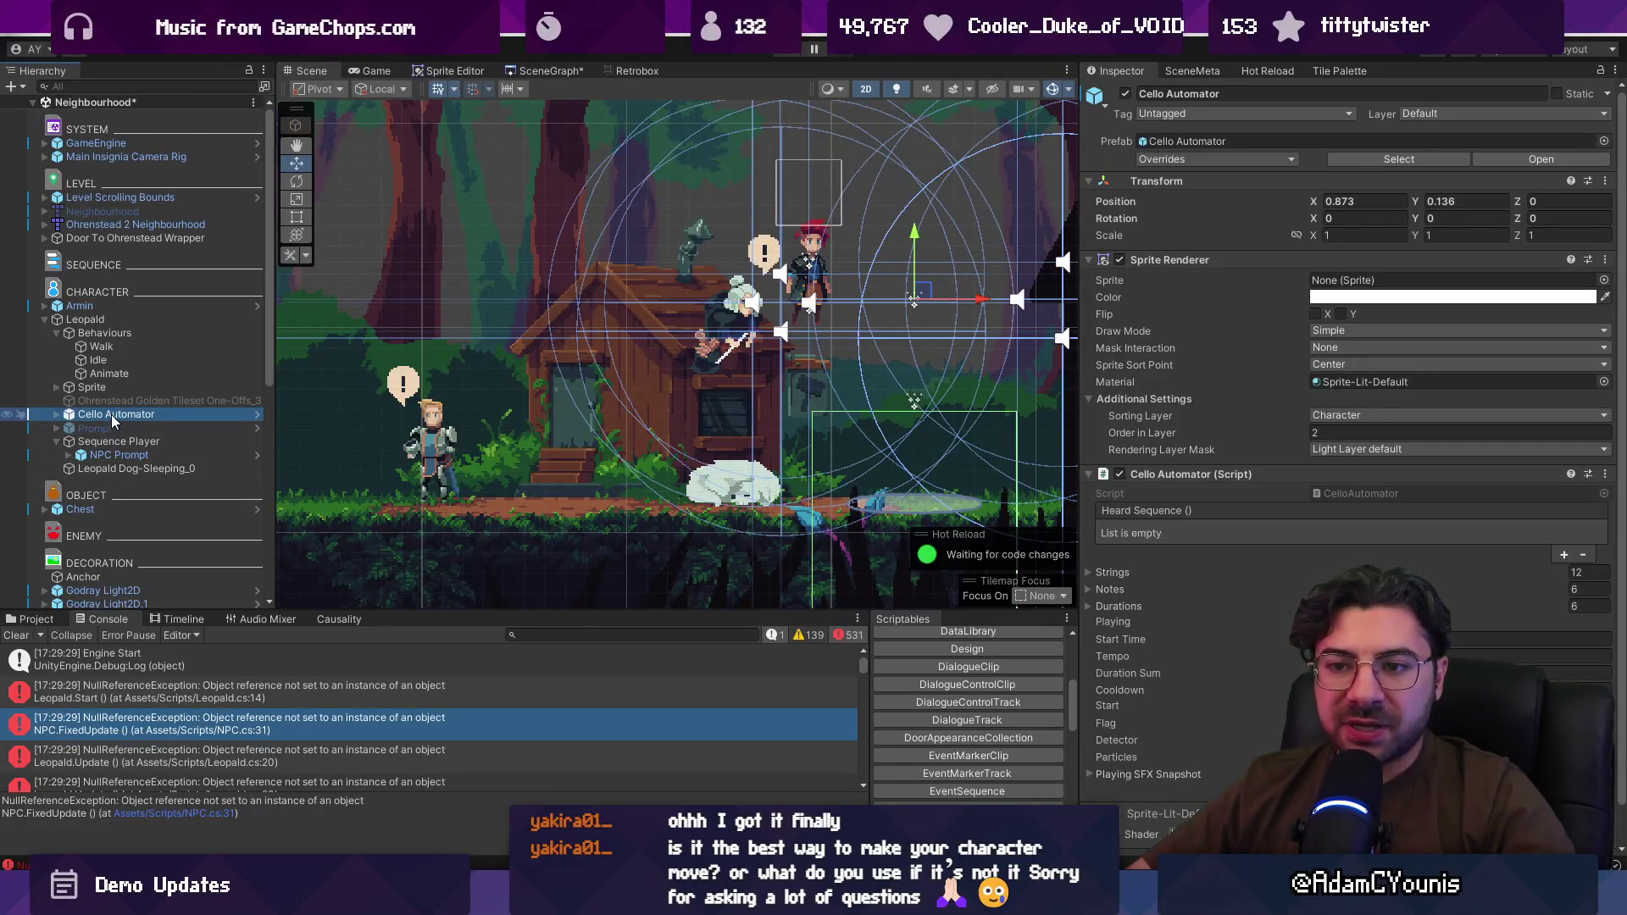
click(57, 333)
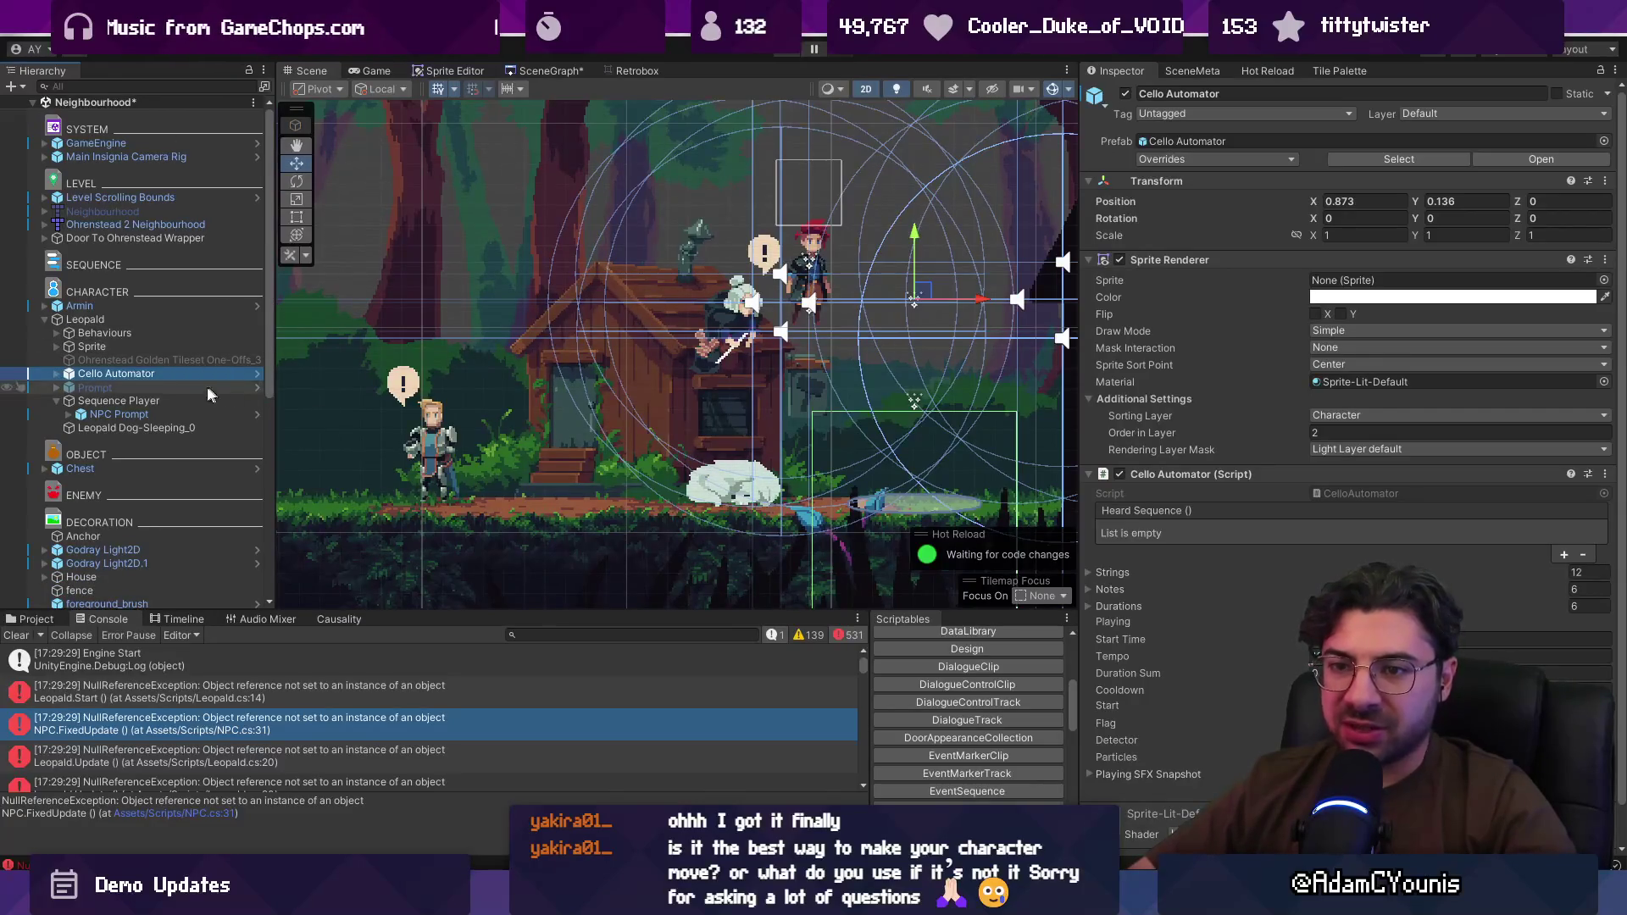
click(85, 319)
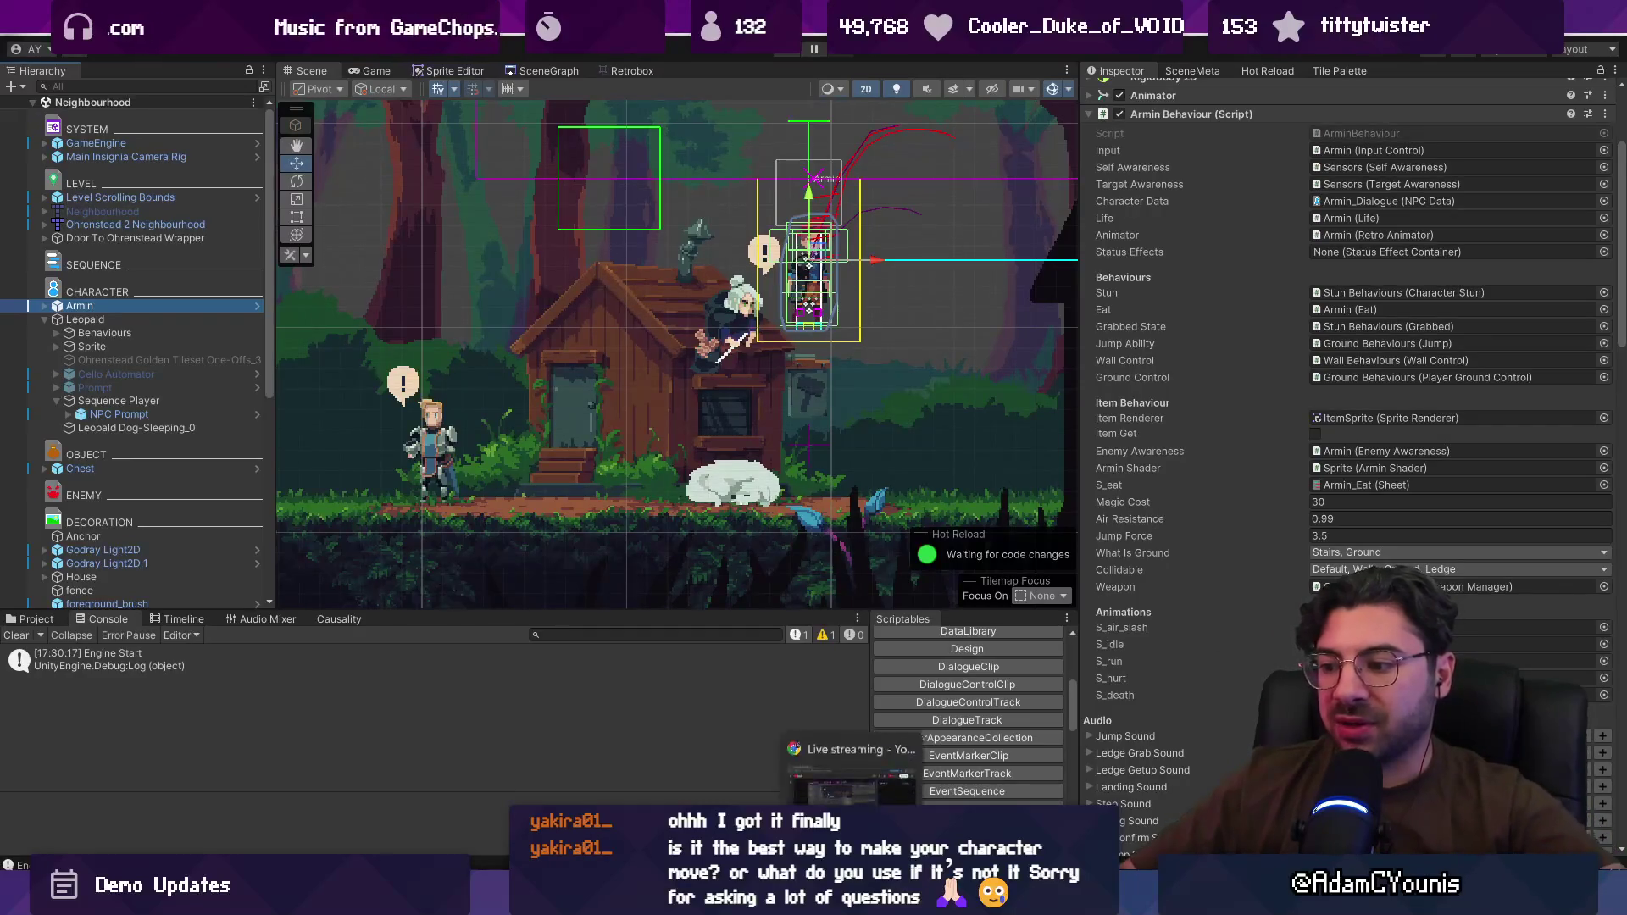
key(alt+Tab)
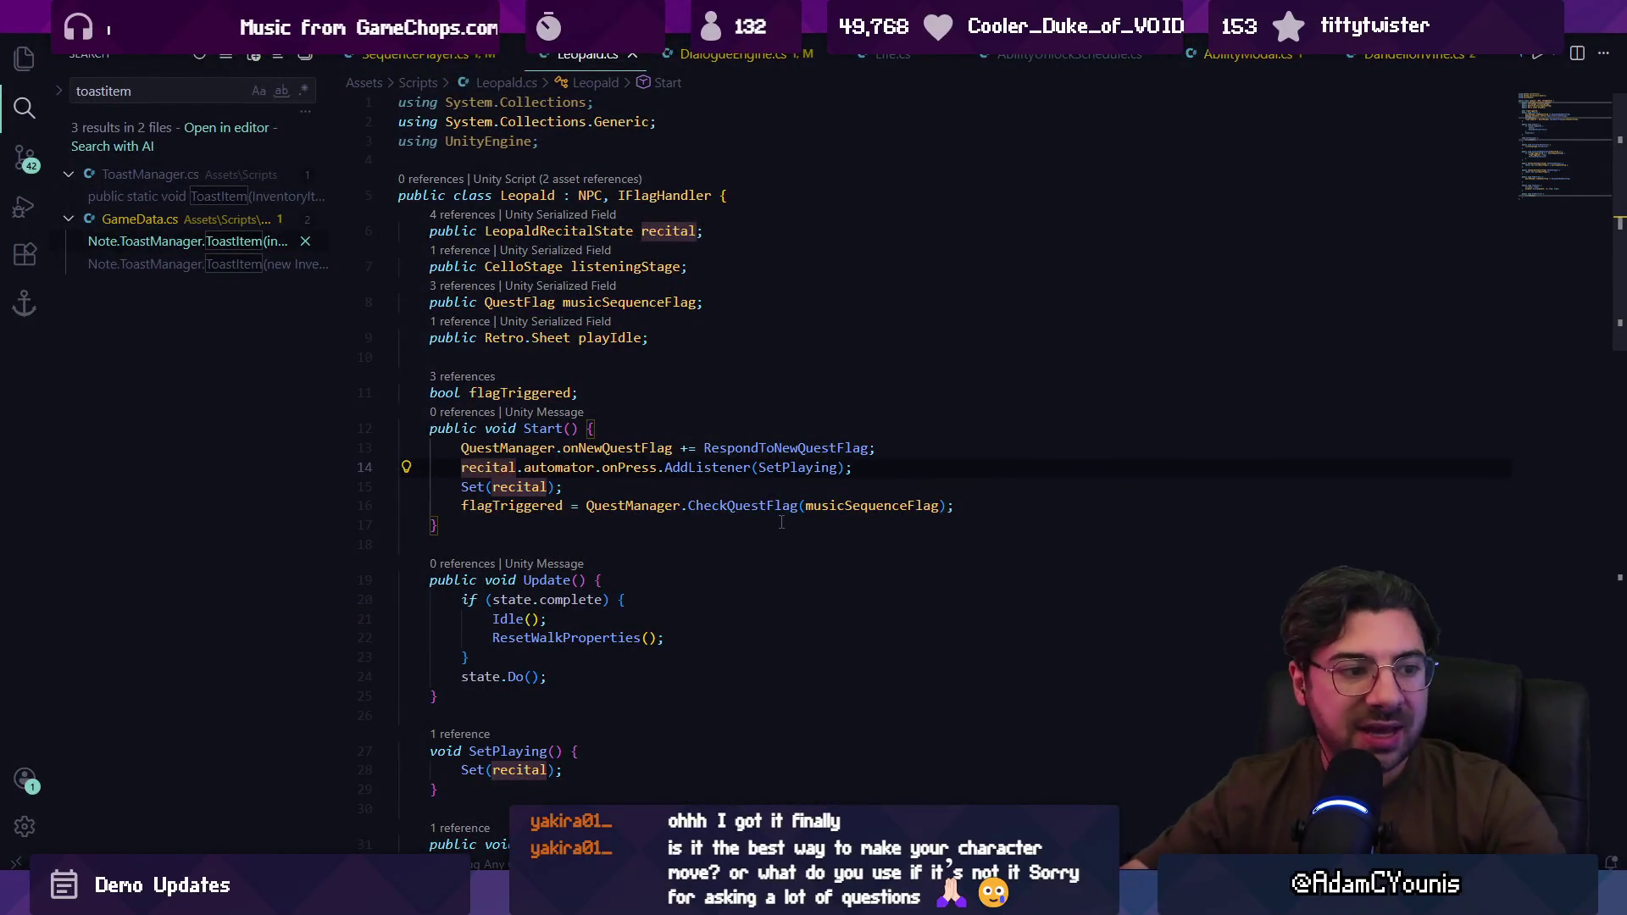
key(alt+Tab)
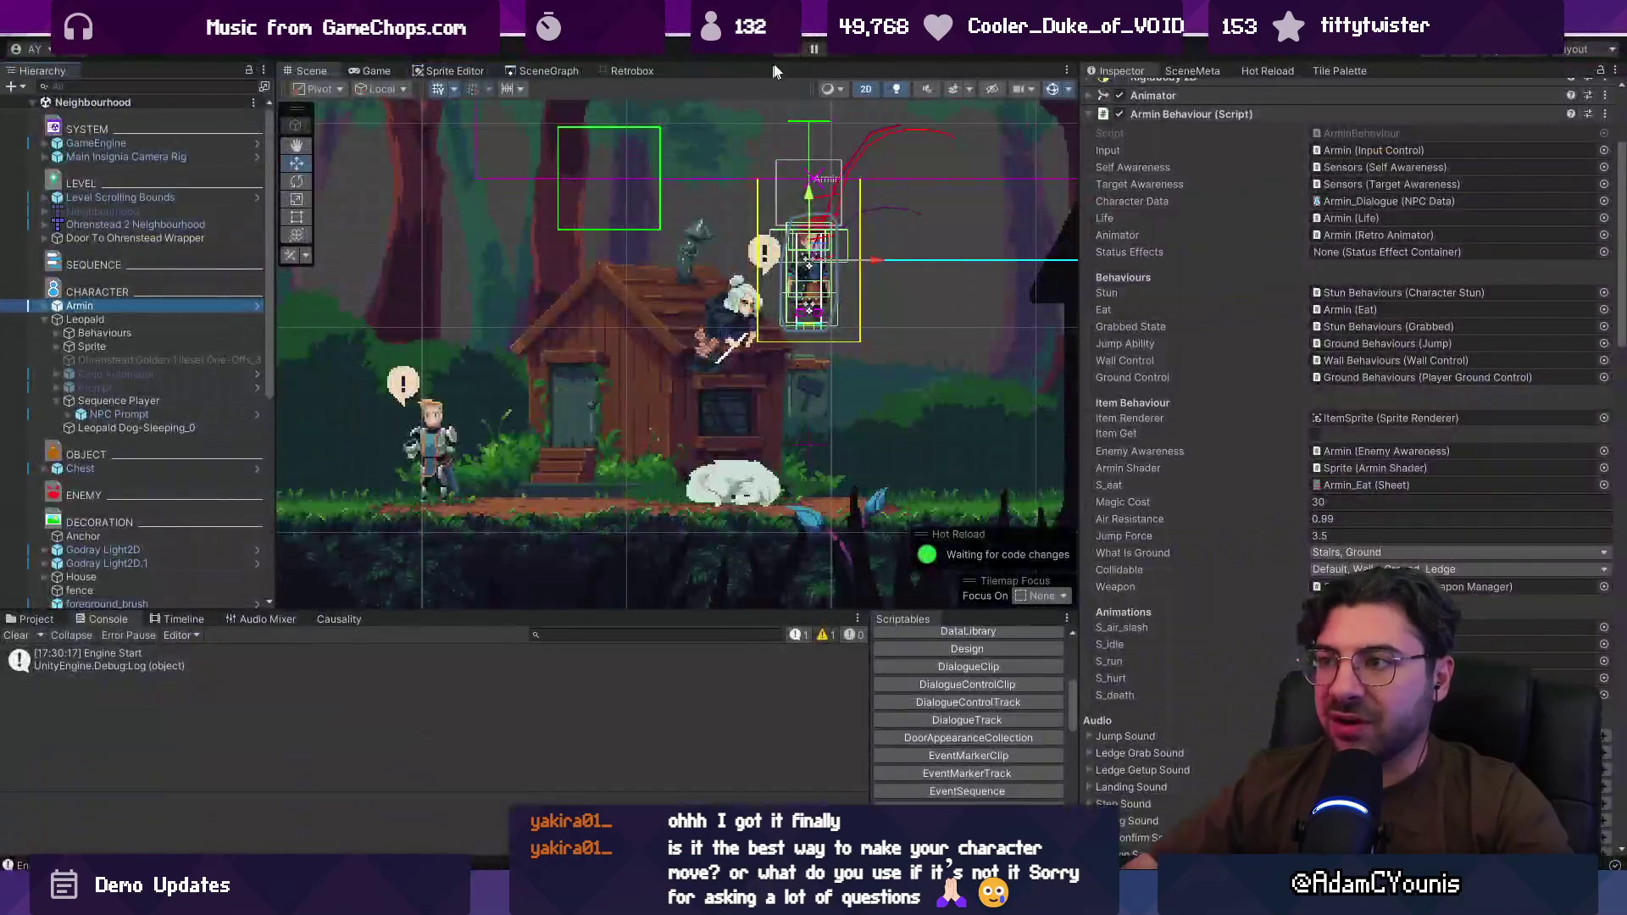
Step: Start the game again and clear the Console log
click(797, 57)
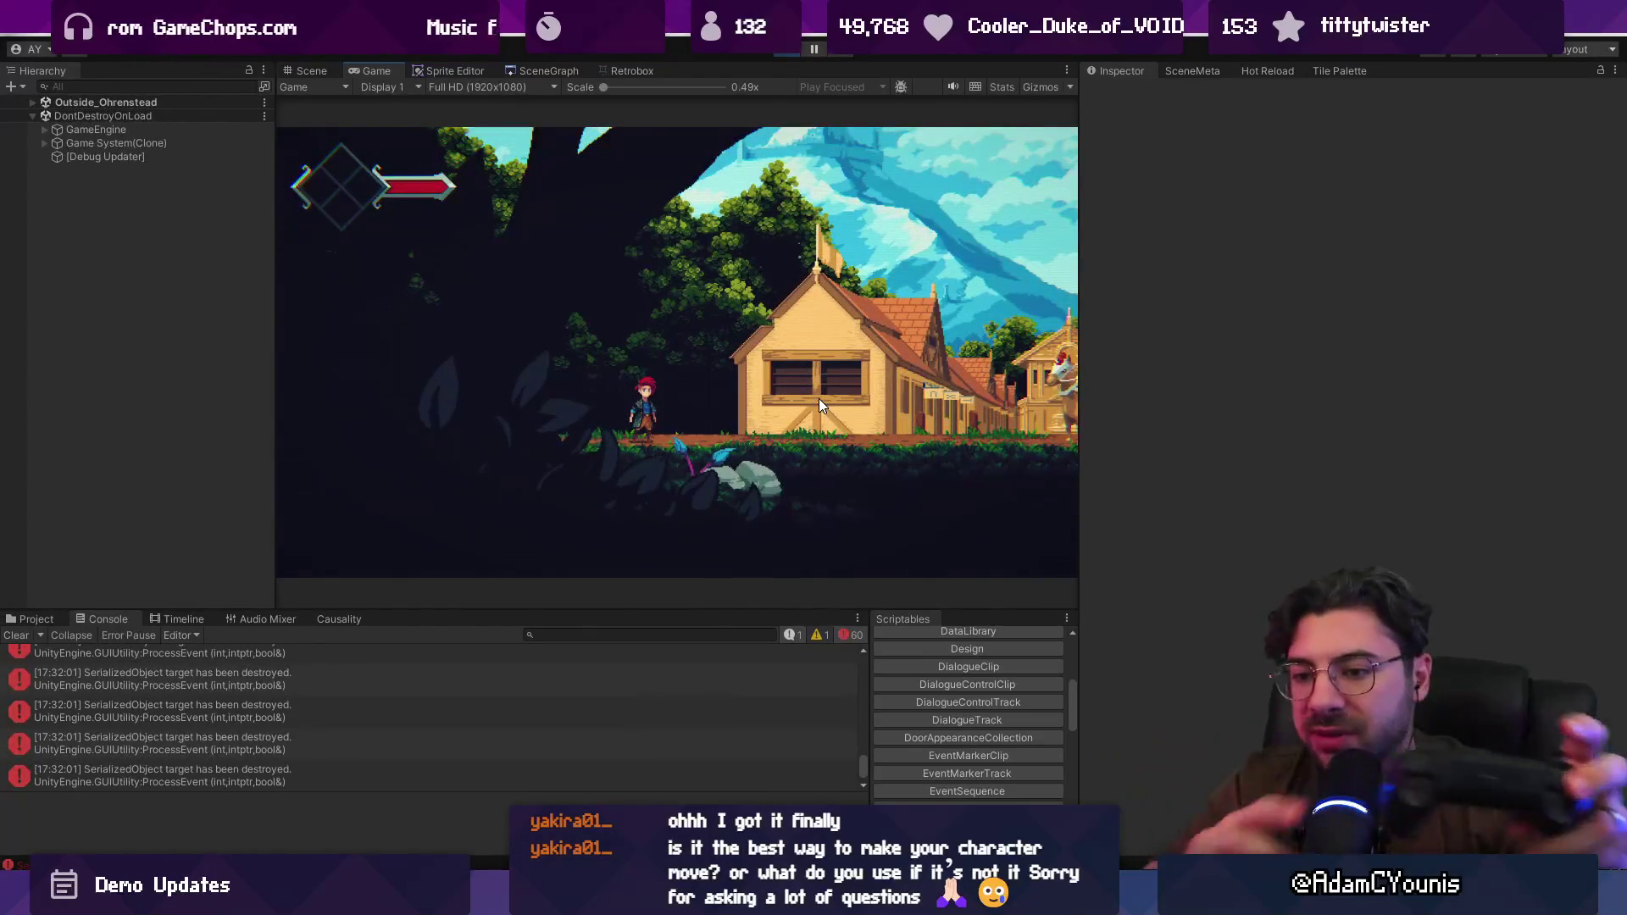
click(15, 635)
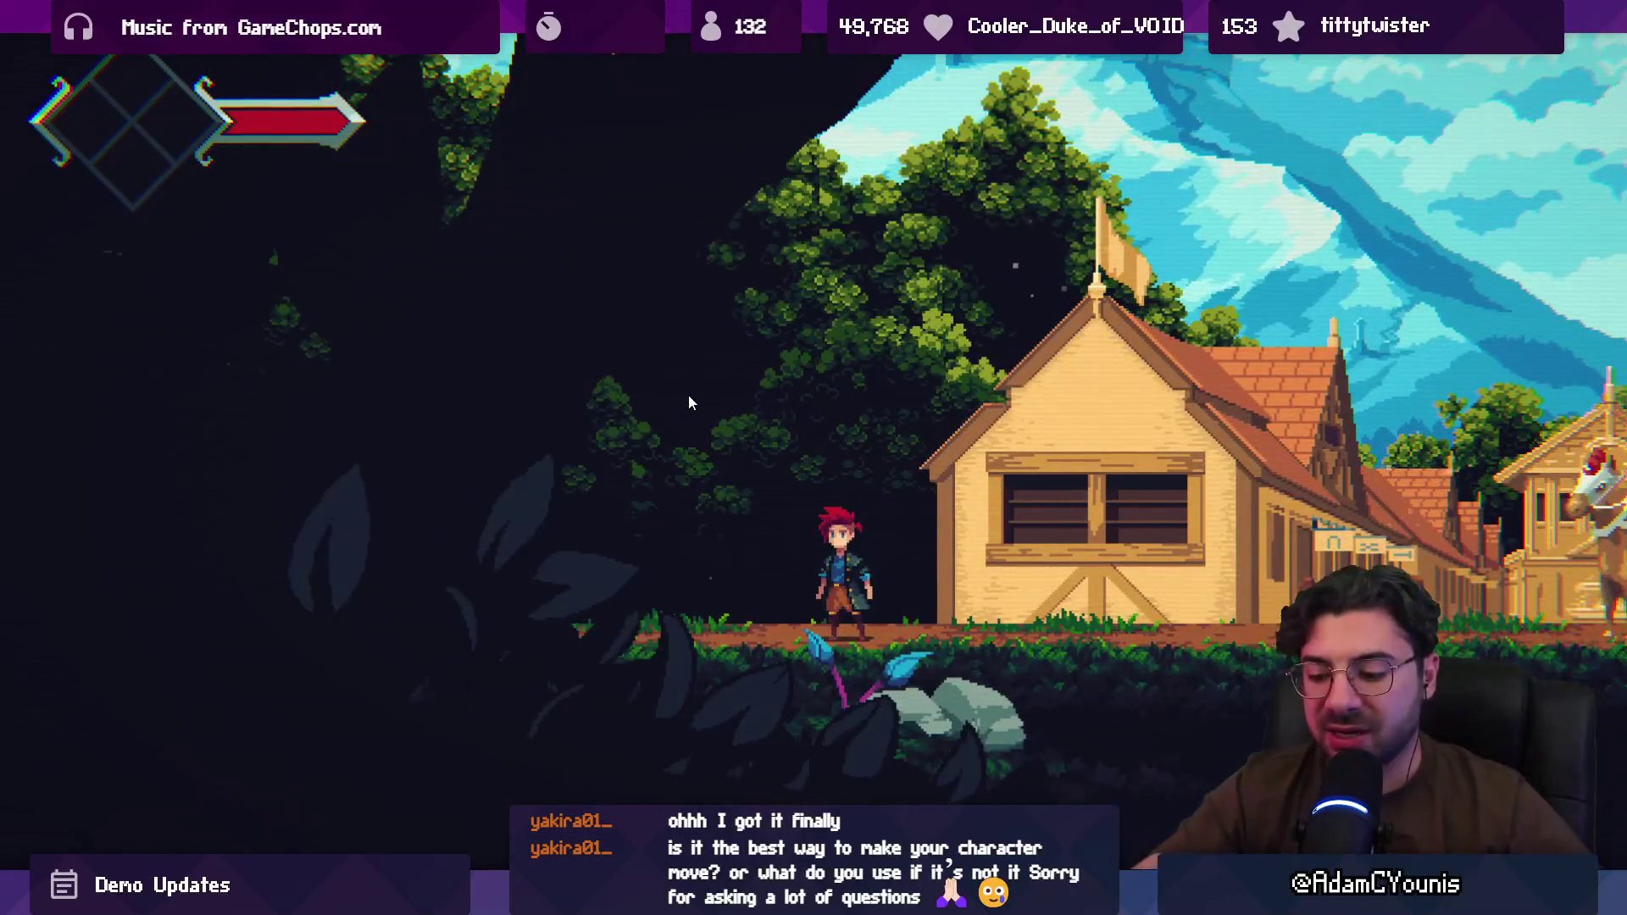
Step: Exit the maximised Game view with Ctrl+Shift+F7 and stop Play mode
key(ctrl+shift+F7)
click(782, 51)
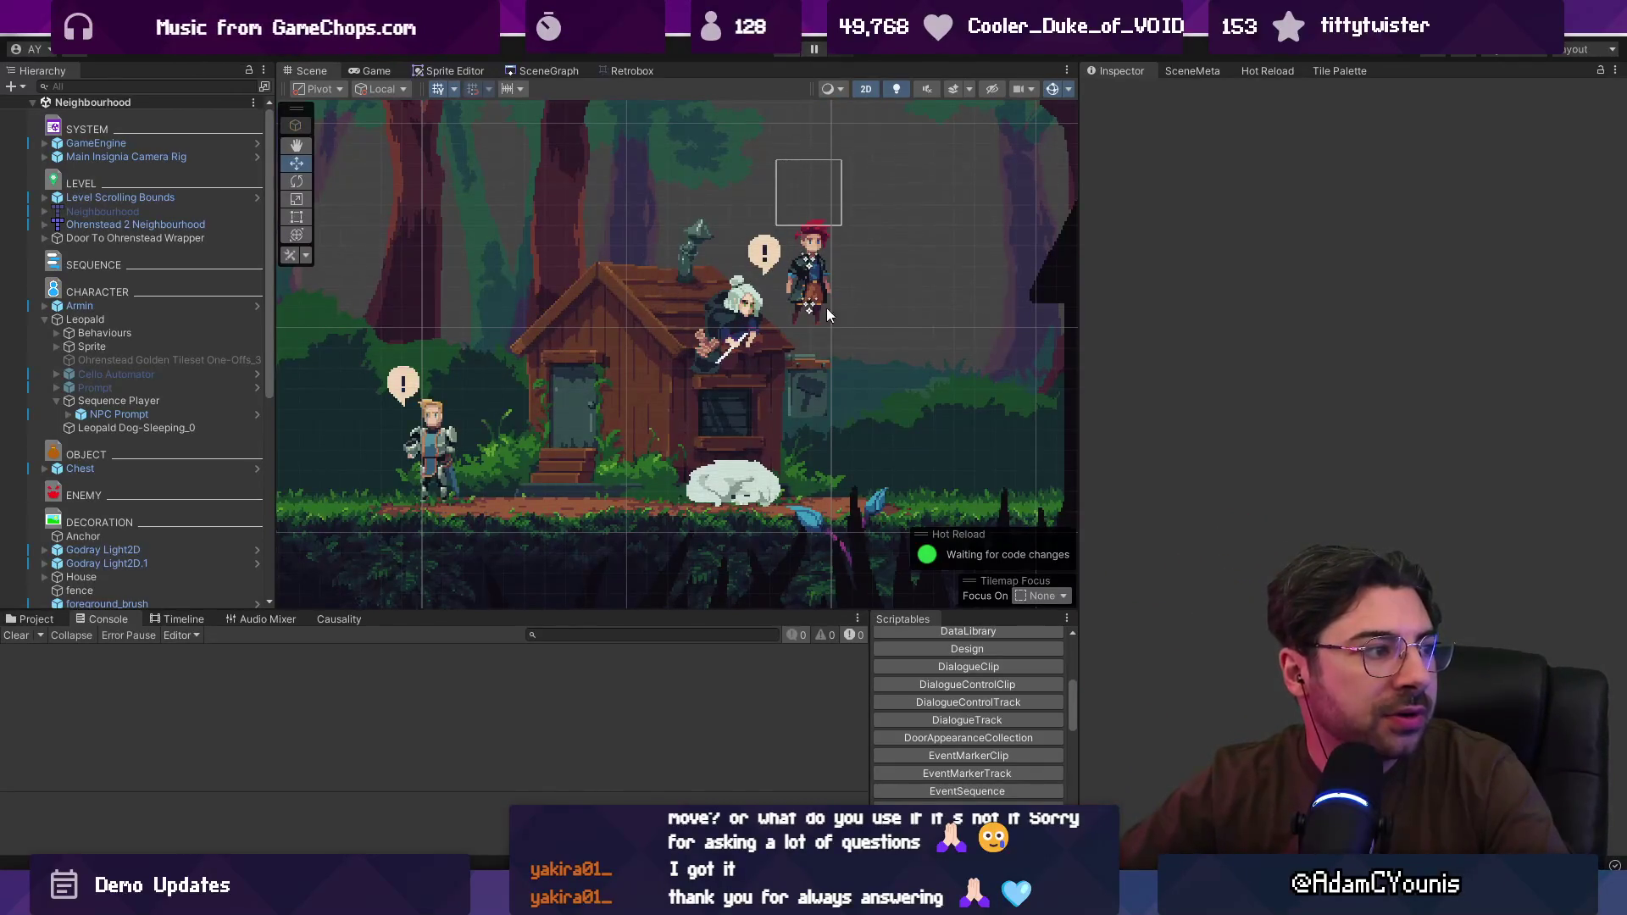
Step: Drag the Inspector and Hierarchy splitters to enlarge the Scene view, then switch to Aseprite
drag(1077, 376, 1306, 376)
mouse_move(277, 352)
mouse_down()
mouse_move(329, 352)
mouse_move(297, 351)
mouse_up()
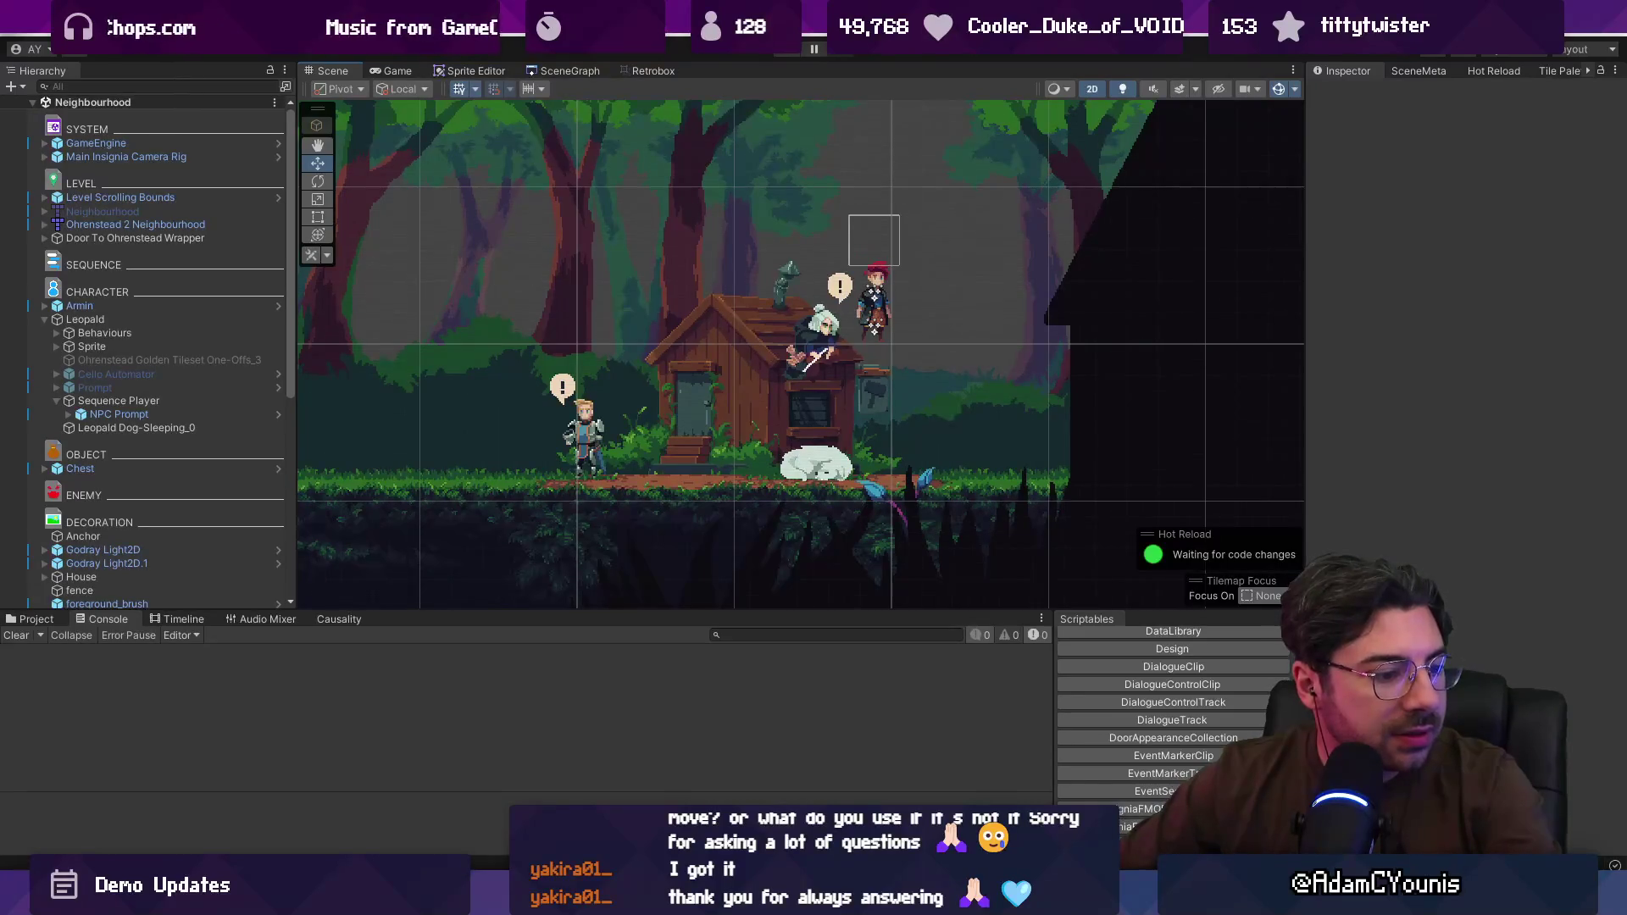
key(alt+Tab)
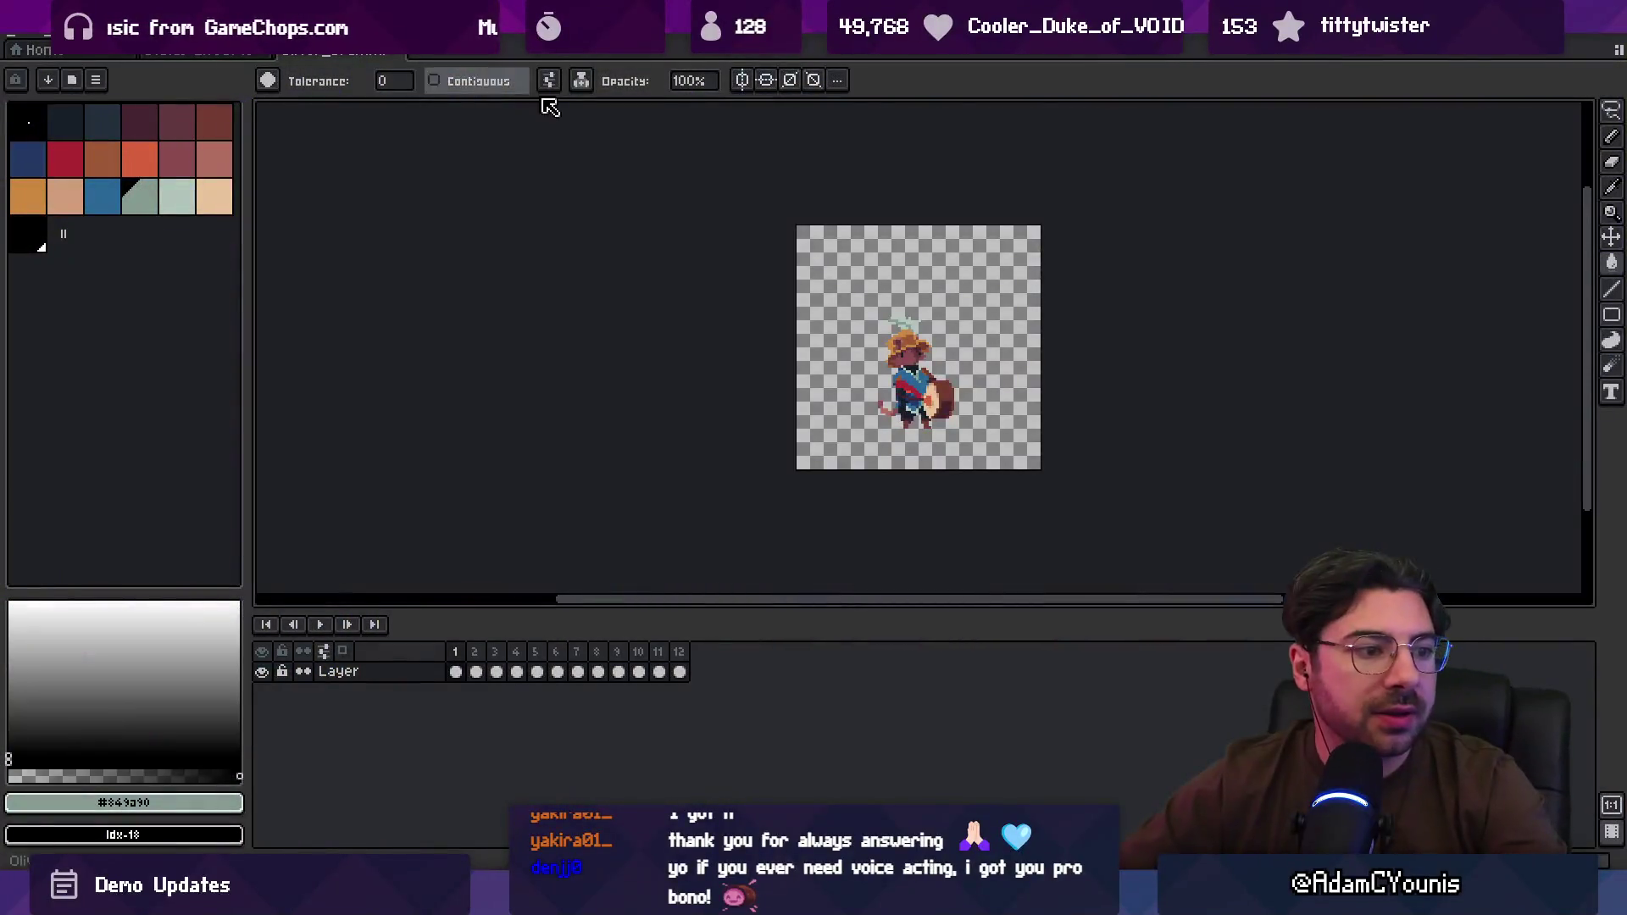
Step: Play the drummer-mouse 12-frame animation, zooming the canvas in and out while it loops
key(Return)
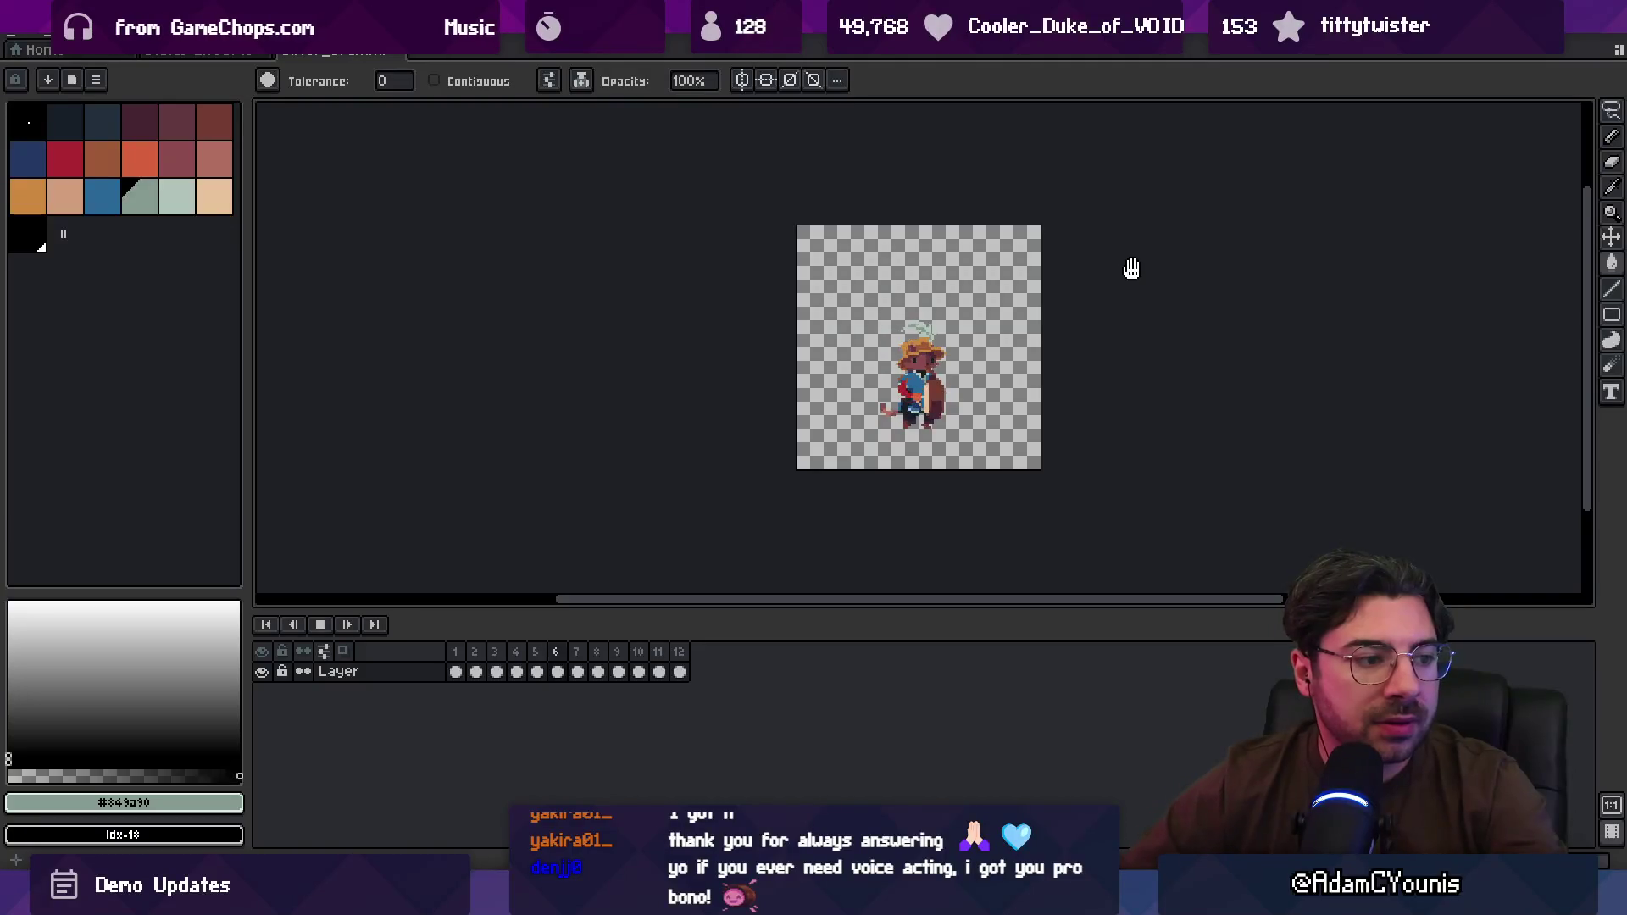
scroll(1063, 335, up, 1)
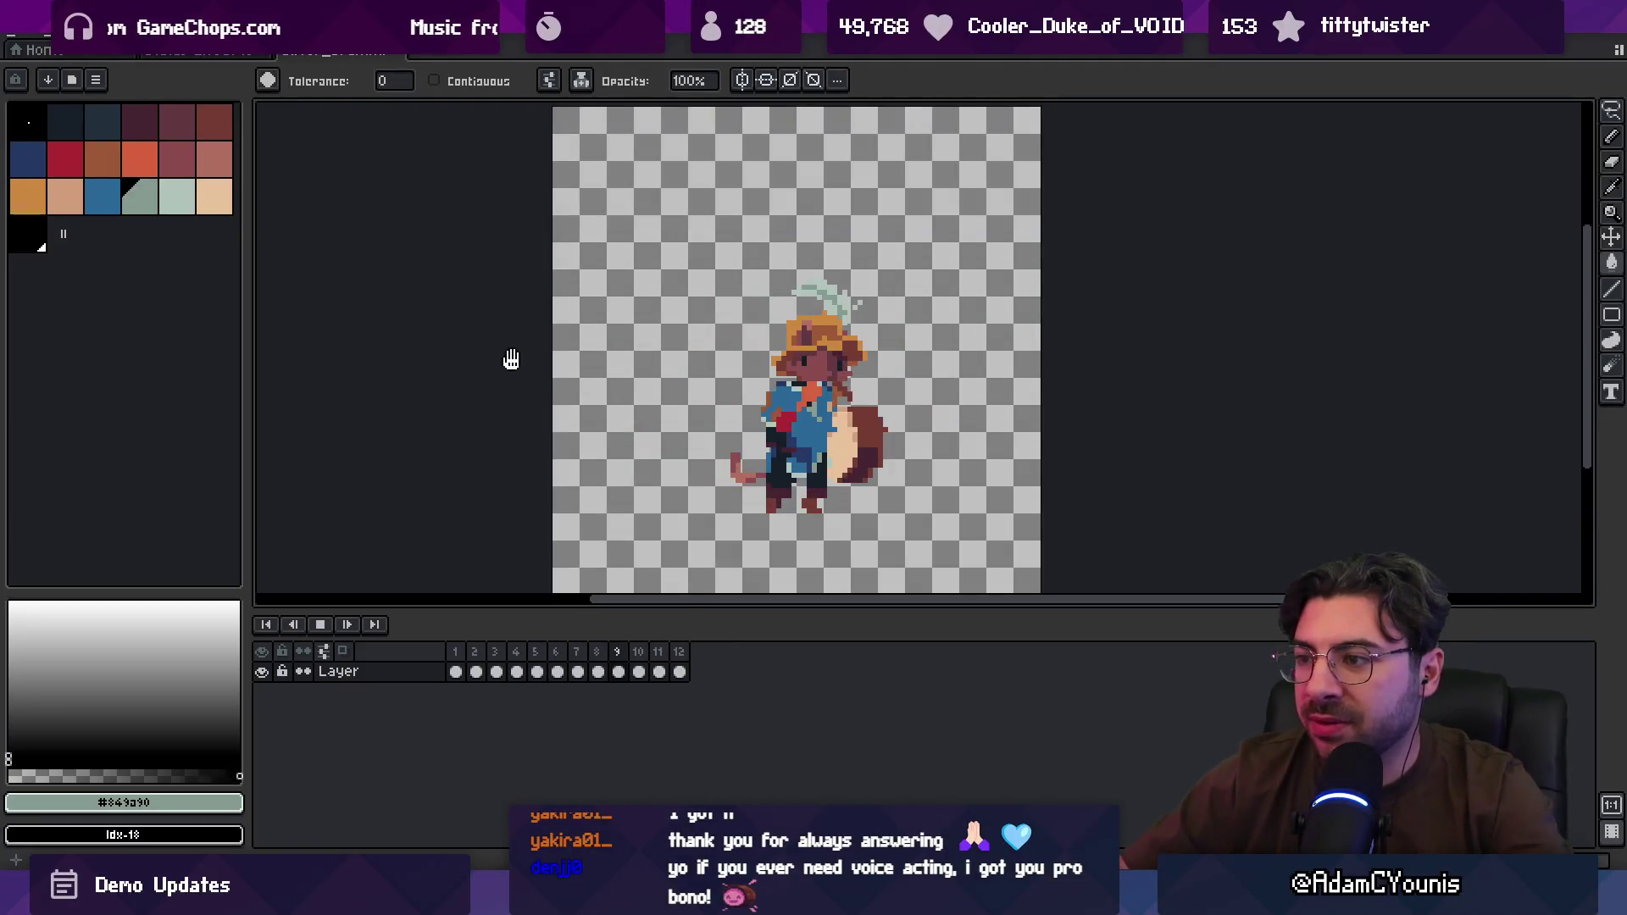
scroll(508, 359, down, 1)
scroll(712, 363, up, 1)
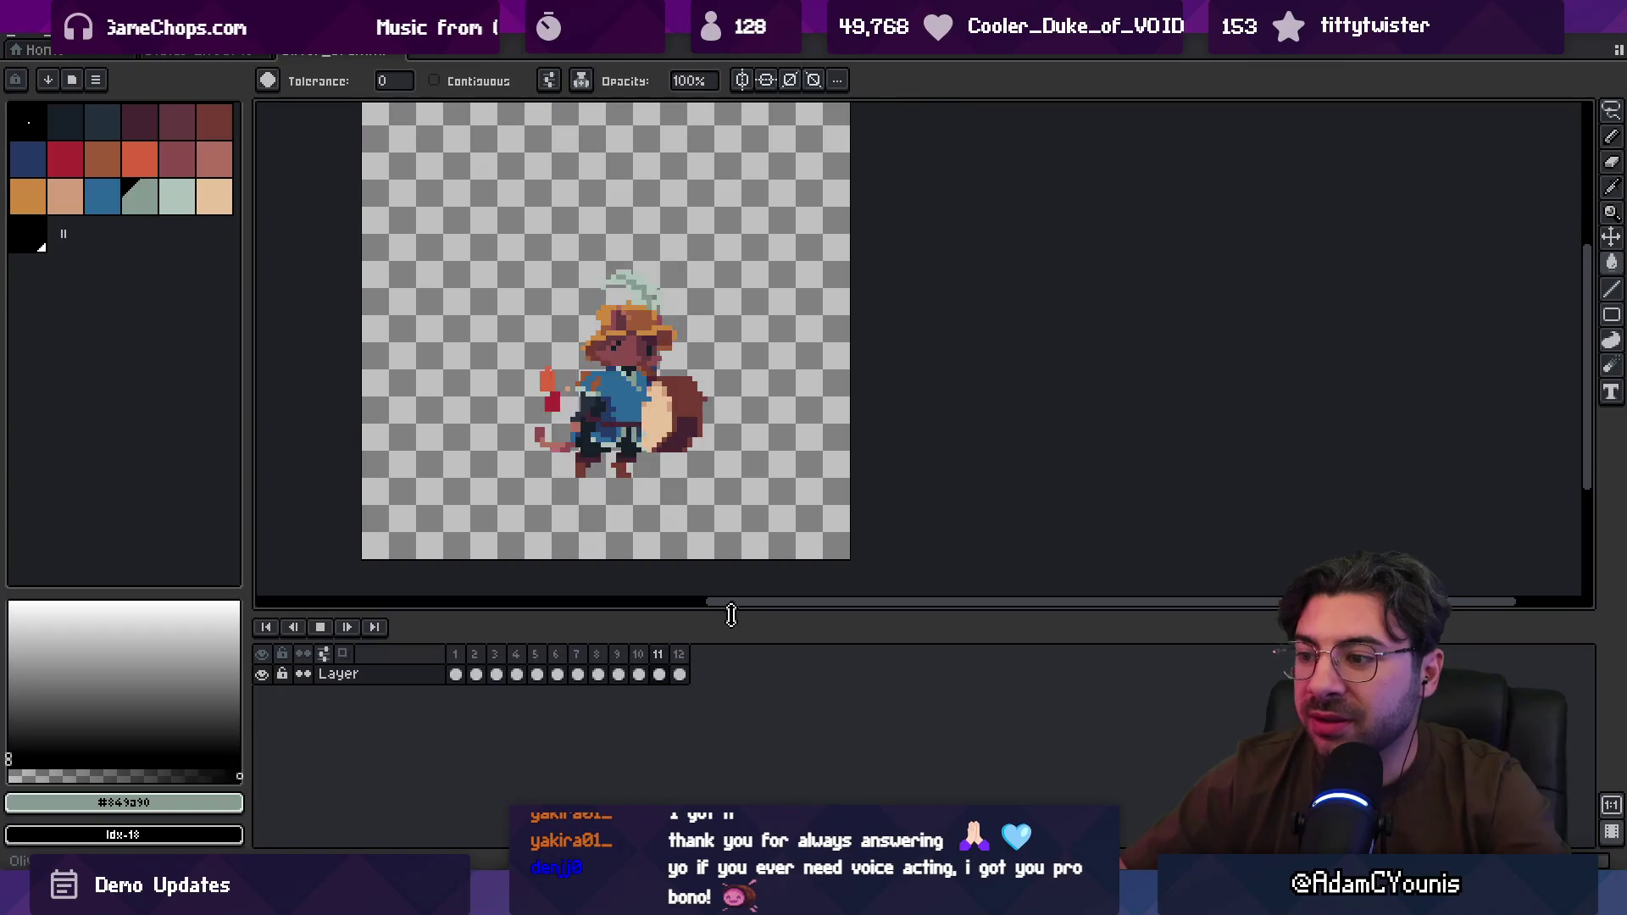
scroll(839, 594, down, 1)
scroll(943, 574, up, 1)
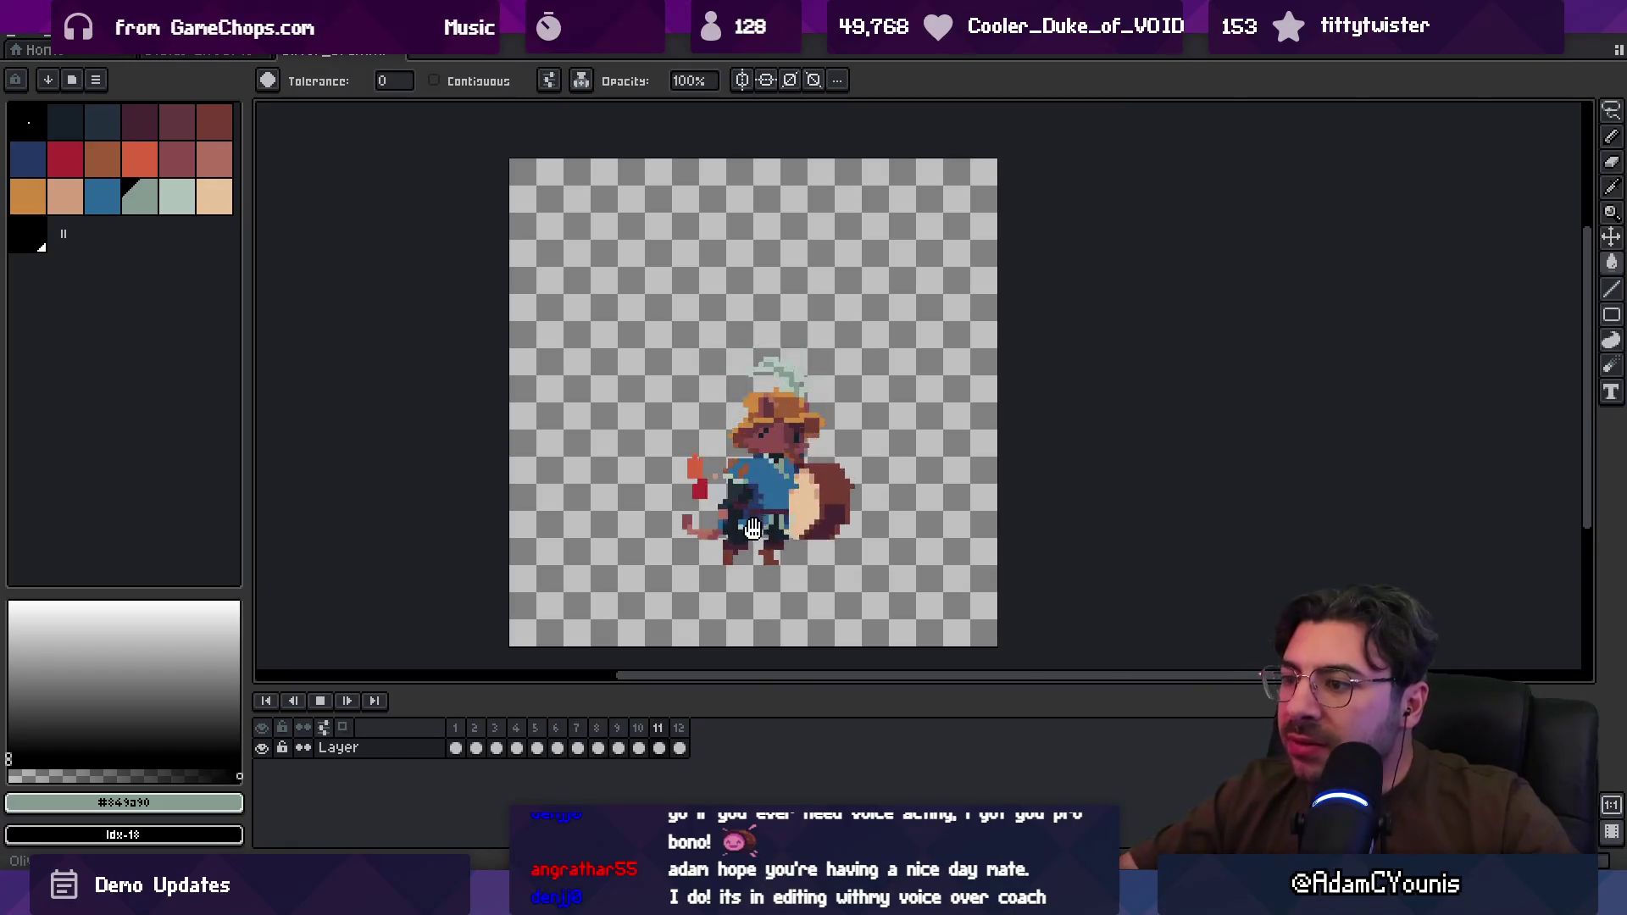
scroll(888, 472, up, 5)
scroll(888, 472, down, 6)
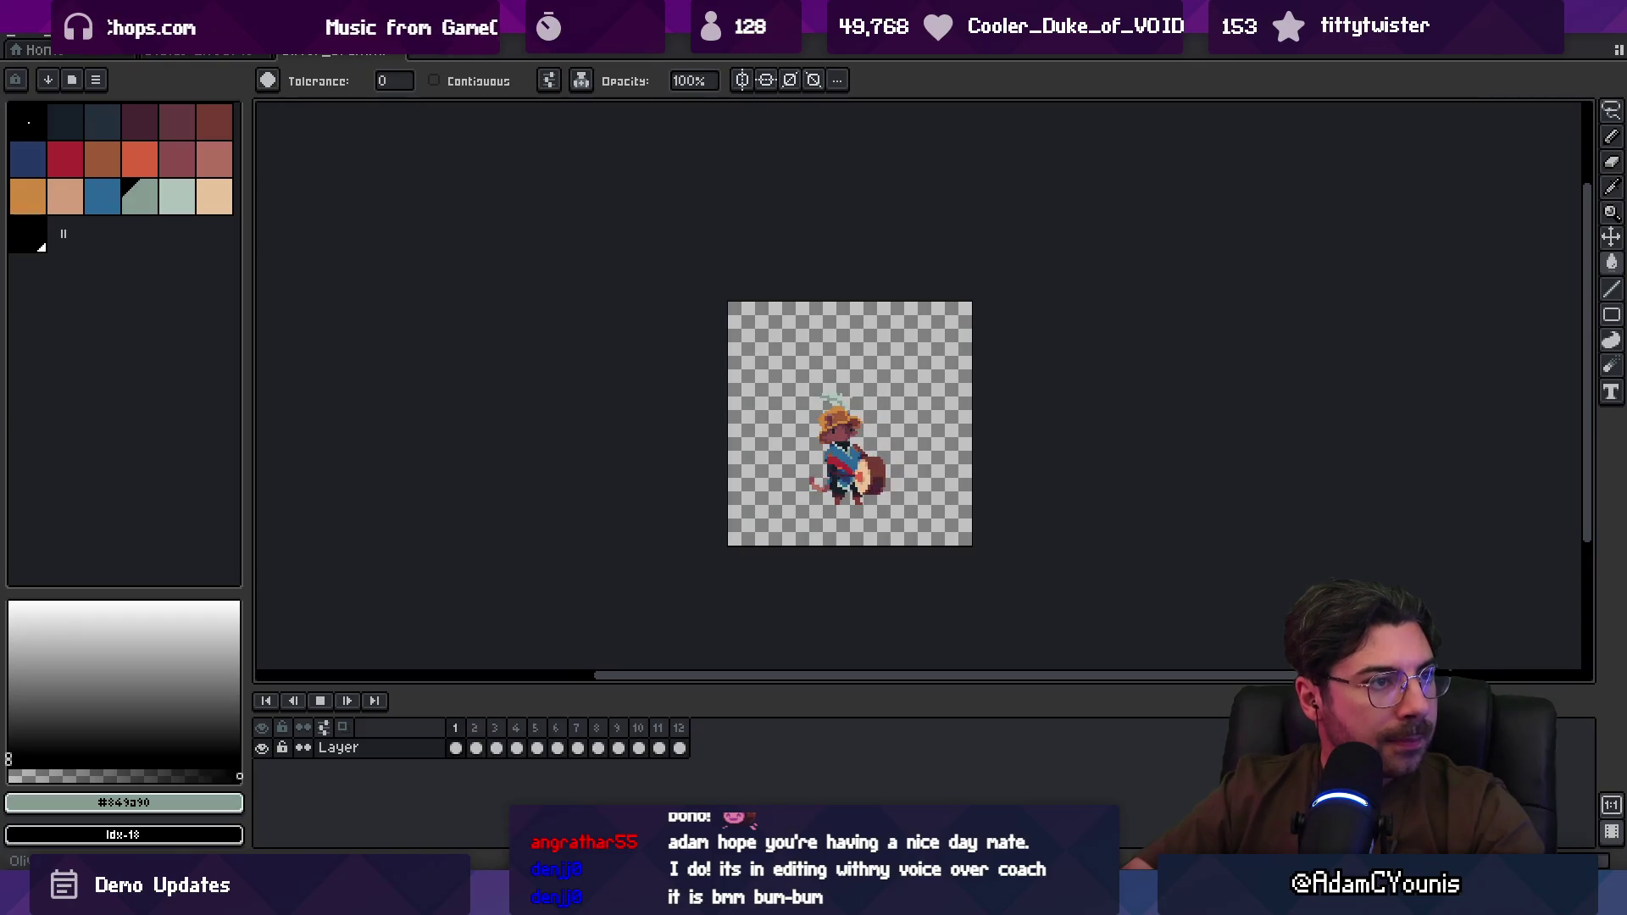
scroll(941, 440, up, 3)
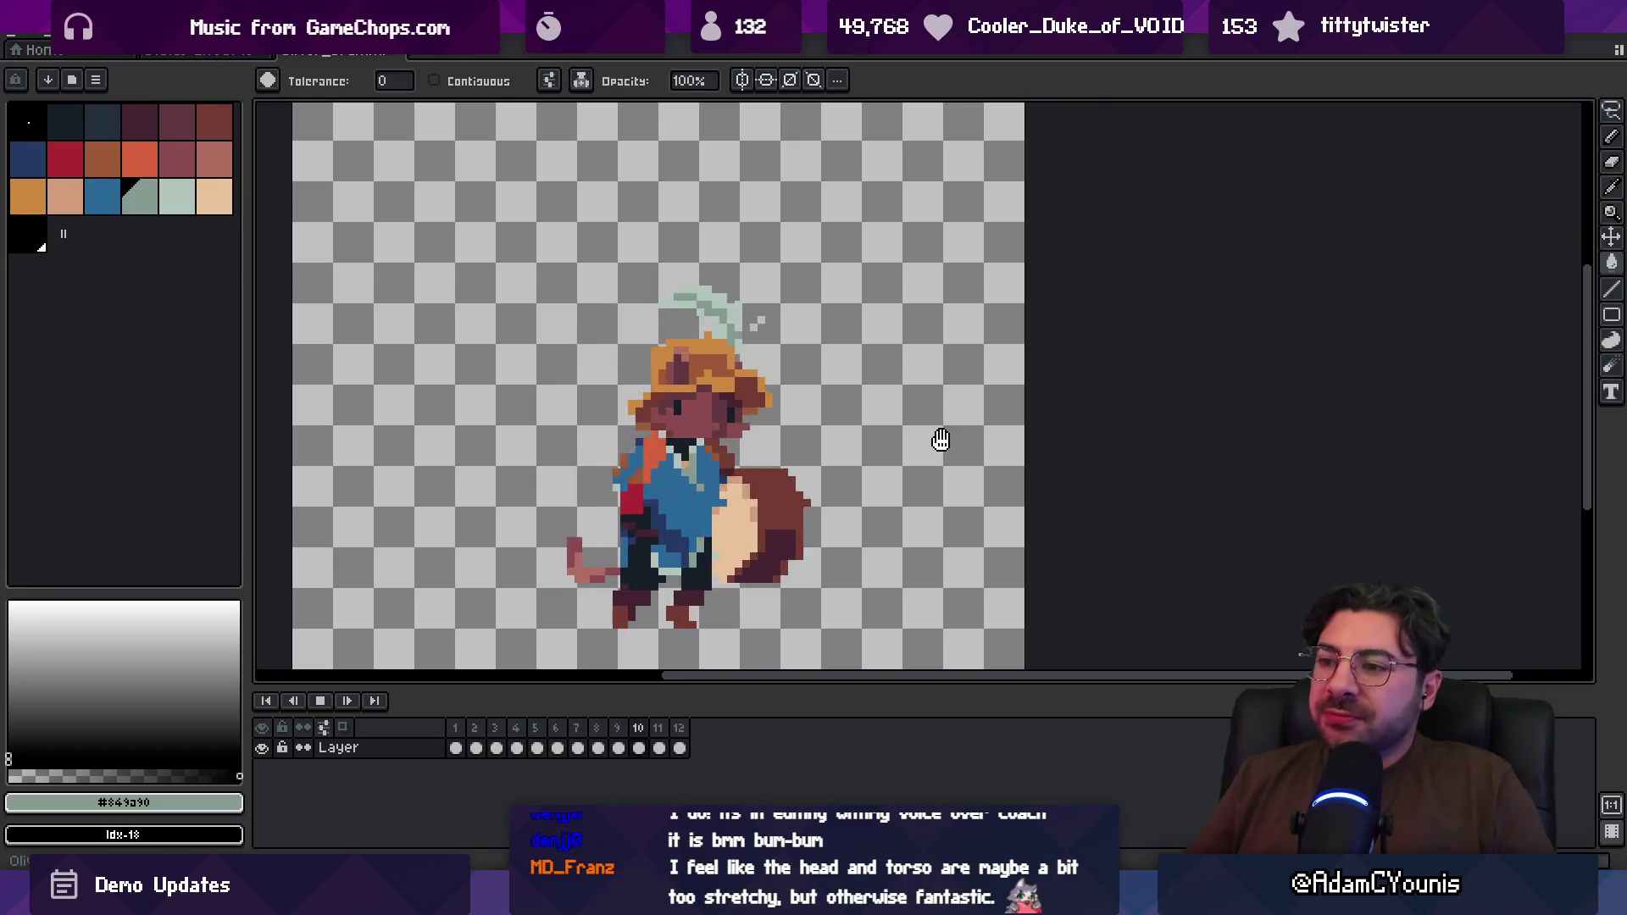
scroll(937, 442, down, 8)
scroll(690, 435, up, 5)
scroll(669, 424, down, 1)
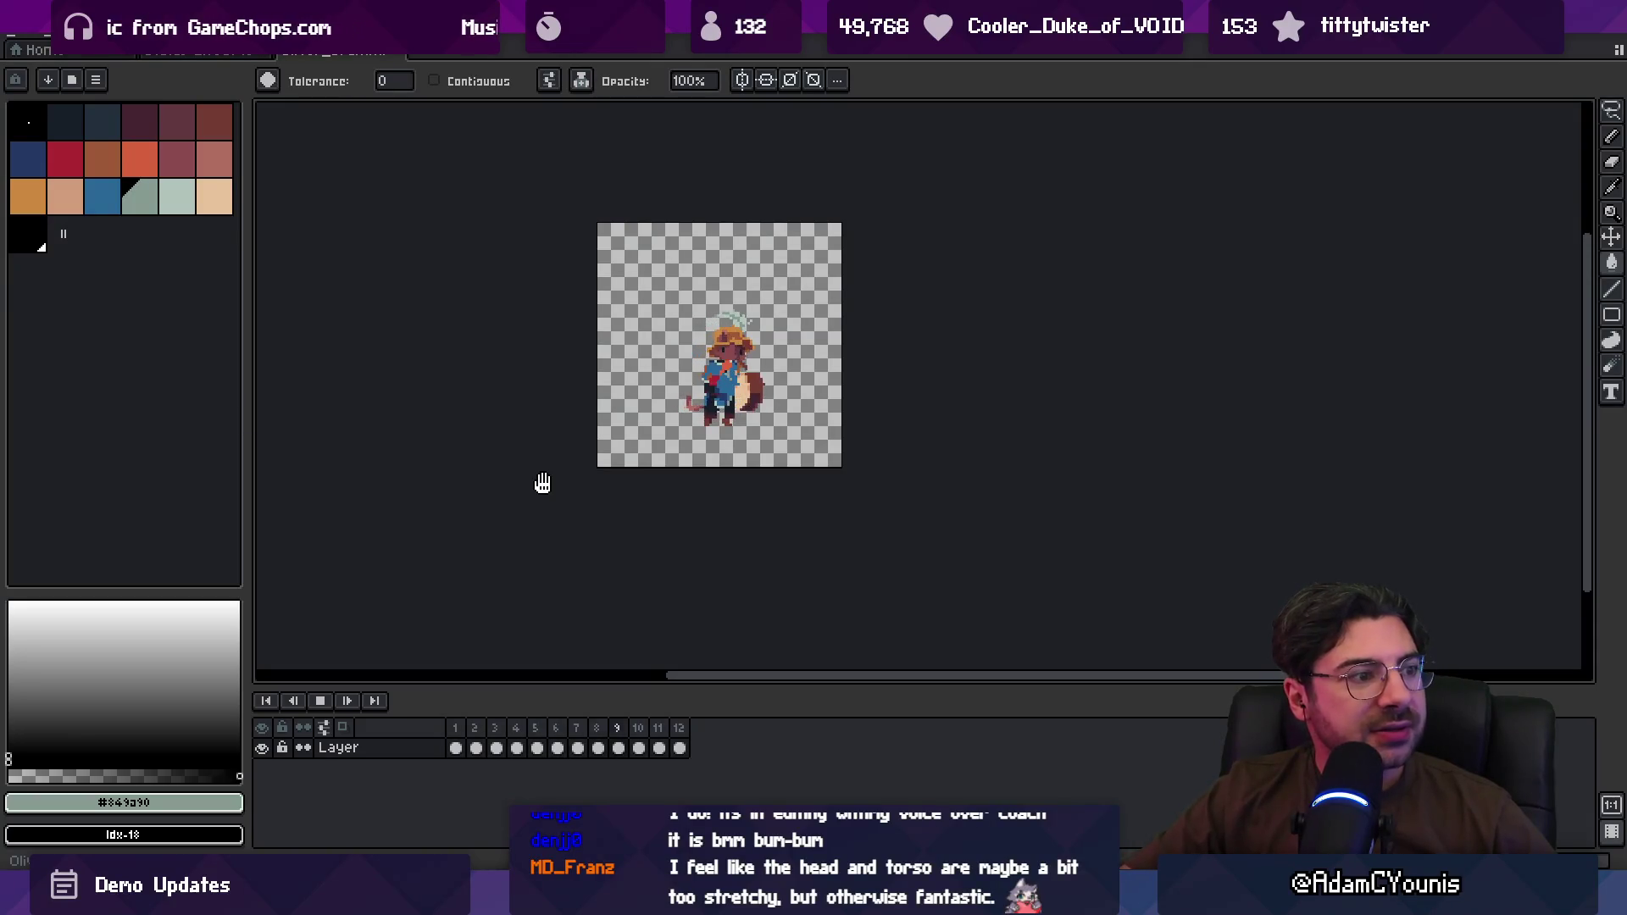
scroll(730, 488, up, 1)
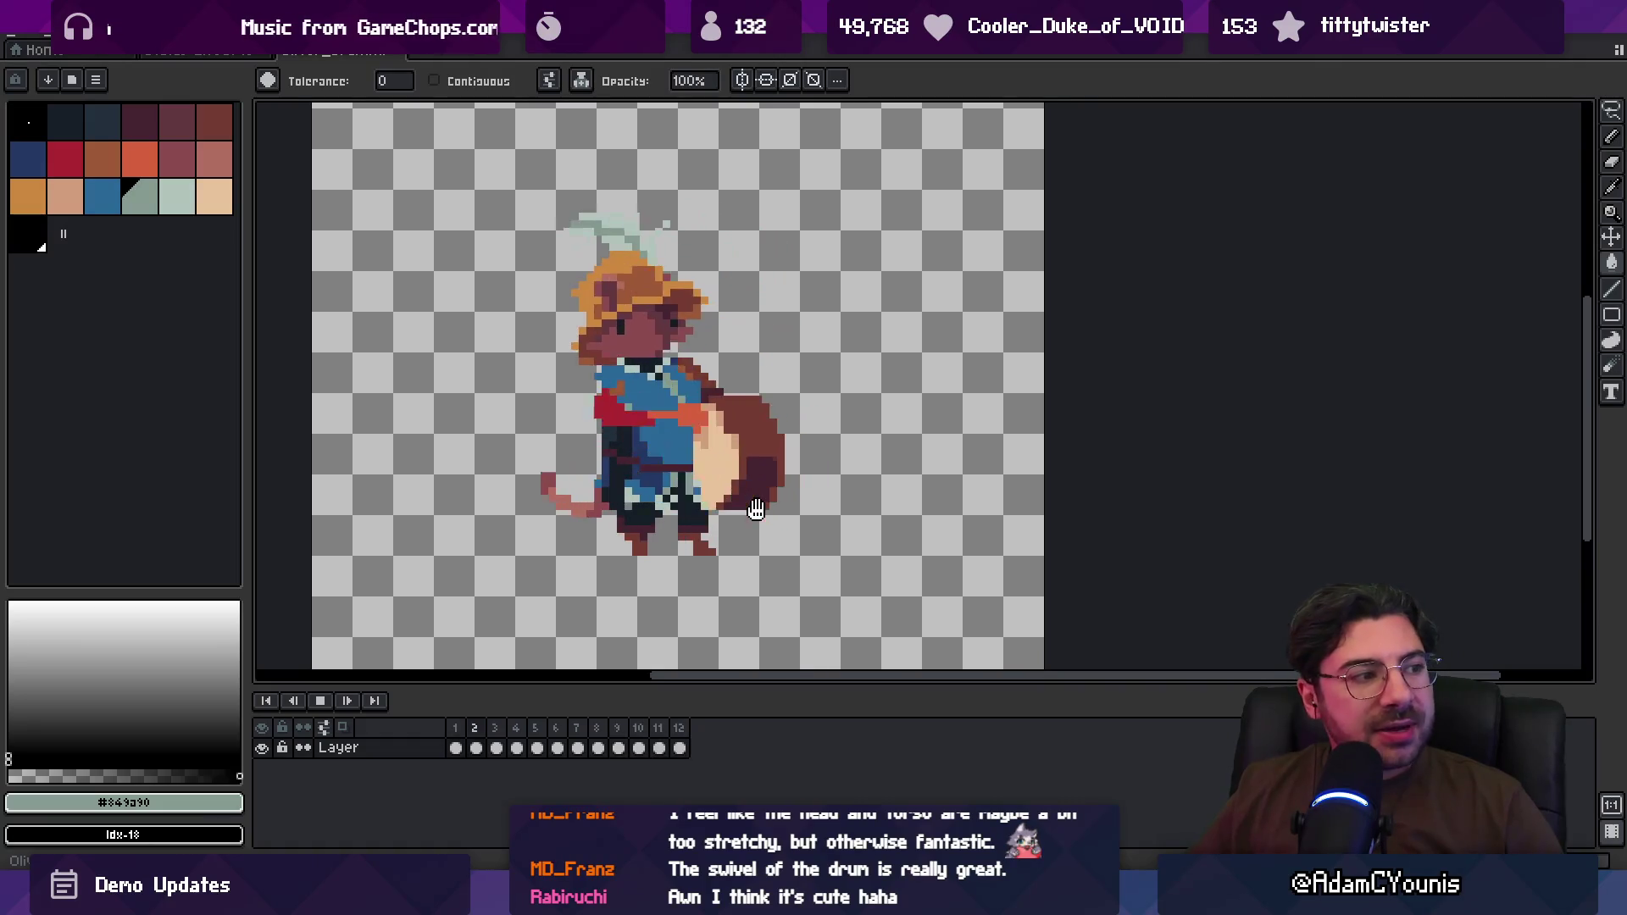
scroll(756, 509, down, 3)
scroll(779, 497, up, 2)
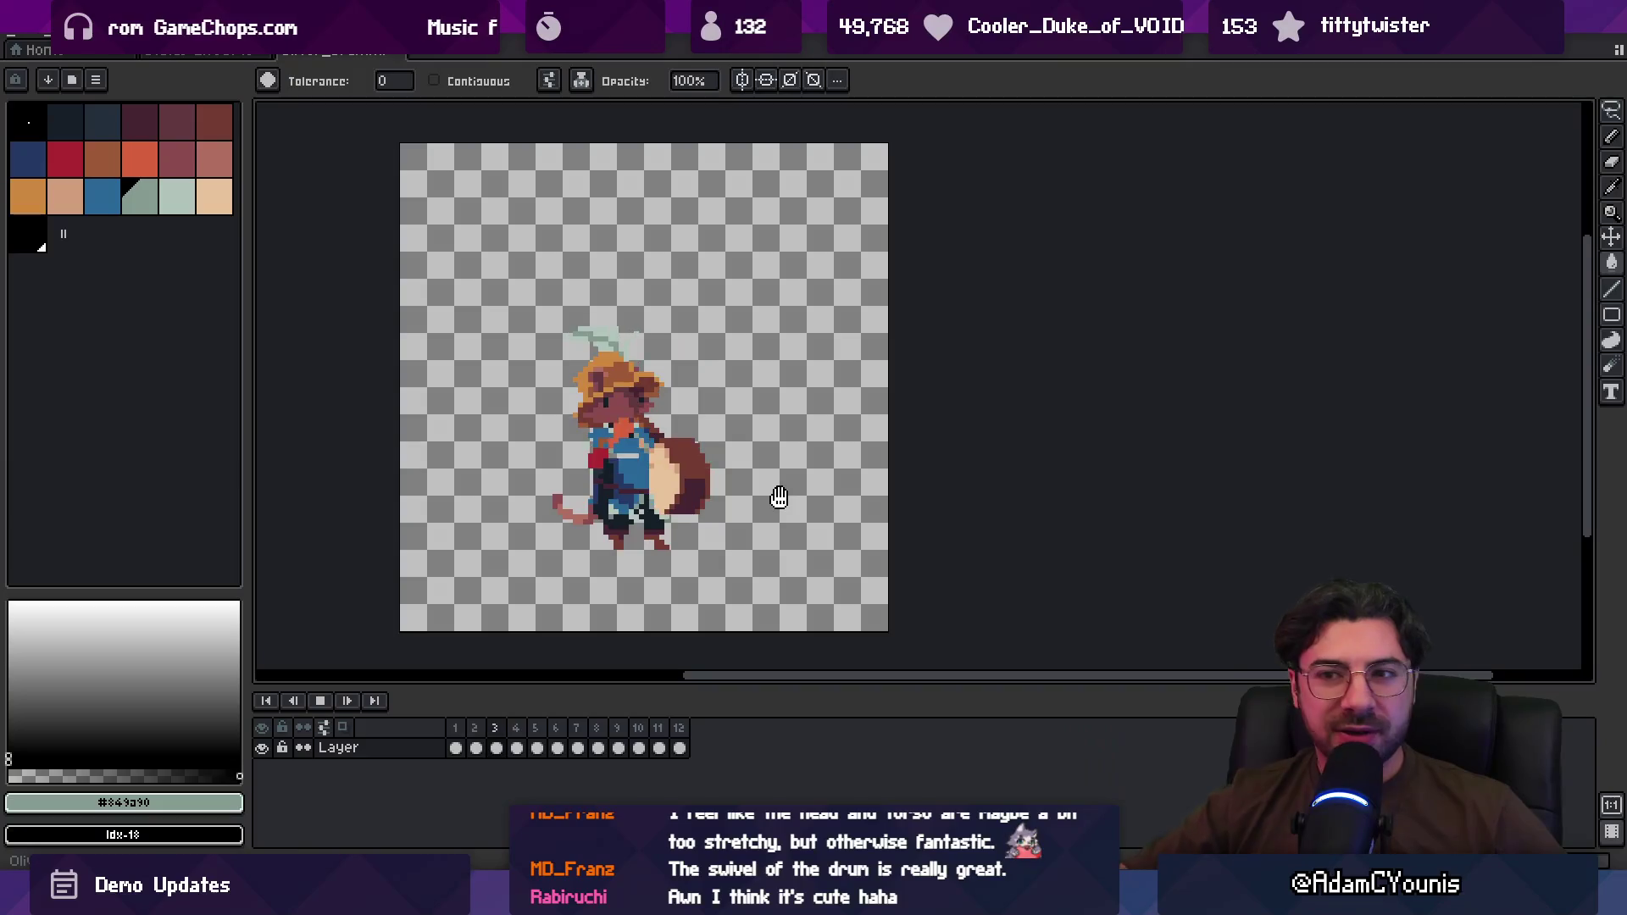
scroll(603, 546, down, 2)
scroll(606, 547, up, 2)
scroll(598, 542, up, 1)
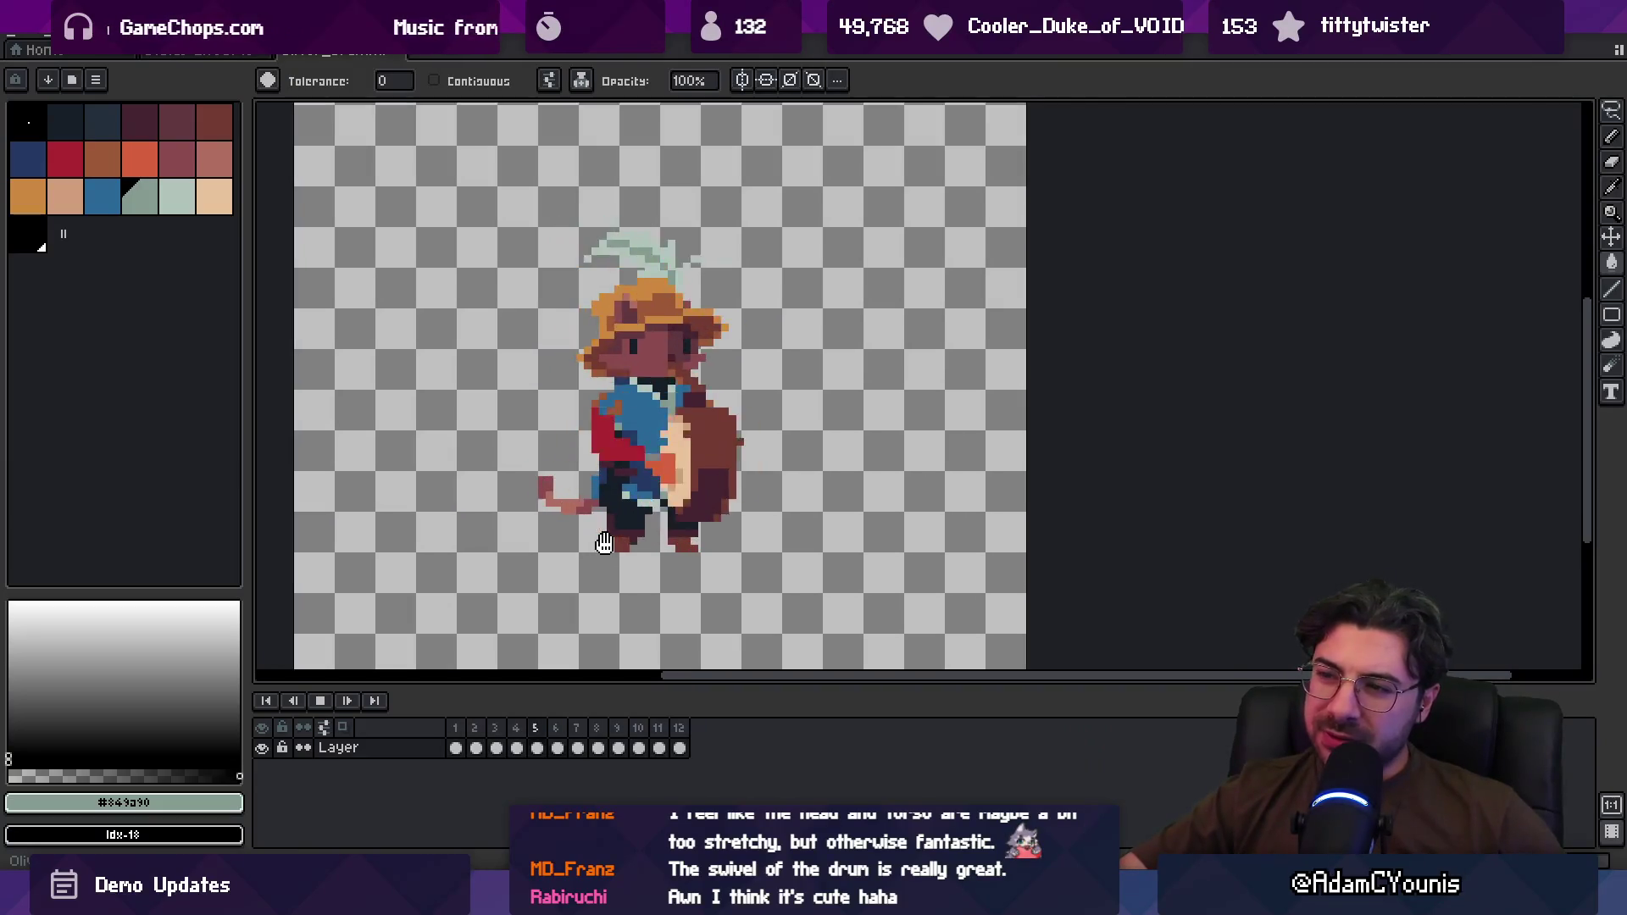
scroll(721, 543, down, 1)
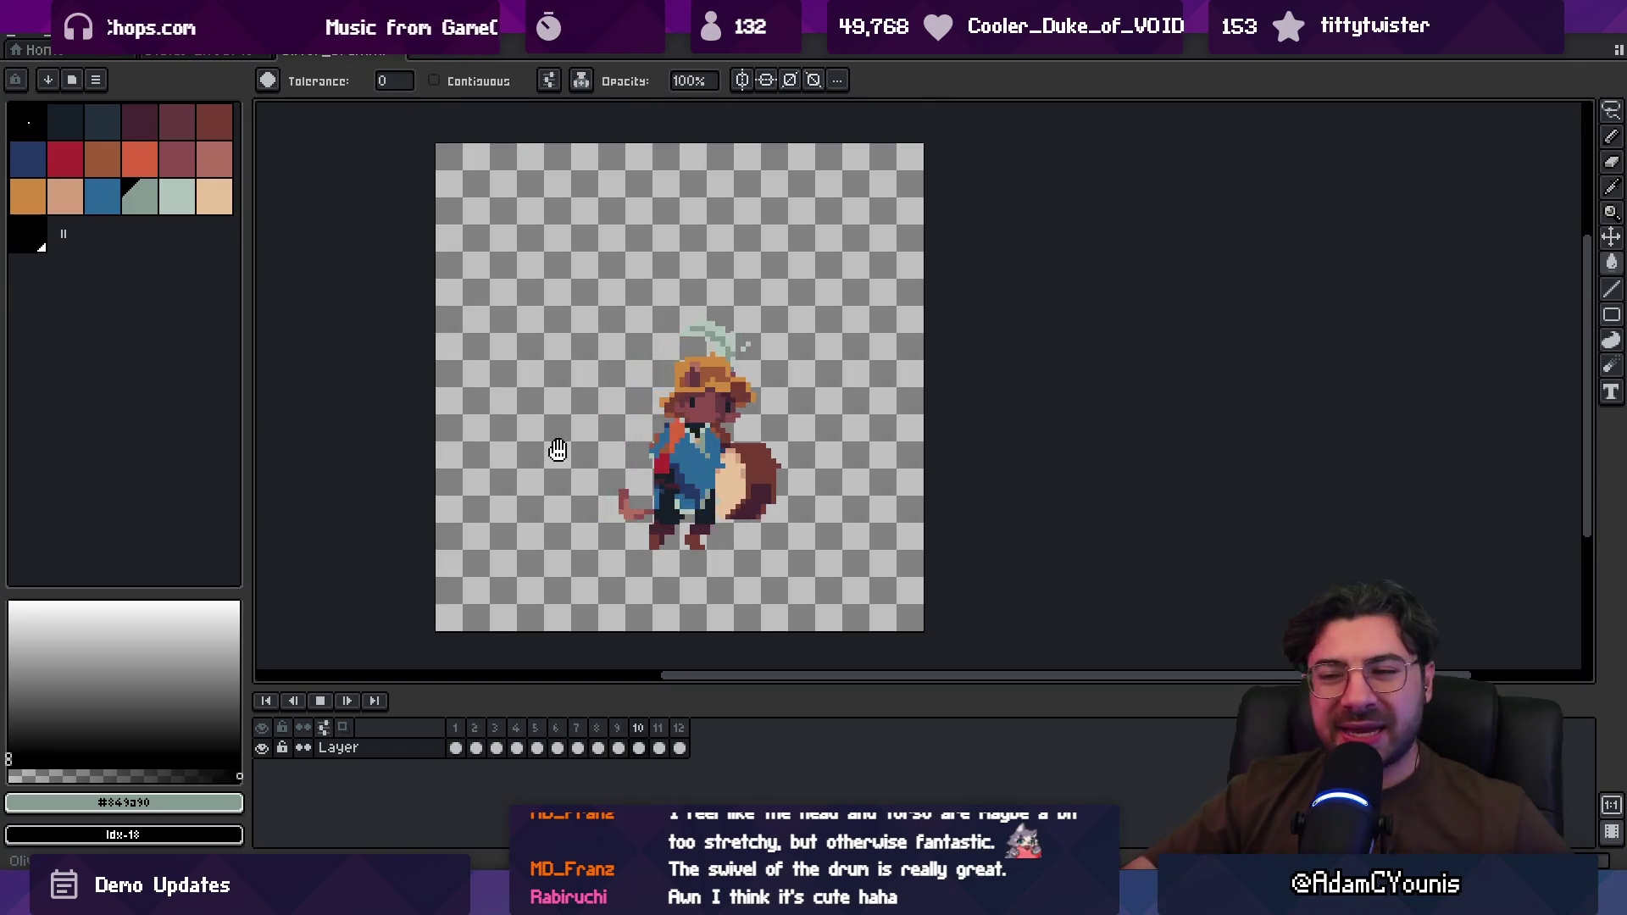
scroll(711, 487, down, 3)
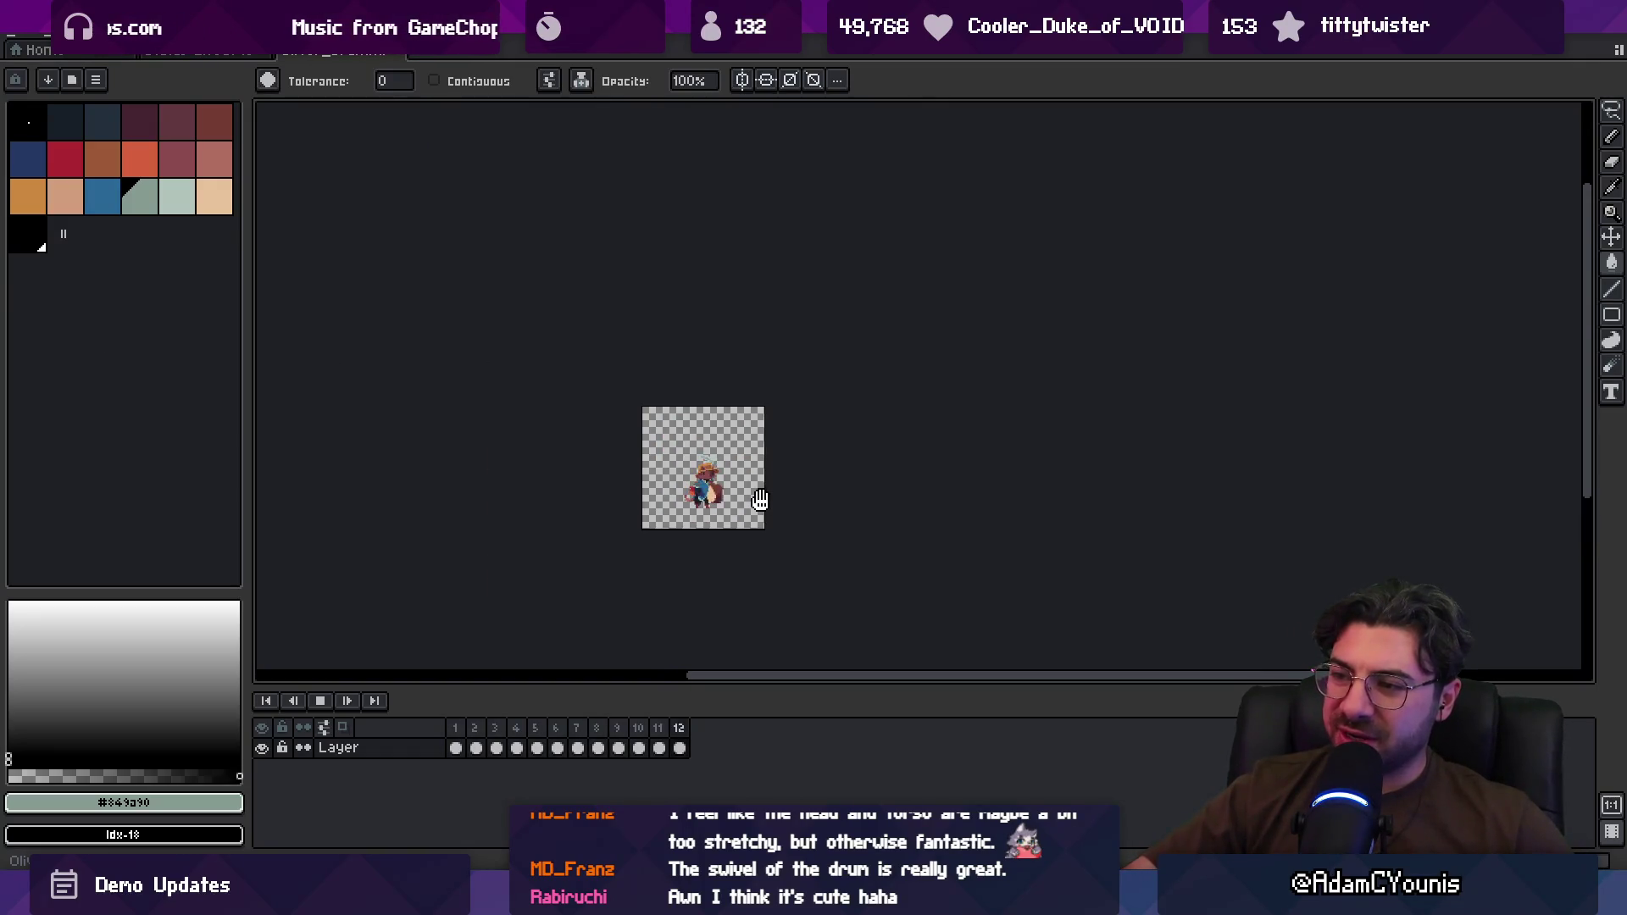
scroll(714, 484, up, 1)
scroll(767, 461, up, 2)
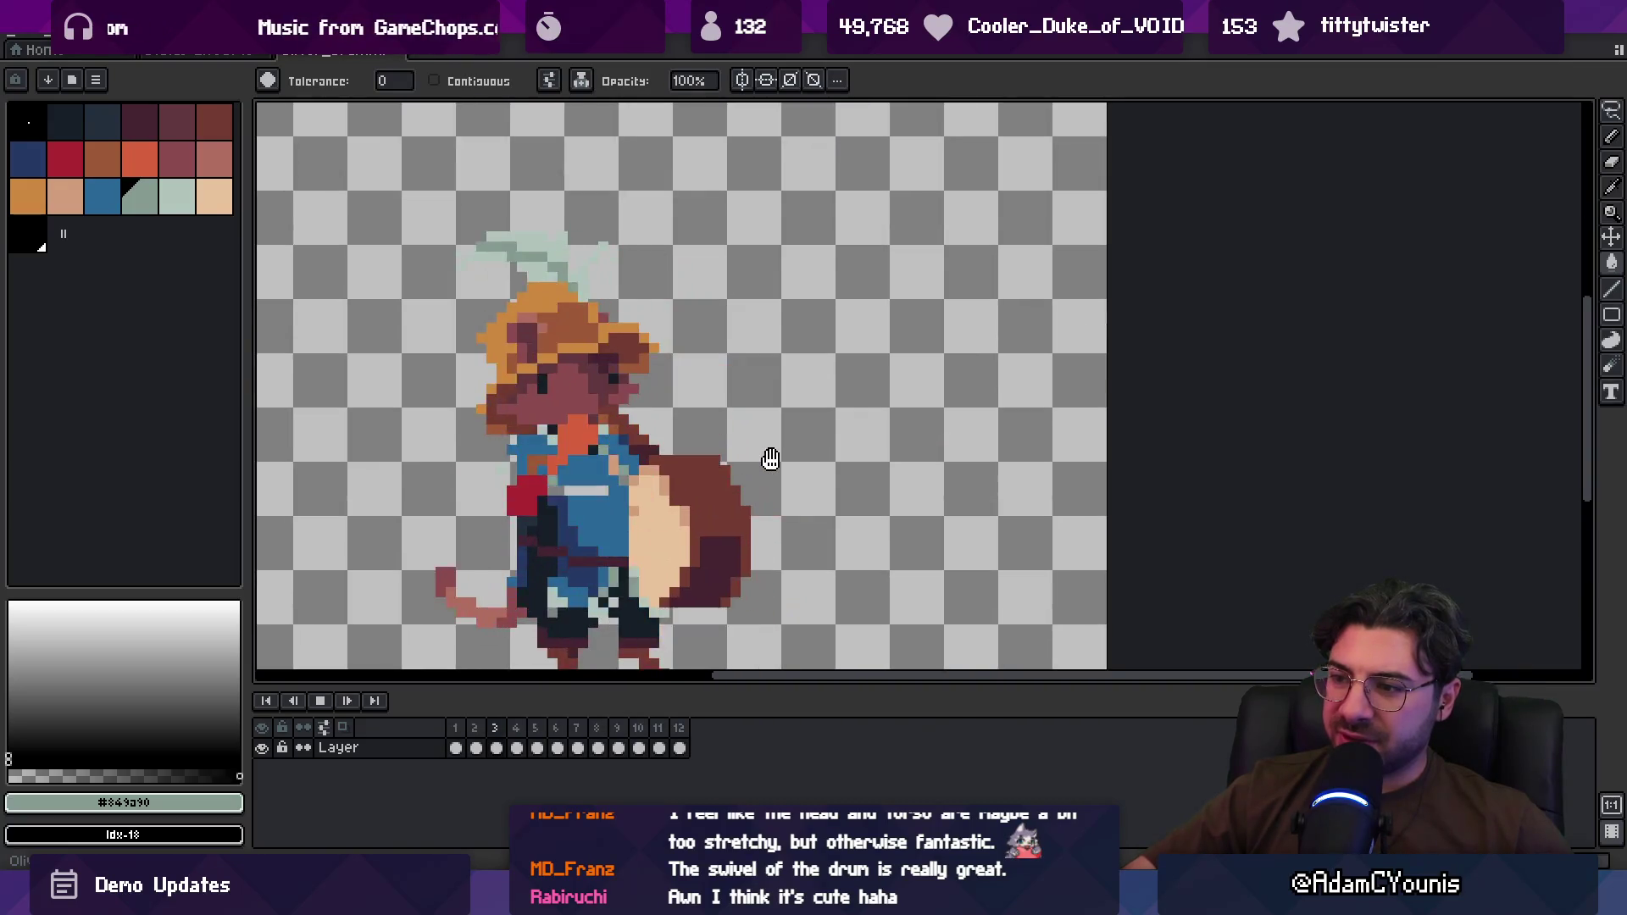
scroll(770, 461, down, 1)
scroll(773, 459, down, 1)
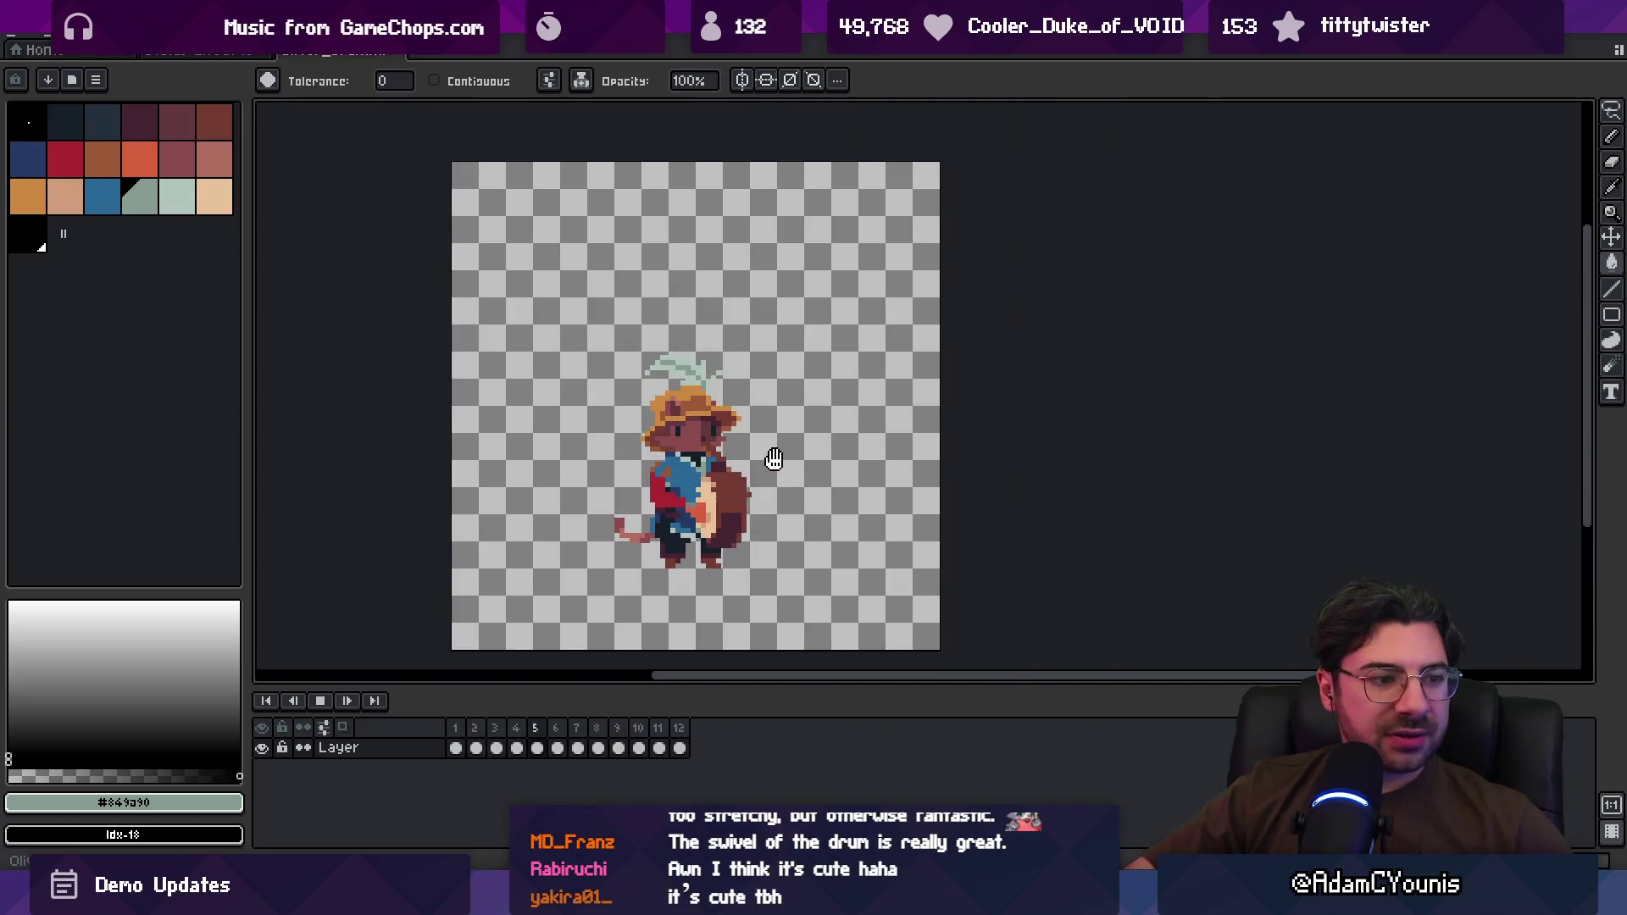
scroll(670, 542, down, 1)
scroll(674, 543, up, 1)
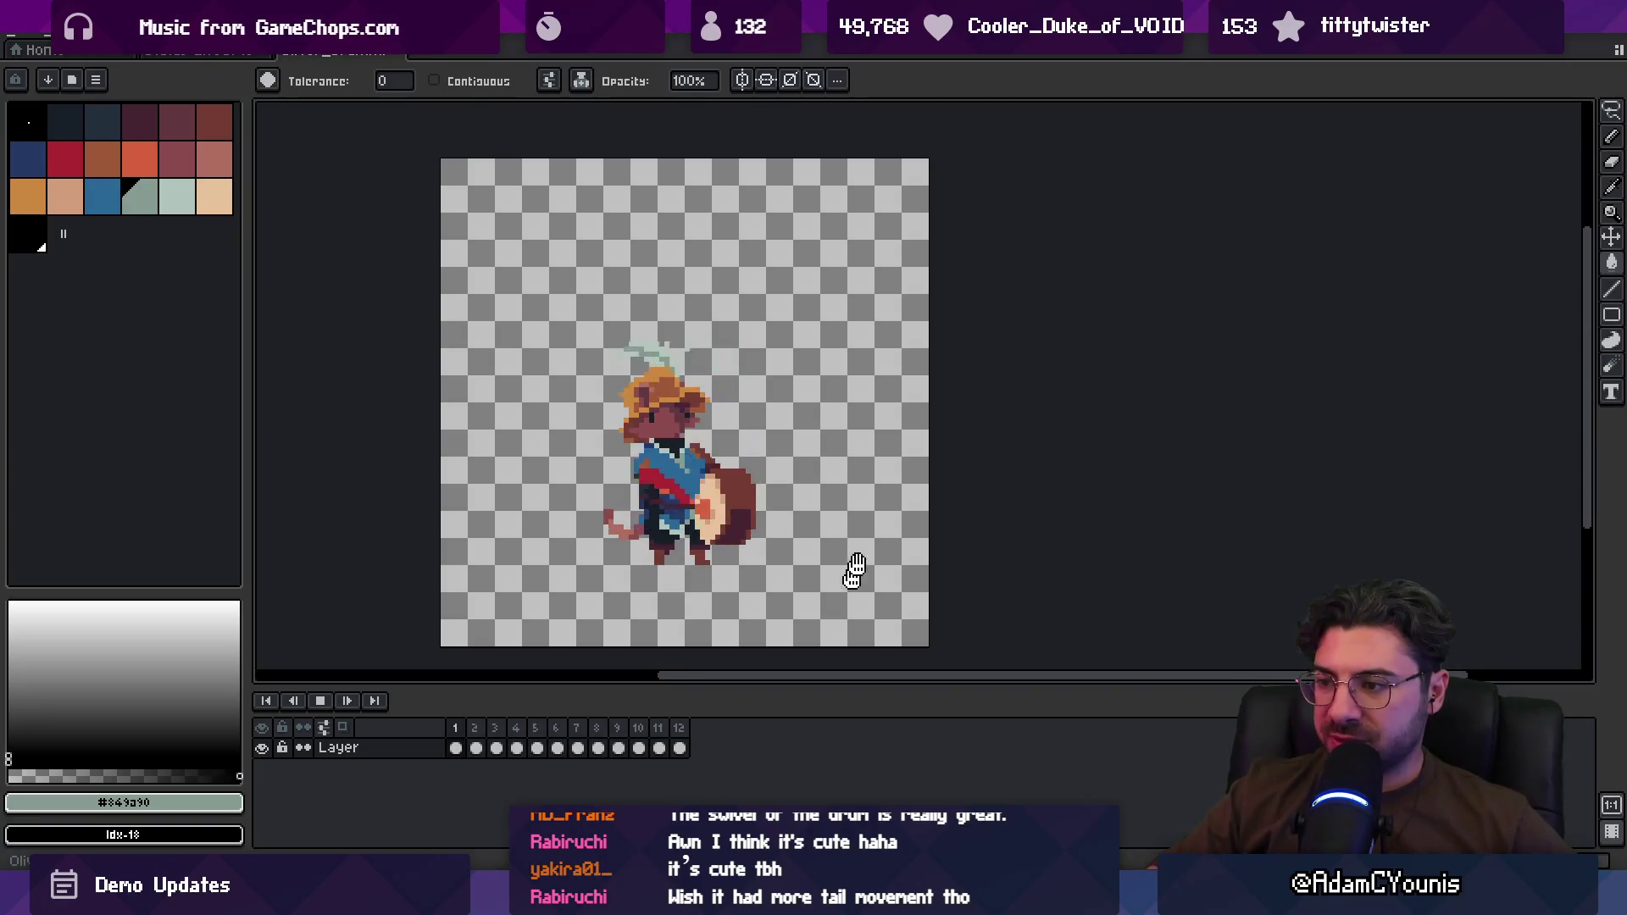
key(Return)
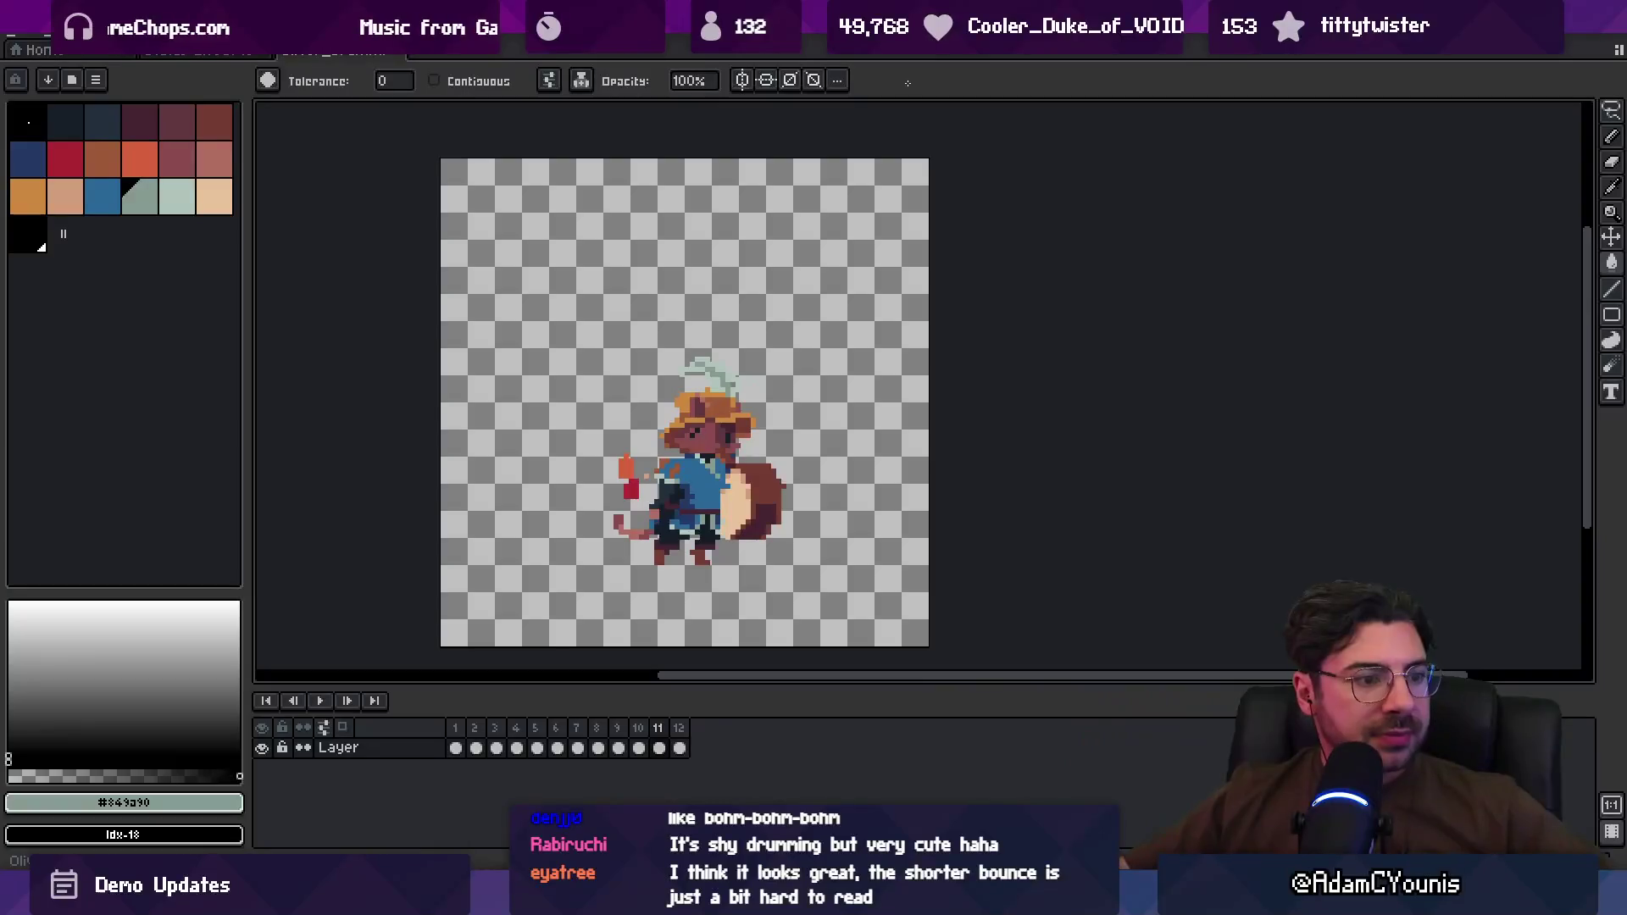
scroll(663, 465, up, 2)
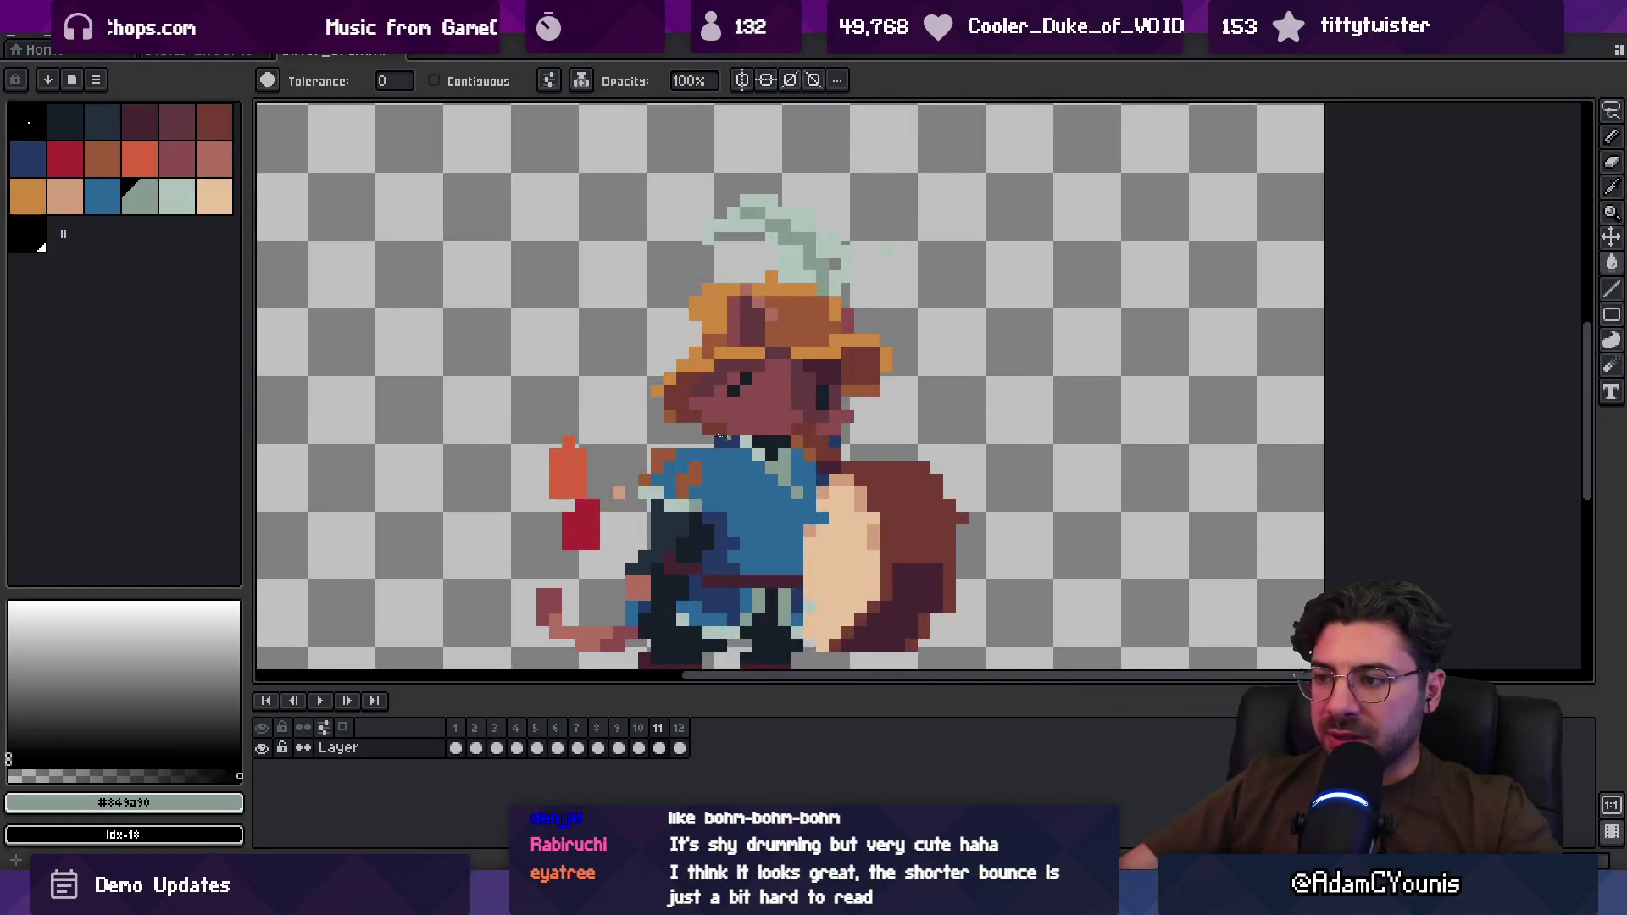
scroll(695, 381, down, 1)
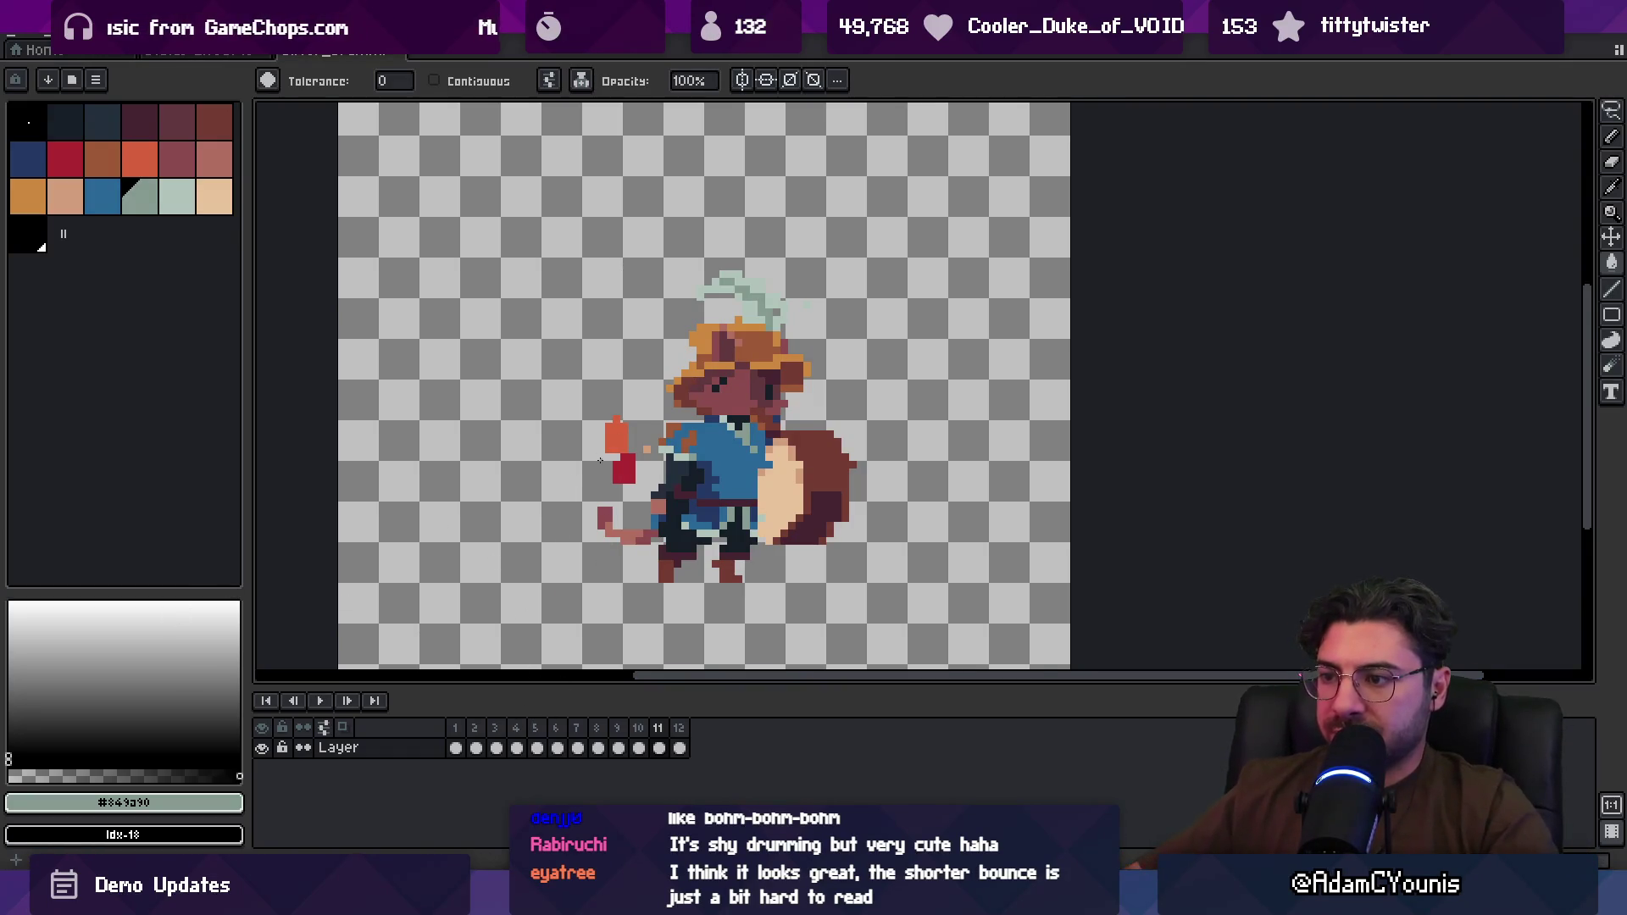
scroll(627, 446, up, 10)
Step: Return to the drummer-mouse document and open, then cancel, the Canvas Size dialog
key(b)
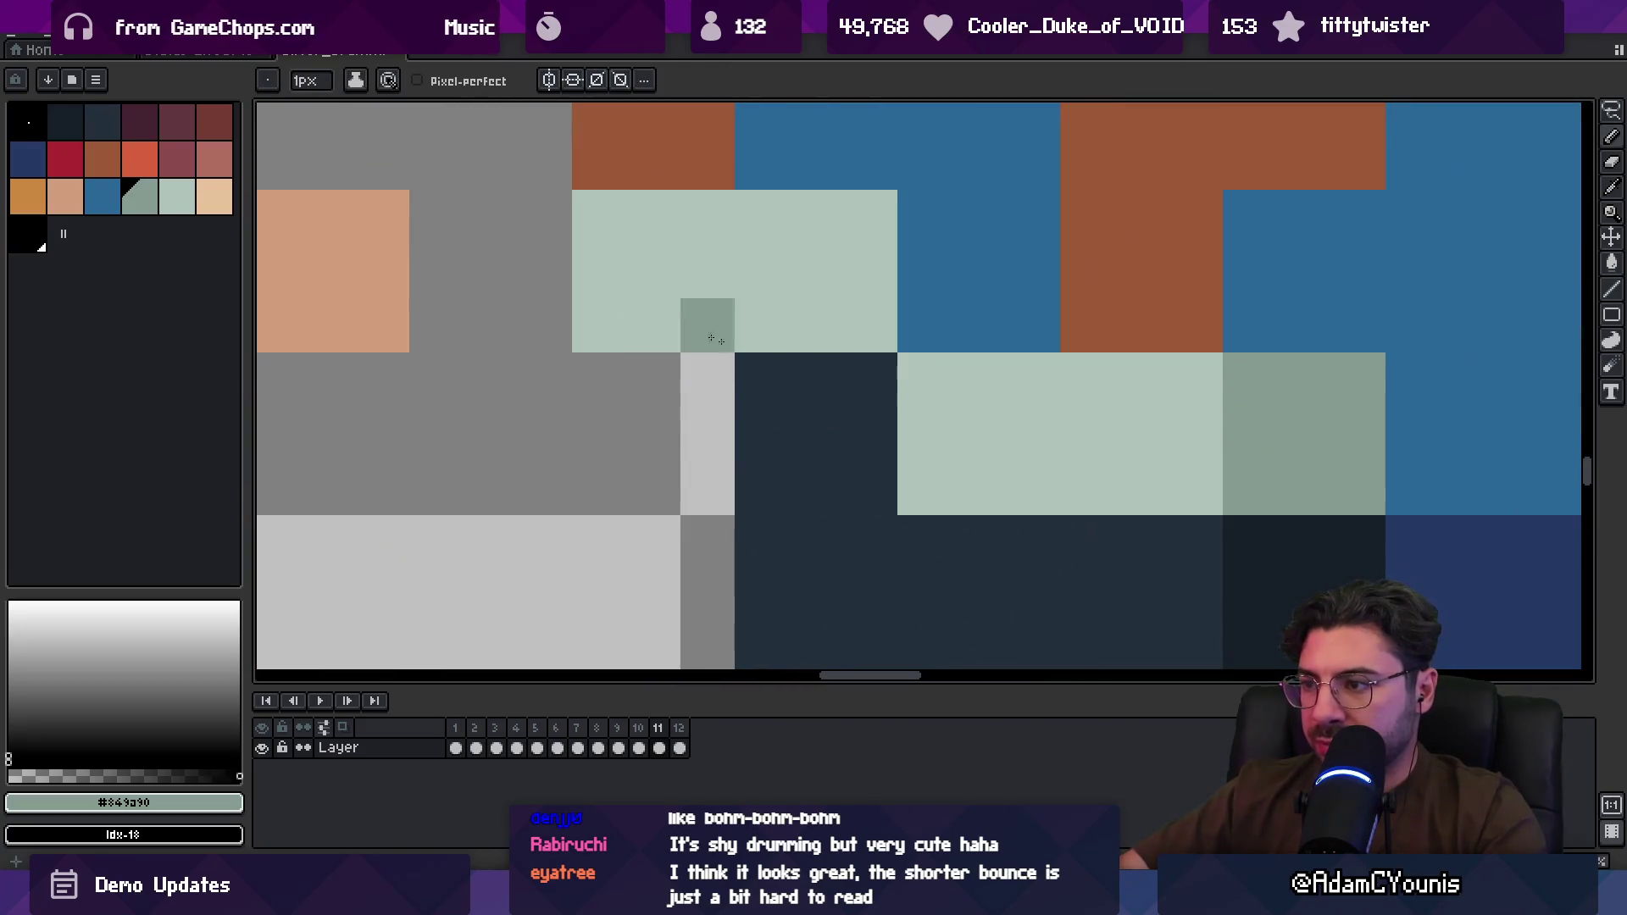
click(116, 52)
click(339, 50)
click(102, 34)
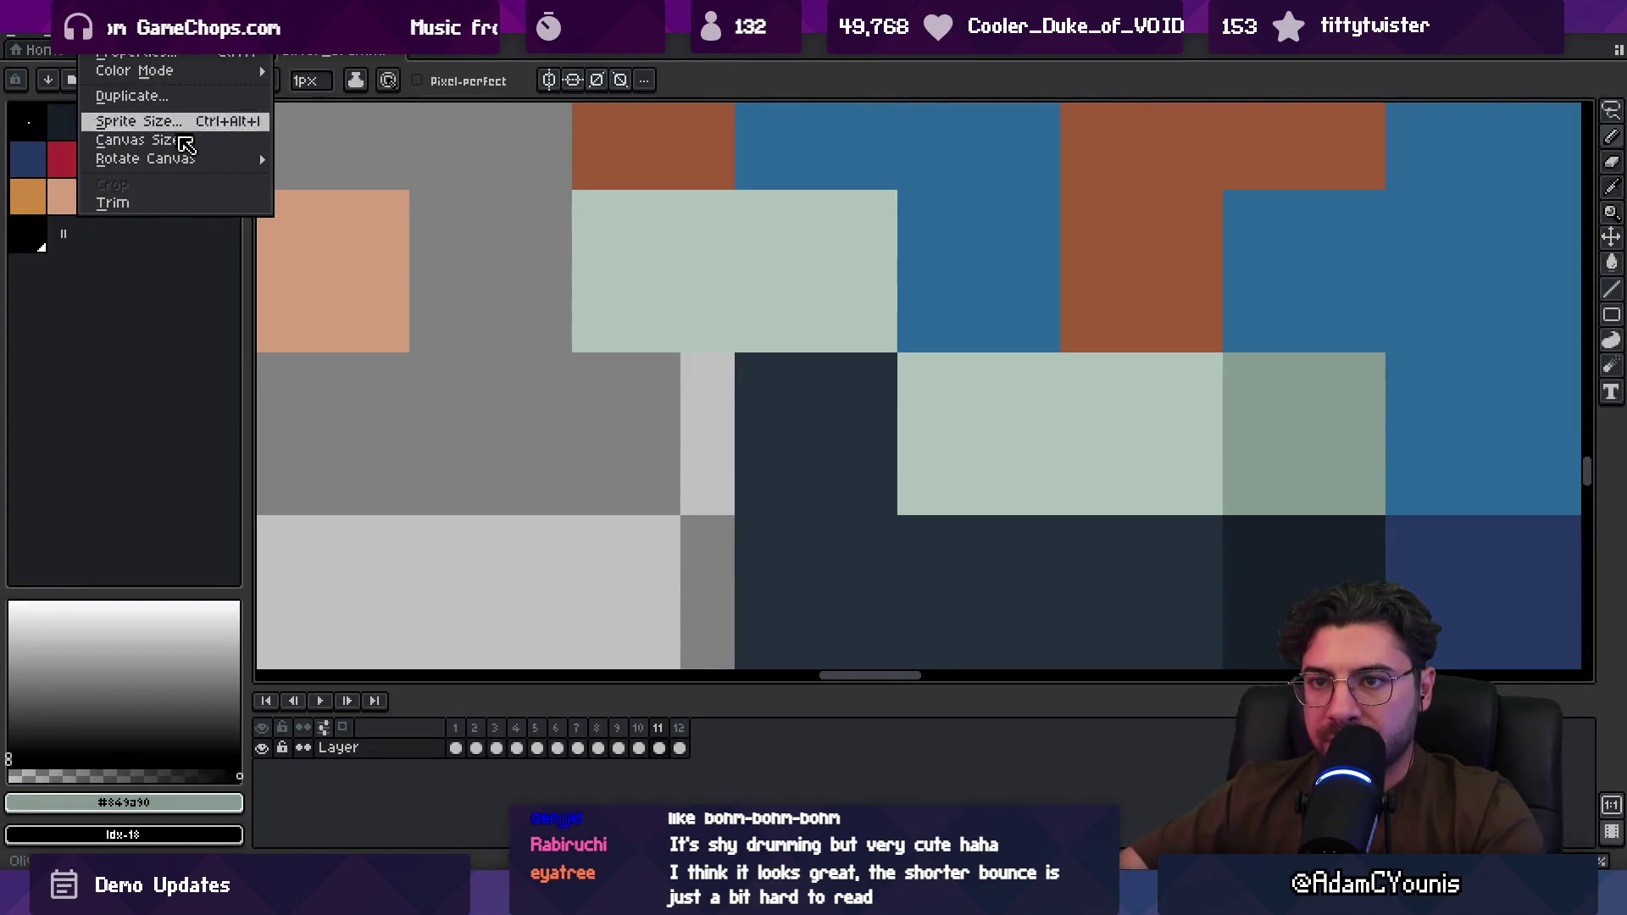
click(209, 159)
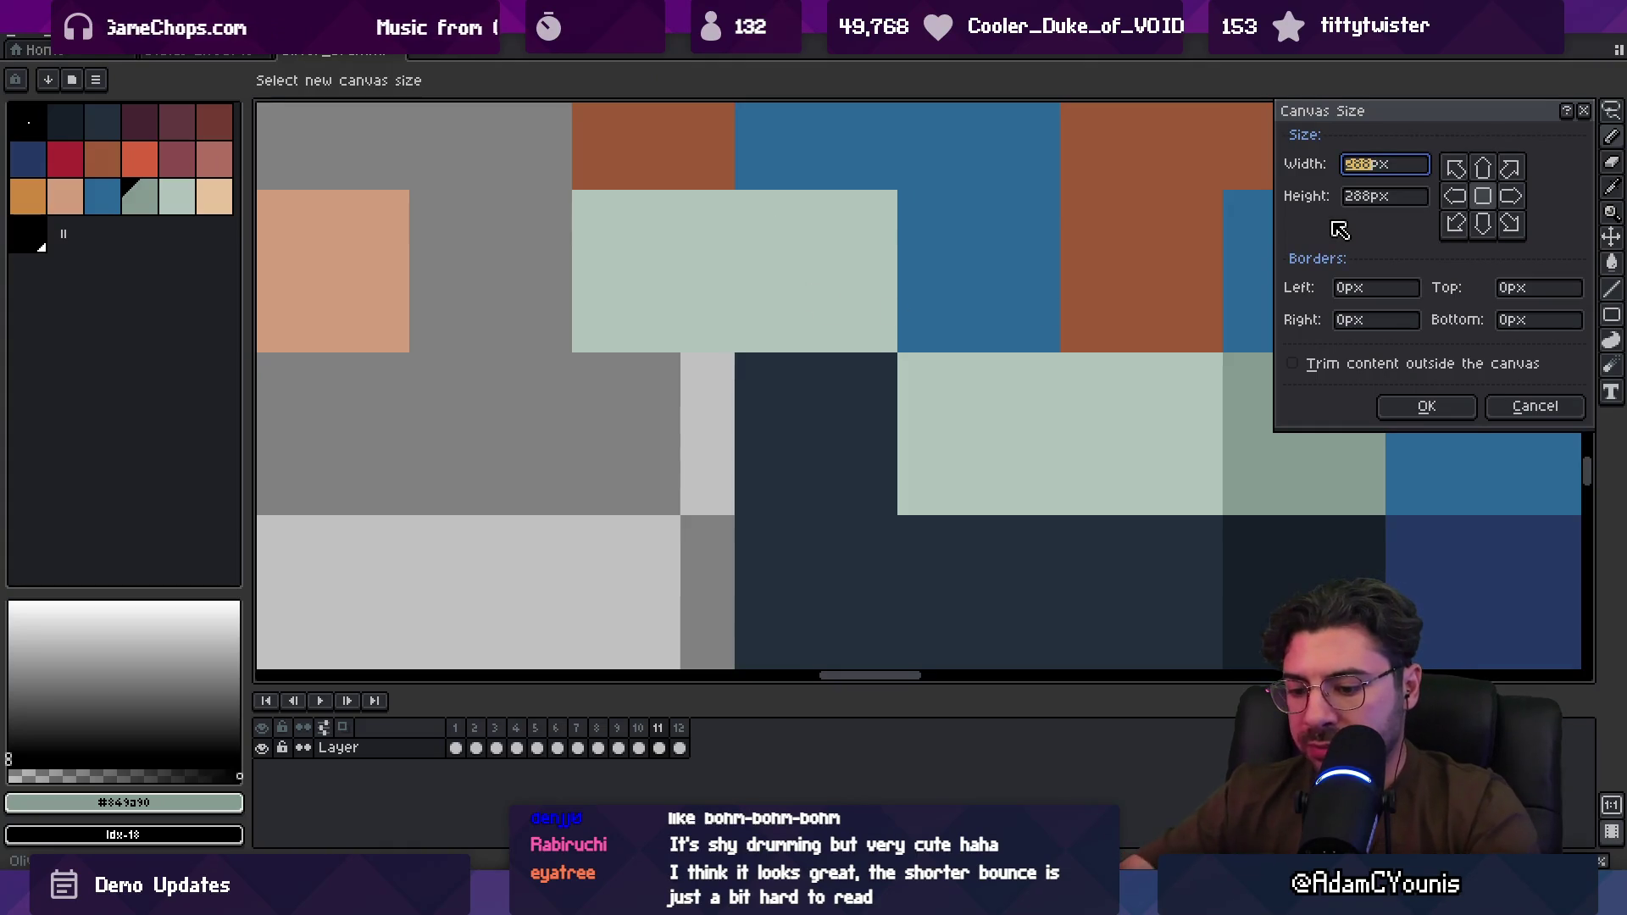
key(Tab)
key(Tab)
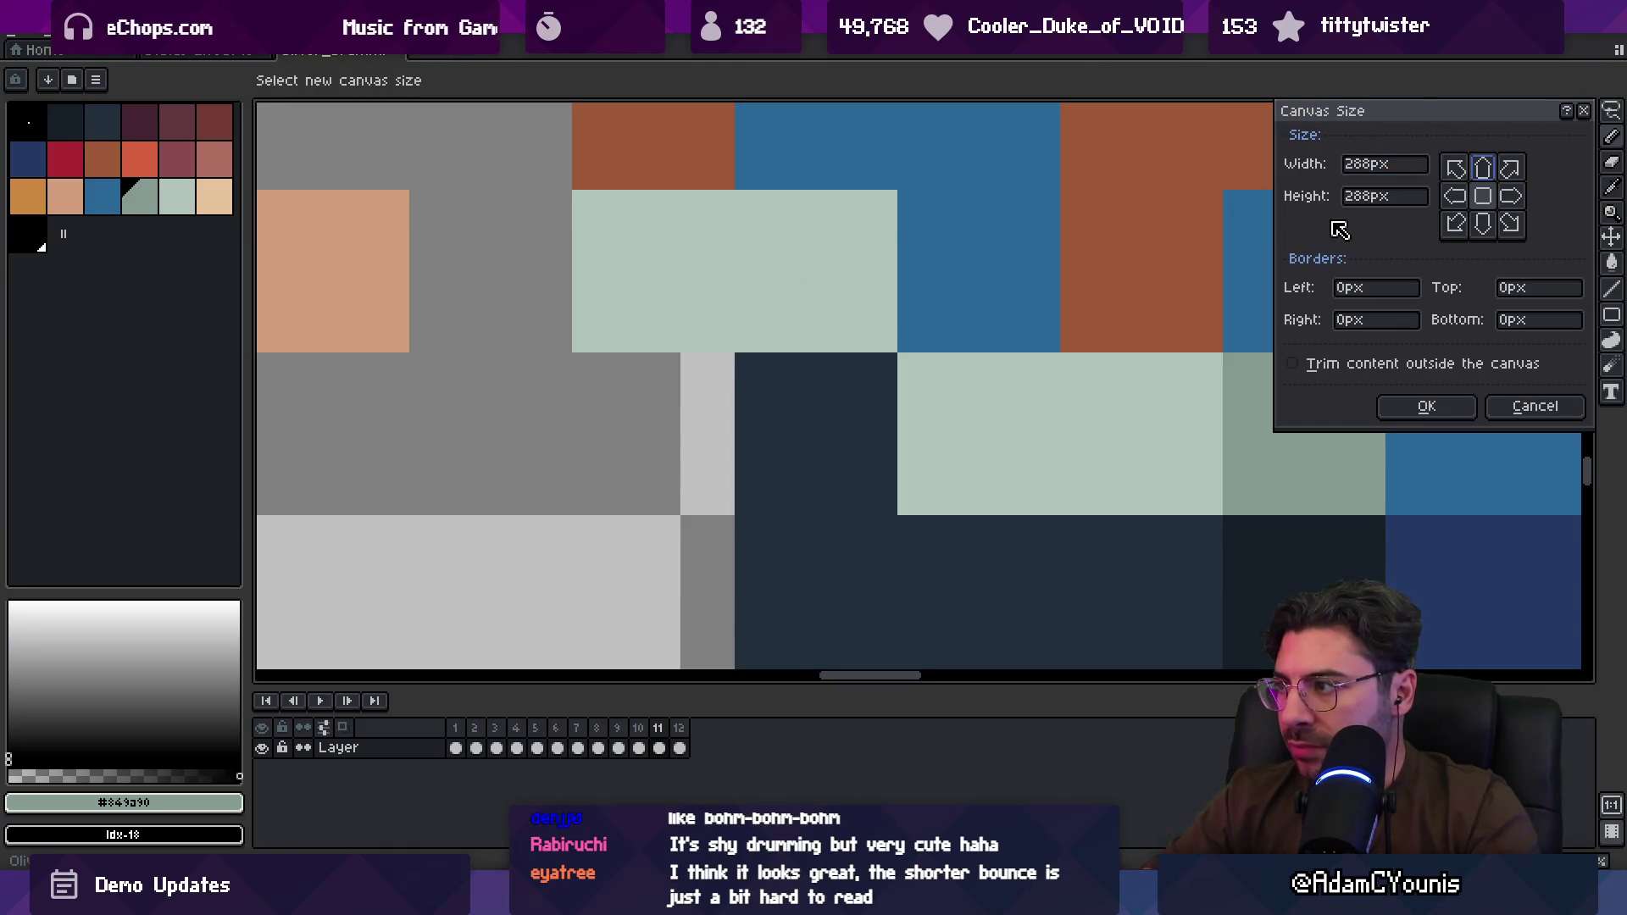
key(Escape)
Step: Resize the sprite to 33.3333% width with Nearest-neighbor via Sprite Size
click(102, 33)
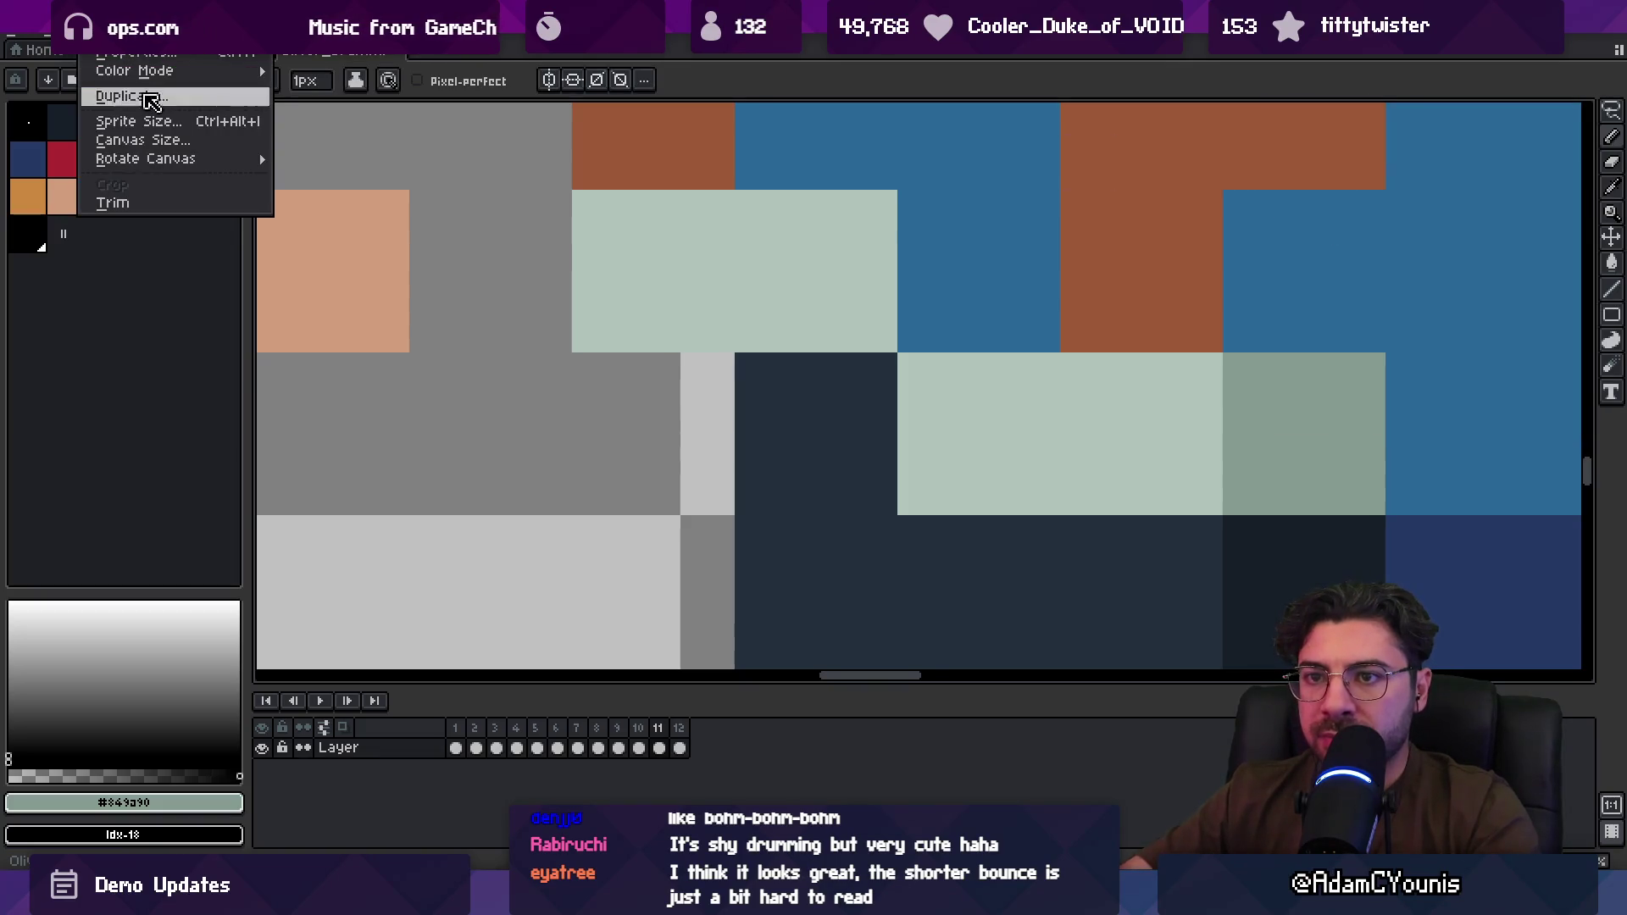
click(223, 146)
key(Tab)
key(Tab)
key(Tab)
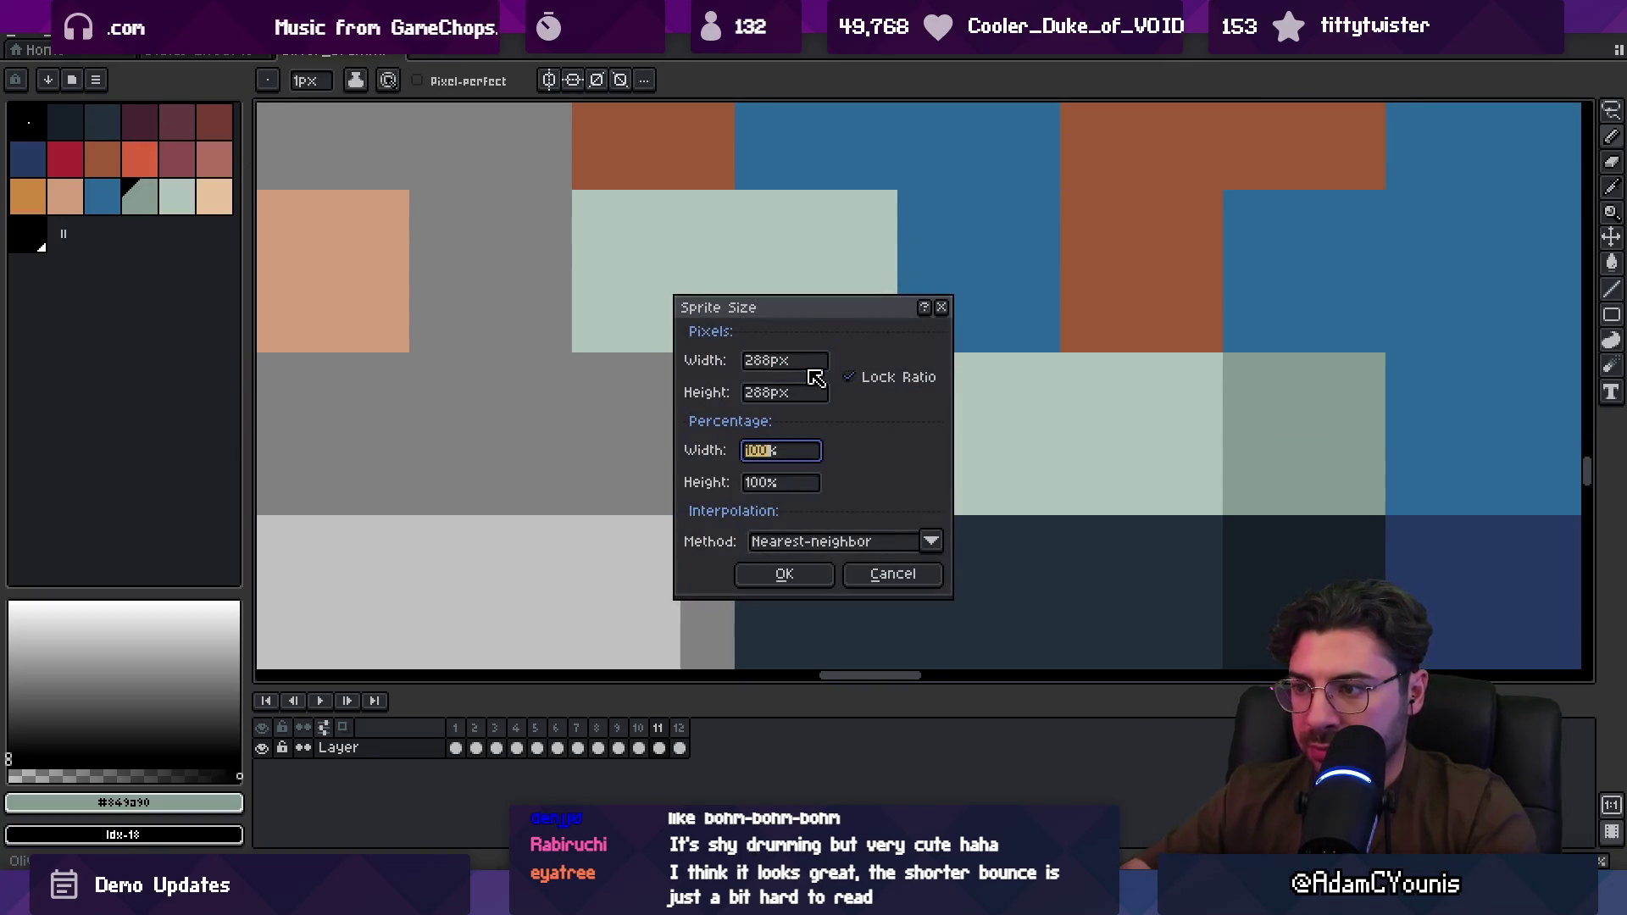
text(33.3333)
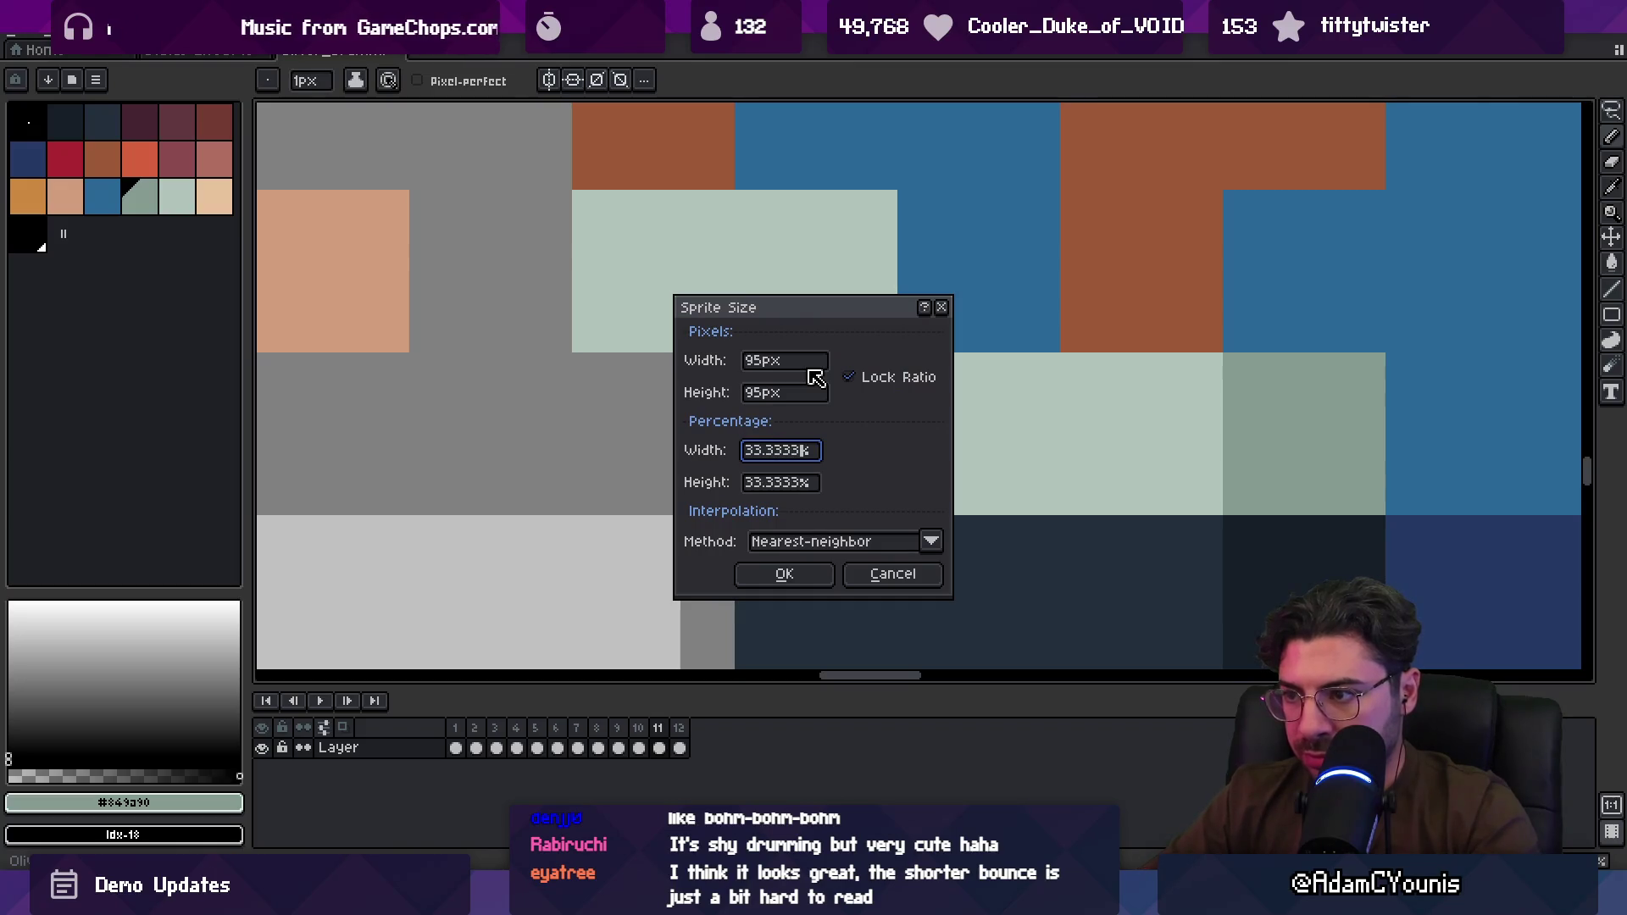
key(Return)
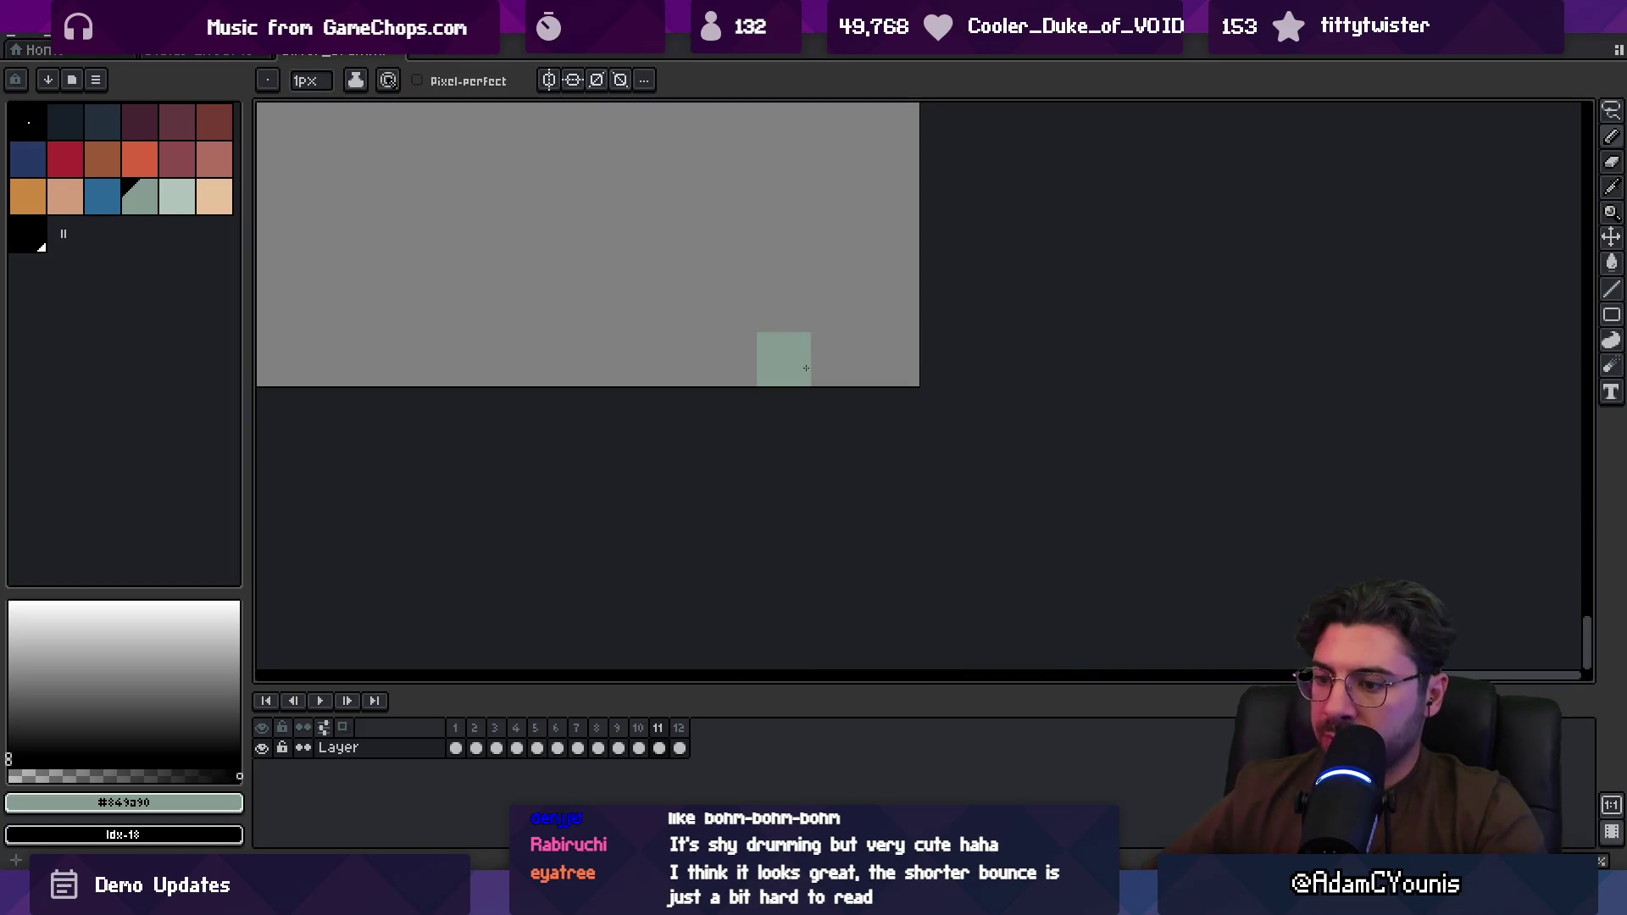
Step: Zoom in, paint the eye pixels black, then undo the edit
key(h)
scroll(712, 344, down, 3)
scroll(1035, 509, up, 2)
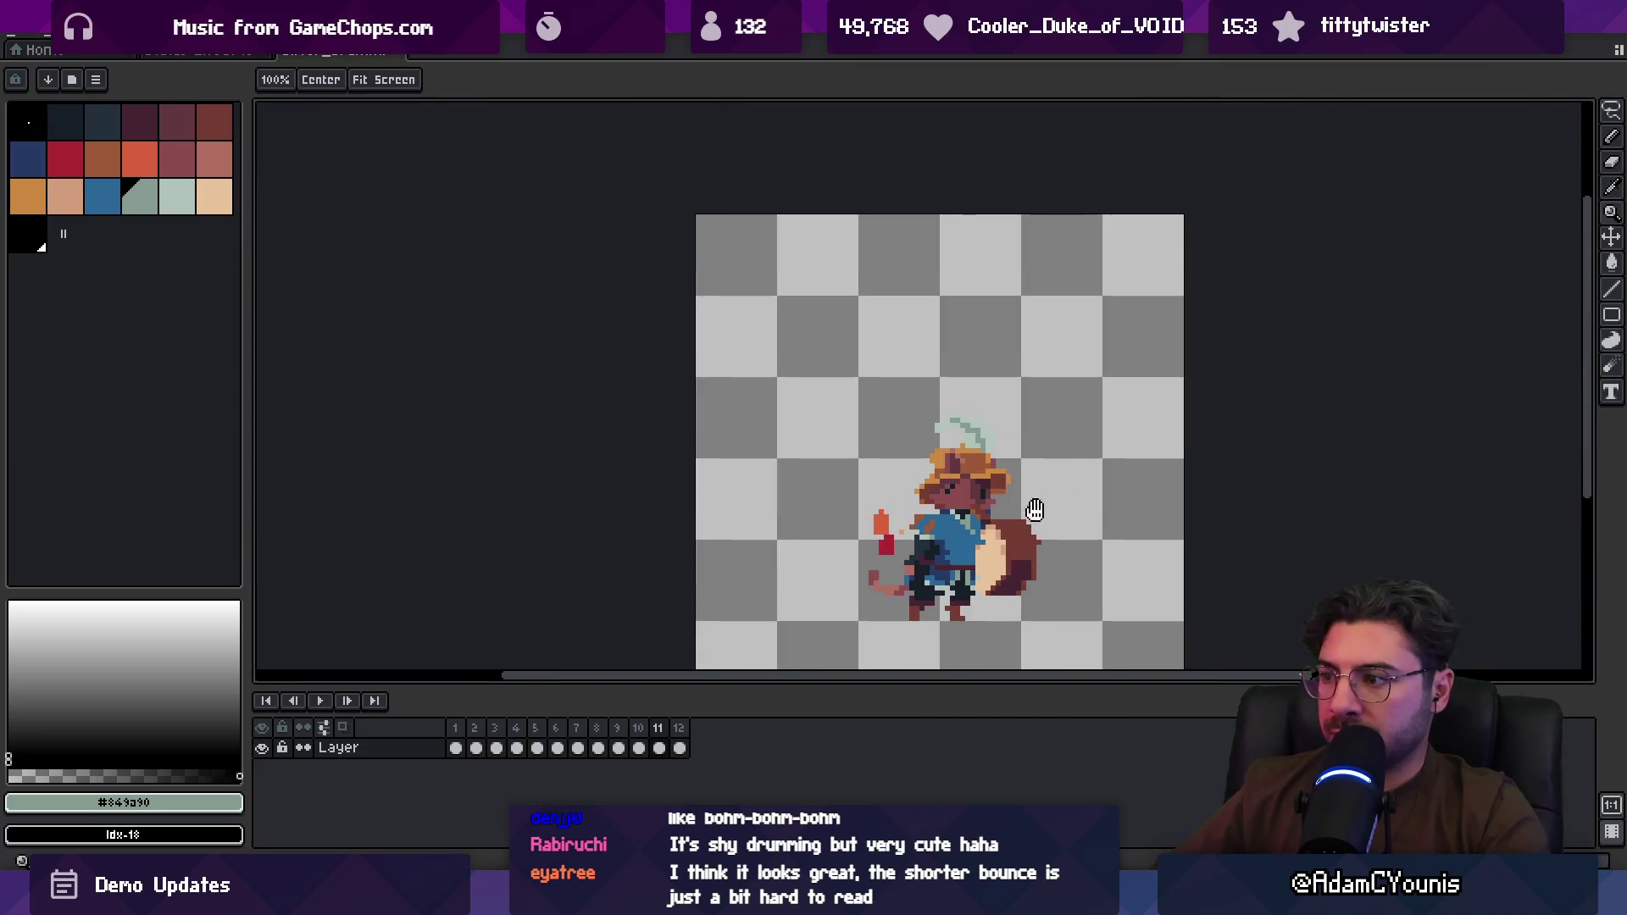
scroll(1035, 509, up, 1)
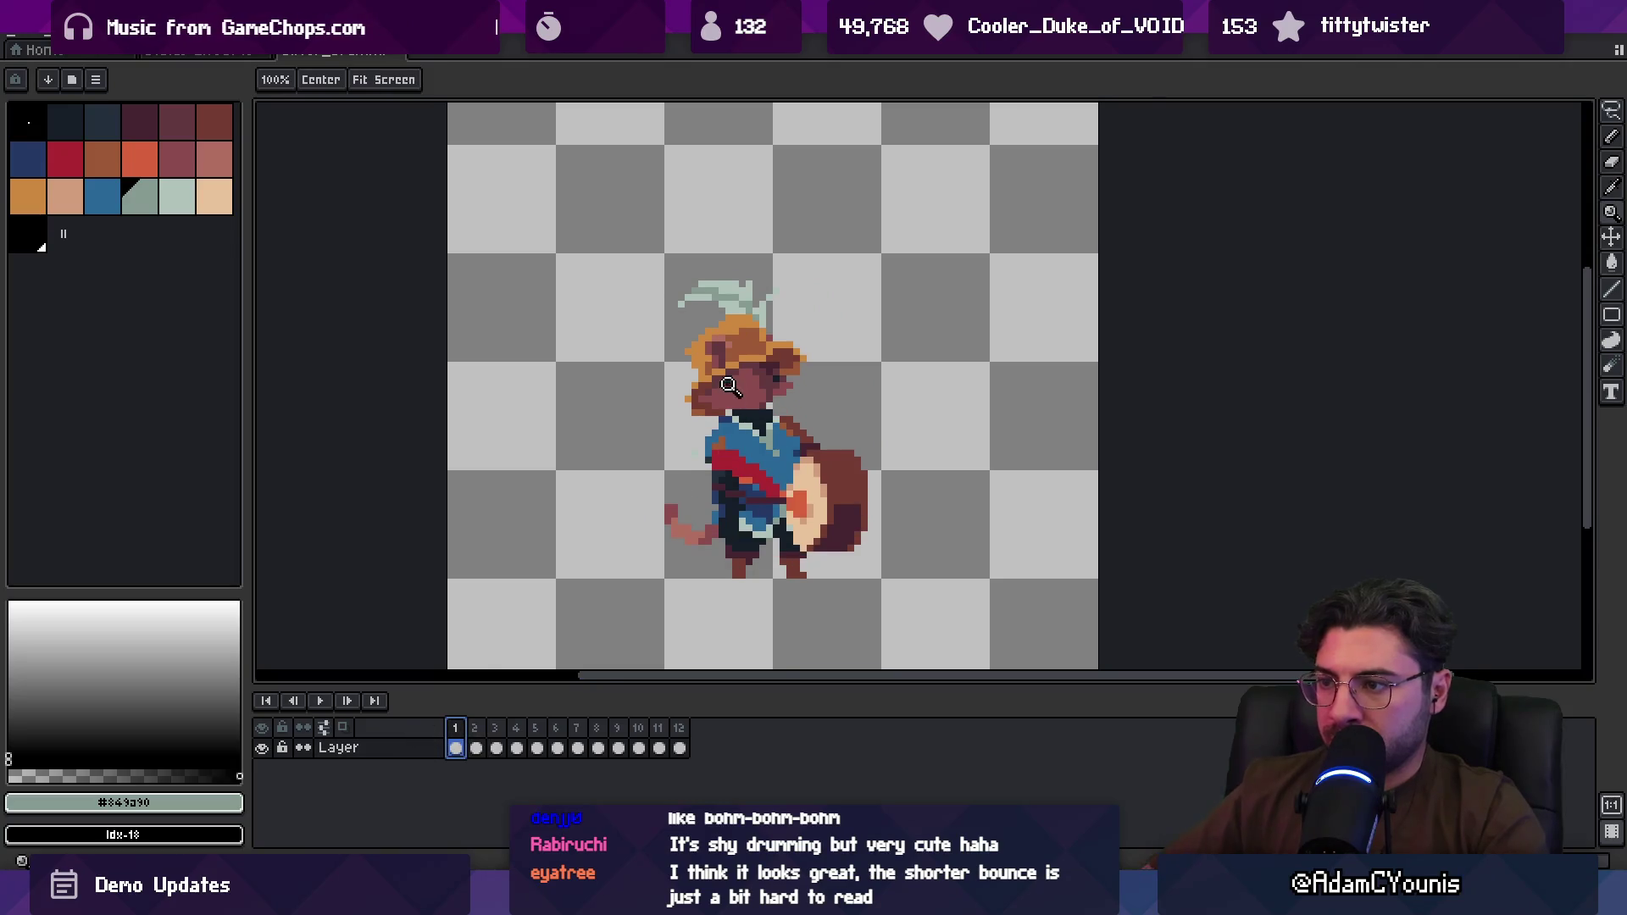
scroll(728, 388, up, 6)
alt+click(701, 389)
key(b)
drag(708, 422, 727, 421)
key(ctrl+z)
Step: Zoom around the face and pick the mauve face colour
key(z)
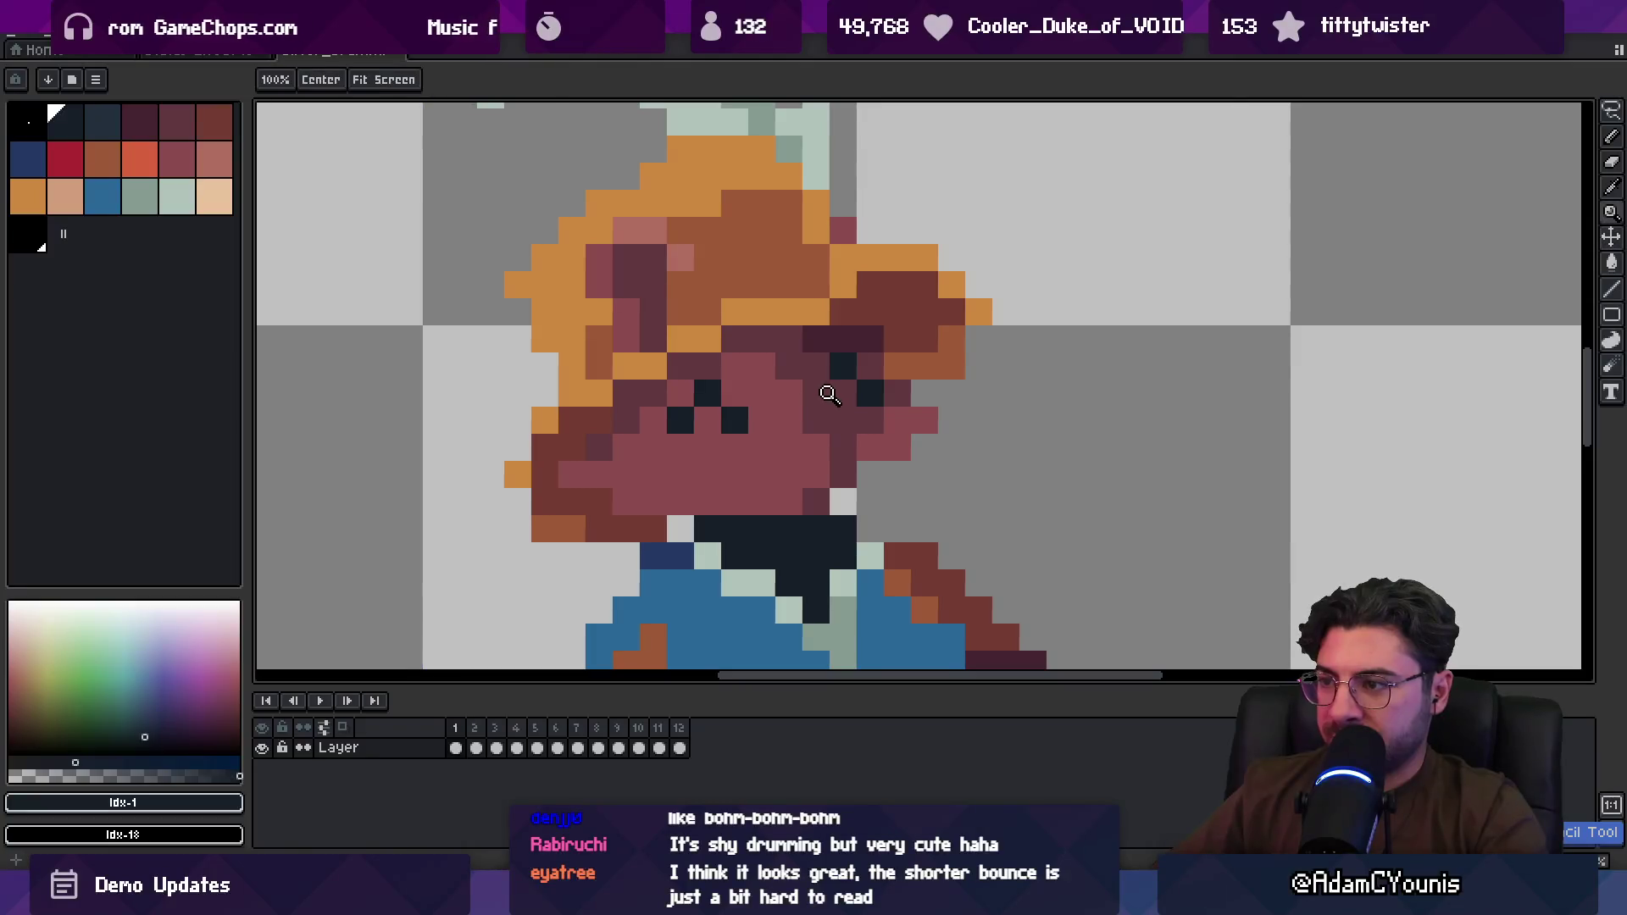
scroll(753, 396, down, 5)
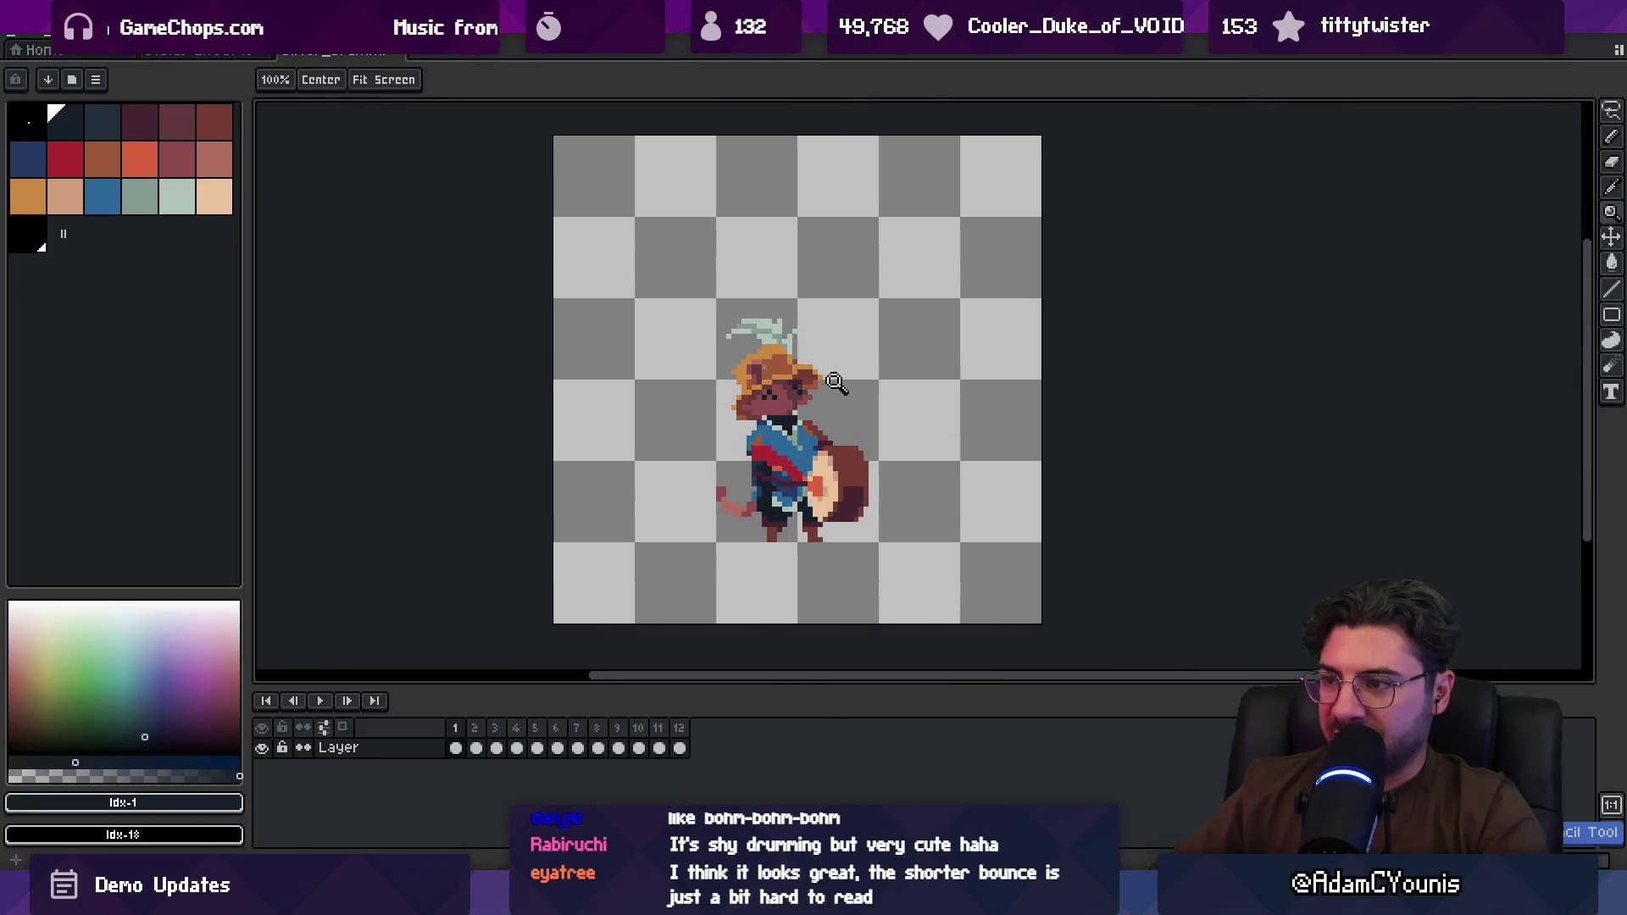
scroll(800, 392, up, 5)
alt+click(788, 355)
scroll(821, 326, down, 5)
scroll(826, 335, up, 5)
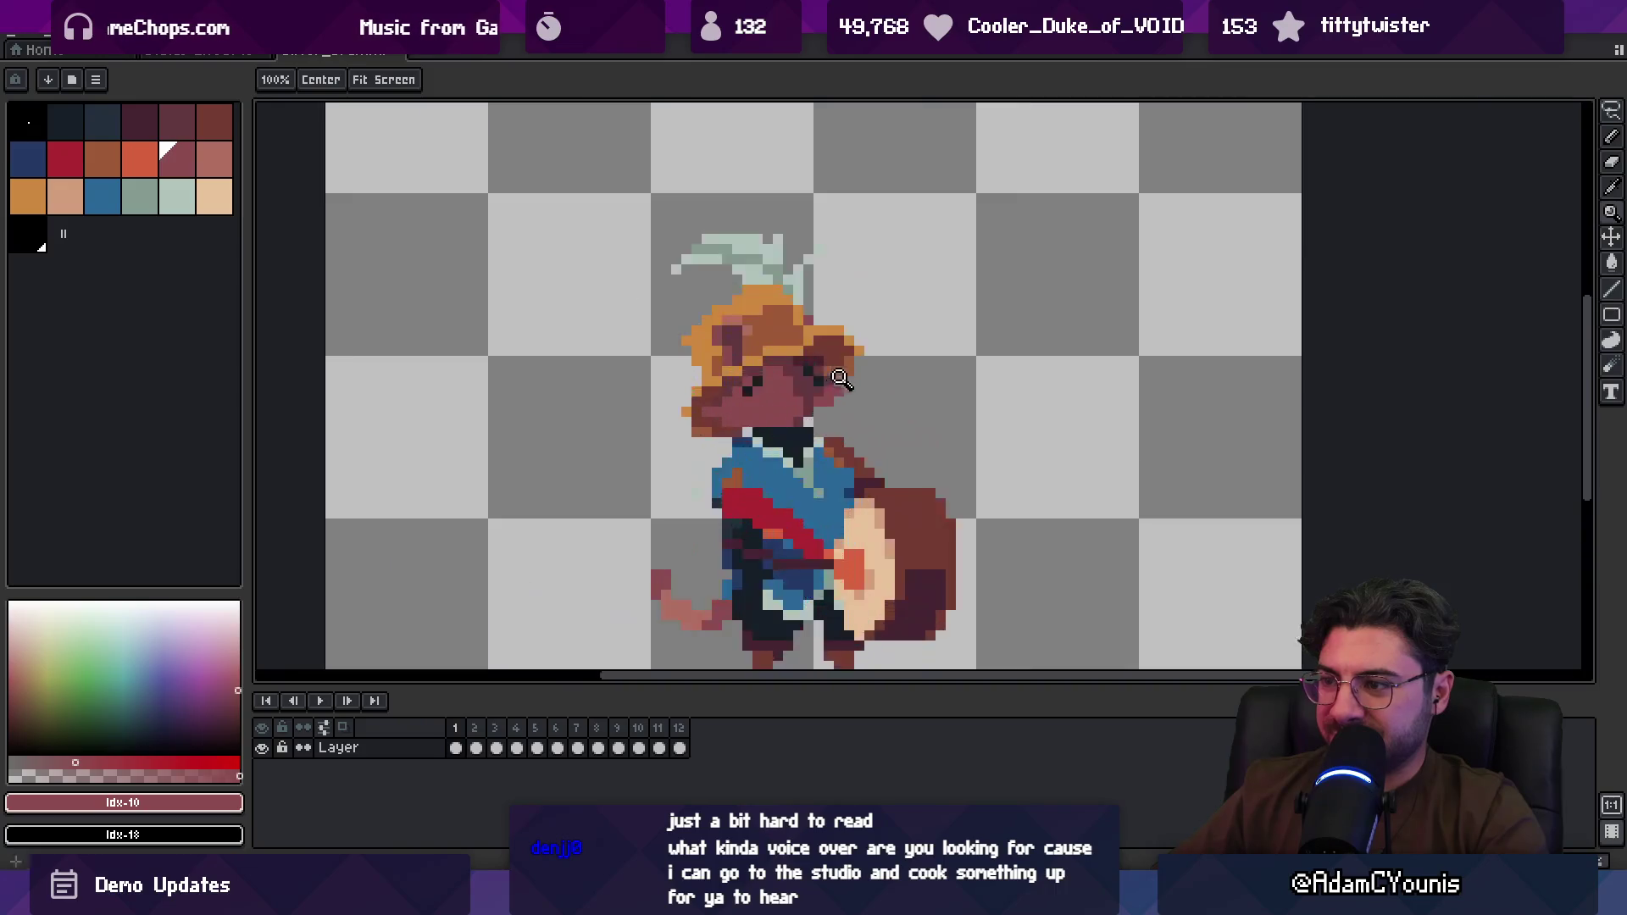
key(alt)
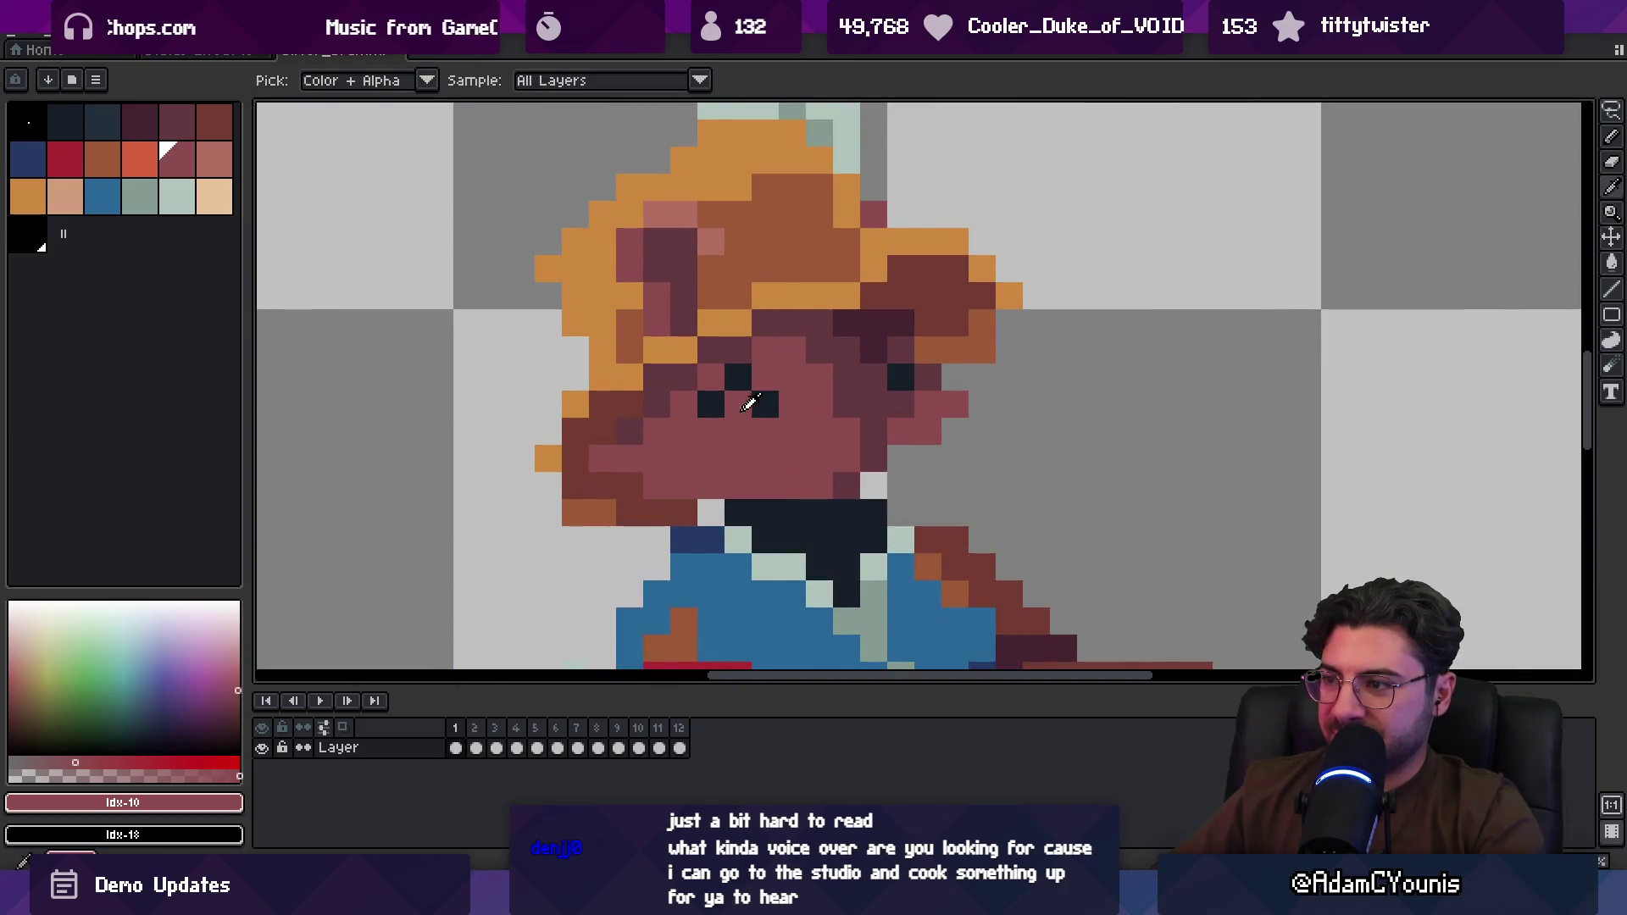
Step: Paint a dark navy eye pixel on the face, resampling navy and mauve
alt+click(900, 364)
click(809, 395)
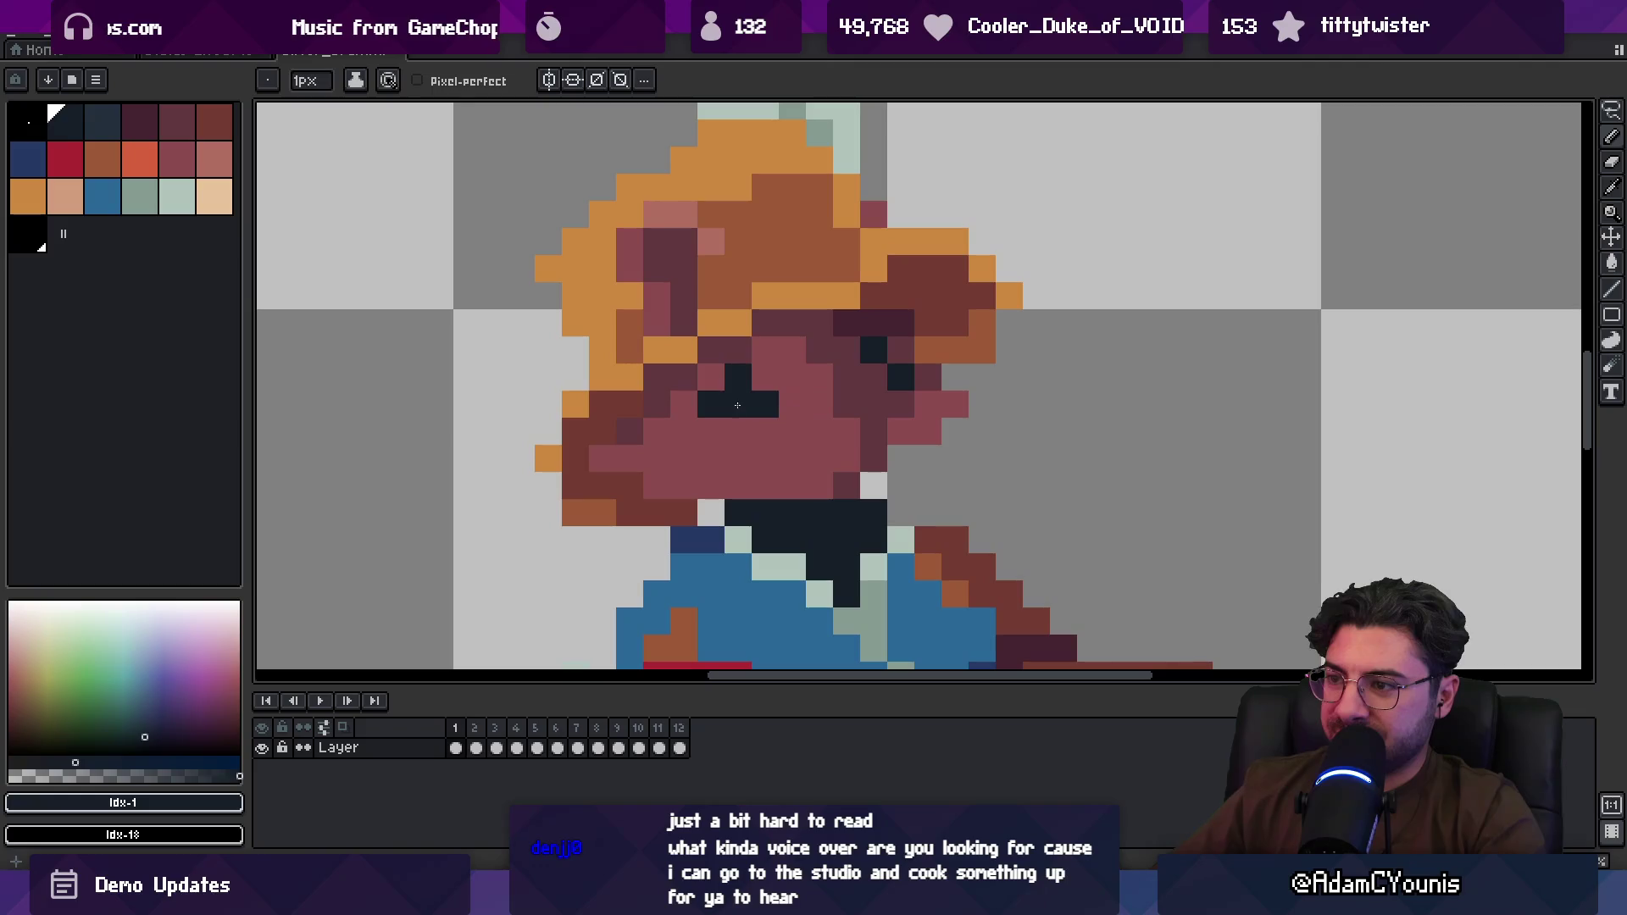
alt+click(805, 393)
scroll(834, 385, down, 5)
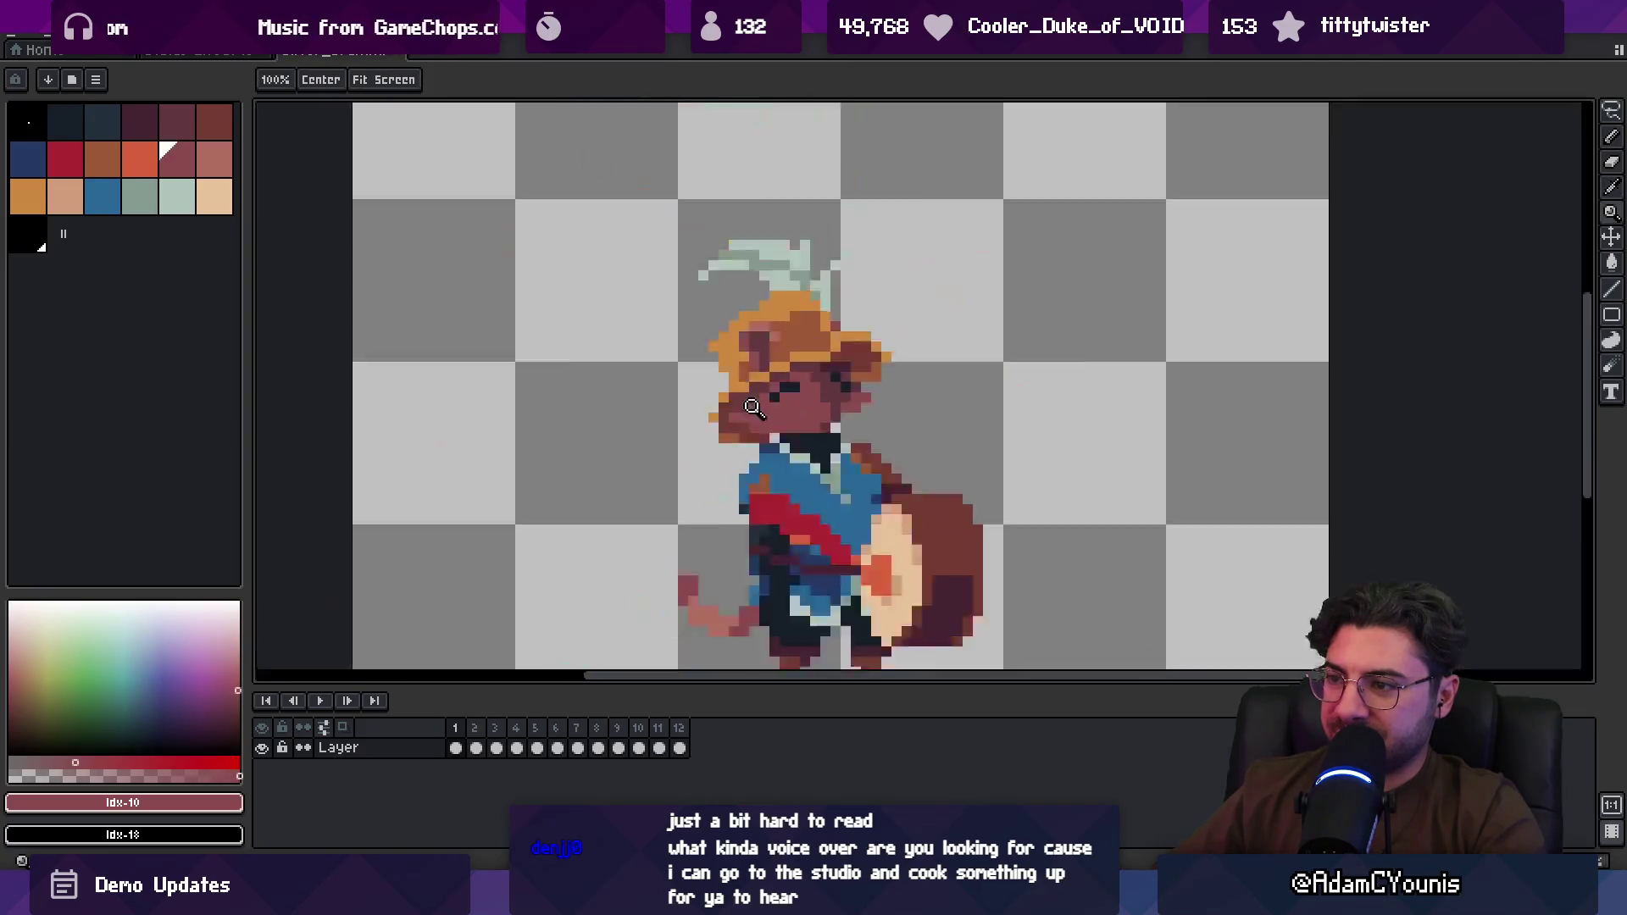
scroll(848, 377, up, 5)
alt+click(817, 374)
scroll(816, 374, down, 5)
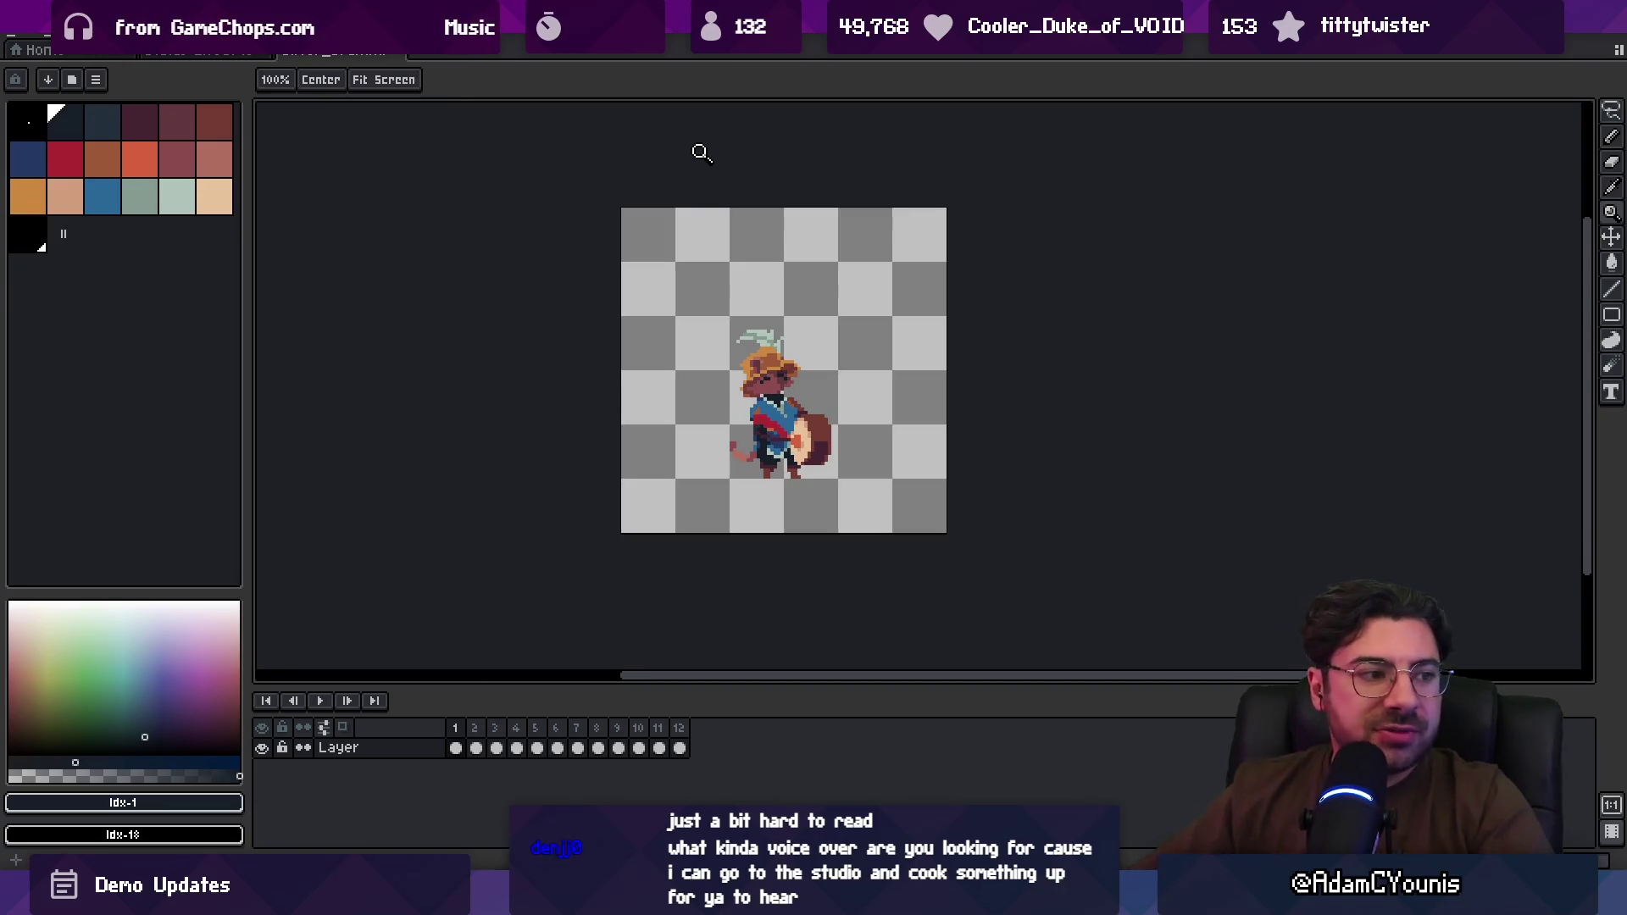
Step: Zoom into the face and paint over a row of eye pixels in mauve
click(760, 386)
drag(728, 402, 736, 322)
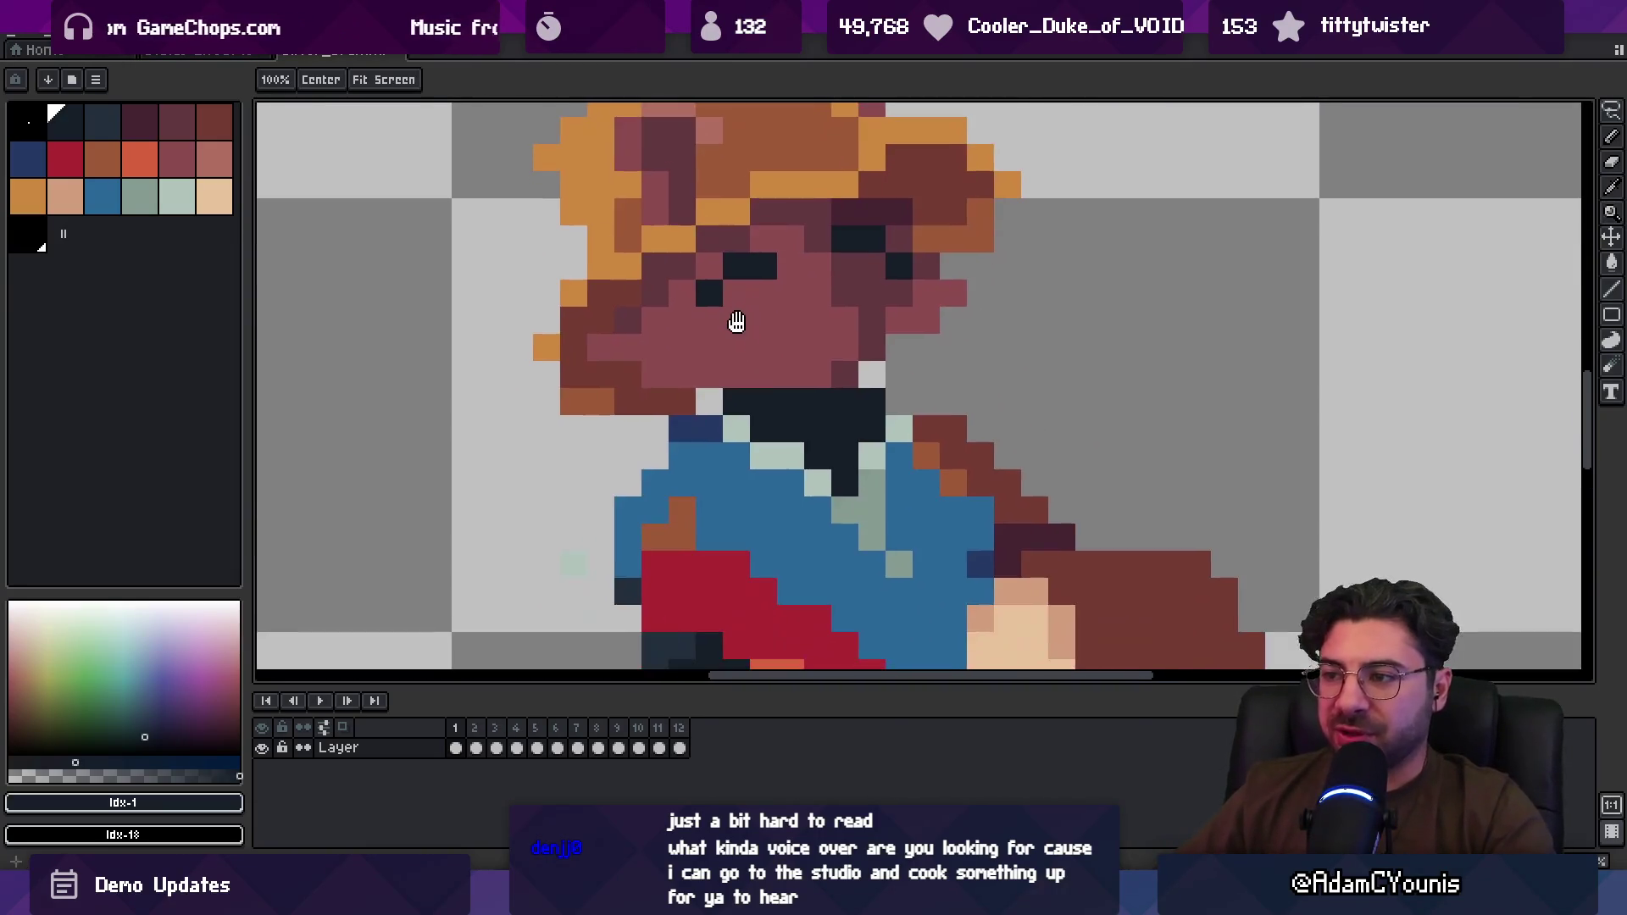
key(i)
click(716, 356)
key(b)
click(709, 401)
drag(736, 402, 776, 399)
key(z)
scroll(813, 355, down, 5)
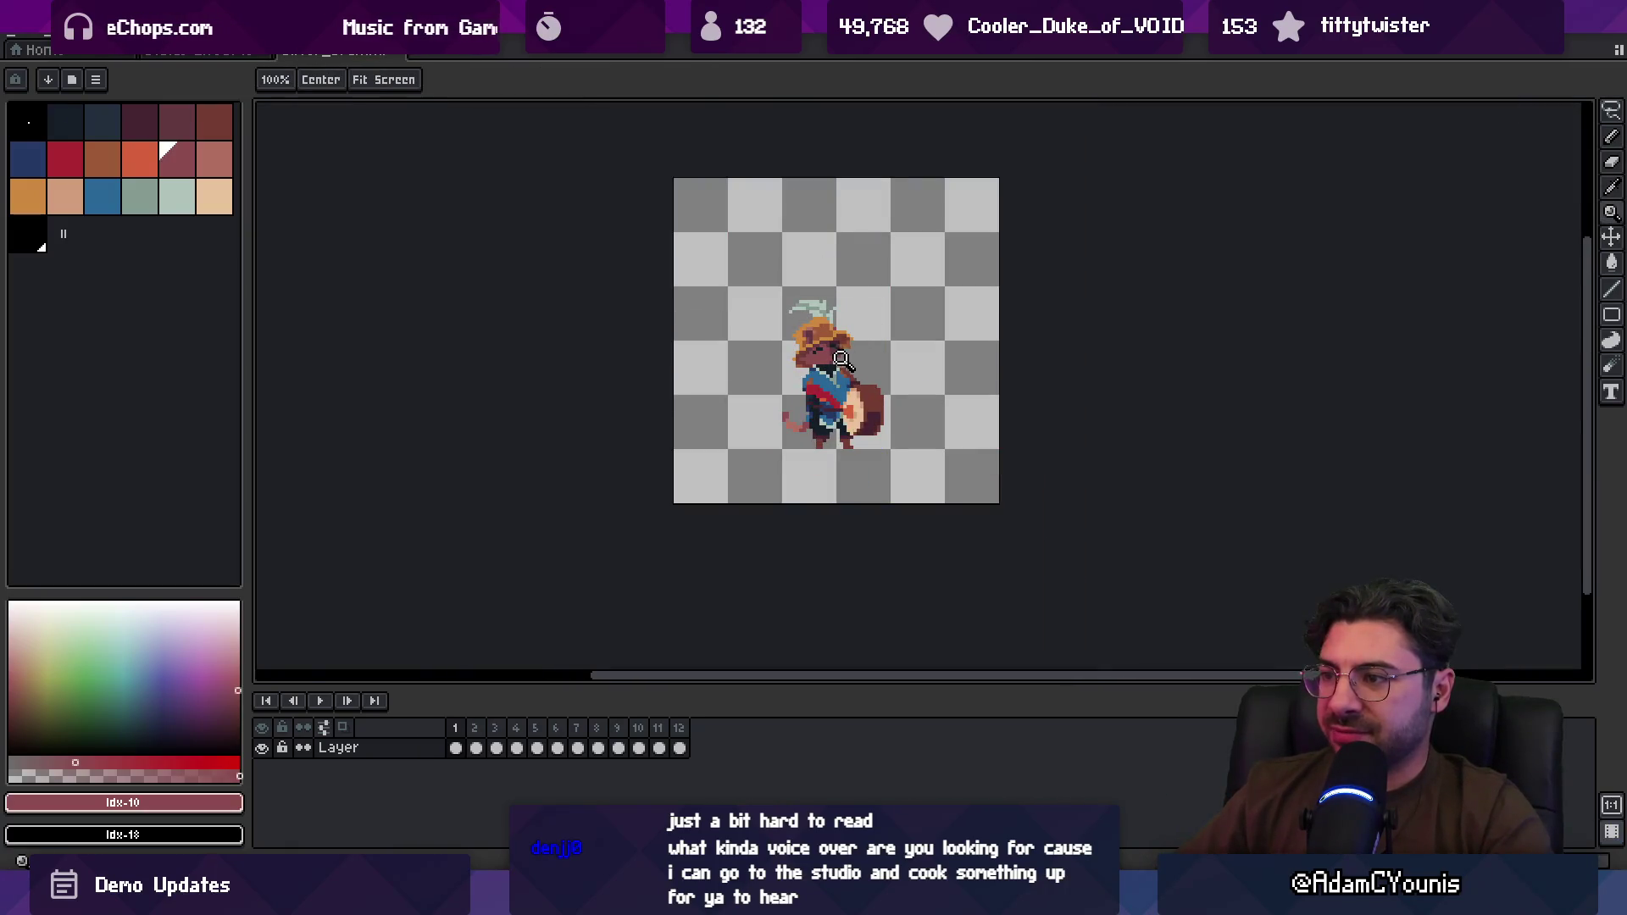
scroll(872, 341, up, 3)
Step: Select frames 2–7 in the timeline, then go to frame 1
click(237, 51)
click(330, 51)
mouse_move(474, 728)
mouse_down()
mouse_move(625, 728)
mouse_move(576, 728)
mouse_up()
alt+click(883, 383)
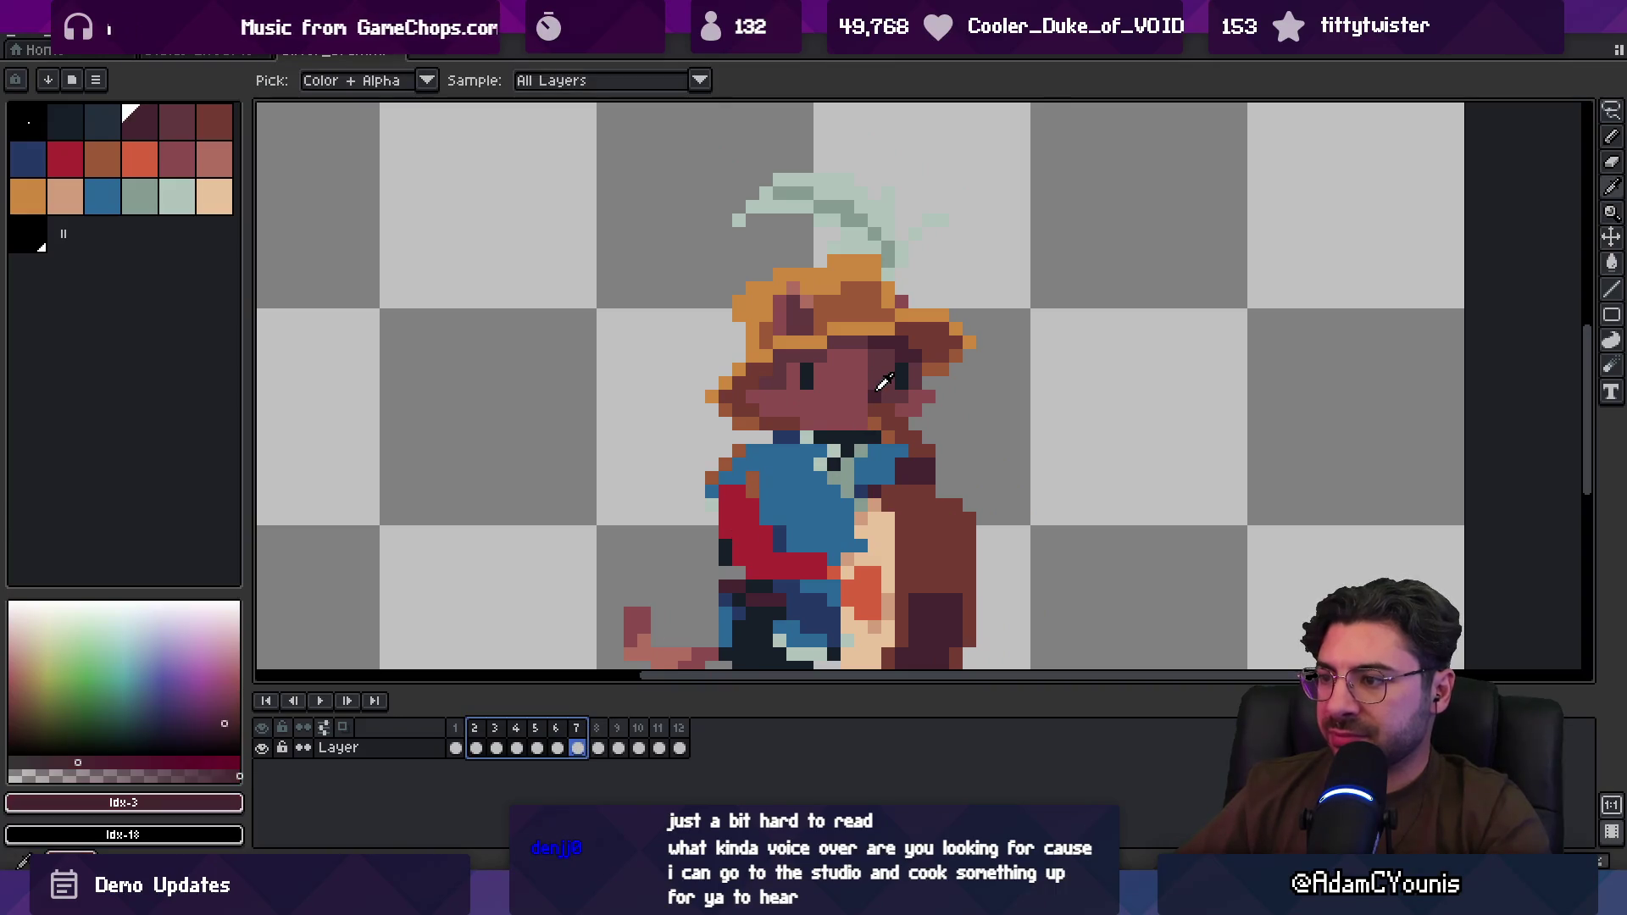
click(457, 729)
Step: Sample several face shades on frame 1, including mauve and a darker tone
key(b)
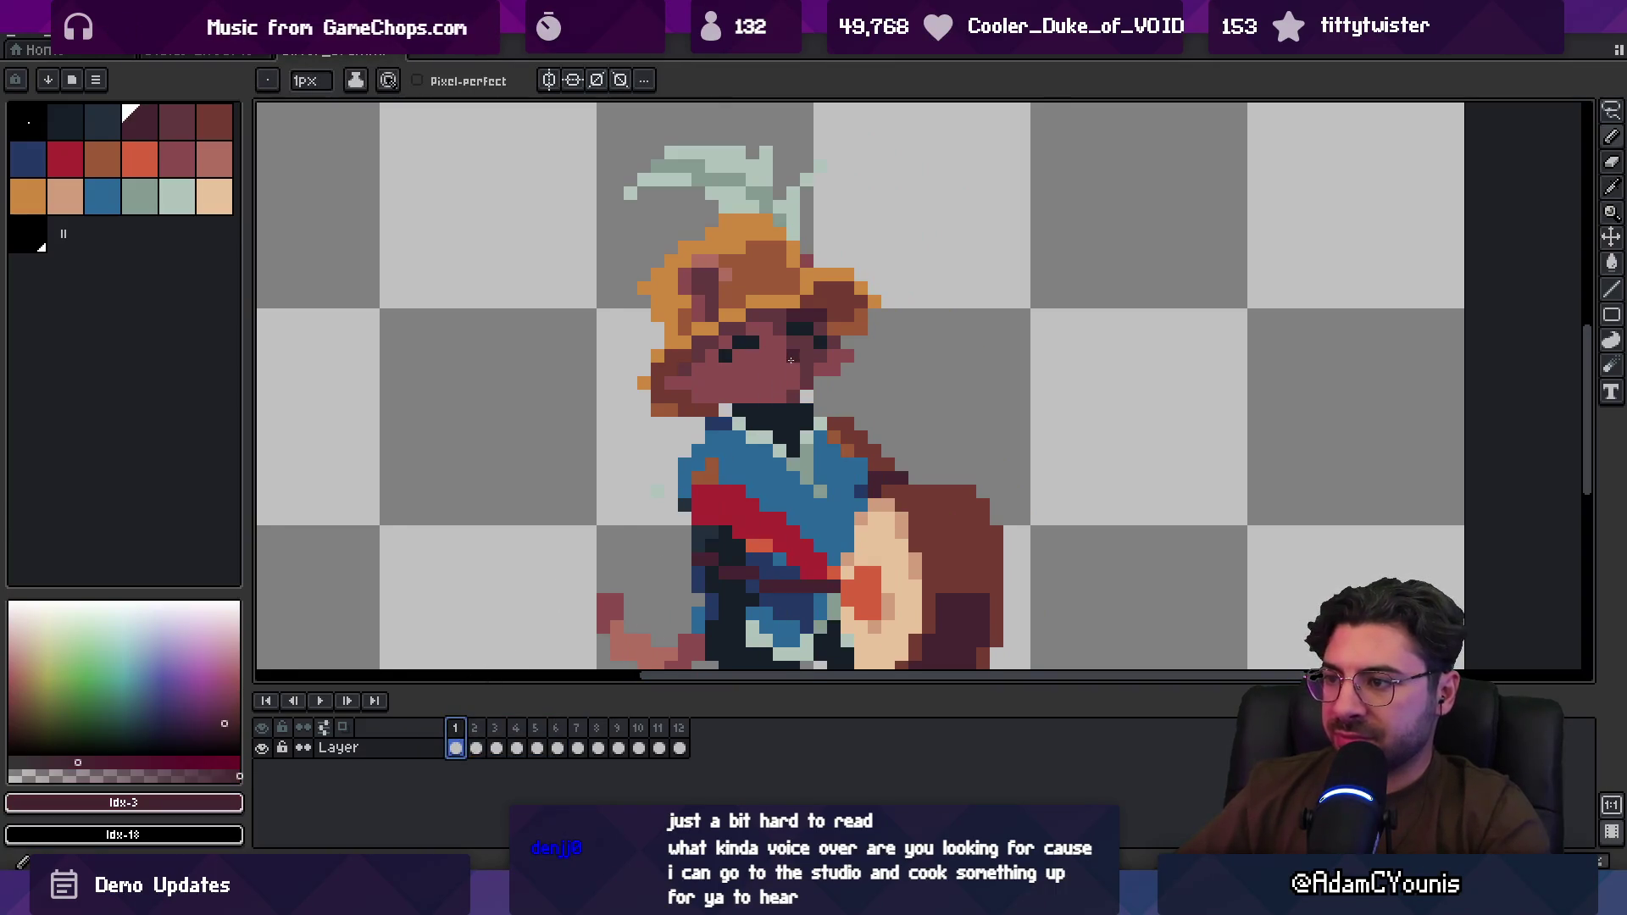
alt+click(791, 359)
alt+click(792, 397)
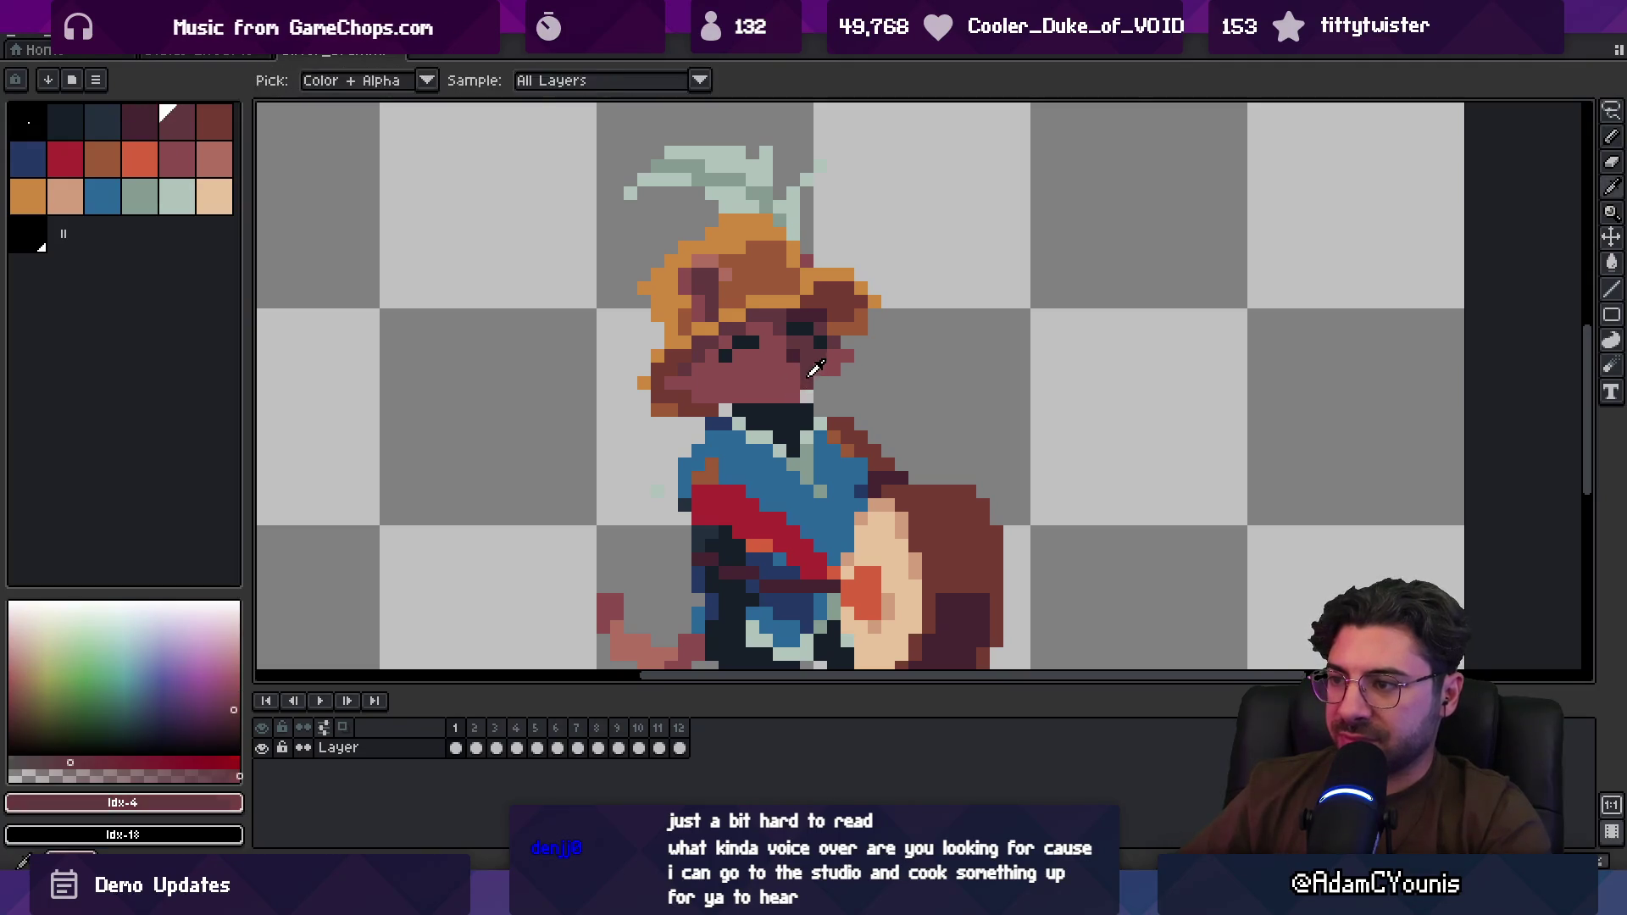
key(z)
scroll(725, 347, down, 3)
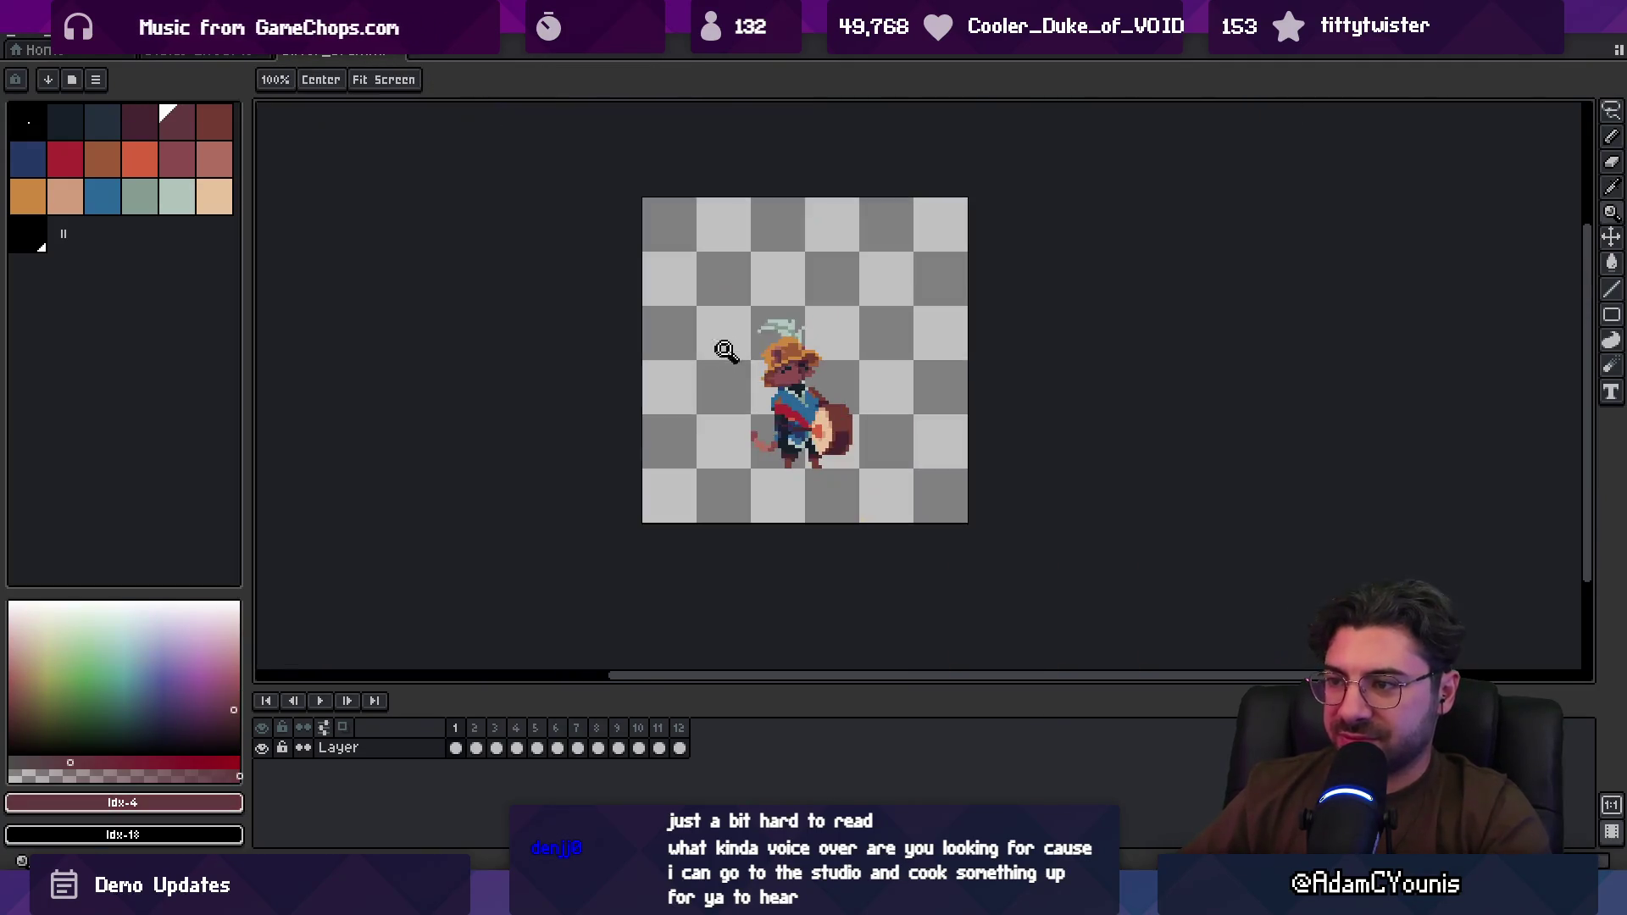
scroll(796, 335, up, 4)
key(b)
alt+click(821, 393)
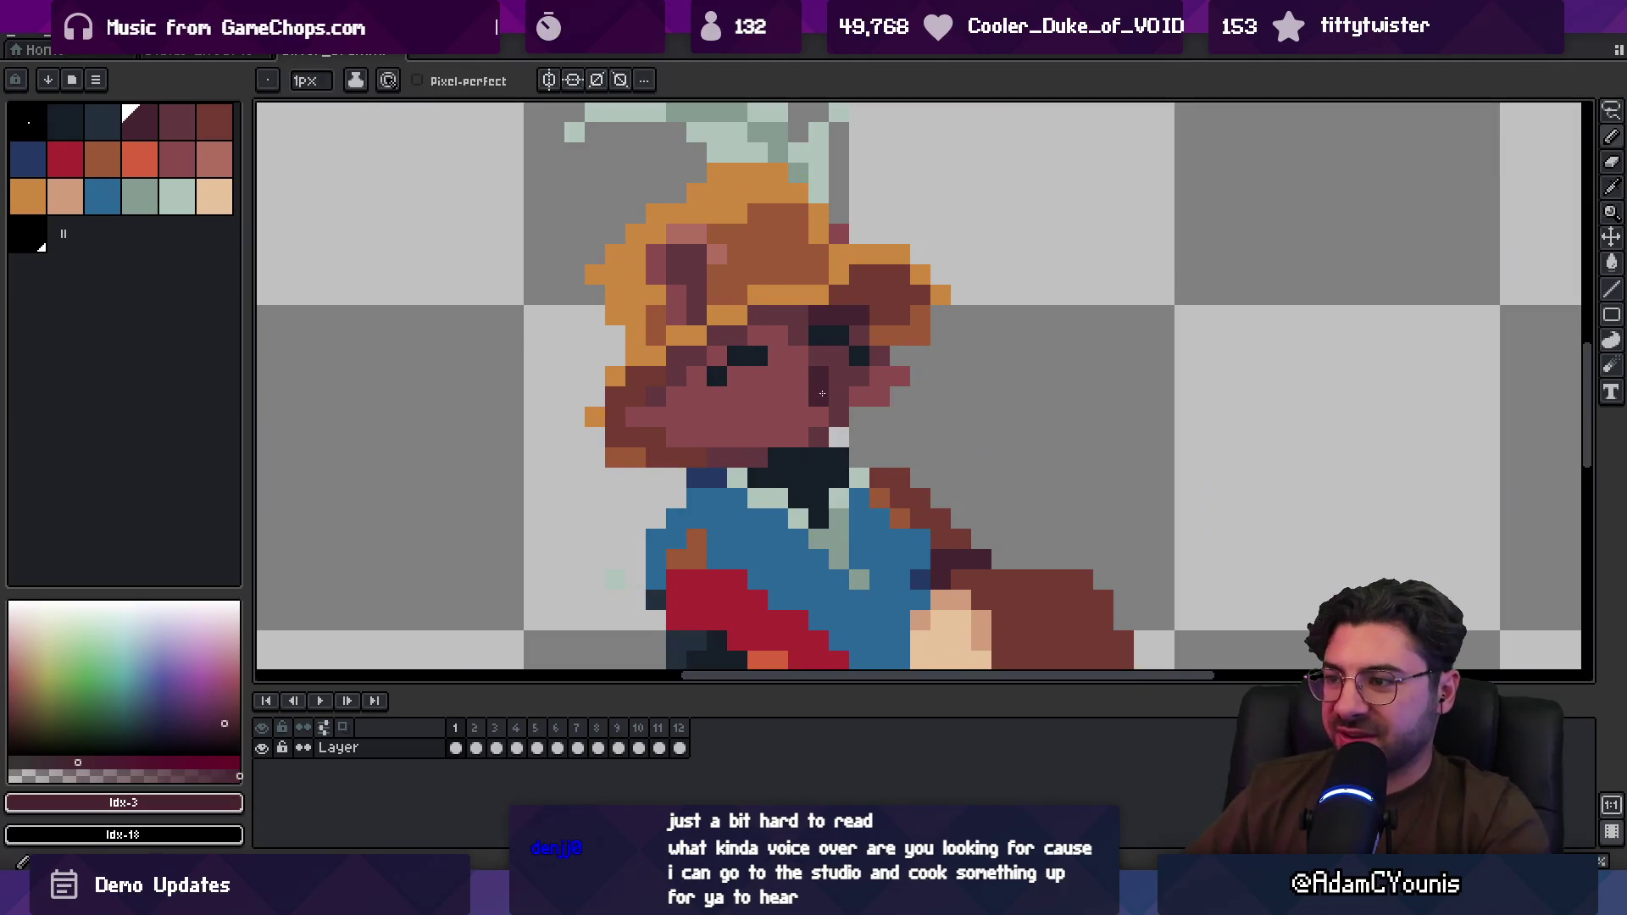
alt+click(737, 381)
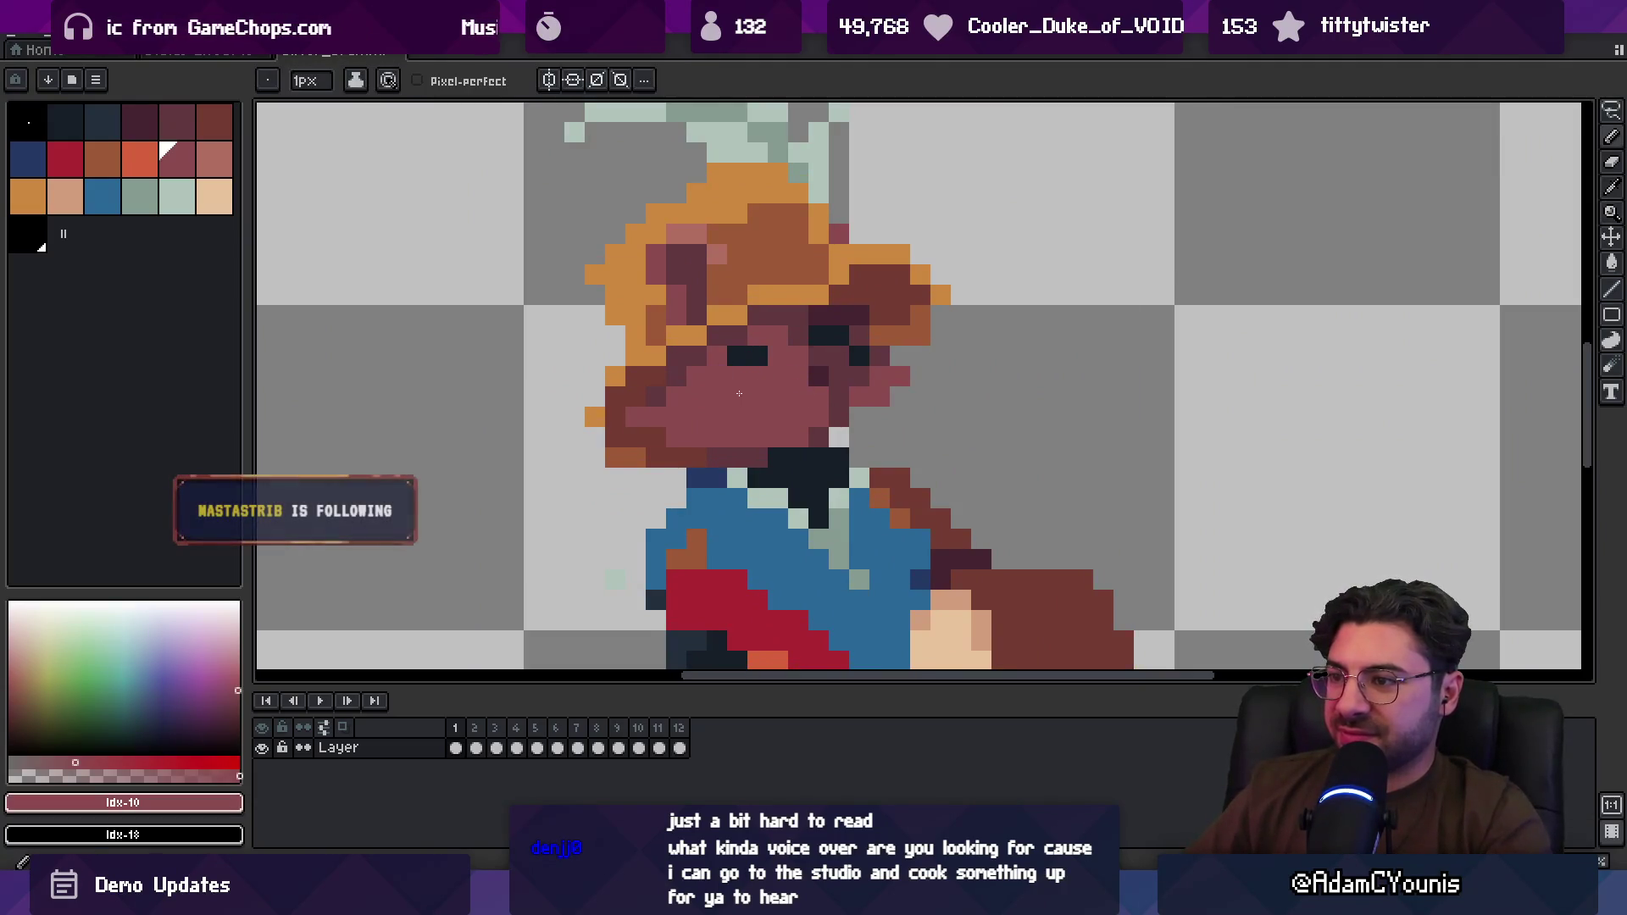
key(z)
scroll(715, 364, down, 3)
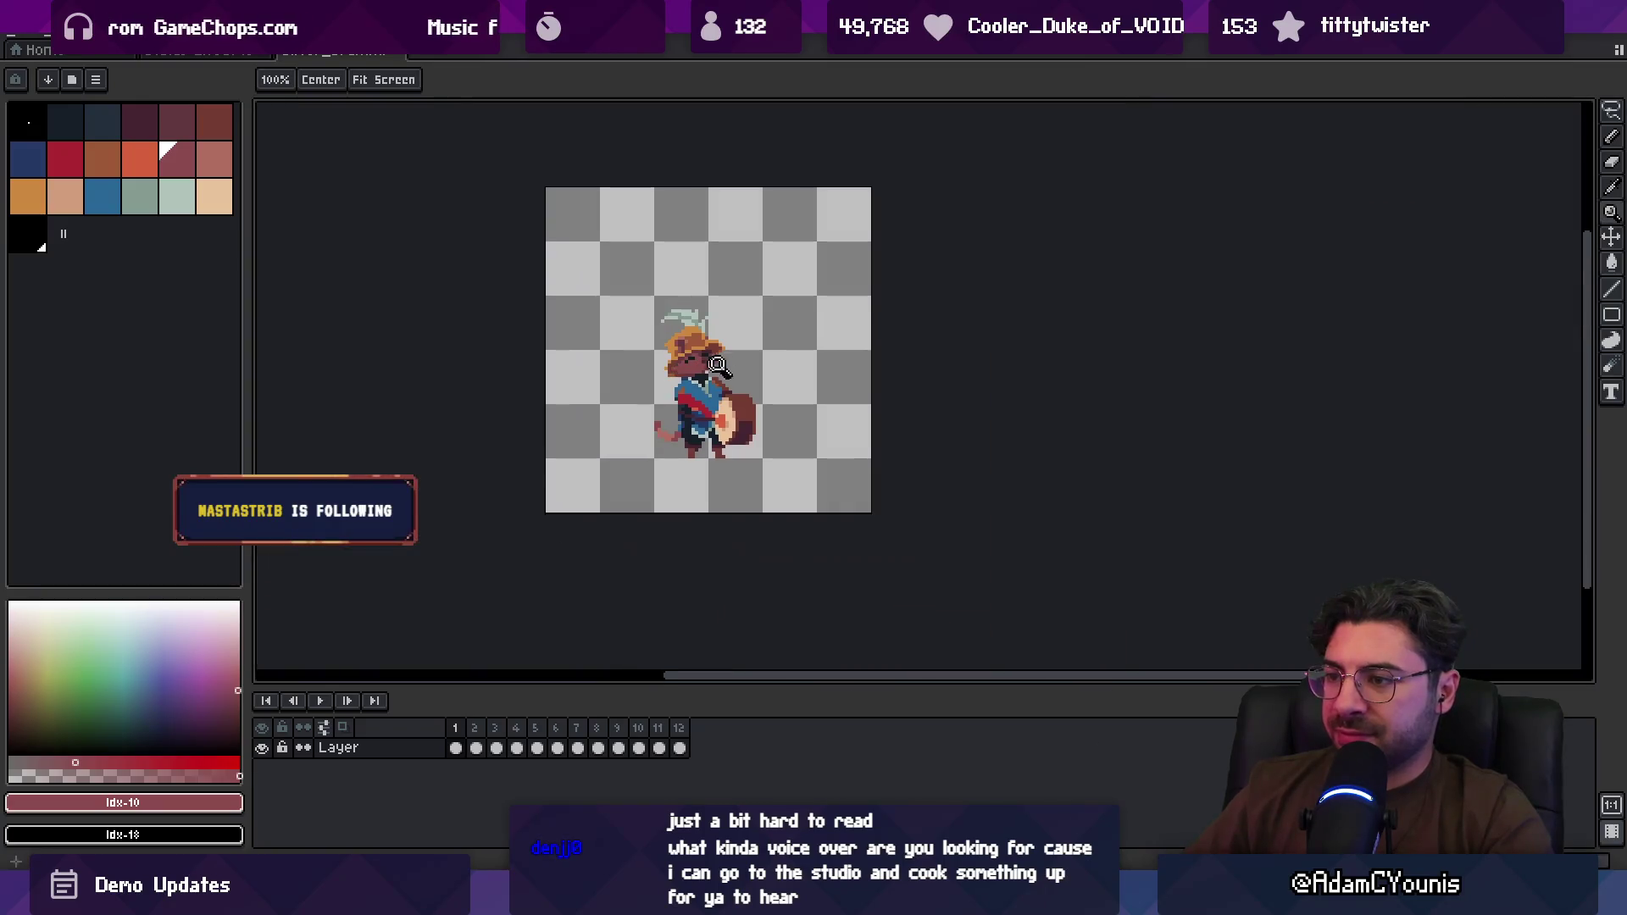
scroll(737, 367, up, 4)
Step: Sample the dark eye and skin colours and pan the close-up across the face
key(b)
alt+click(662, 335)
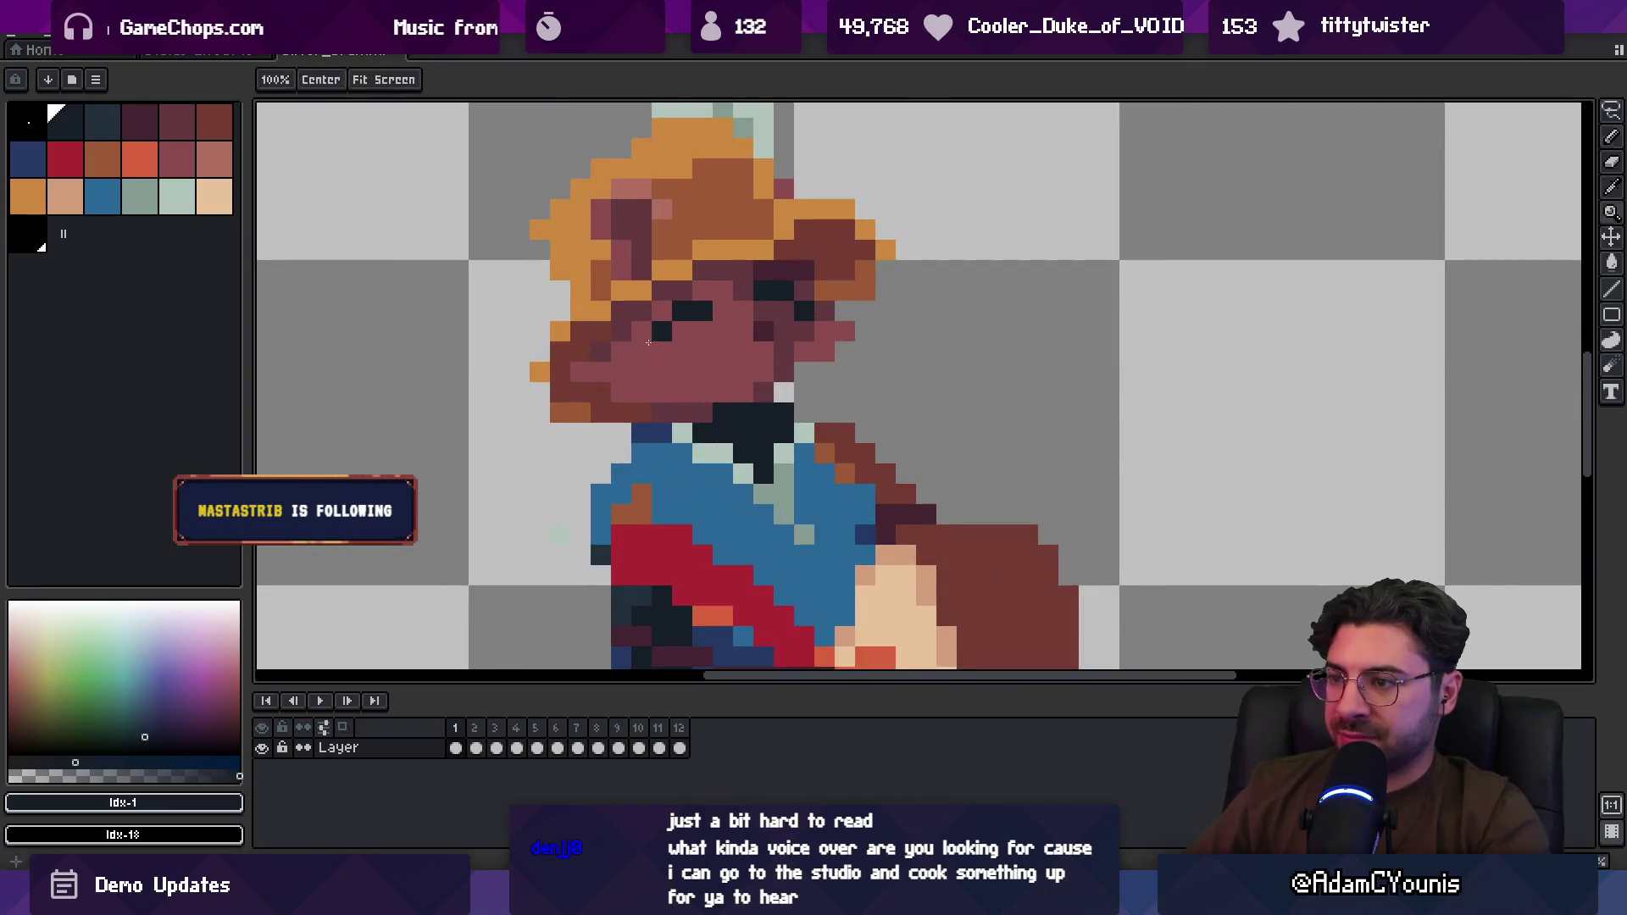
alt+click(682, 332)
key(z)
scroll(683, 352, down, 3)
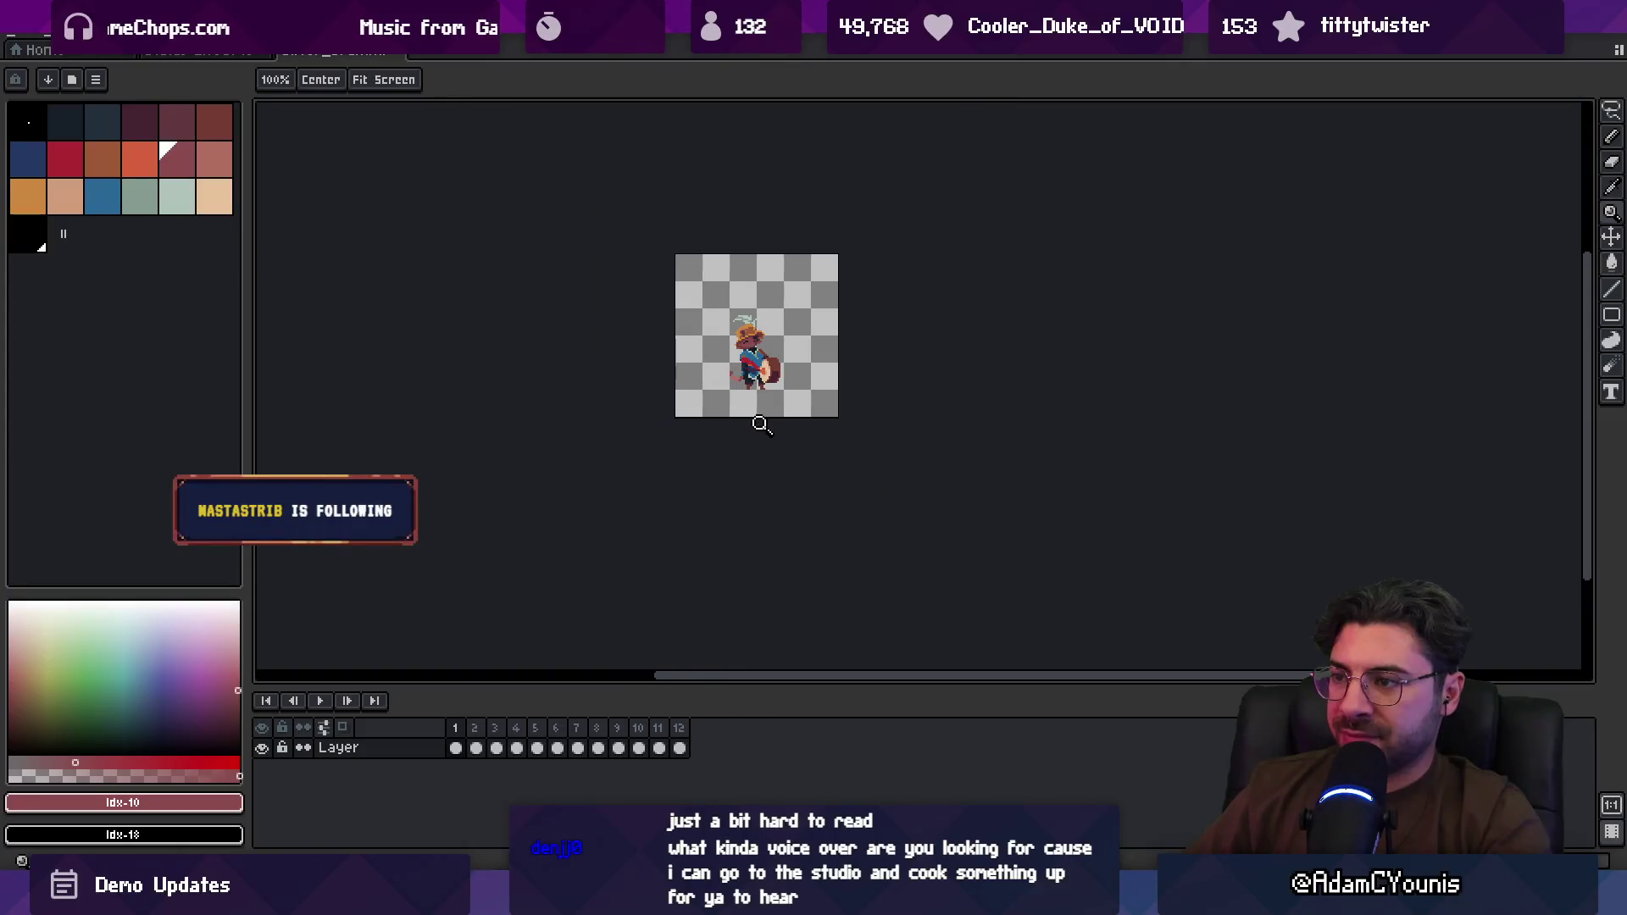
scroll(758, 338, up, 5)
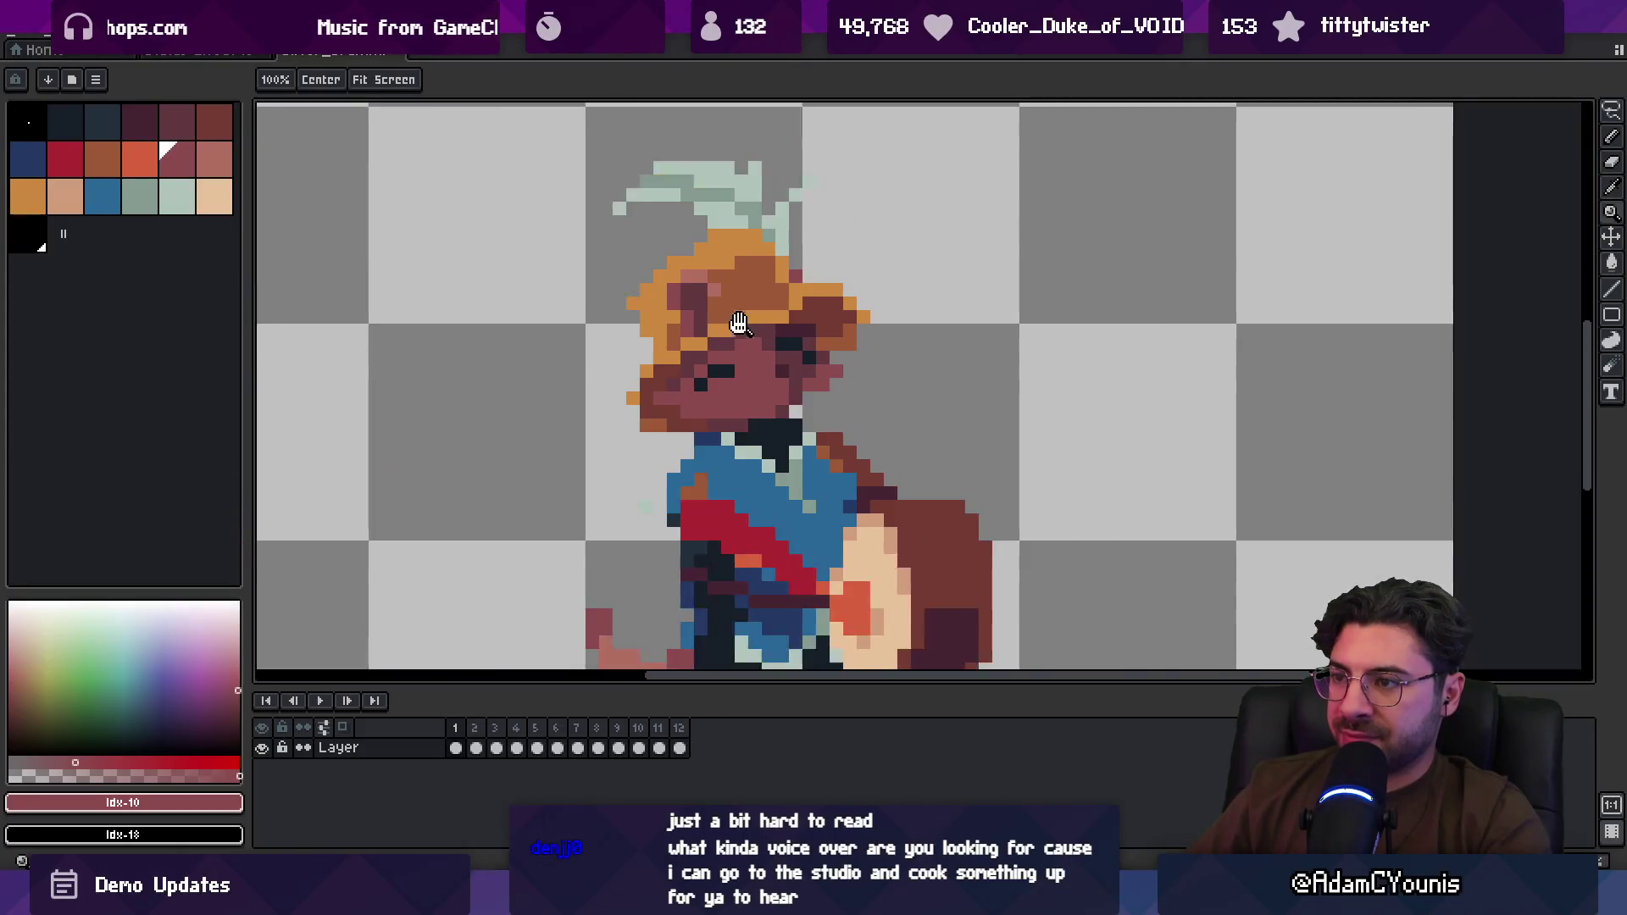
drag(738, 323, 723, 352)
click(199, 51)
click(306, 51)
scroll(624, 416, down, 2)
Step: Compare frames 2 and 1, then select the face region on frame 1
click(475, 745)
click(456, 729)
click(666, 335)
key(w)
click(690, 348)
Step: Paste frame 1's face into frame 4 and nudge it one pixel lower
drag(476, 747, 526, 745)
click(516, 747)
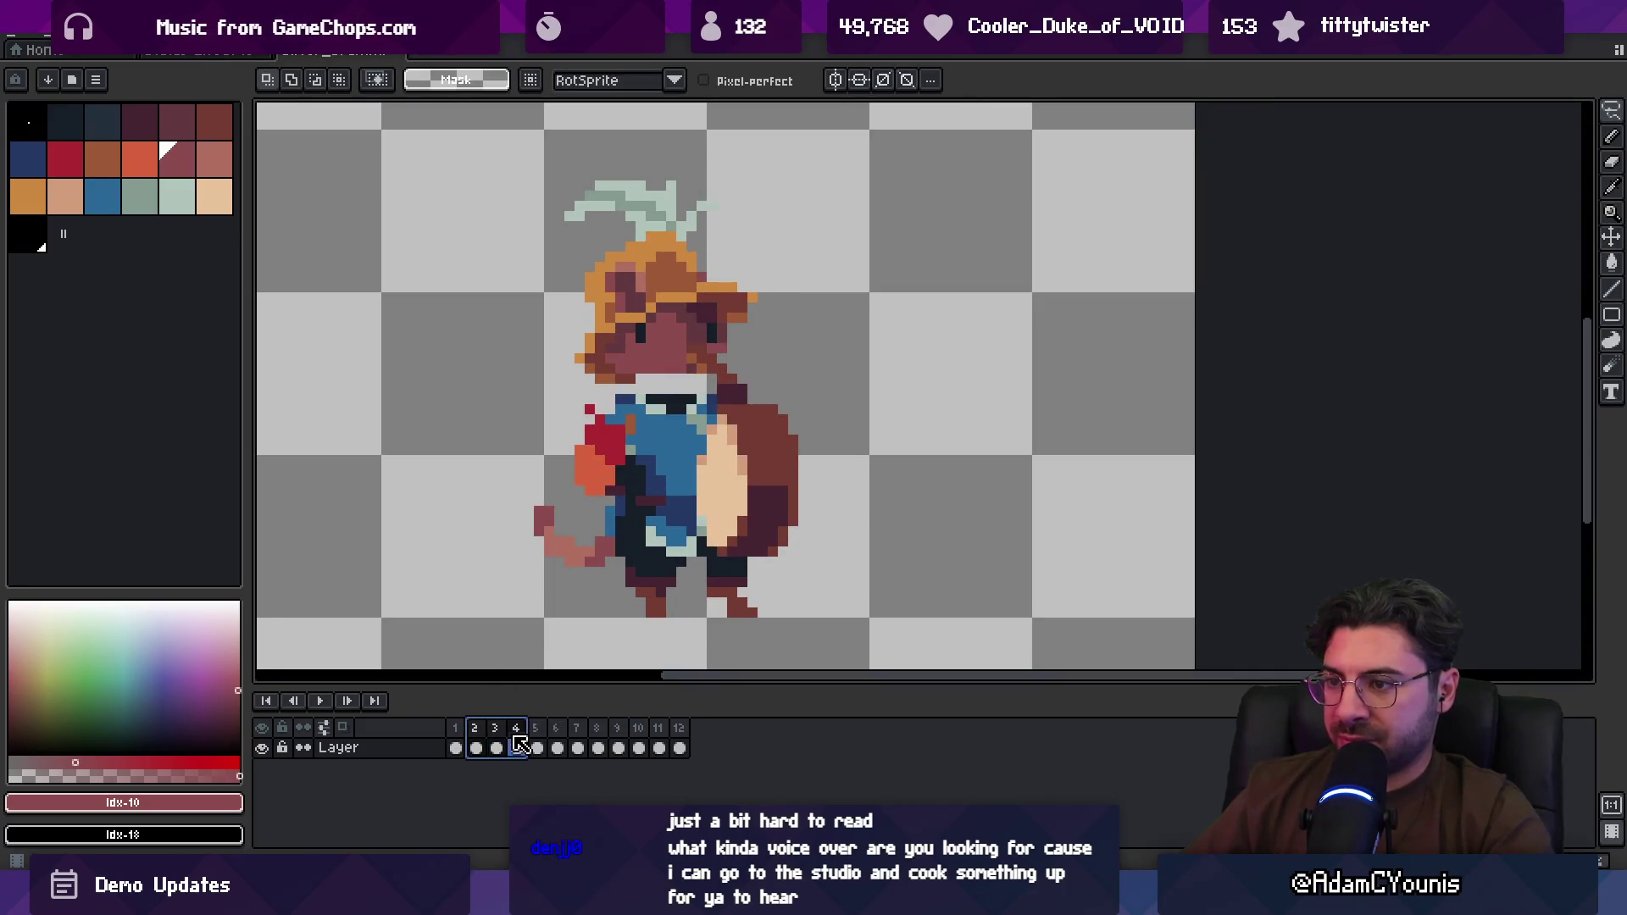
key(ctrl+v)
drag(691, 354, 690, 363)
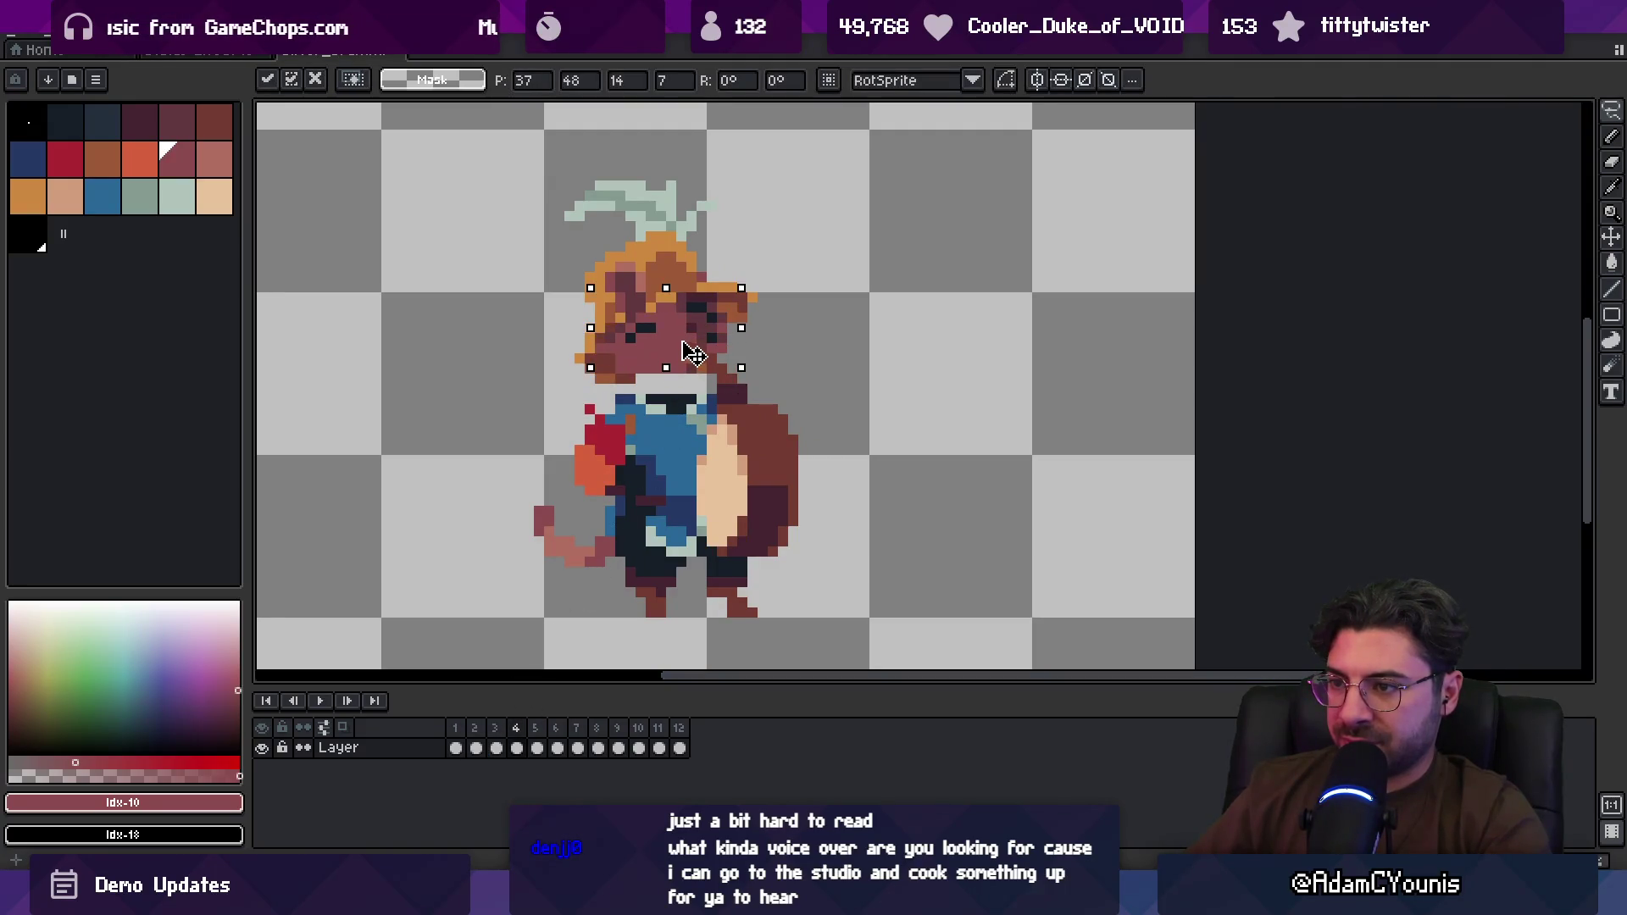
key(z)
Step: Compare frame 4 against frames 3 and 5 by flipping between them
scroll(688, 421, down, 2)
scroll(688, 422, up, 2)
key(v)
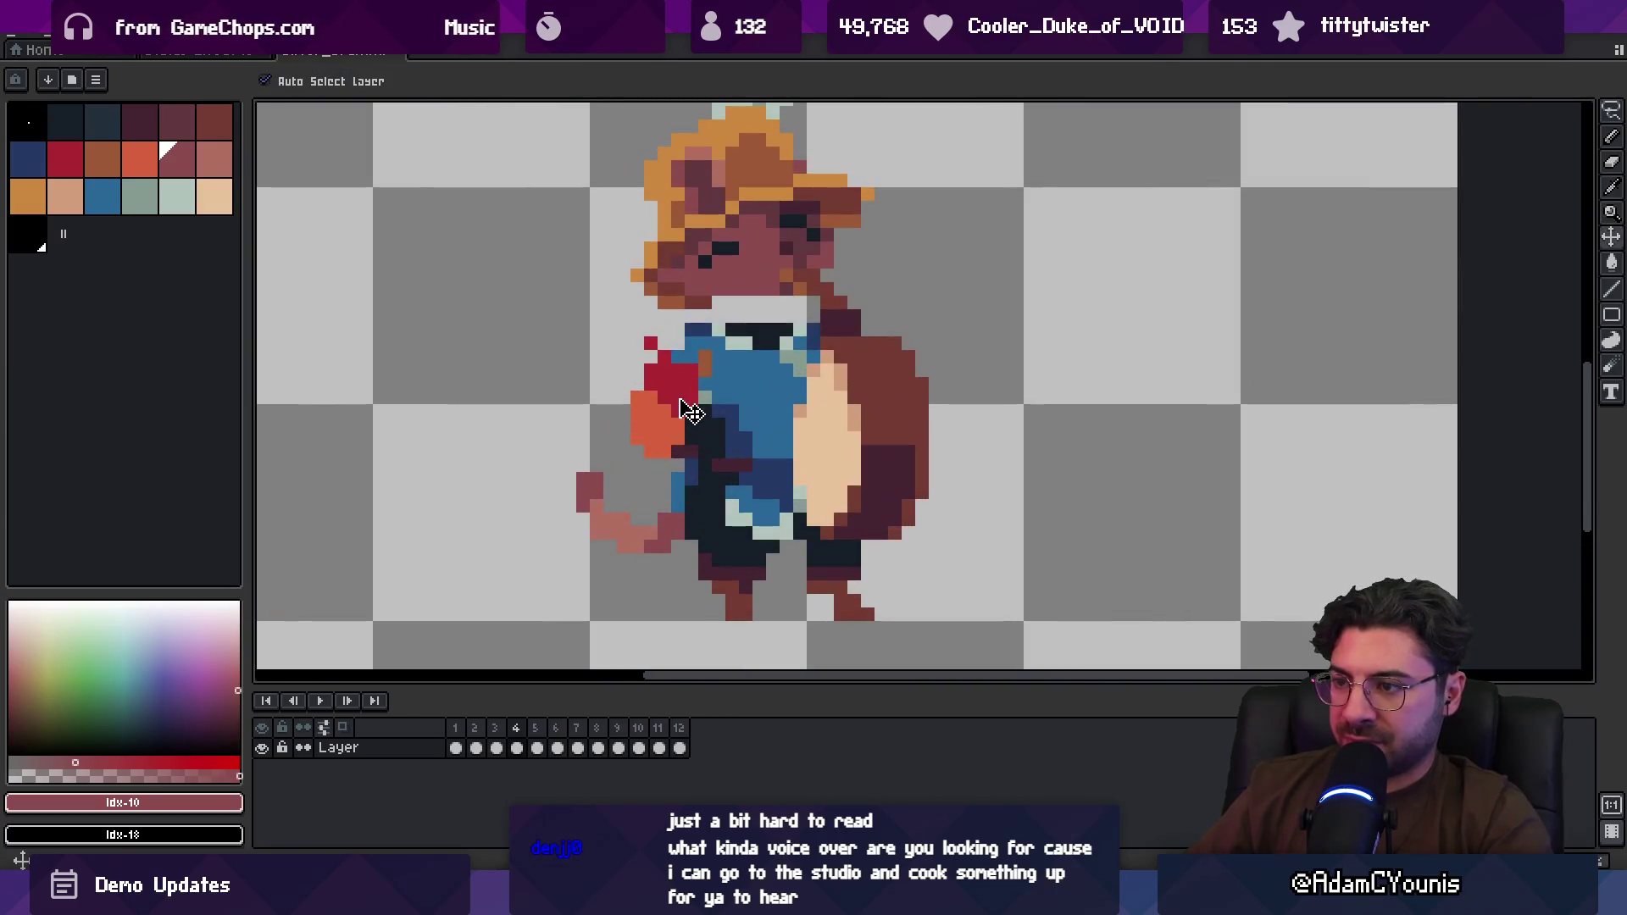
click(495, 727)
click(519, 727)
click(535, 727)
click(515, 727)
click(495, 727)
click(515, 727)
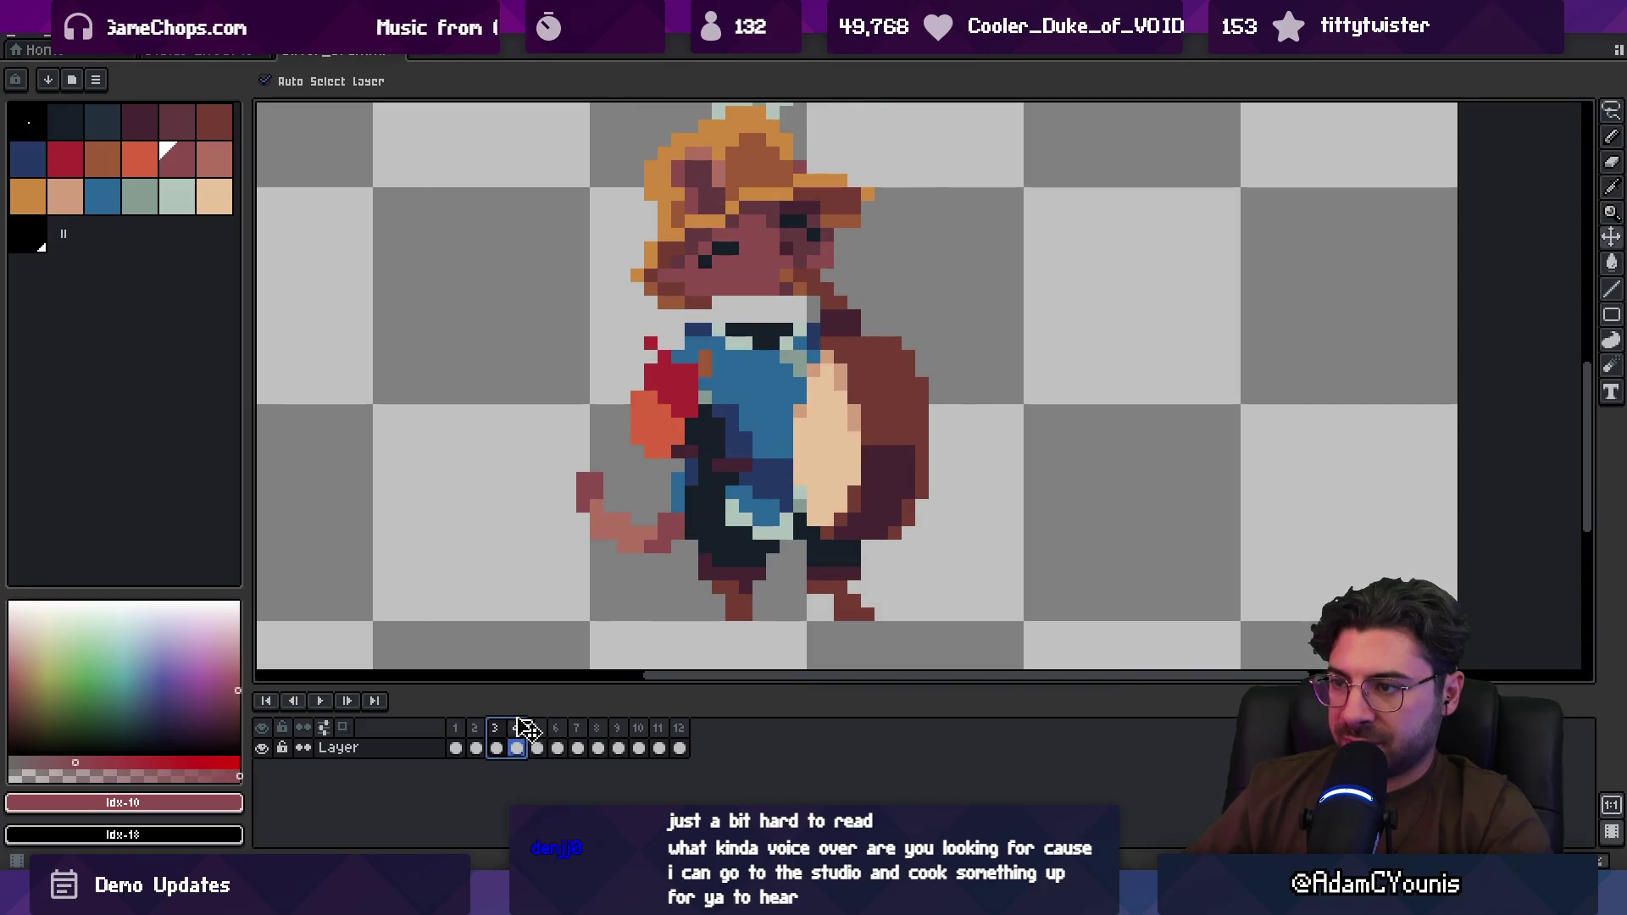
key(Left)
key(Right)
Step: Repaint frame 4's arm with an orange drumstick out left and orange pixels on the red sleeve
key(b)
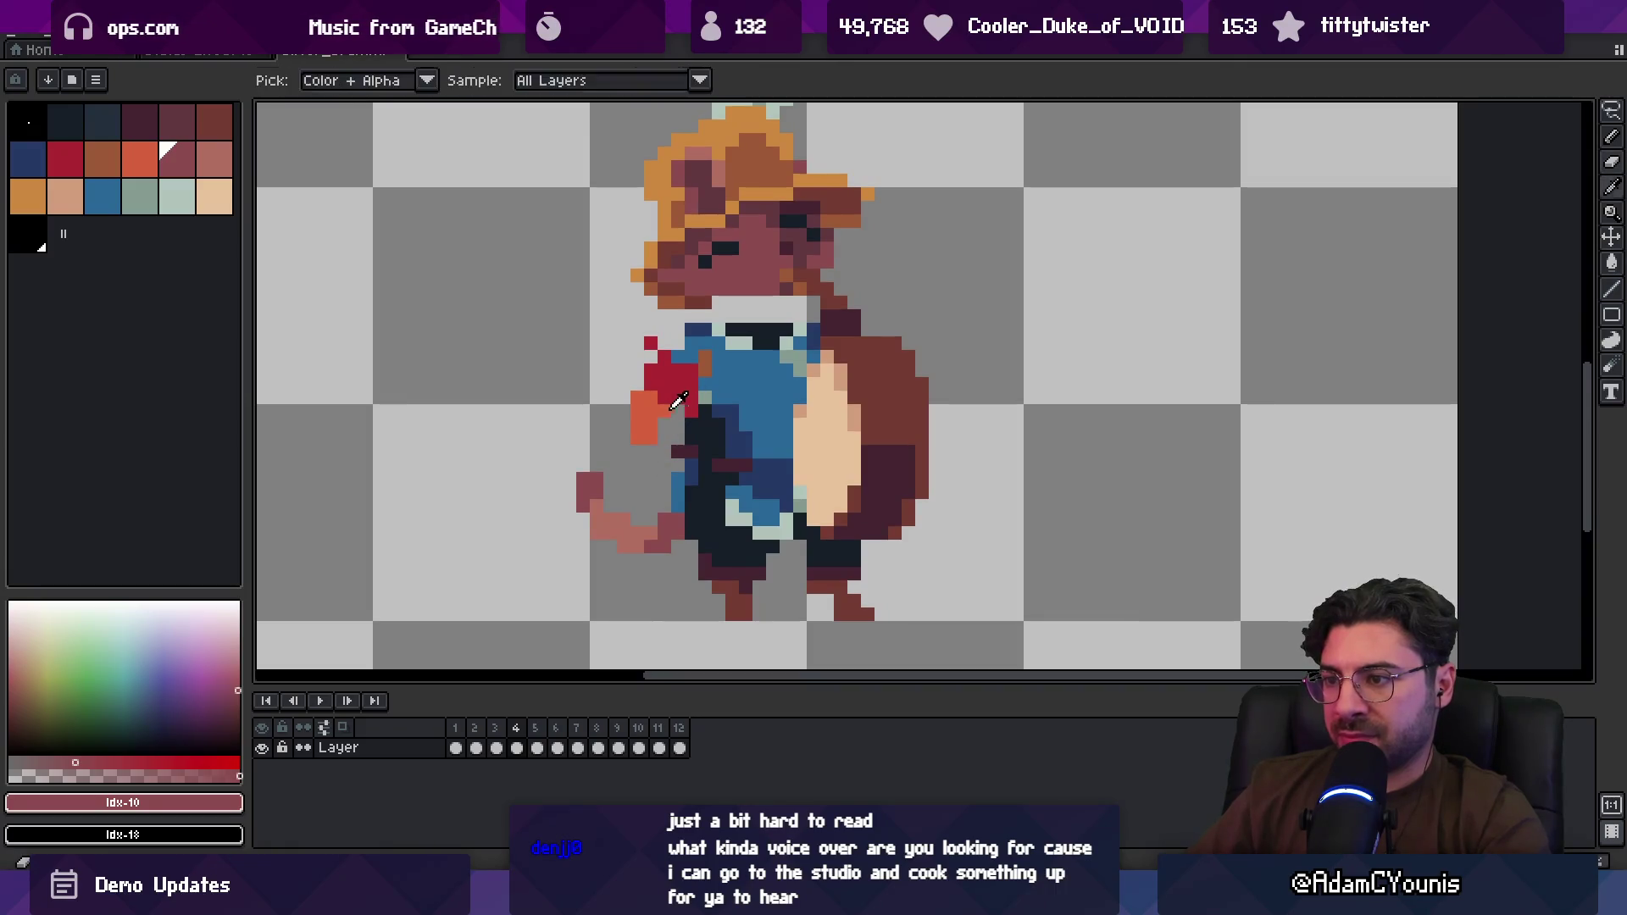
alt+click(612, 421)
drag(584, 384, 568, 386)
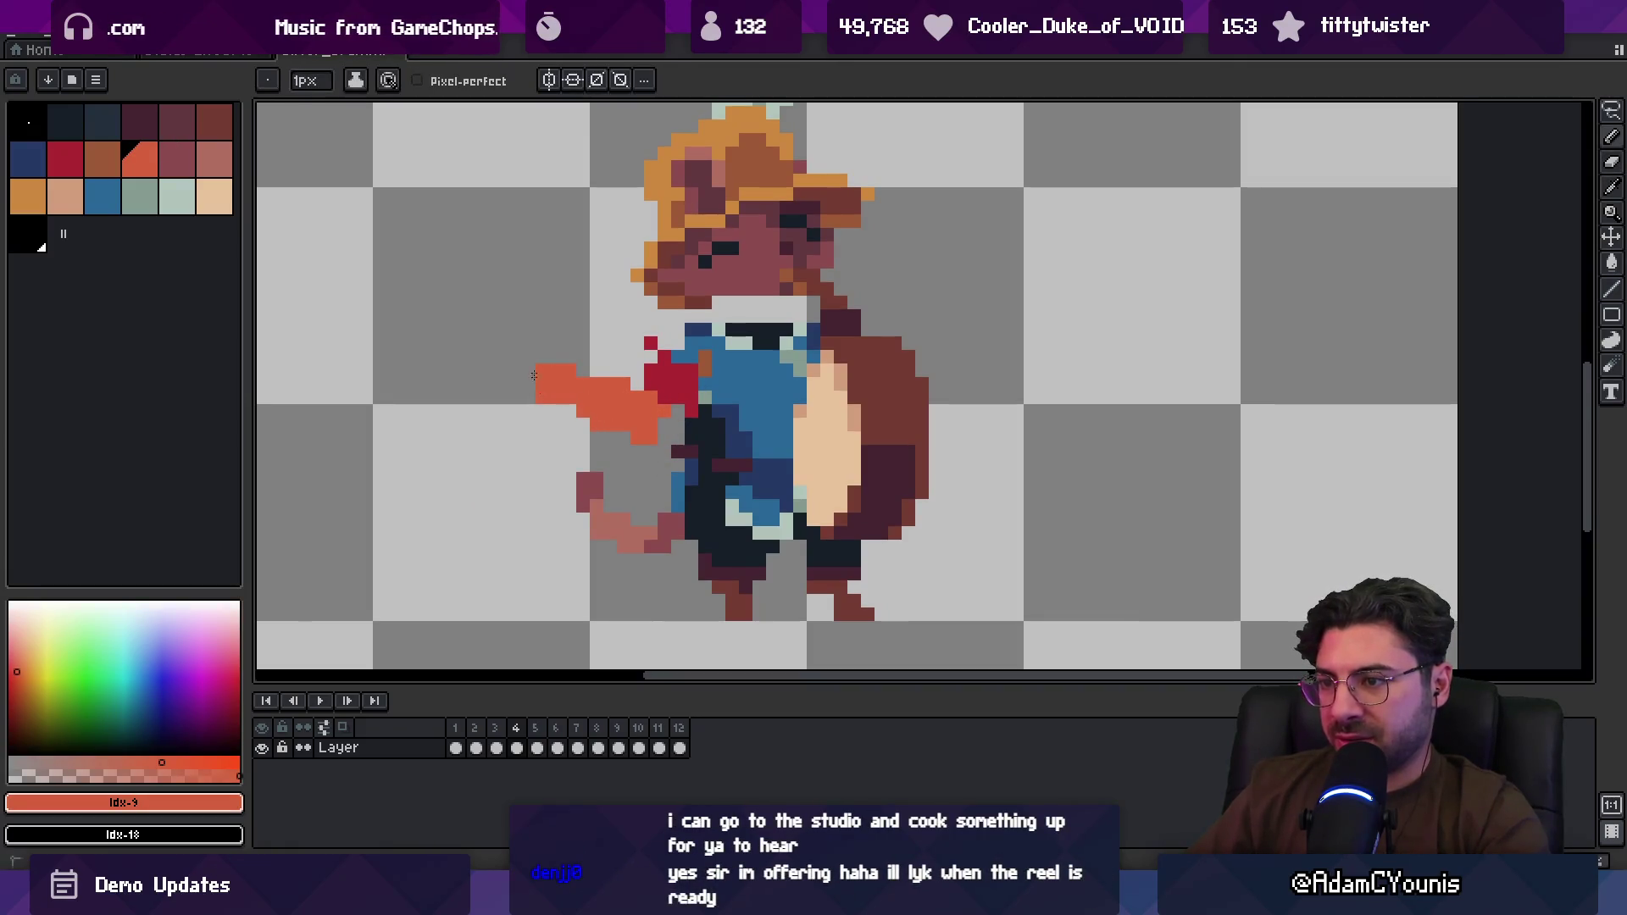
key(b)
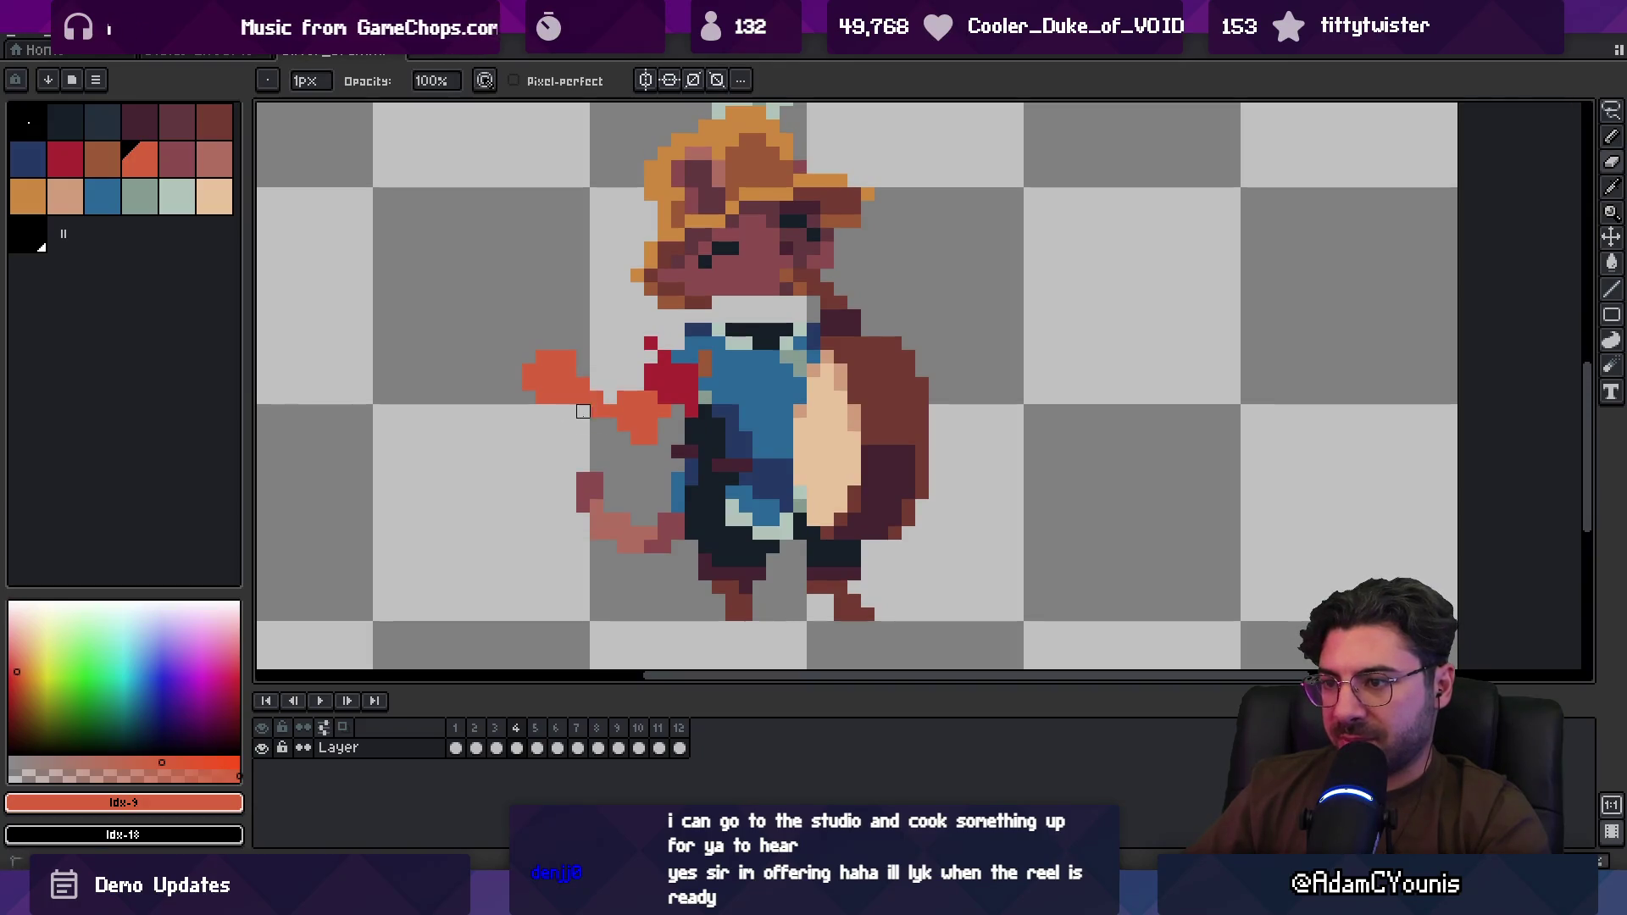
alt+click(665, 397)
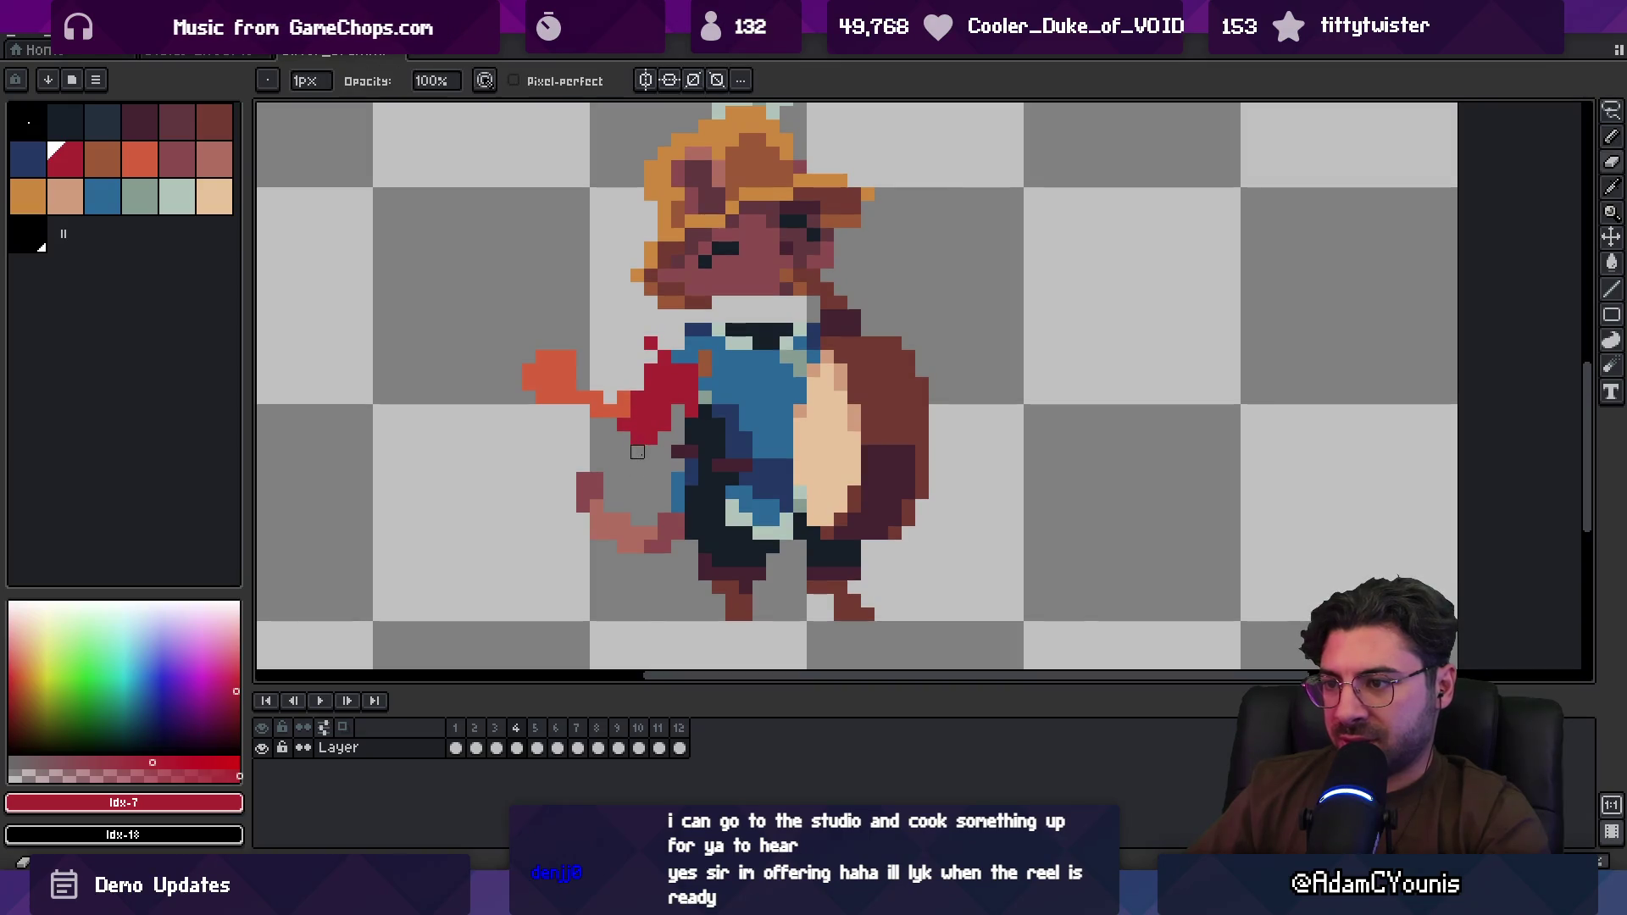
alt+click(691, 411)
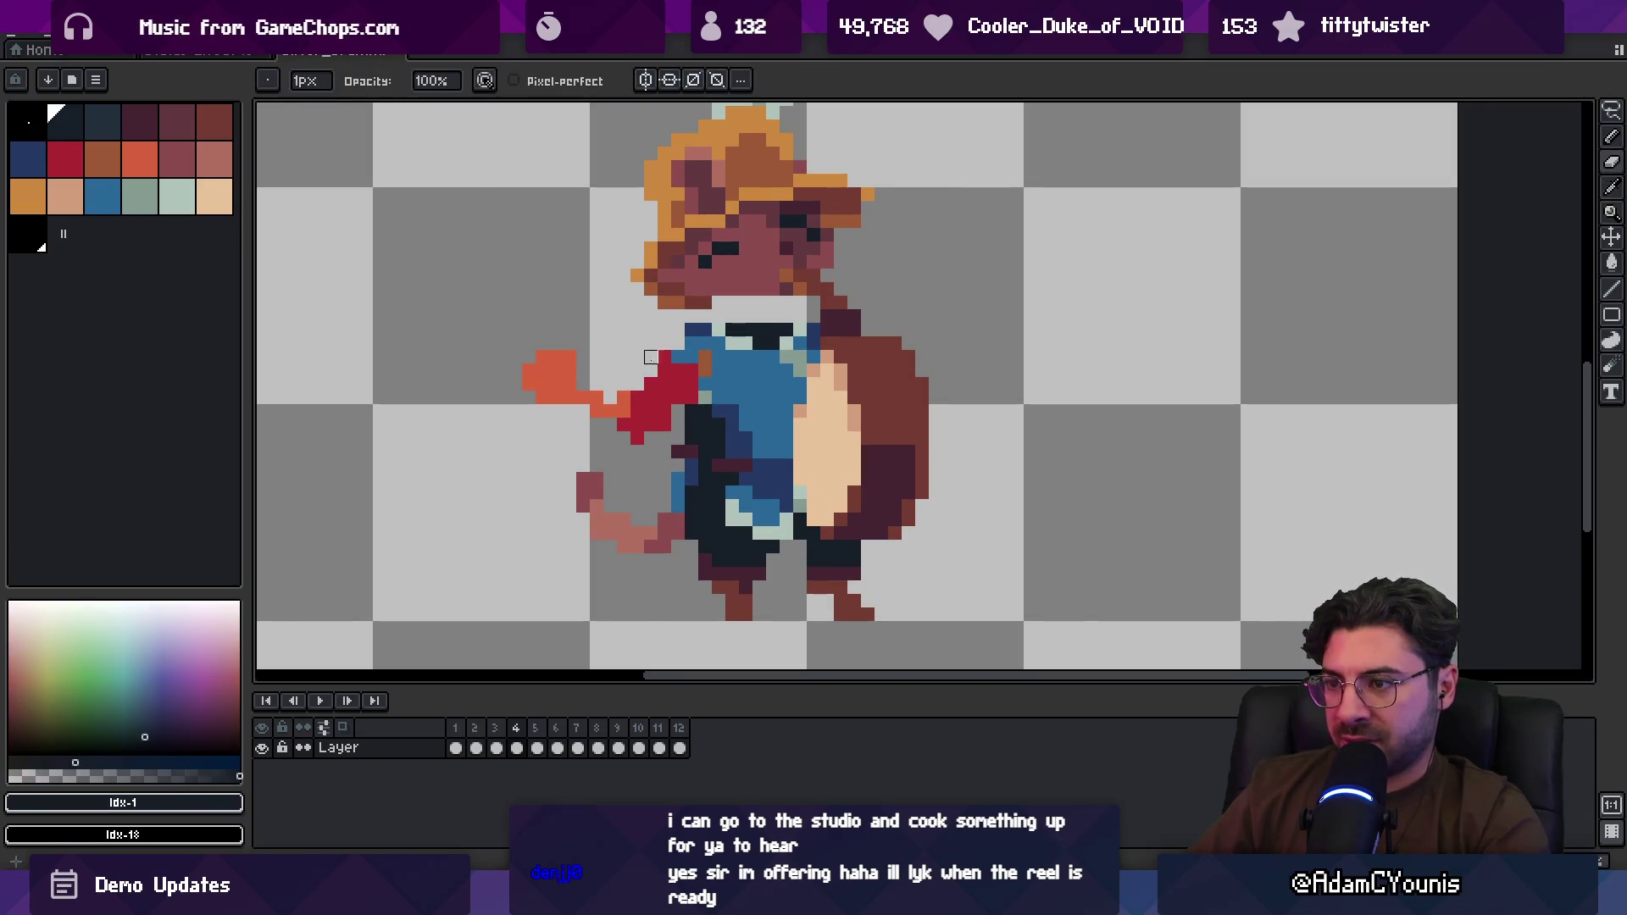
alt+click(595, 409)
click(637, 423)
key(z)
scroll(583, 301, down, 5)
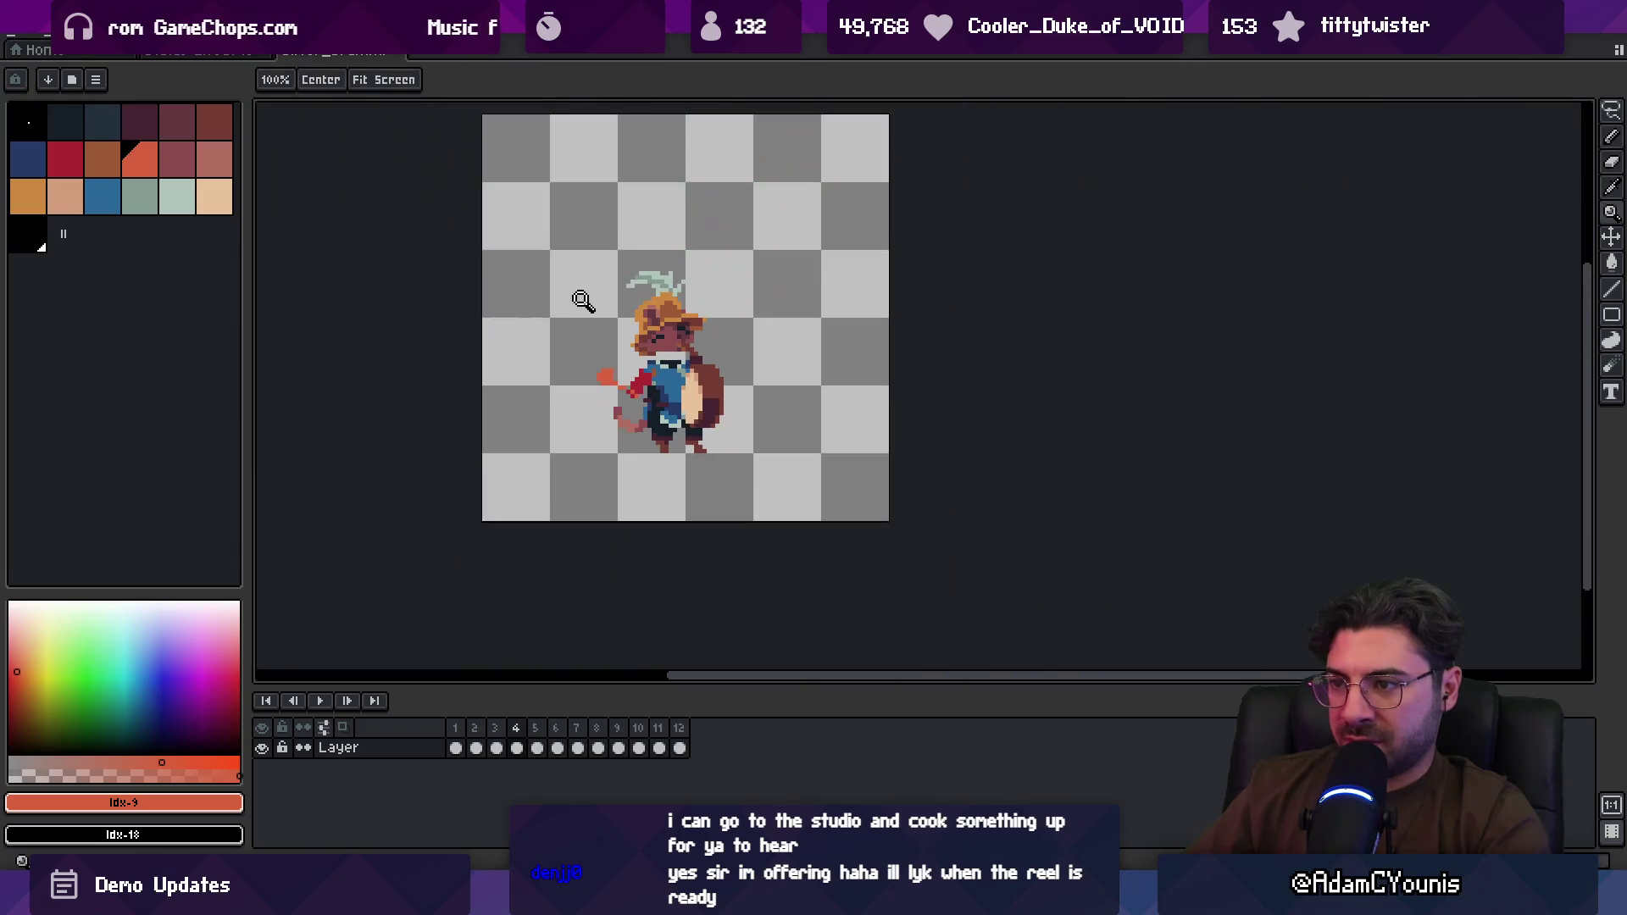
Step: Play the animation, stop on frame 11, and zoom in on the mouse's face
key(Return)
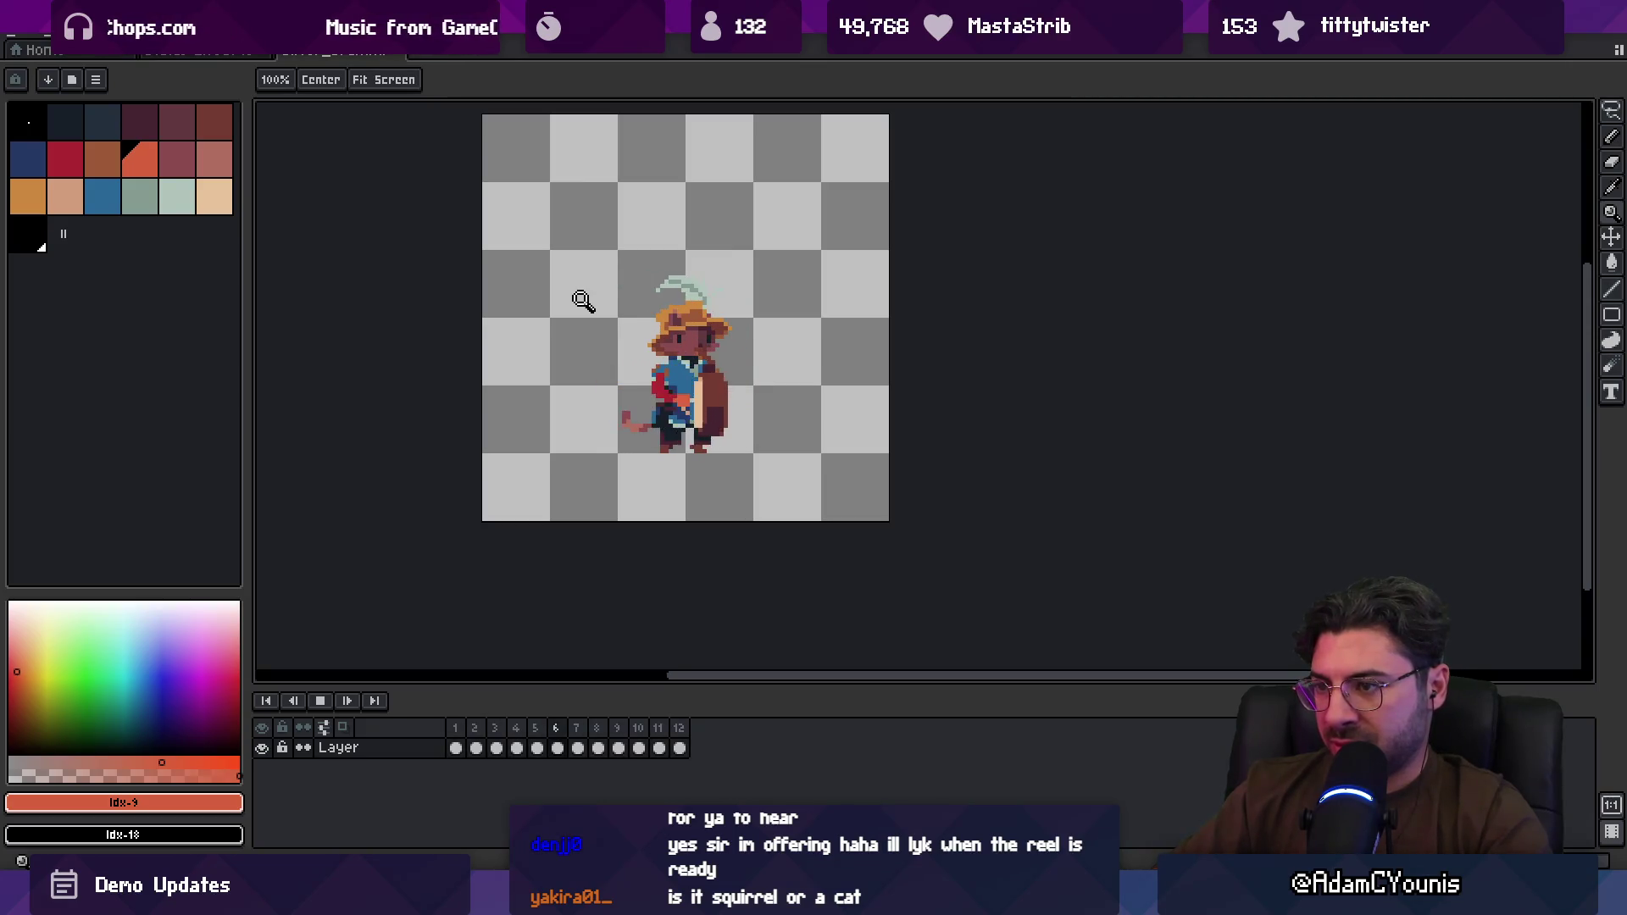
key(Return)
key(v)
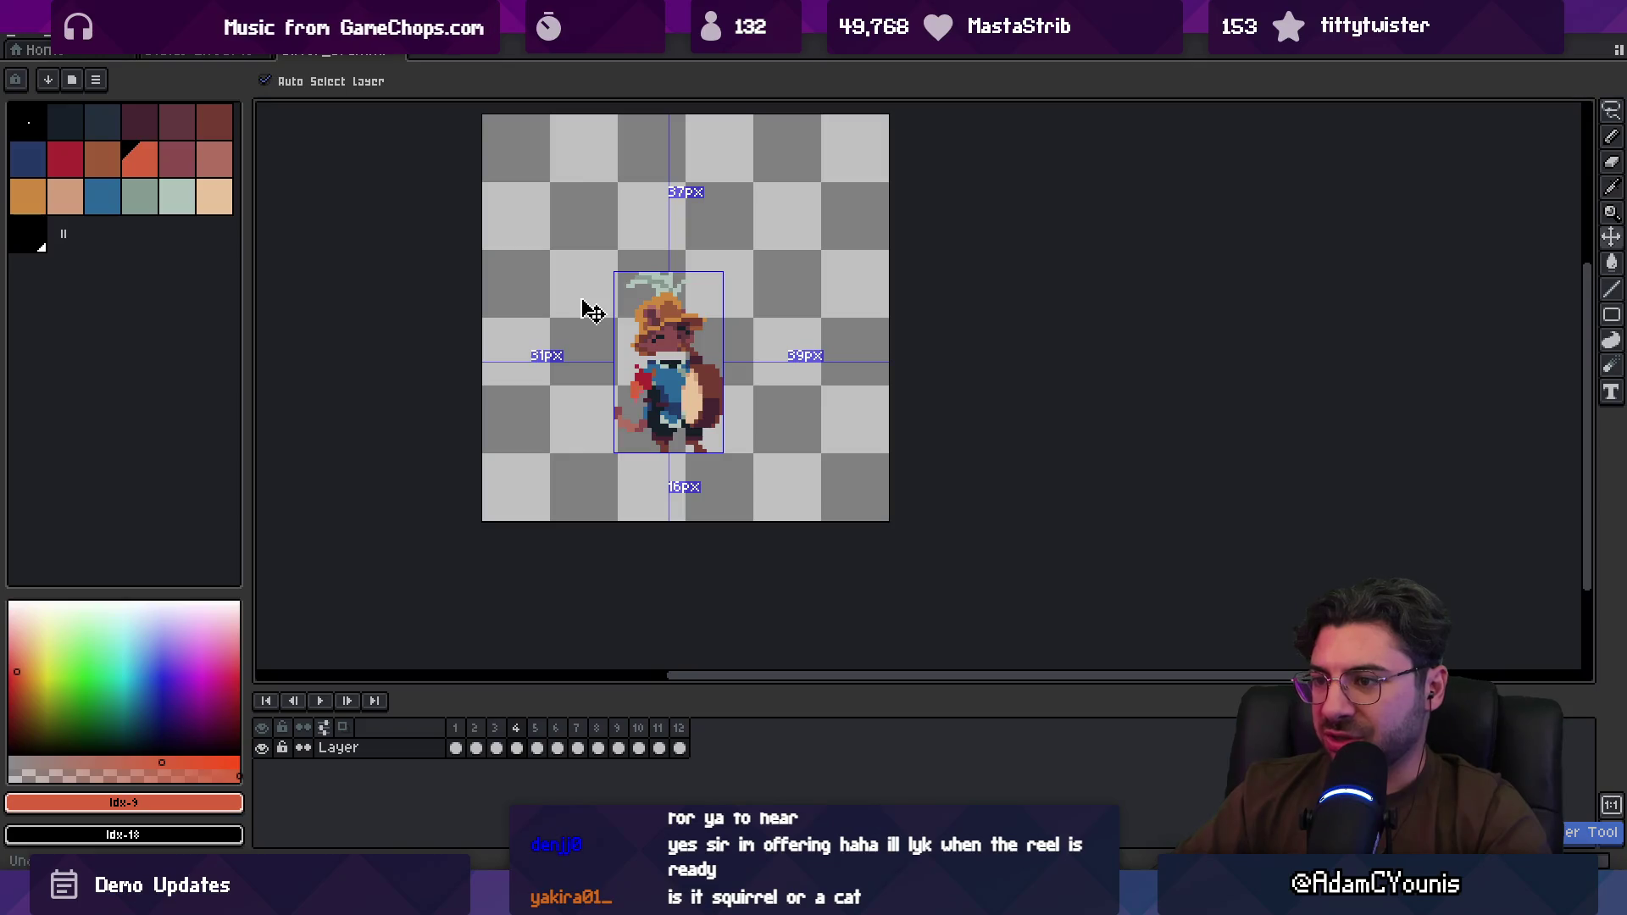
key(z)
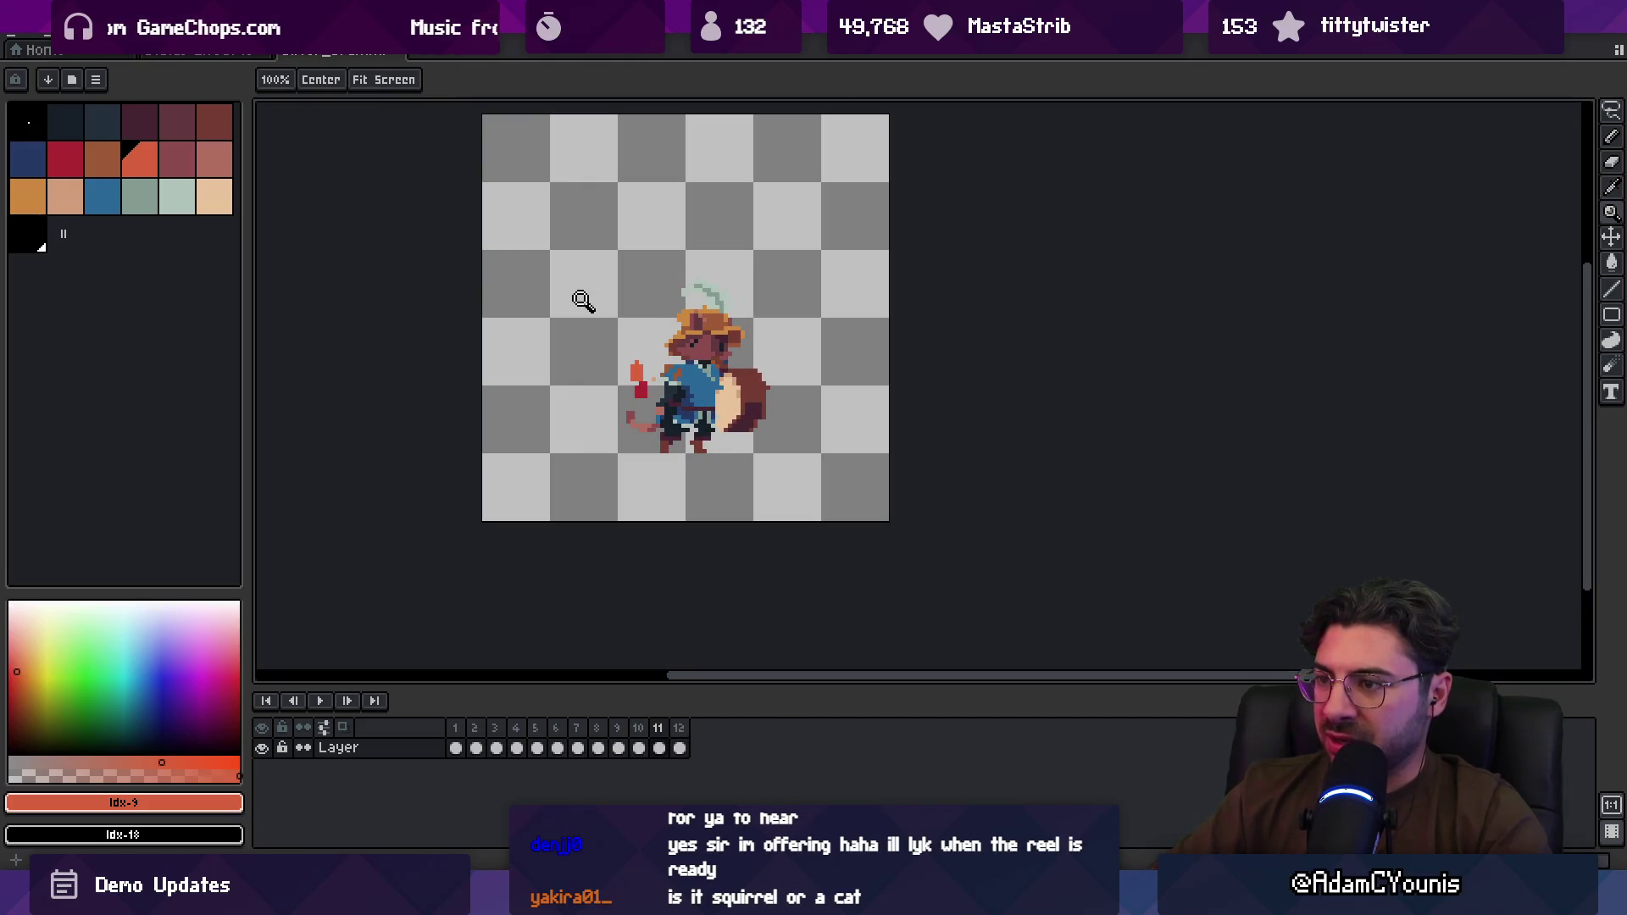
click(709, 341)
Step: Lengthen the eye on frame 11 with a dark navy pixel beside it
key(i)
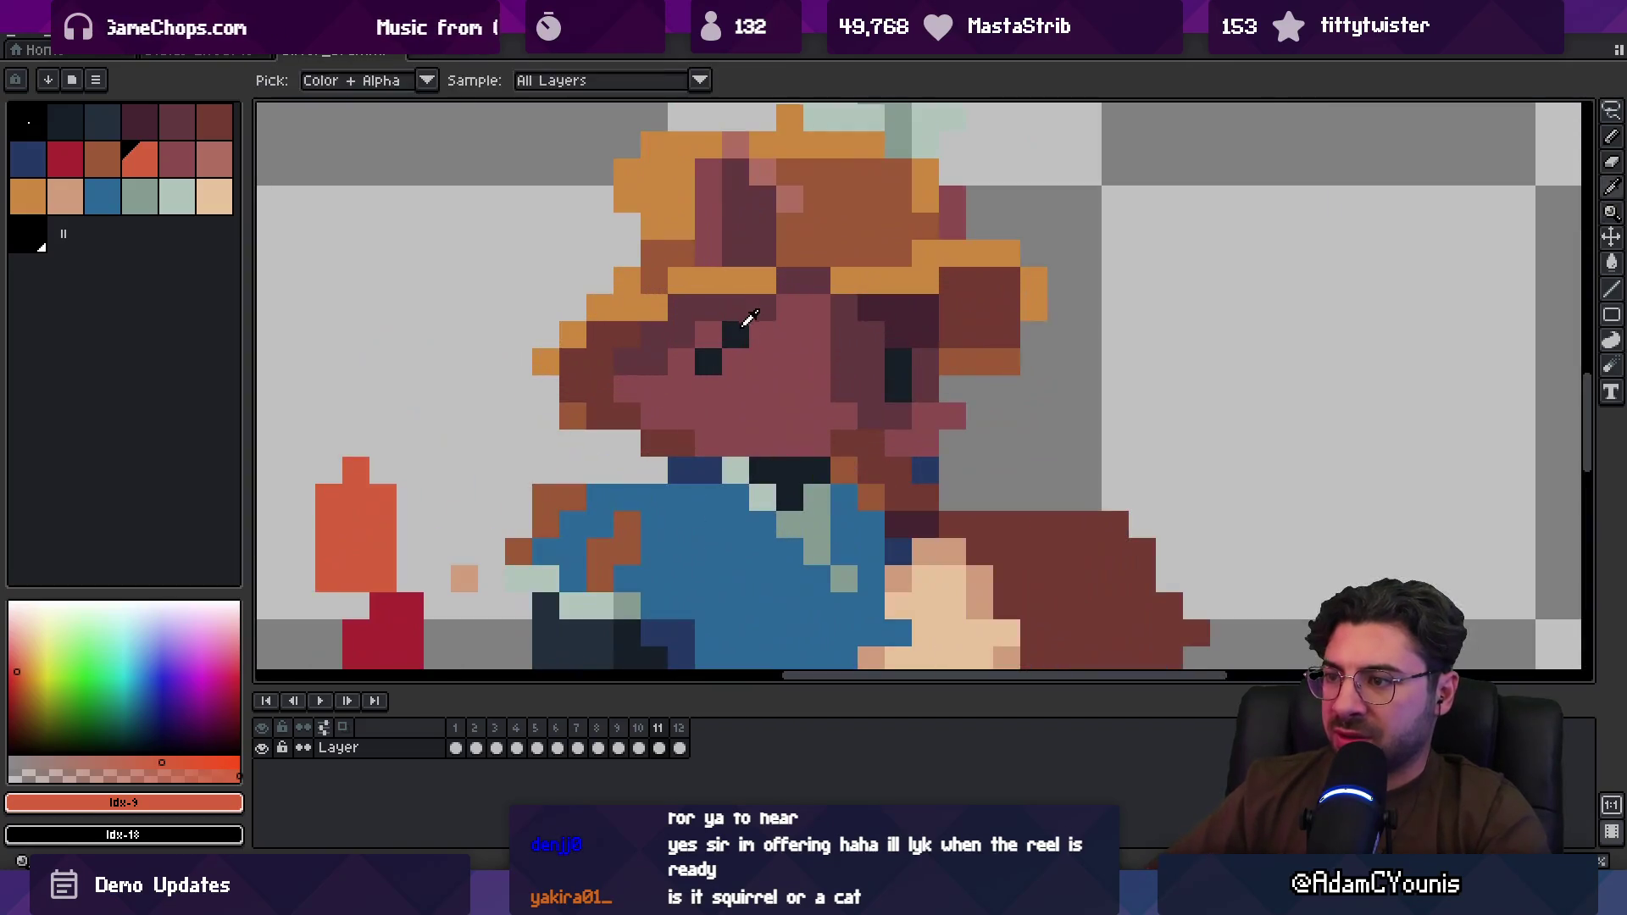
click(746, 334)
key(b)
click(872, 360)
key(z)
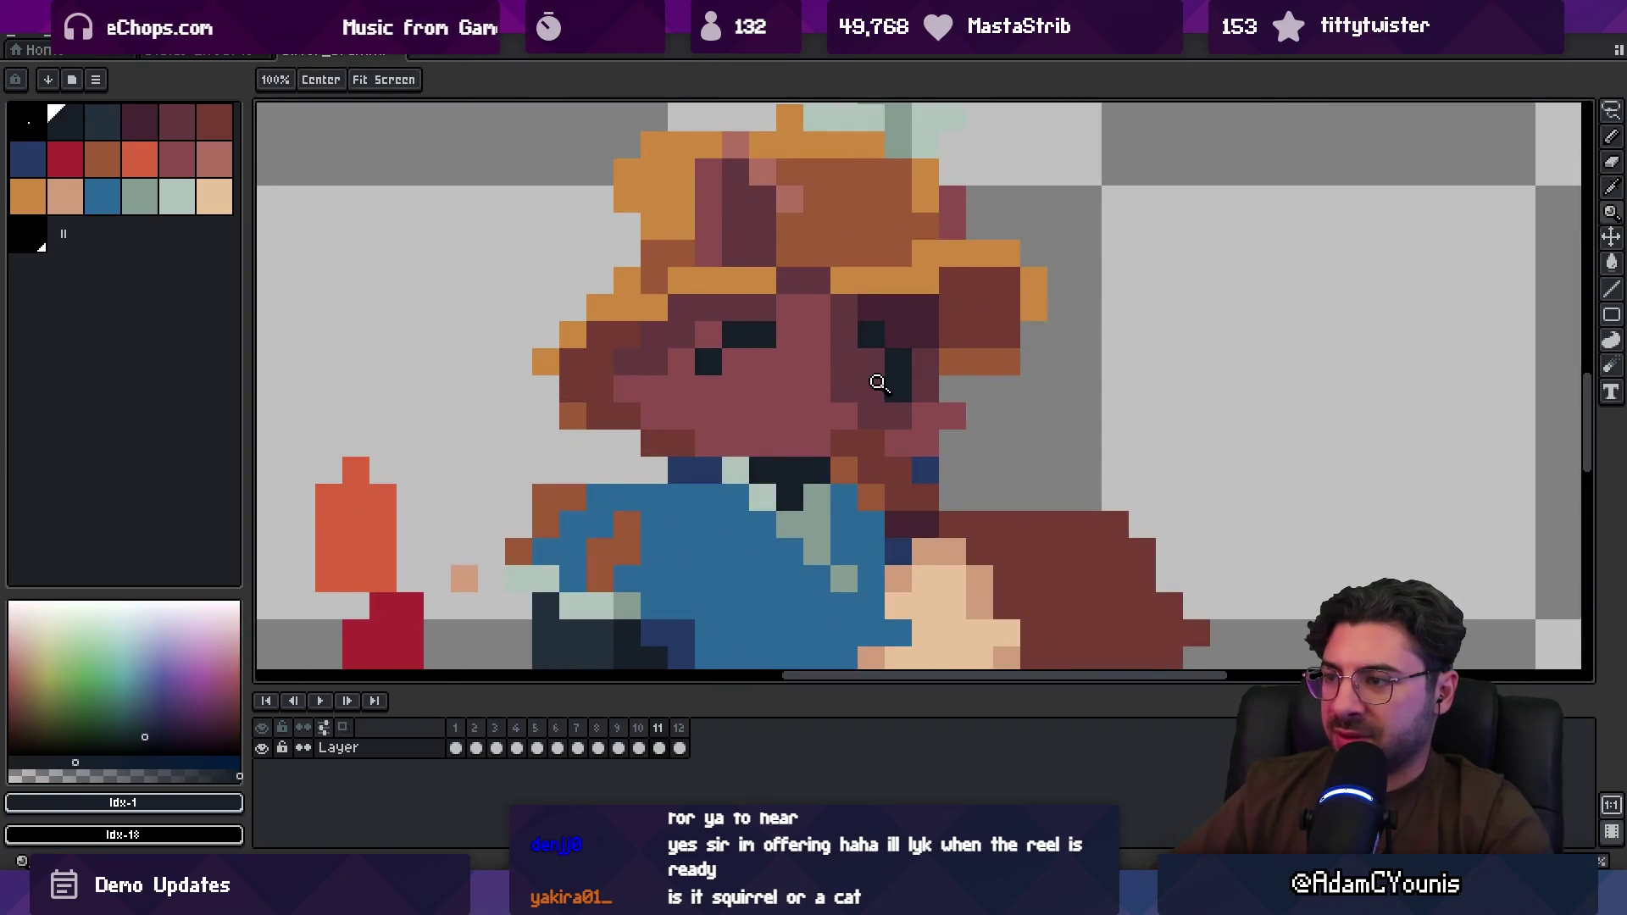
click(878, 366)
scroll(877, 366, down, 5)
scroll(714, 369, up, 1)
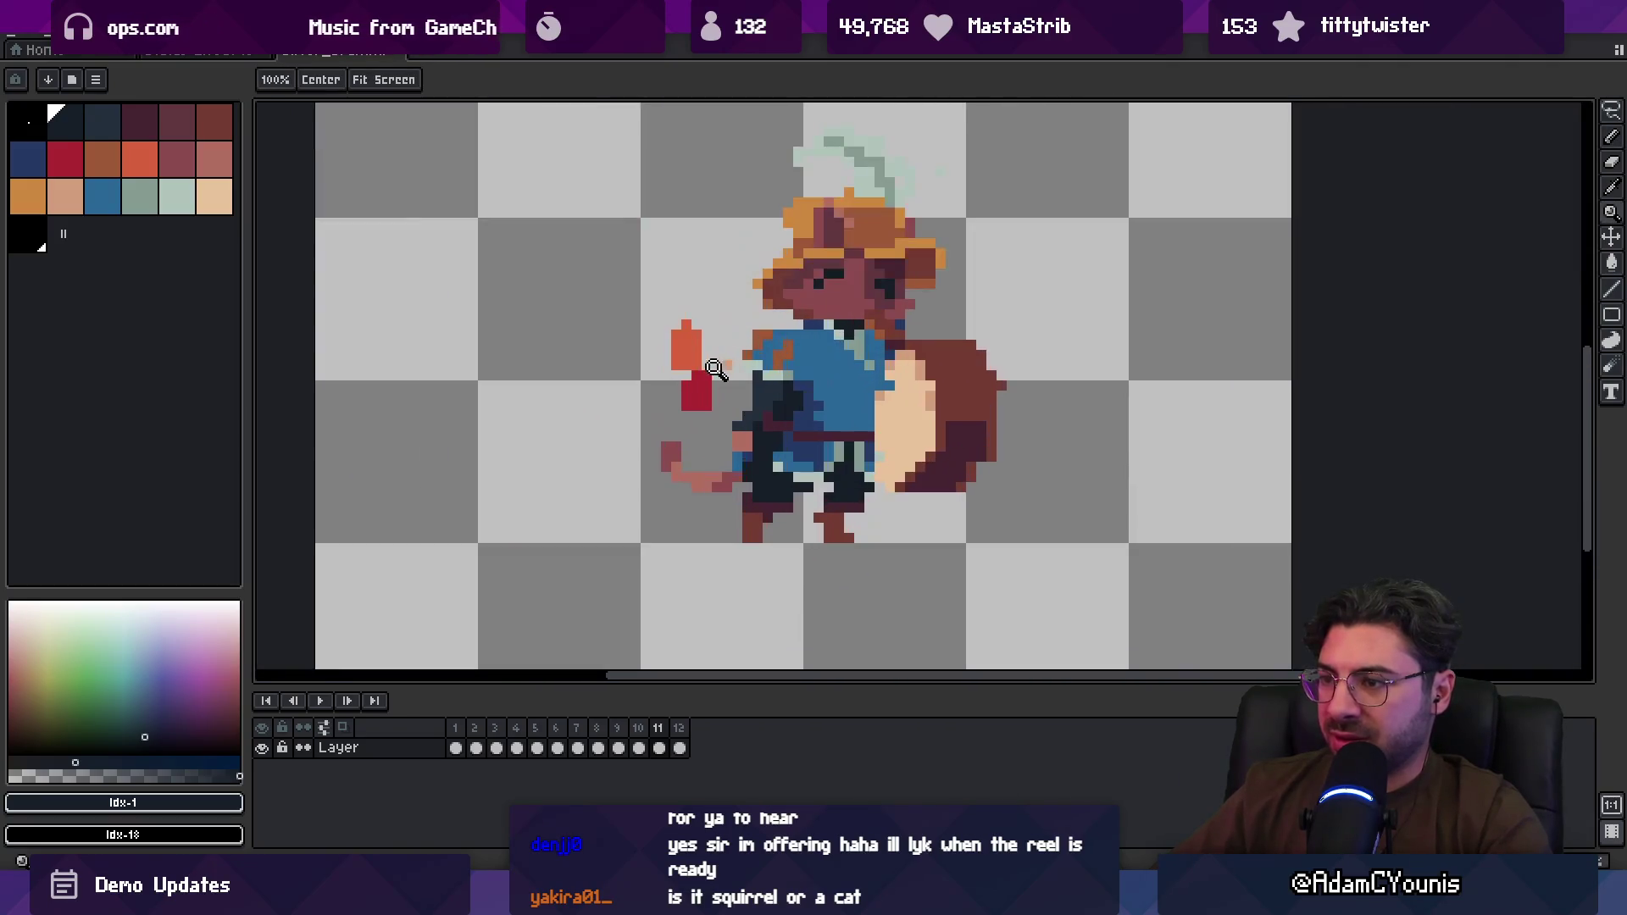
Step: On frame 12, erase a stray red pixel and add one under the arm toward the drumstick
key(Right)
key(v)
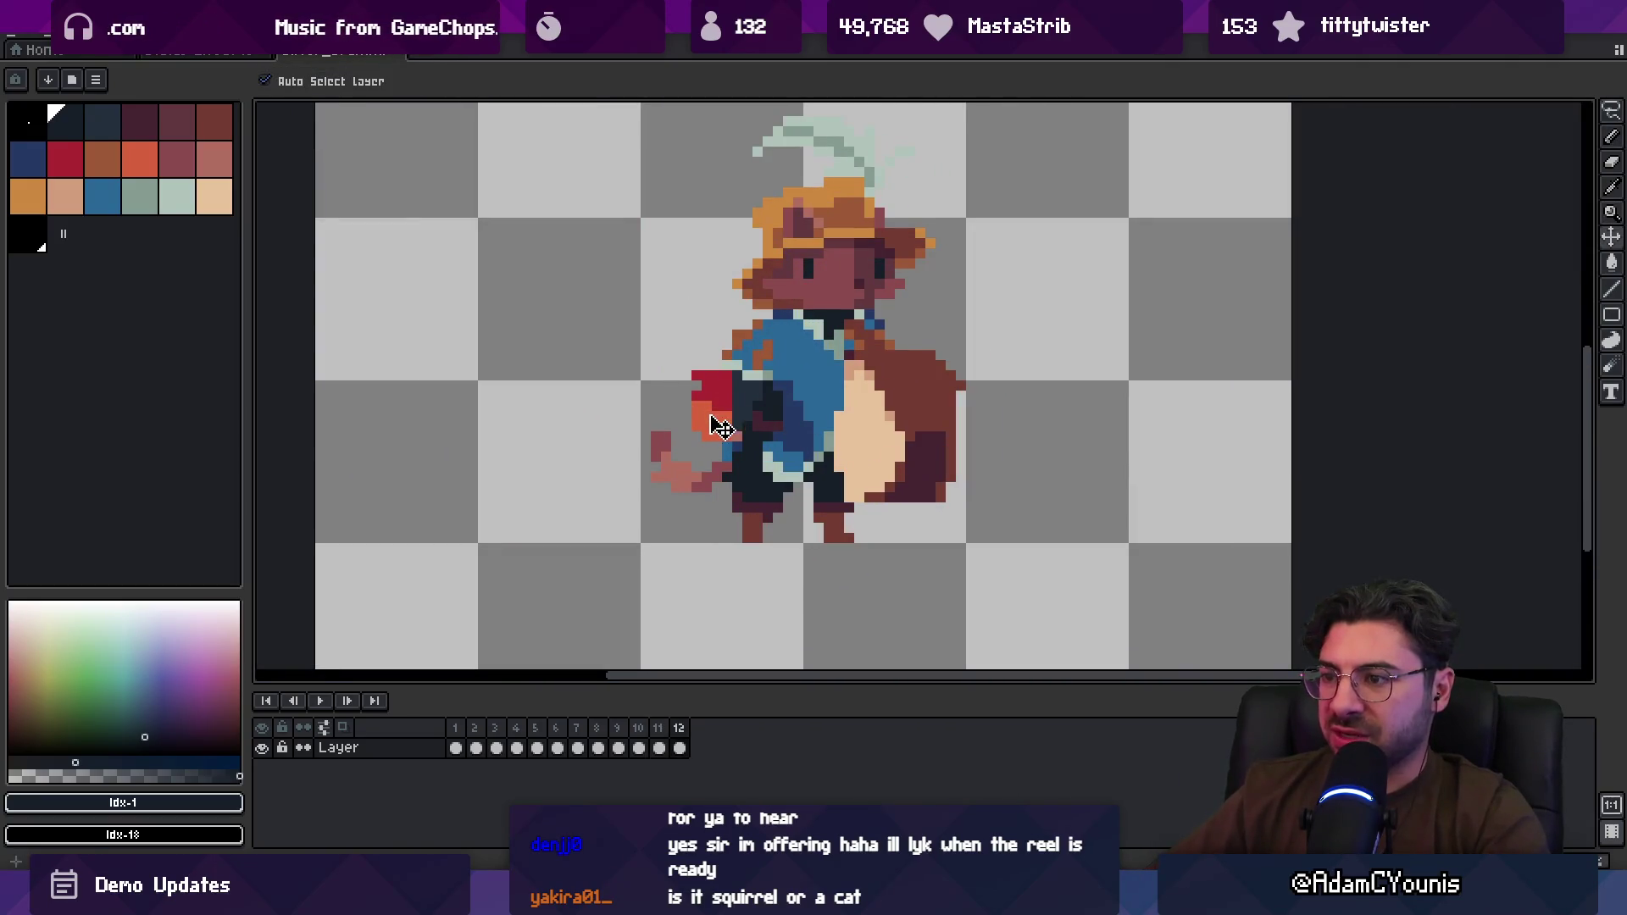
key(b)
alt+click(711, 417)
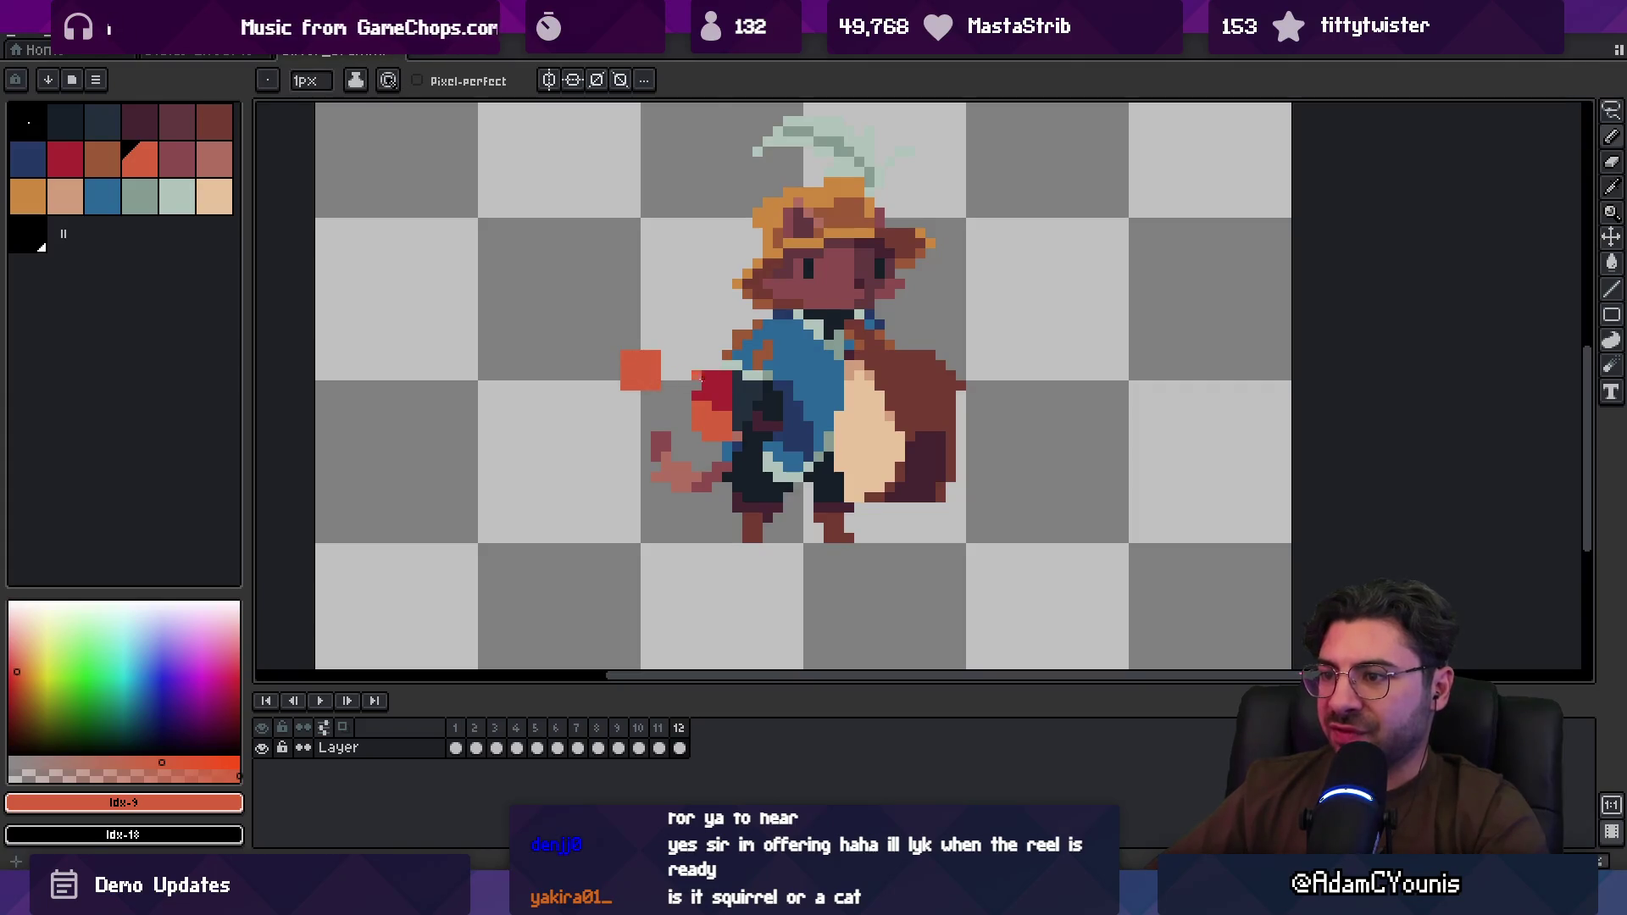
alt+click(699, 379)
key(e)
click(702, 395)
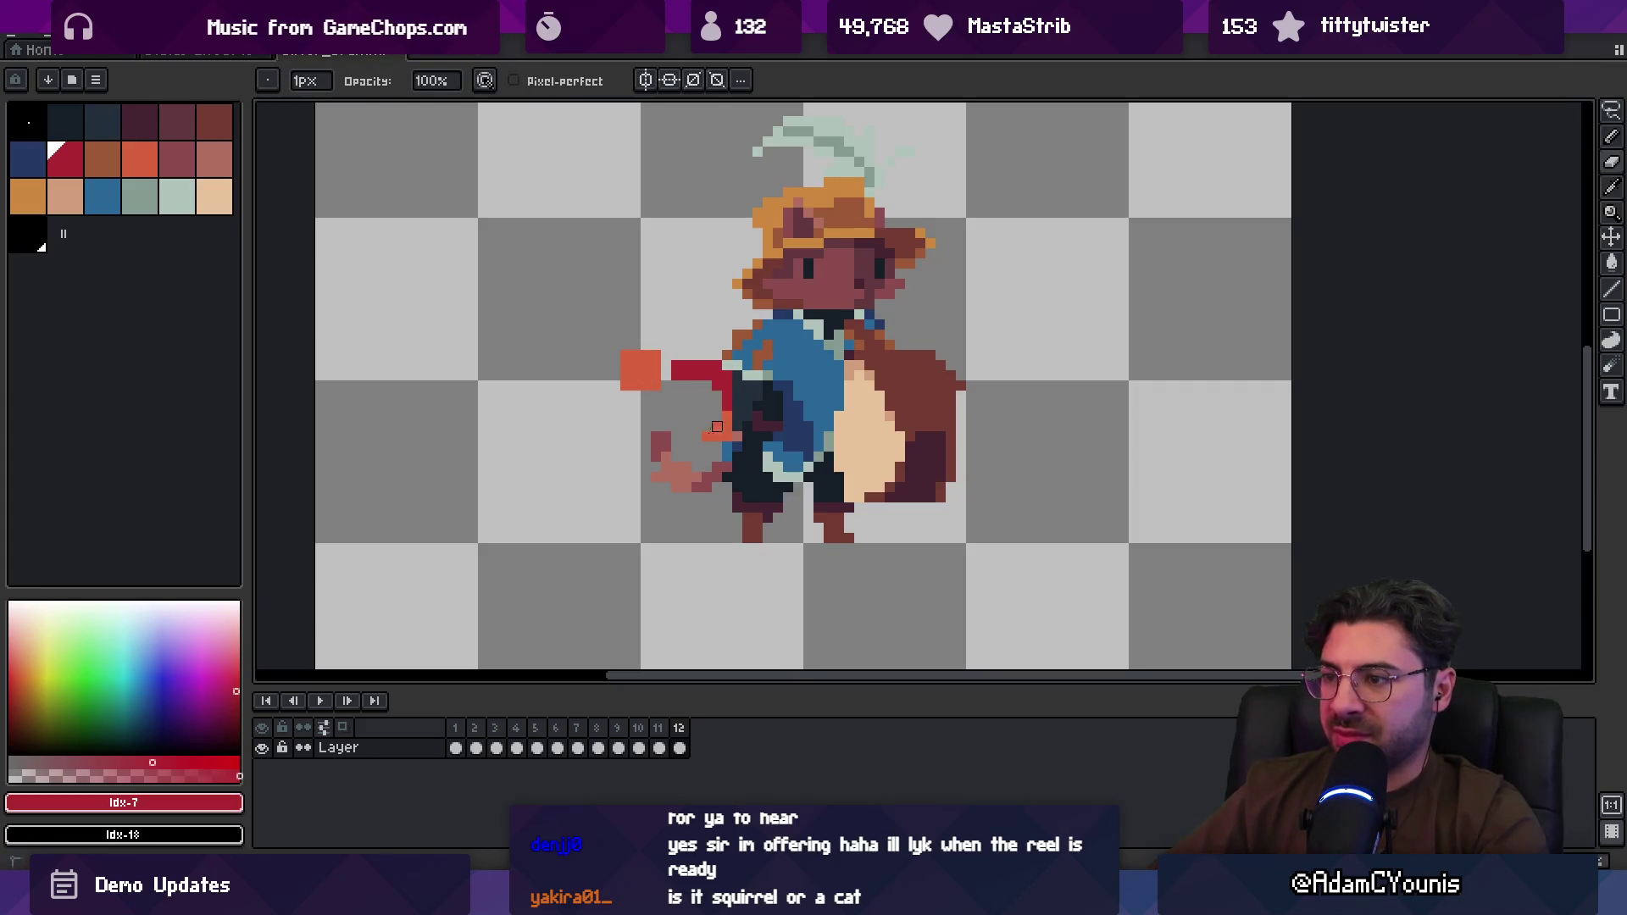
key(b)
click(692, 384)
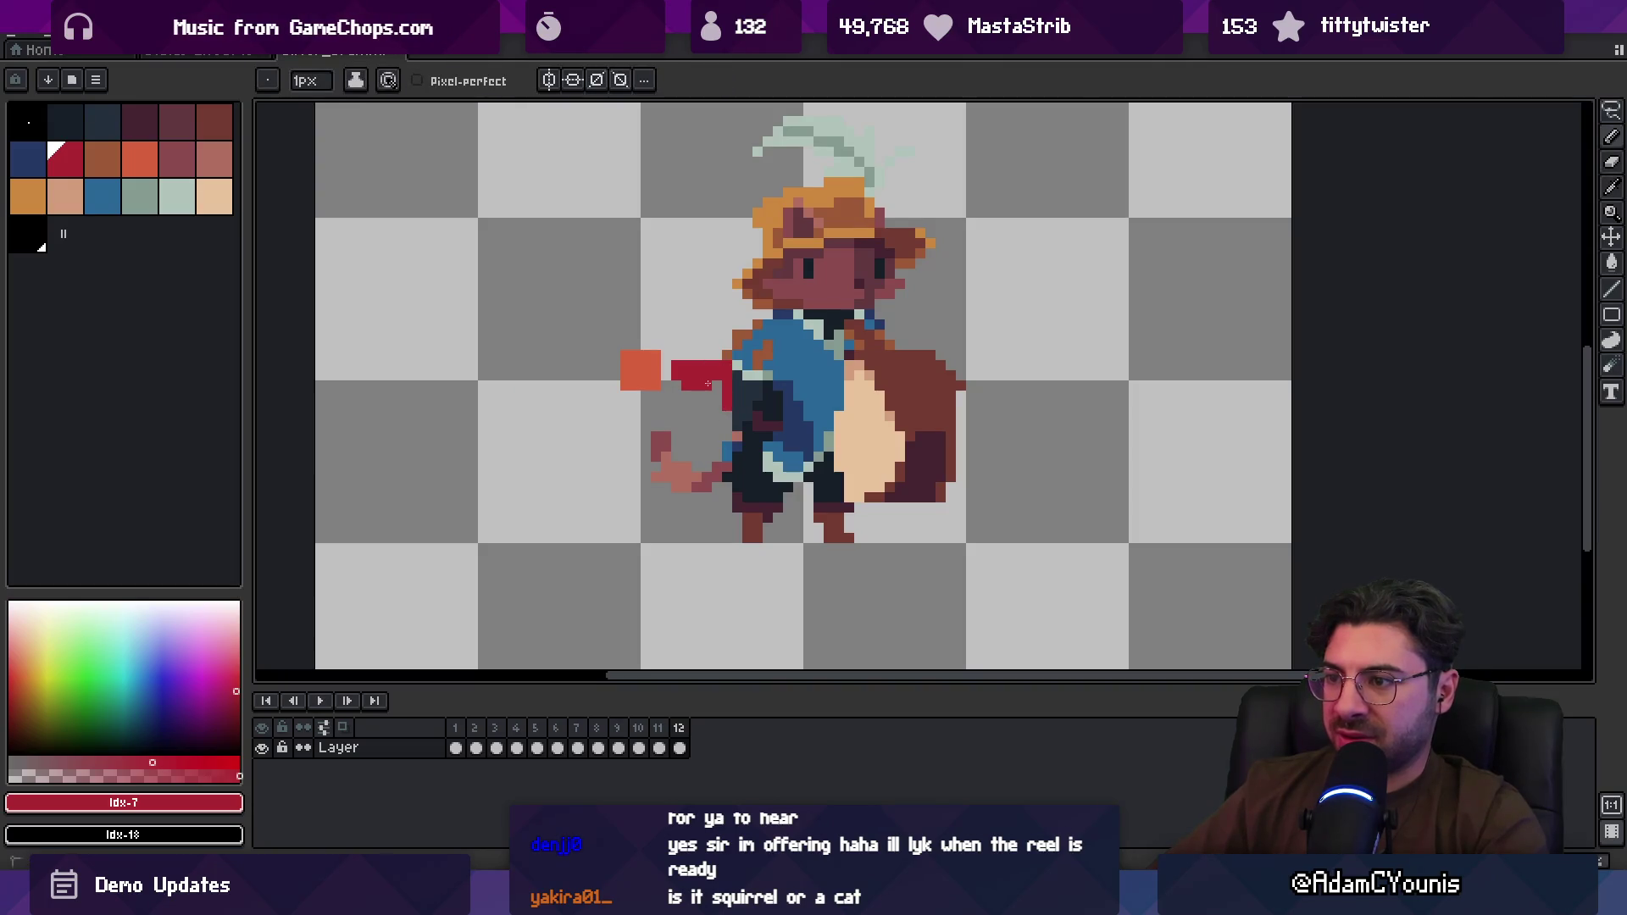
Step: Zoom out to the whole sprite and play the animation from frame 1
key(z)
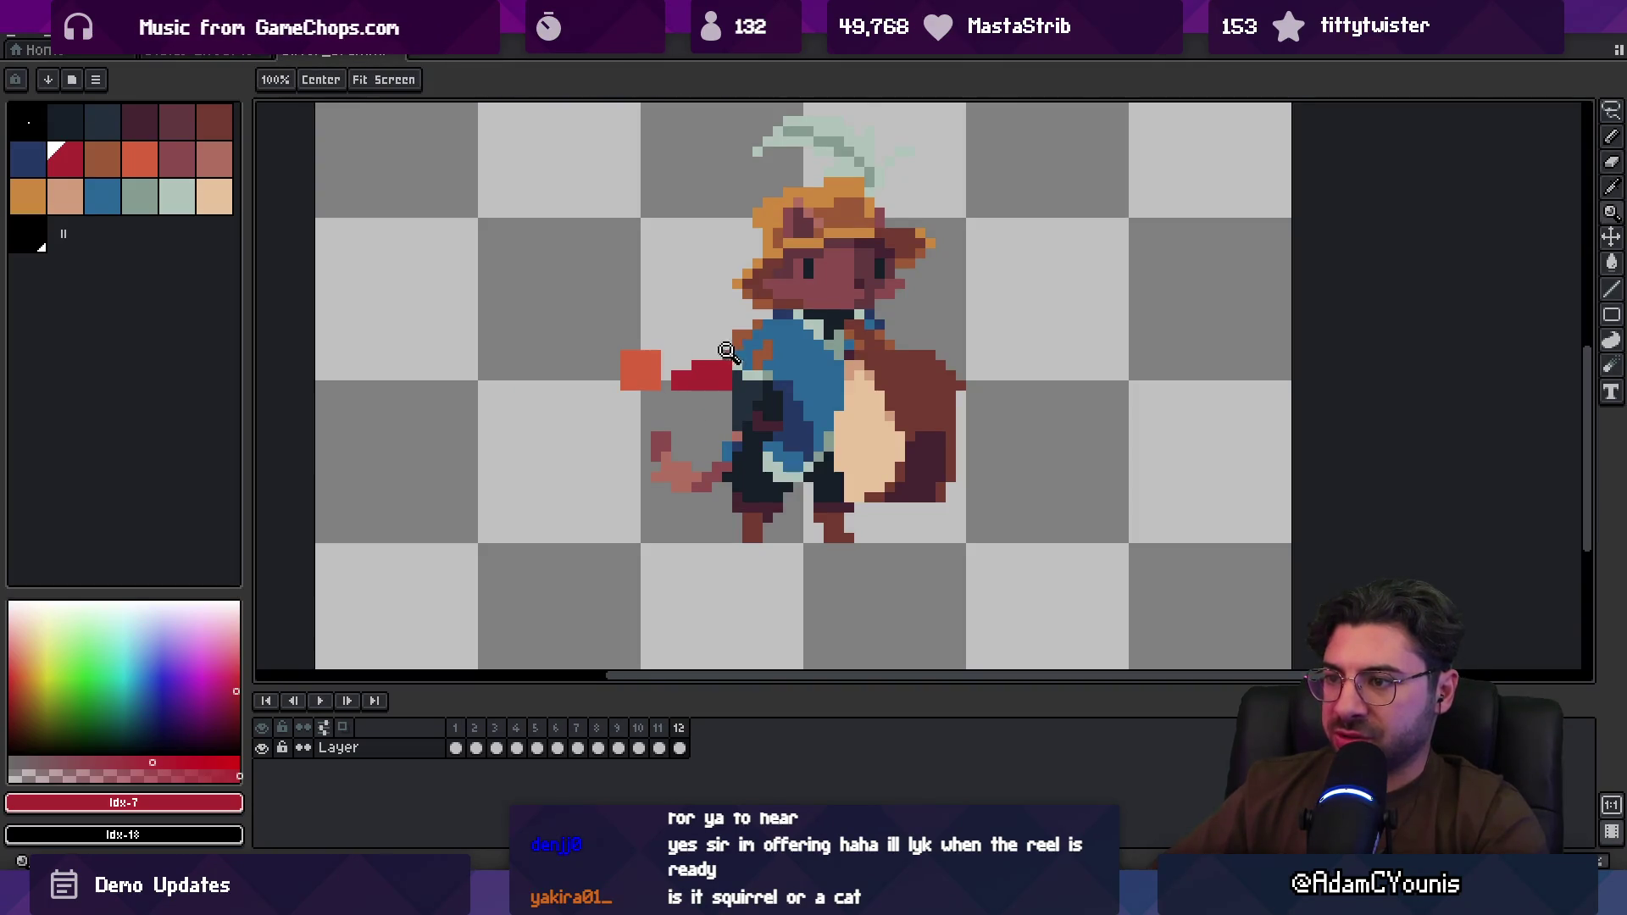
scroll(641, 282, down, 3)
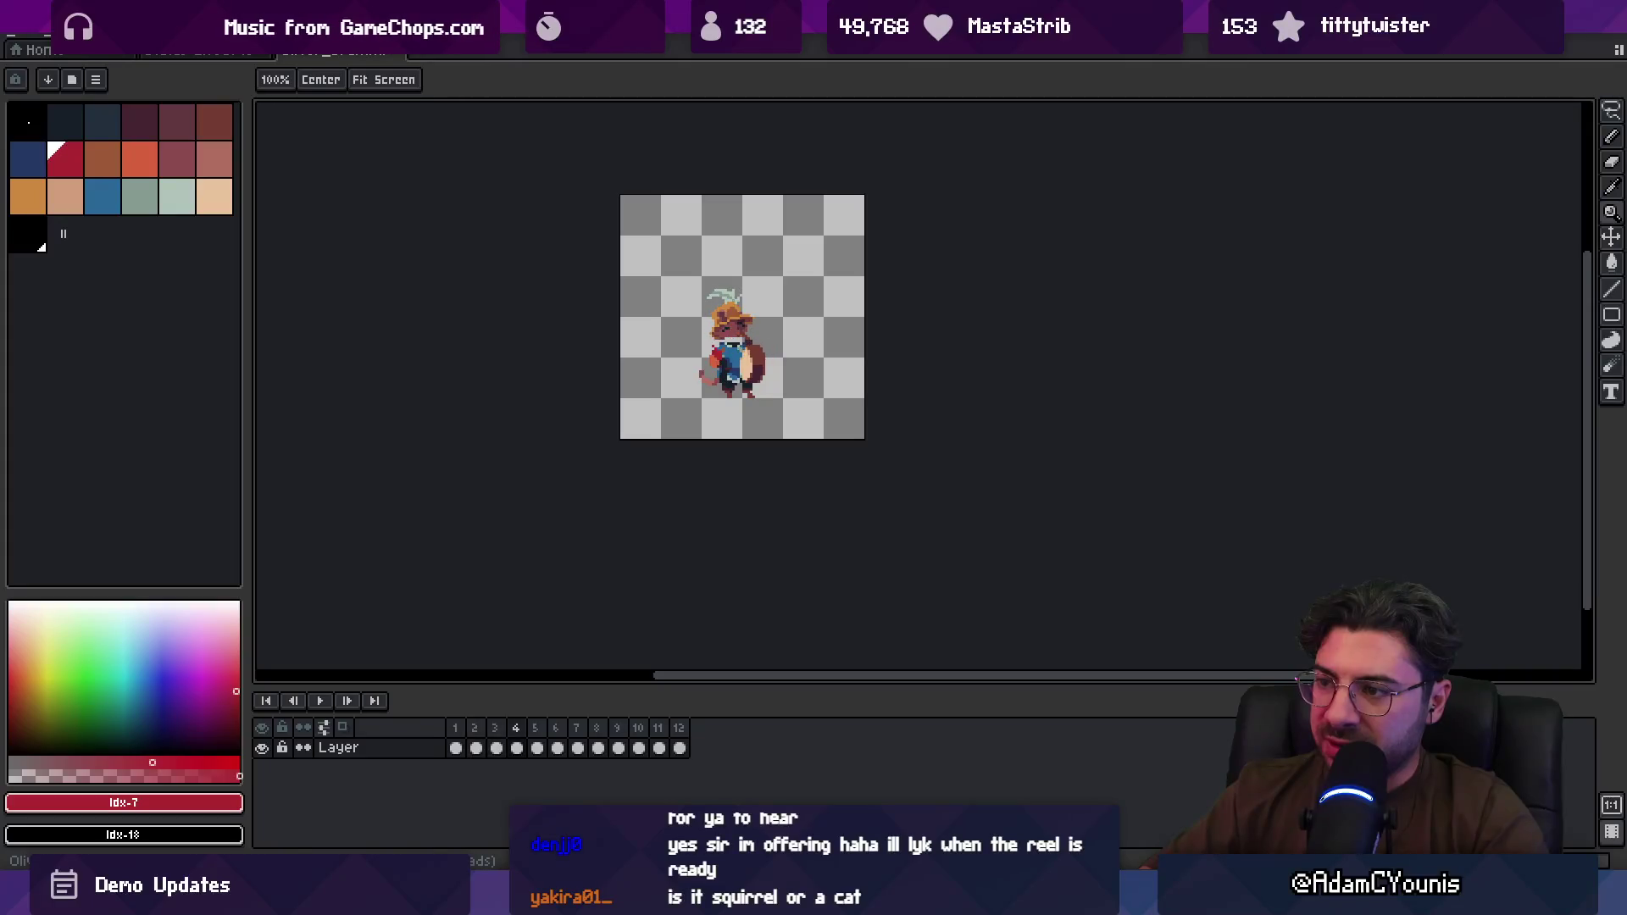
key(space)
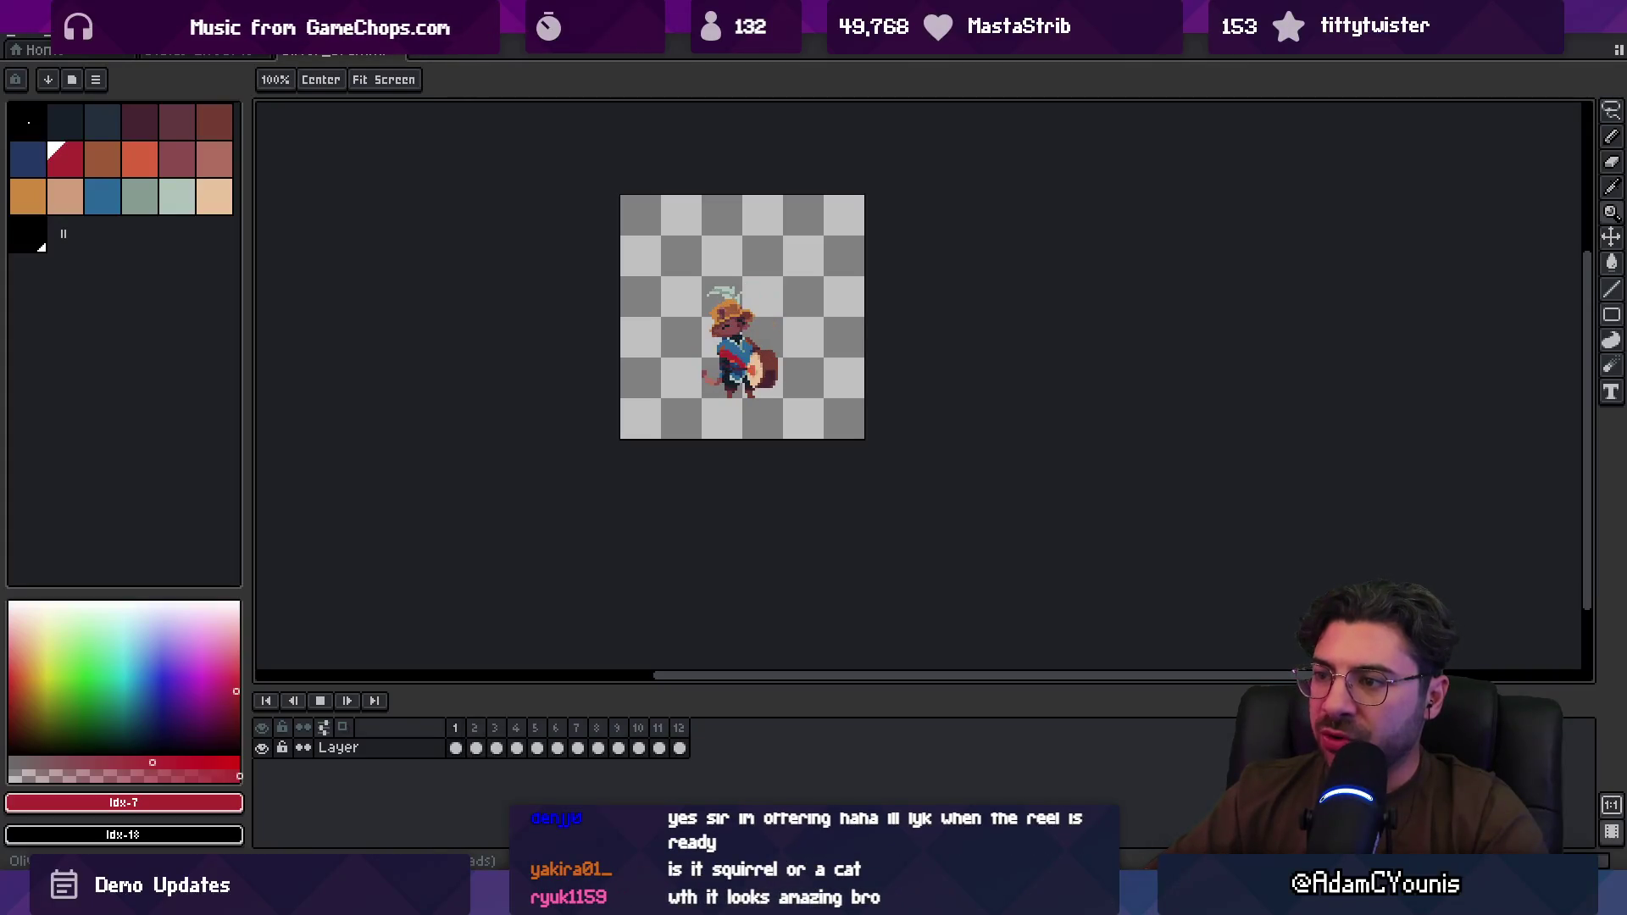
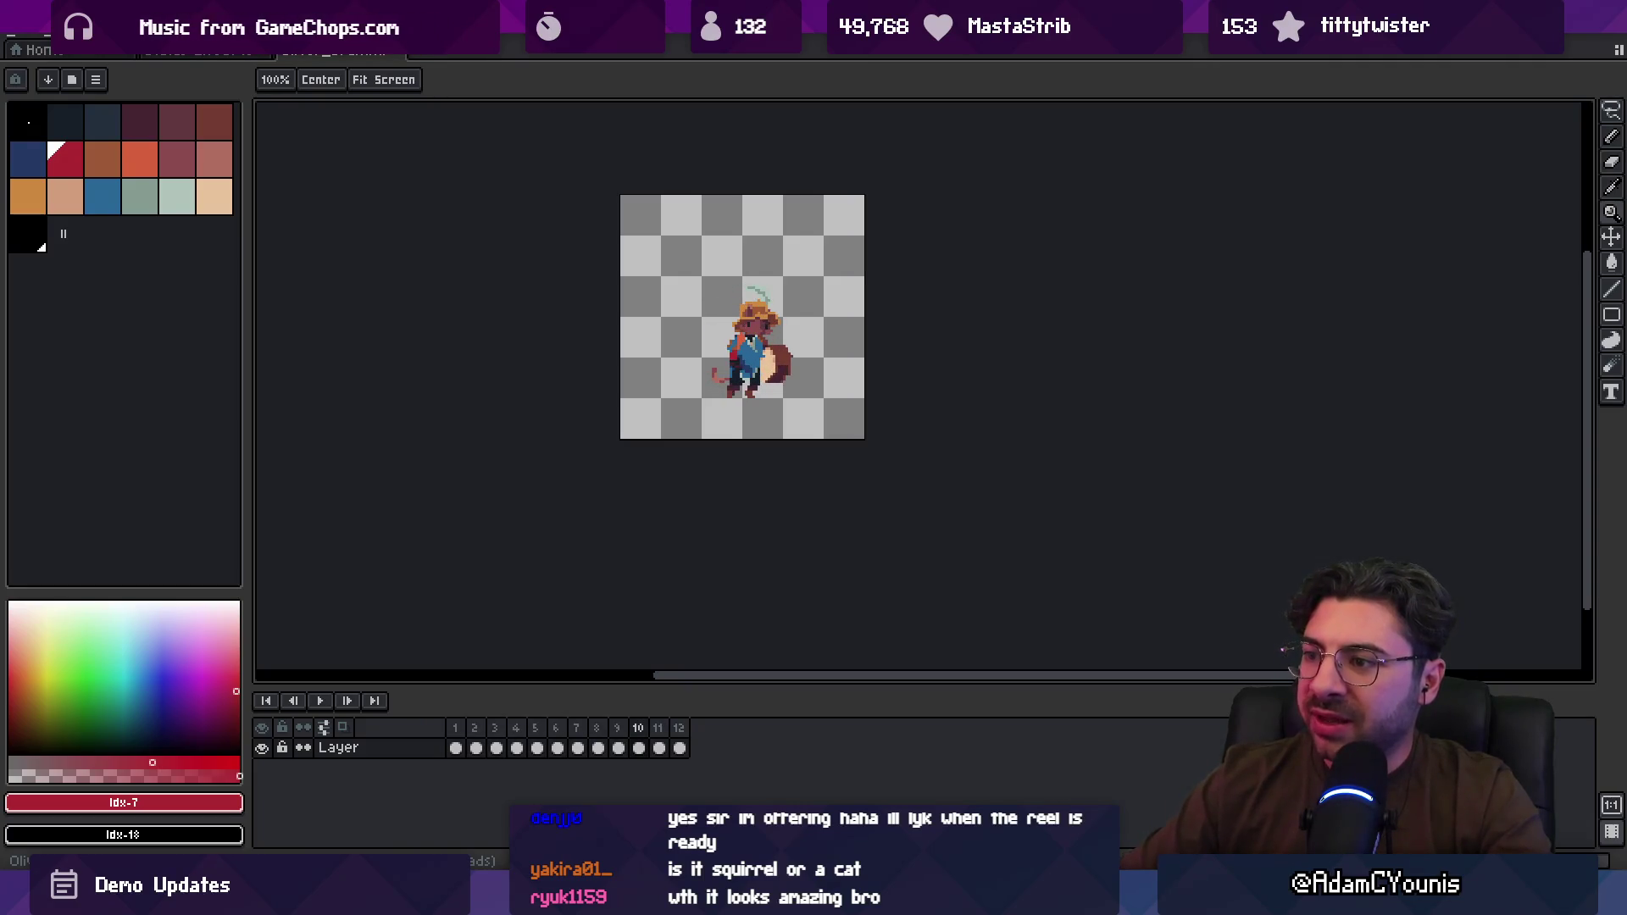
Step: On frame 10, lift the lower legs and touch up the surrounding pixels in dark colour
scroll(713, 315, up, 3)
key(v)
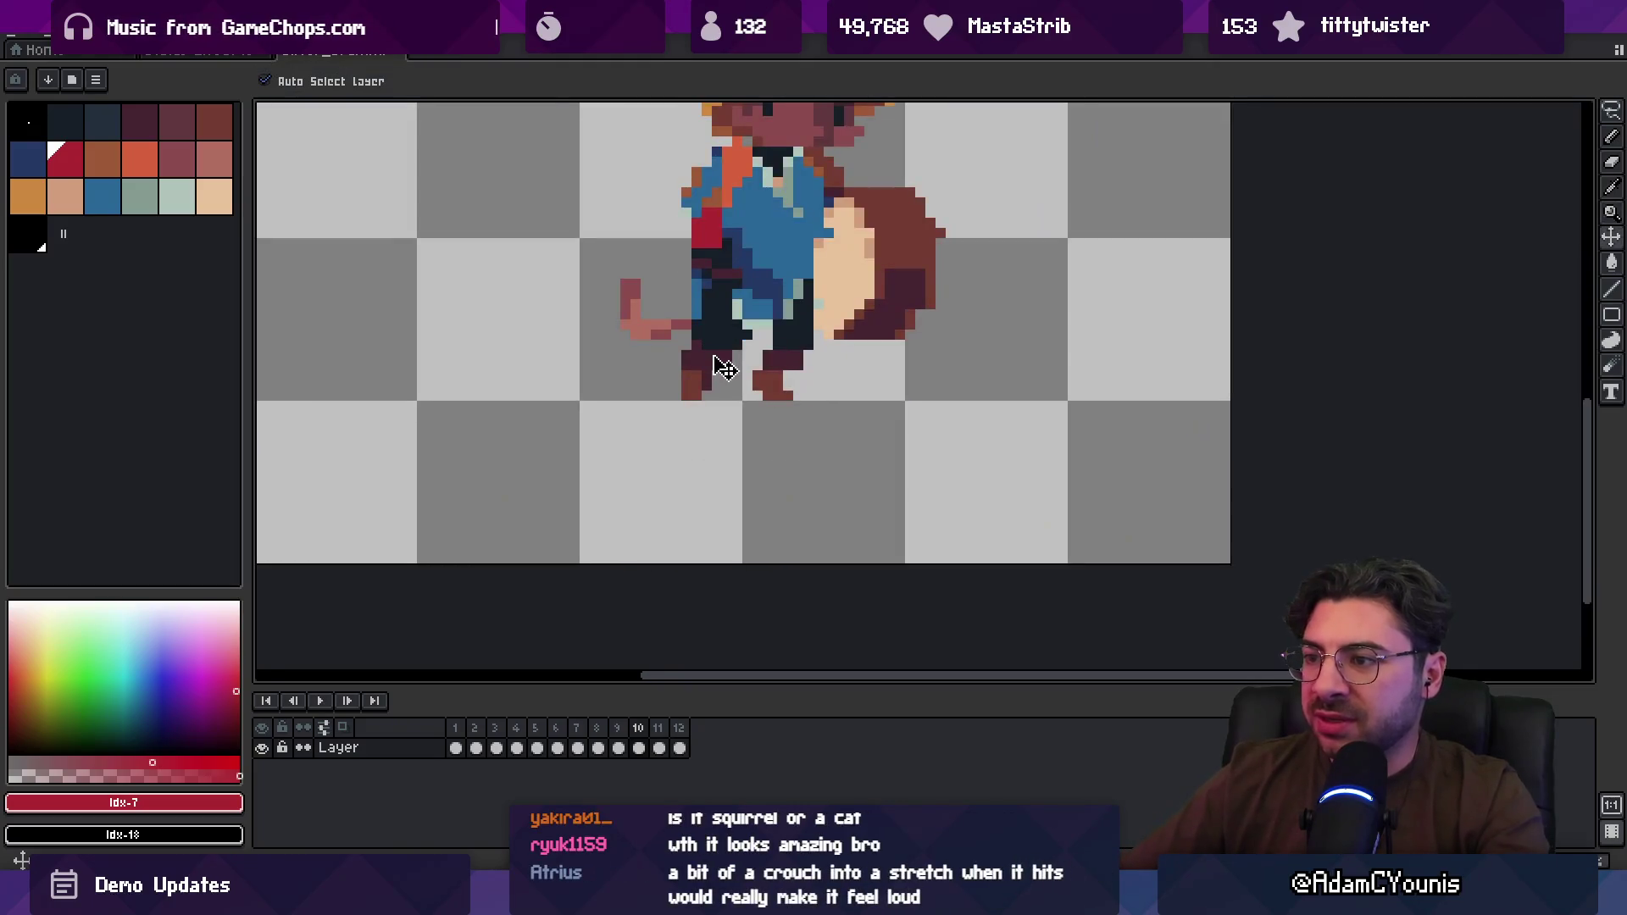
key(m)
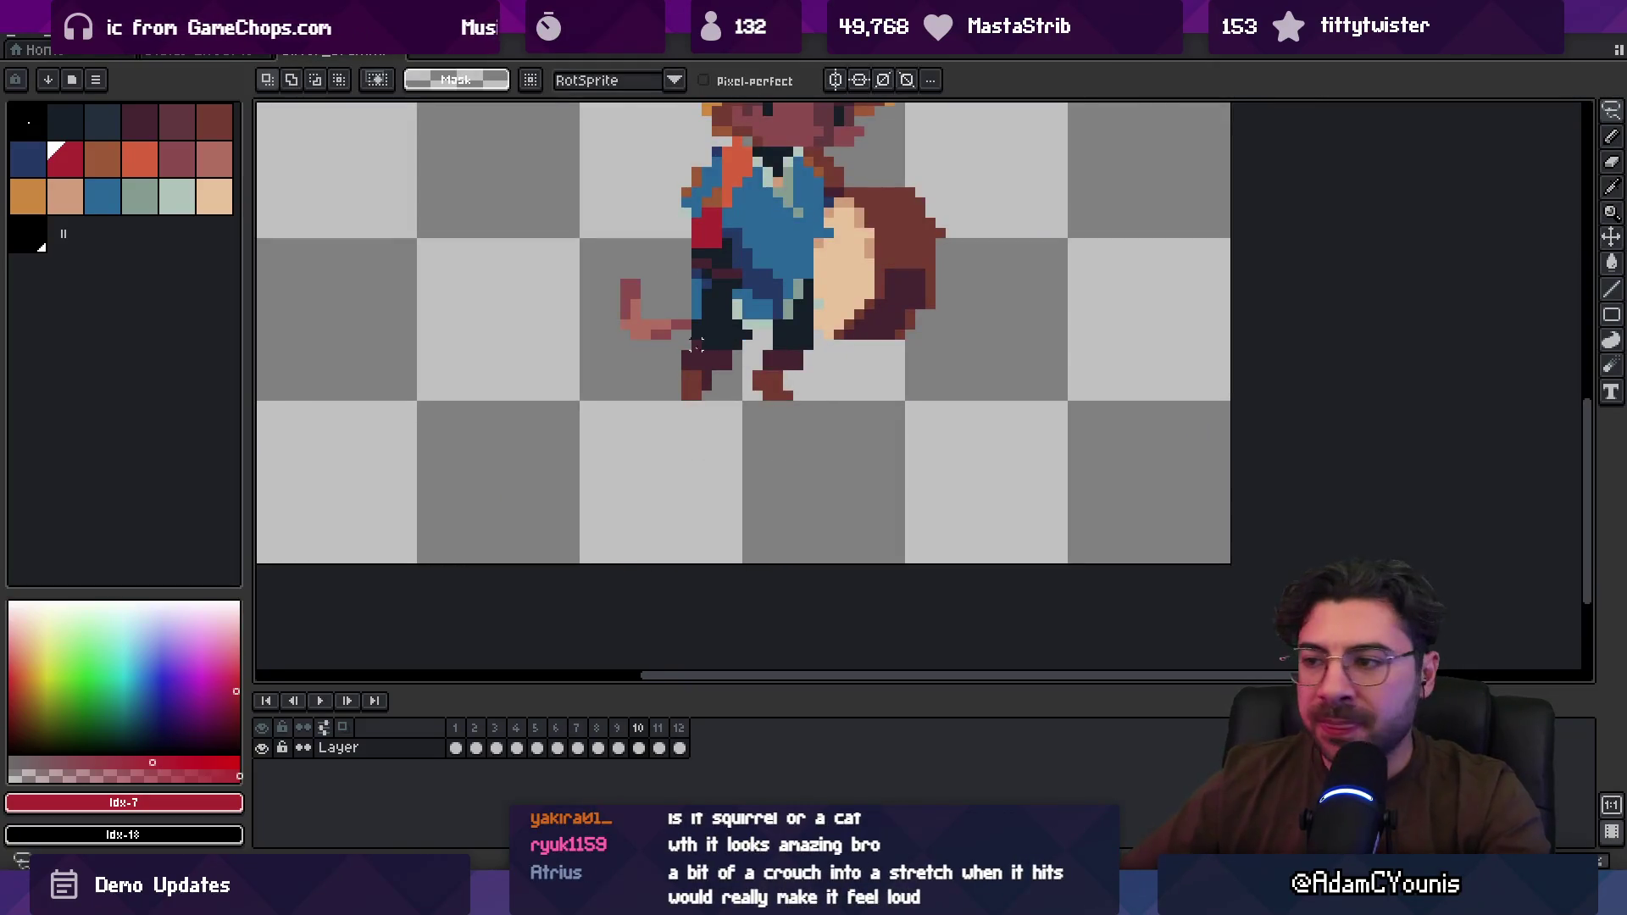
mouse_move(656, 312)
mouse_down()
mouse_move(756, 403)
mouse_move(719, 350)
mouse_up()
key(b)
alt+click(733, 305)
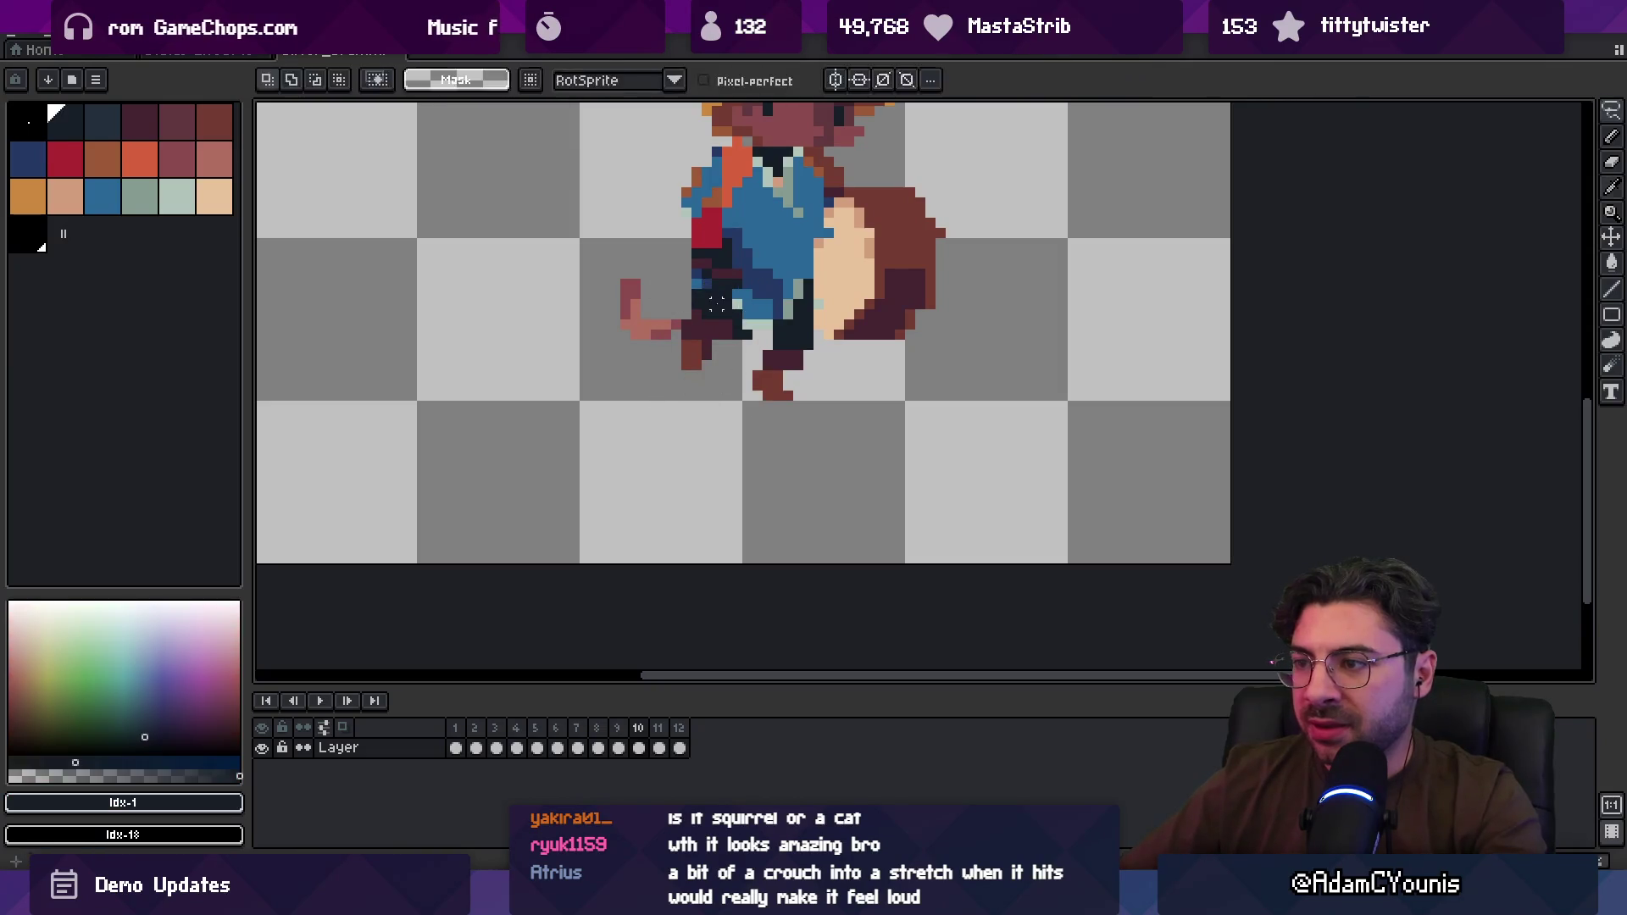
key(e)
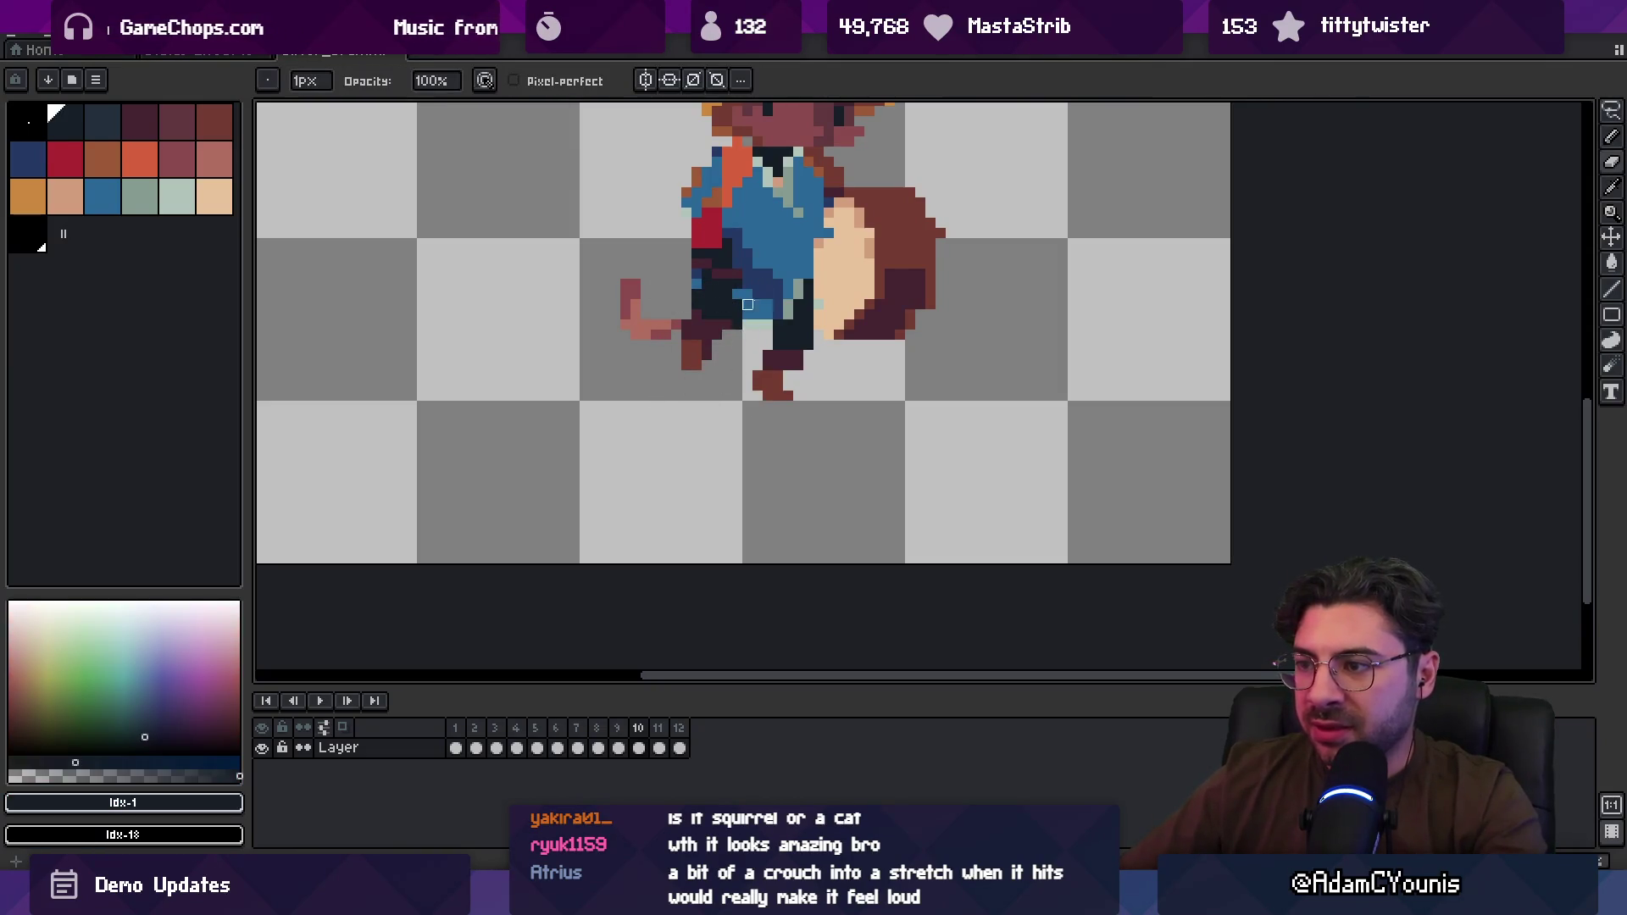
Step: On frame 11, move the leg pixels up about four pixels, pick dark blue, and play the animation
key(period)
key(m)
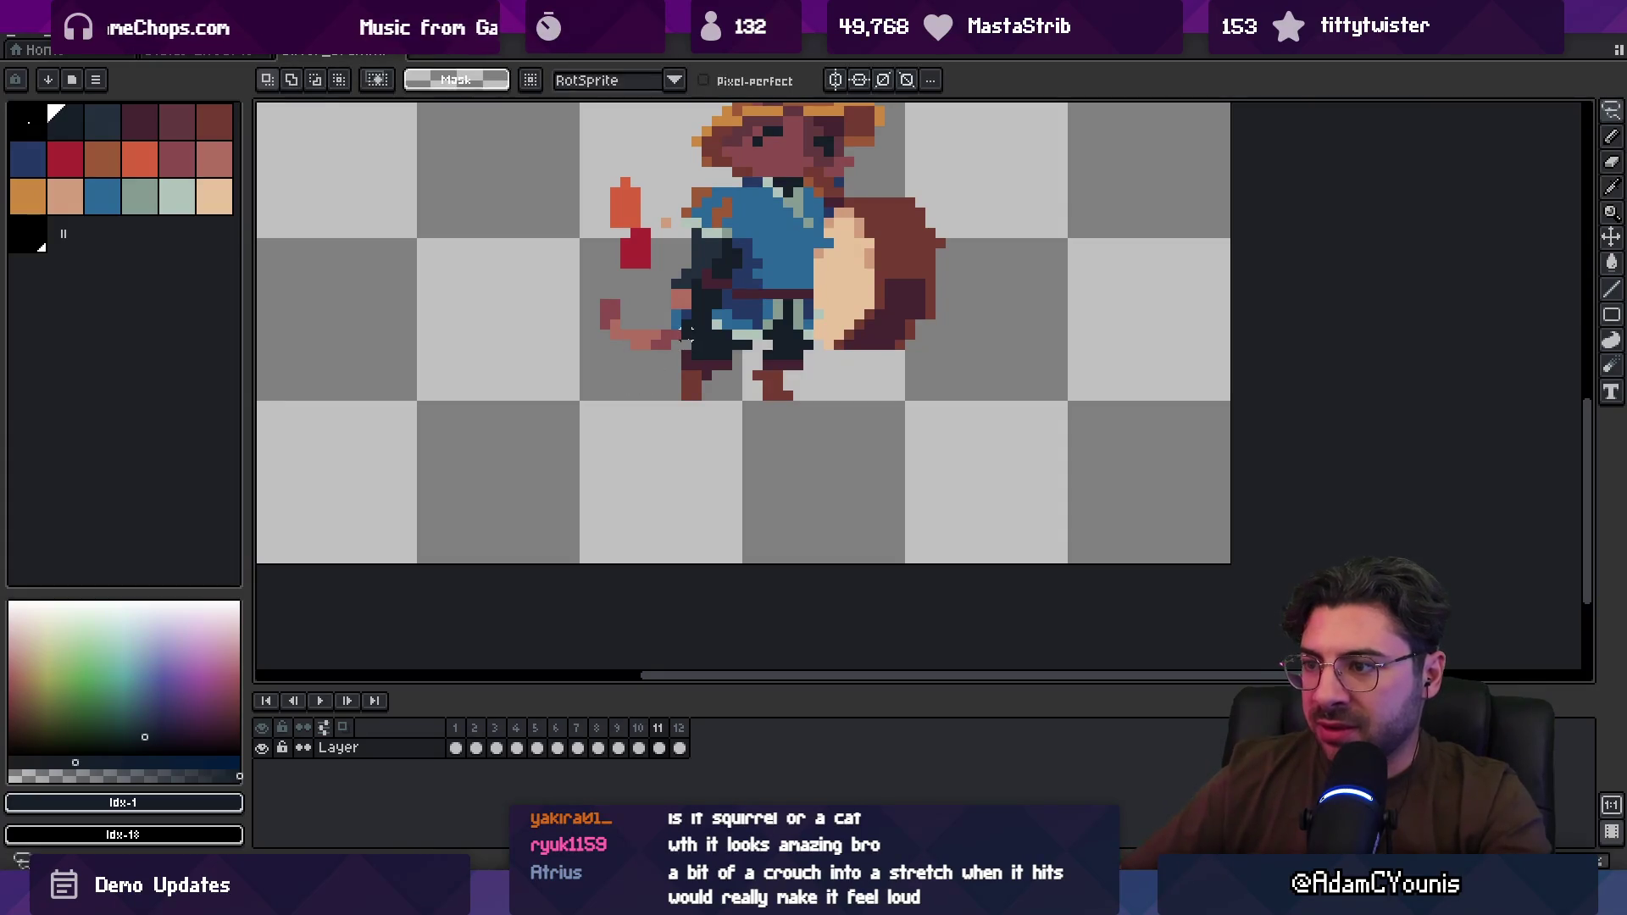
drag(746, 343, 737, 320)
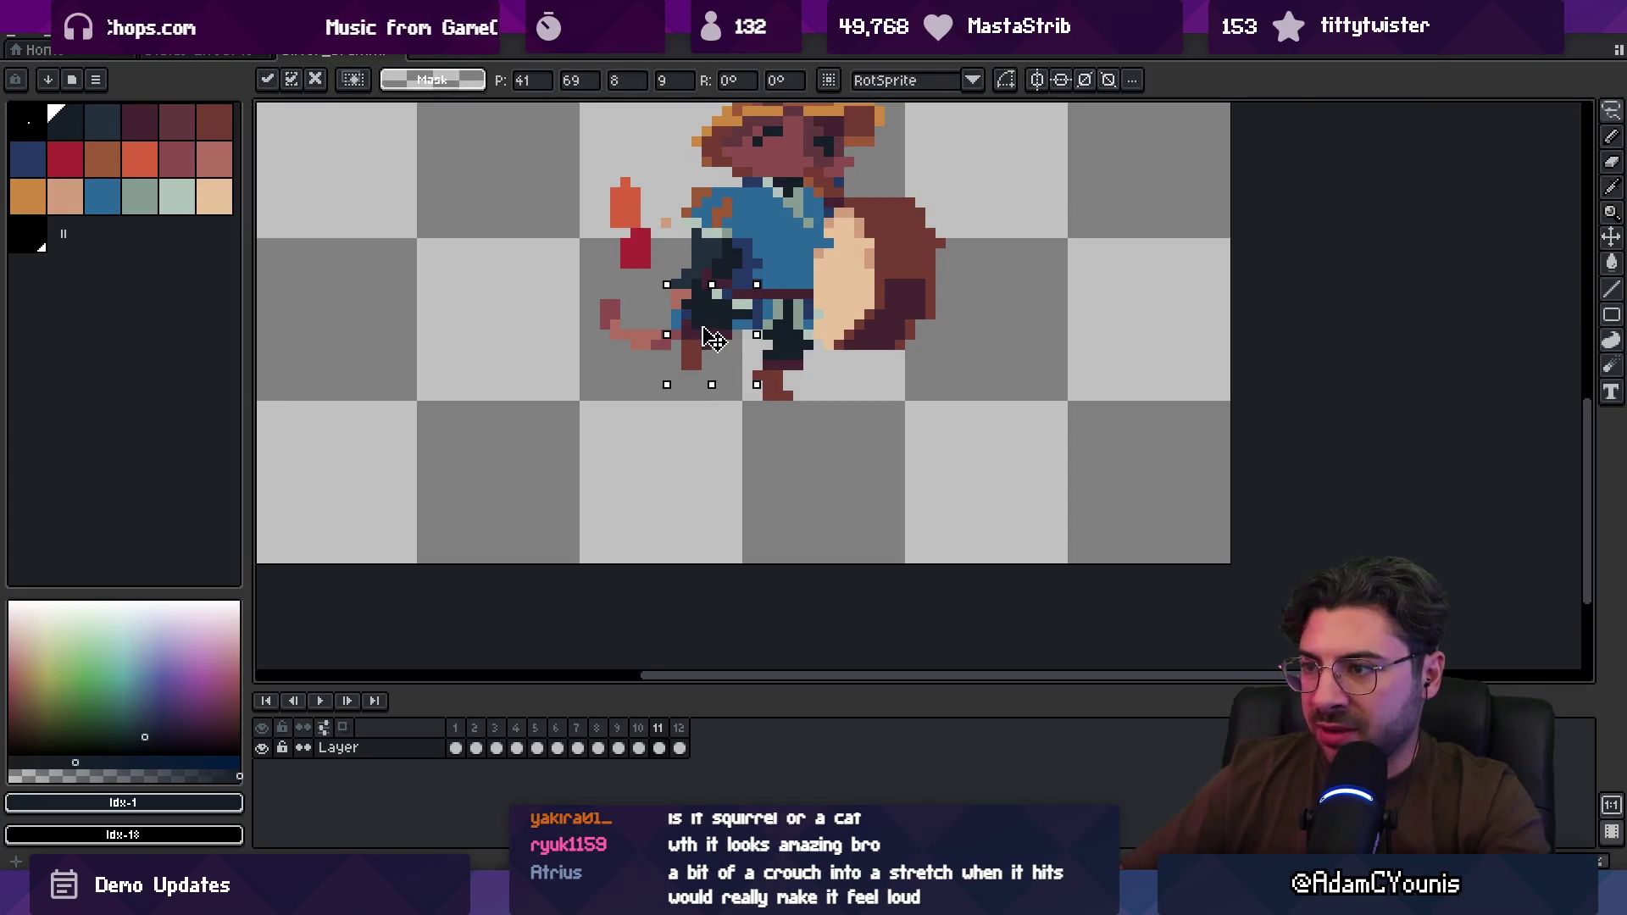
alt+click(743, 303)
key(b)
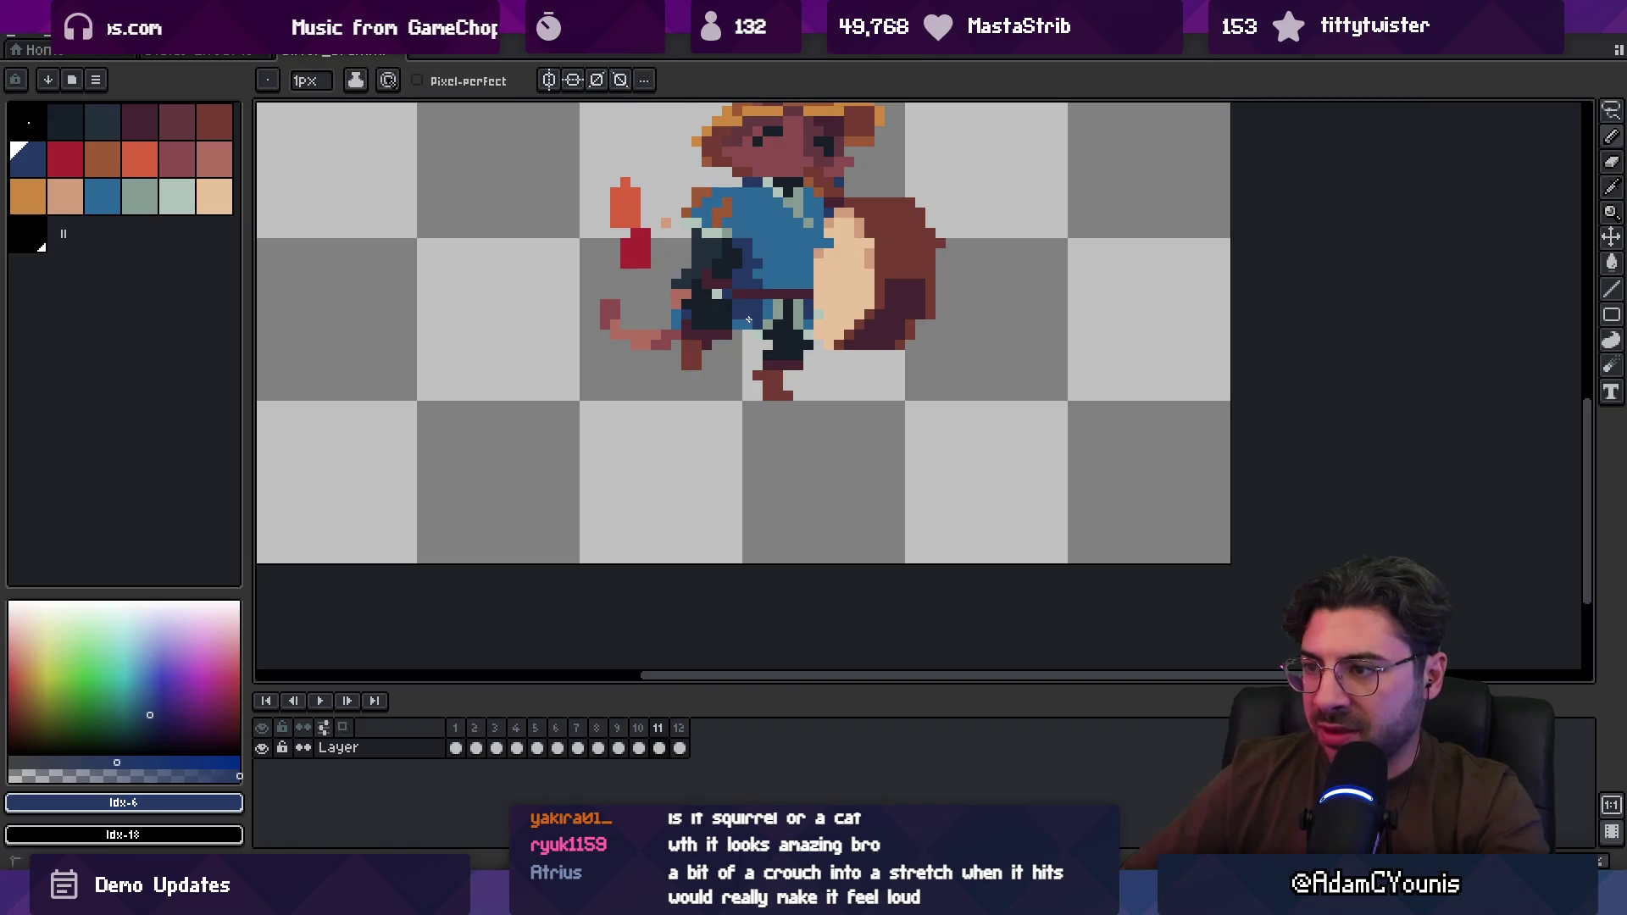
key(z)
scroll(700, 250, down, 6)
key(Return)
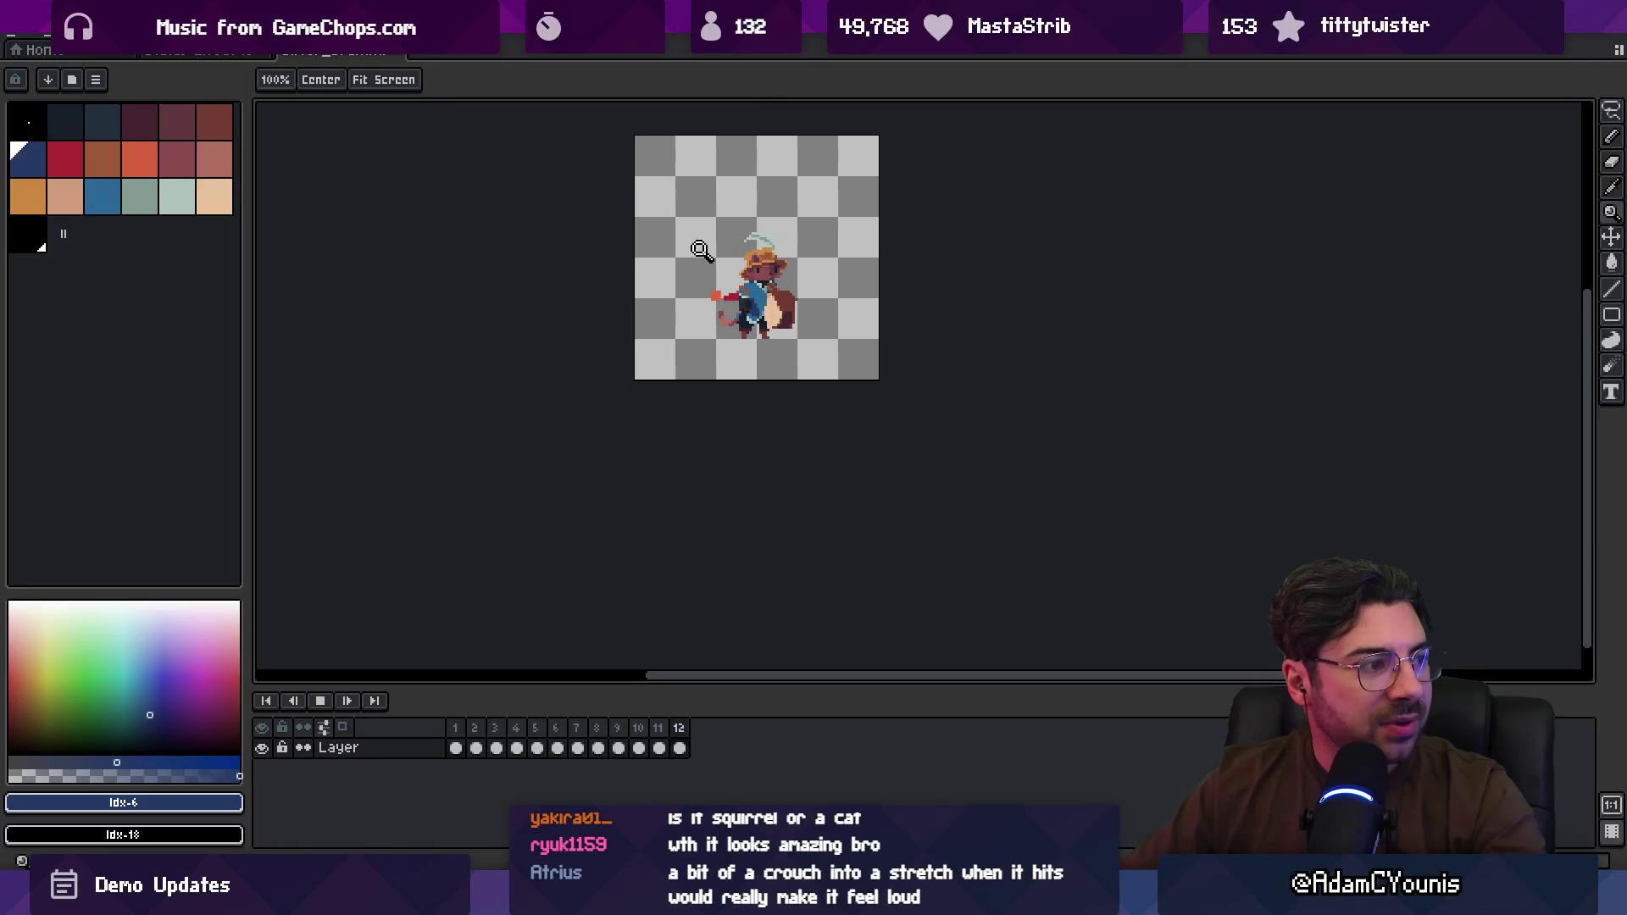
Step: On frame 12, pick the dark colour and paste the copied leg pixels into place
scroll(700, 249, up, 3)
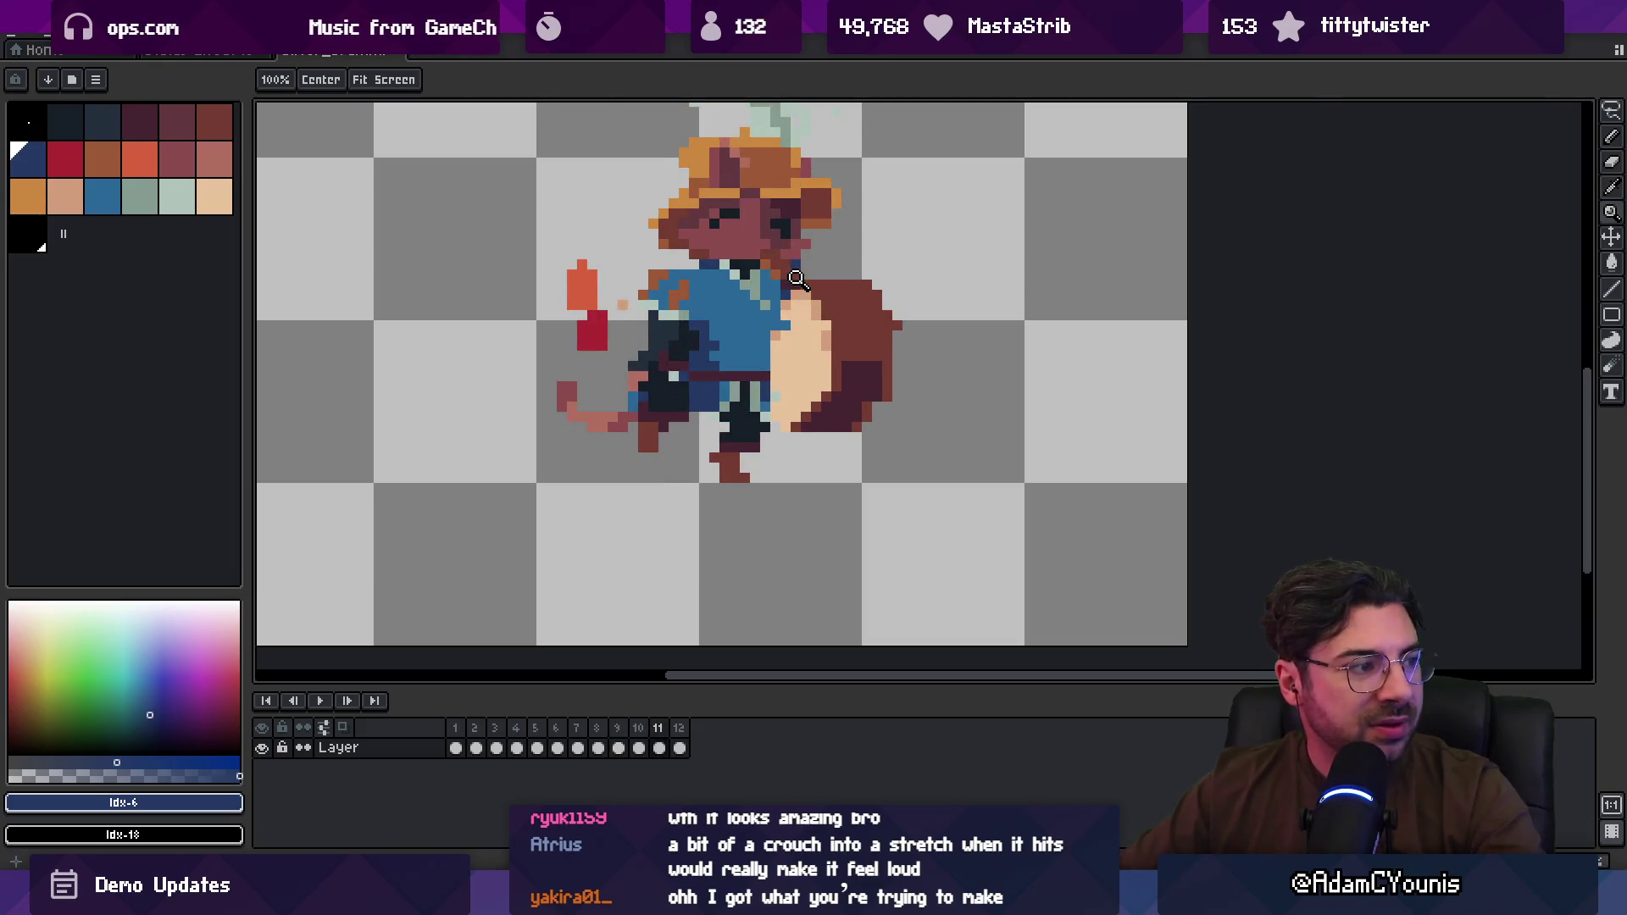
key(m)
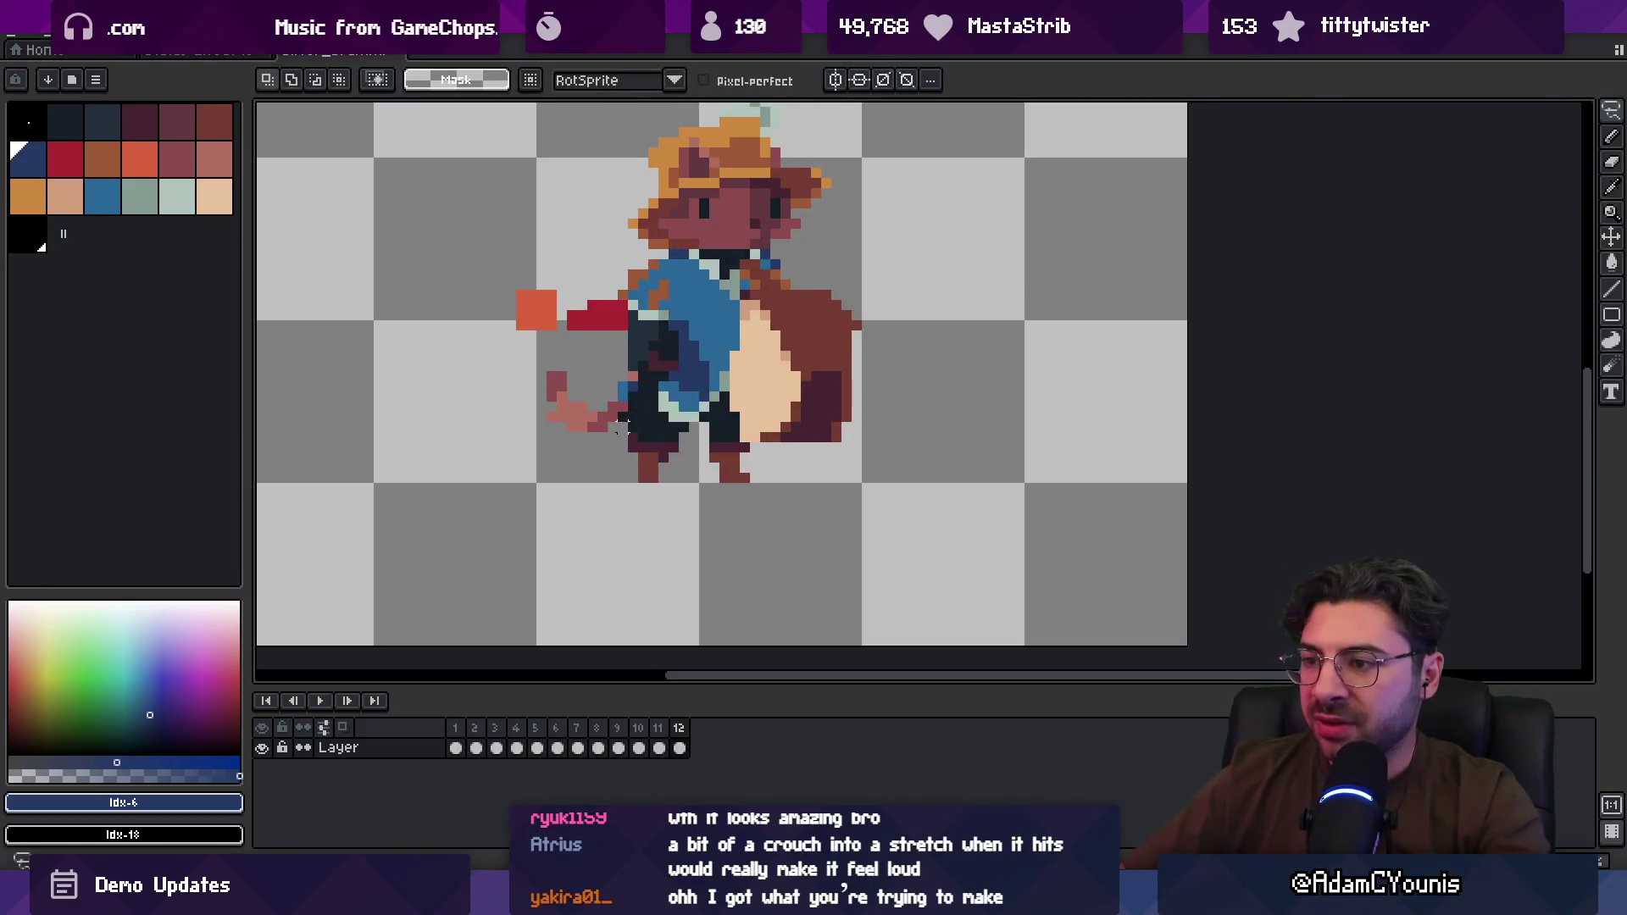
key(b)
alt+click(669, 398)
scroll(673, 403, up, 1)
key(ctrl+v)
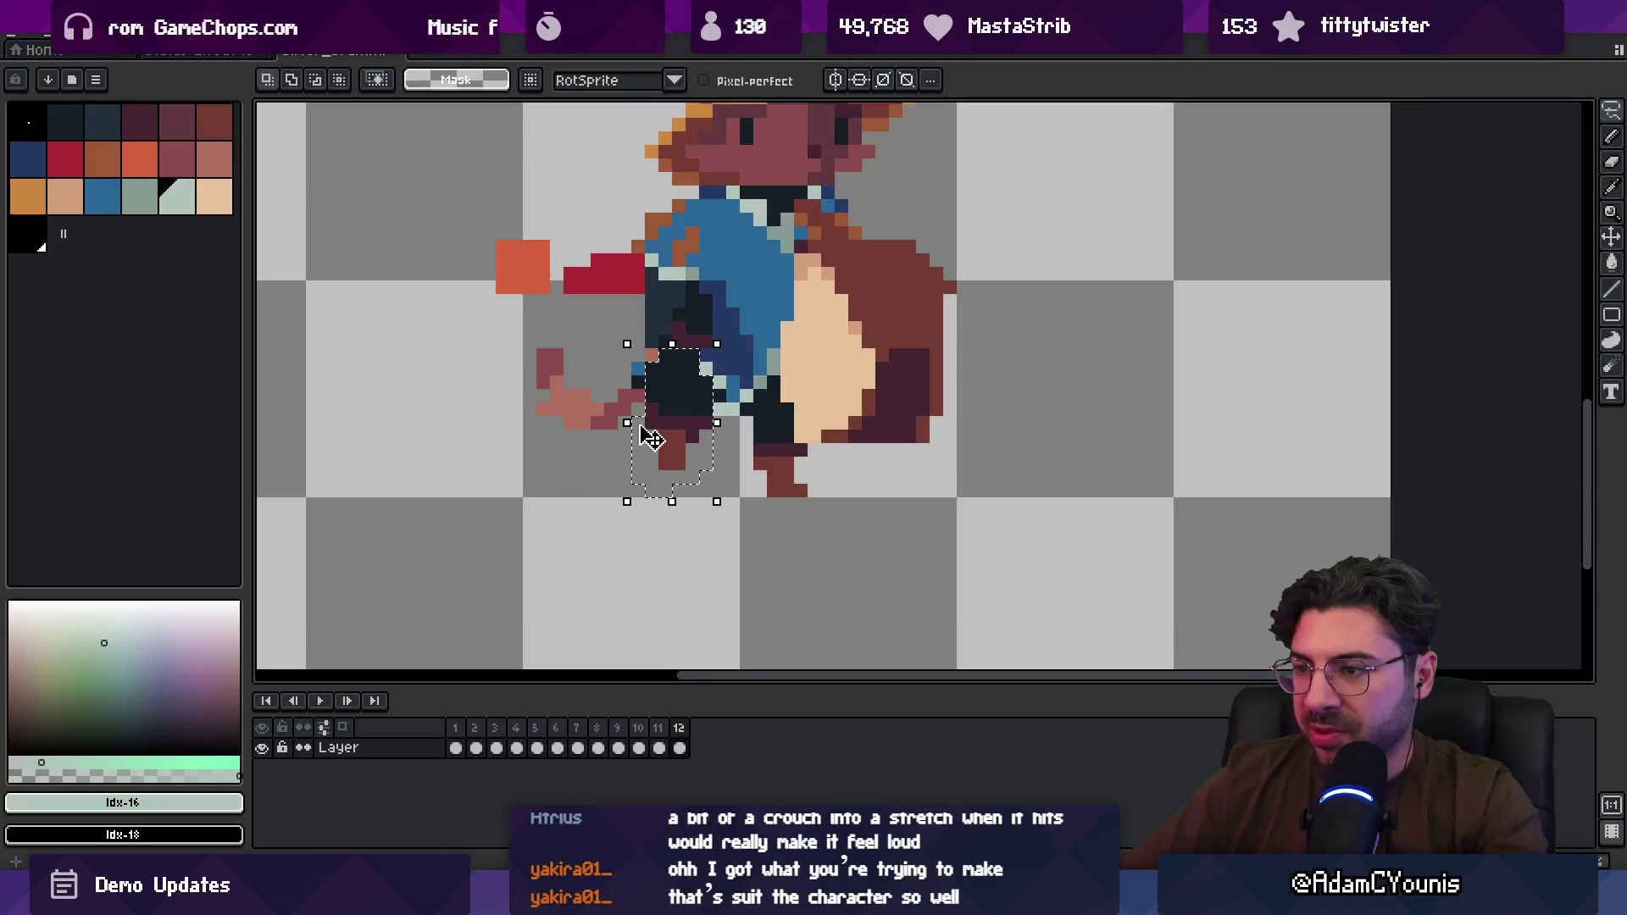
key(Return)
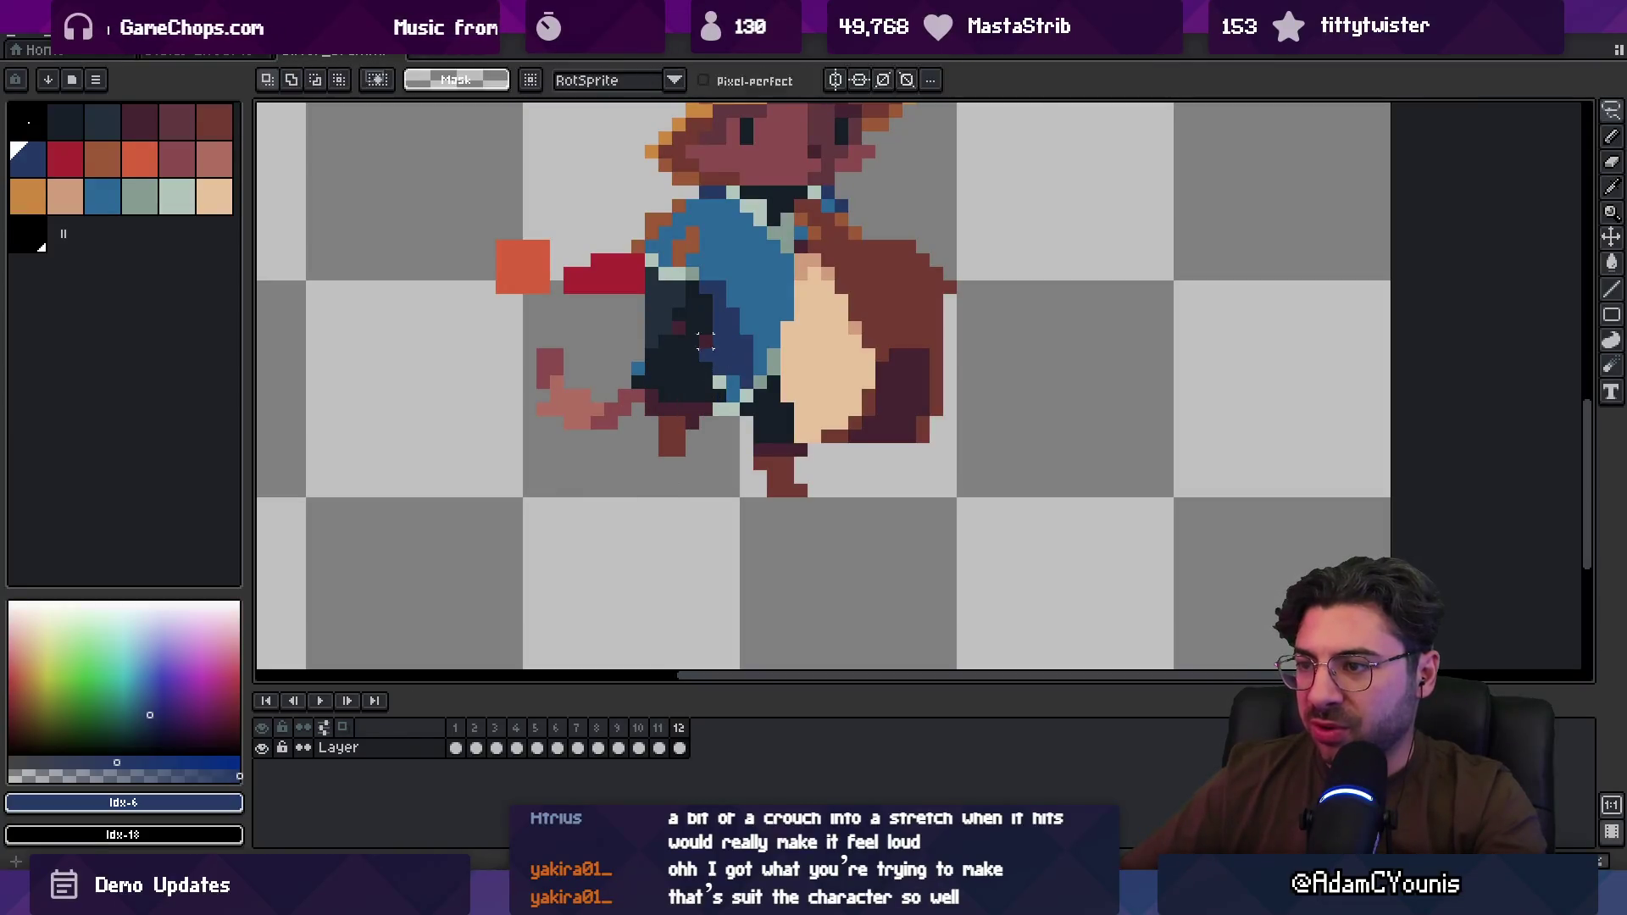
Step: Zoom out and play the 12-frame walk cycle to check the stride
key(z)
scroll(644, 278, down, 3)
key(Return)
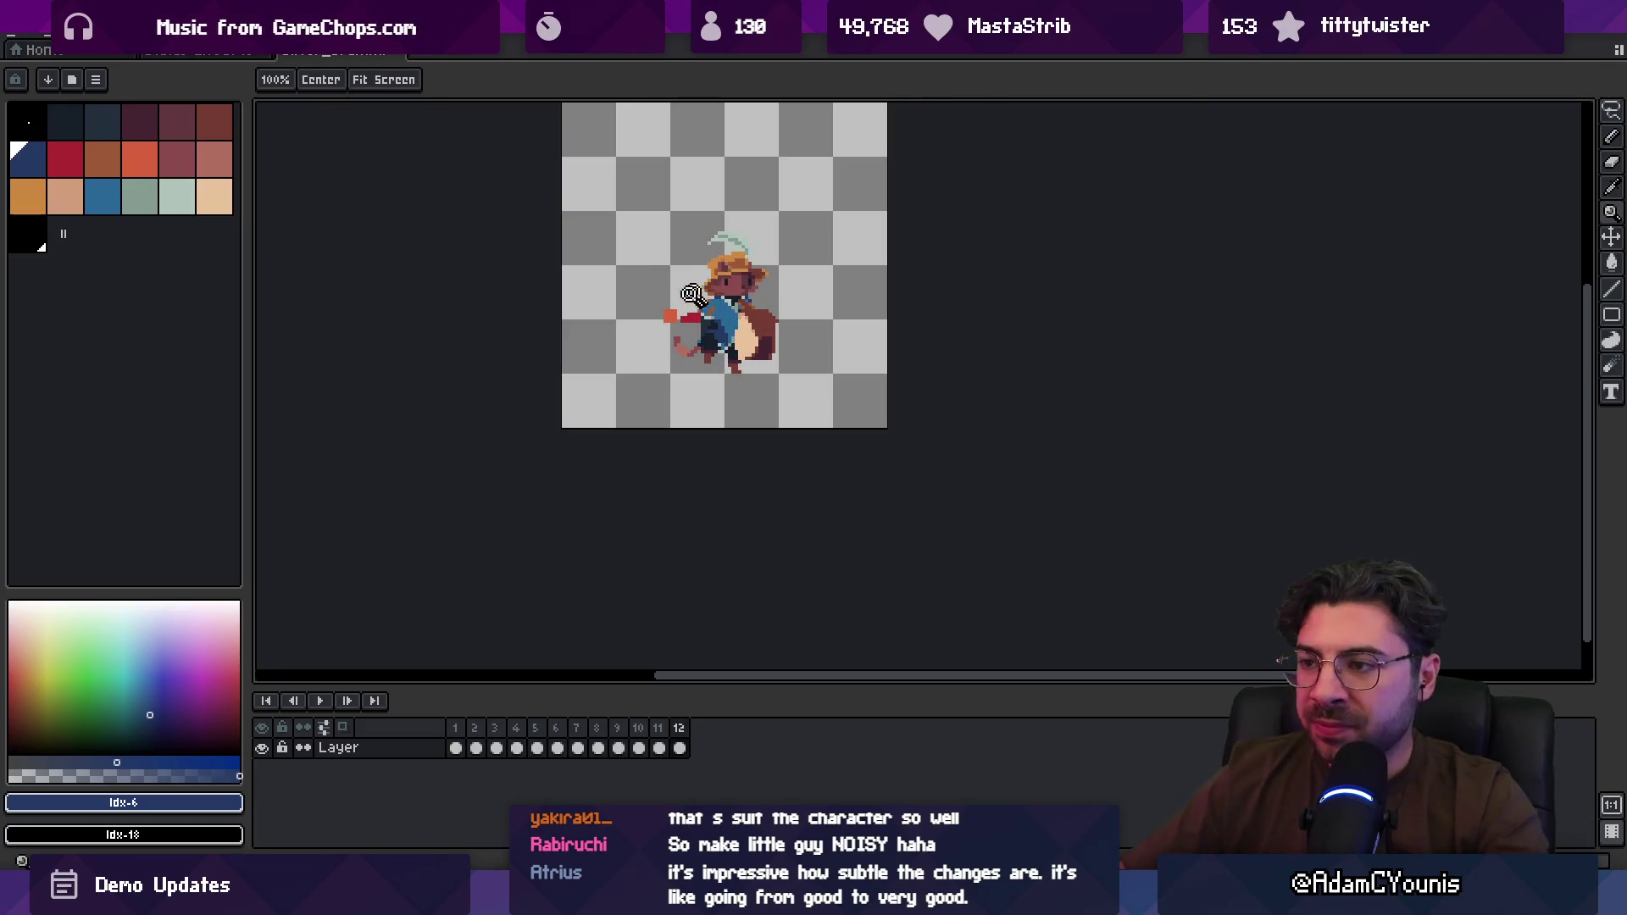
Step: Nudge the red and orange held object one pixel right and one down, then preview the loop
scroll(678, 320, up, 3)
key(q)
drag(640, 218, 714, 278)
key(Right)
key(Down)
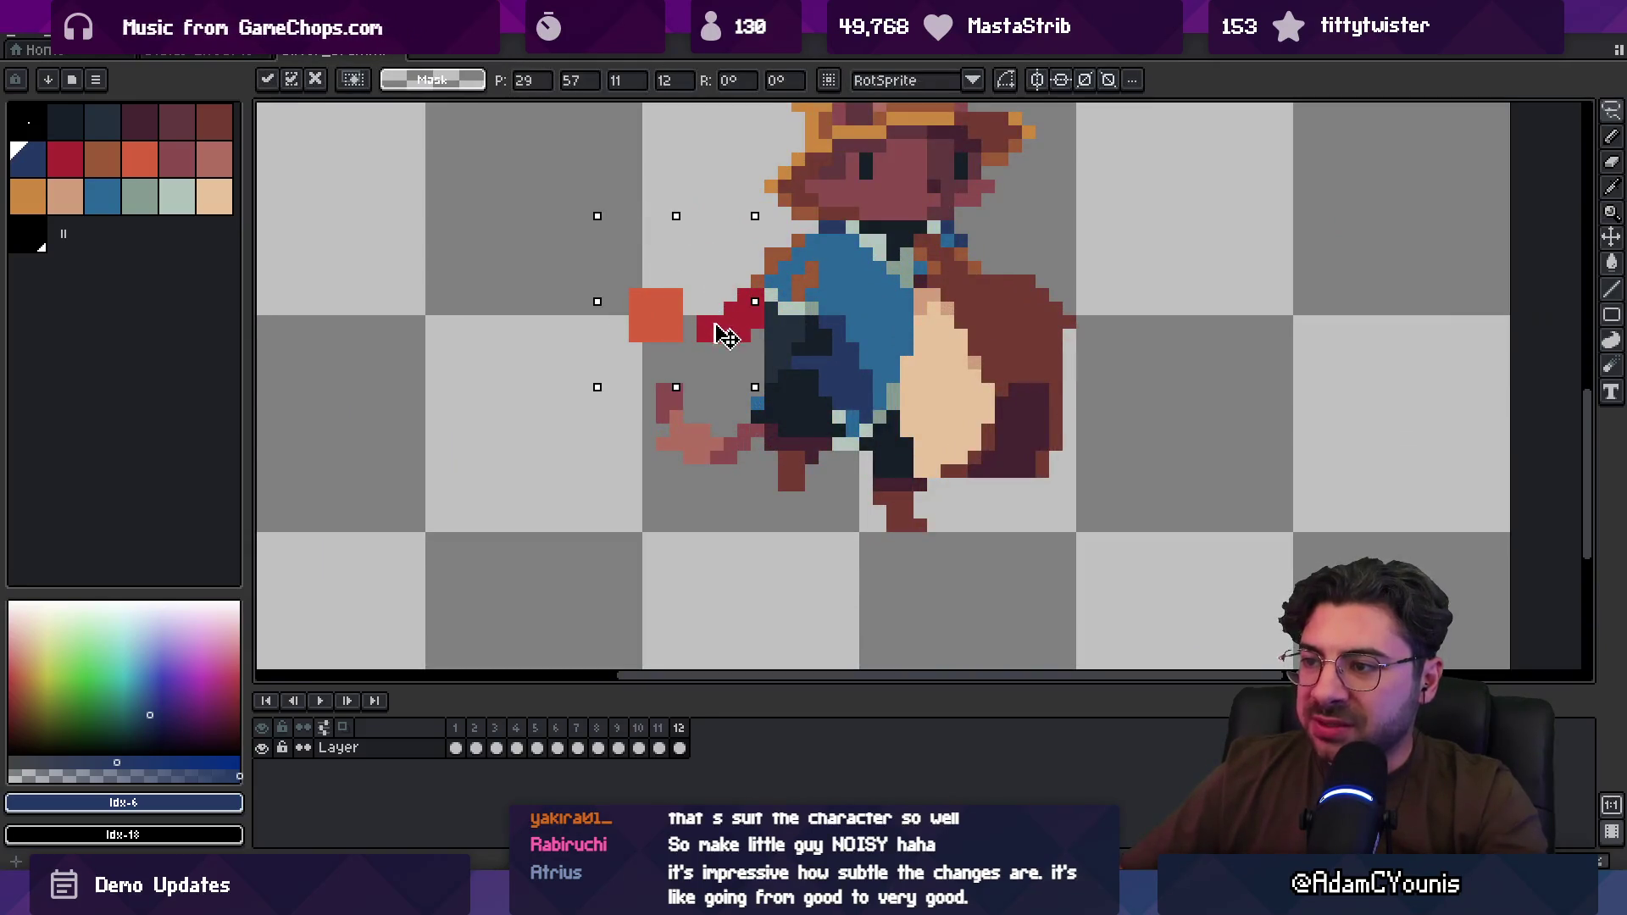
key(b)
scroll(658, 247, down, 5)
key(z)
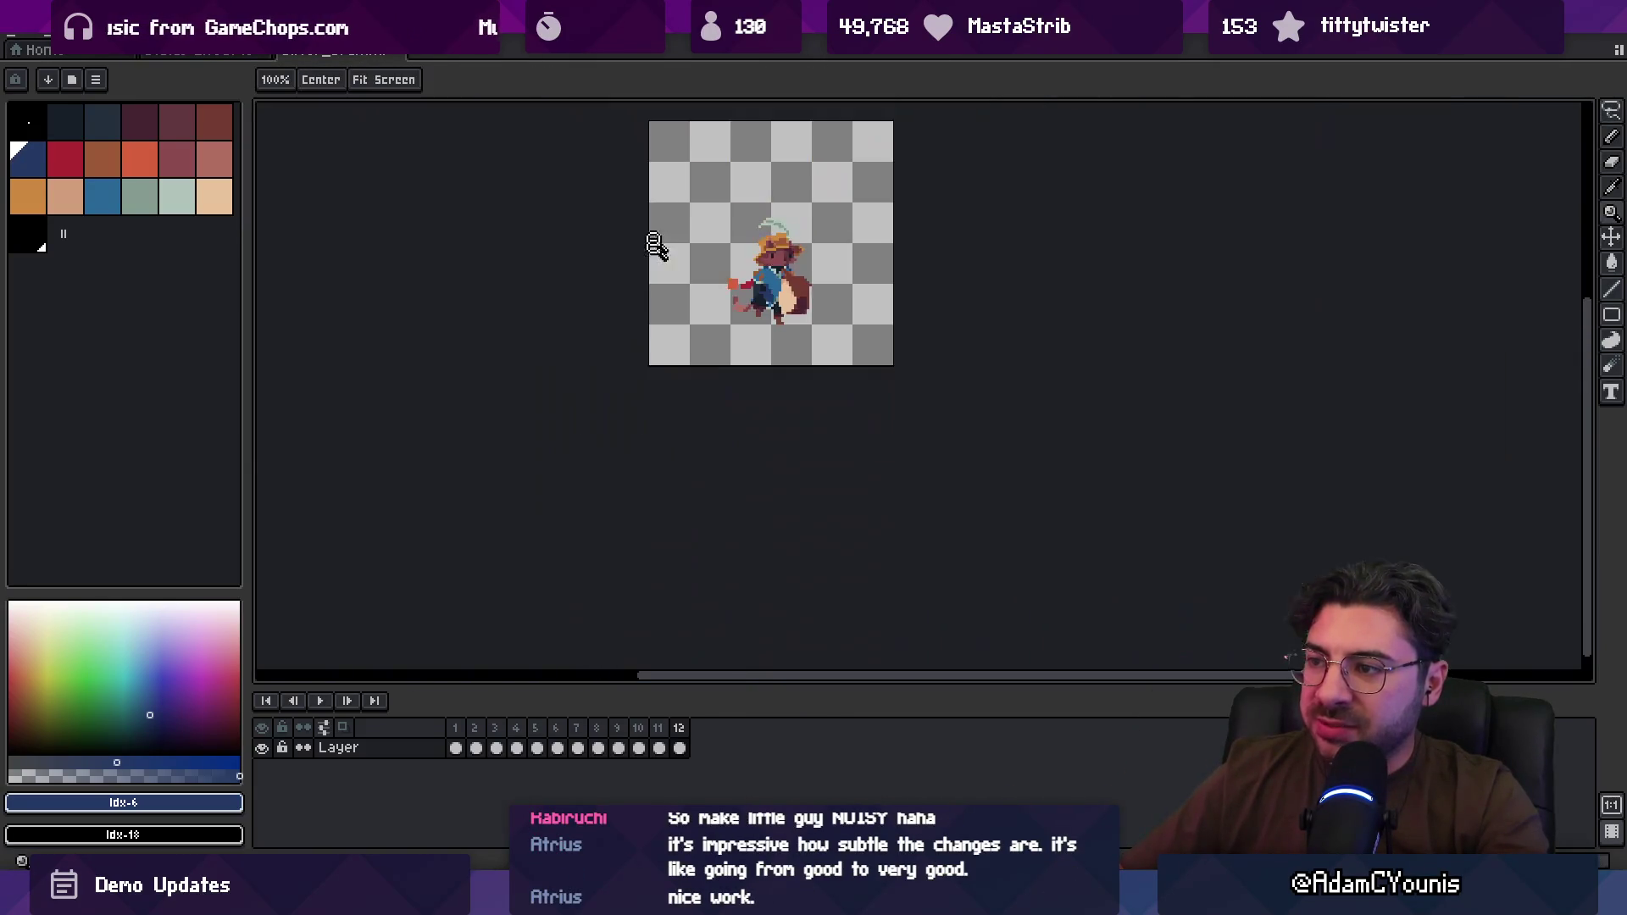
key(Return)
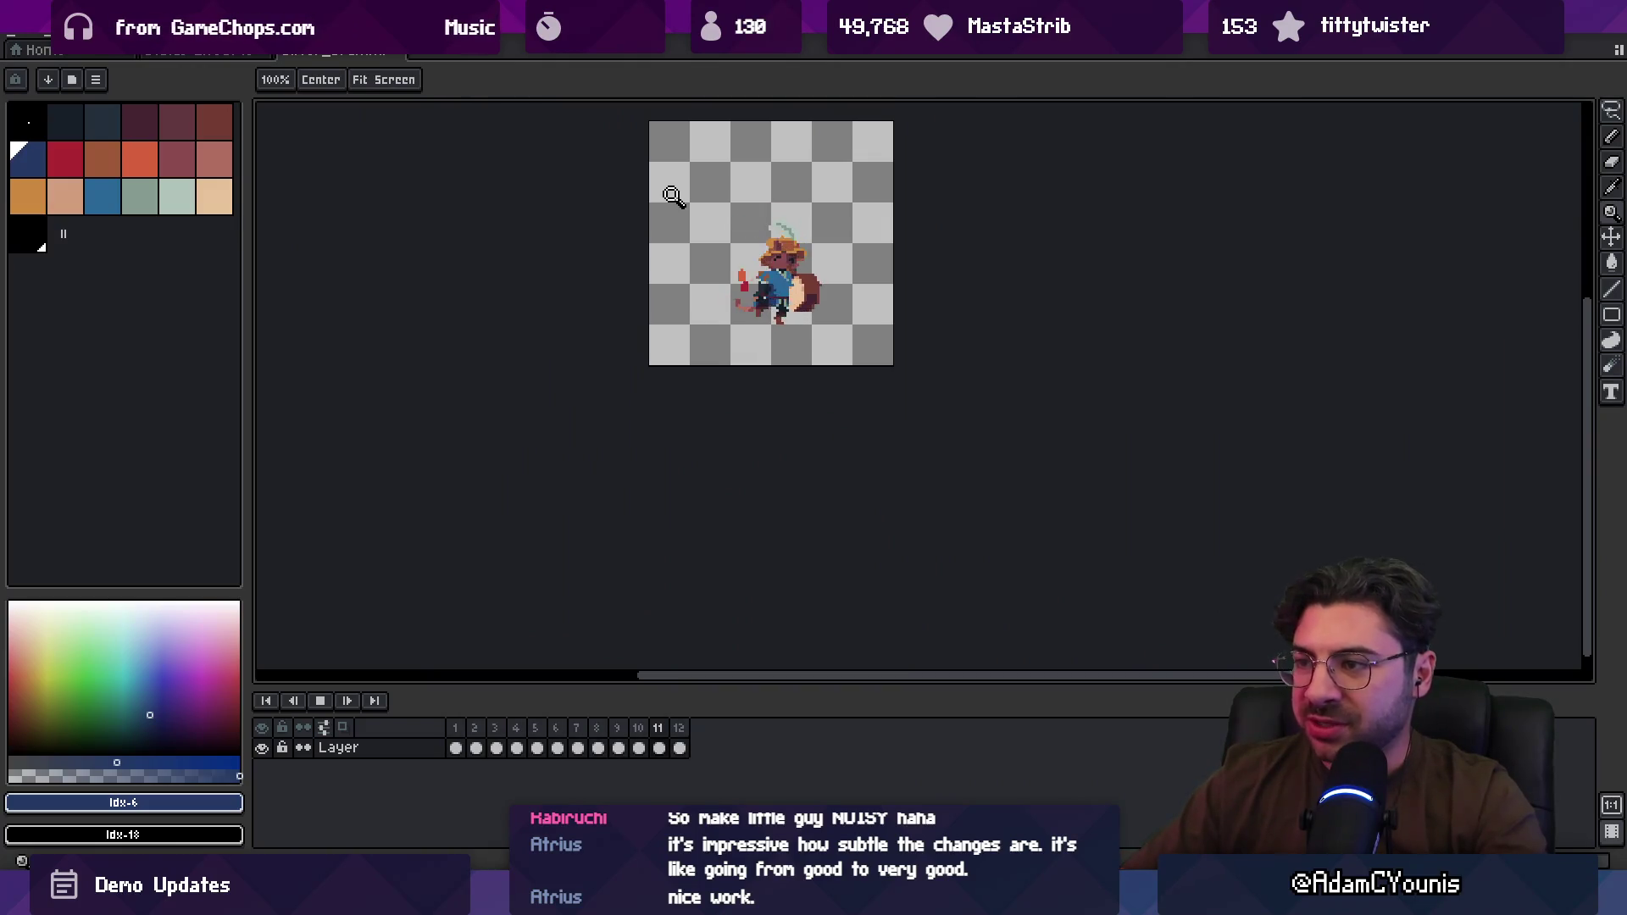
key(Return)
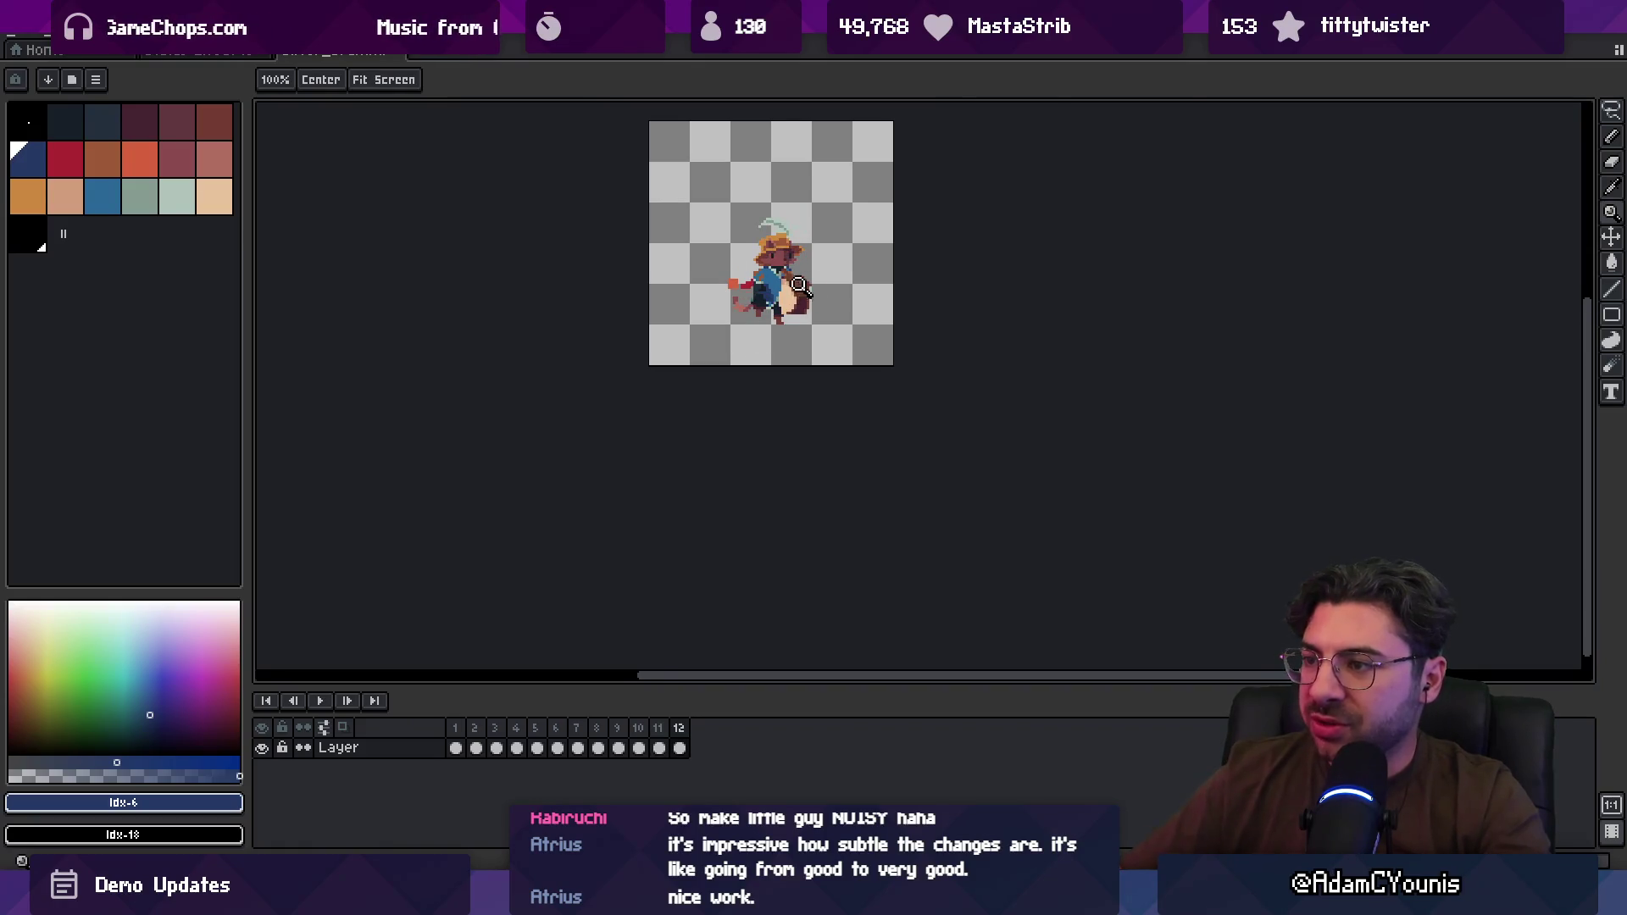
Step: Select the squirrel's tail and raise it by one pixel
scroll(796, 287, up, 4)
key(m)
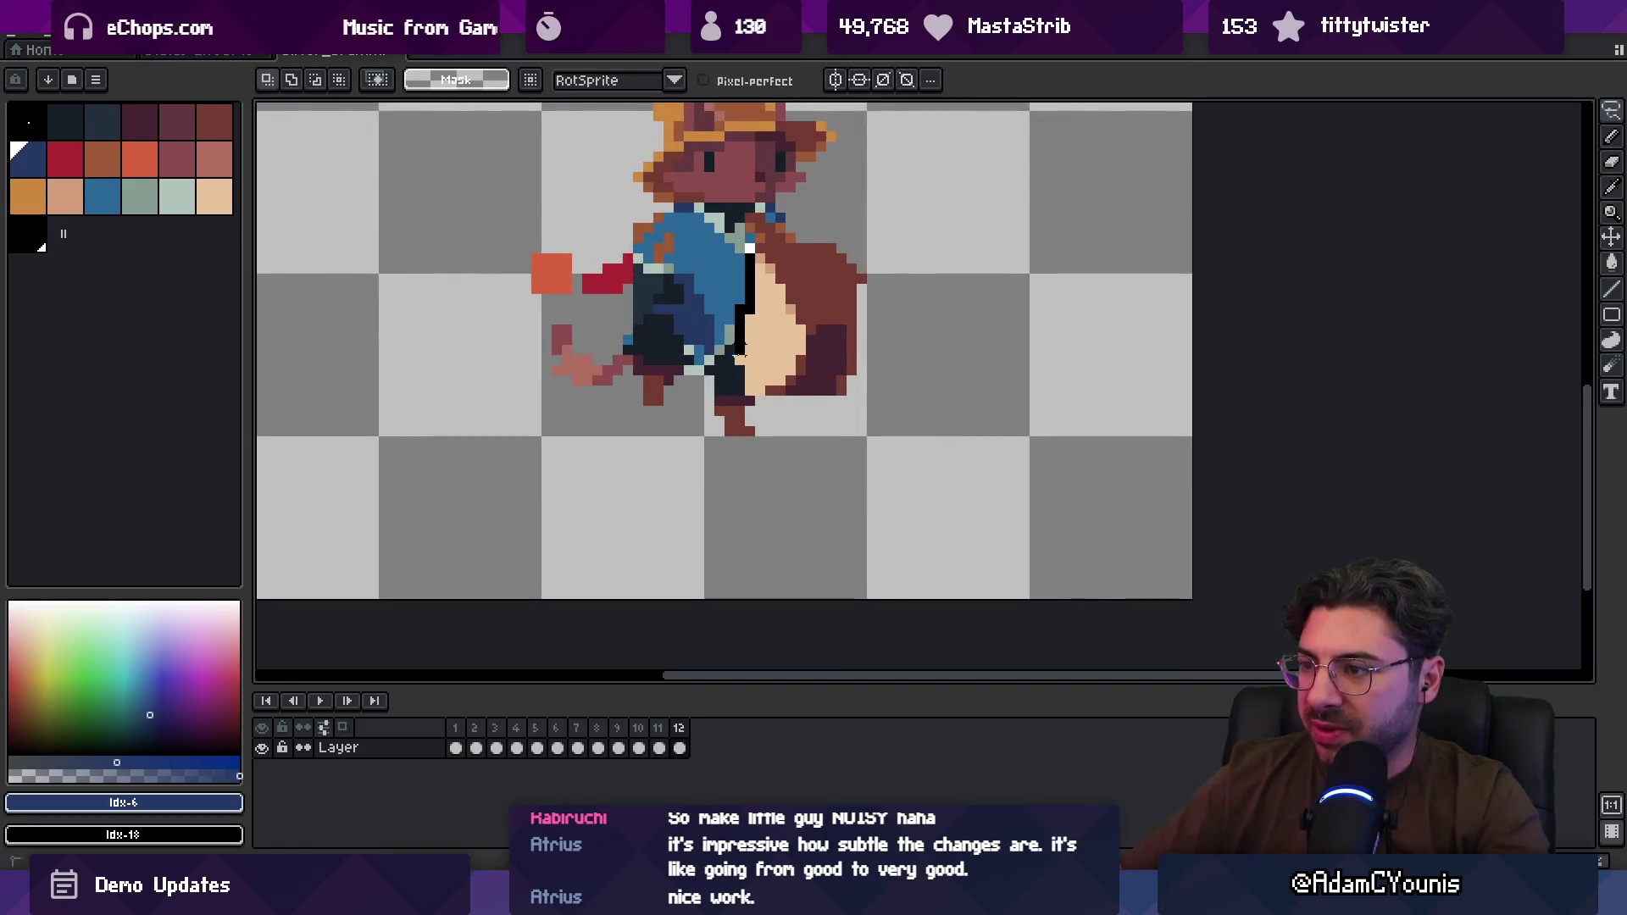
mouse_move(730, 420)
mouse_down()
mouse_move(831, 381)
mouse_move(932, 209)
mouse_up()
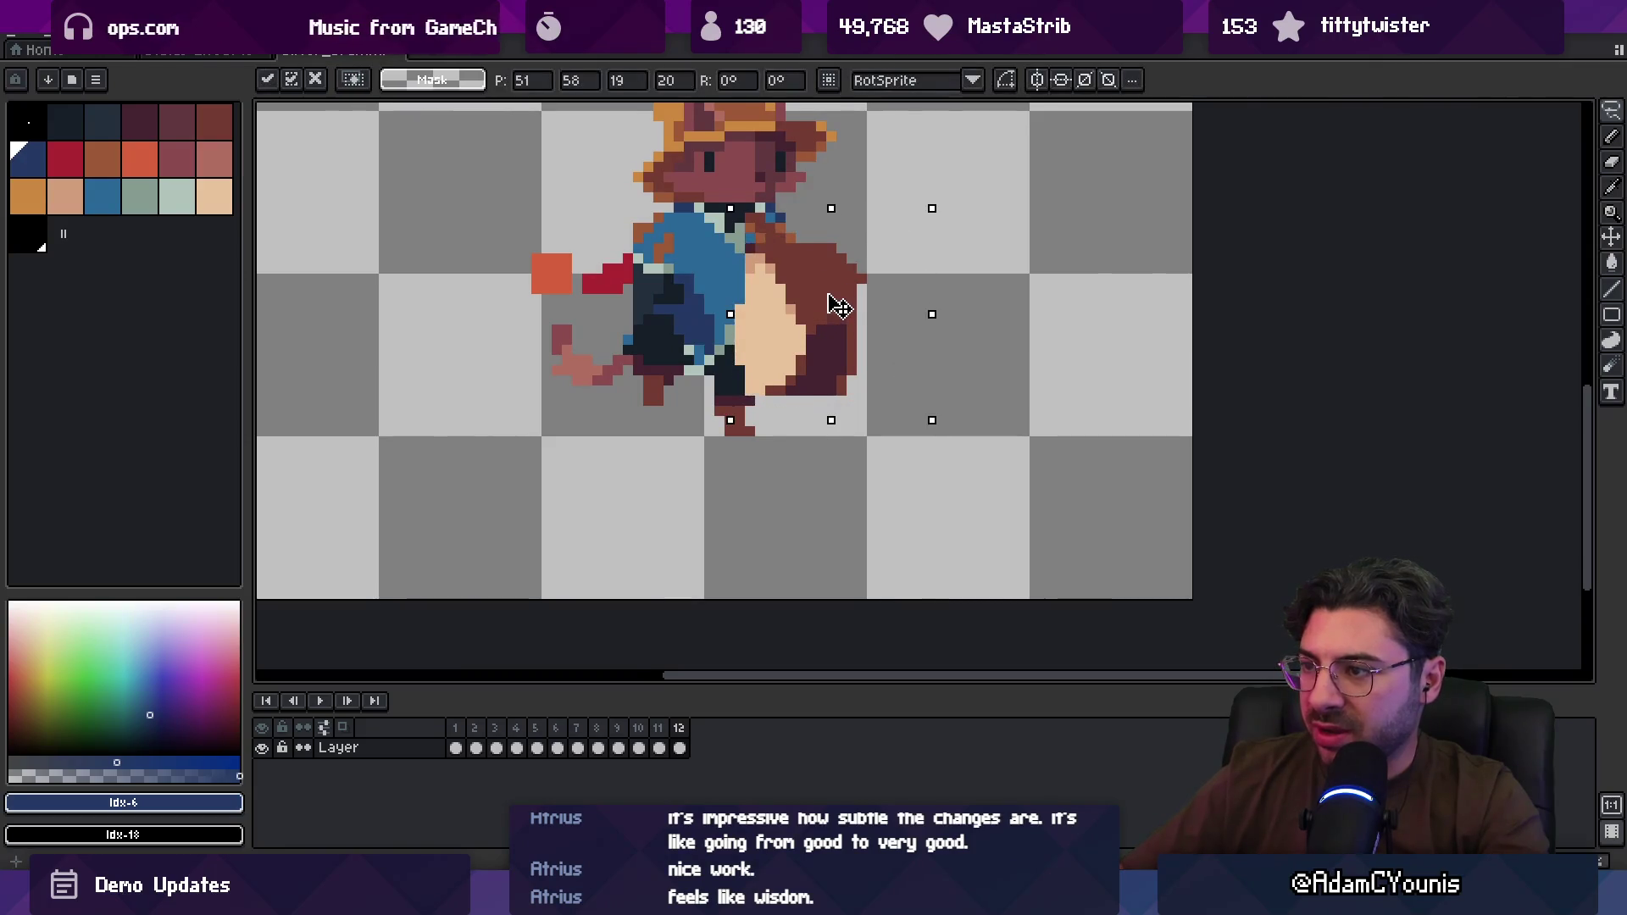
drag(839, 305, 835, 295)
key(Return)
Step: Touch up the tail with sampled brown and dark red shades, then play the walk cycle
mouse_move(810, 227)
mouse_down()
mouse_move(873, 424)
mouse_move(900, 440)
mouse_up()
alt+click(829, 239)
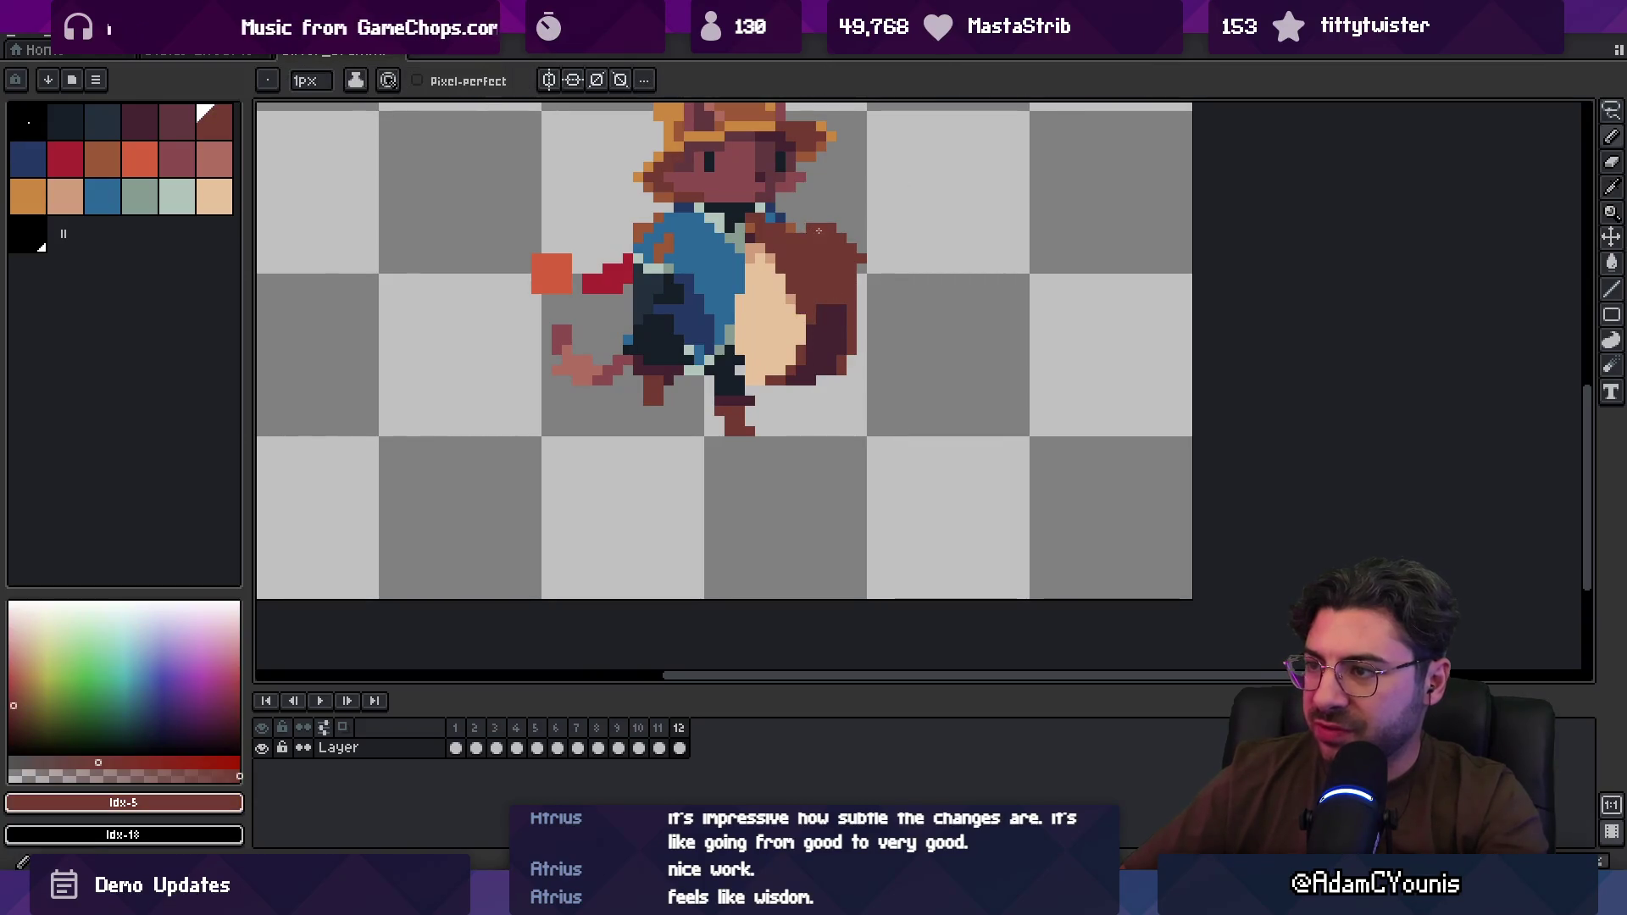
alt+click(776, 234)
key(z)
scroll(776, 235, down, 1)
alt+click(776, 234)
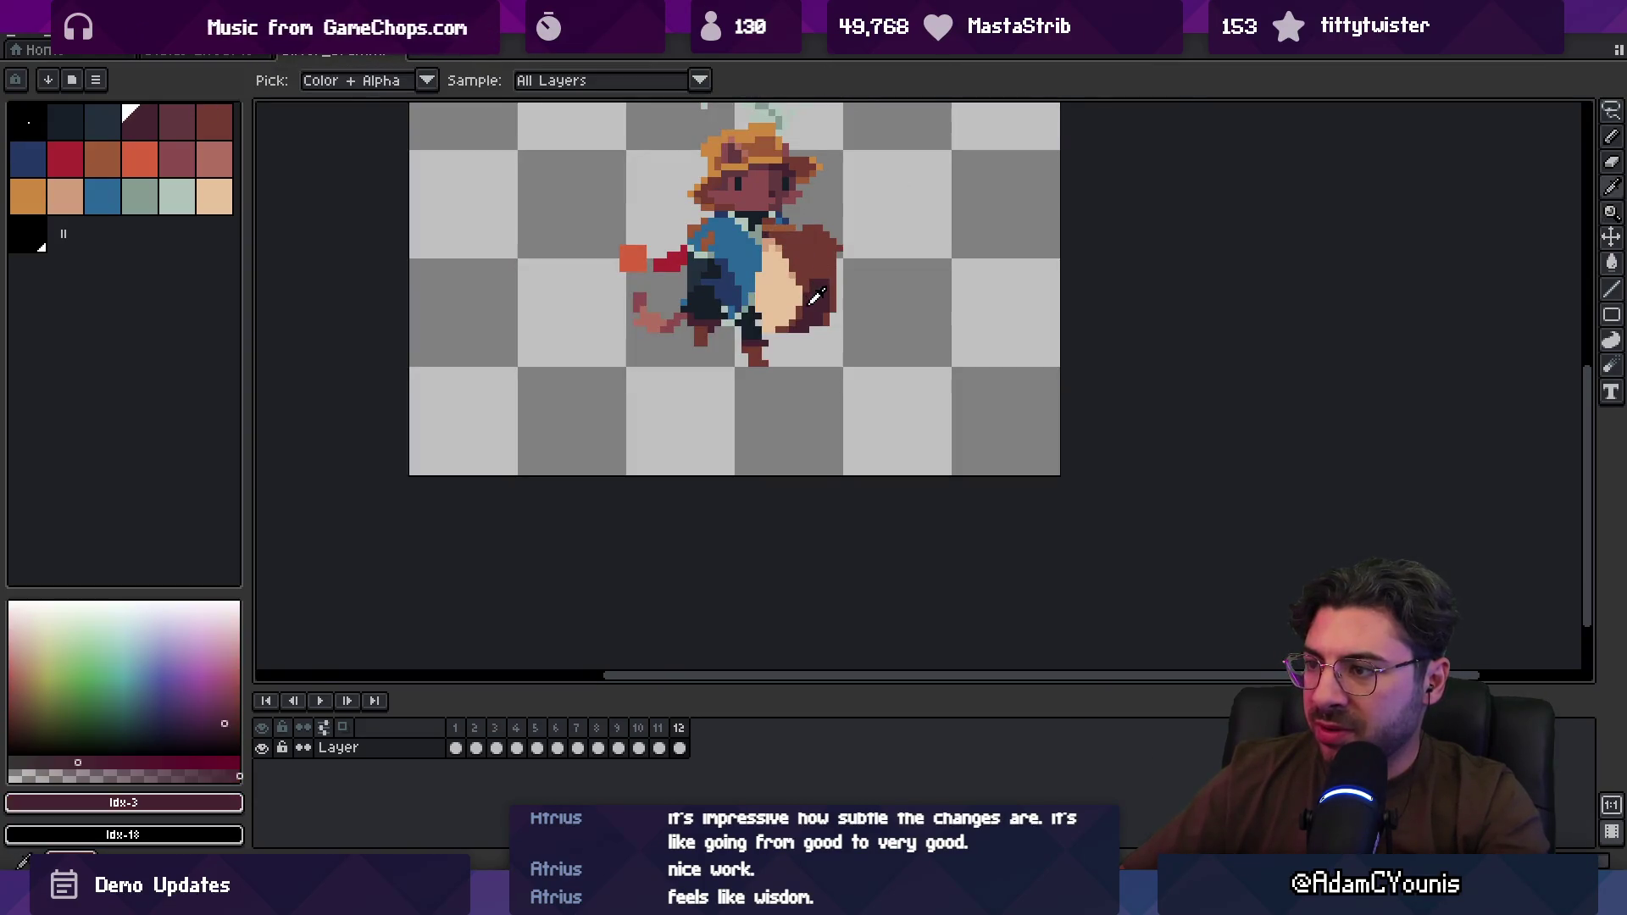
scroll(788, 240, down, 2)
key(Return)
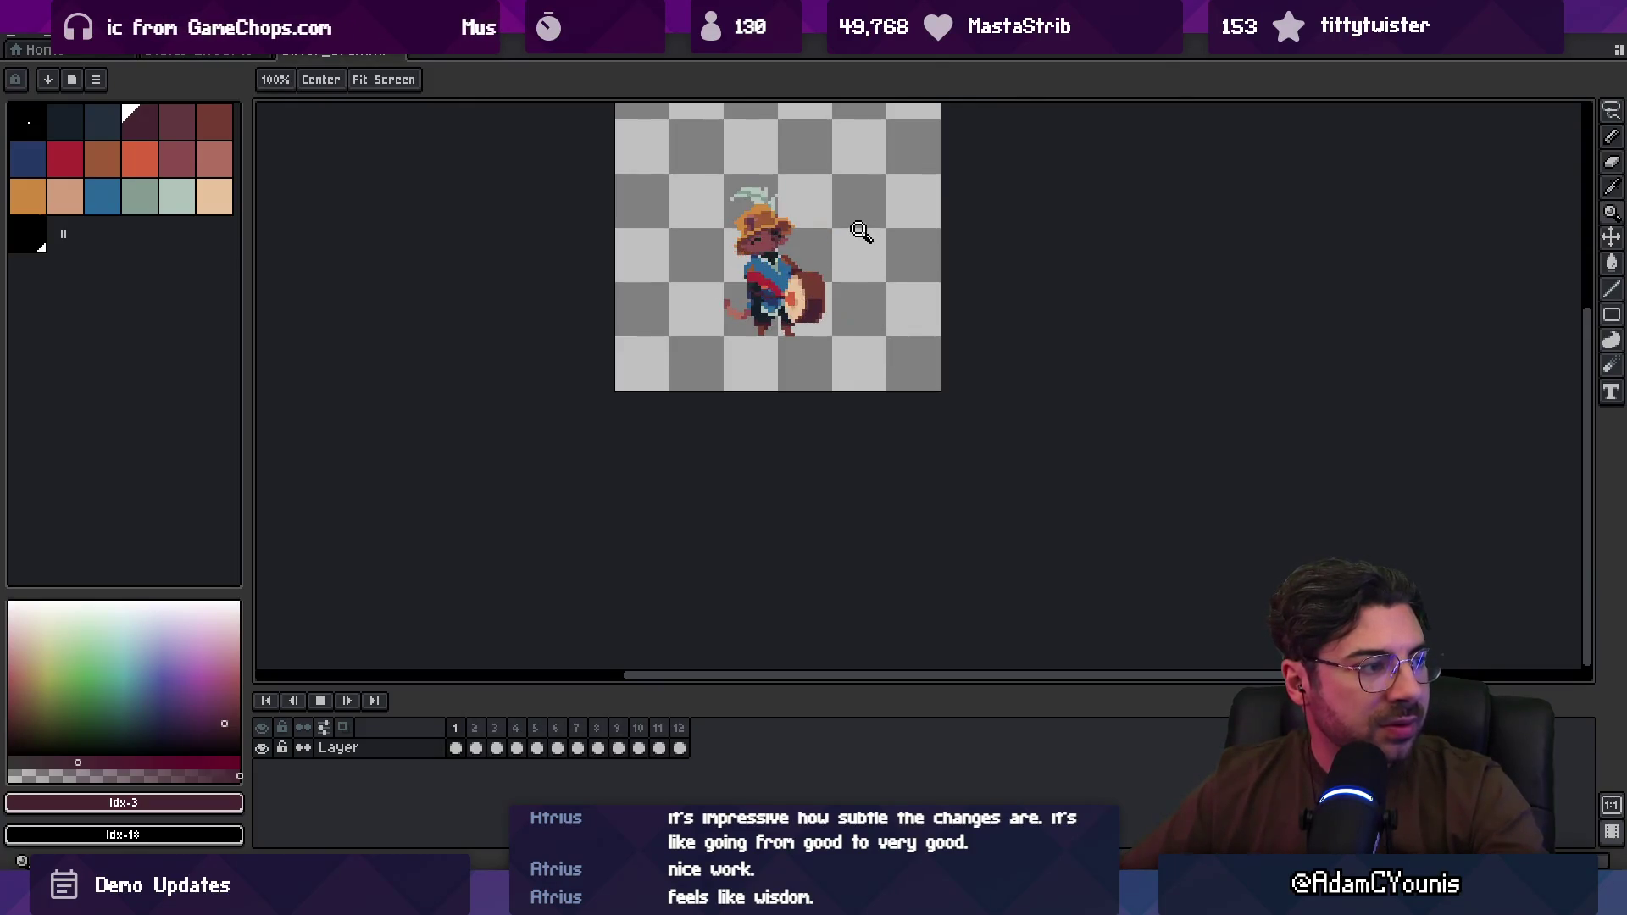
Step: Lasso the piece between the shirt and tail and shift it slightly right
click(857, 283)
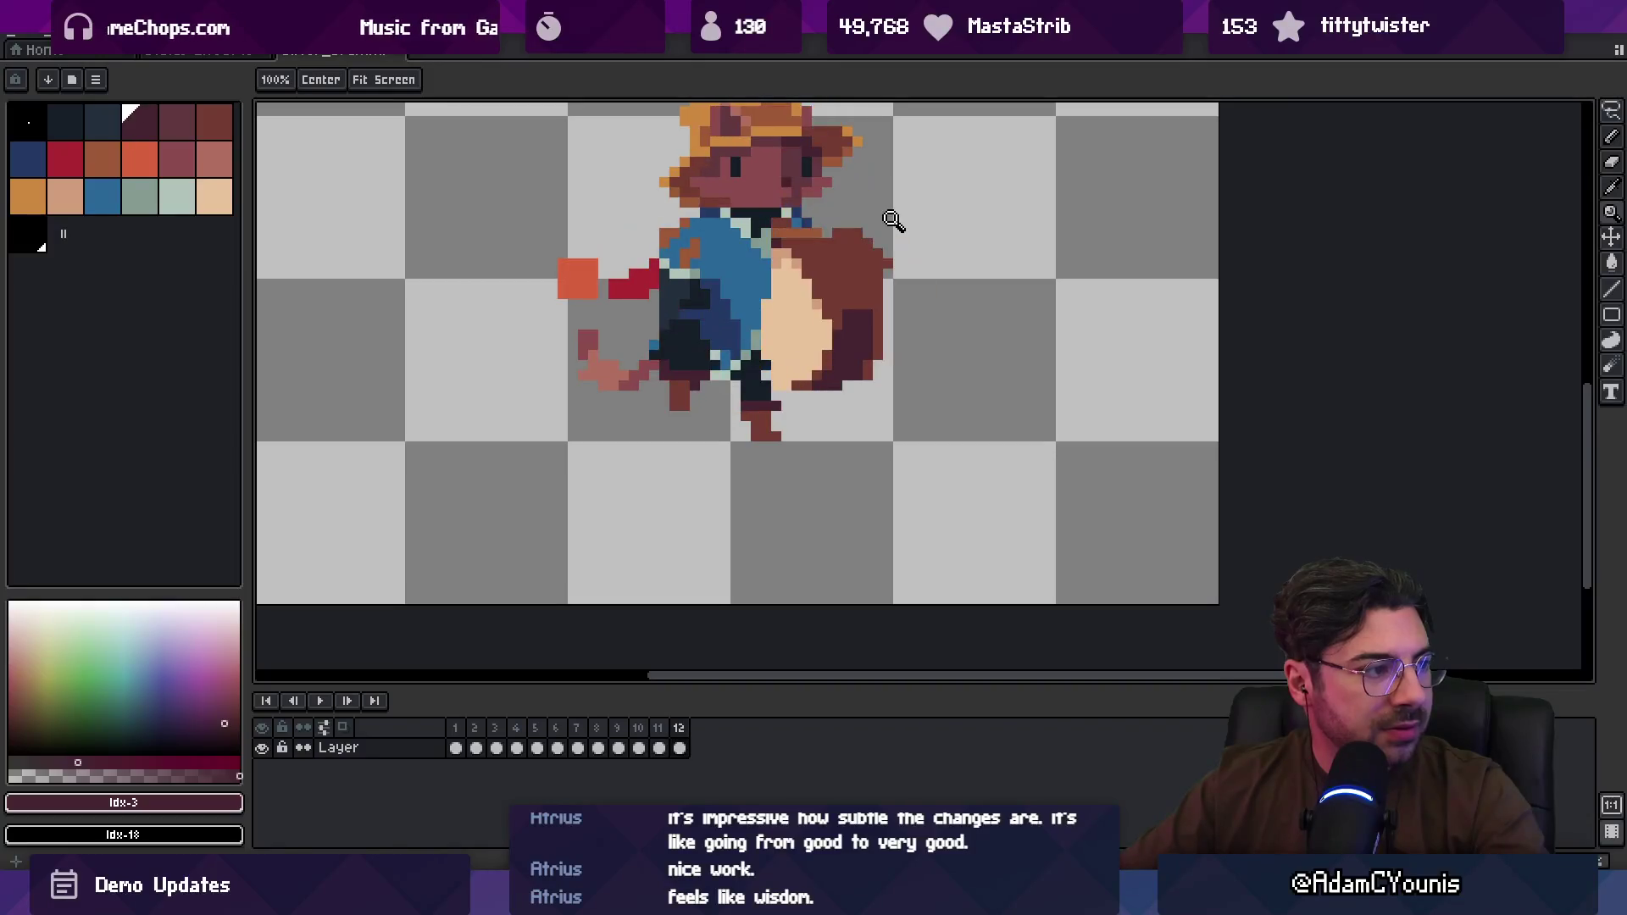
key(m)
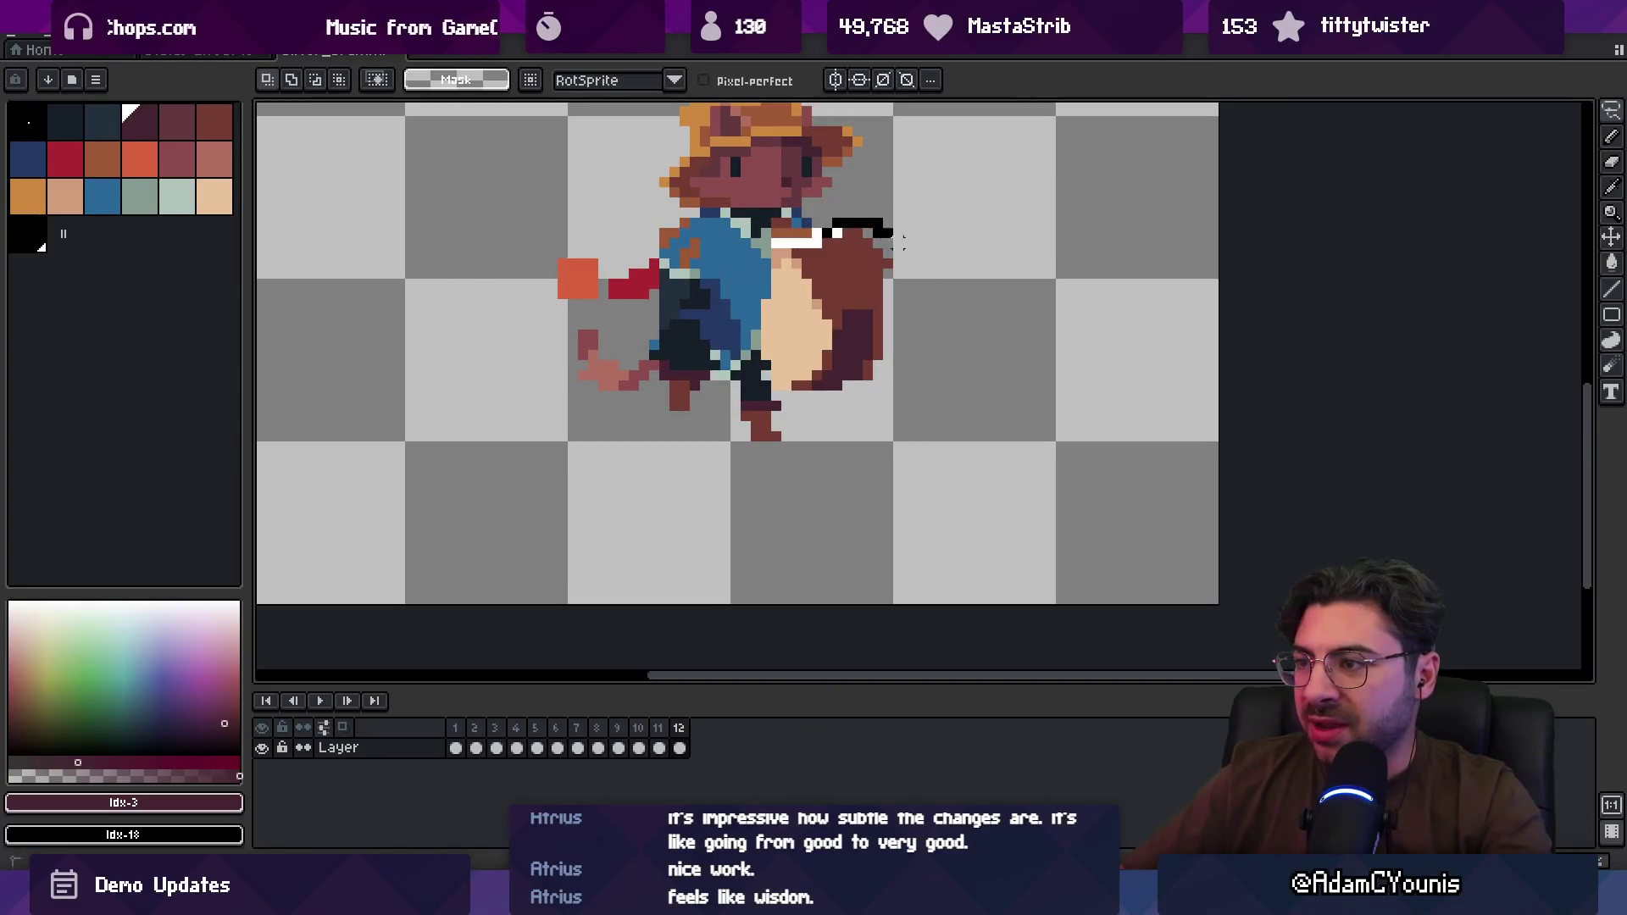
drag(896, 243, 794, 405)
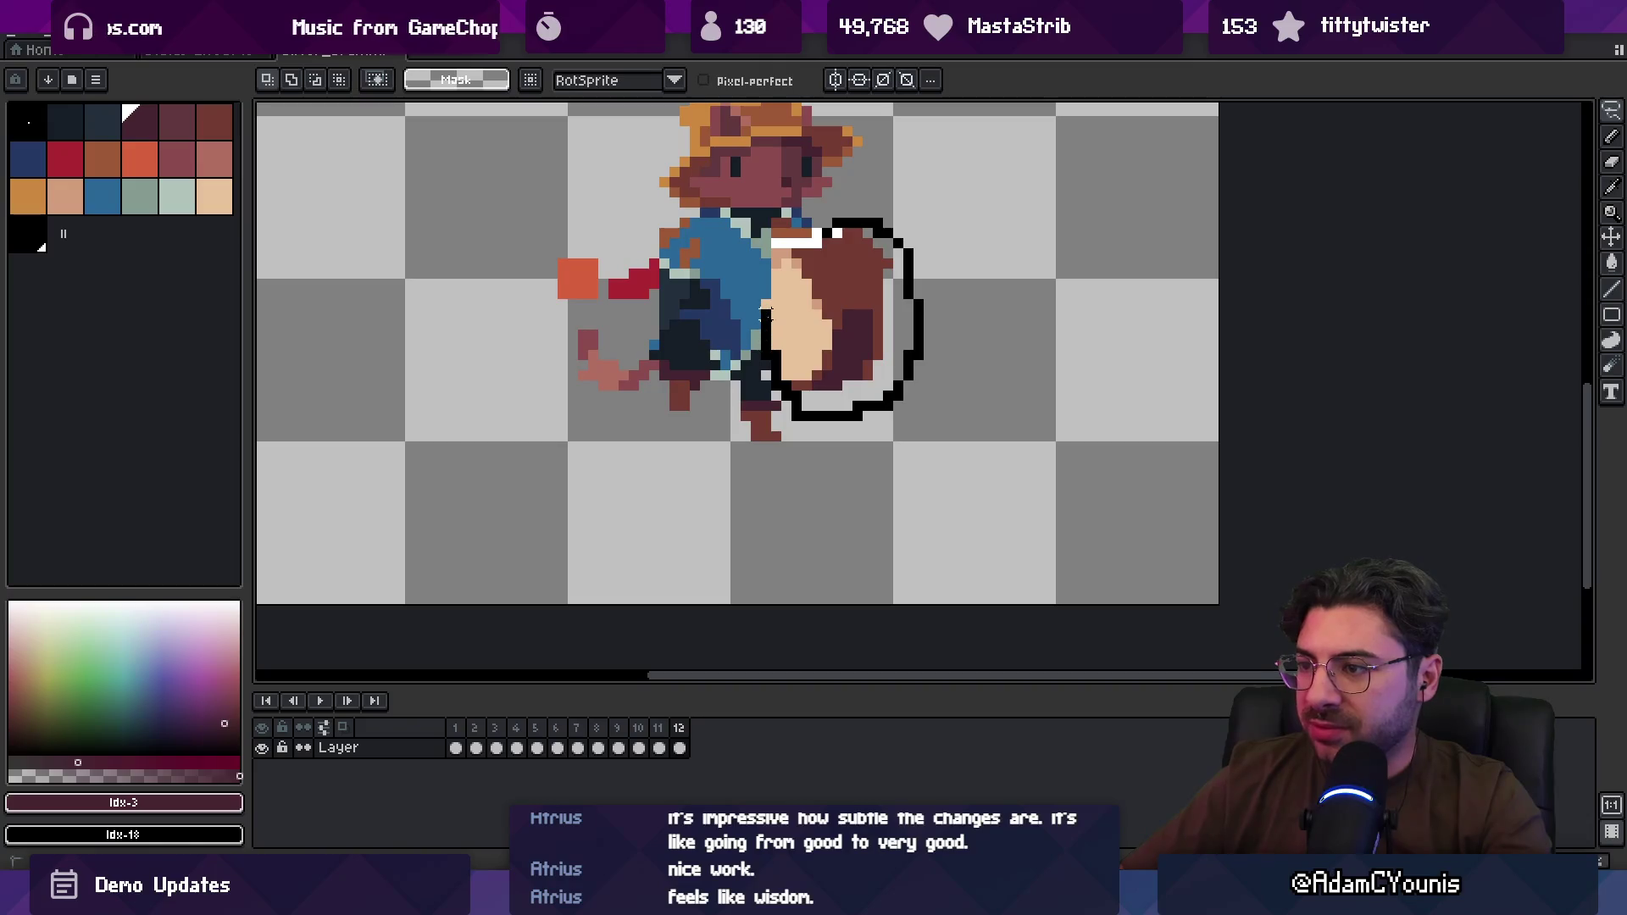
drag(772, 248, 814, 292)
key(b)
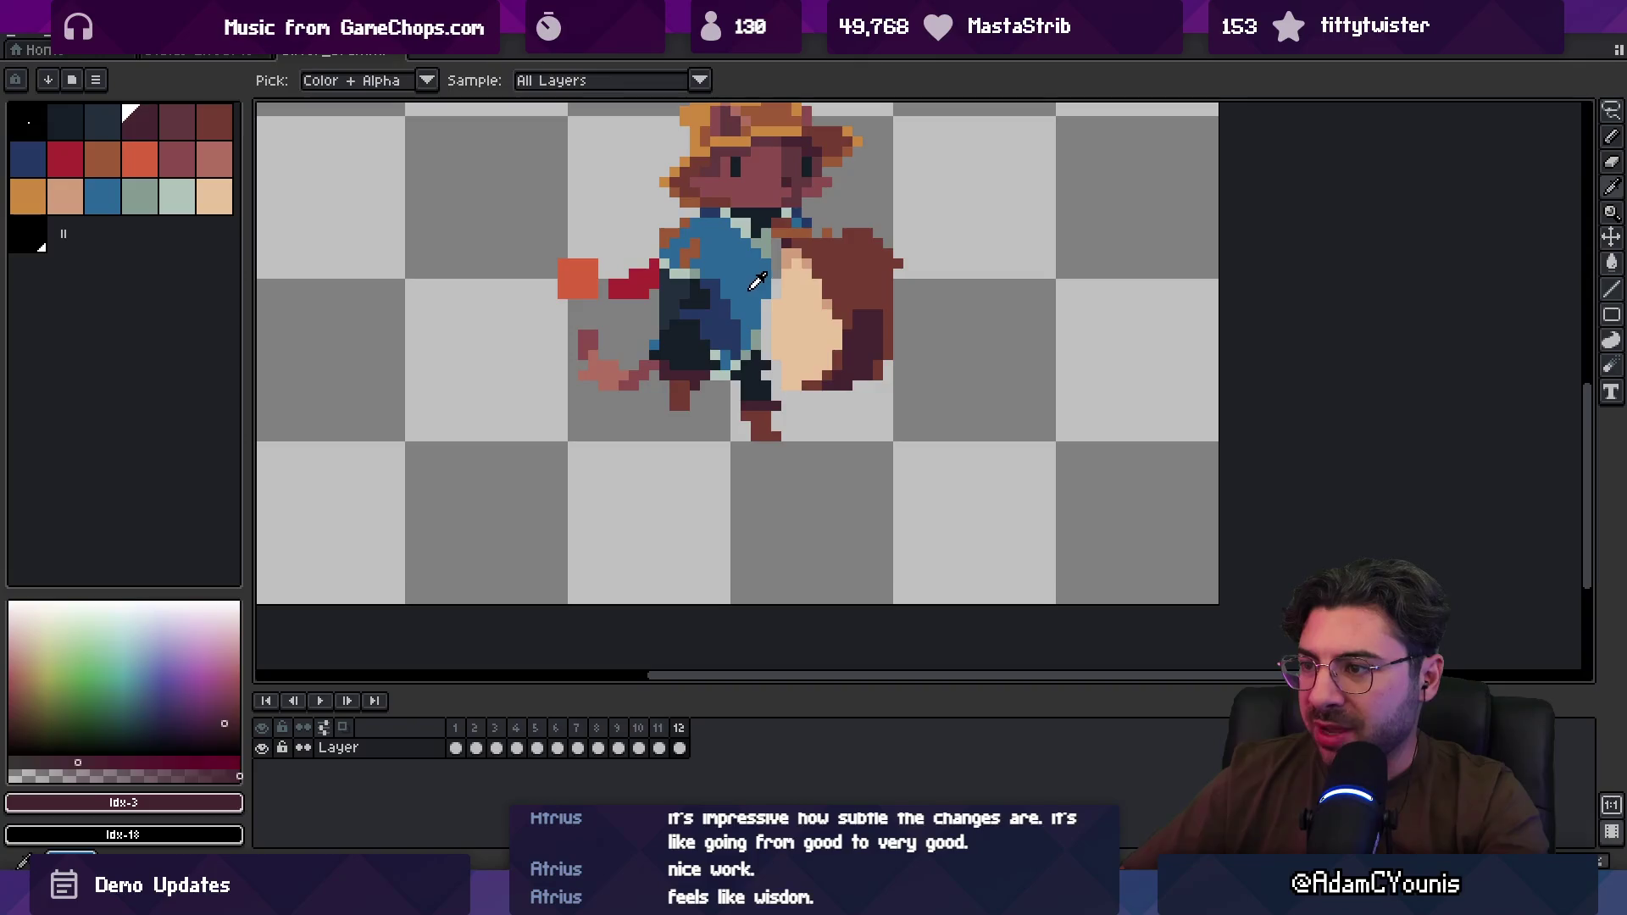
Step: Repaint the edge with the shirt blue and dark navy, preview the animation, then open Windows search
alt+click(767, 323)
alt+click(774, 292)
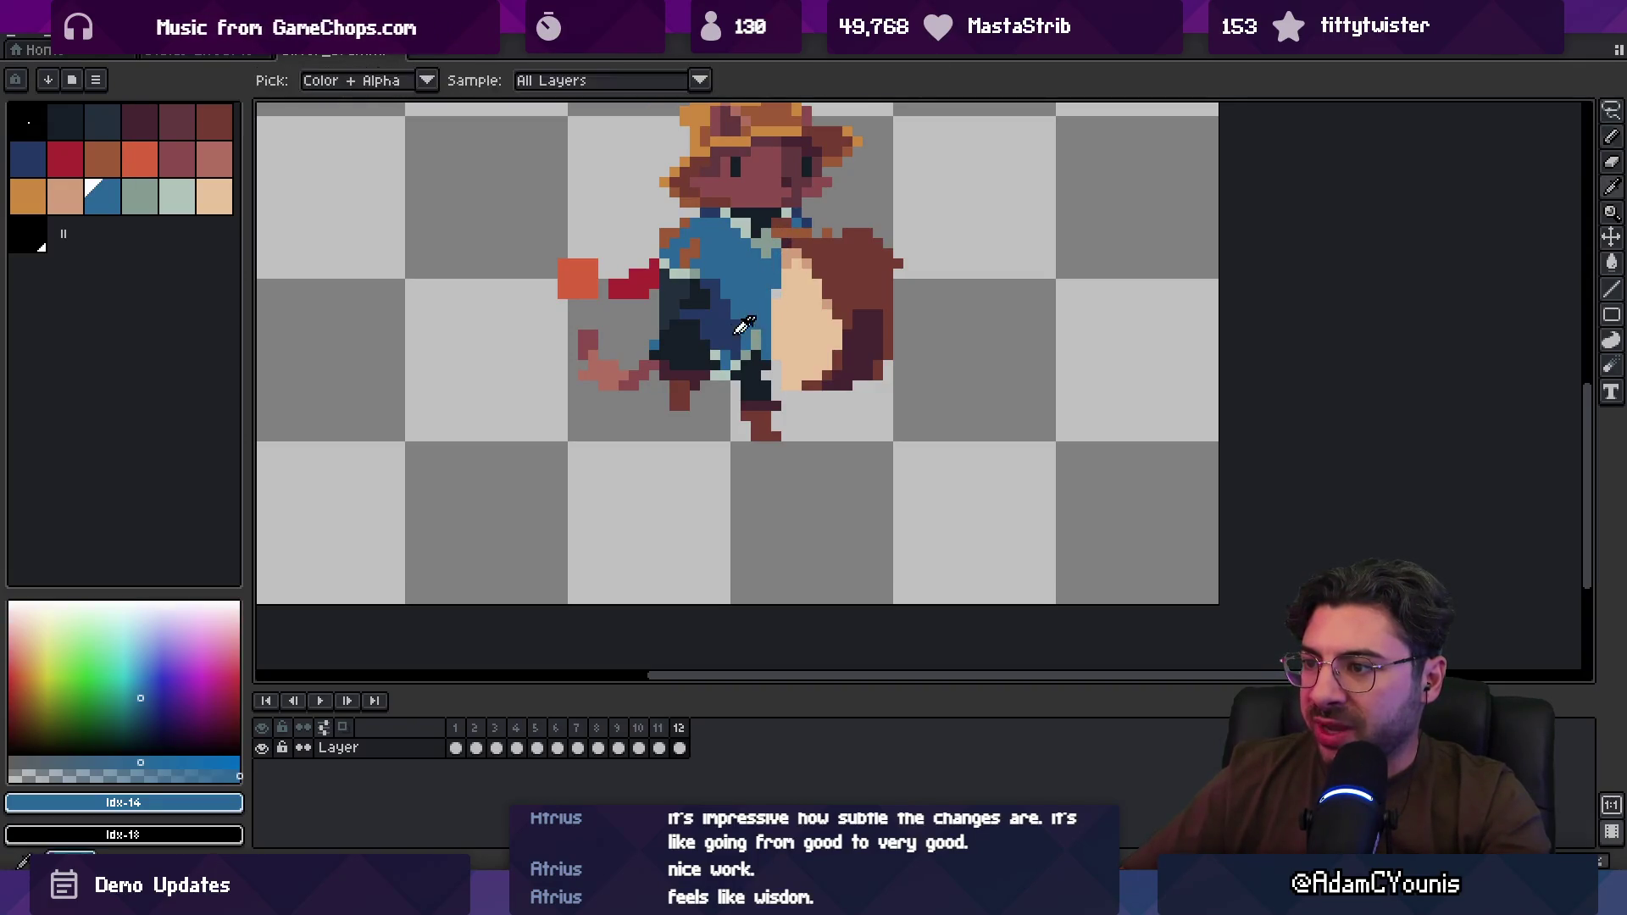
alt+click(766, 350)
key(z)
scroll(777, 362, down, 4)
key(Return)
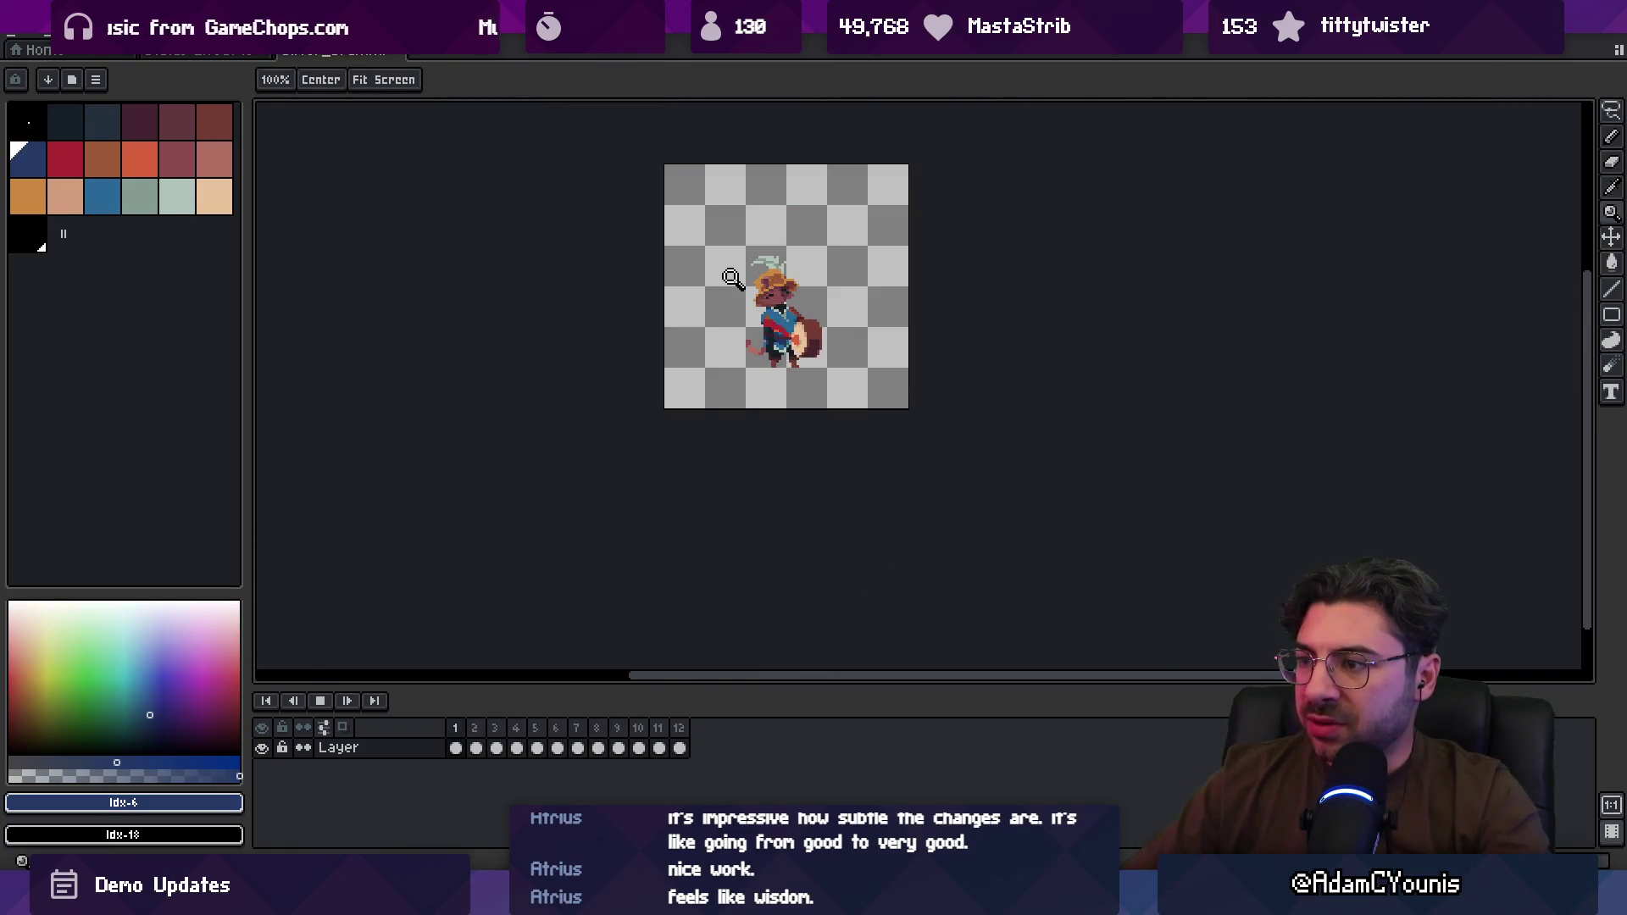
key(Return)
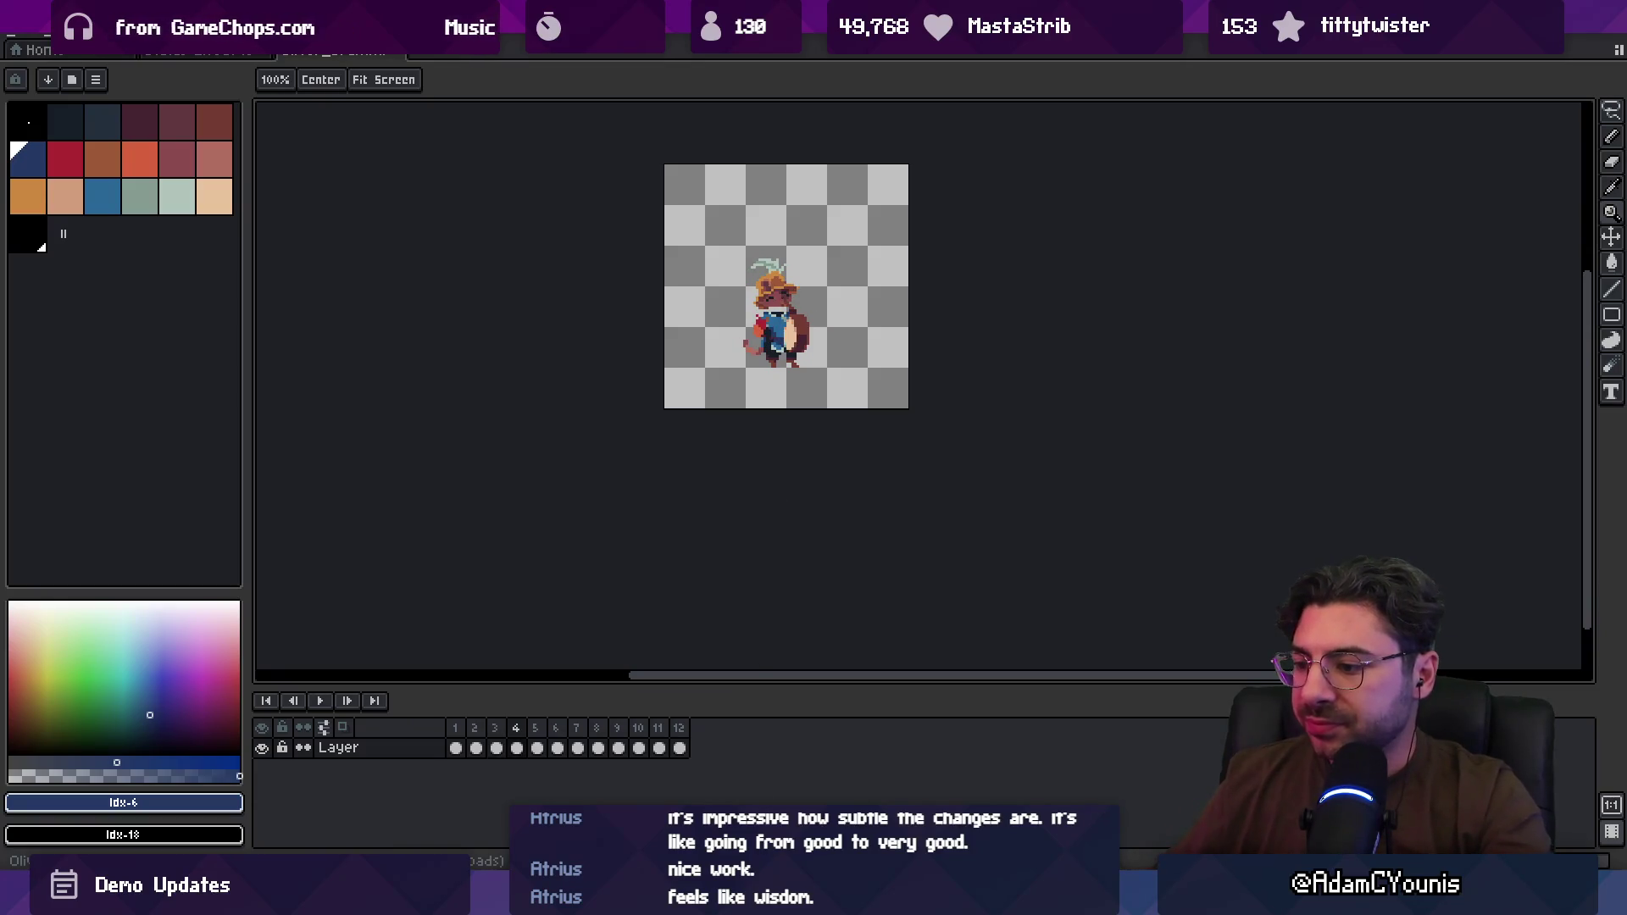
key(super)
Step: Launch Leonardo and draw the graph's L-shaped axes, labelling the horizontal axis T
text(le)
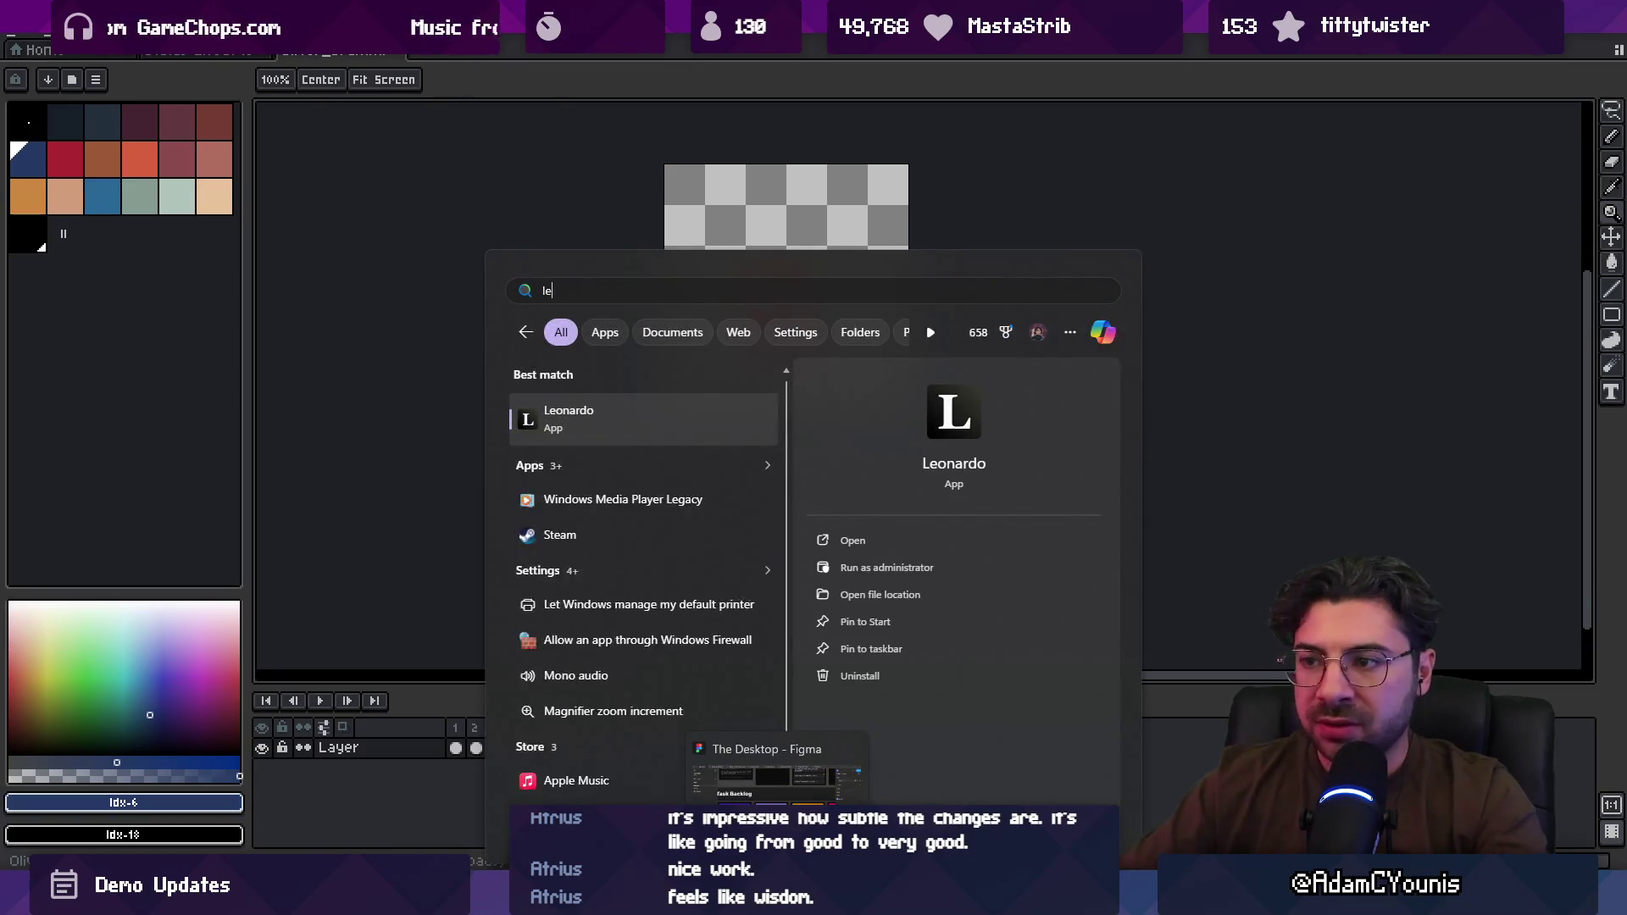
key(Return)
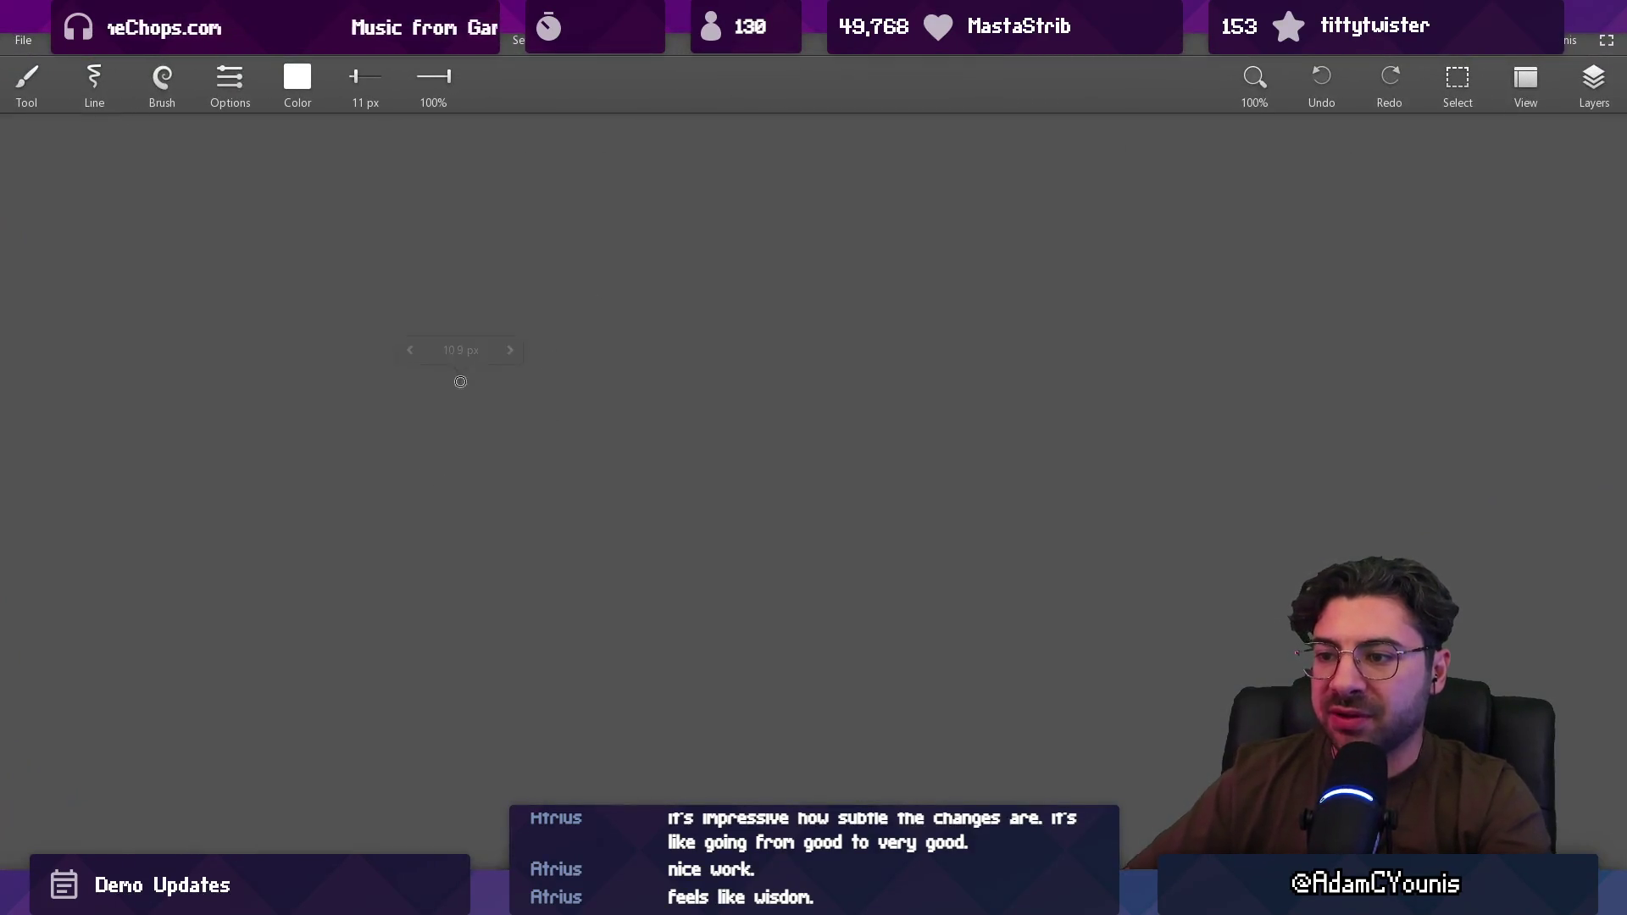
mouse_move(472, 248)
mouse_down()
mouse_move(471, 625)
mouse_move(1094, 619)
mouse_up()
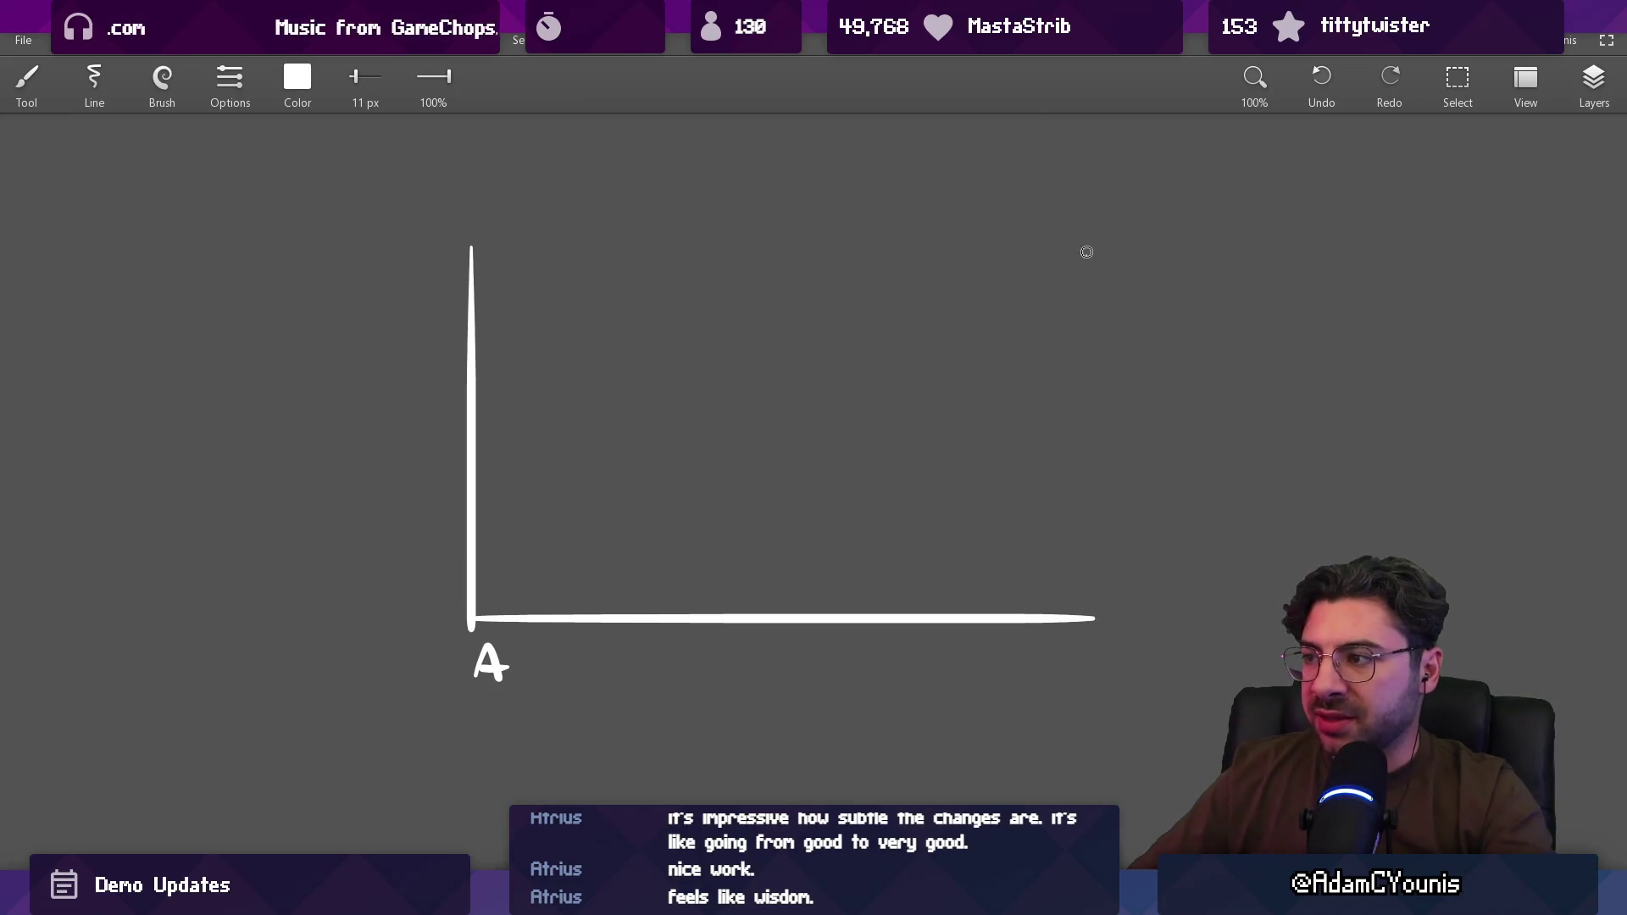
key(ctrl+z)
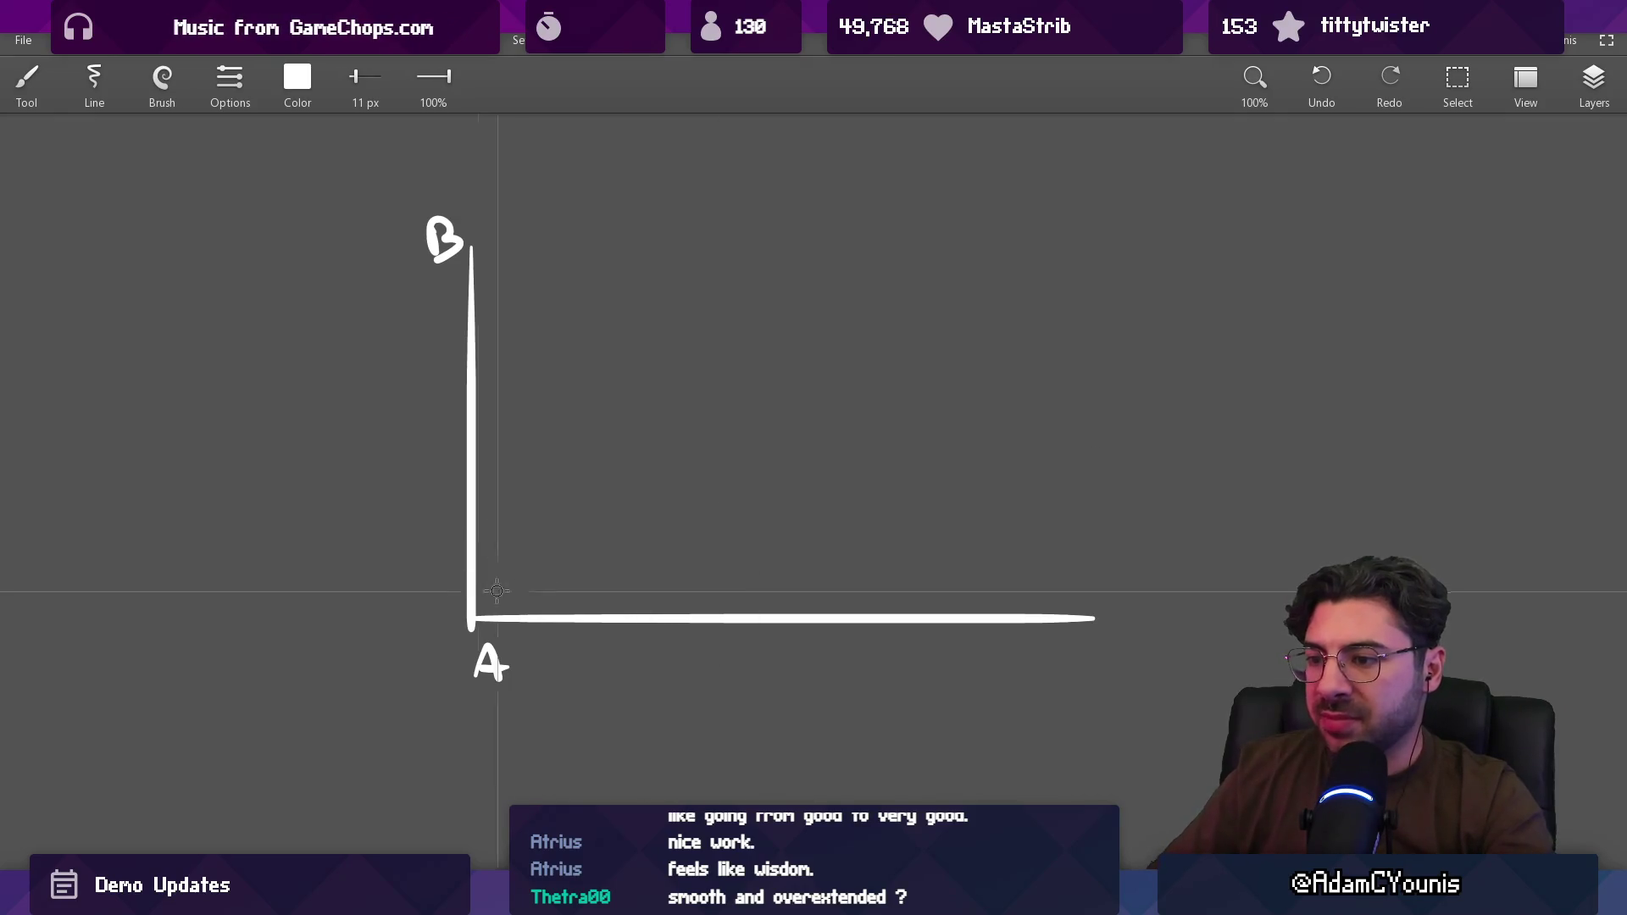
mouse_move(1138, 629)
mouse_down()
mouse_move(1117, 593)
mouse_move(995, 605)
mouse_up()
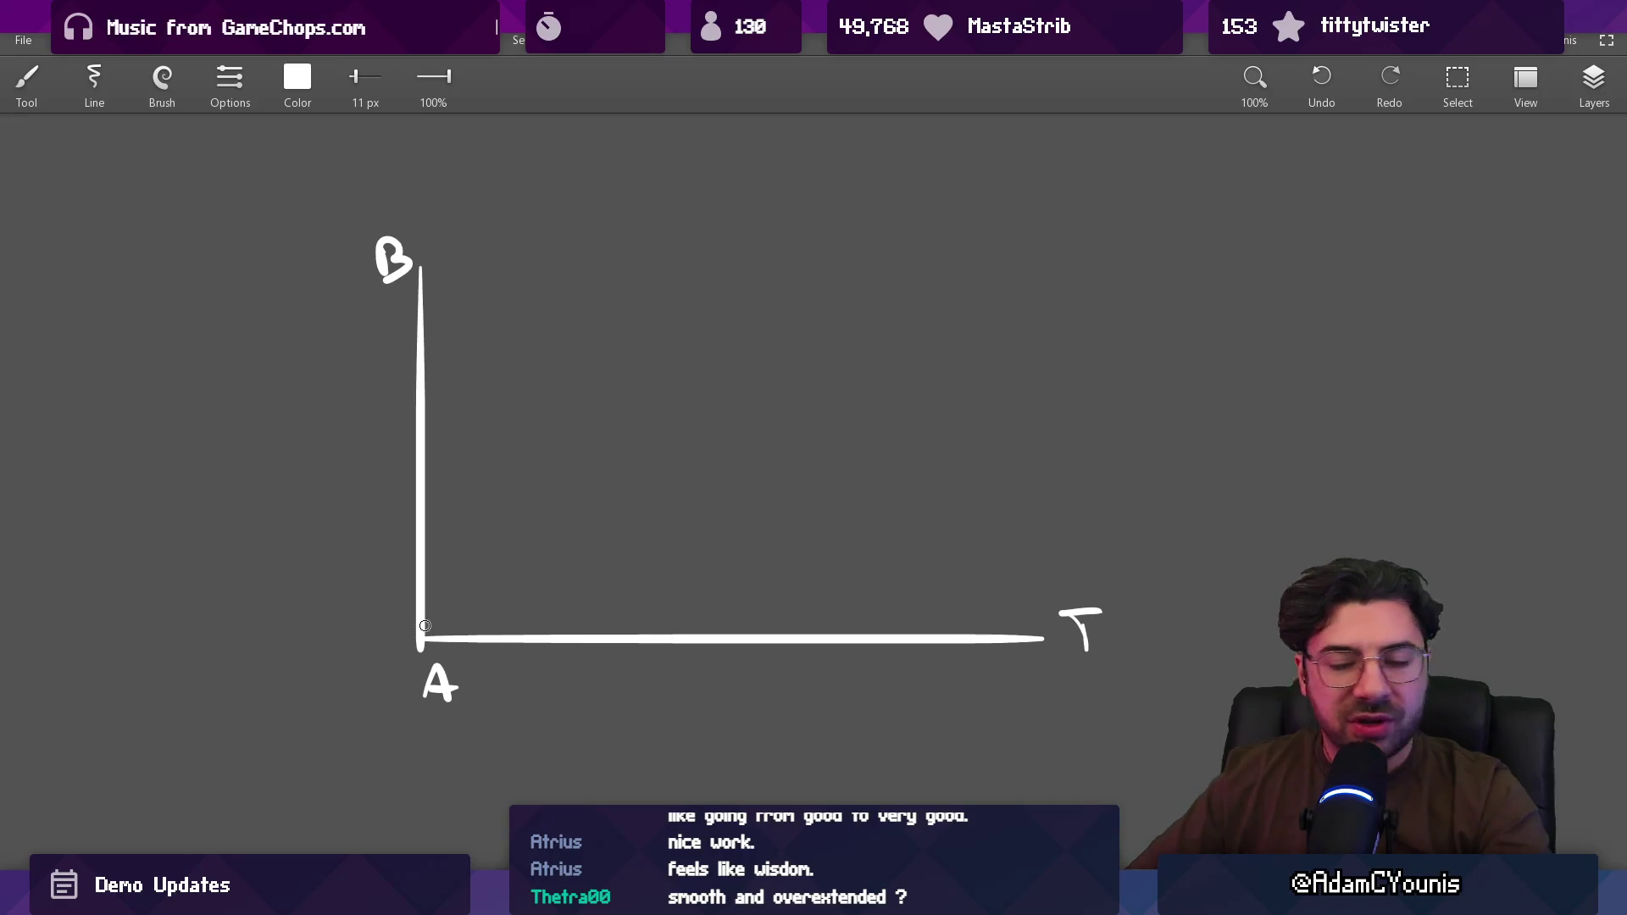
Step: Draw a smooth S-shaped easing curve rising from the origin, discarding stray strokes
drag(549, 612, 1062, 240)
key(ctrl+z)
mouse_move(428, 623)
mouse_down()
mouse_move(465, 621)
mouse_move(930, 272)
mouse_move(1081, 251)
mouse_up()
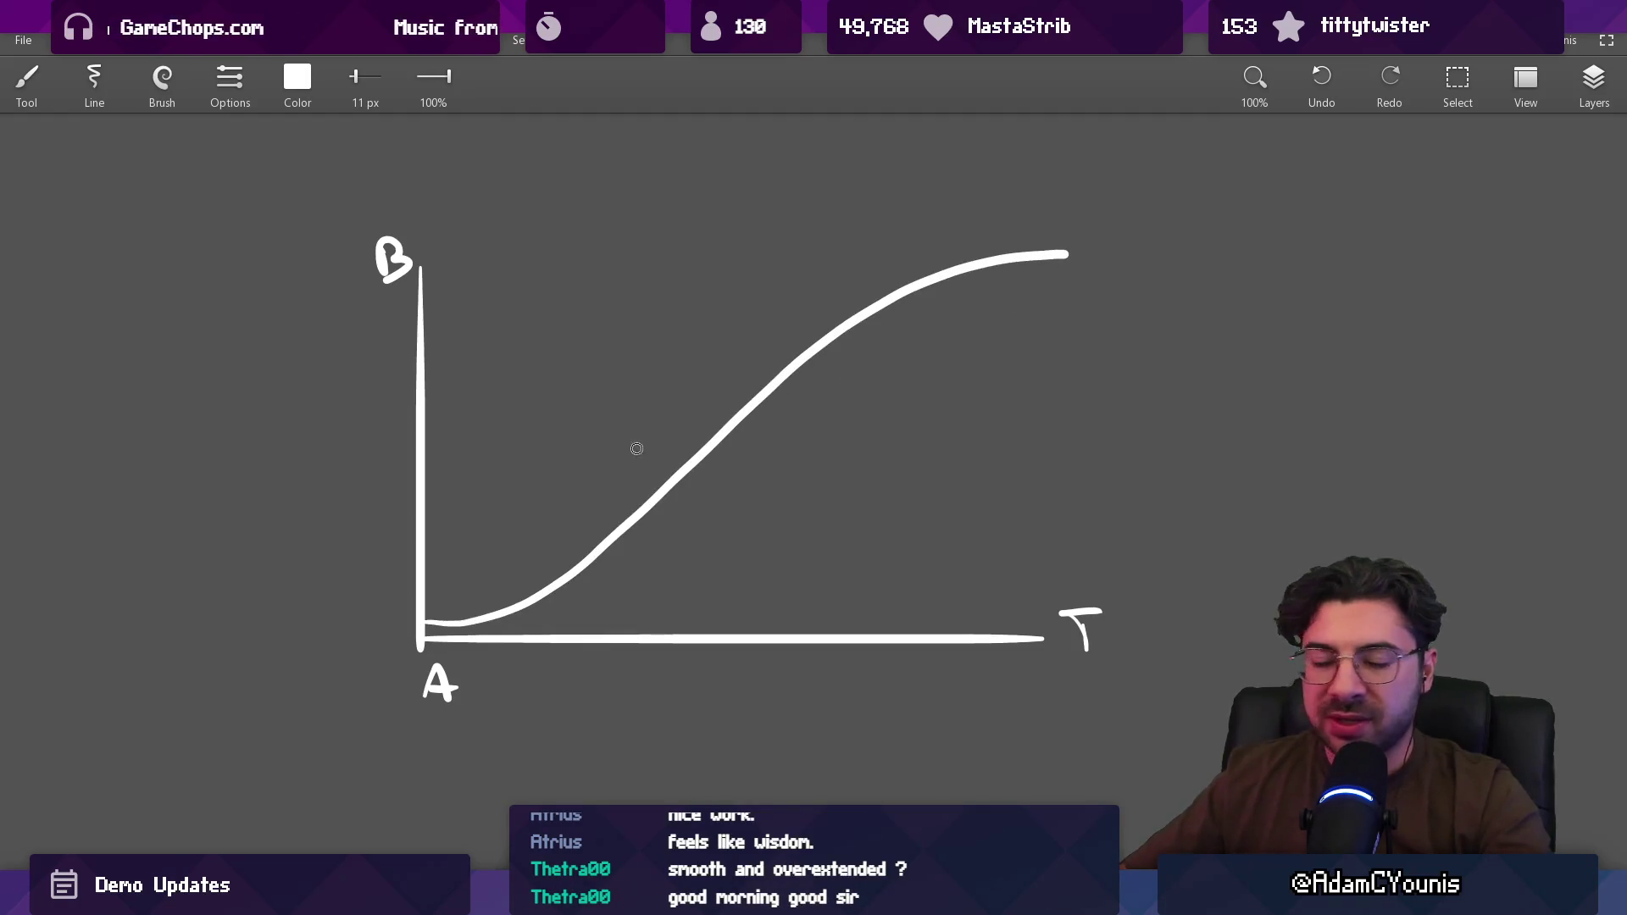
drag(636, 449, 631, 387)
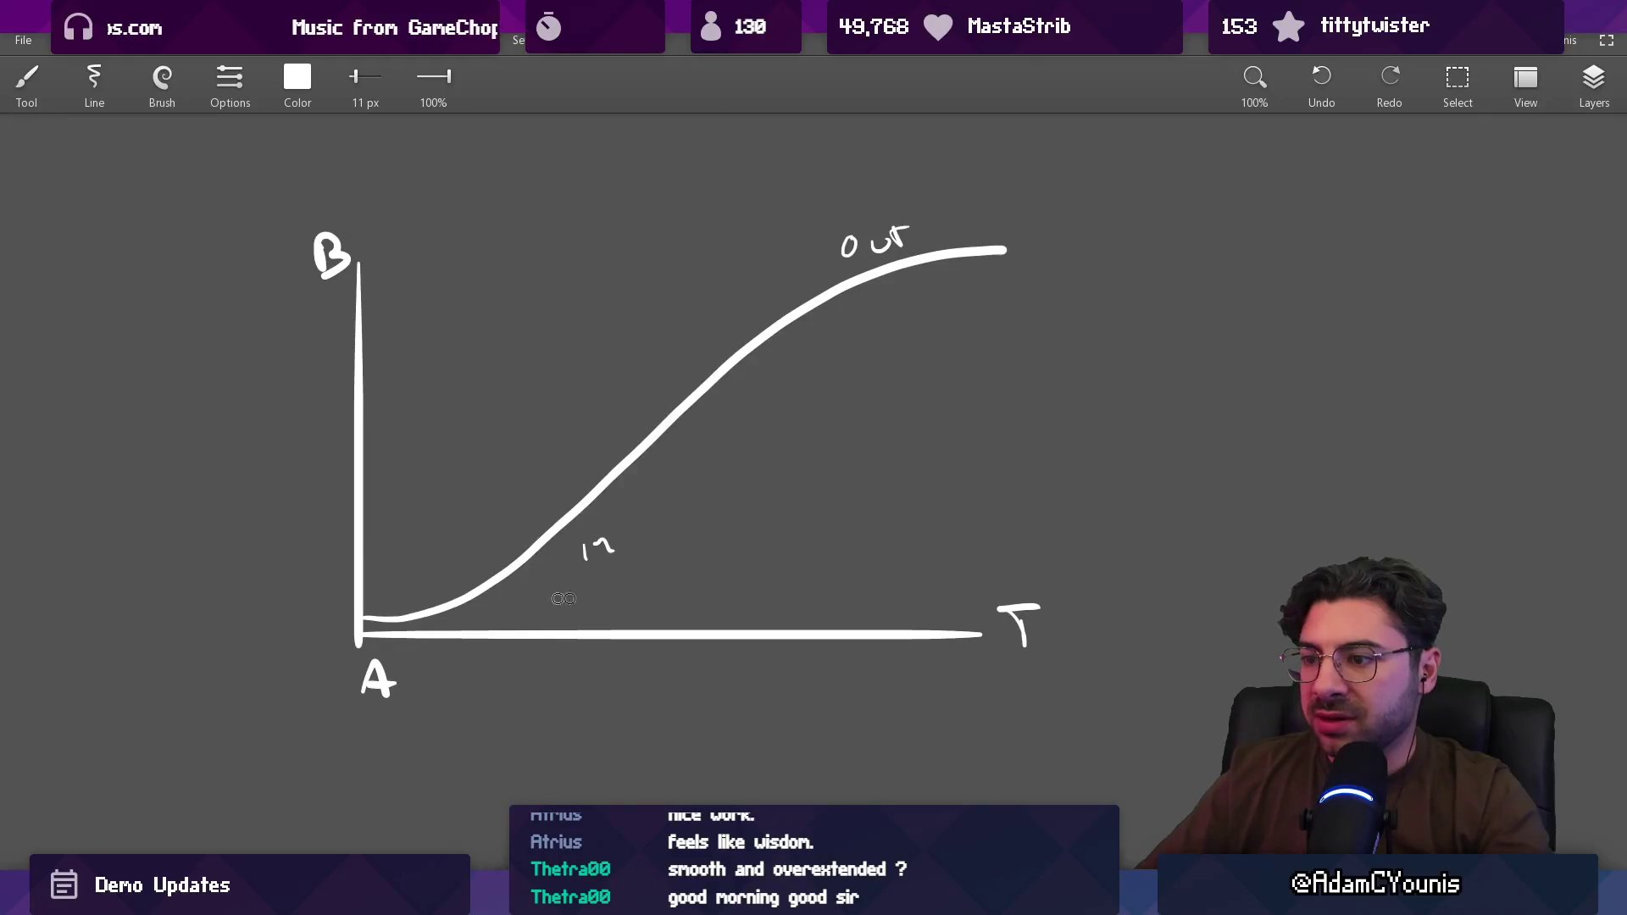
drag(445, 542, 879, 371)
key(ctrl+z)
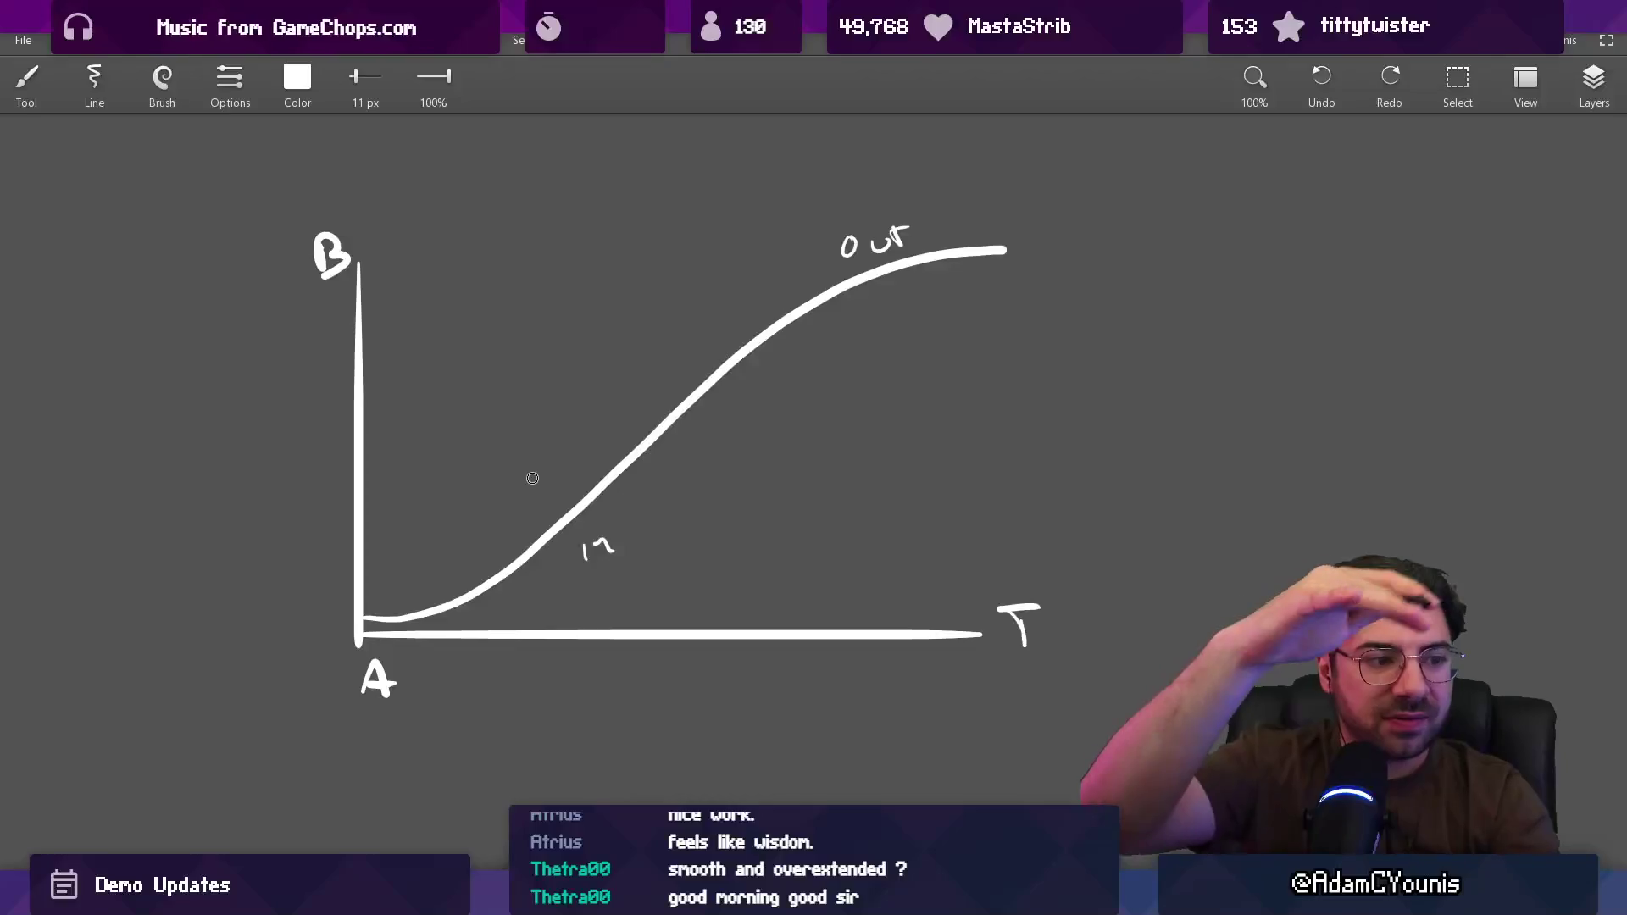
drag(823, 310, 698, 374)
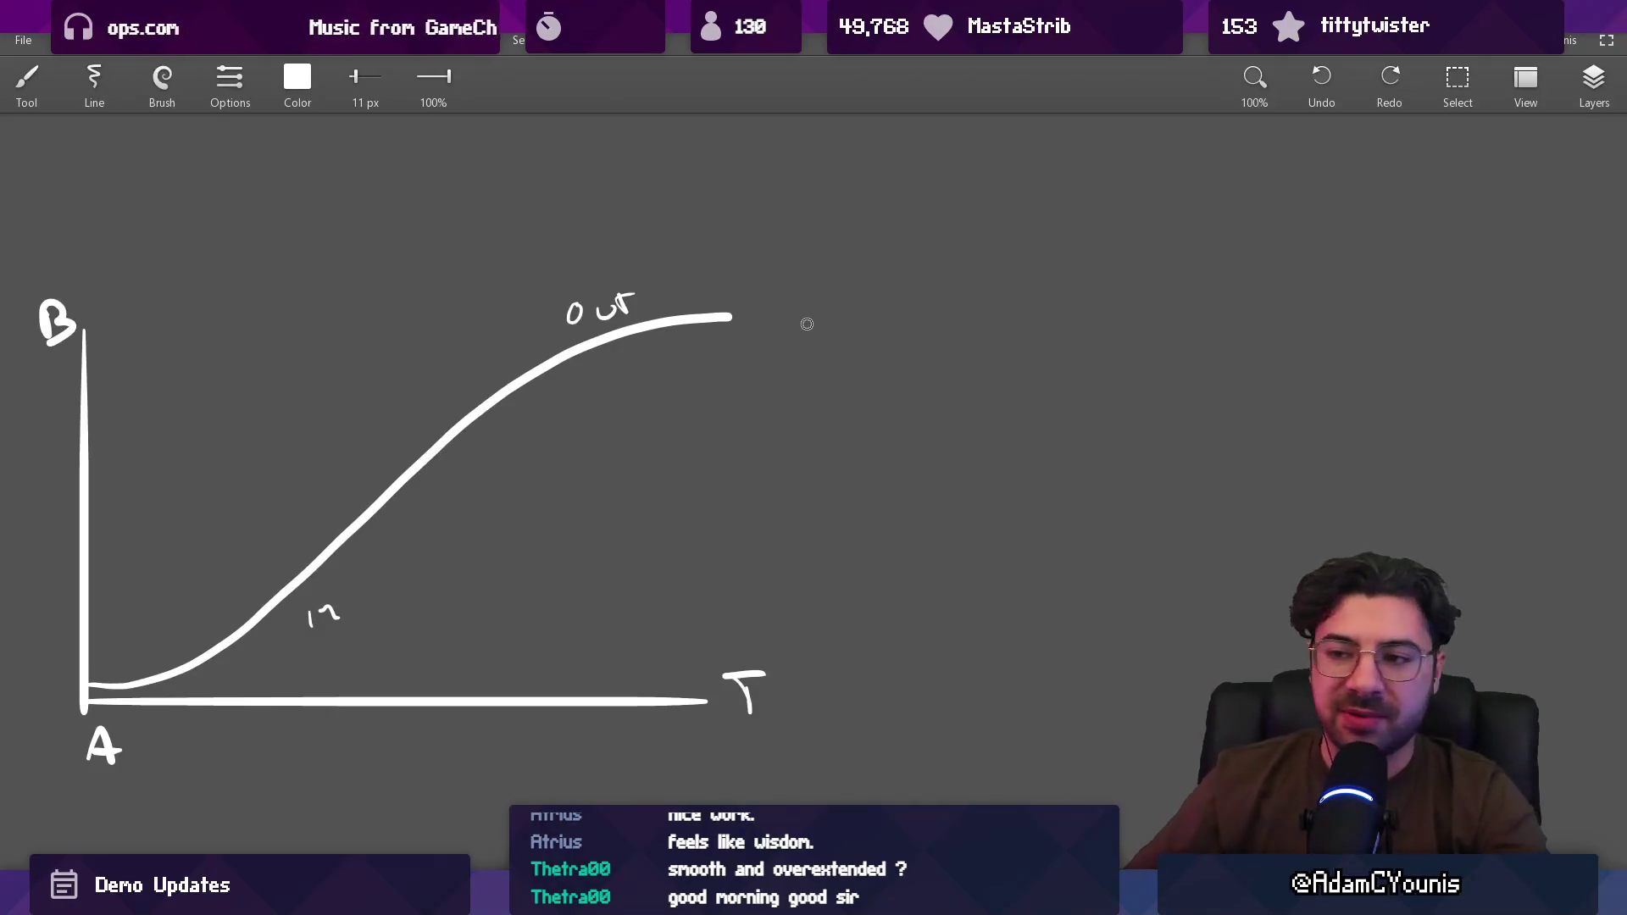
scroll(574, 443, down, 3)
mouse_move(670, 208)
mouse_down()
mouse_move(541, 722)
mouse_move(643, 187)
mouse_up()
key(ctrl+z)
drag(773, 390, 755, 392)
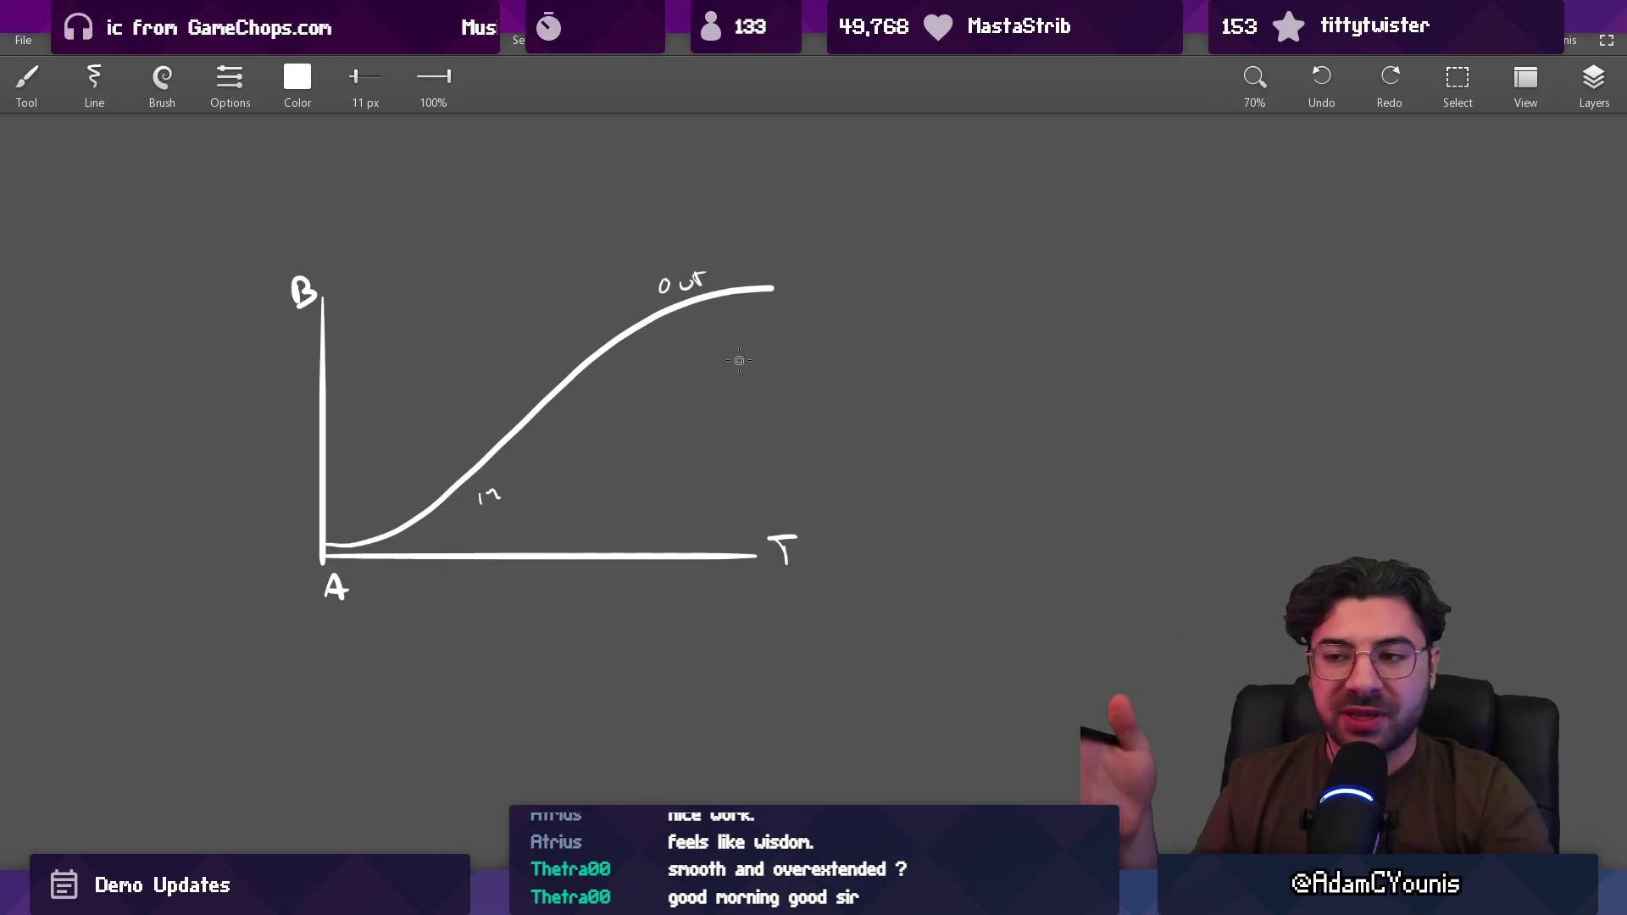
drag(784, 430, 863, 222)
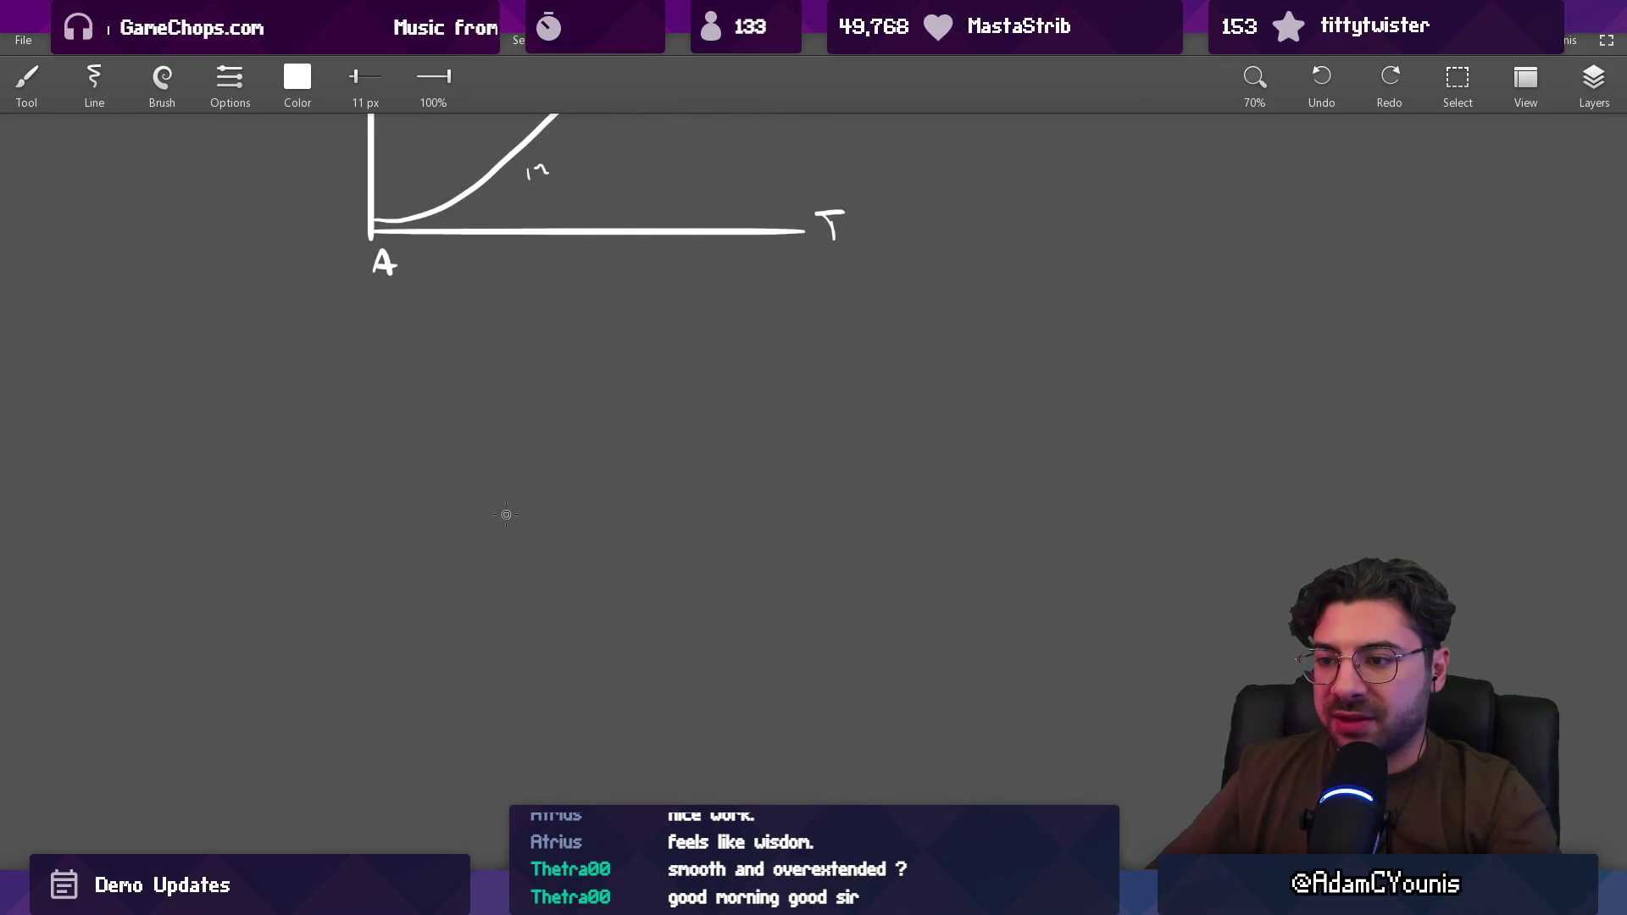
Step: Draw a long horizontal timeline below the graph with a T label under it
scroll(530, 442, down, 5)
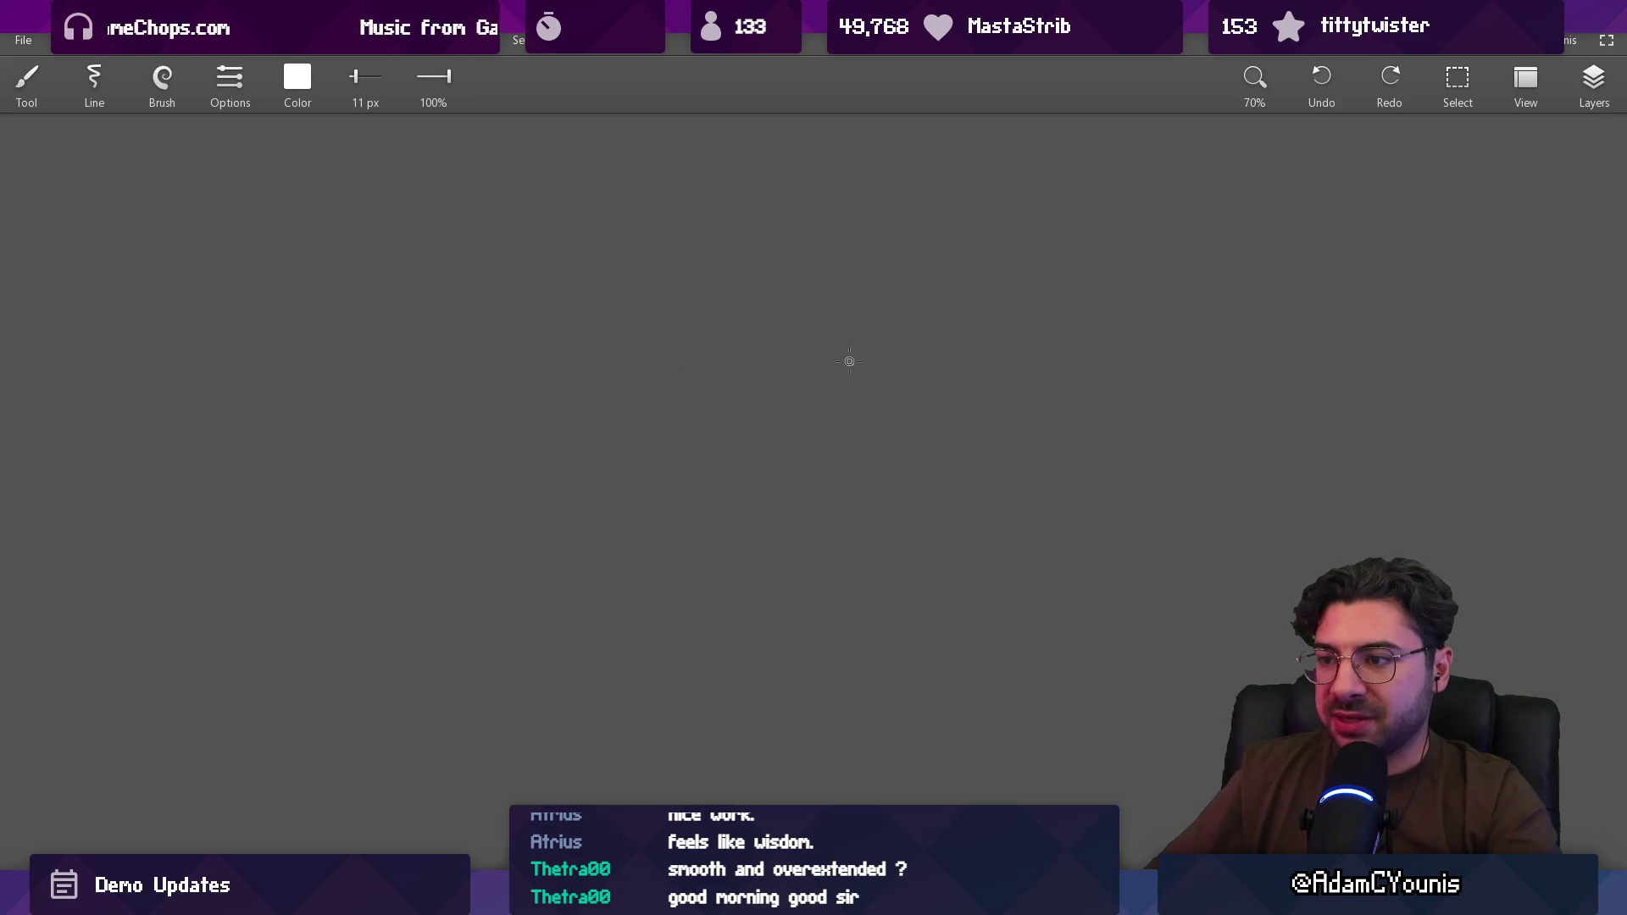
drag(258, 468, 992, 469)
drag(569, 533, 625, 529)
drag(594, 533, 594, 573)
scroll(643, 534, up, 2)
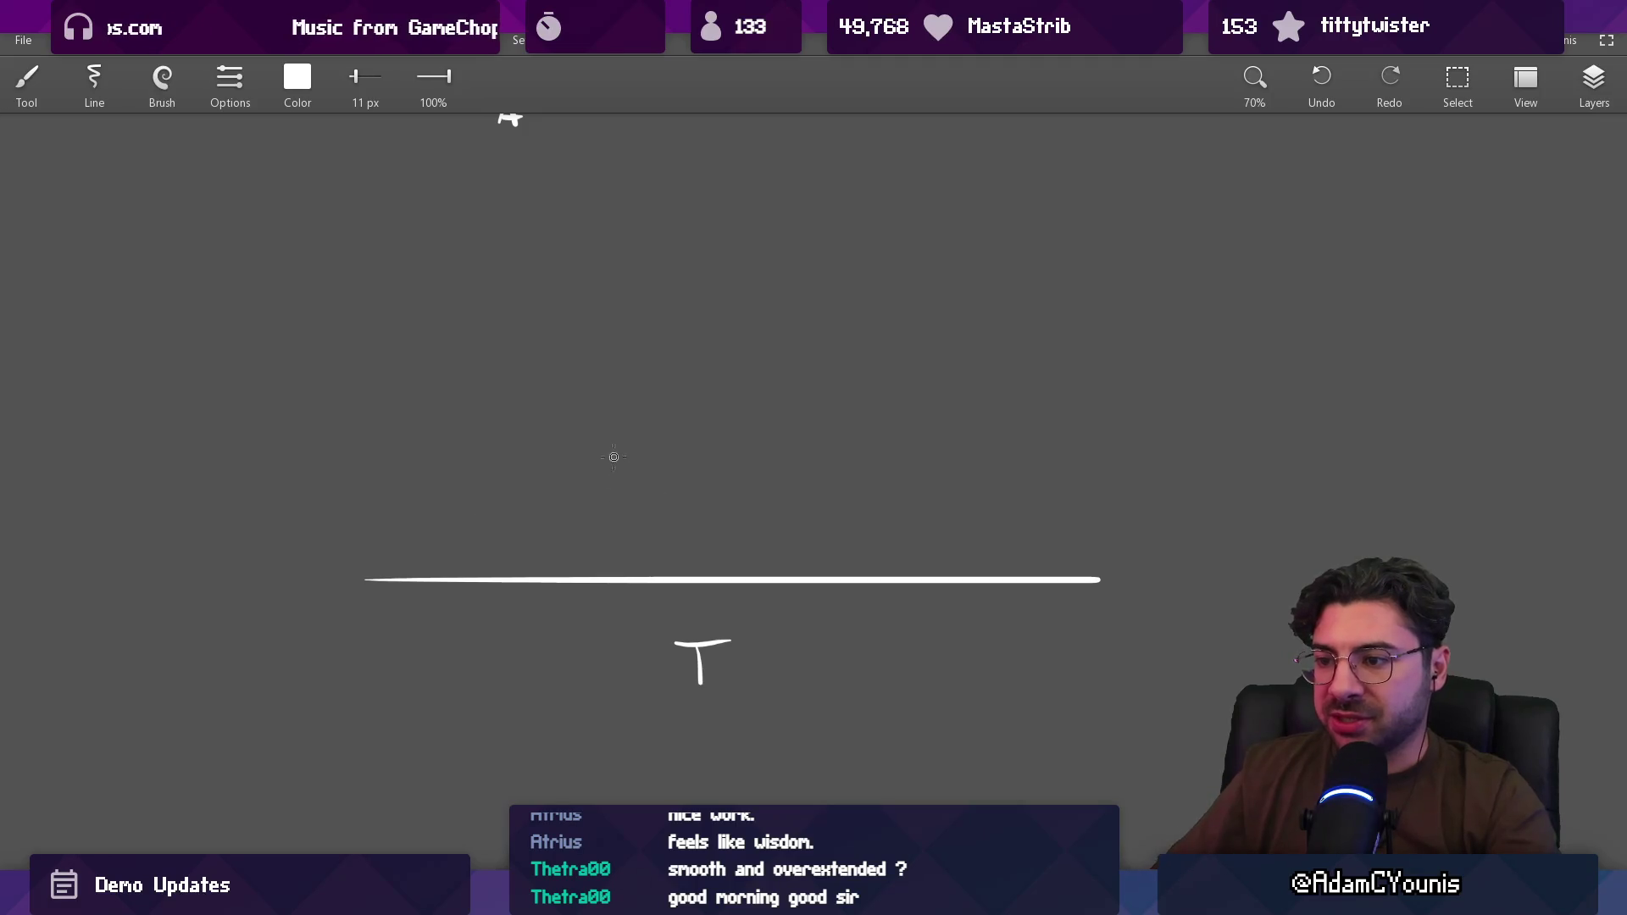
drag(327, 455, 1133, 399)
key(ctrl+z)
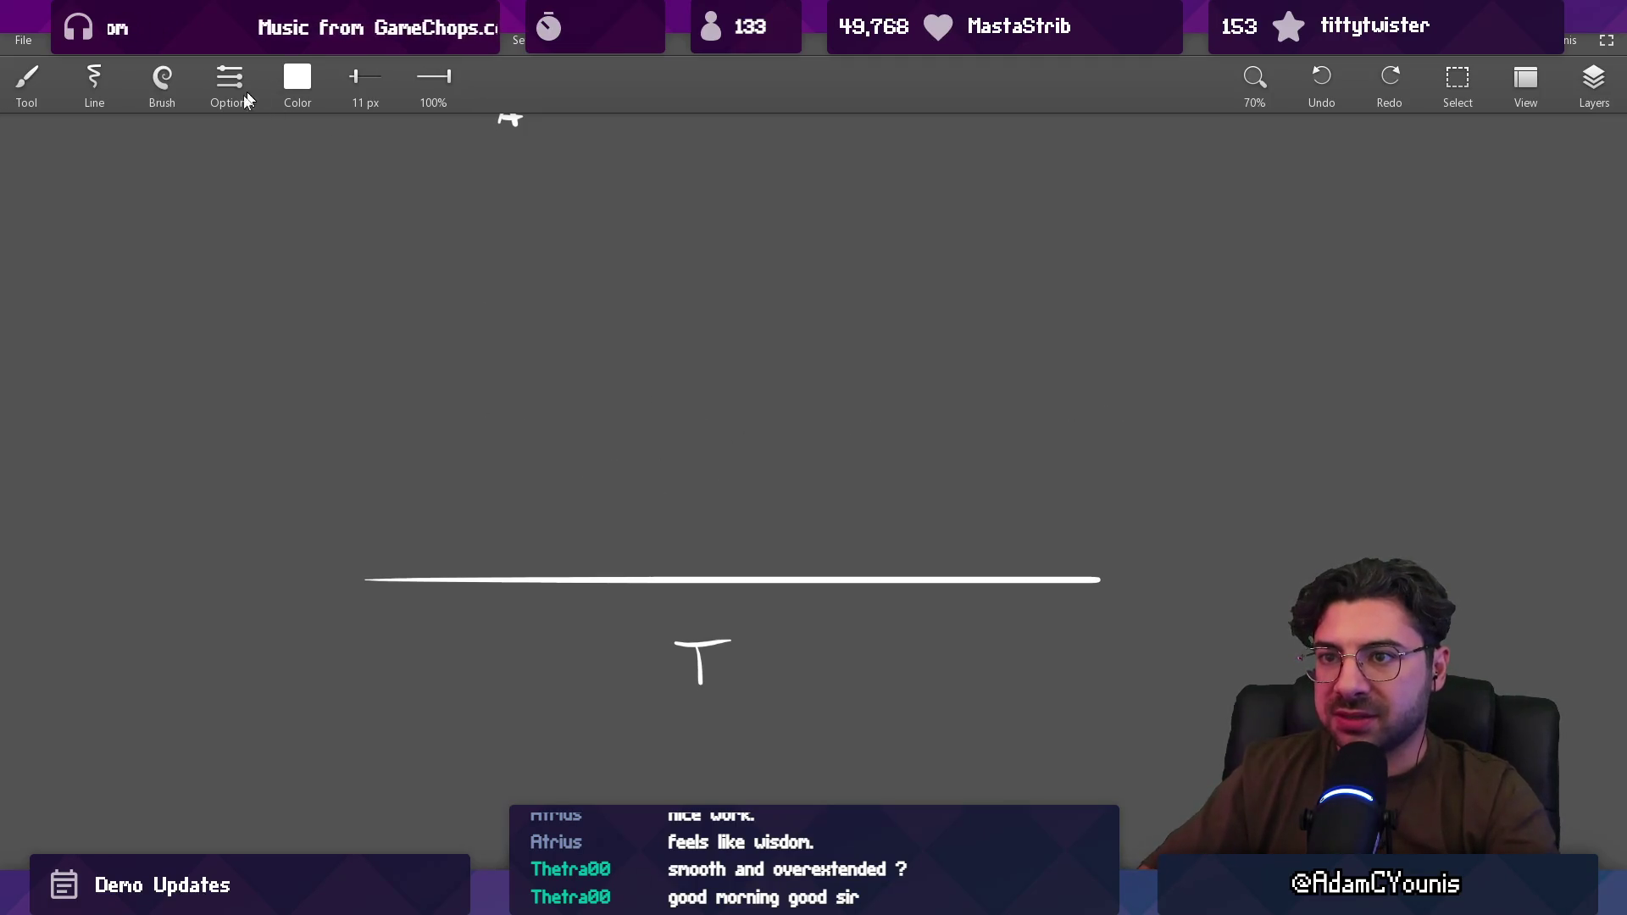
Step: Switch to the Round brush and draw faint and bold circles spaced above the timeline
click(162, 81)
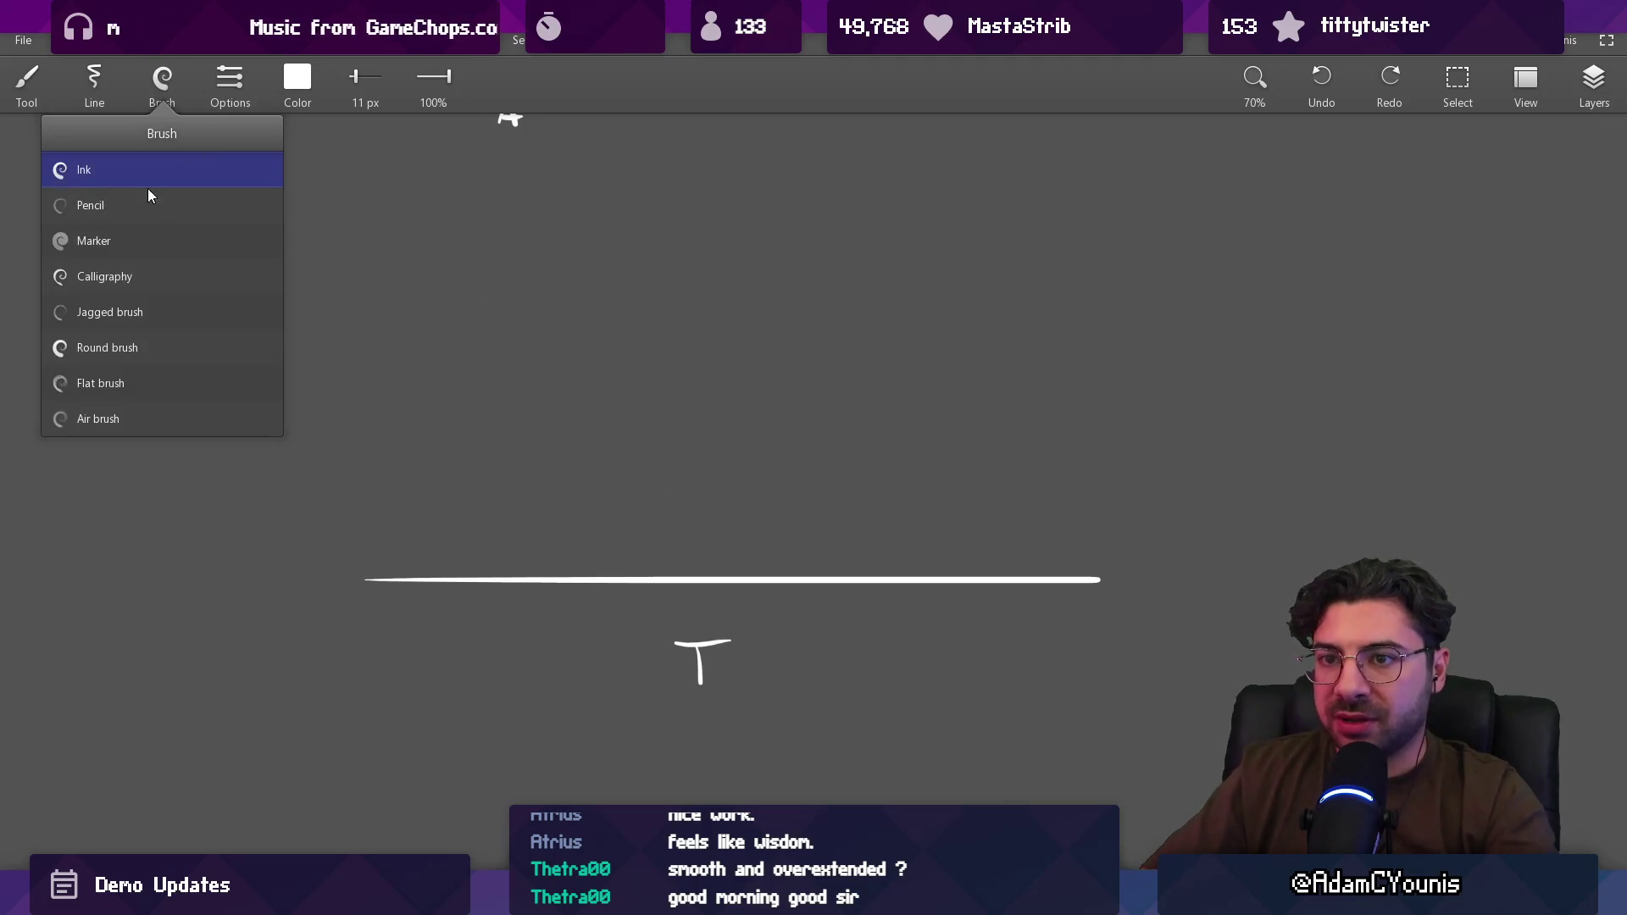
click(134, 347)
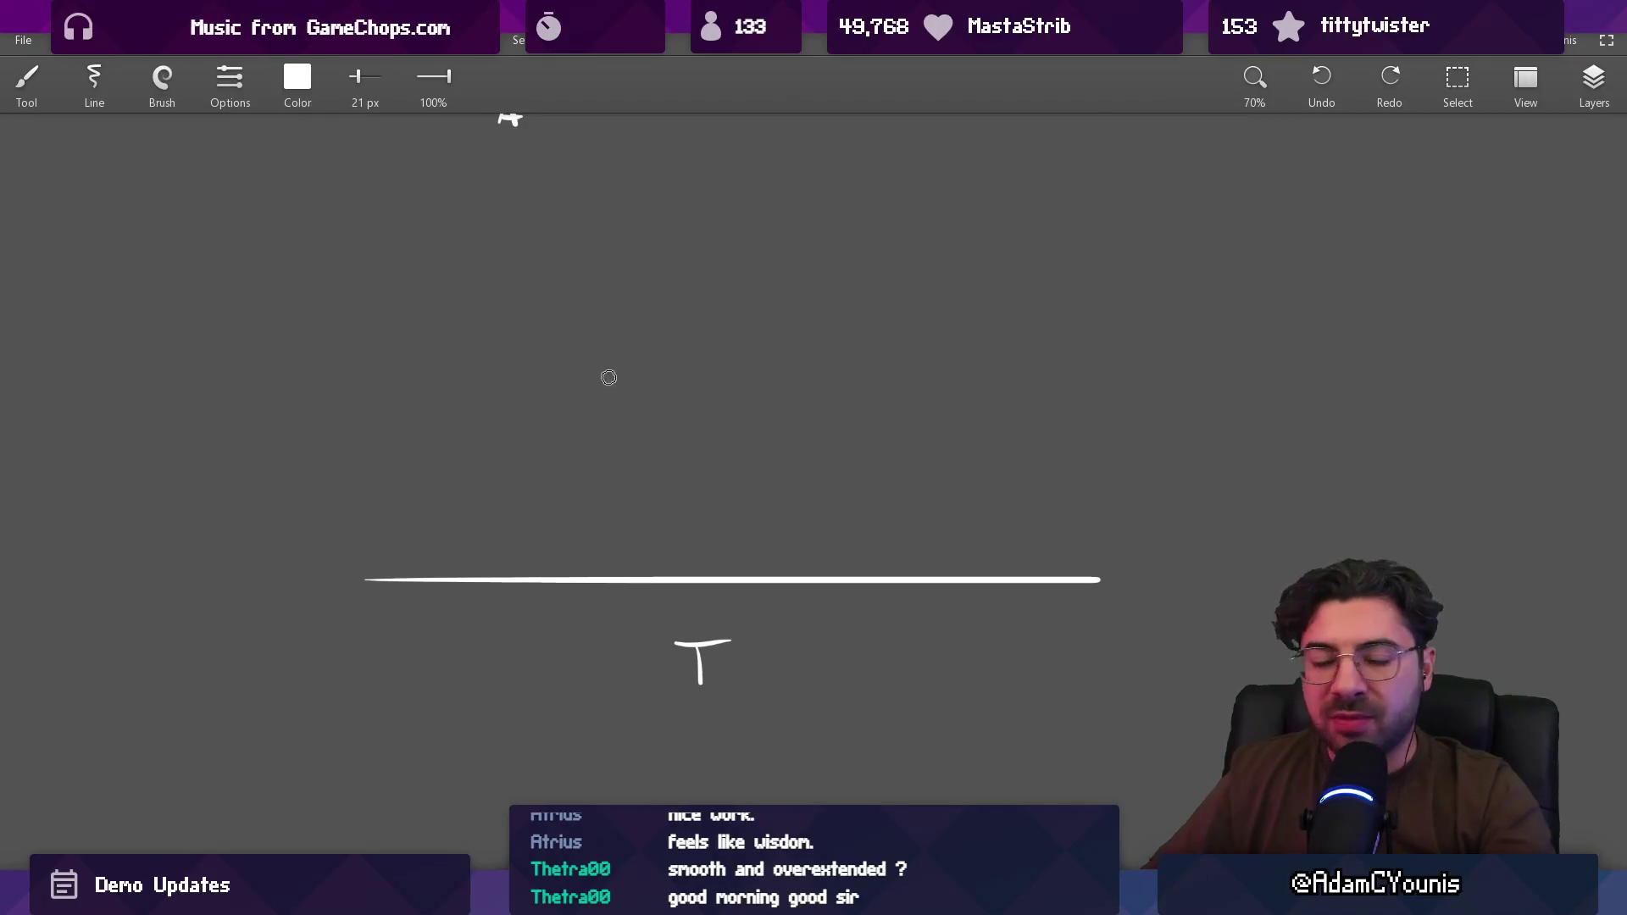
drag(595, 402, 618, 397)
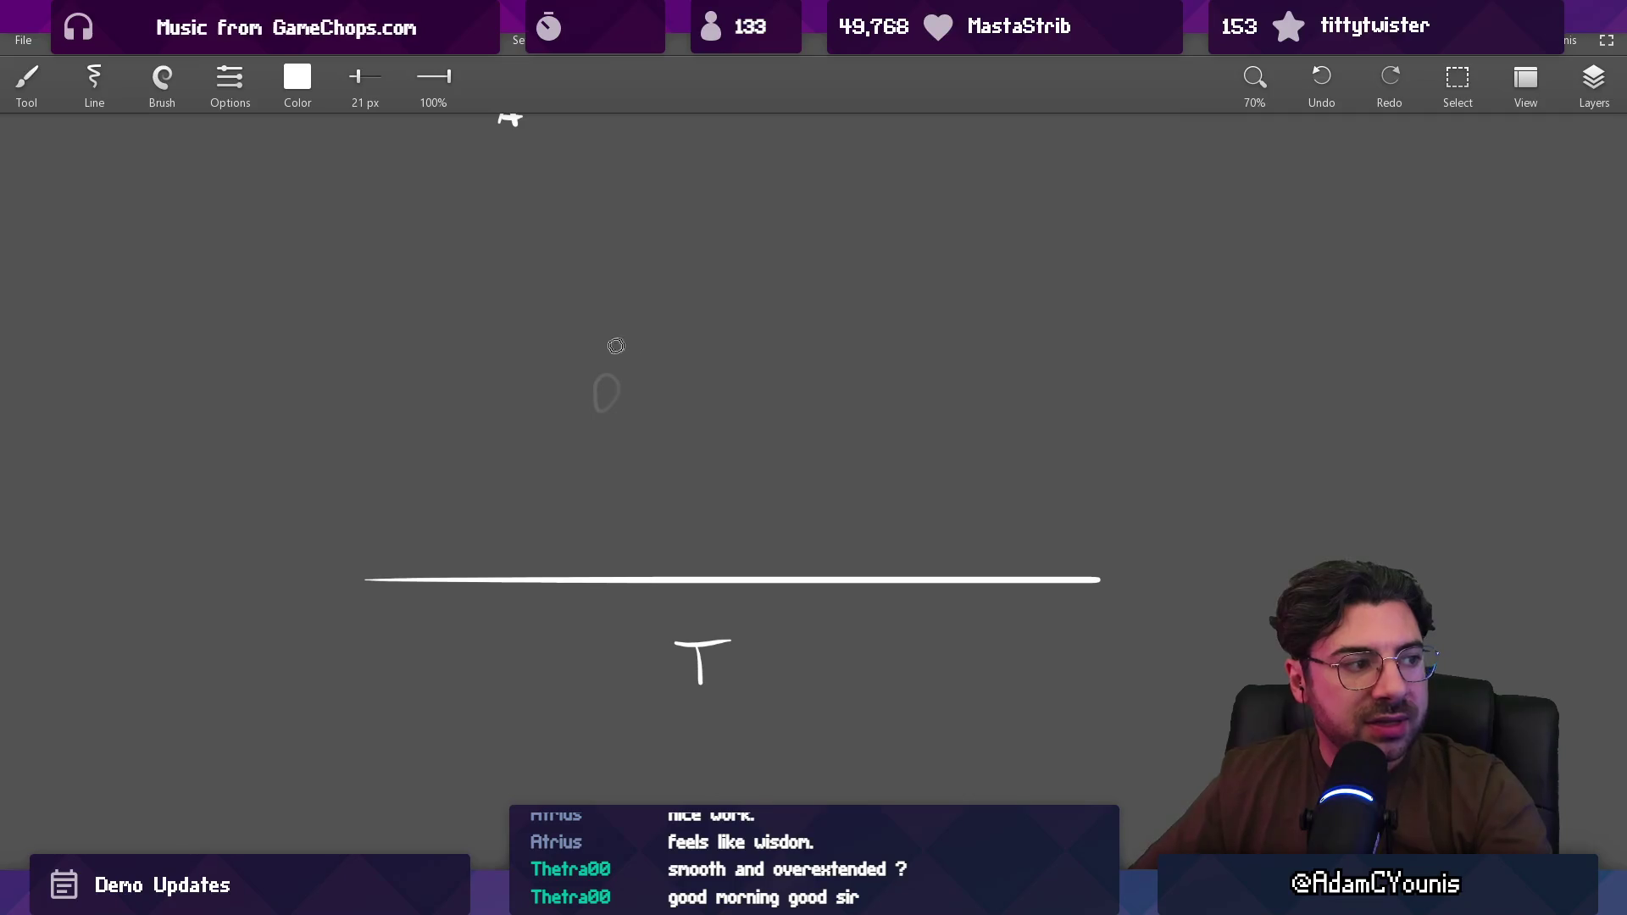
mouse_move(640, 407)
mouse_down()
mouse_move(654, 411)
mouse_move(405, 382)
mouse_up()
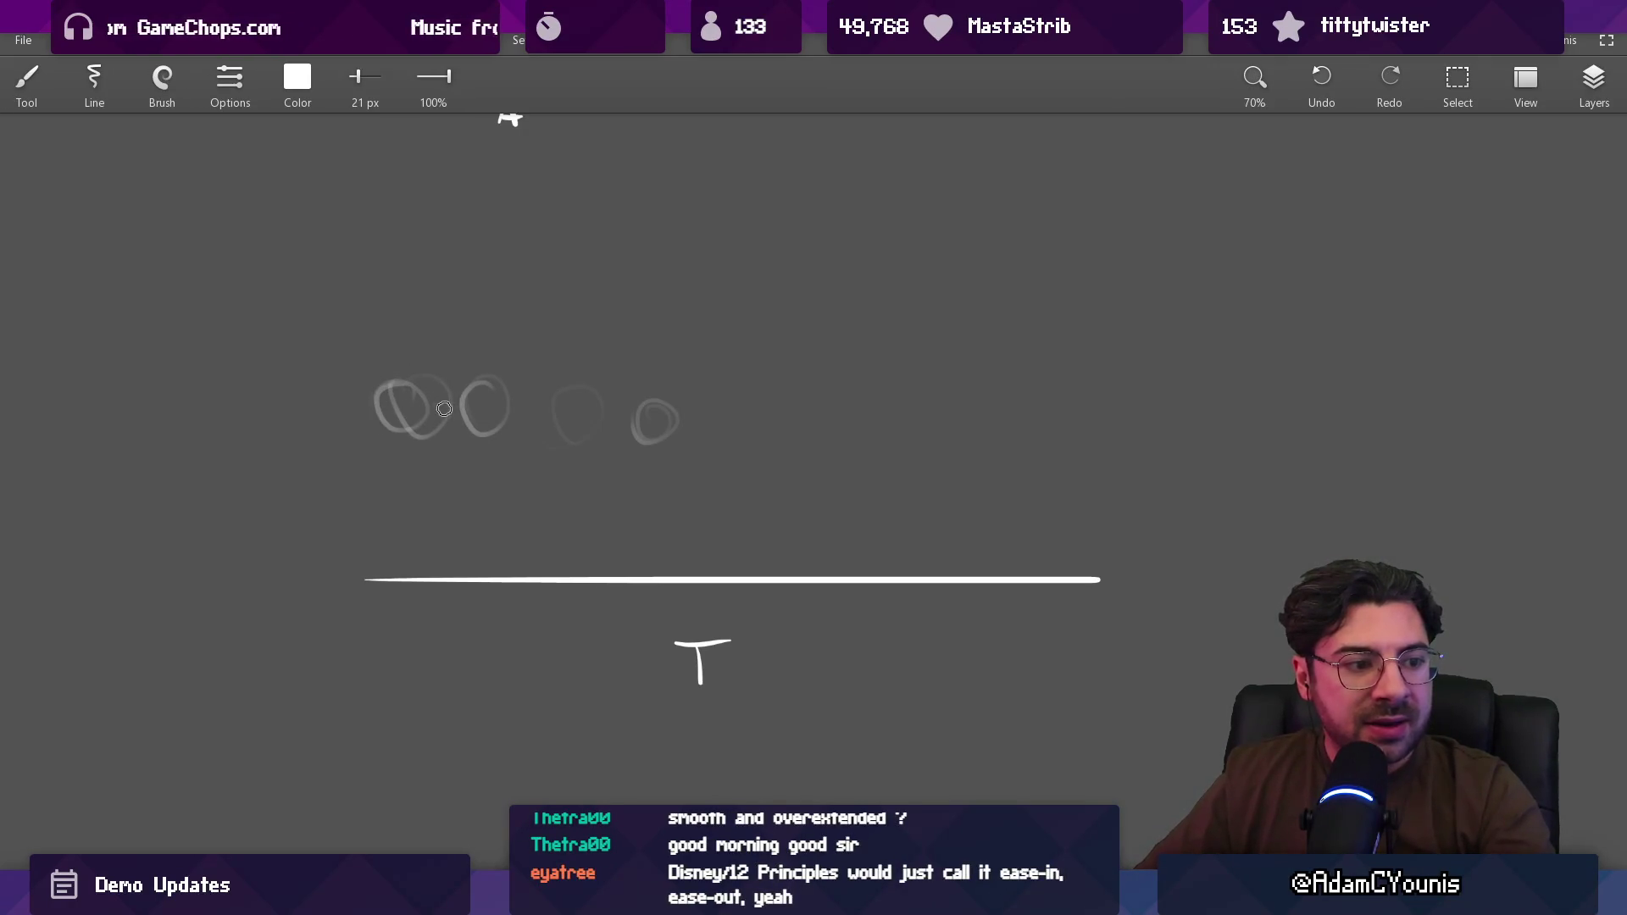
mouse_move(441, 400)
mouse_down()
mouse_move(419, 428)
mouse_move(449, 381)
mouse_move(492, 411)
mouse_up()
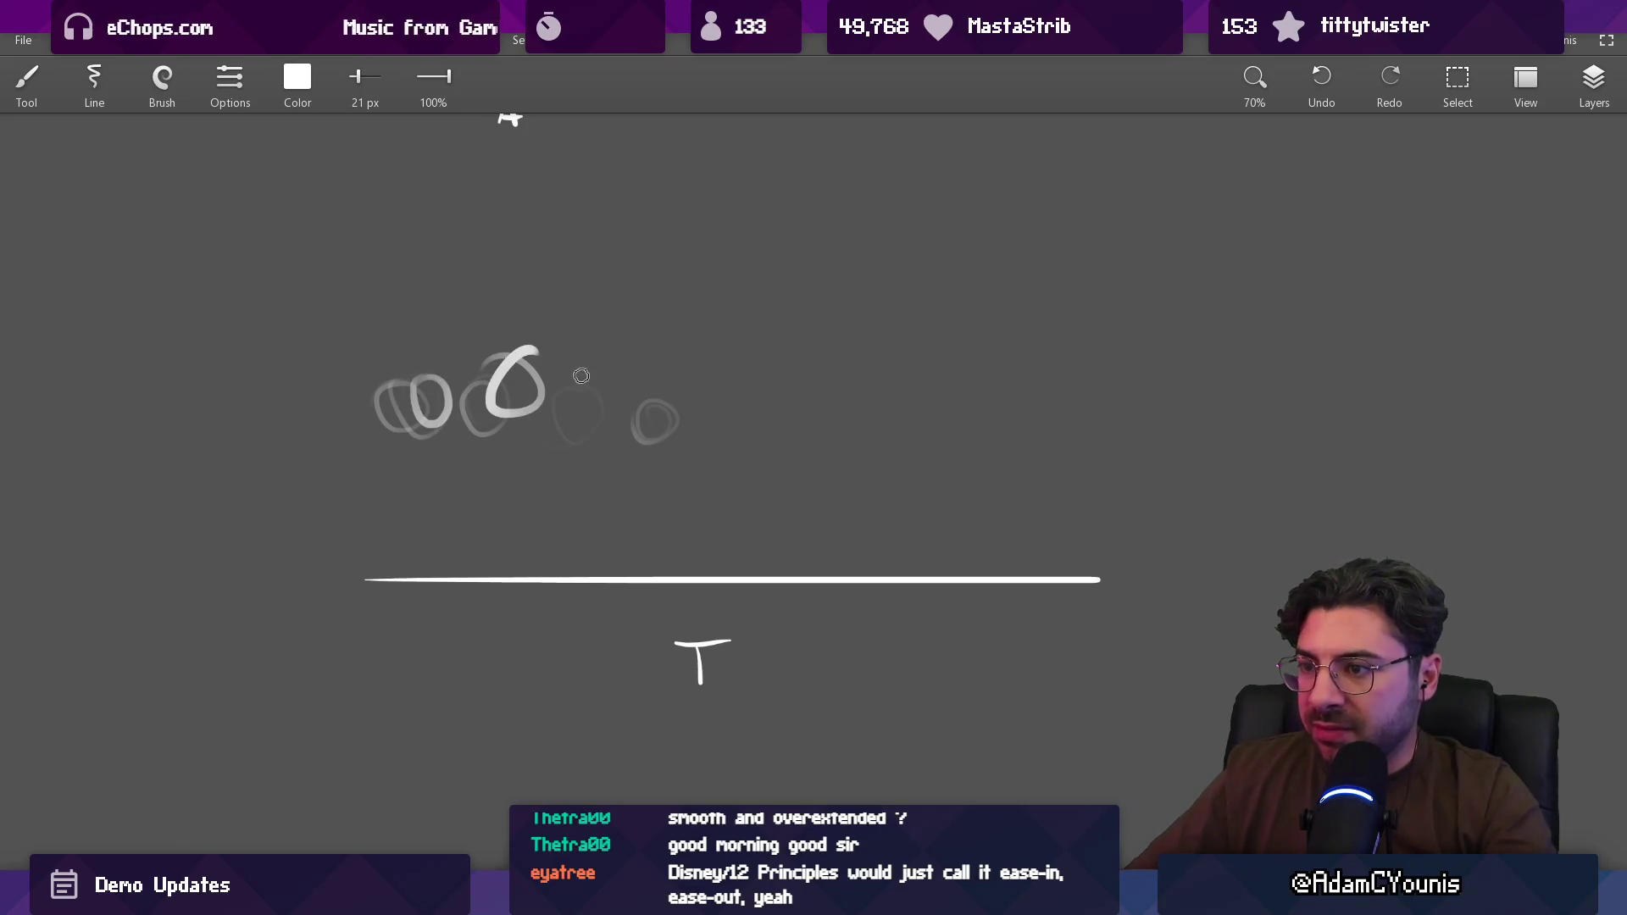
mouse_move(805, 330)
mouse_down()
mouse_move(784, 385)
mouse_move(834, 347)
mouse_up()
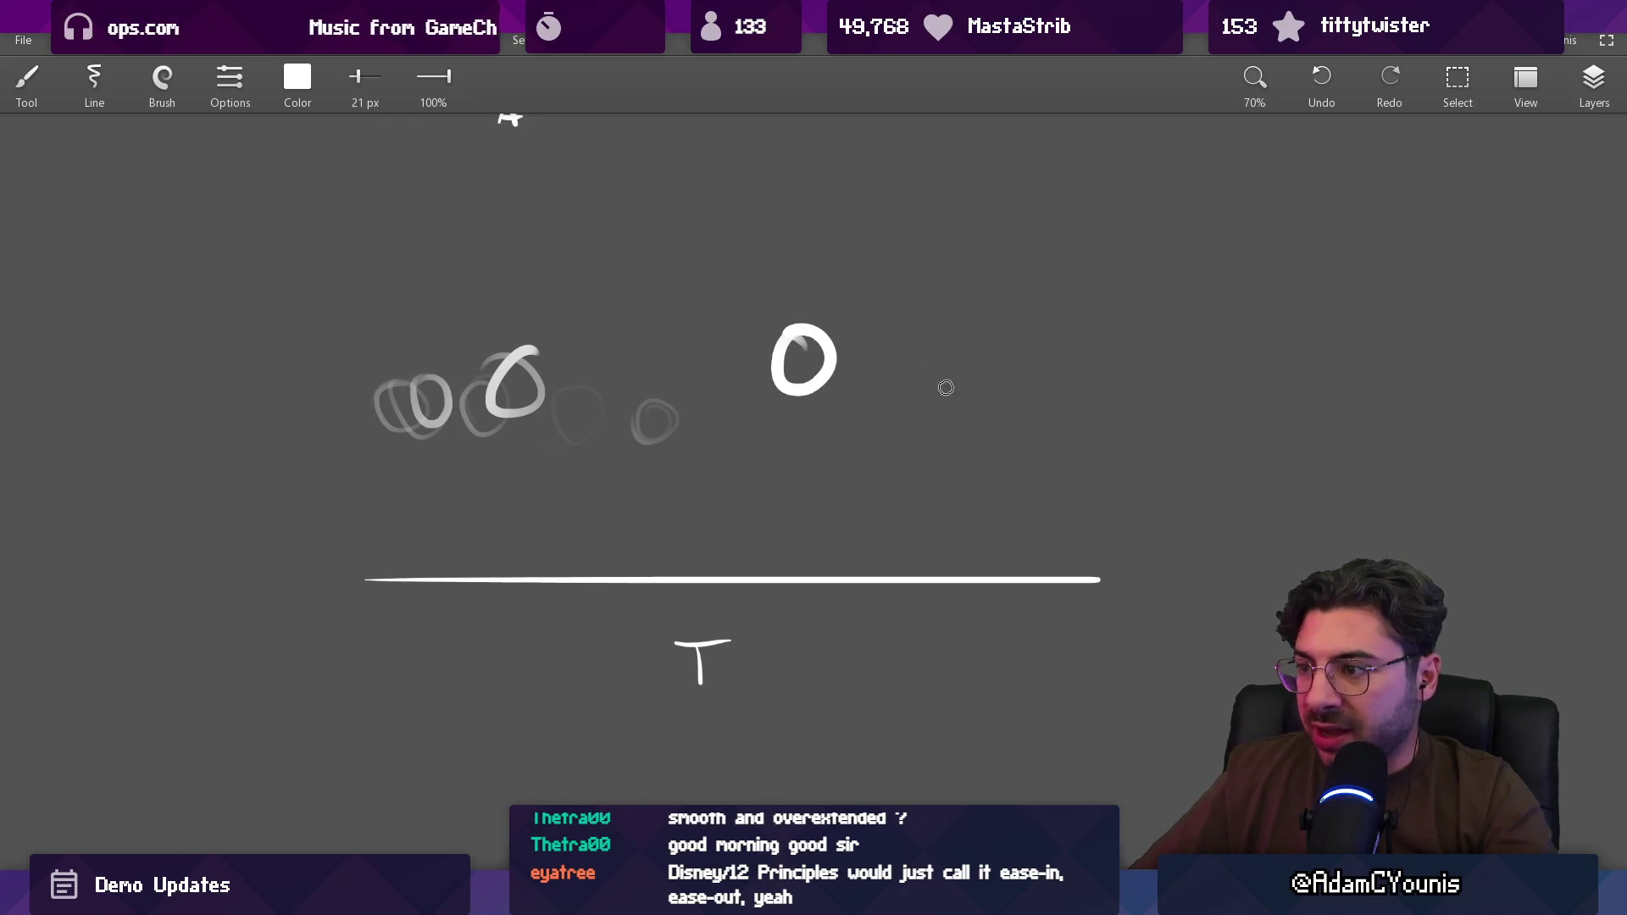
mouse_move(957, 368)
mouse_down()
mouse_move(948, 403)
mouse_move(965, 381)
mouse_move(953, 362)
mouse_up()
key(ctrl+z)
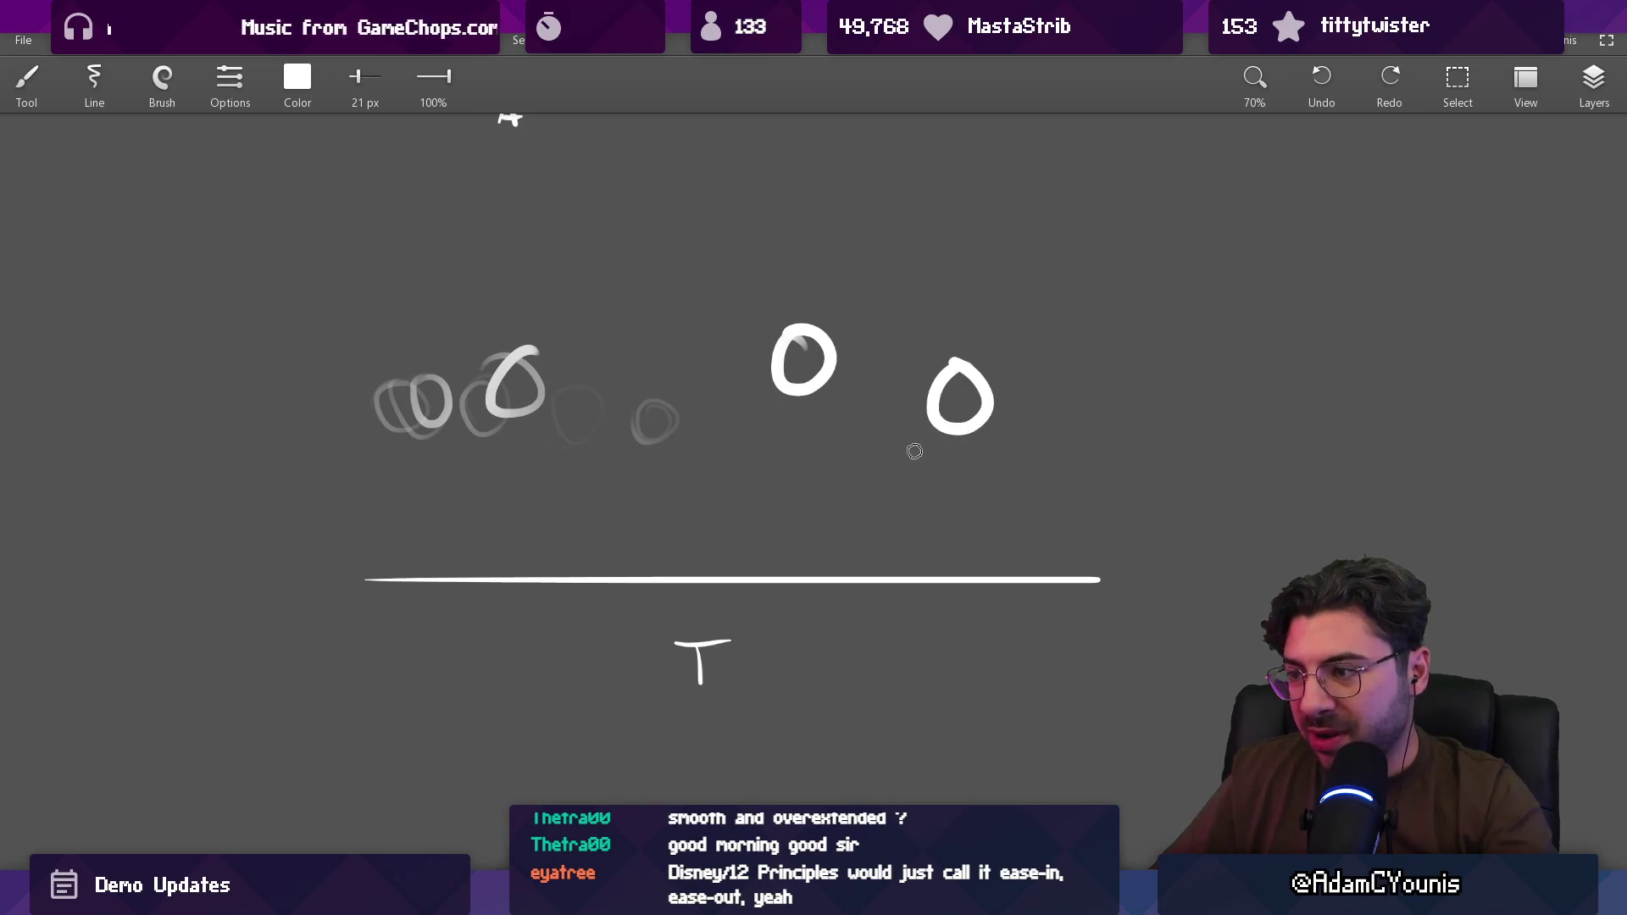
Step: Add a bold circle below the right one and try a motion path, then remove it
drag(917, 453, 759, 440)
scroll(771, 413, down, 3)
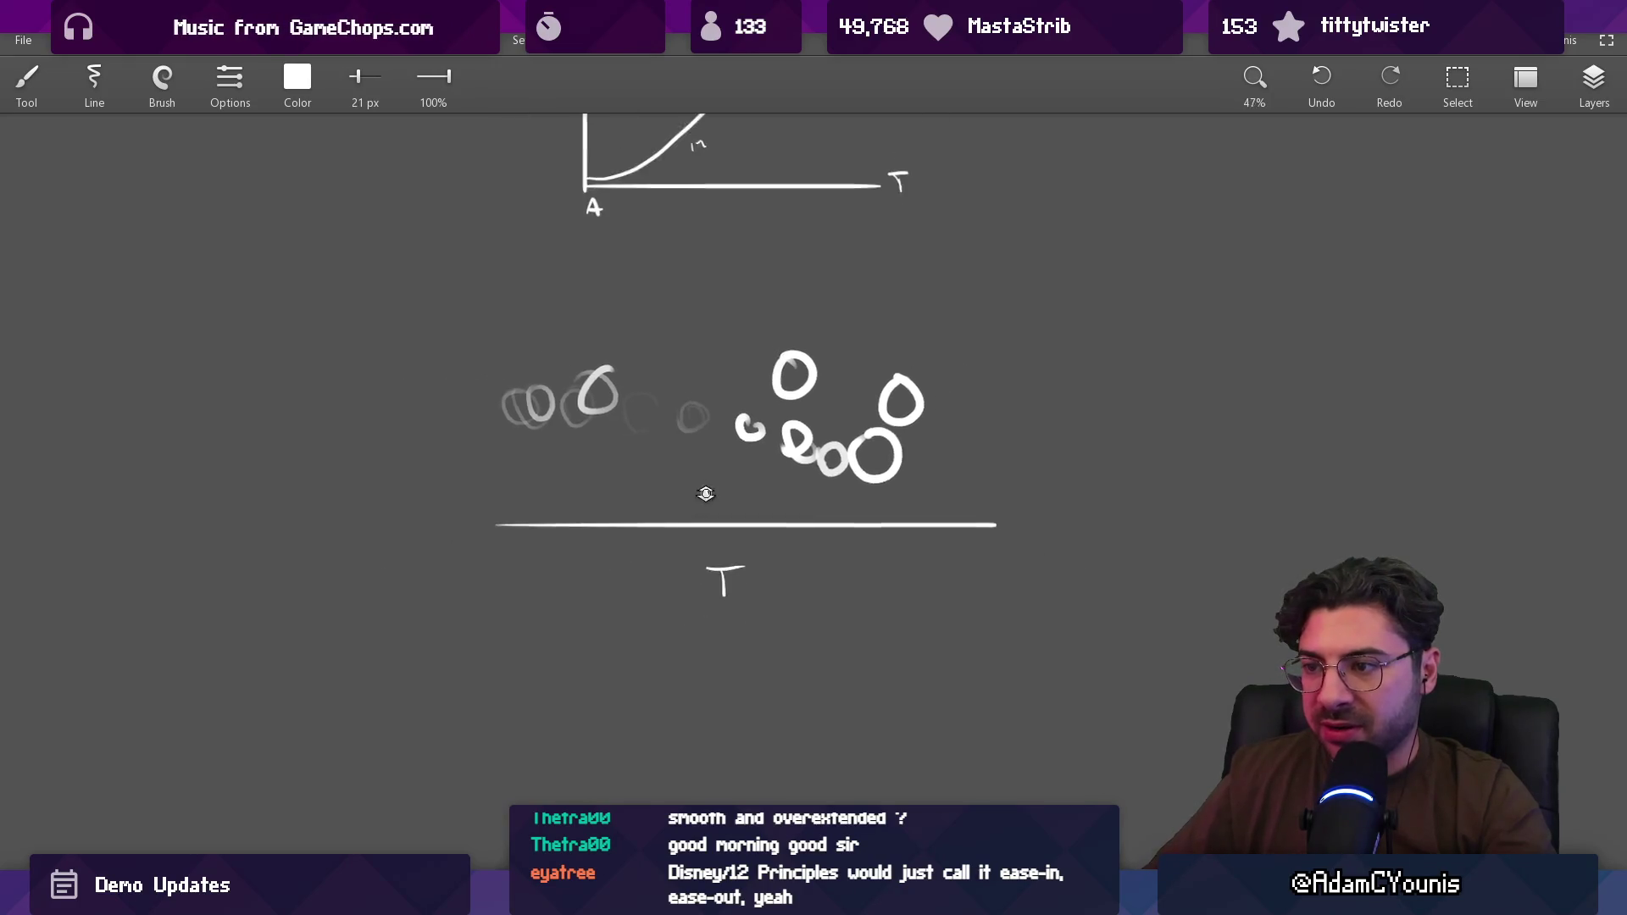
scroll(610, 453, up, 3)
mouse_move(610, 453)
mouse_down()
mouse_move(419, 452)
mouse_move(835, 524)
mouse_move(605, 407)
mouse_up()
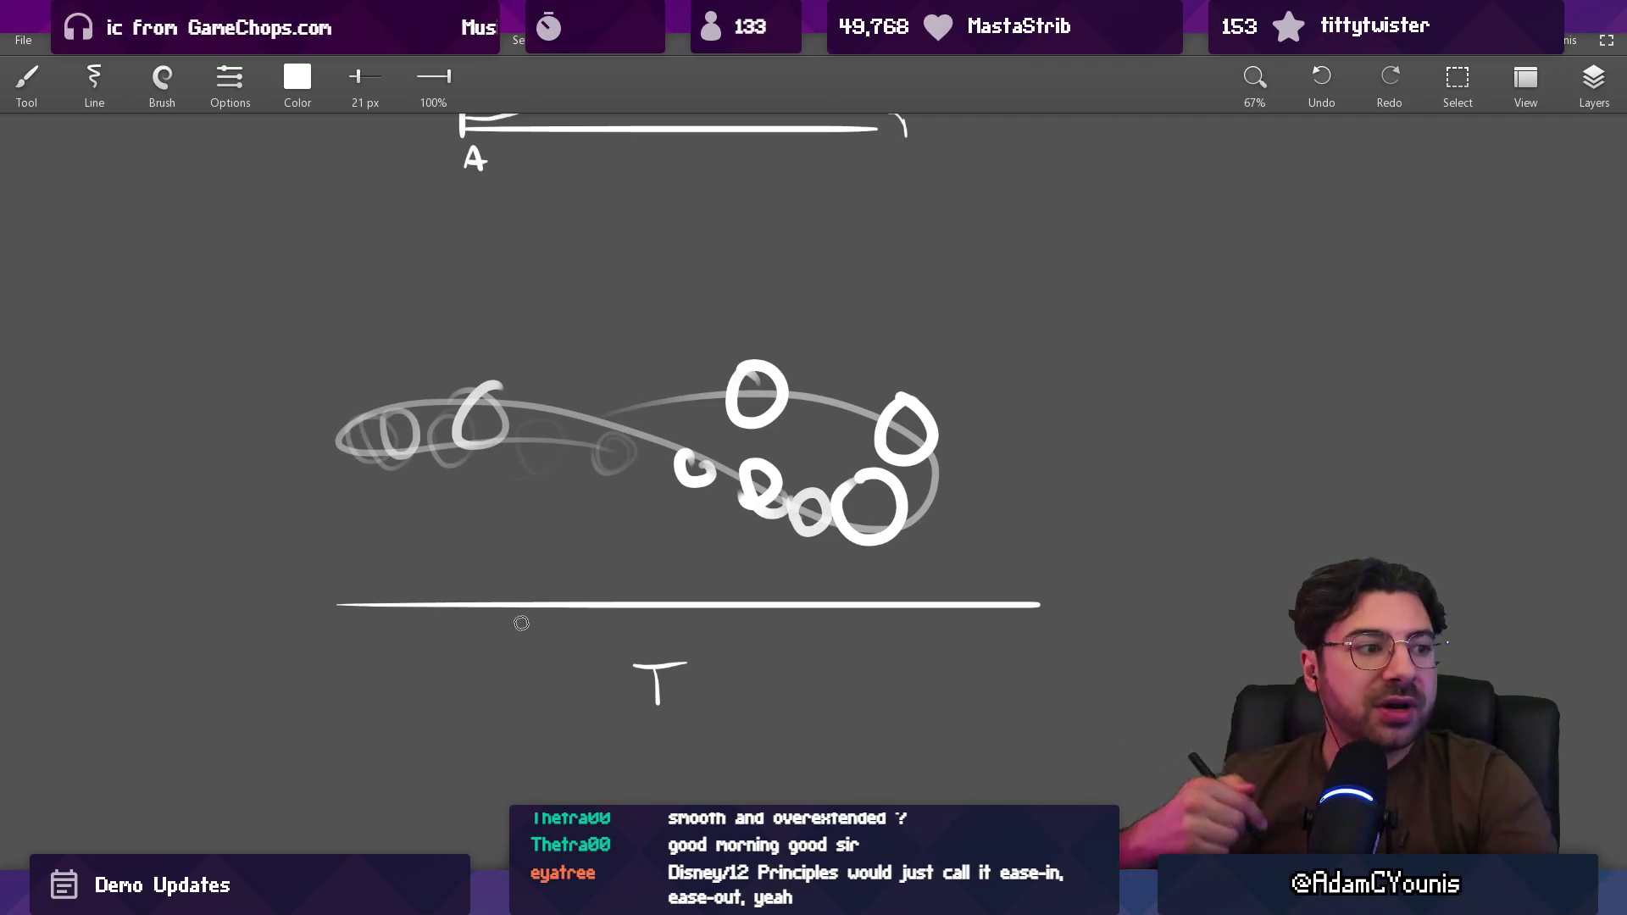
key(ctrl+z)
key(ctrl+z)
key(ctrl+y)
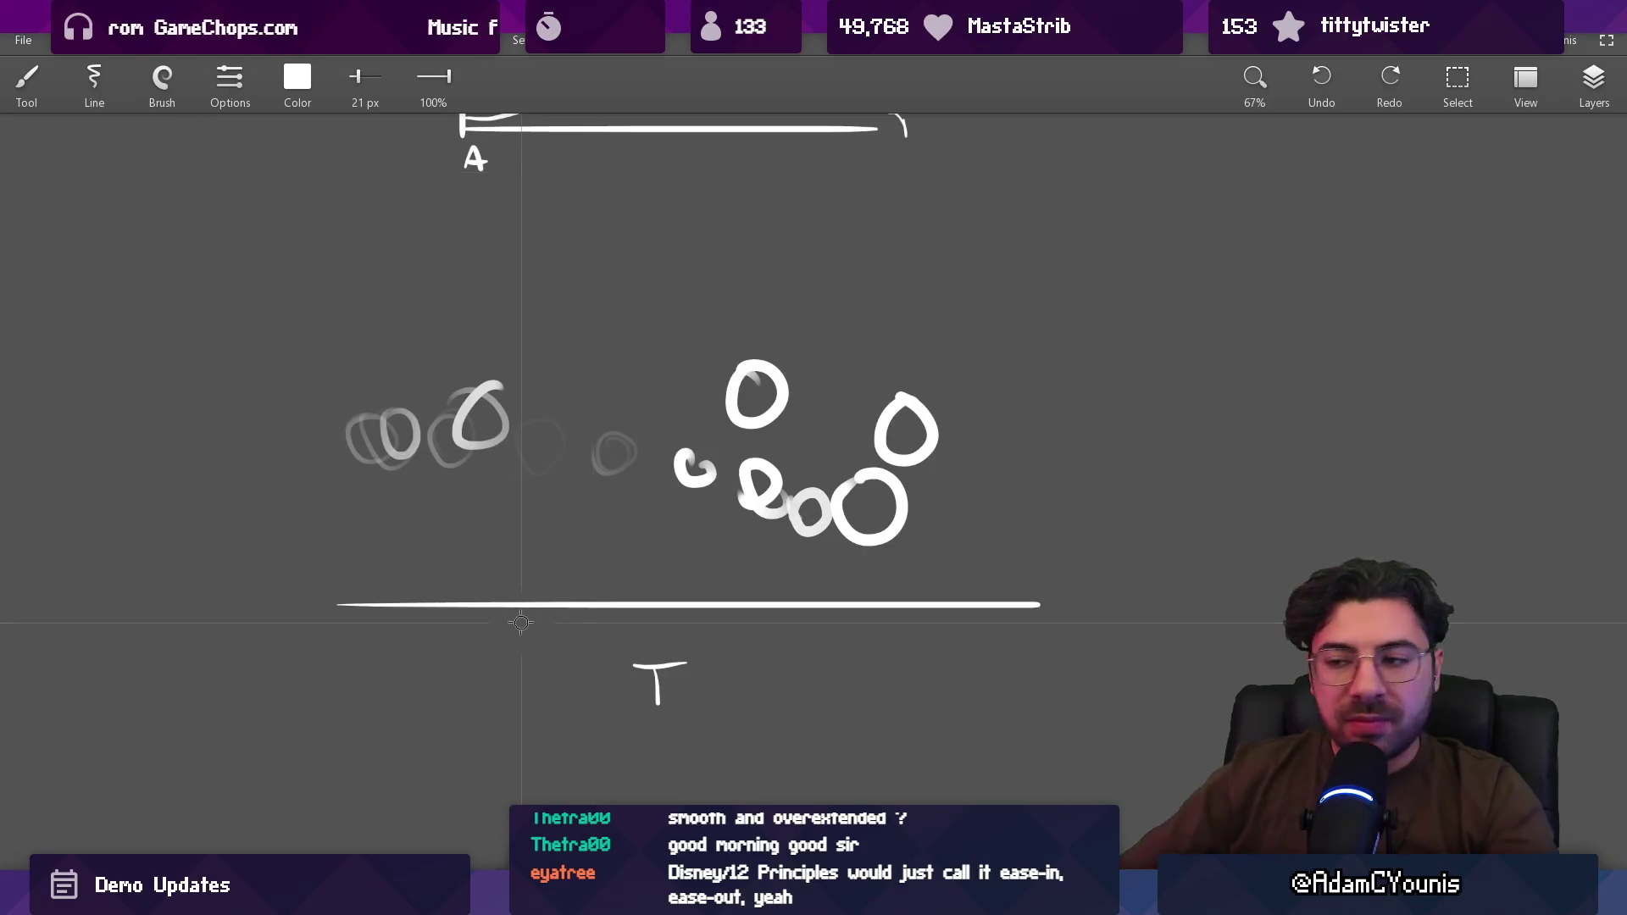
drag(657, 362, 668, 435)
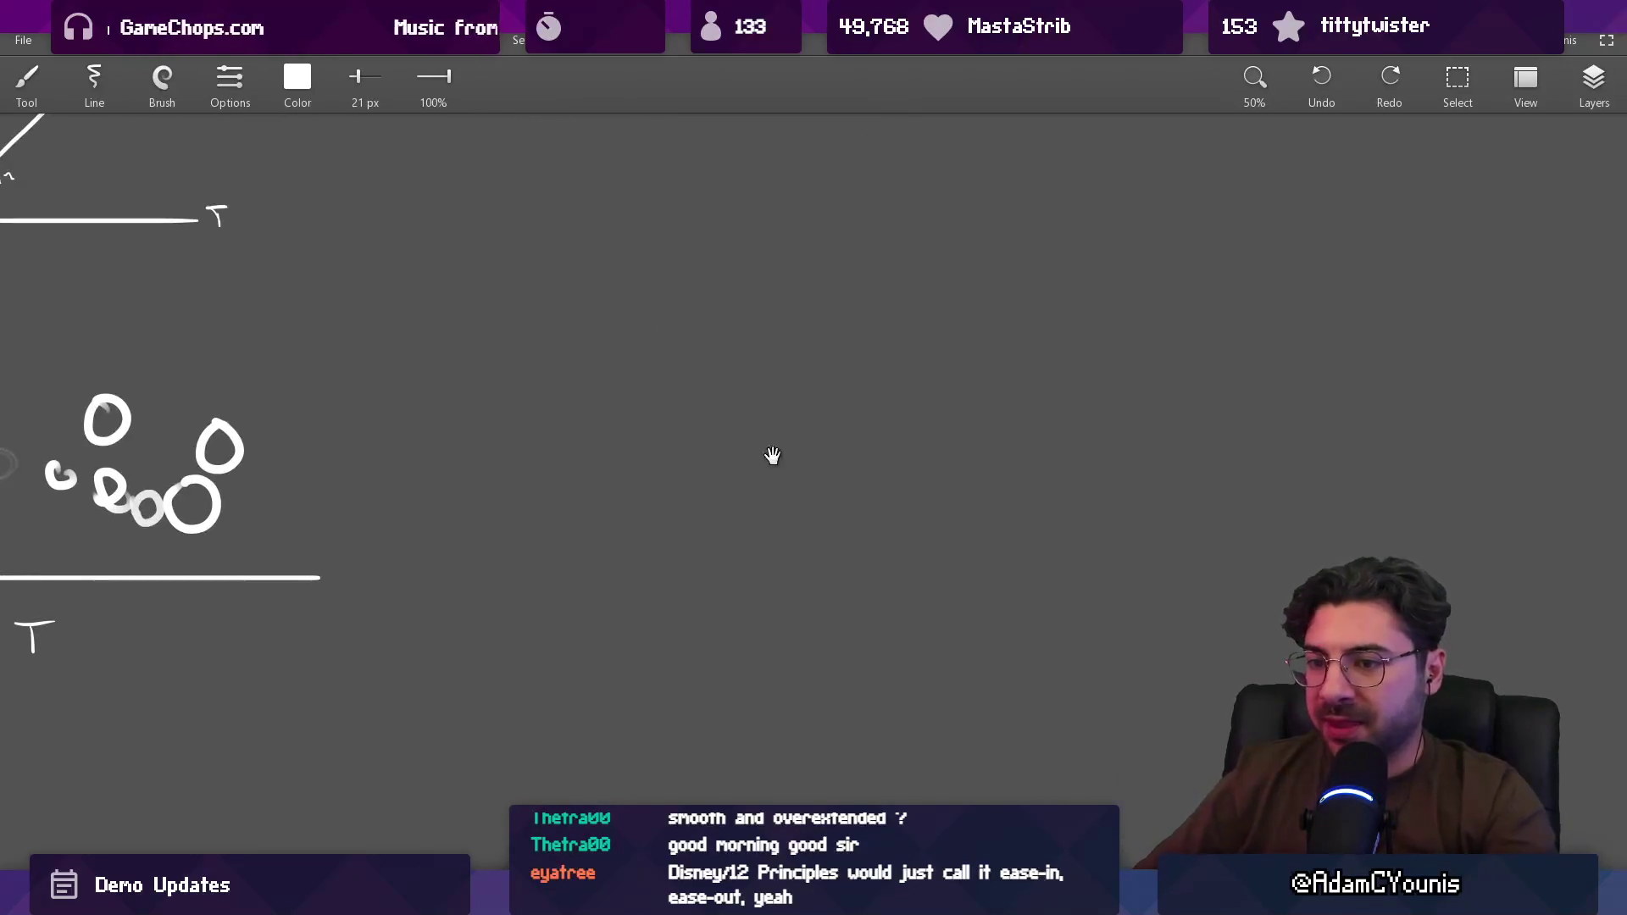
drag(772, 455, 610, 430)
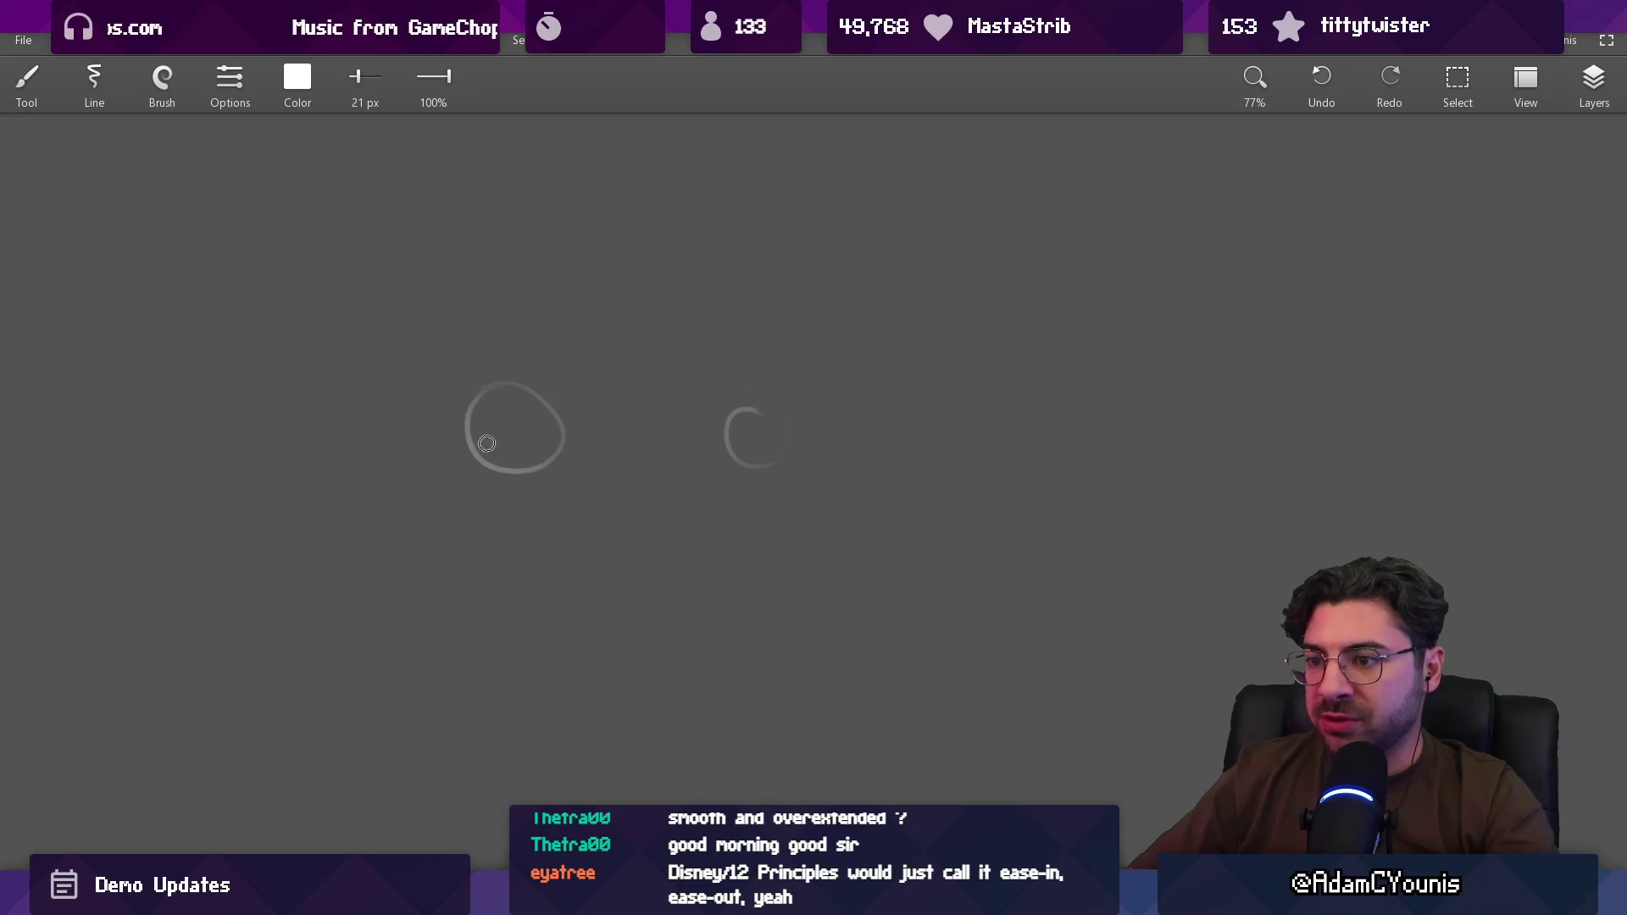
mouse_move(401, 403)
mouse_down()
mouse_move(1090, 471)
mouse_move(1169, 446)
mouse_move(1238, 450)
mouse_move(1147, 439)
mouse_up()
key(ctrl+z)
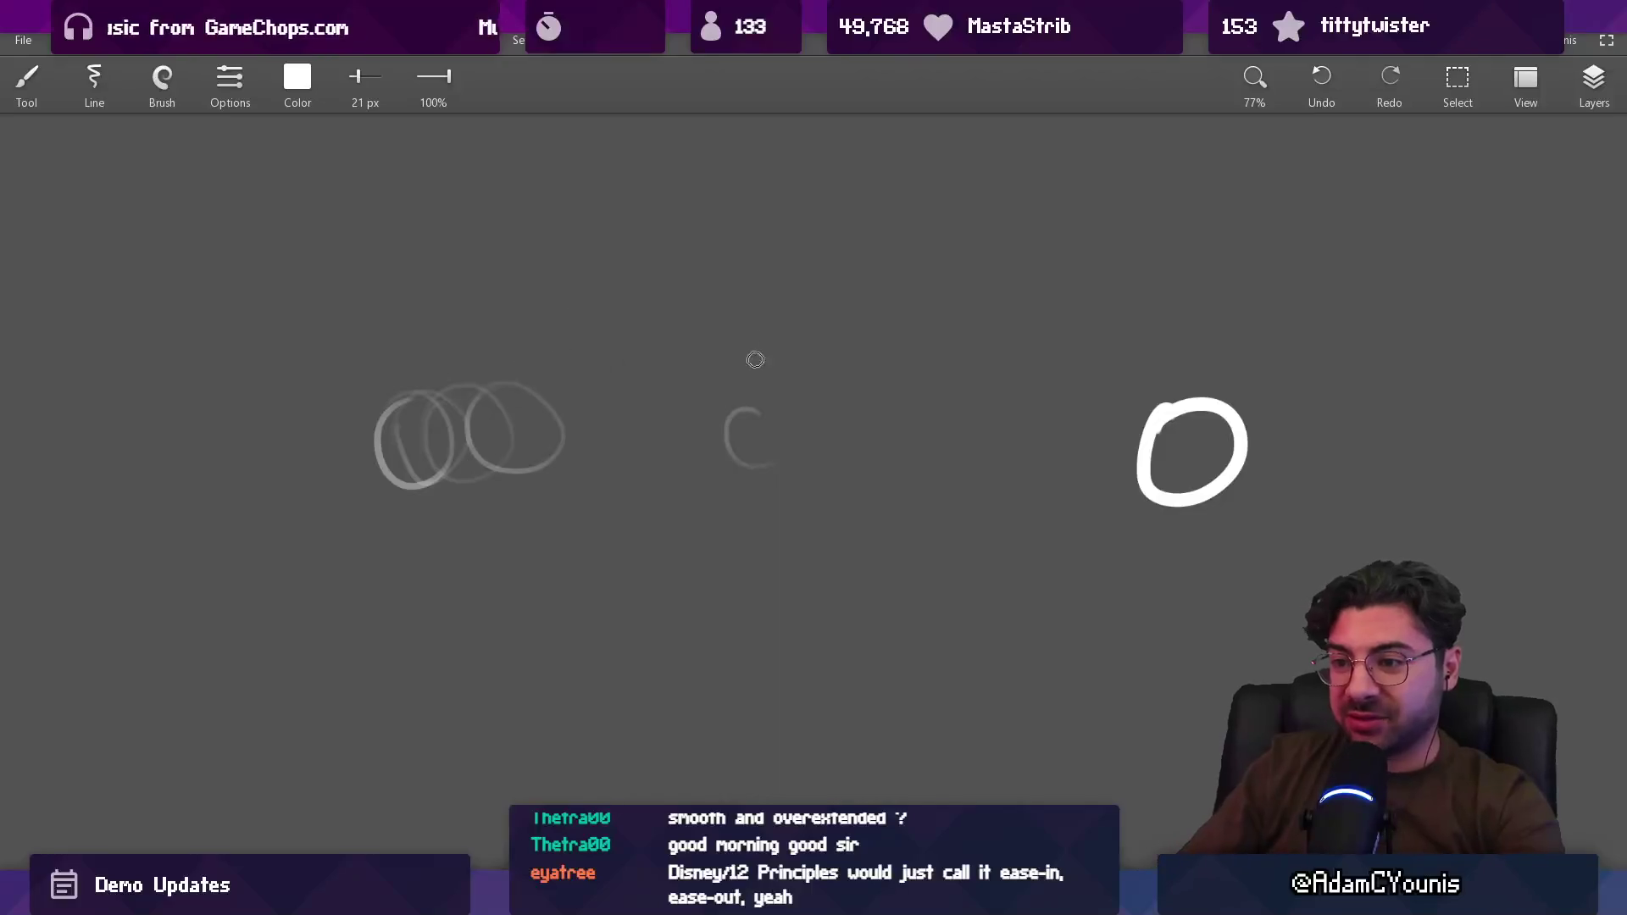
drag(442, 421, 434, 411)
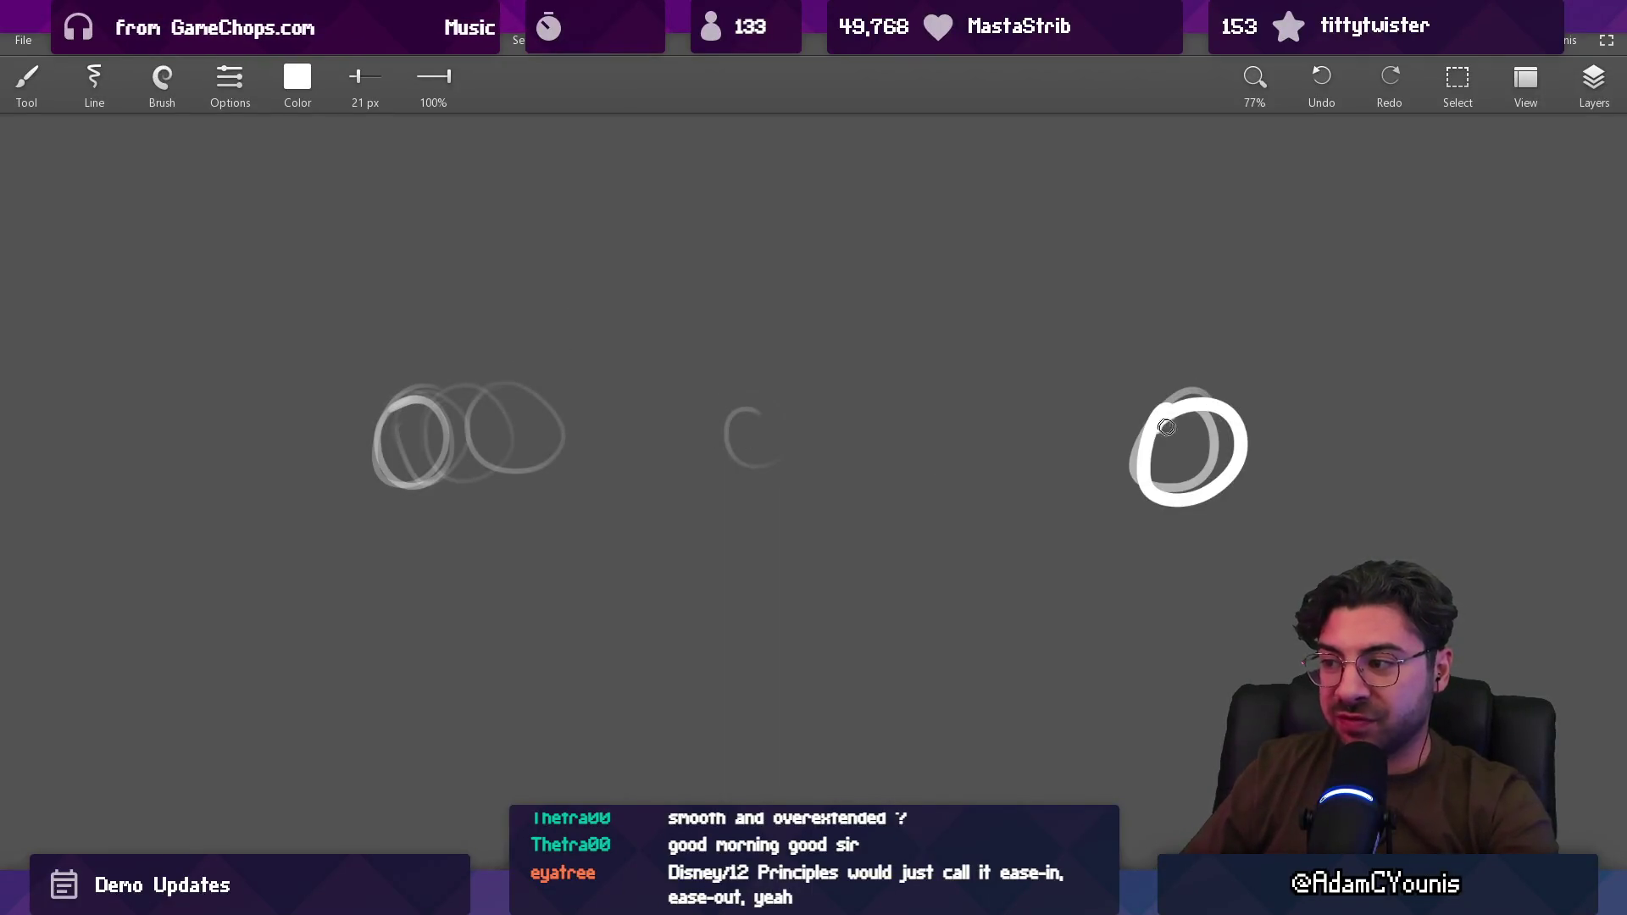
mouse_move(814, 258)
mouse_down()
mouse_move(843, 523)
mouse_move(830, 313)
mouse_up()
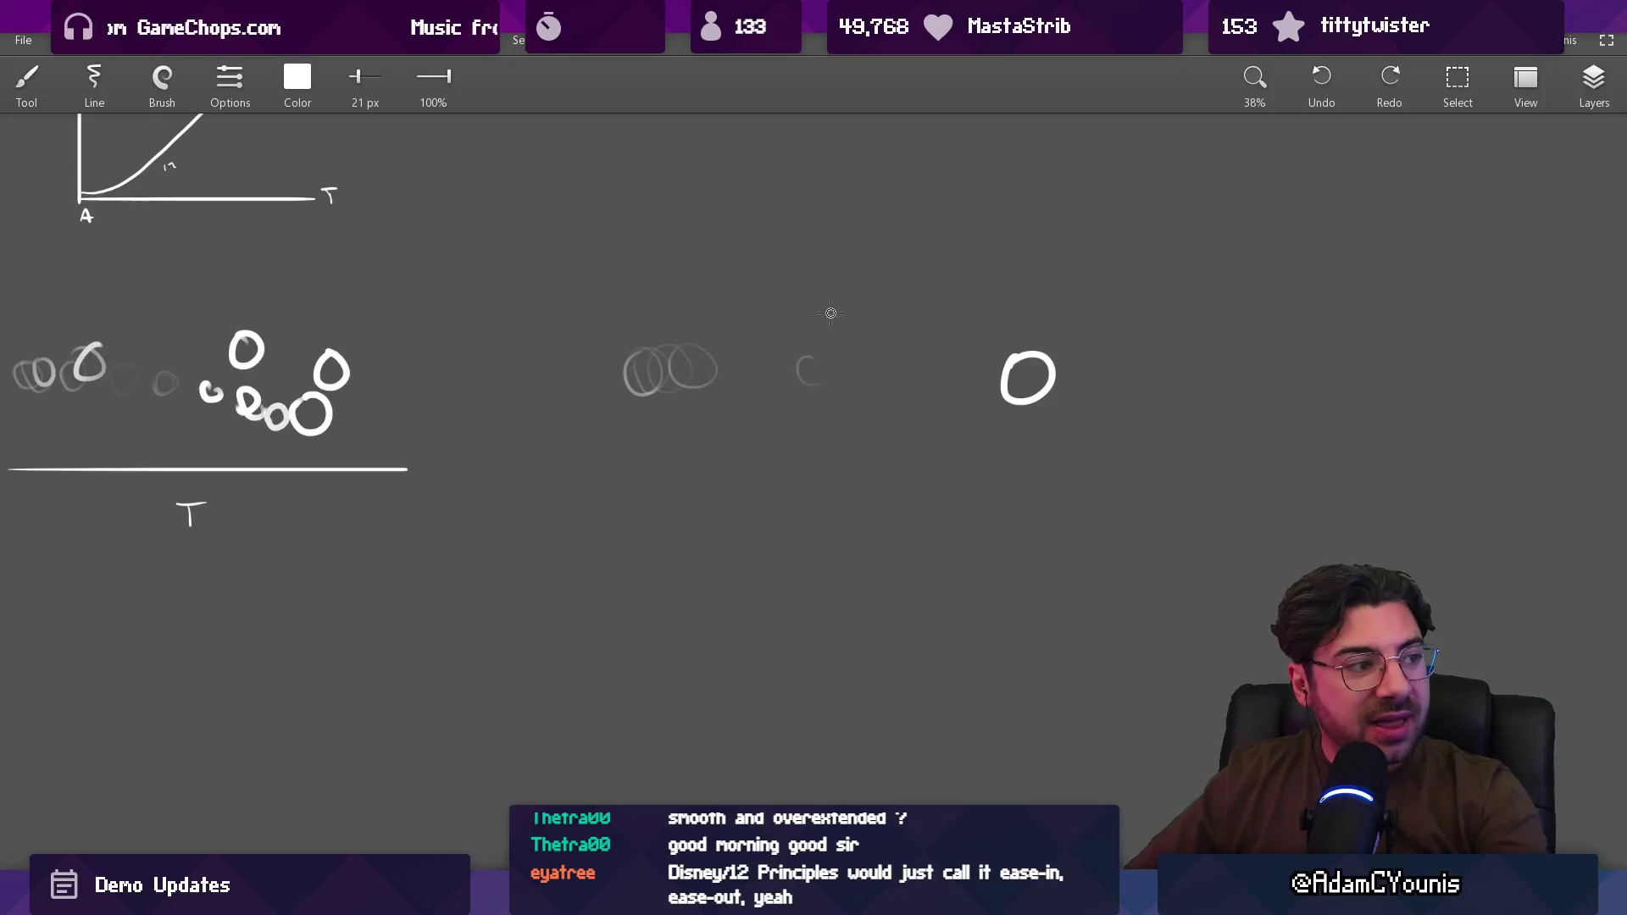
mouse_move(666, 410)
mouse_down()
mouse_move(804, 275)
mouse_move(805, 353)
mouse_move(872, 353)
mouse_move(763, 371)
mouse_move(939, 330)
mouse_move(933, 314)
mouse_up()
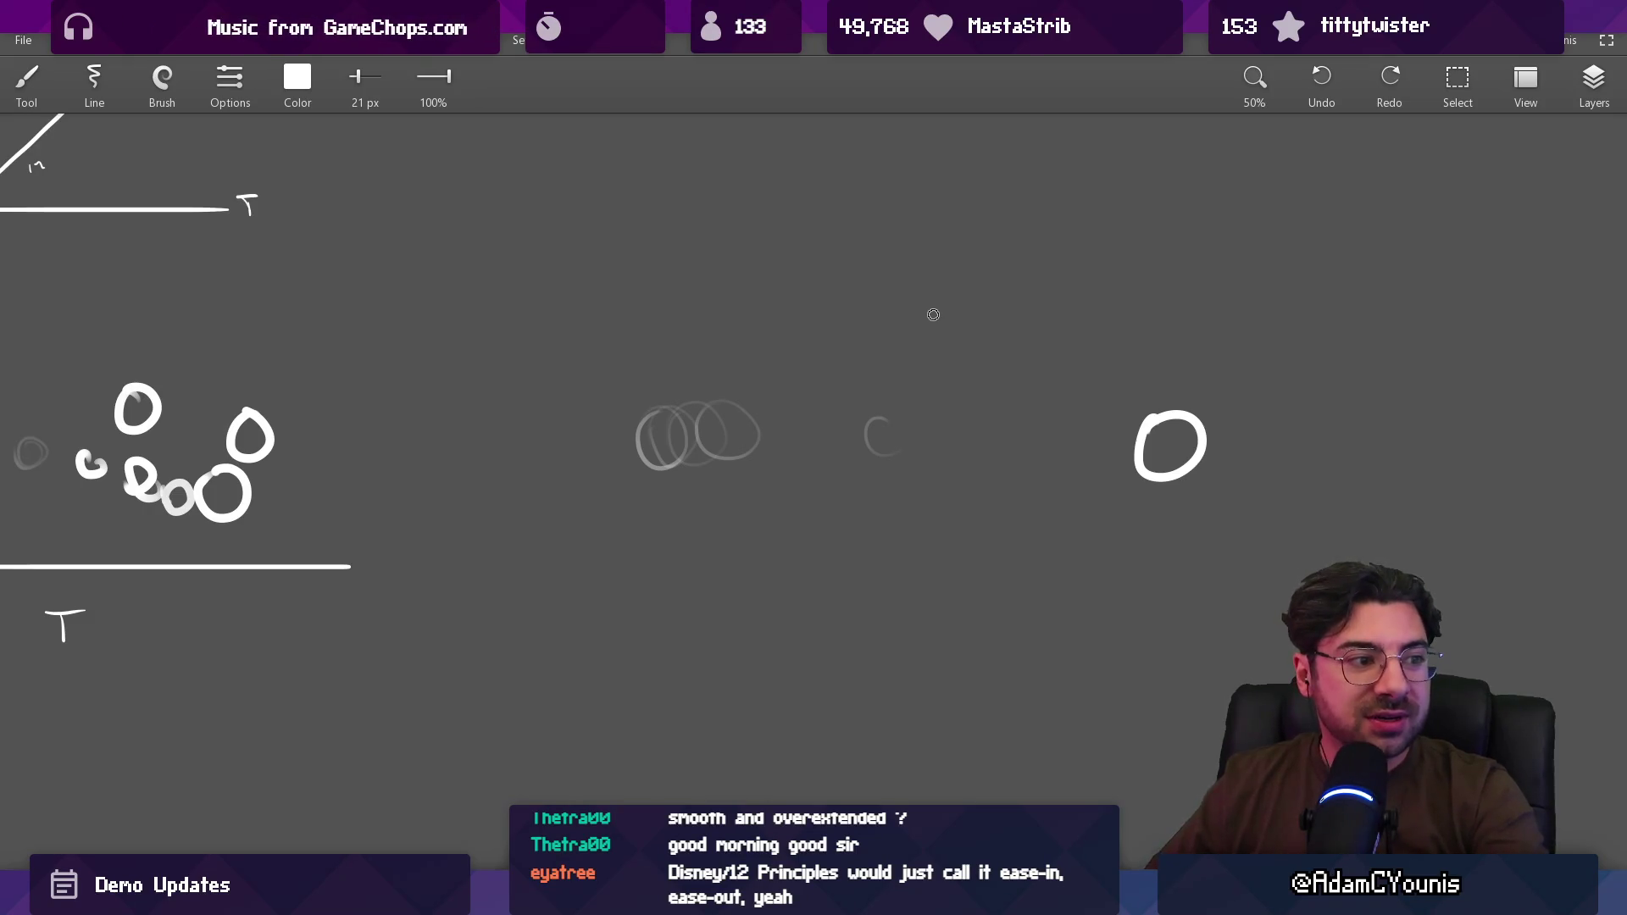
scroll(878, 357, down, 3)
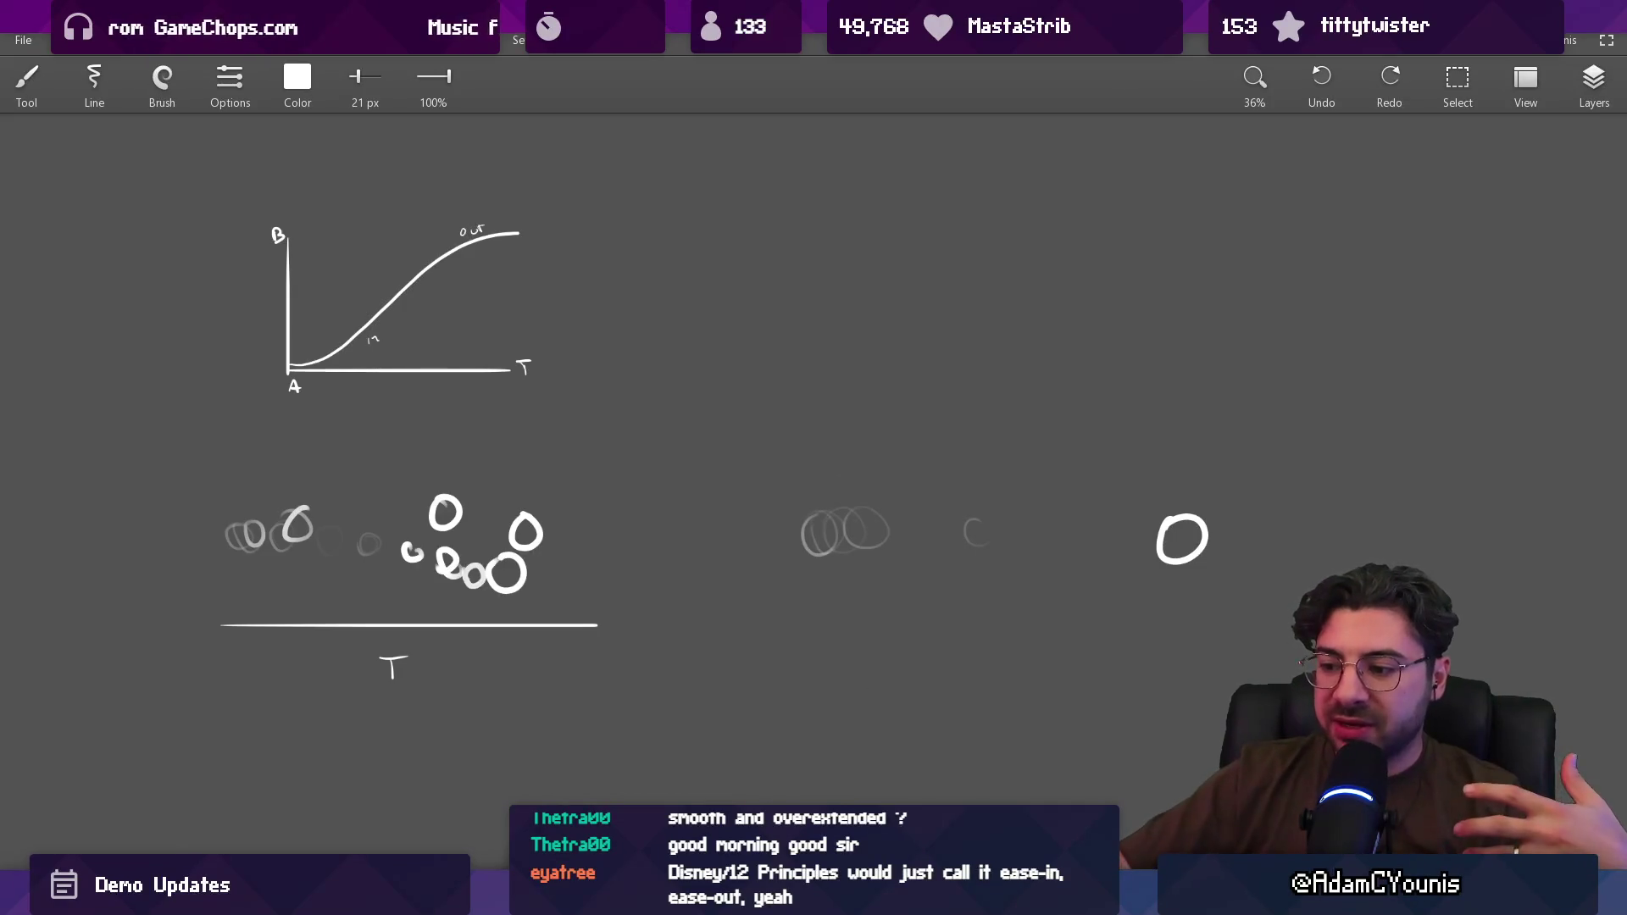
click(758, 898)
Step: Stop playback, compare poses across the walk frames, and select frames 11 and 12
scroll(745, 305, up, 3)
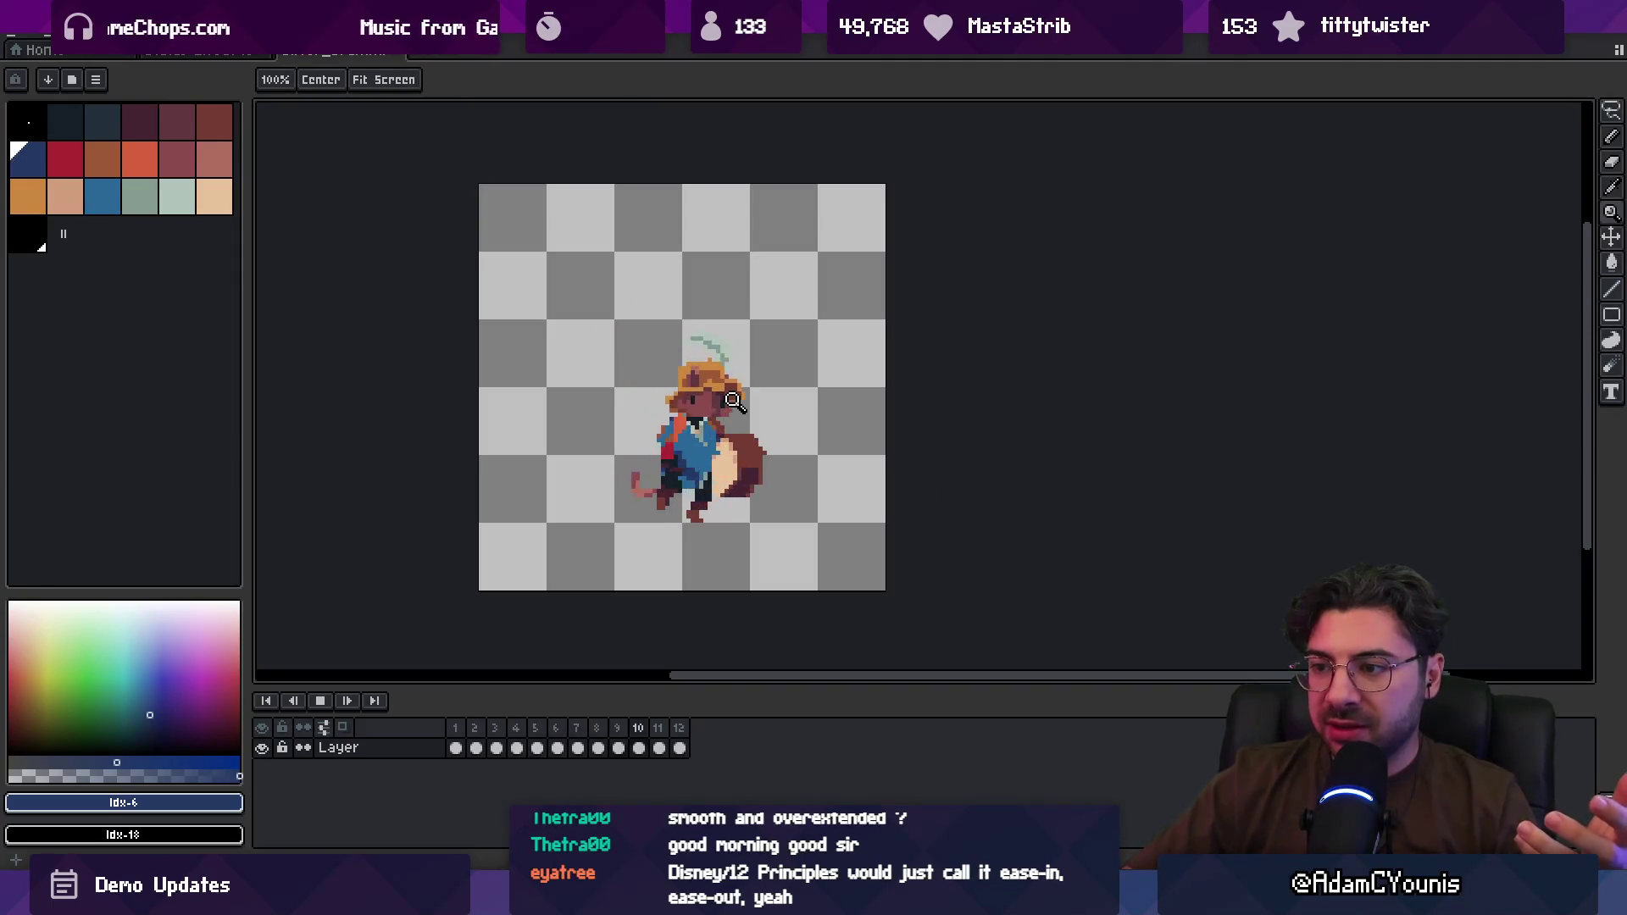
key(space)
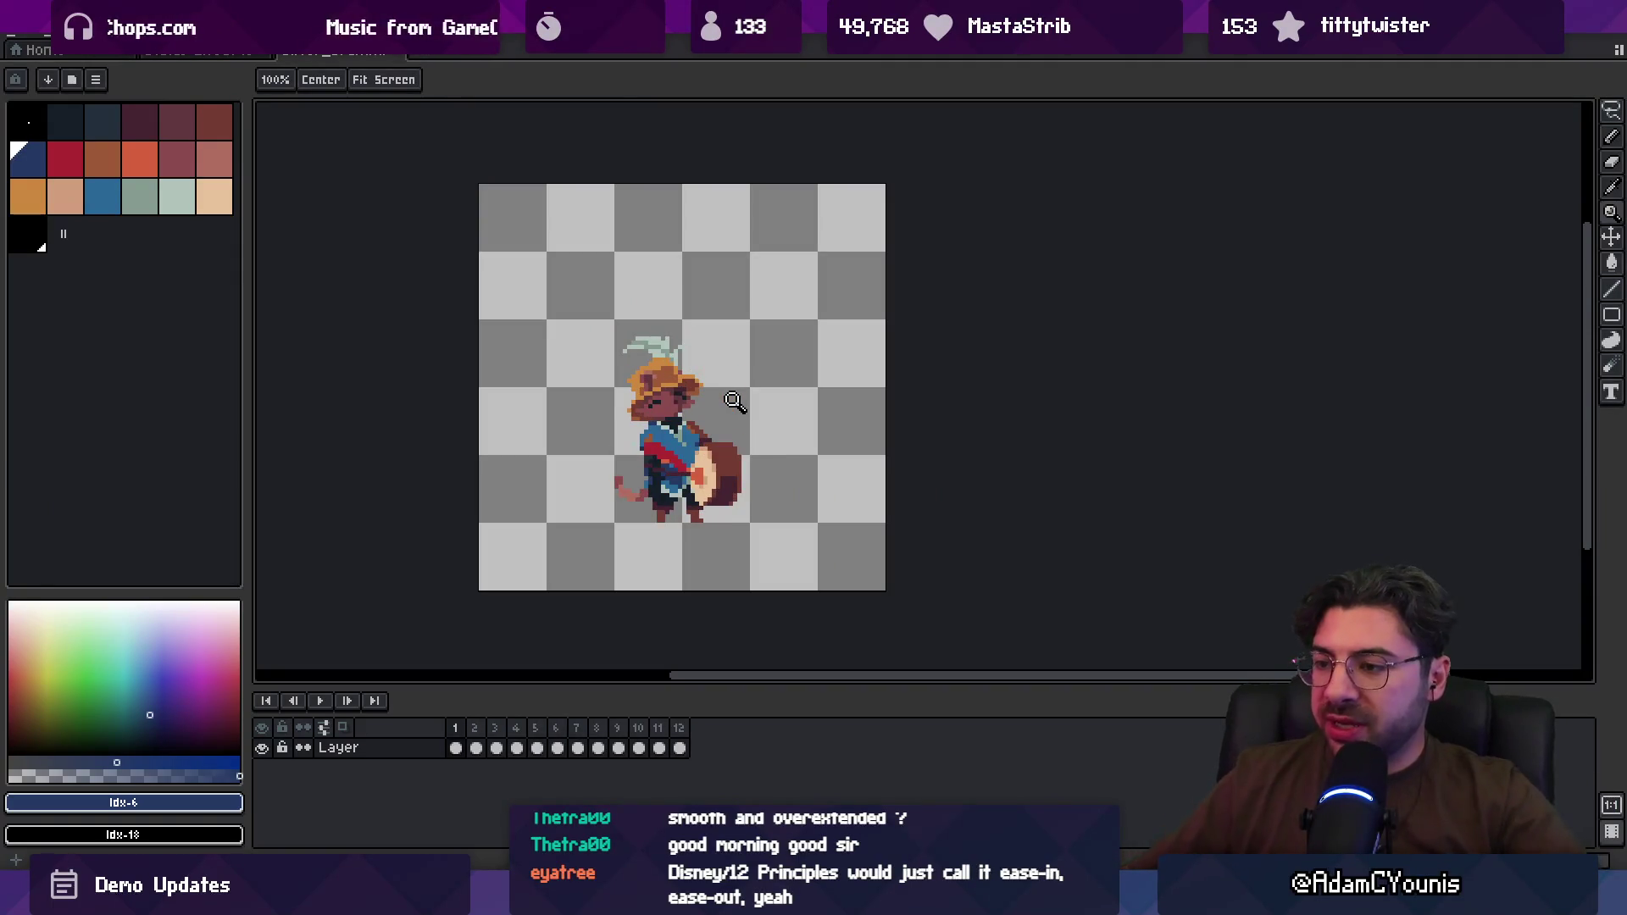
scroll(734, 401, up, 3)
scroll(708, 472, down, 3)
scroll(559, 599, up, 1)
mouse_move(677, 734)
mouse_down()
mouse_move(644, 727)
mouse_move(680, 726)
mouse_up()
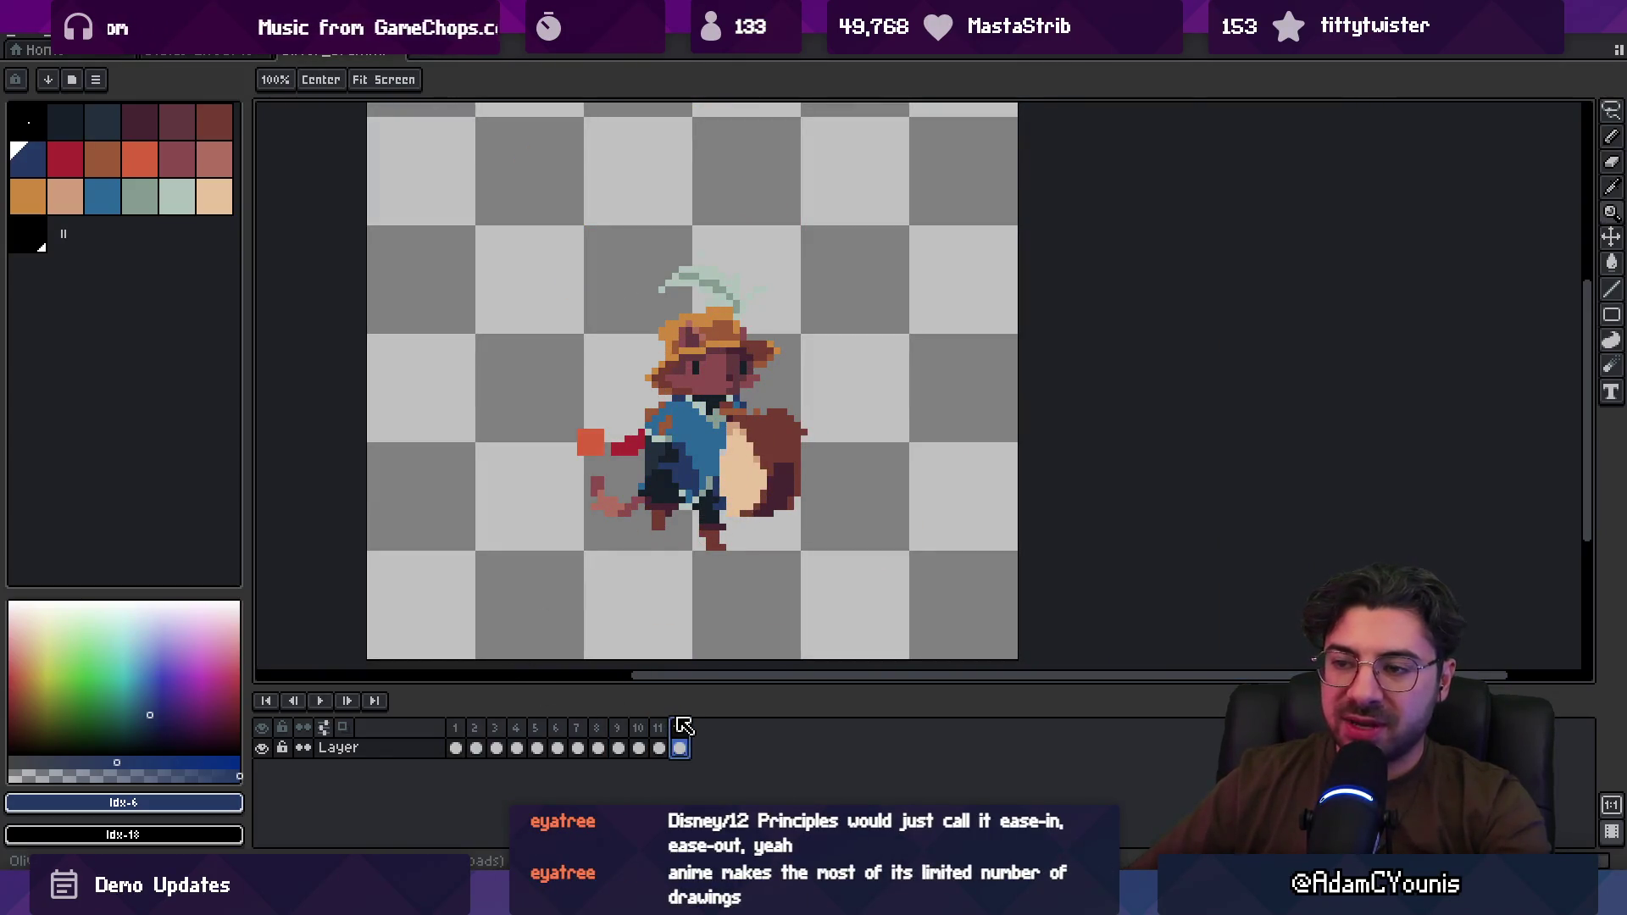
mouse_move(641, 728)
mouse_down()
mouse_move(544, 729)
mouse_move(671, 730)
mouse_up()
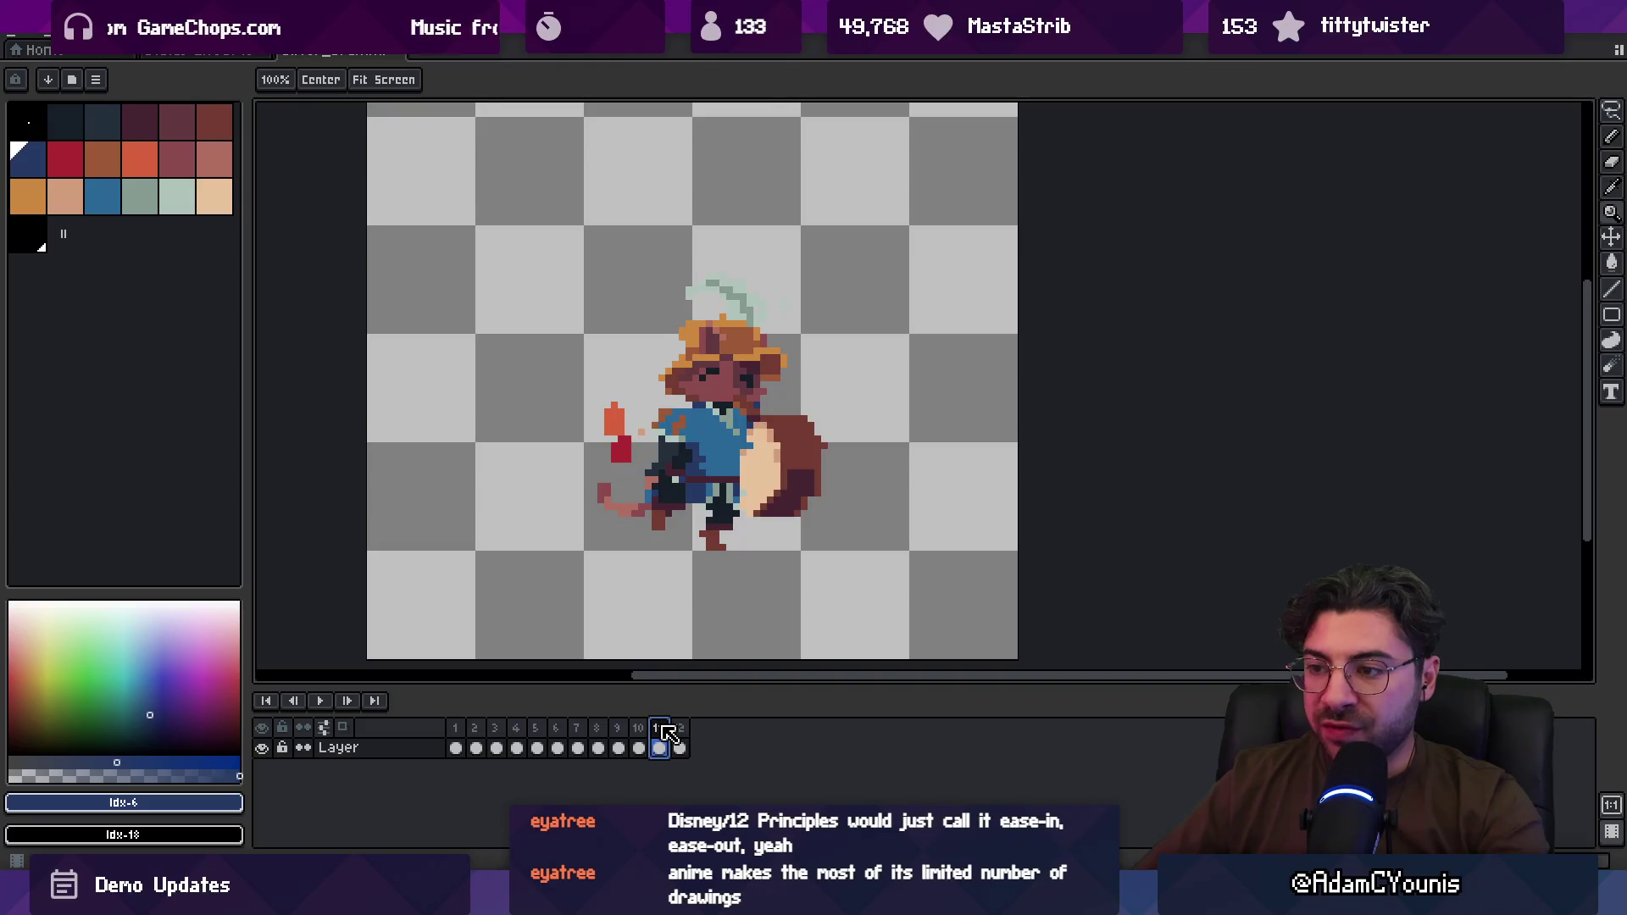
drag(668, 732, 688, 732)
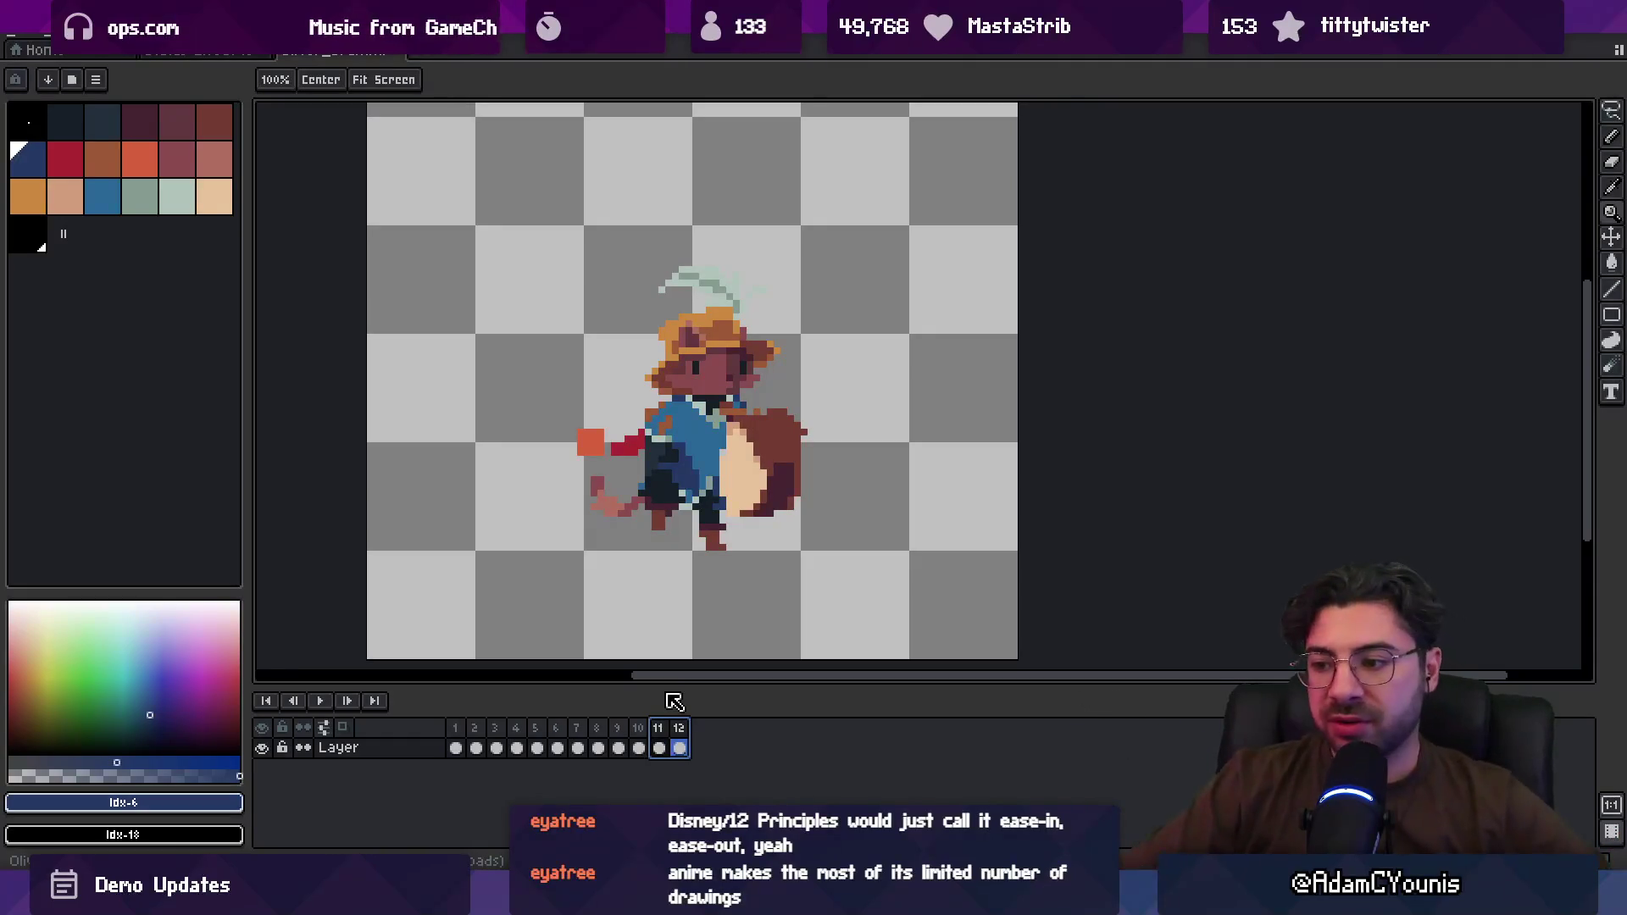
Step: Shift the squirrel's hand right on frames 11–12, preview the loop, undo, and compare both frames
key(m)
mouse_move(561, 407)
mouse_down()
mouse_move(609, 467)
mouse_move(642, 464)
mouse_up()
key(Return)
key(Return)
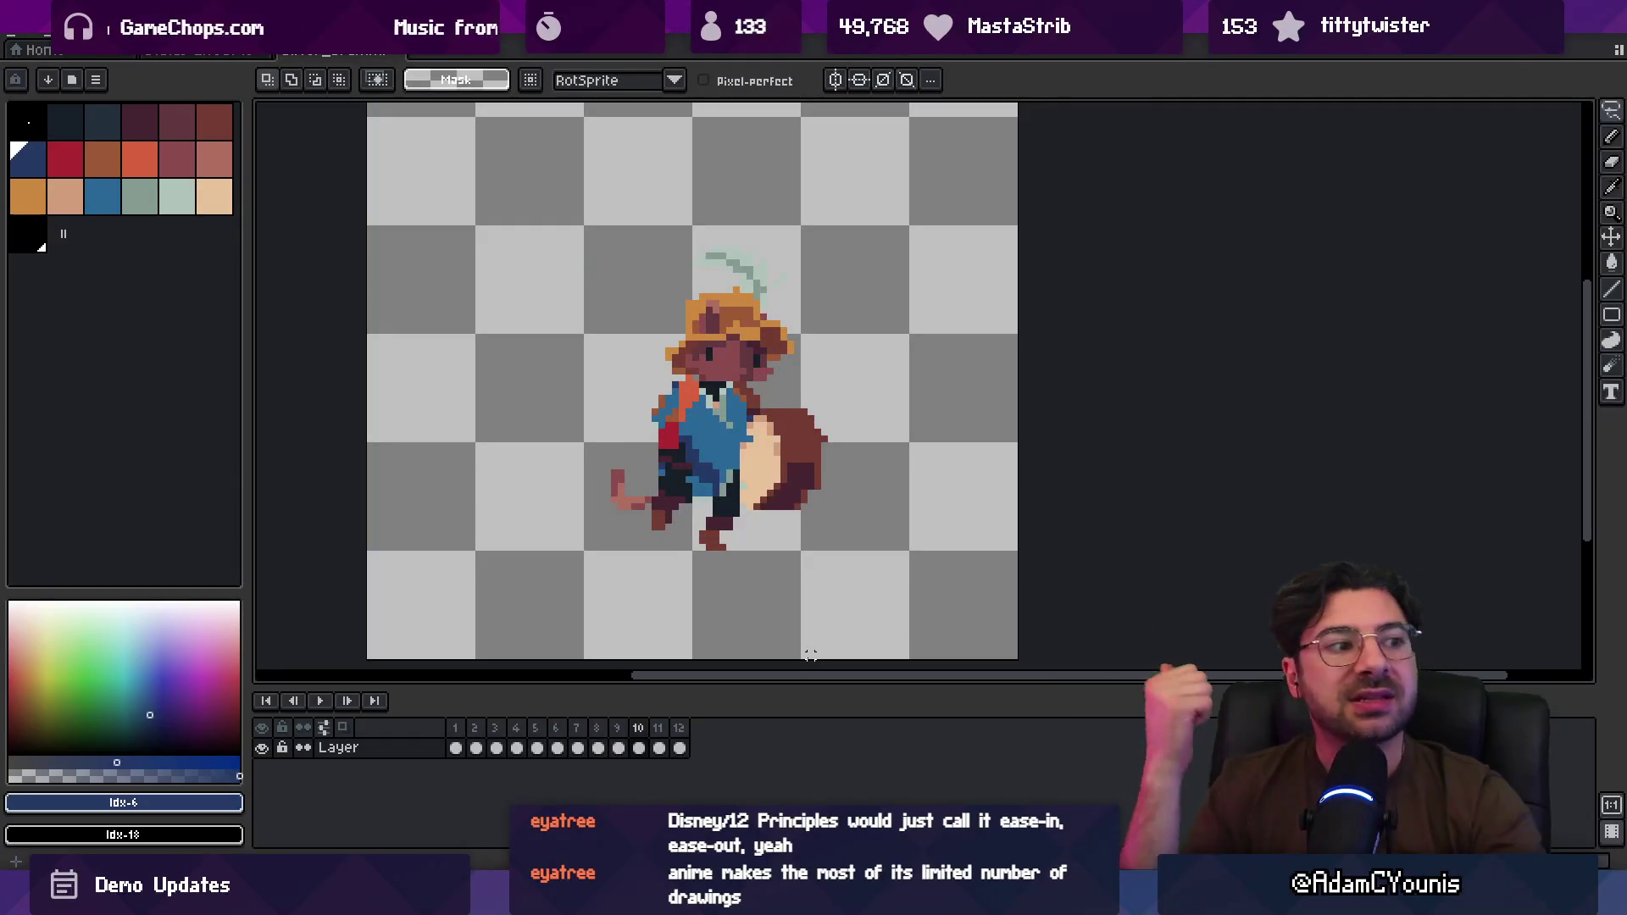
key(Return)
key(ctrl+z)
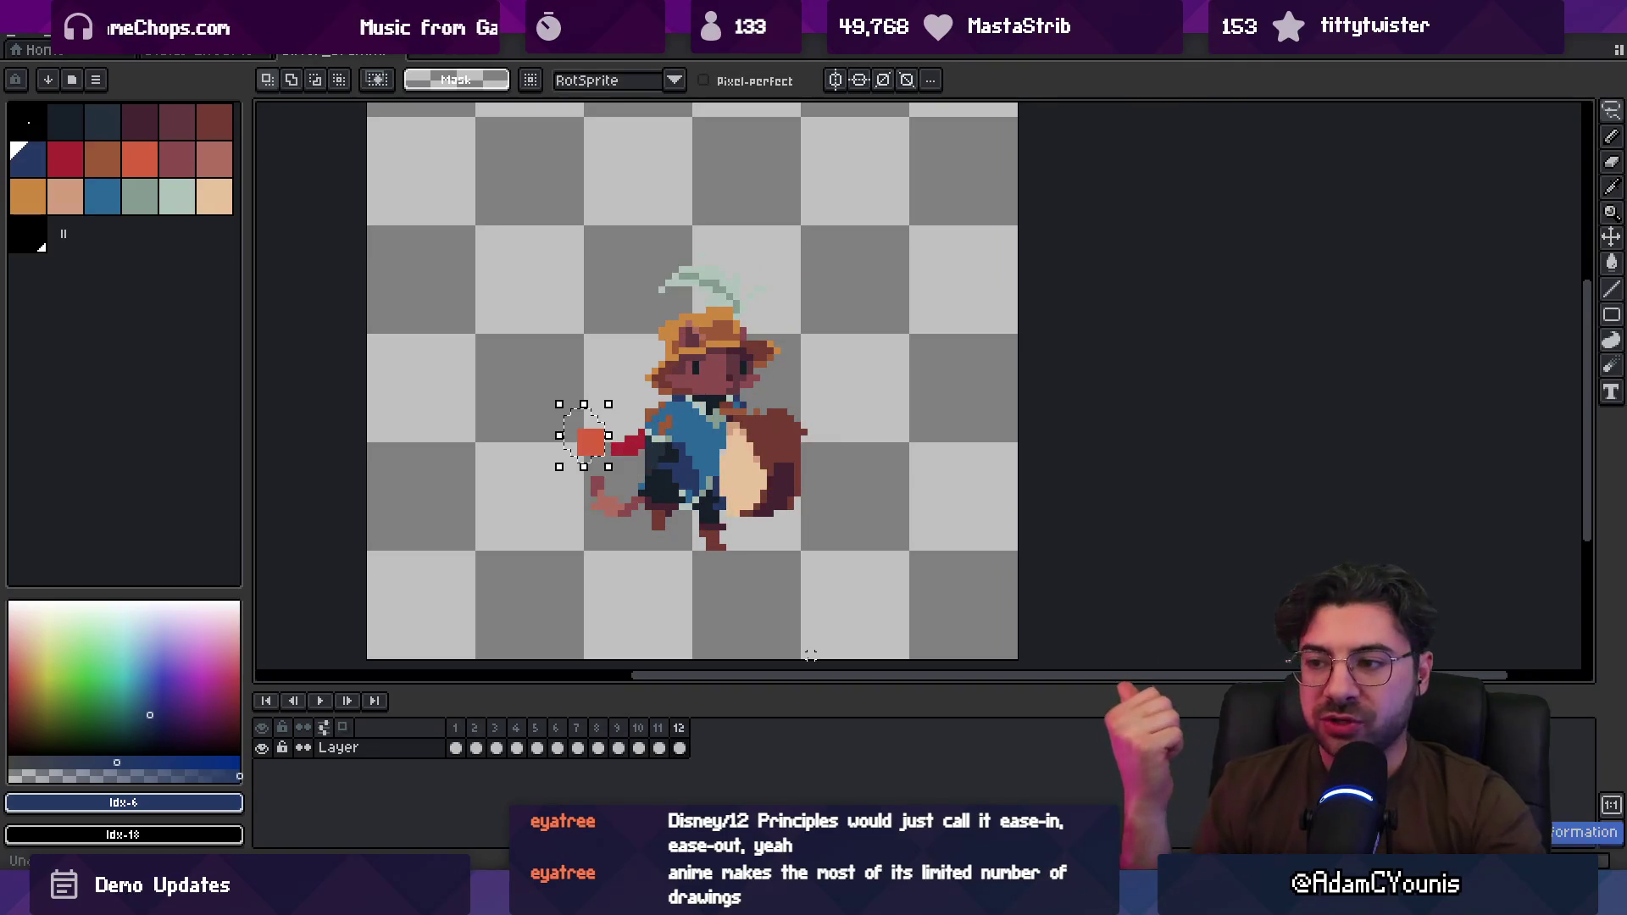
key(Return)
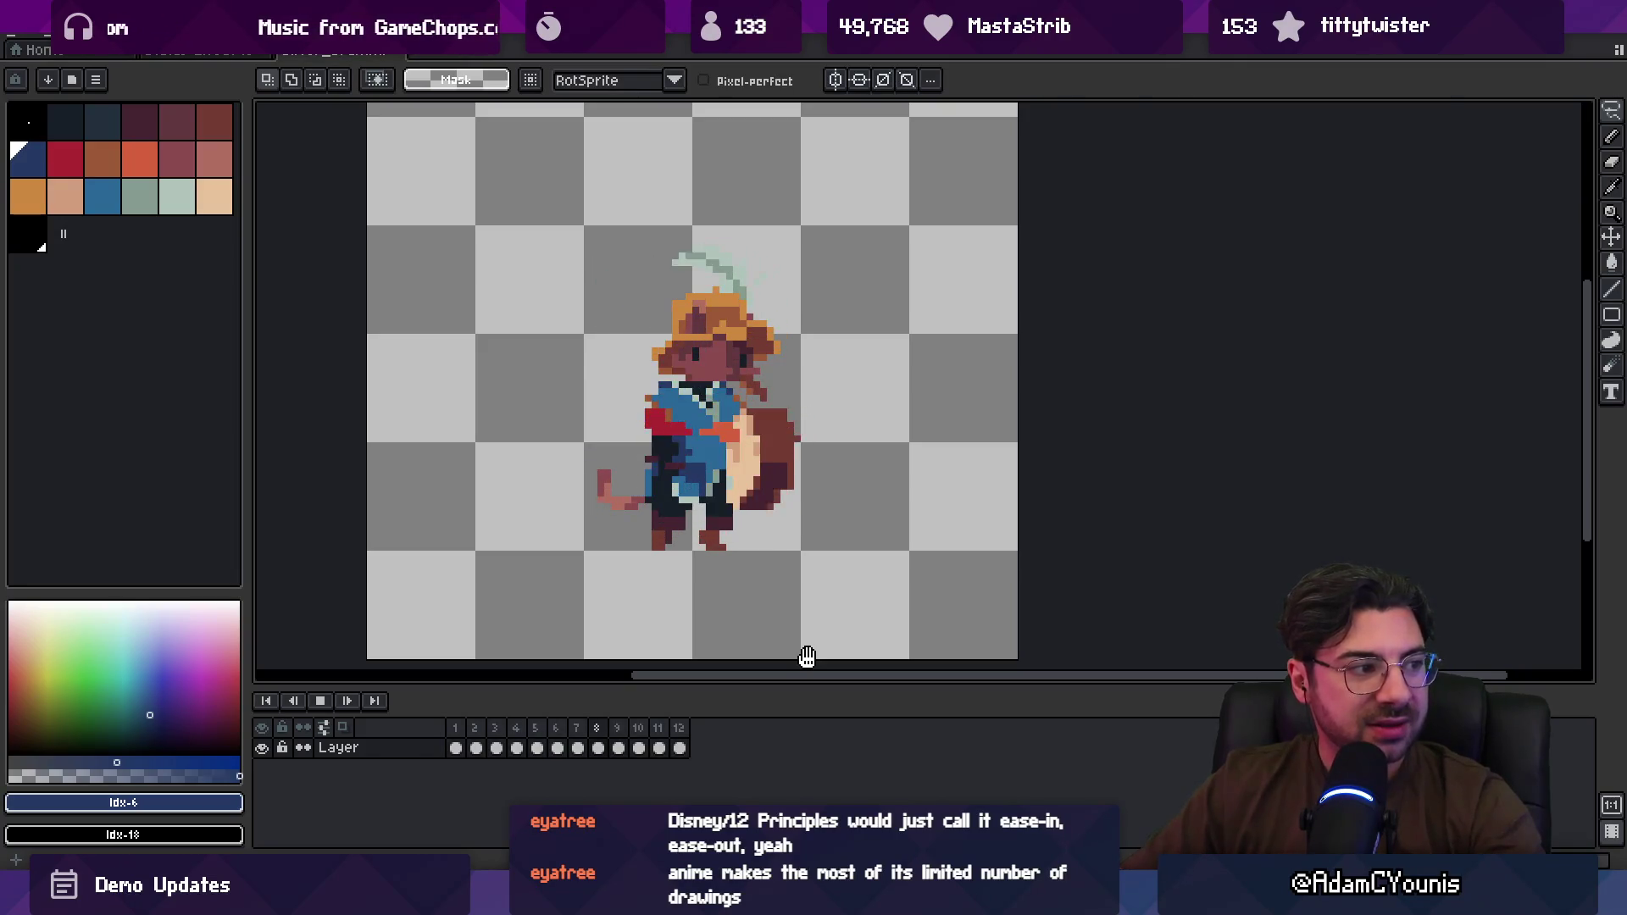
key(Left)
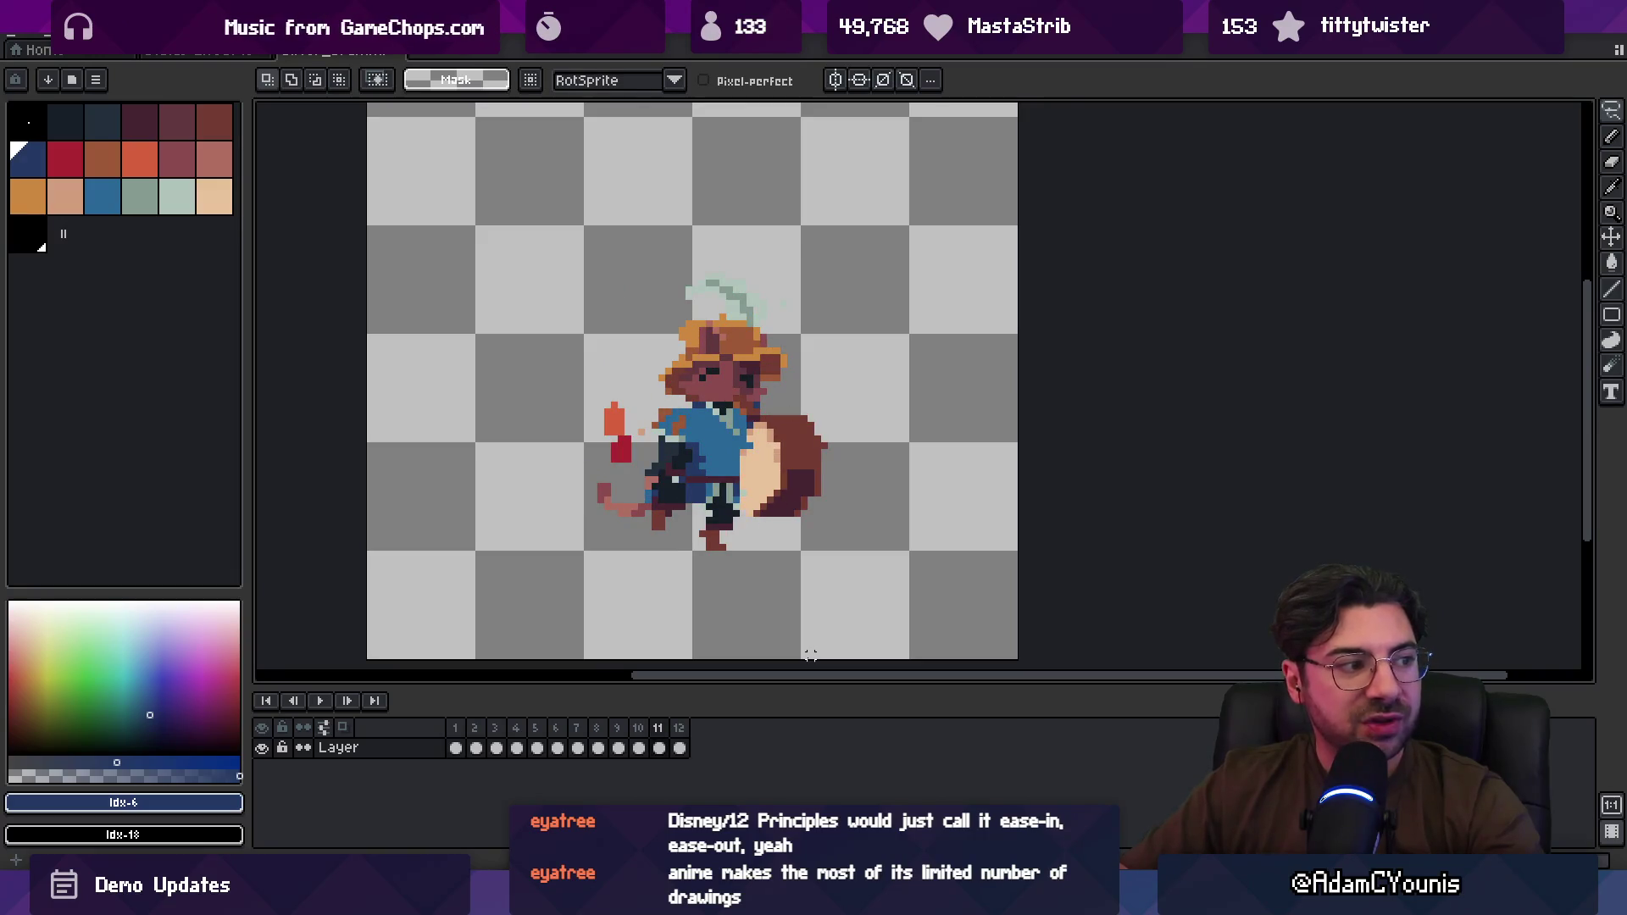
key(Right)
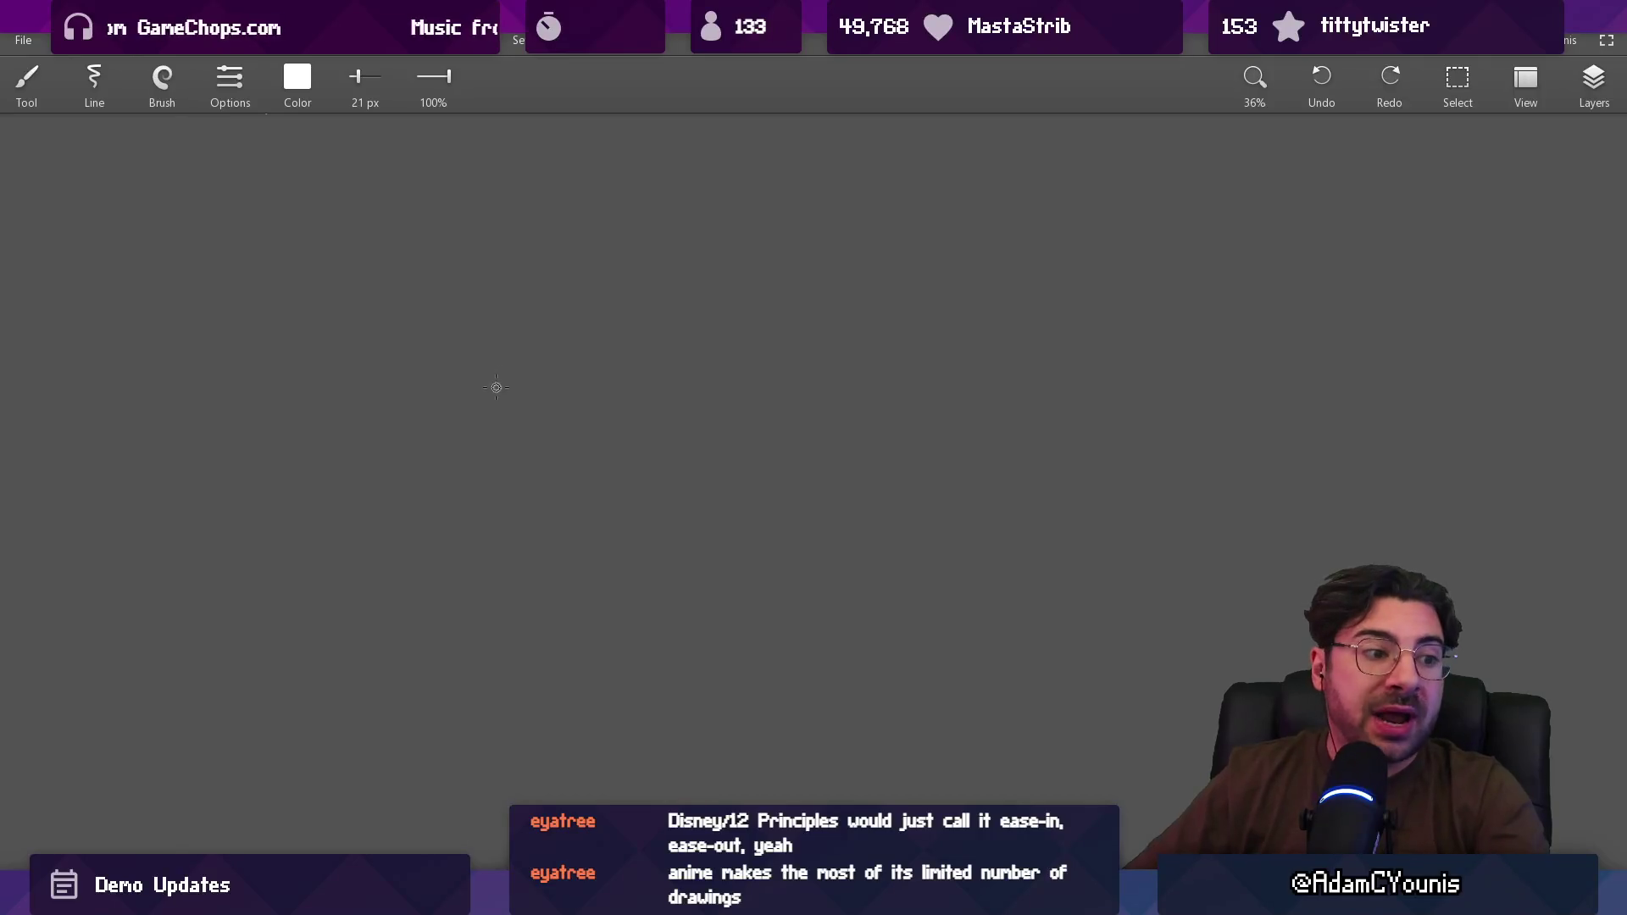
Step: Draw a long wavy top curve across the canvas after two discarded attempts
mouse_move(230, 479)
mouse_down()
mouse_move(413, 370)
mouse_move(472, 374)
mouse_up()
key(ctrl+z)
drag(229, 476, 443, 356)
key(ctrl+z)
mouse_move(236, 499)
mouse_down()
mouse_move(629, 401)
mouse_move(783, 393)
mouse_move(1093, 532)
mouse_up()
Step: Draw the lines running down from the curve to a point below, thickening the left one
scroll(745, 465, right, 2)
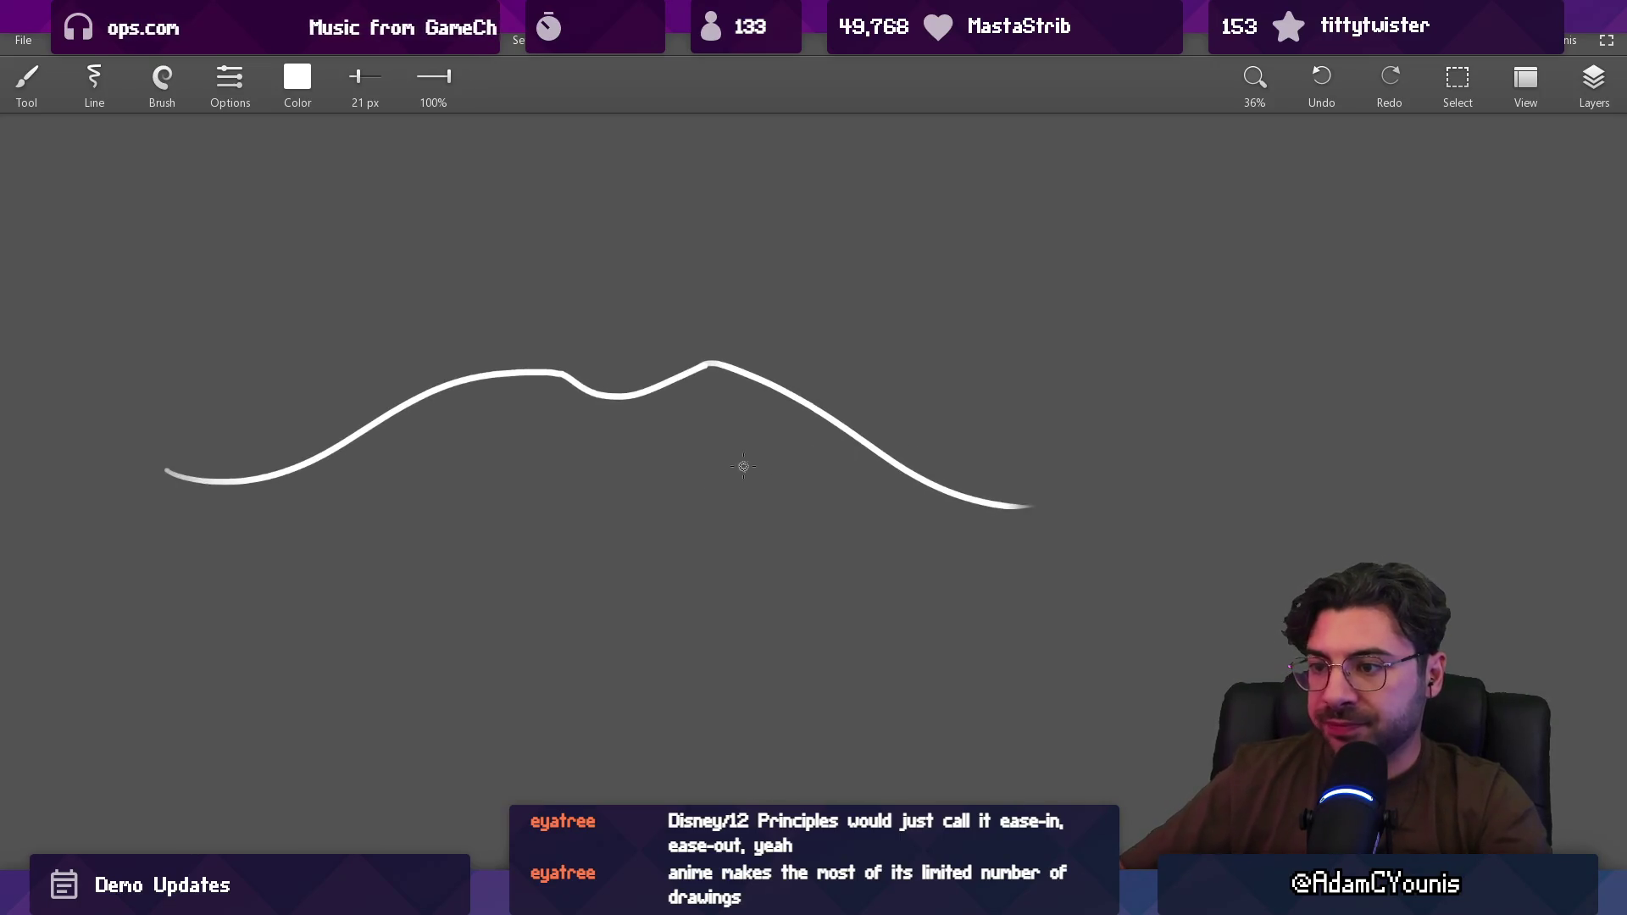
scroll(610, 449, down, 2)
scroll(349, 396, down, 2)
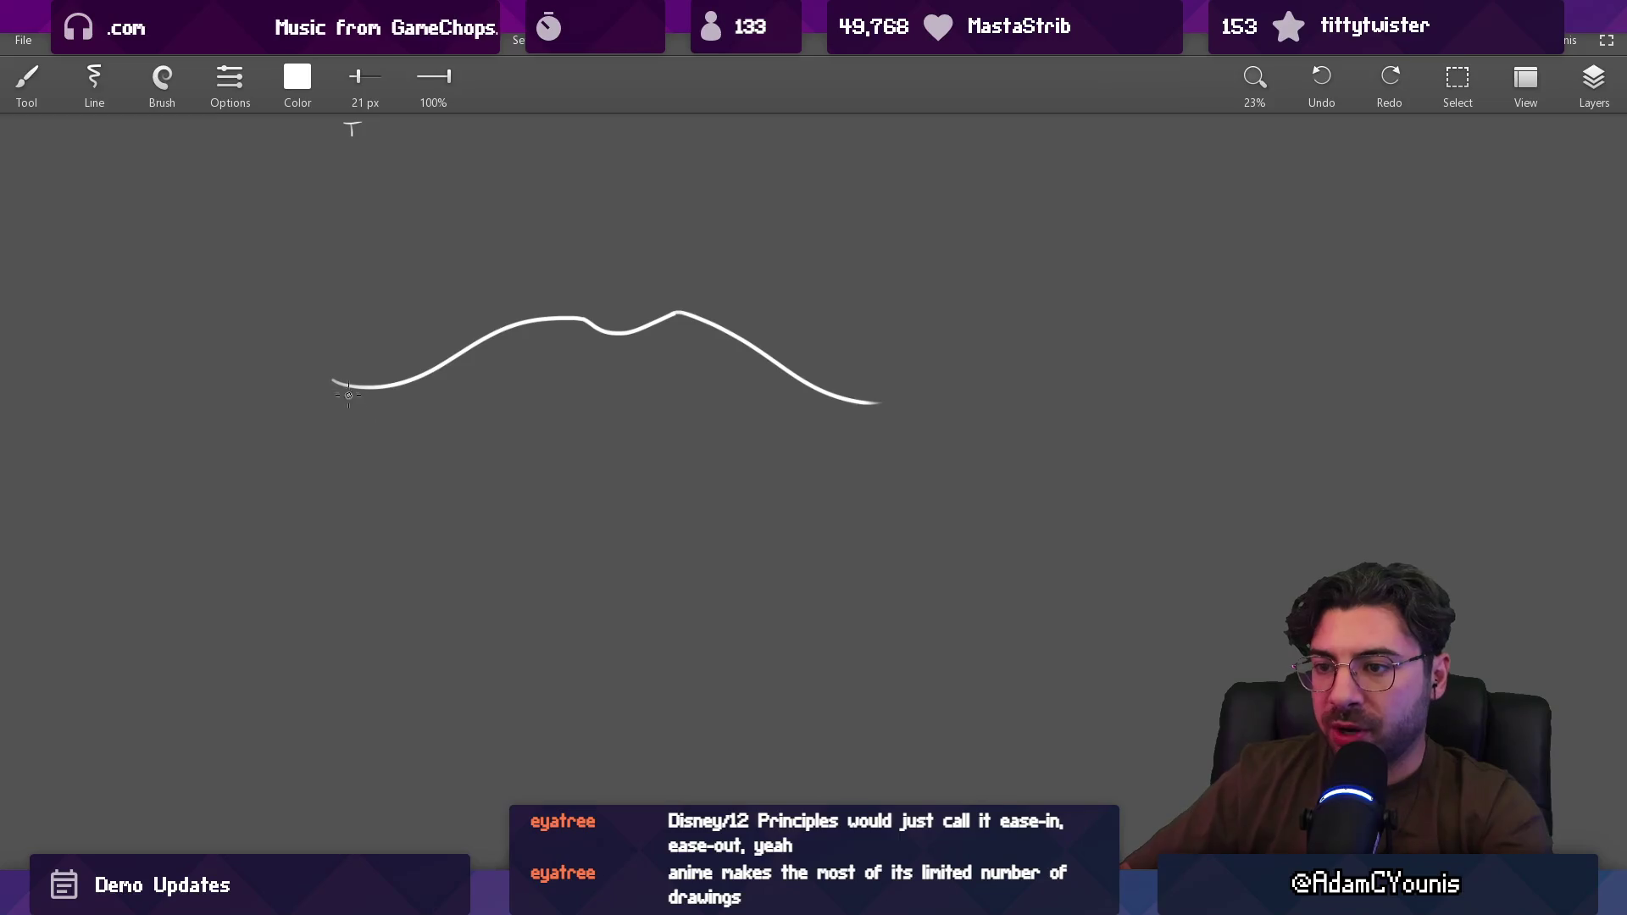
drag(429, 469, 633, 624)
key(ctrl+z)
mouse_move(345, 391)
mouse_down()
mouse_move(619, 628)
mouse_move(839, 411)
mouse_up()
drag(424, 455, 611, 634)
Step: Add a vertical centre line down from the dip, discarding extra diagonal and middle strokes
scroll(642, 575, up, 3)
drag(588, 208, 599, 536)
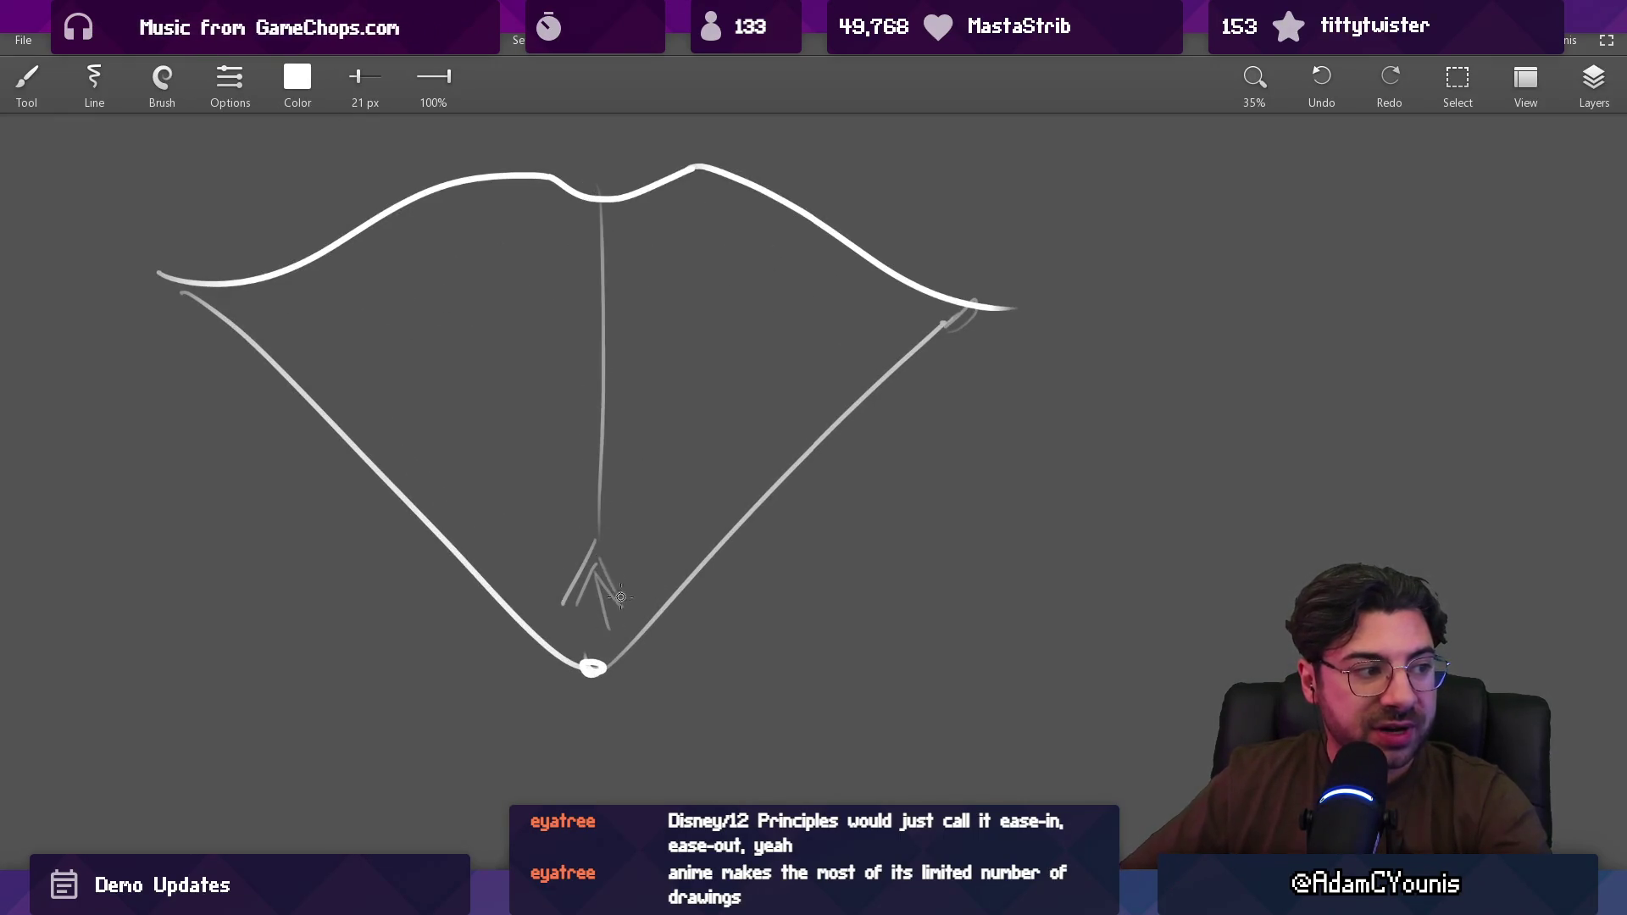
drag(601, 484, 593, 526)
scroll(558, 491, down, 1)
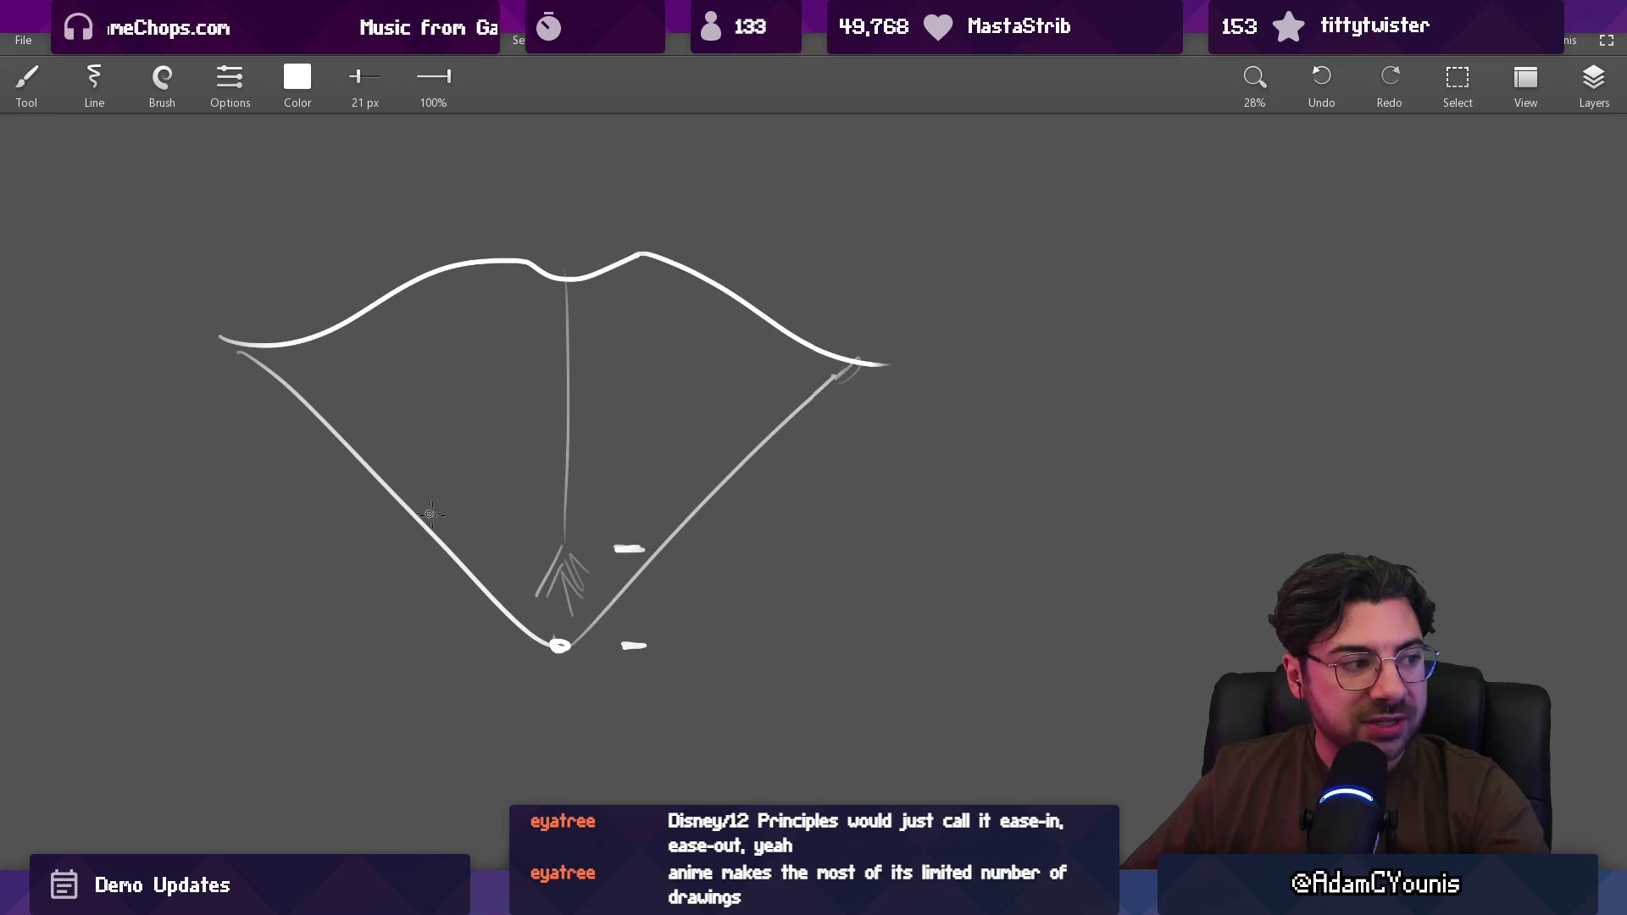
drag(460, 455, 534, 498)
drag(582, 524, 685, 428)
key(ctrl+z)
key(ctrl+z)
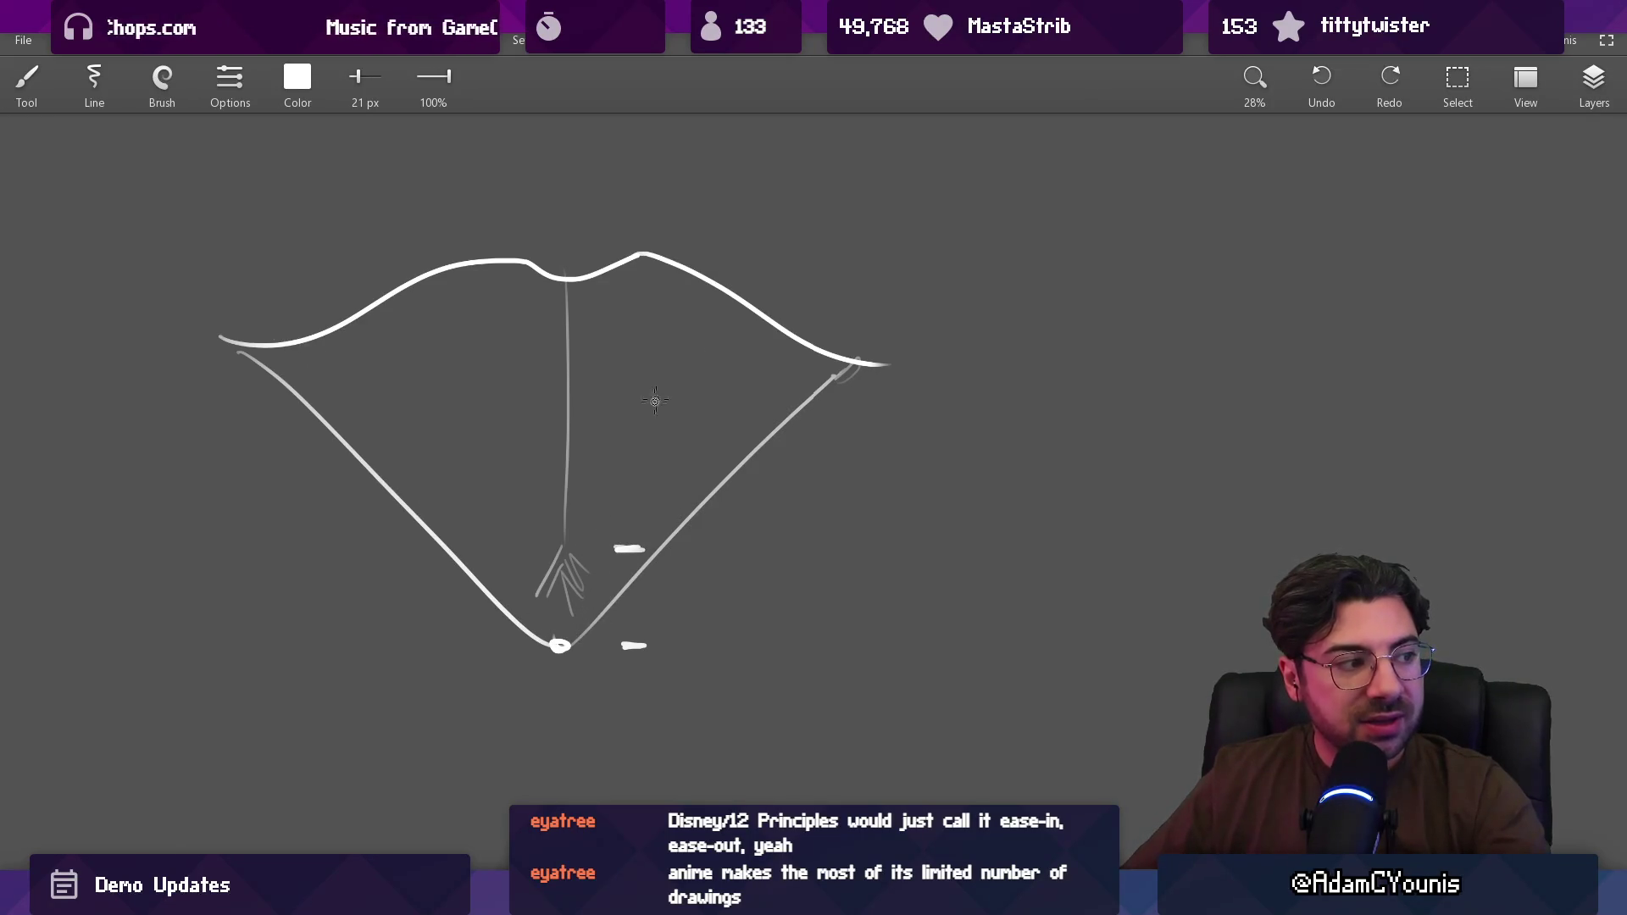
drag(600, 525, 583, 315)
key(ctrl+z)
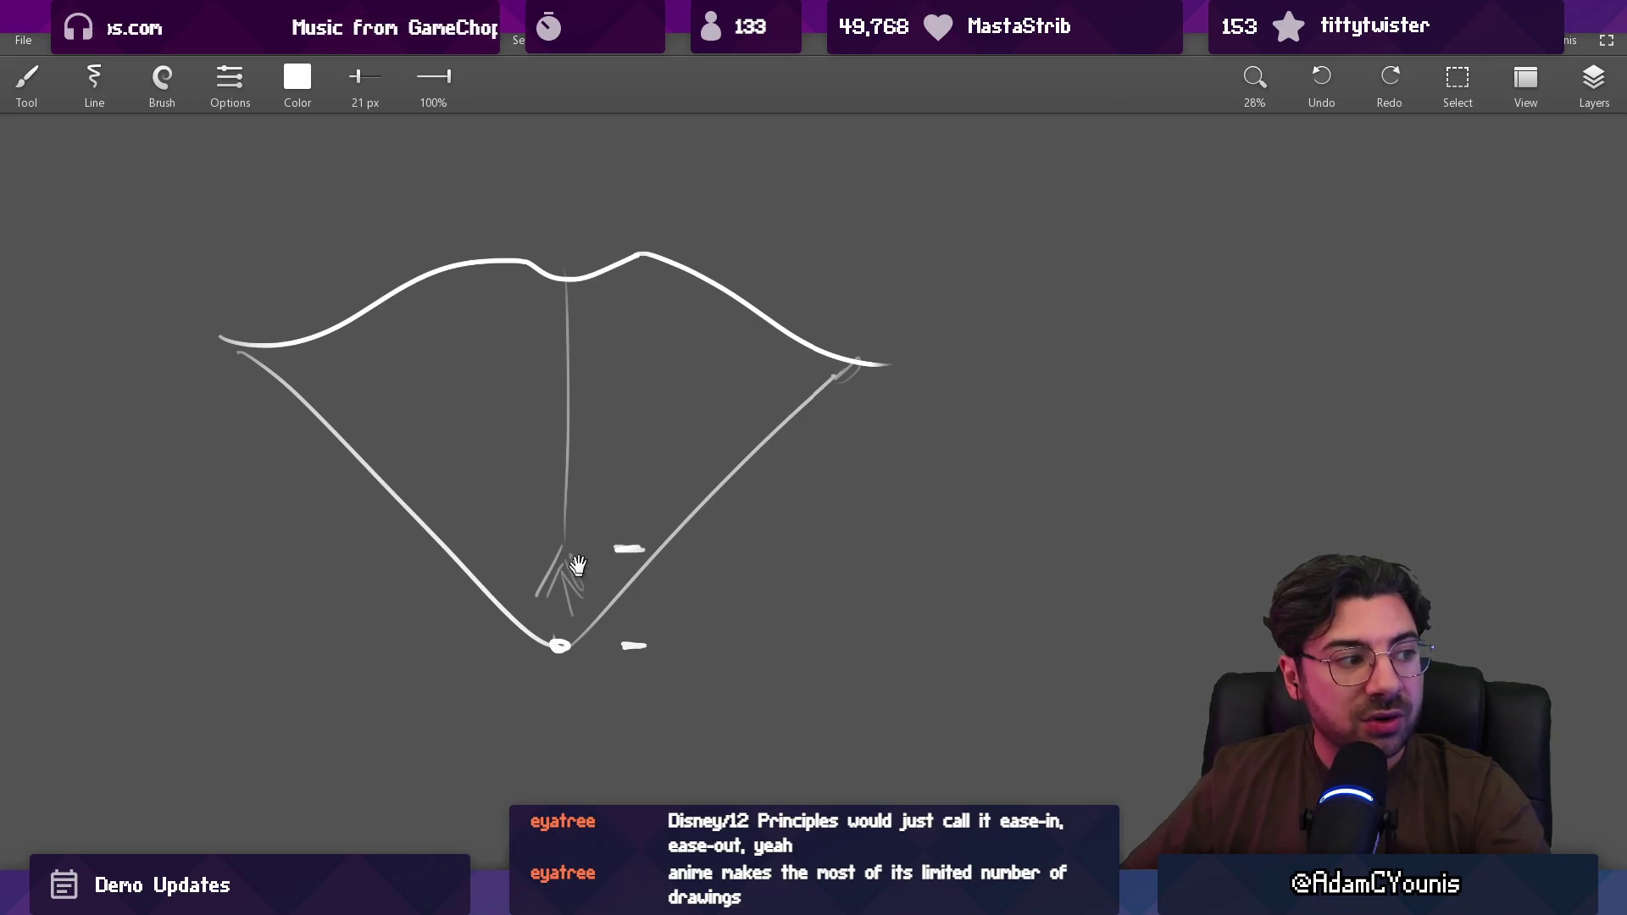
drag(578, 565, 585, 455)
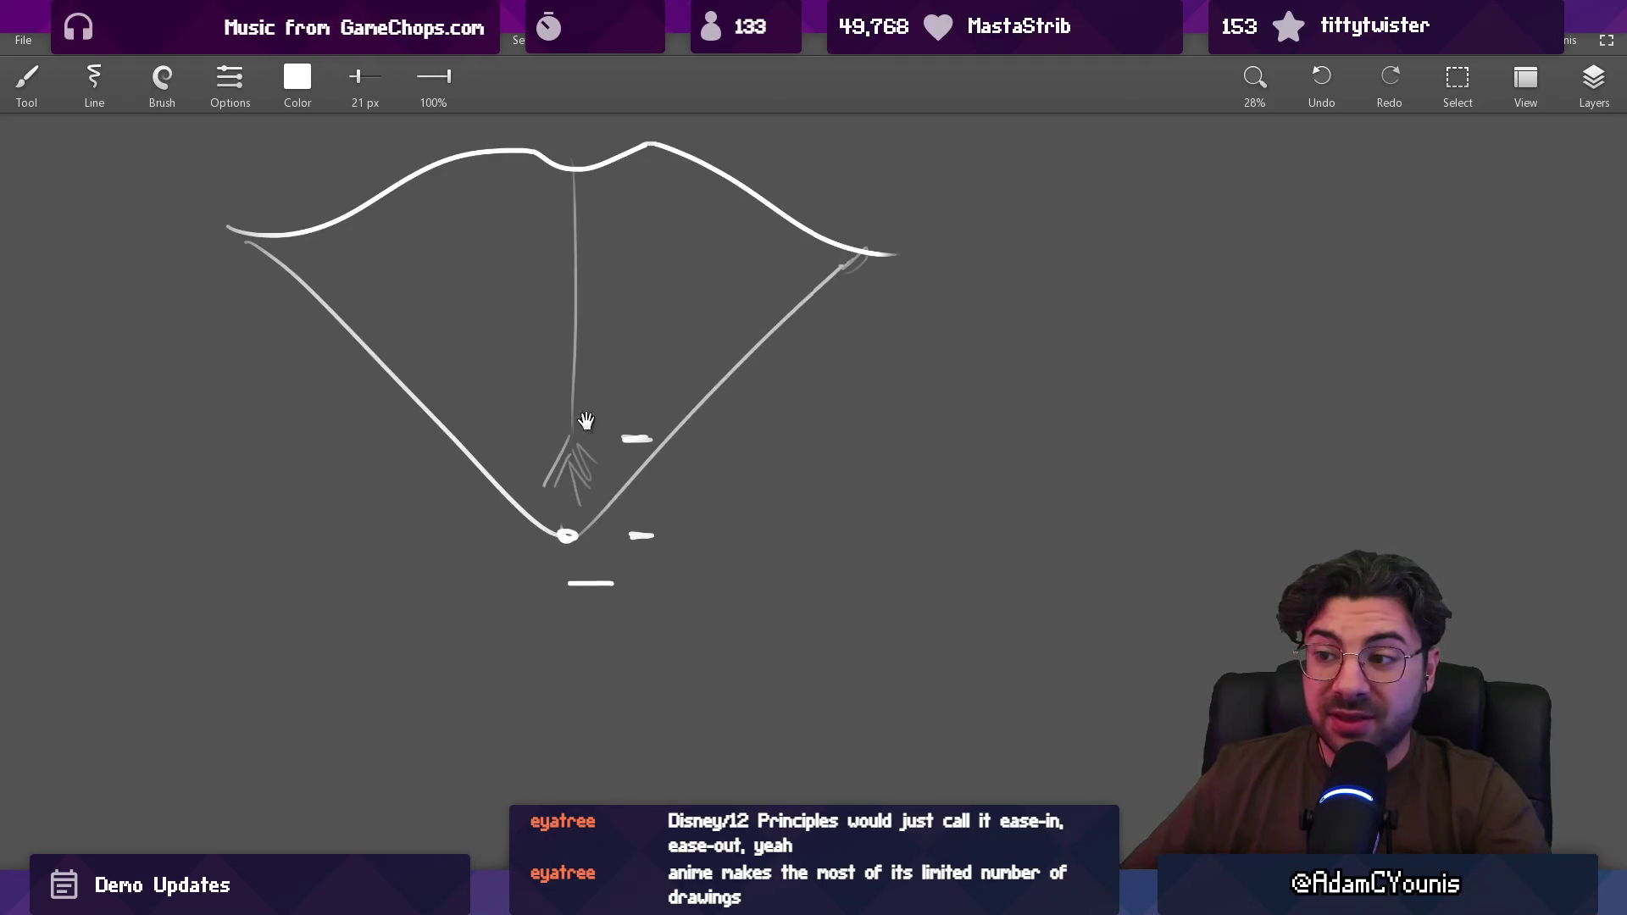
drag(586, 421, 589, 458)
Step: Erase the left and right ends of the top curve
scroll(669, 395, right, 4)
scroll(831, 330, left, 4)
scroll(1028, 388, down, 2)
mouse_move(356, 364)
mouse_down()
mouse_move(345, 353)
mouse_move(381, 418)
mouse_move(426, 386)
mouse_up()
key(e)
mouse_move(734, 326)
mouse_down()
mouse_move(733, 367)
mouse_move(775, 396)
mouse_up()
Step: Redraw the lip sketch's side curve thinner, down to the right line
key(b)
drag(654, 327, 744, 411)
key(e)
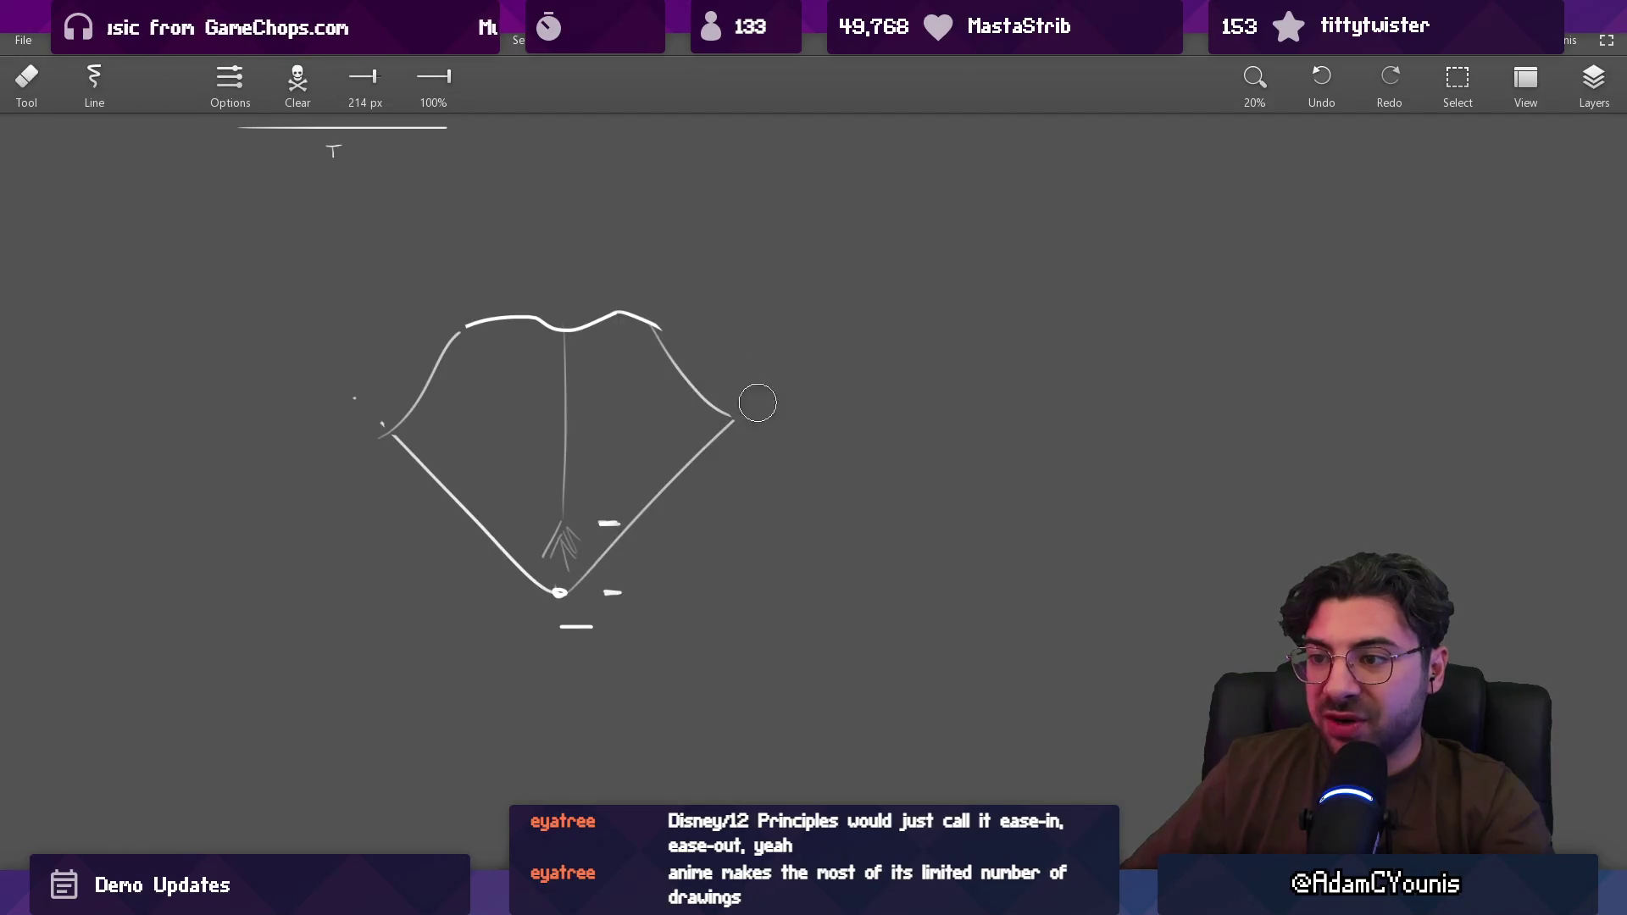
scroll(757, 403, right, 4)
scroll(758, 403, down, 1)
key(b)
Step: Draw a flatter lip shape to the right, with a long top curve and a lower lip line
drag(724, 283, 940, 259)
key(ctrl+z)
drag(709, 295, 962, 254)
key(ctrl+z)
drag(712, 296, 906, 251)
drag(1027, 269, 1130, 296)
drag(729, 307, 1048, 337)
key(ctrl+z)
drag(740, 305, 1096, 306)
drag(864, 345, 949, 349)
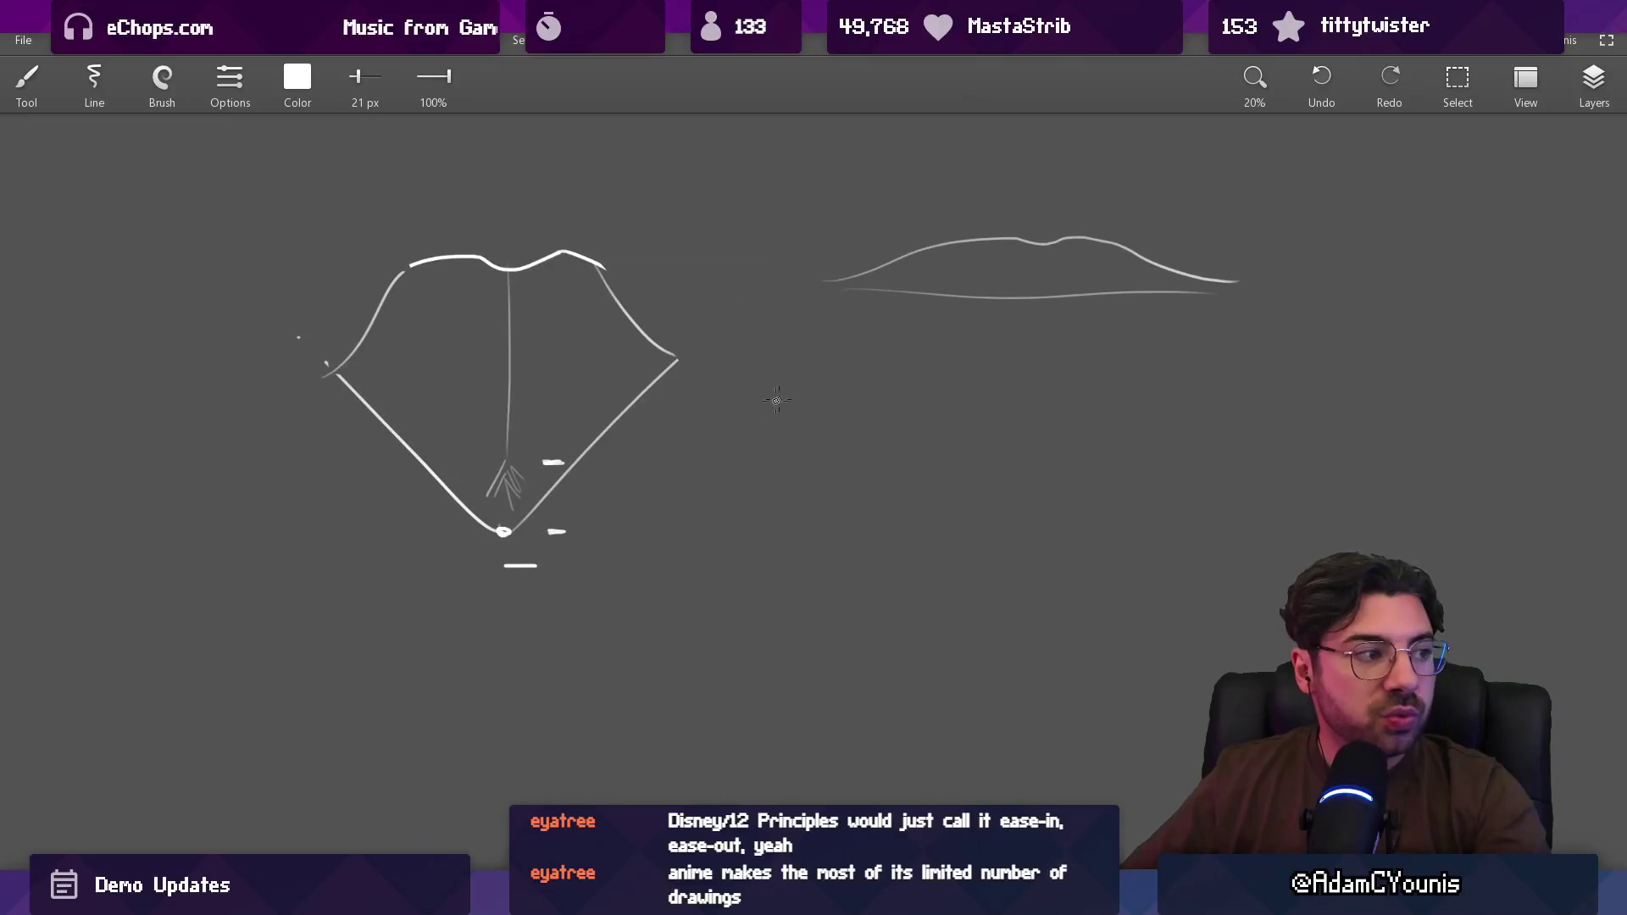
Step: Erase the stray dash, then wipe out the lip sketches with a 1000 px Eraser
key(e)
click(551, 527)
key(b)
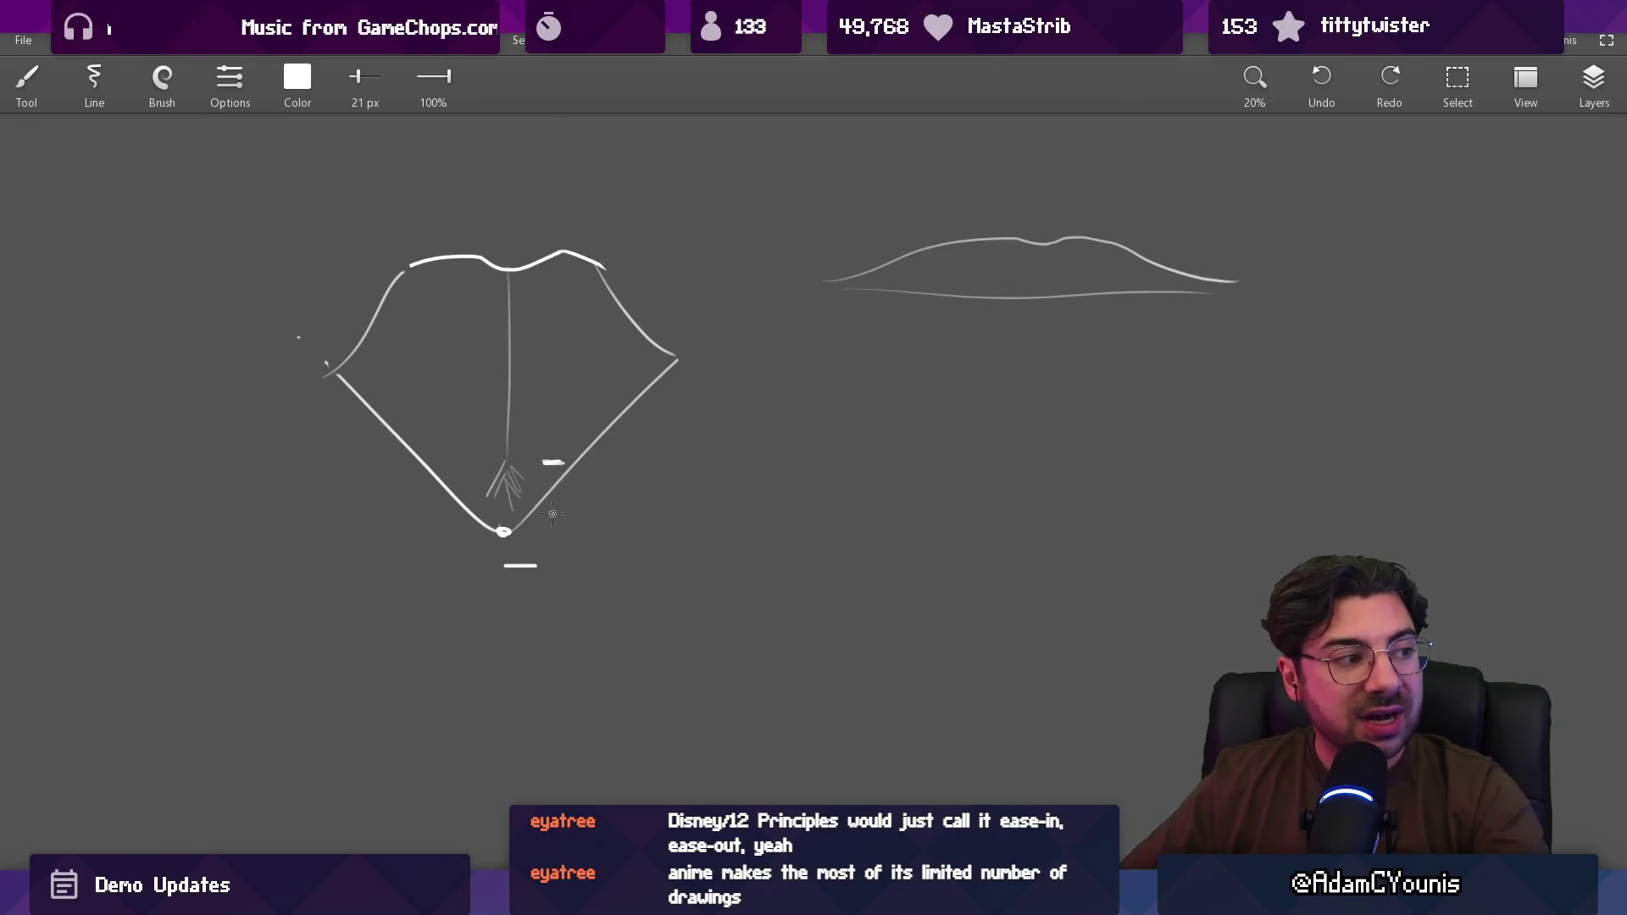
key(ctrl+z)
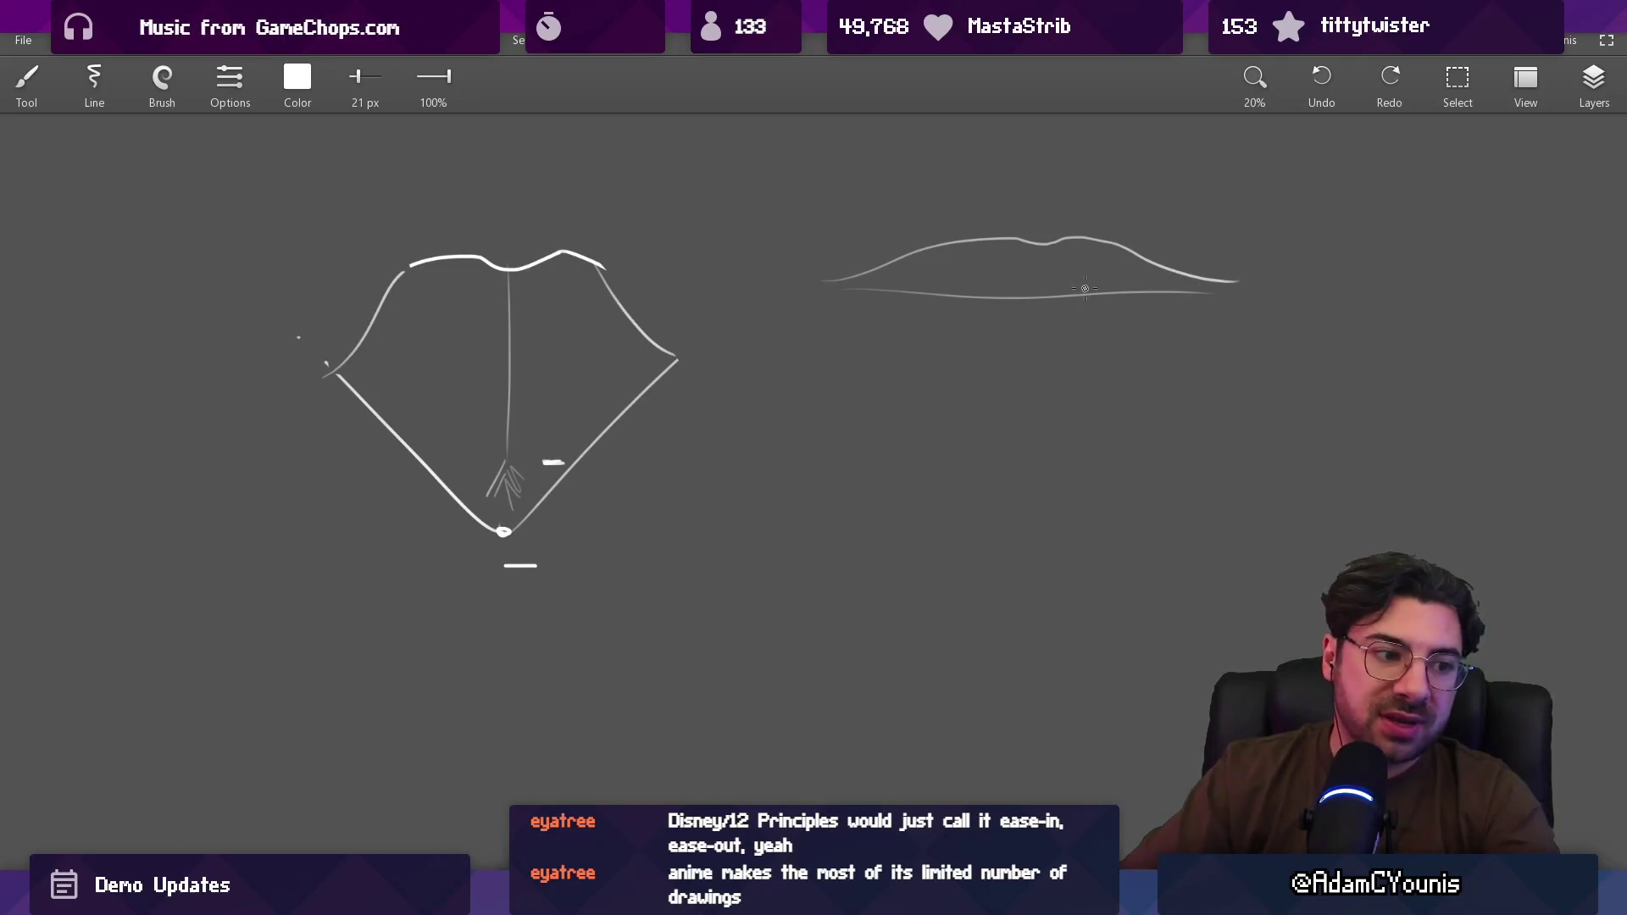
key(e)
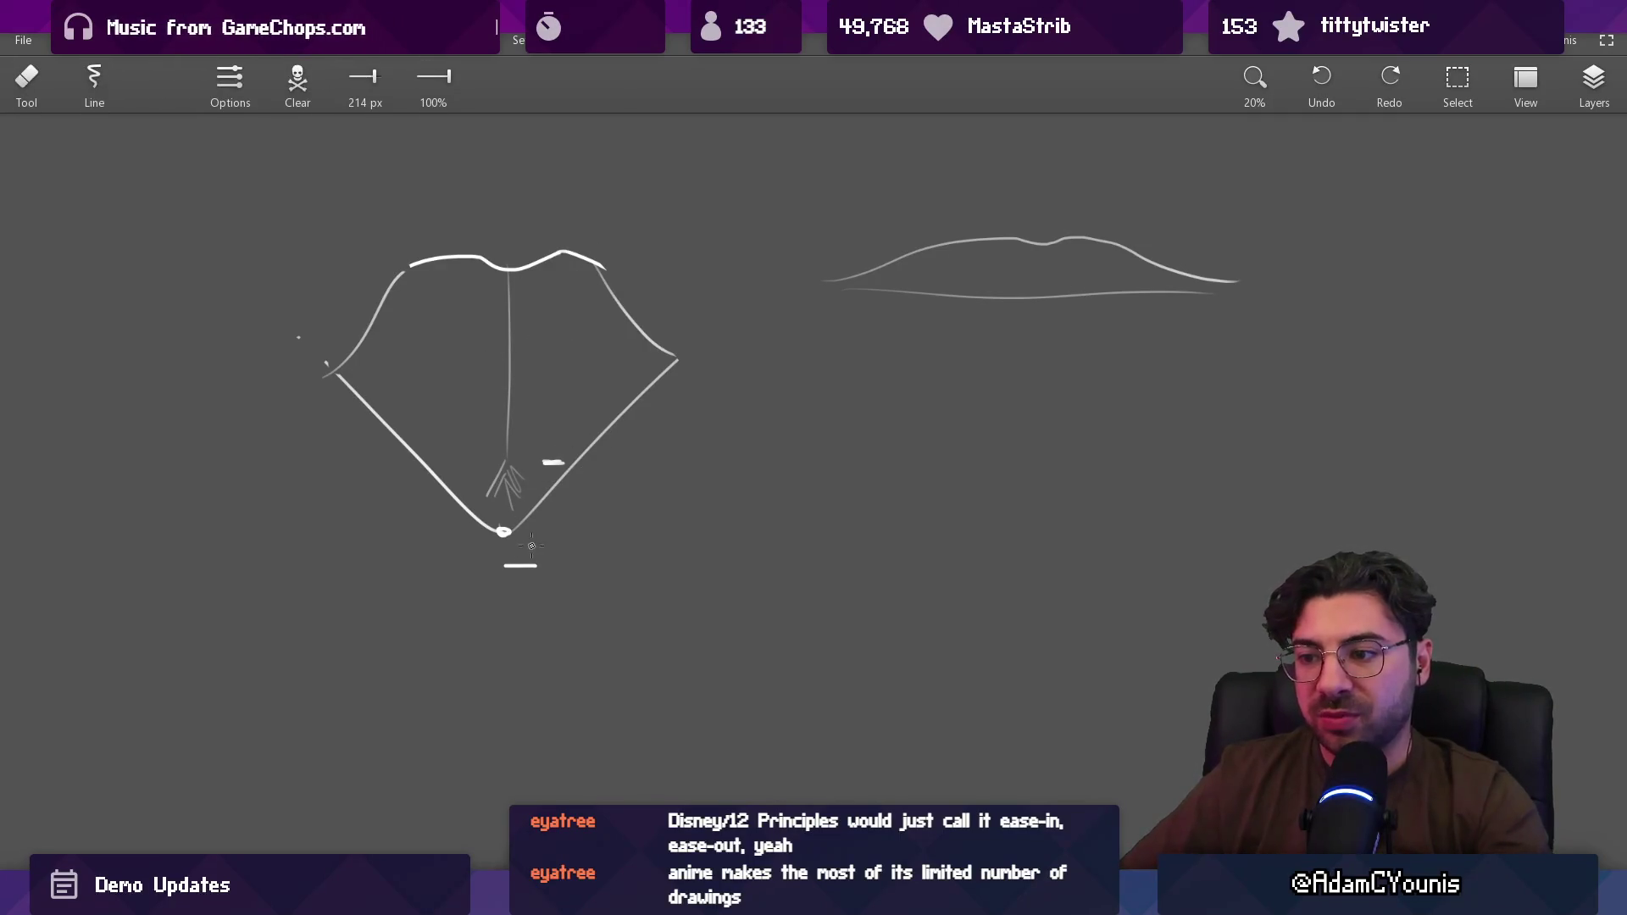
key(b)
scroll(589, 504, down, 3)
key(e)
mouse_move(519, 534)
mouse_down()
mouse_move(544, 671)
mouse_move(604, 548)
mouse_move(711, 511)
mouse_move(799, 398)
mouse_up()
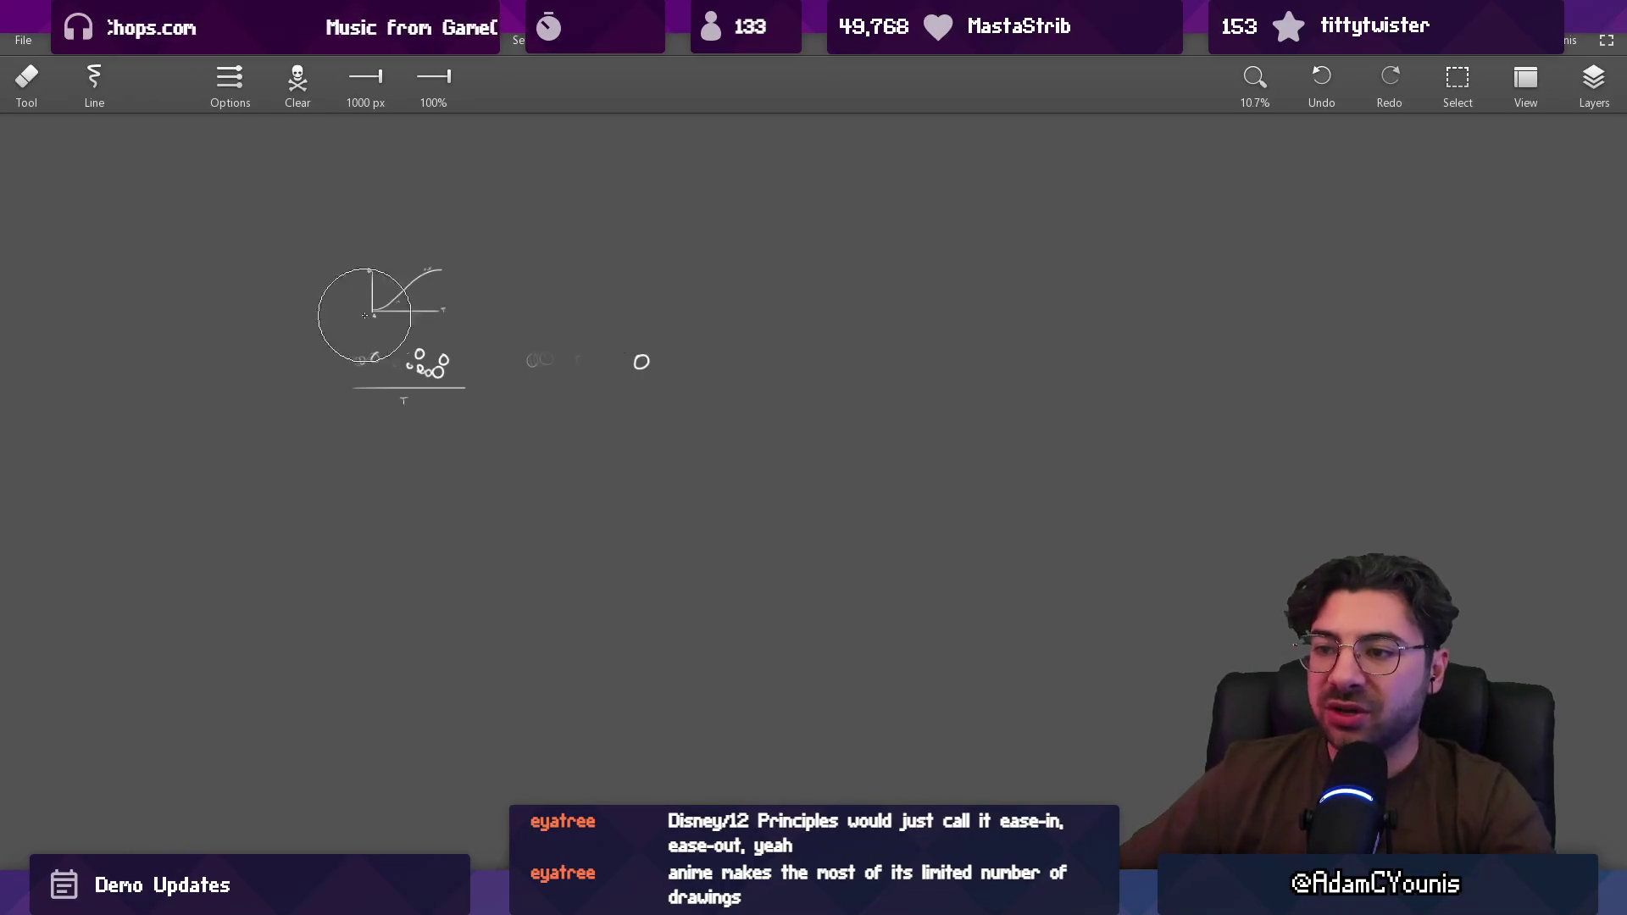
Step: Try a curved arrow beneath the bouncing circles, undo it, and switch to Unity
scroll(374, 309, up, 5)
key(b)
scroll(312, 449, up, 5)
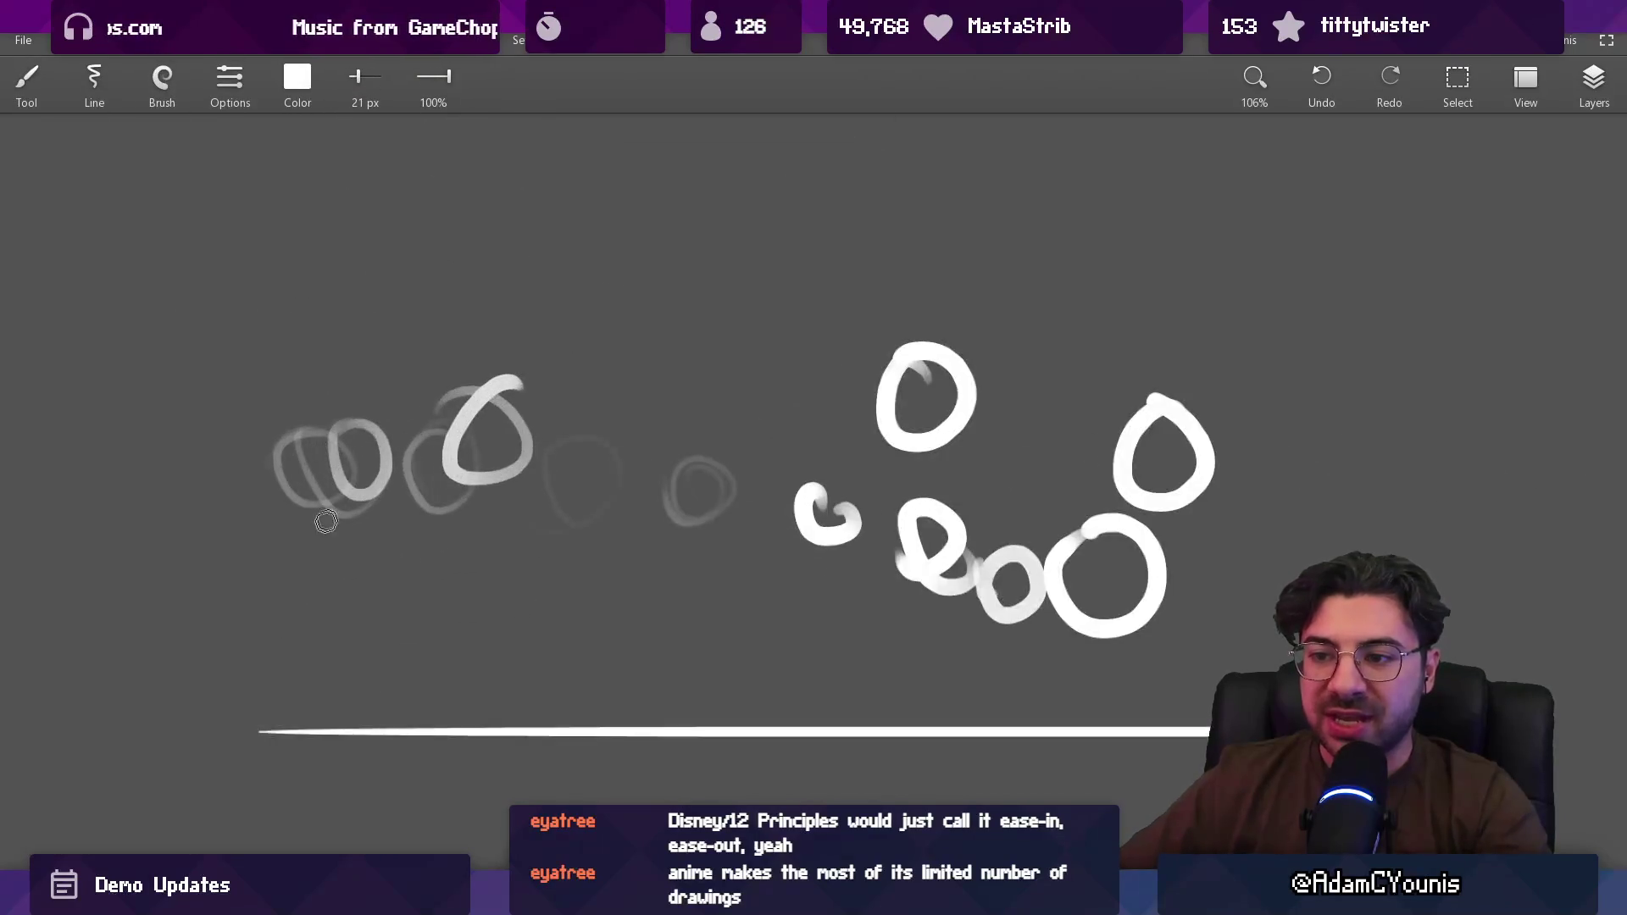
drag(313, 534, 506, 508)
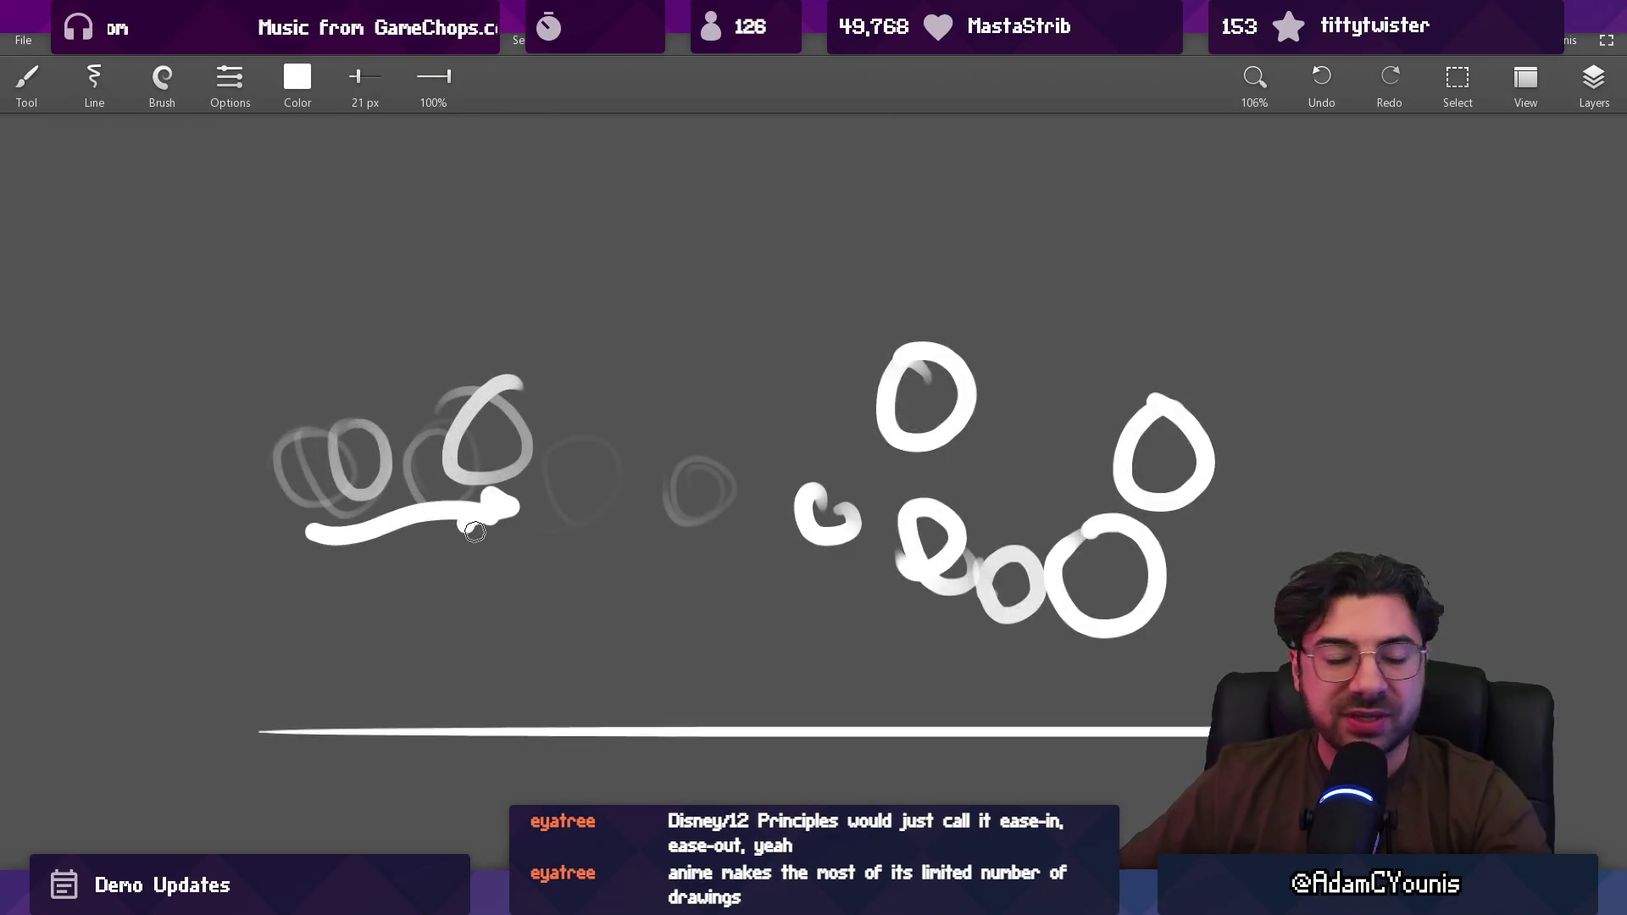
key(ctrl+z)
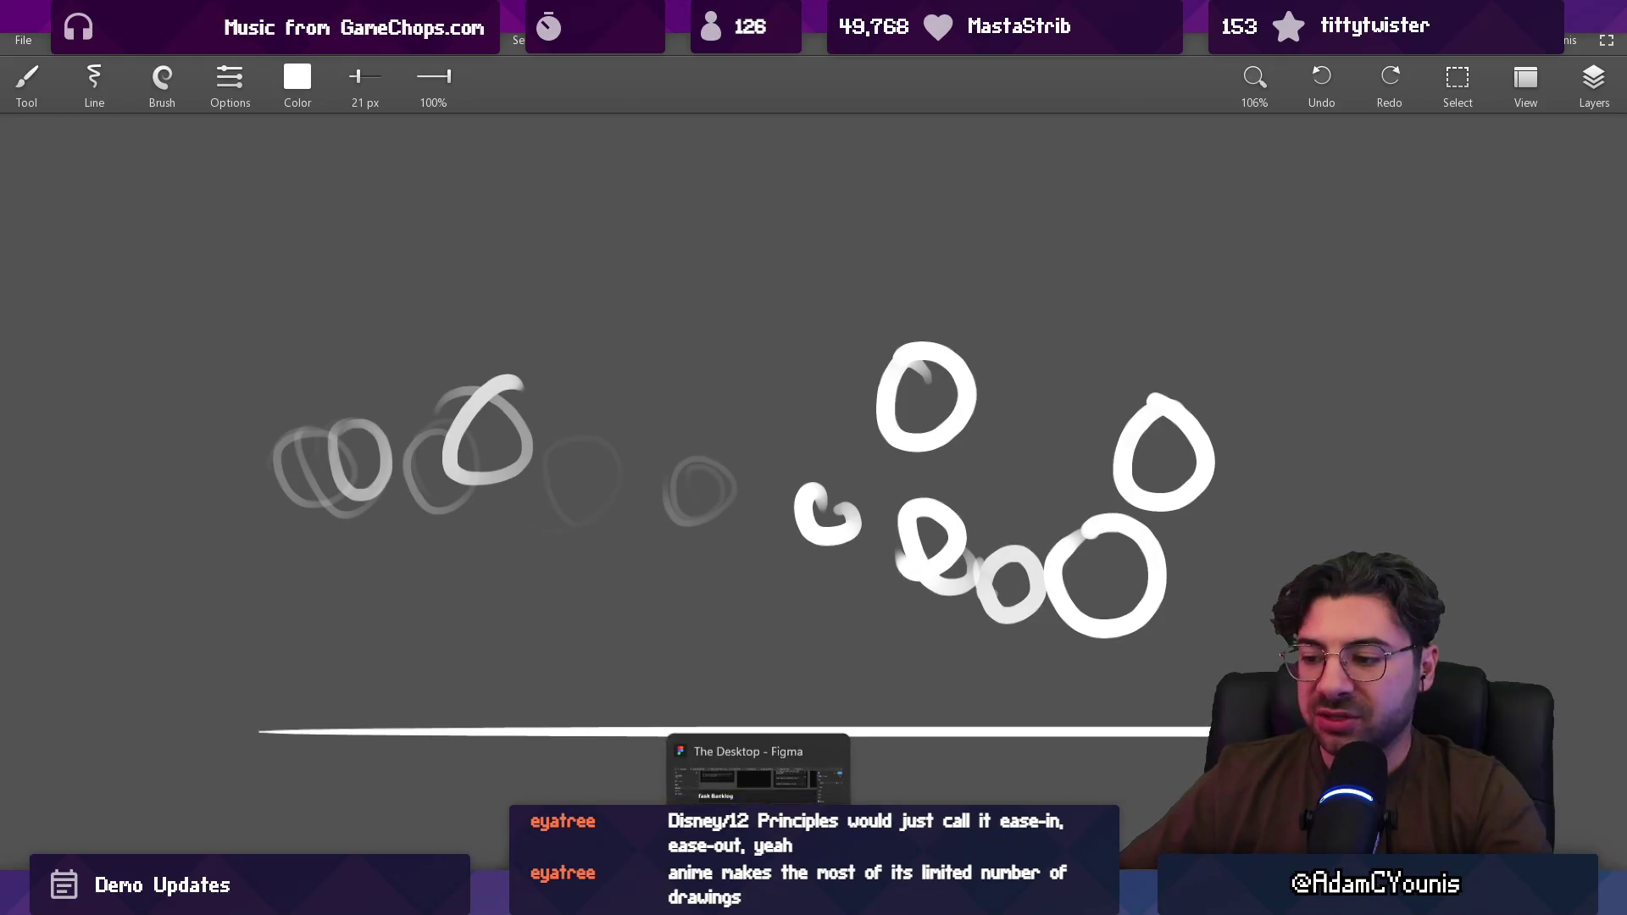
key(alt+Tab)
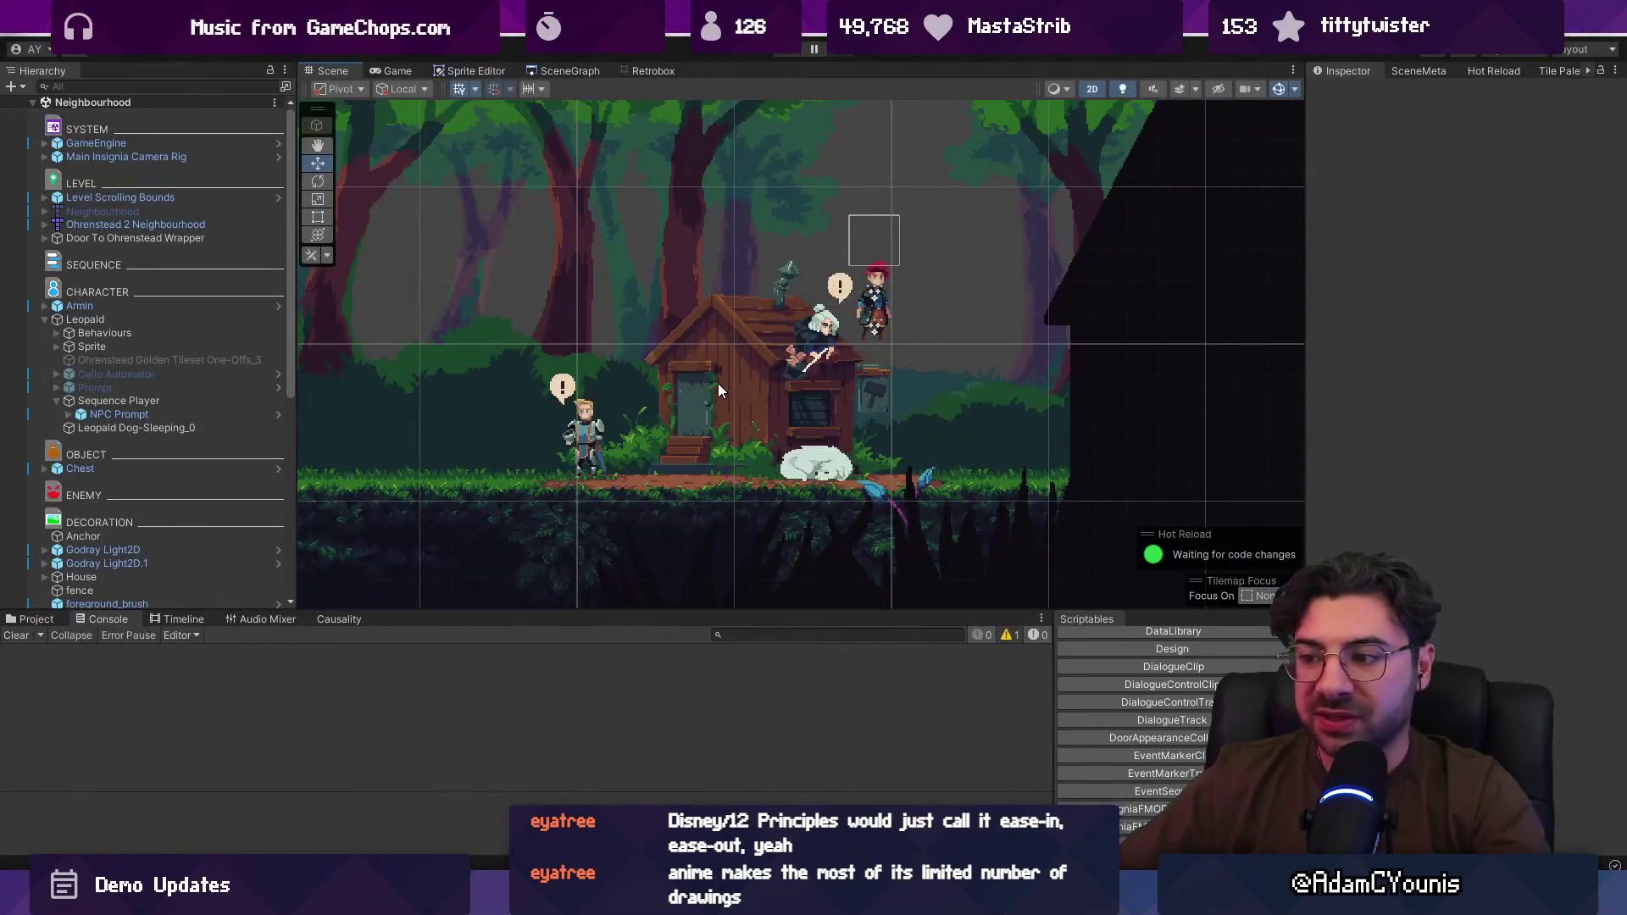
Step: Switch from the Unity forest scene back to the squirrel sprite in Aseprite
key(alt+Tab)
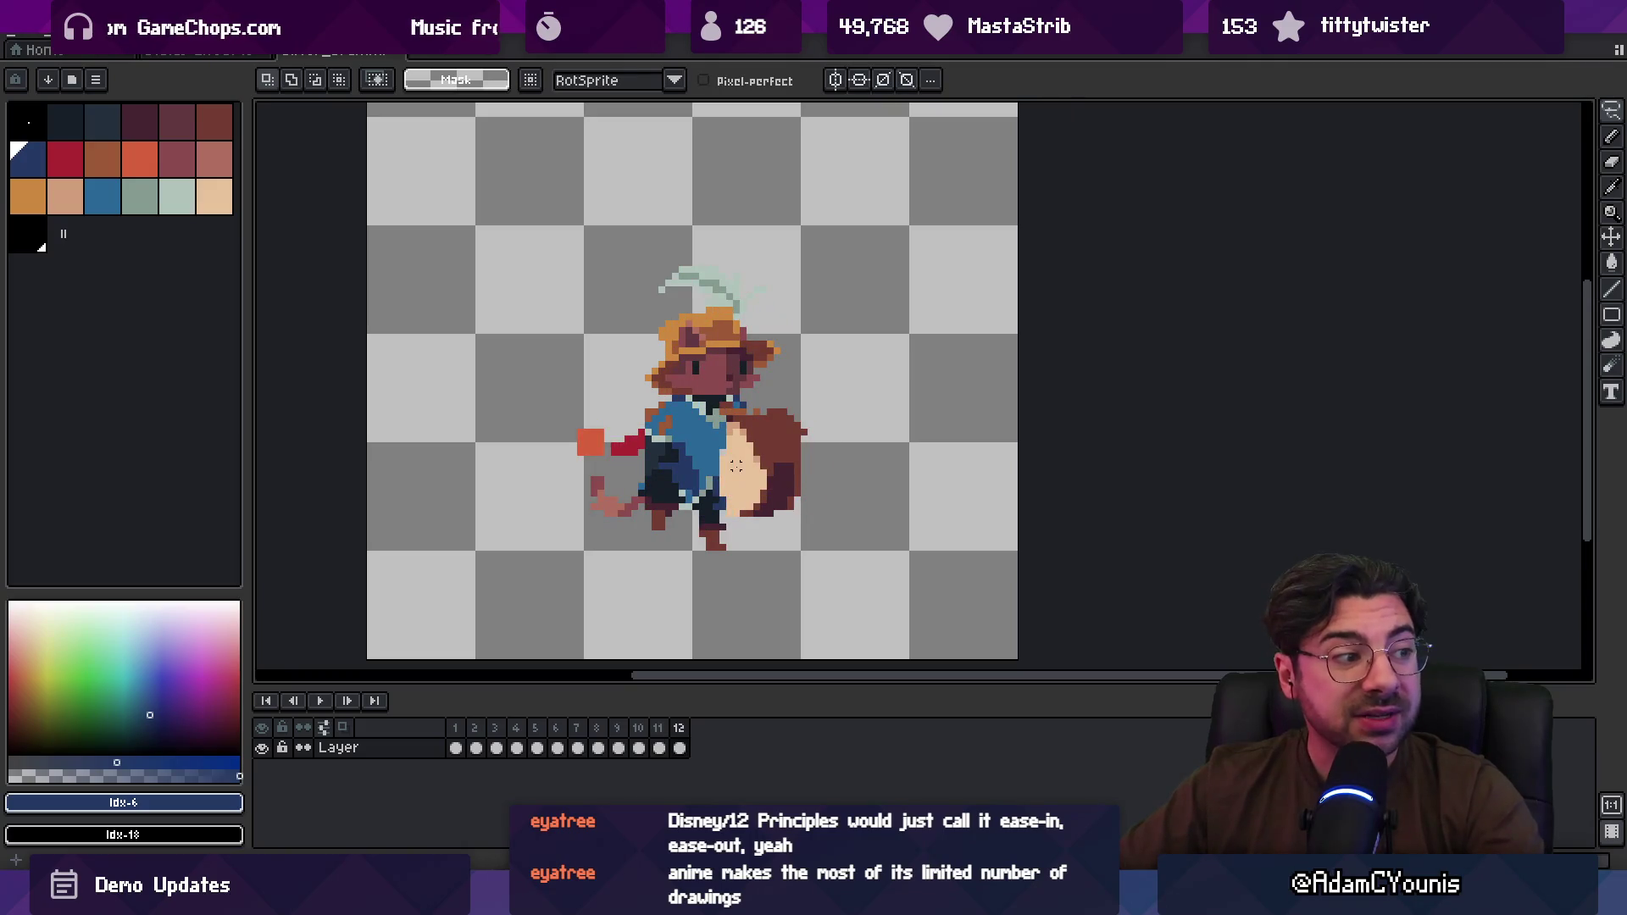
key(Return)
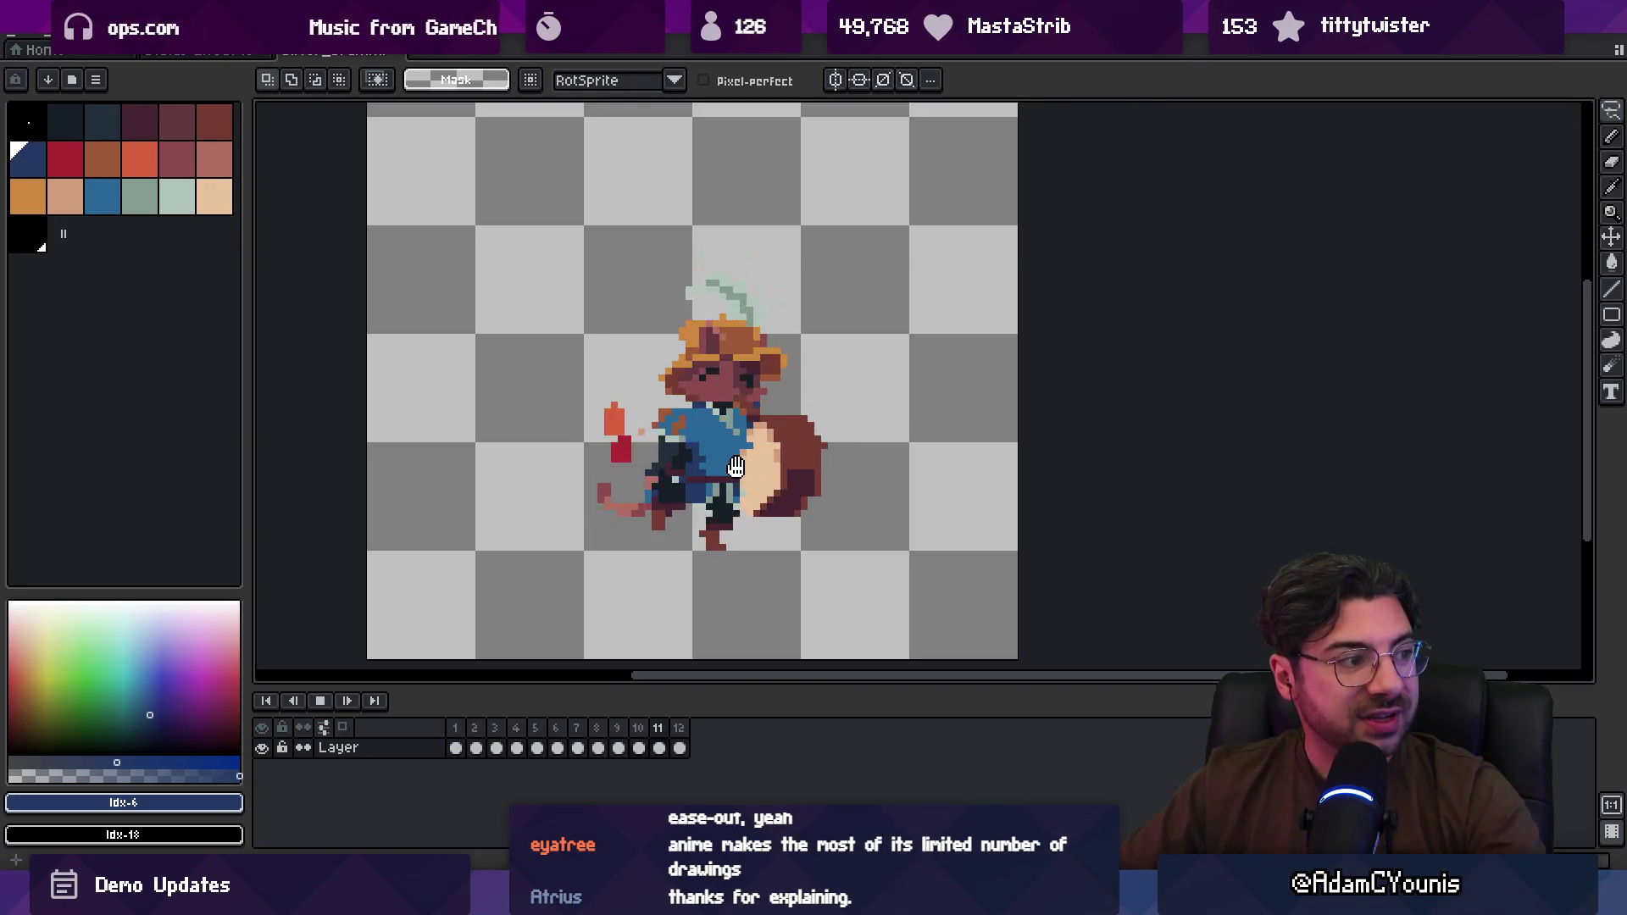
key(Return)
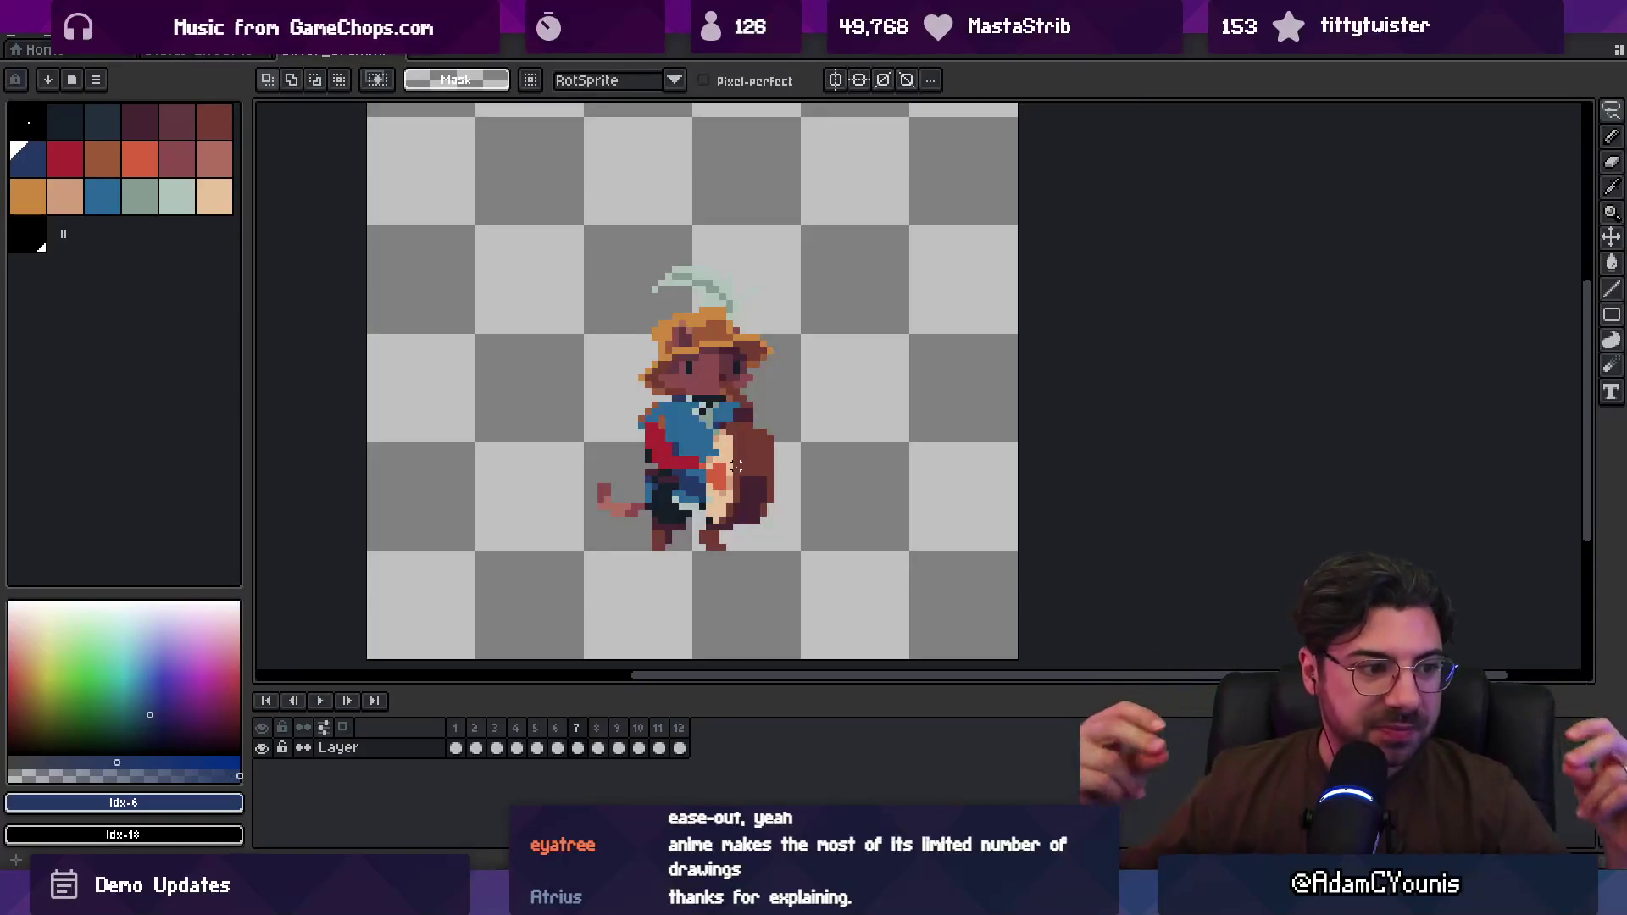
key(Return)
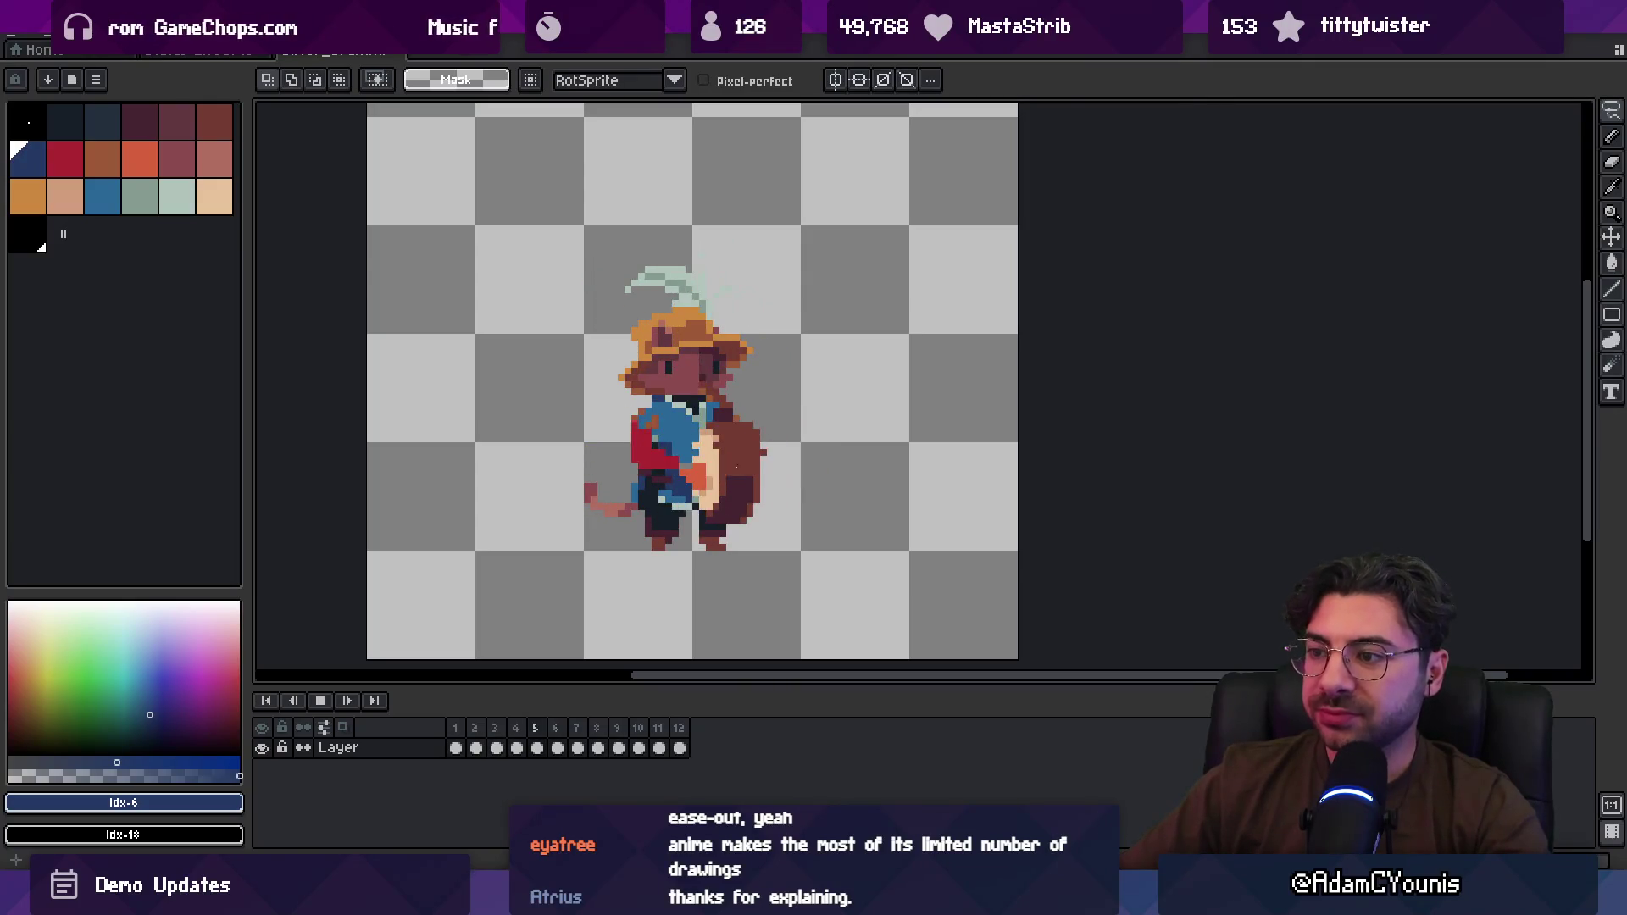
key(Return)
key(Right)
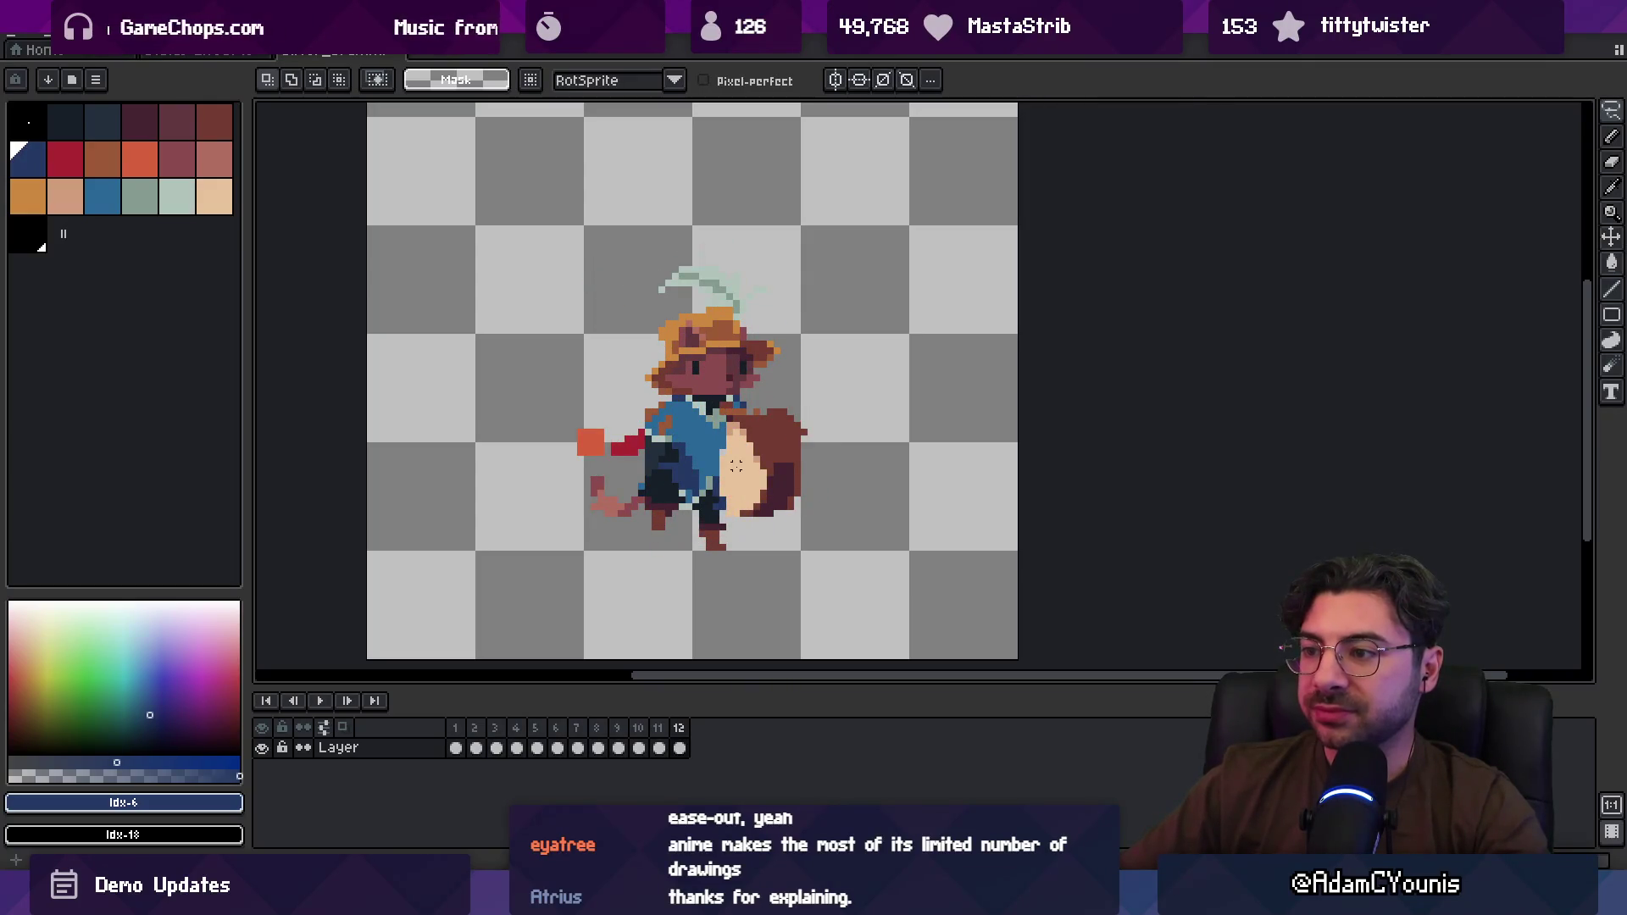
key(Left)
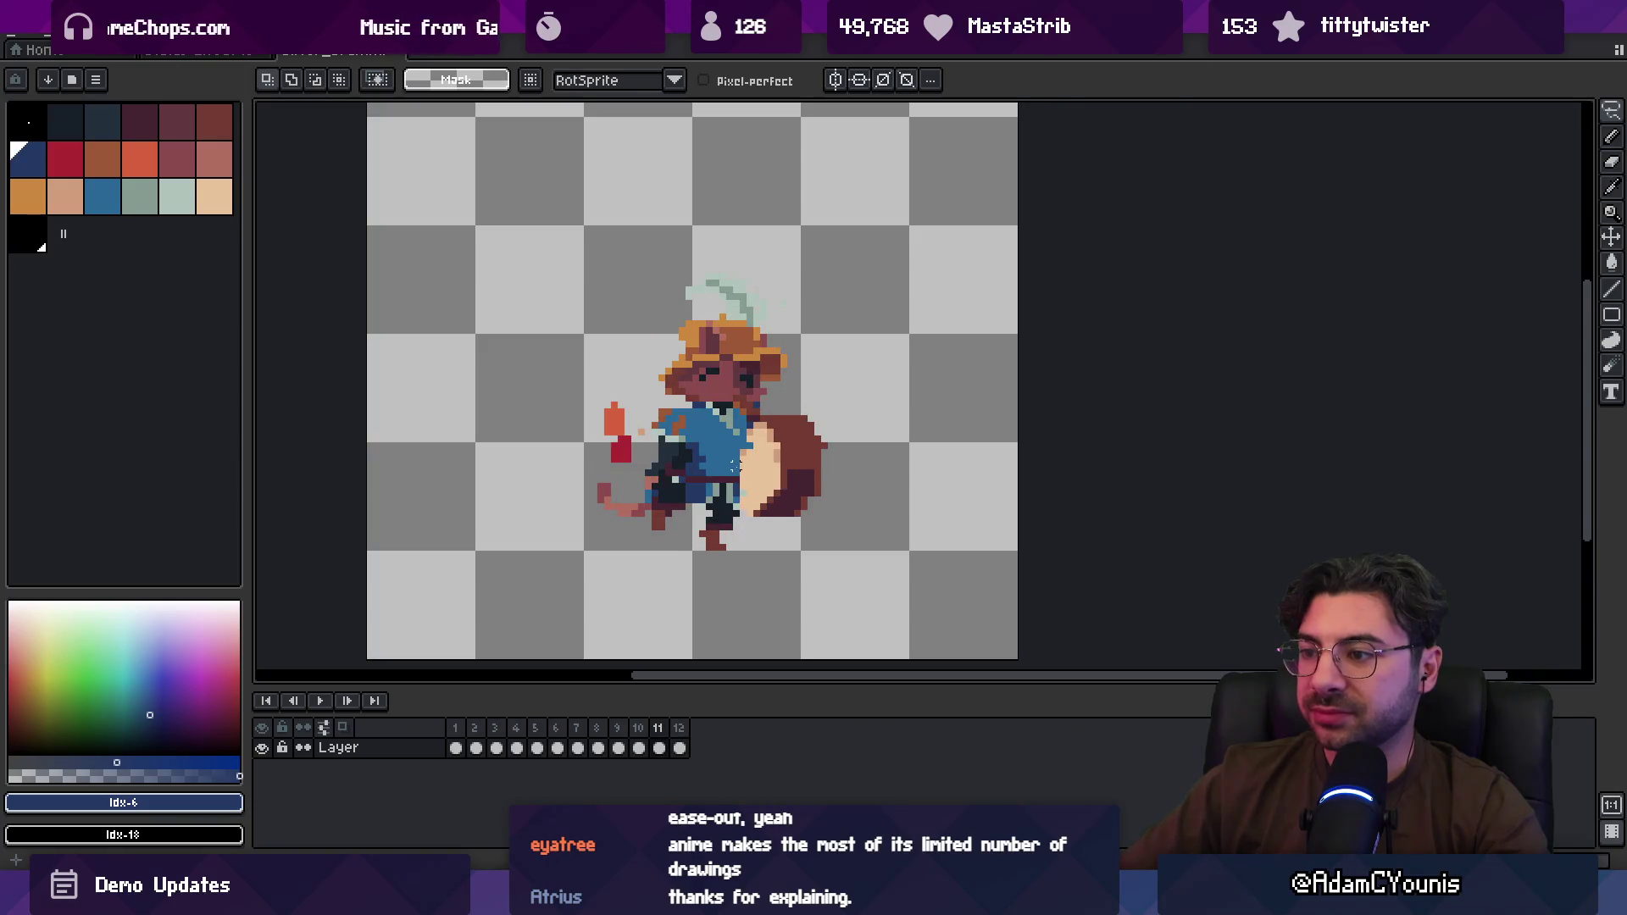
key(v)
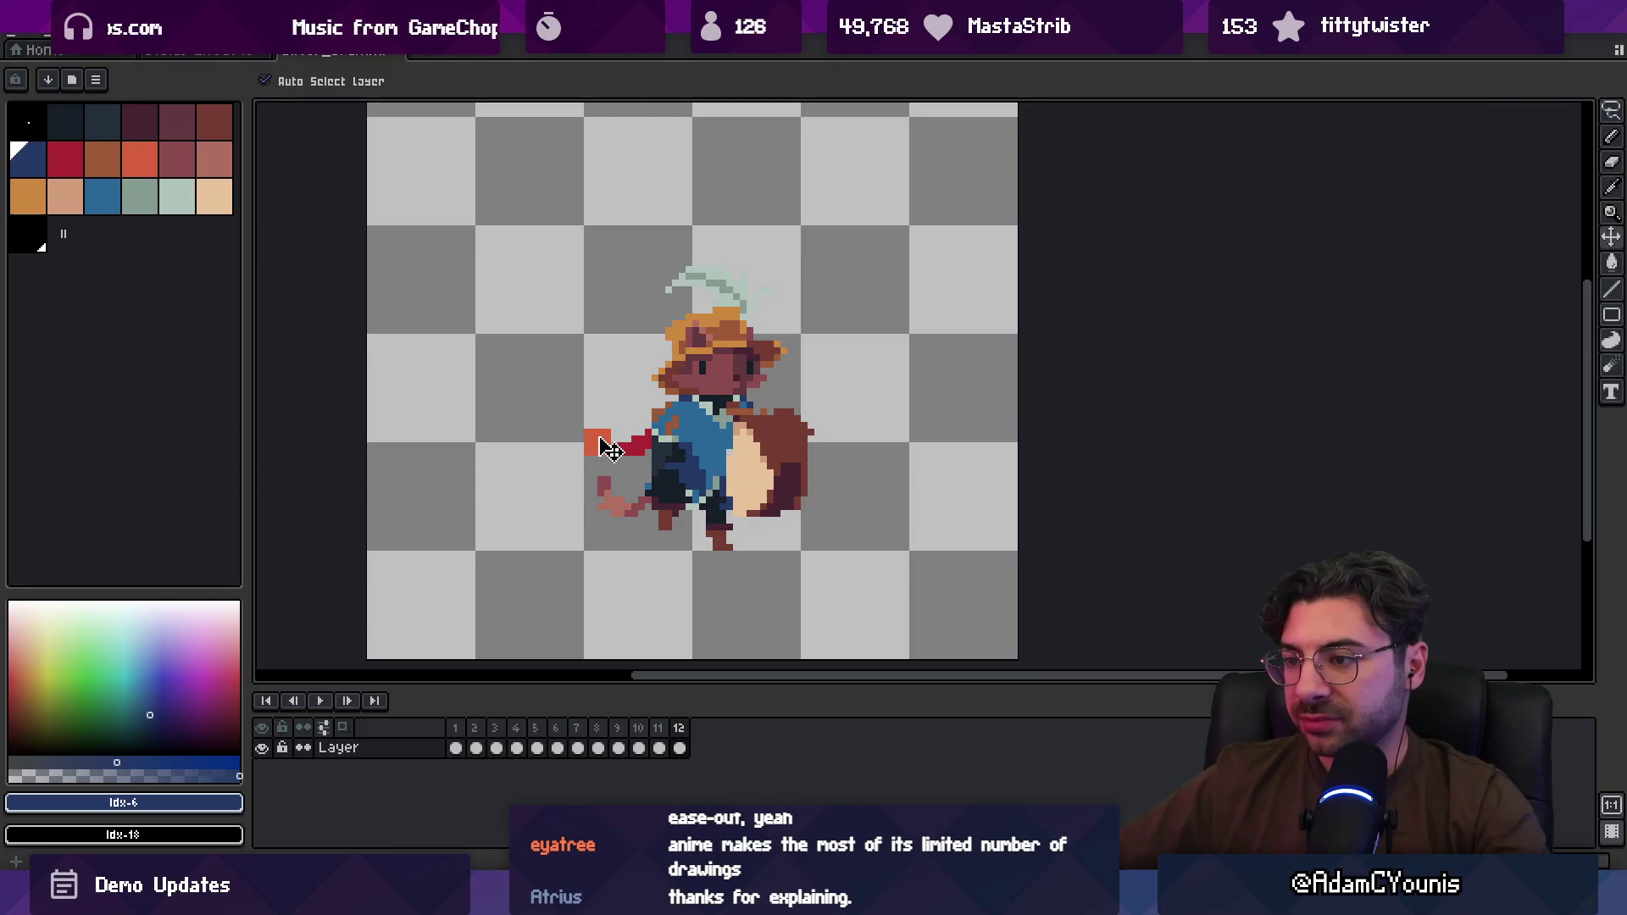
key(m)
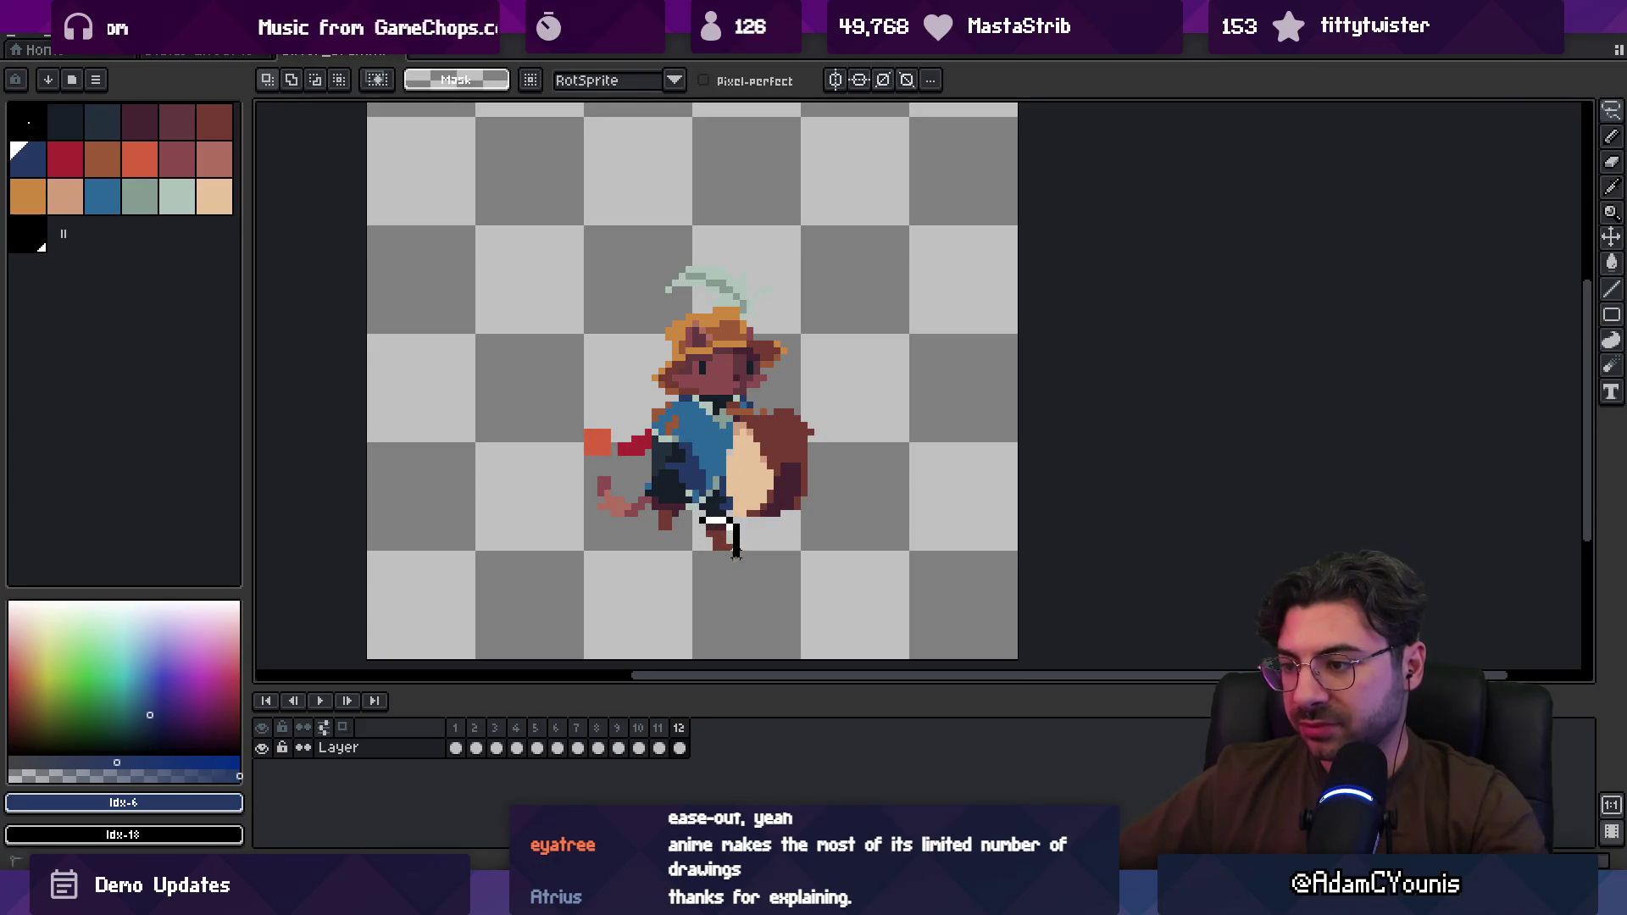
key(Return)
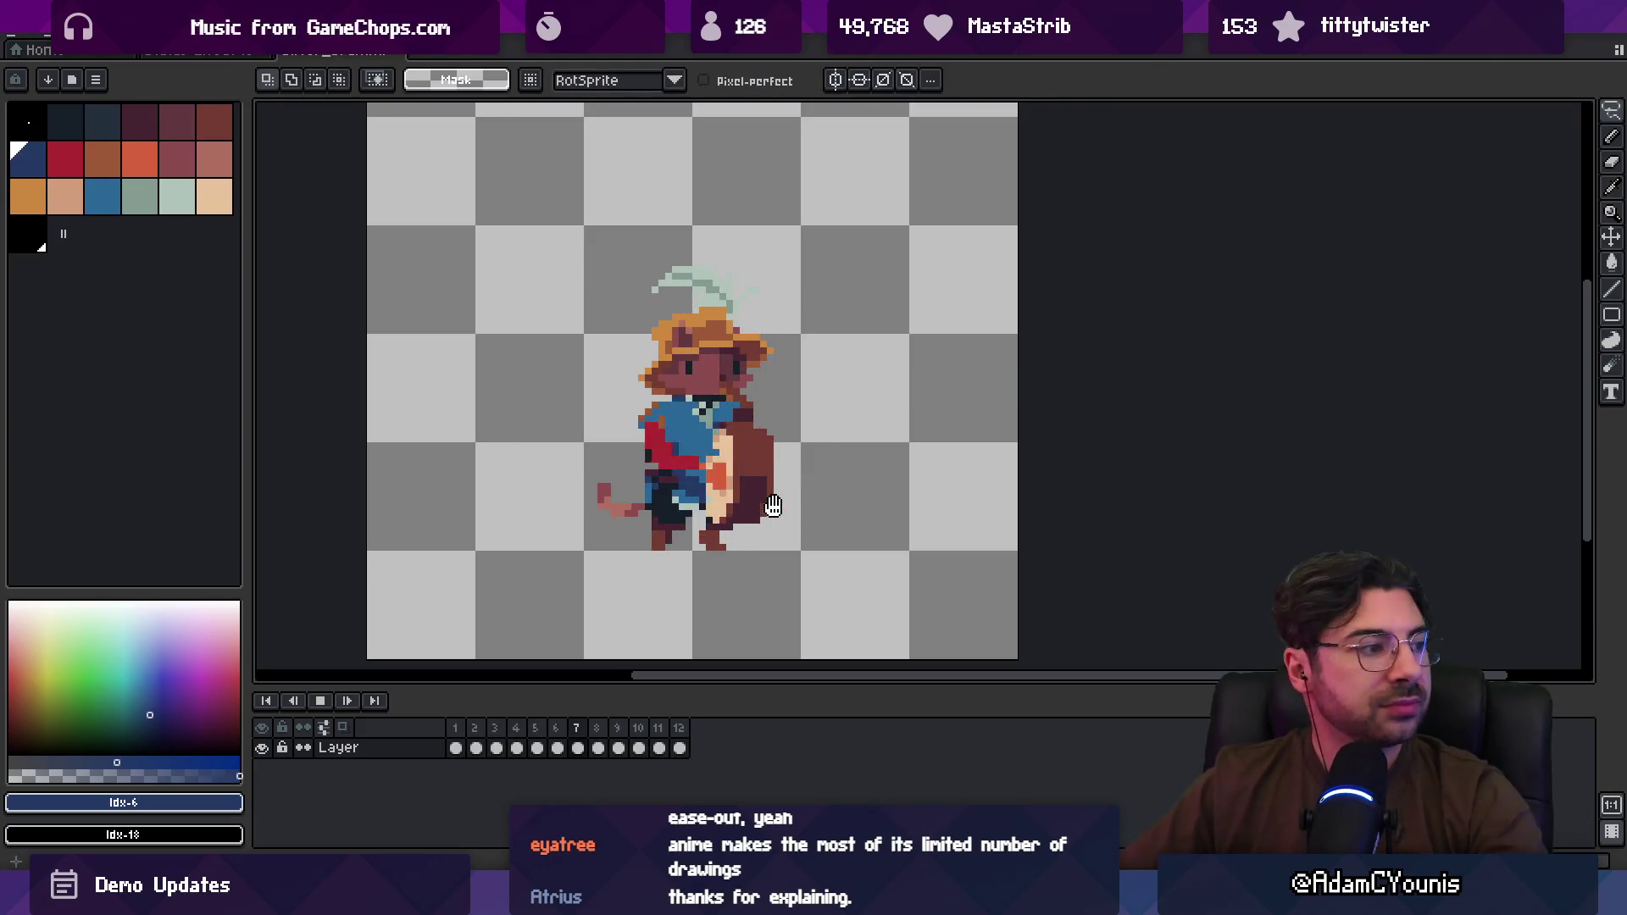
scroll(750, 480, down, 2)
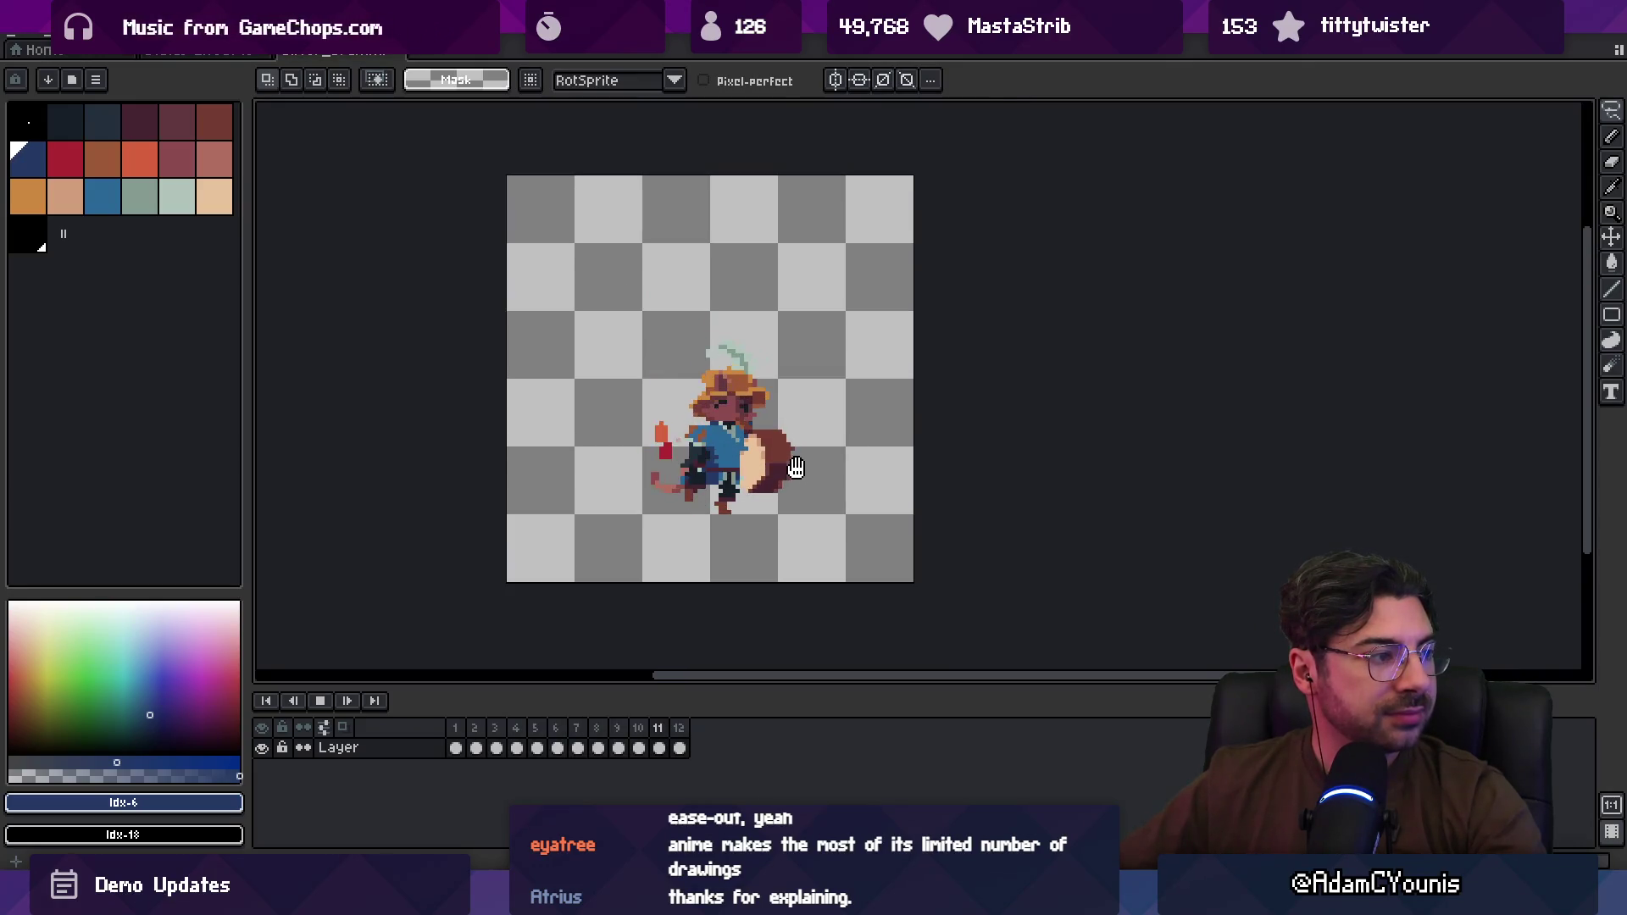
scroll(796, 468, up, 2)
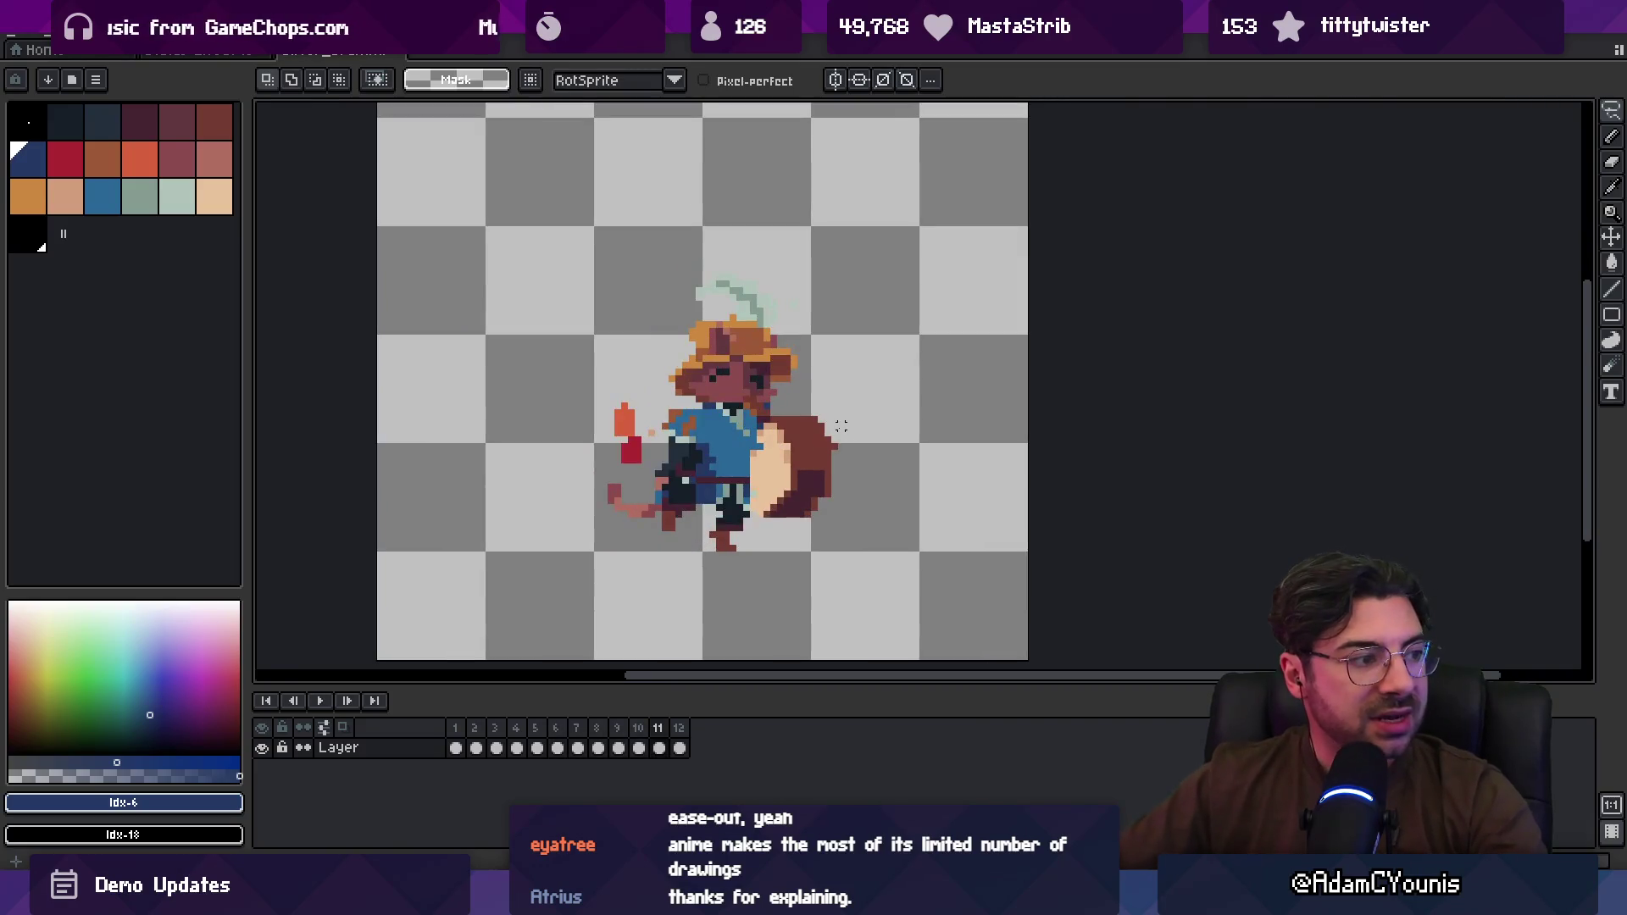
key(m)
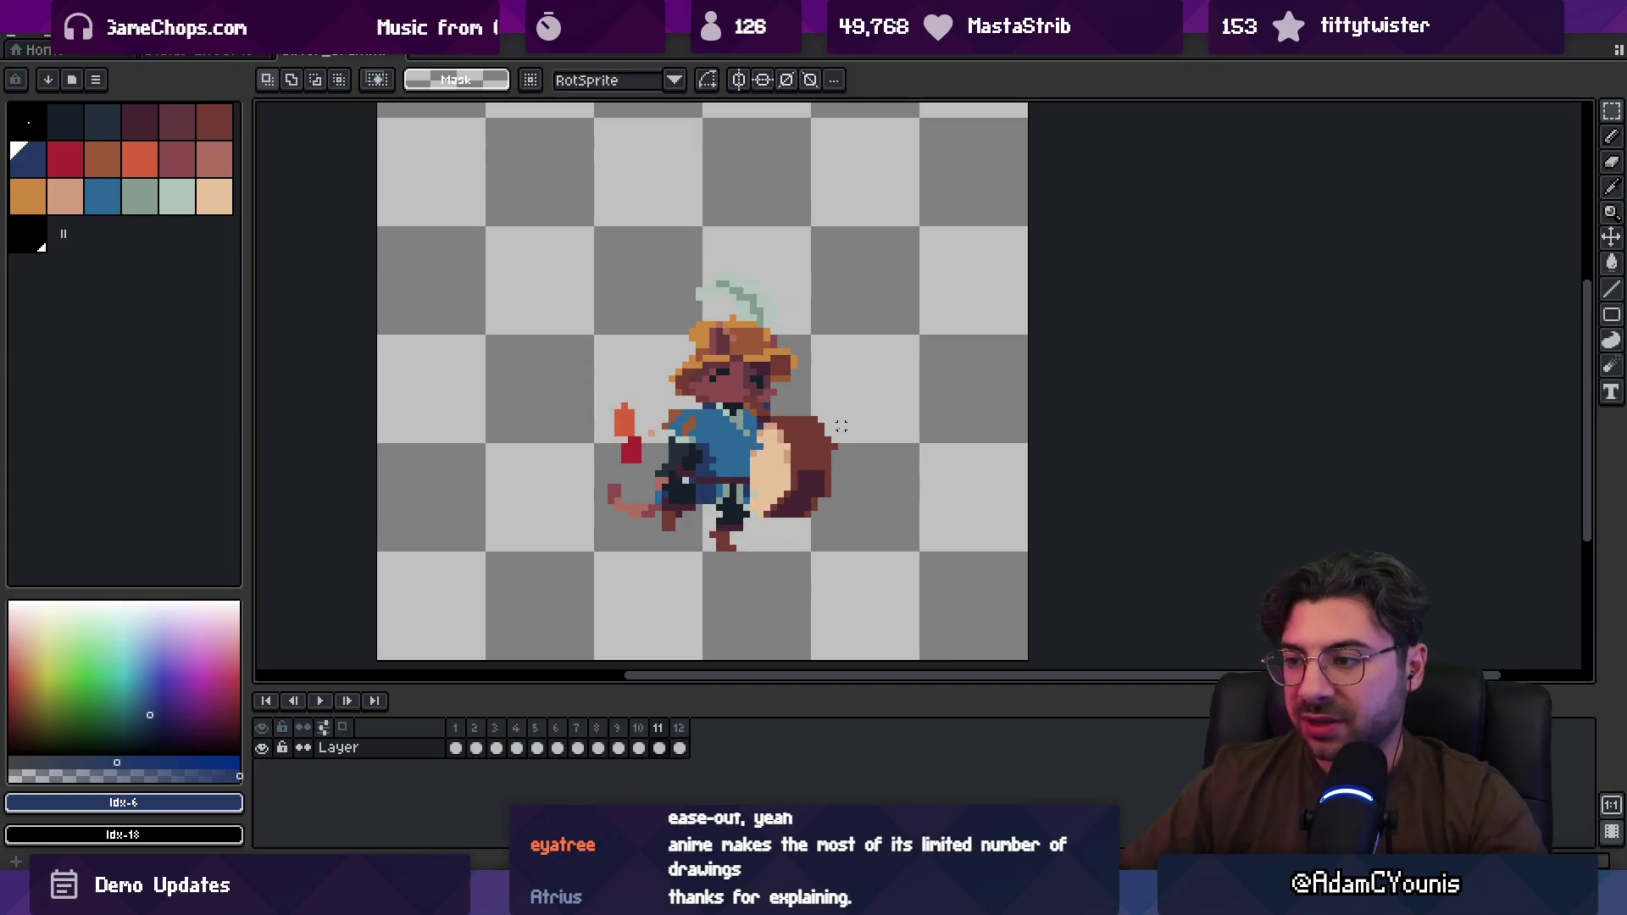
key(v)
scroll(789, 447, up, 2)
key(b)
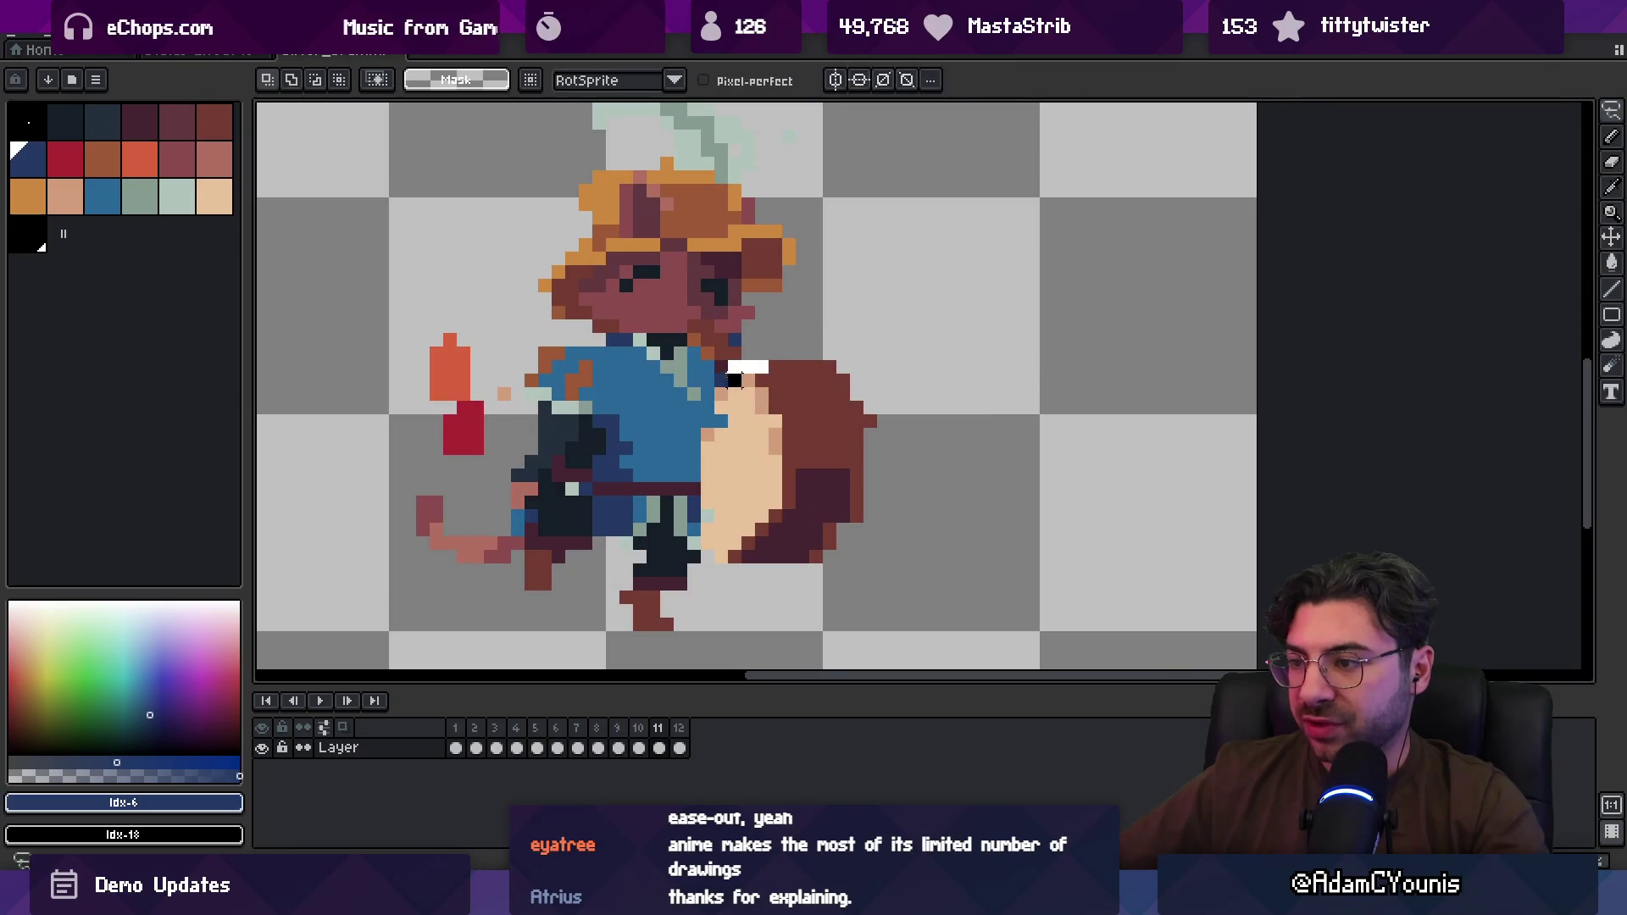
Step: Nudge the selected shield one pixel right on frame 11 and commit it
drag(710, 609, 963, 329)
drag(803, 410, 802, 421)
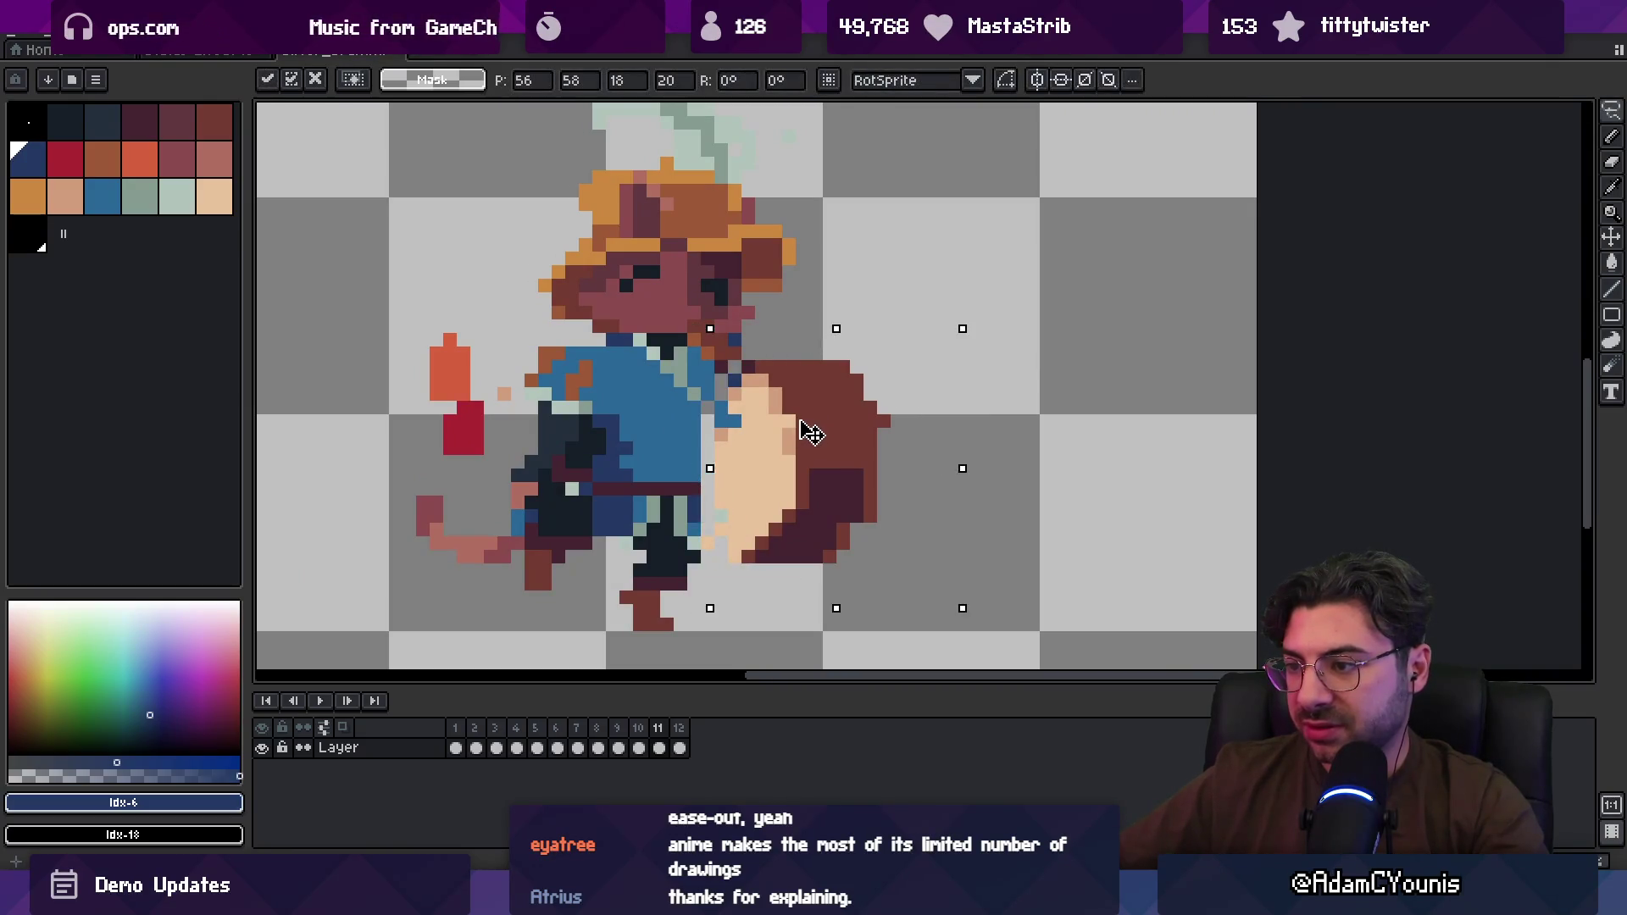
alt+click(706, 423)
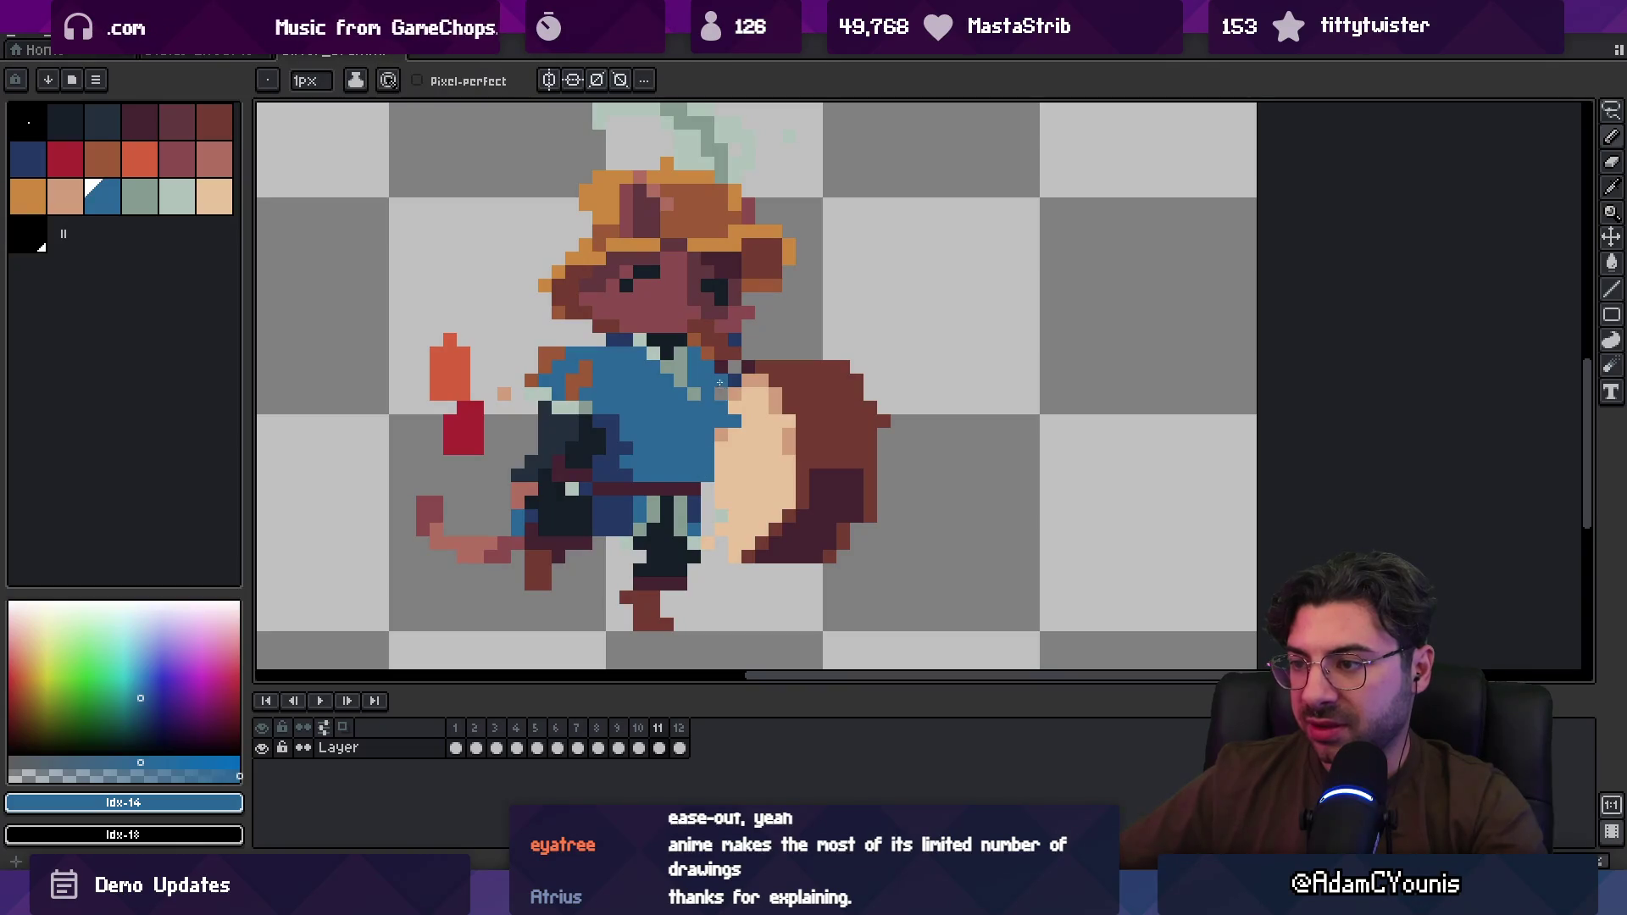
Step: On frame 12, paint over the dark pixels inside the shield with the skin colour
key(period)
key(m)
mouse_move(699, 364)
mouse_down()
mouse_move(851, 390)
mouse_move(868, 559)
mouse_up()
key(ctrl+d)
key(b)
alt+click(719, 387)
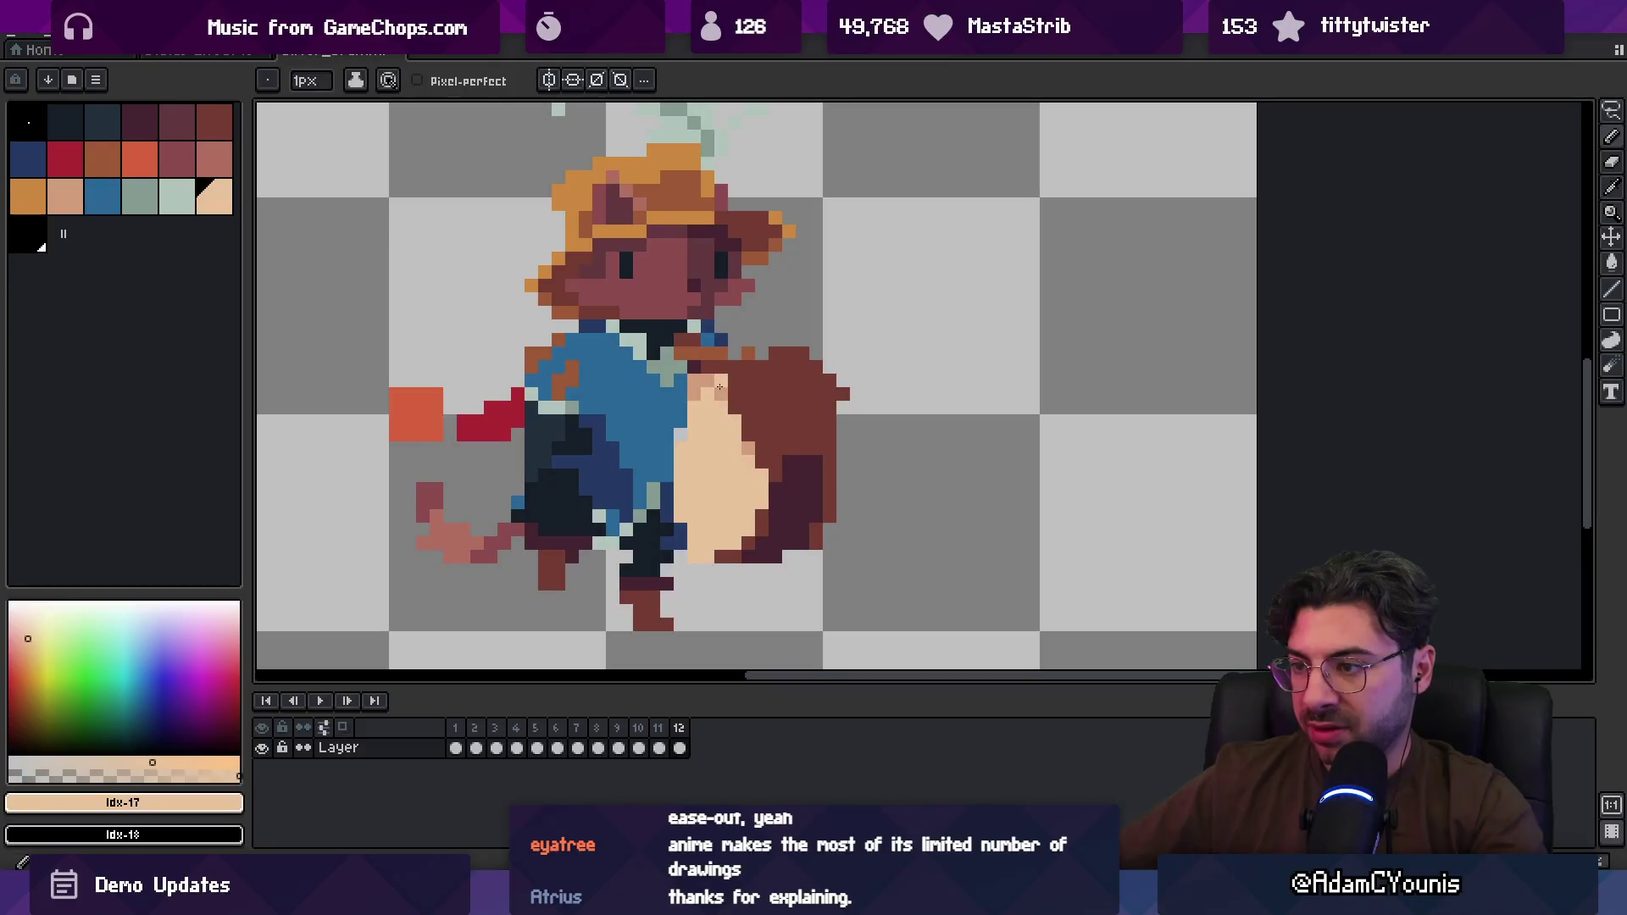
drag(766, 522, 748, 547)
drag(763, 461, 734, 411)
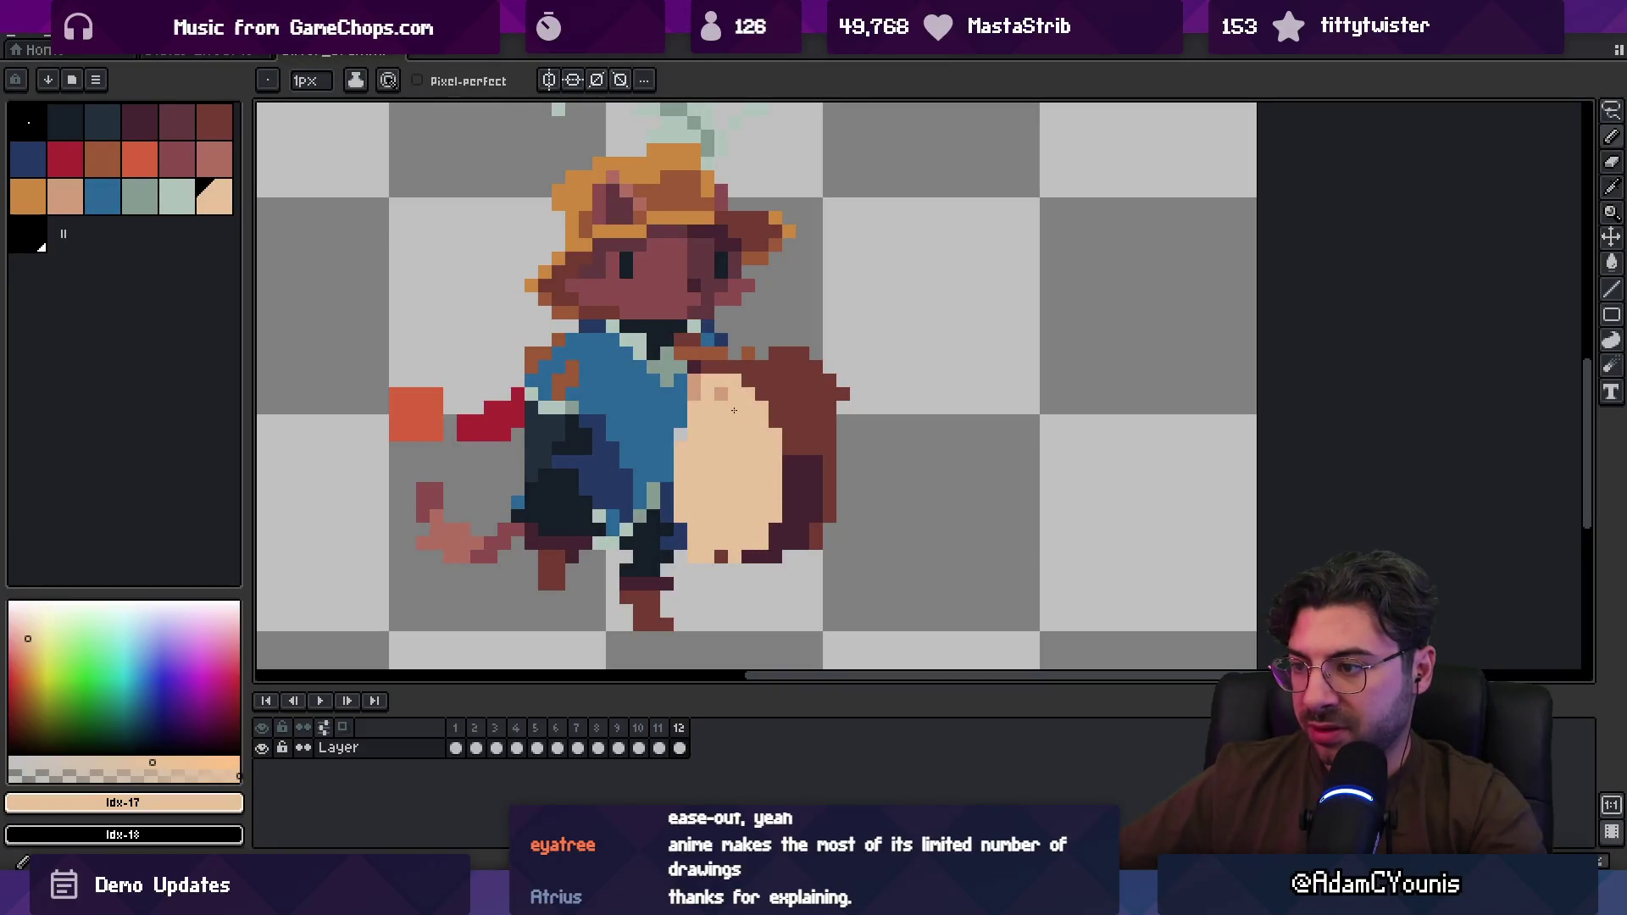
Step: Repaint the shield's bottom row and right-edge pixels in darker peach, then replay the animation
alt+click(707, 377)
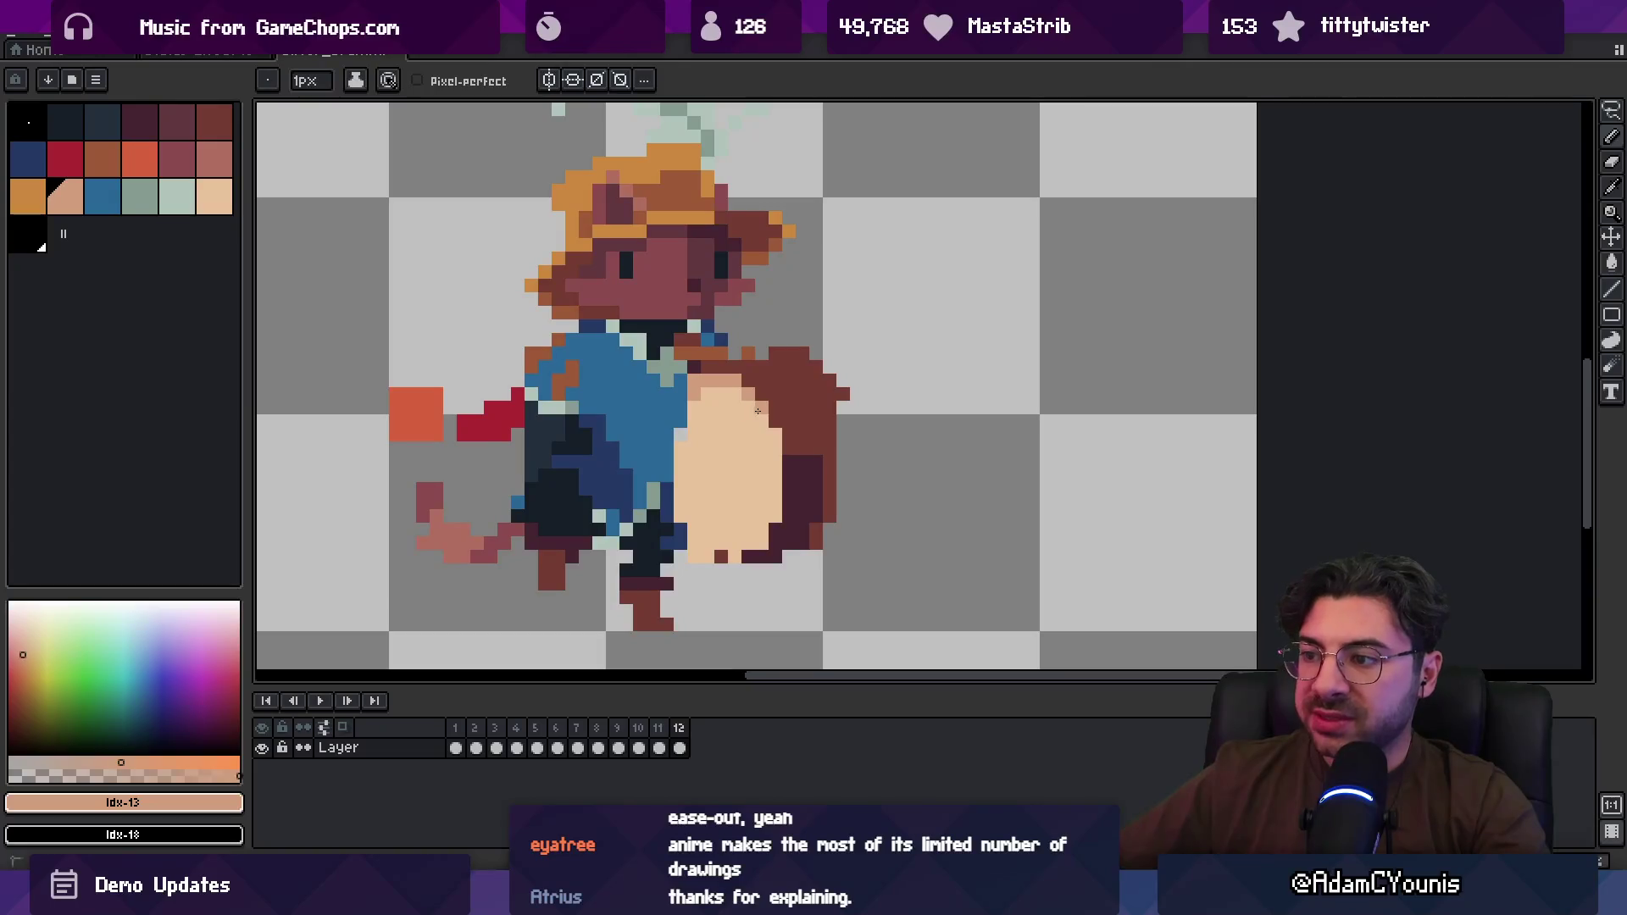
alt+click(744, 537)
drag(748, 556, 721, 556)
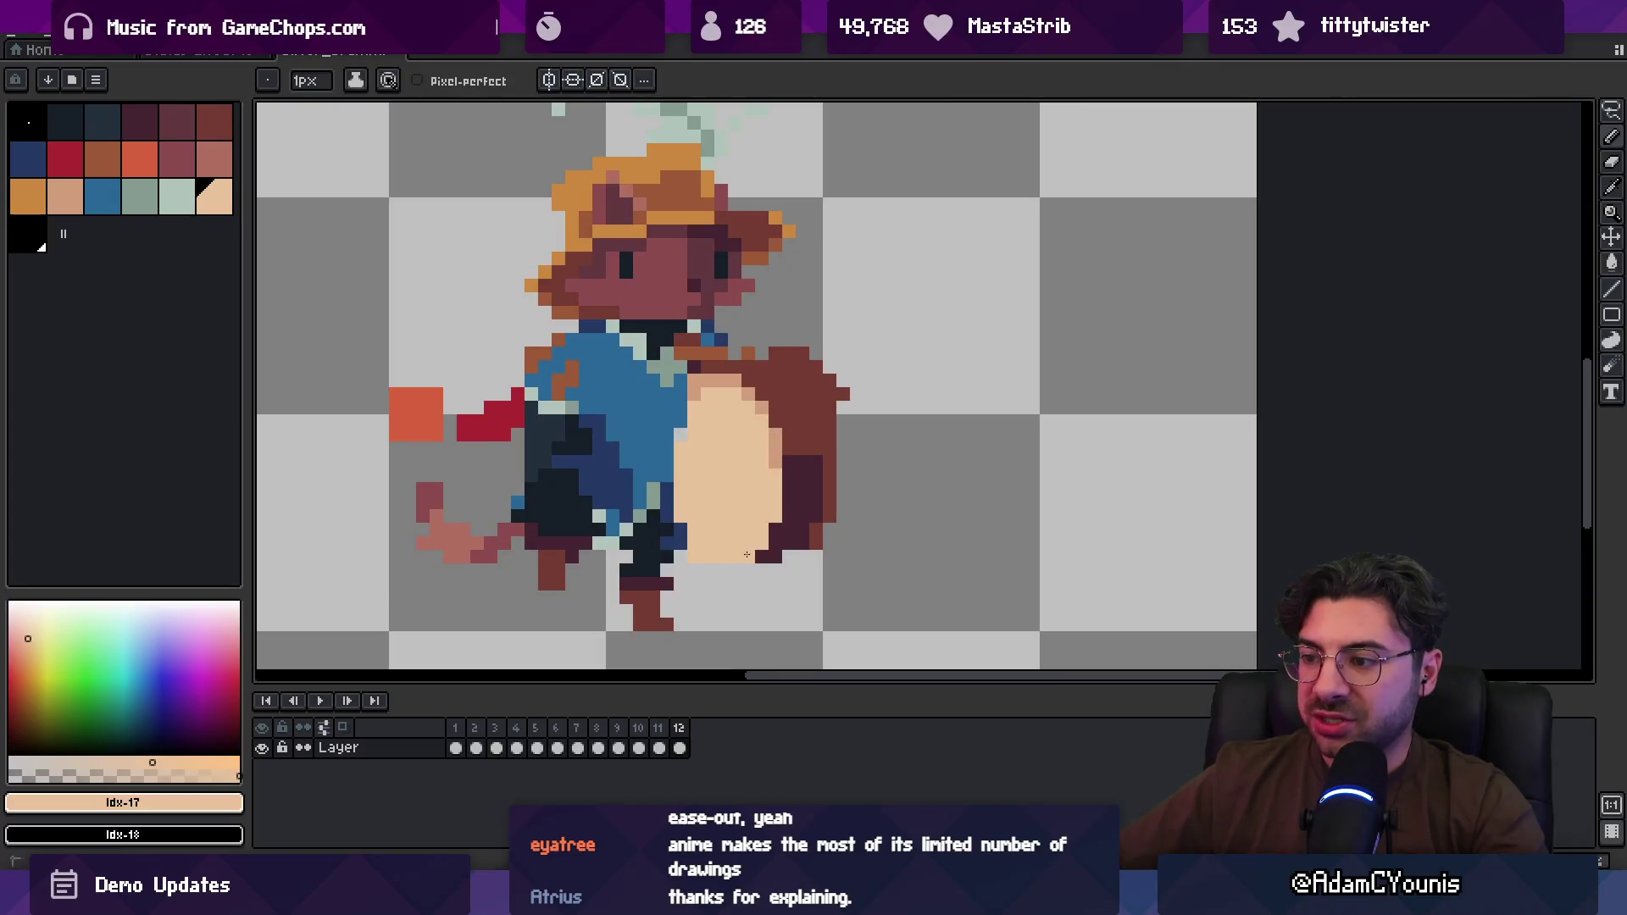
alt+click(784, 429)
drag(774, 501, 780, 516)
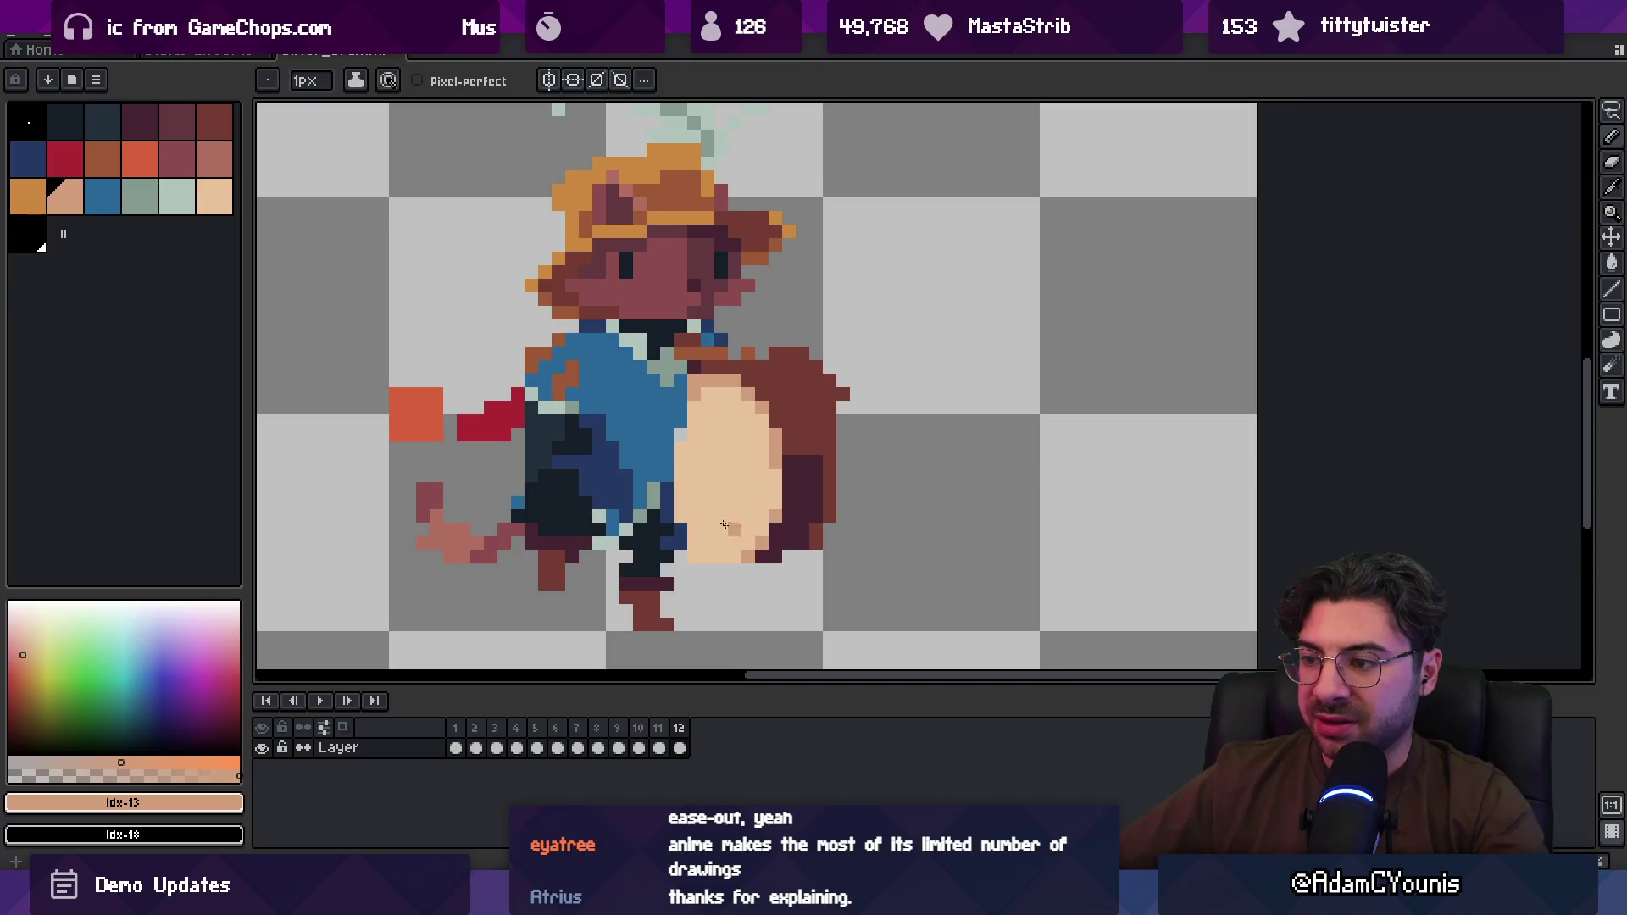
scroll(823, 449, down, 3)
key(Return)
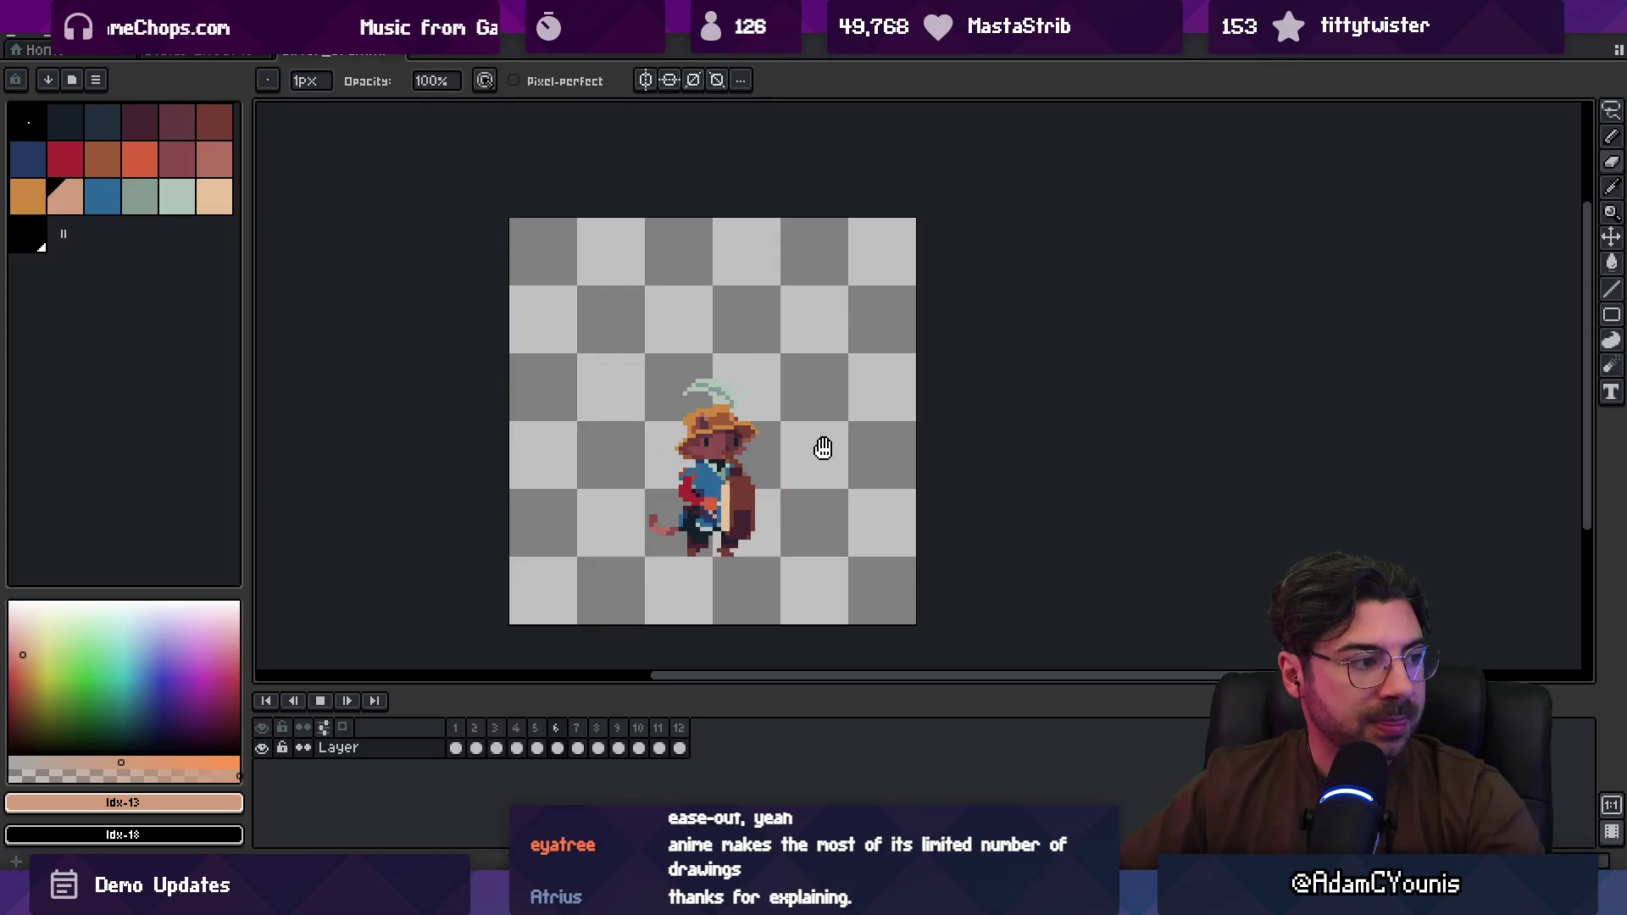
Step: Stop and replay the walk cycle a few times, then bring up the New Sprite dialog
key(Return)
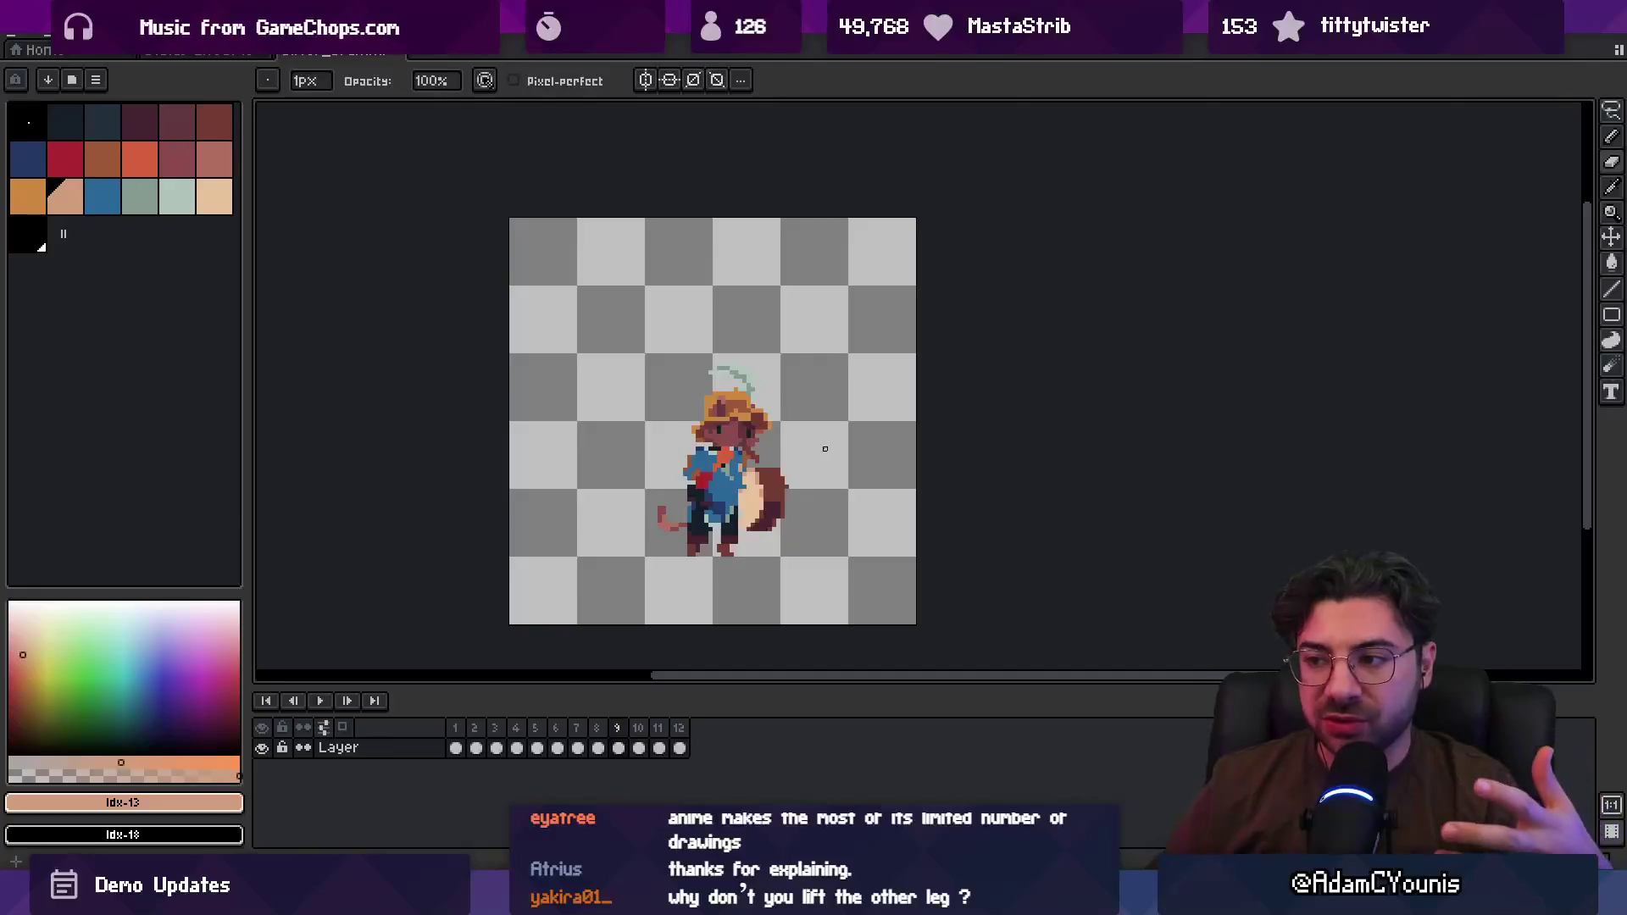
key(Return)
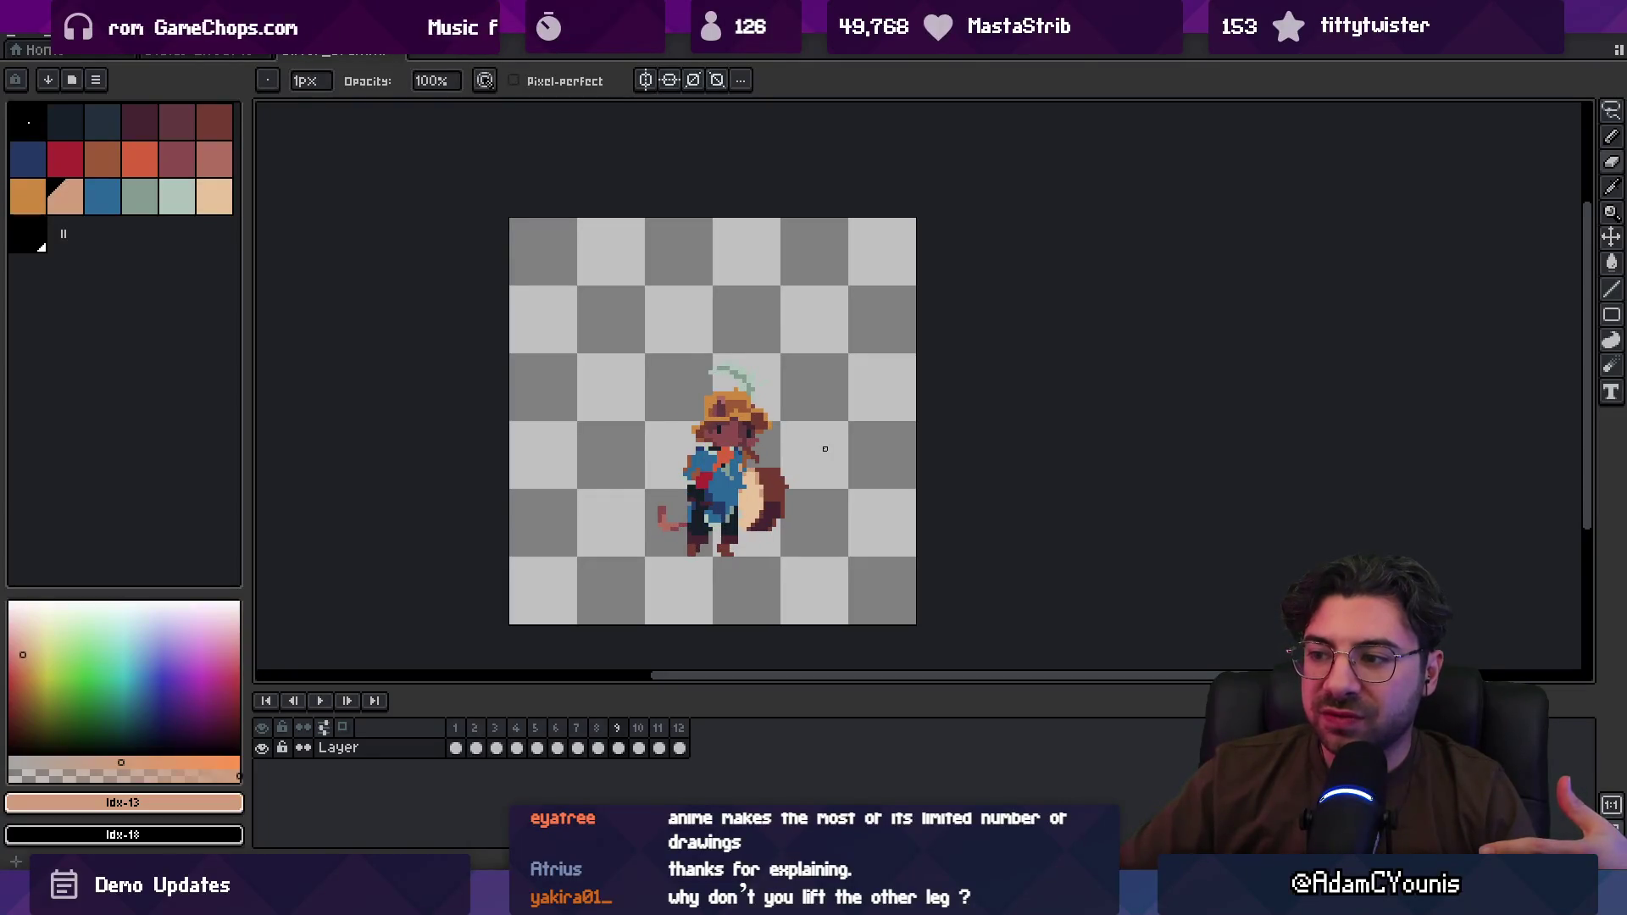
key(Return)
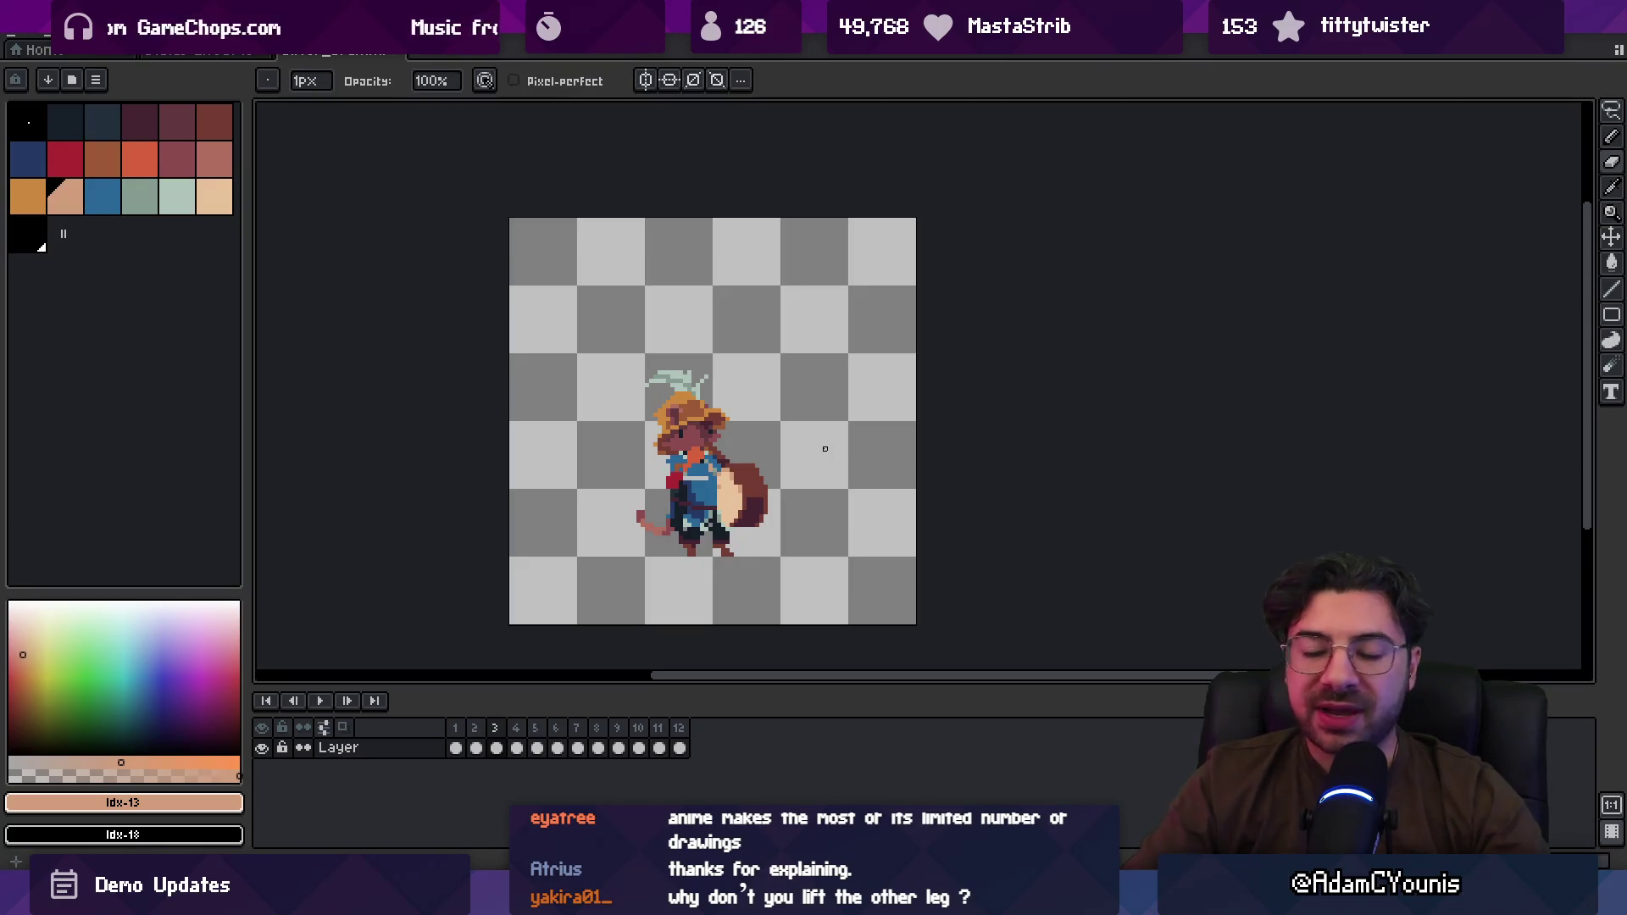
key(ctrl+n)
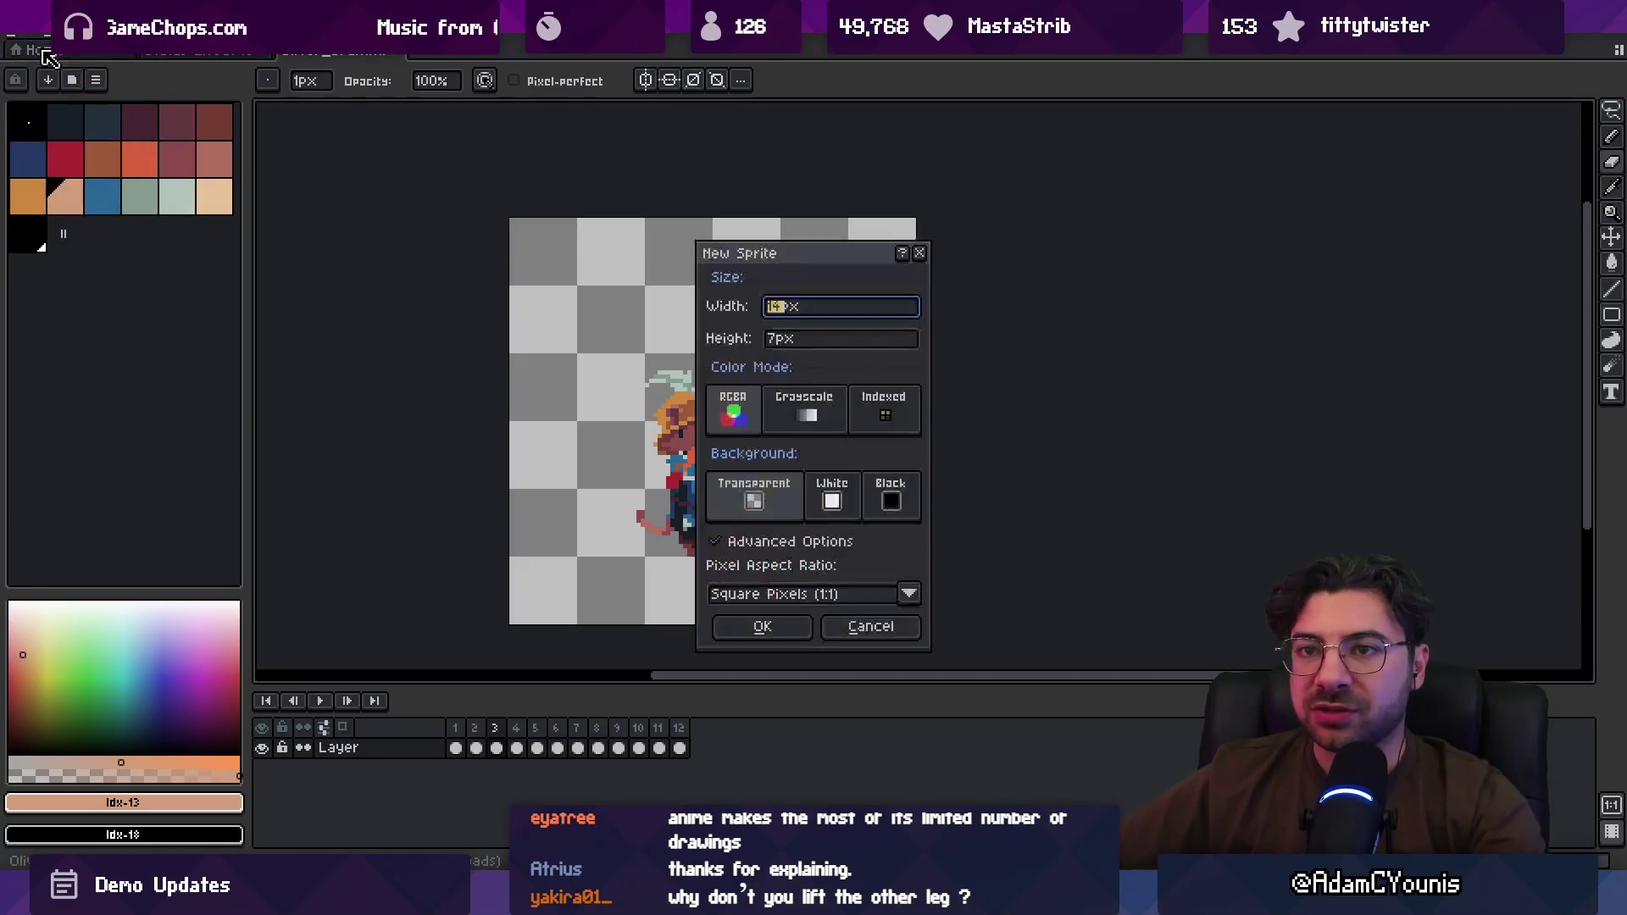
Step: Create a new 640×360 sprite
text(0)
key(Tab)
text(3)
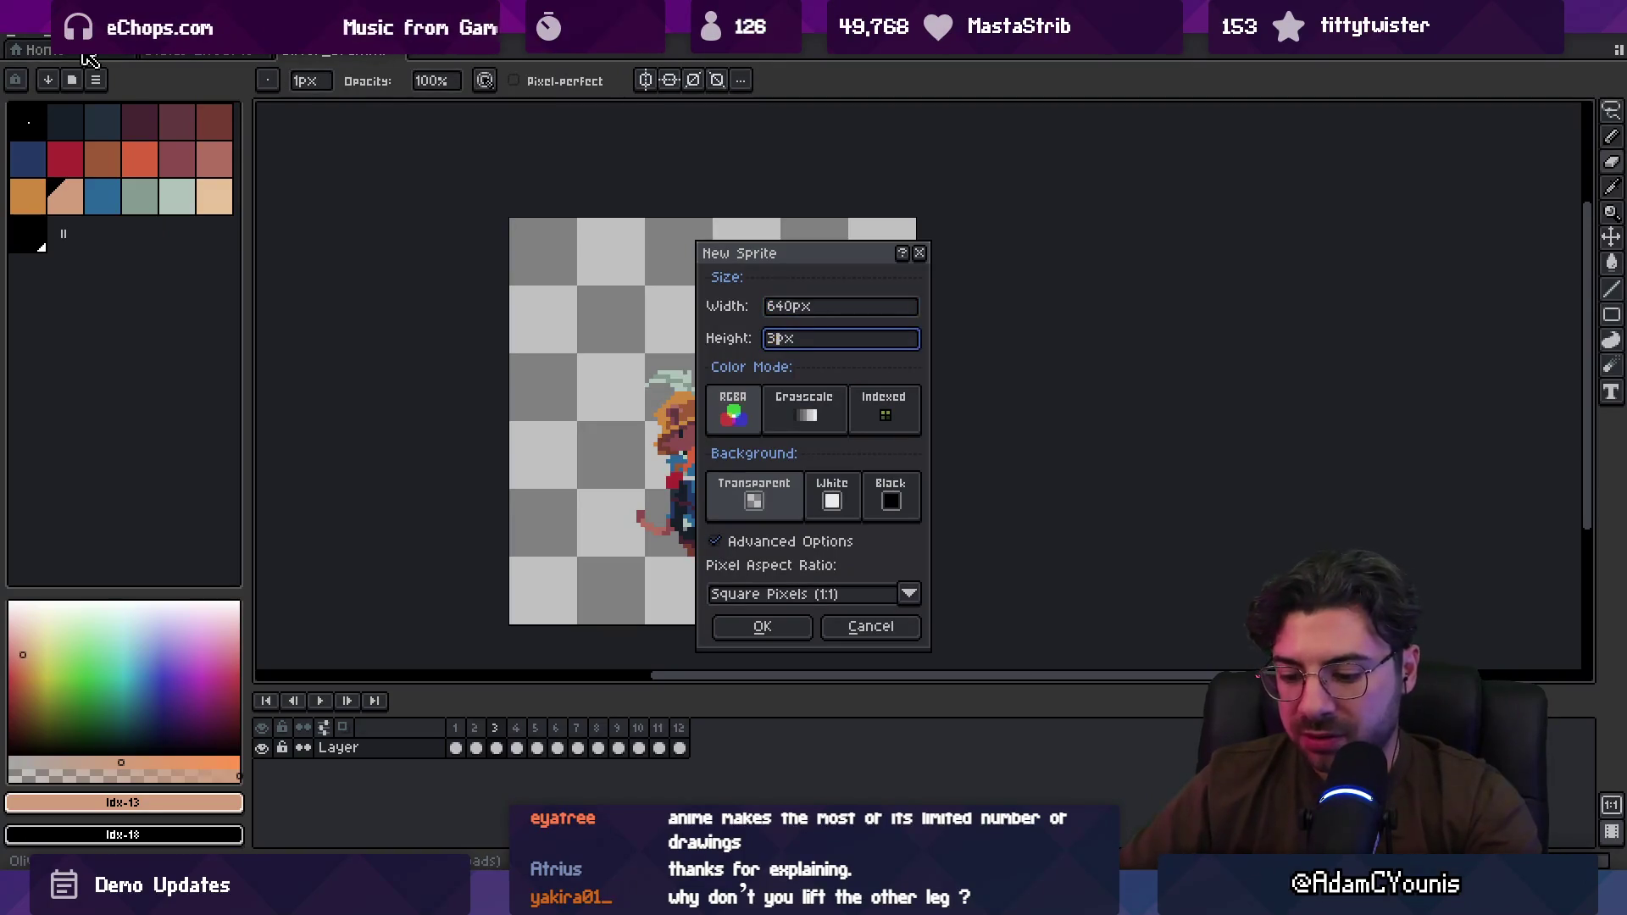
key(Return)
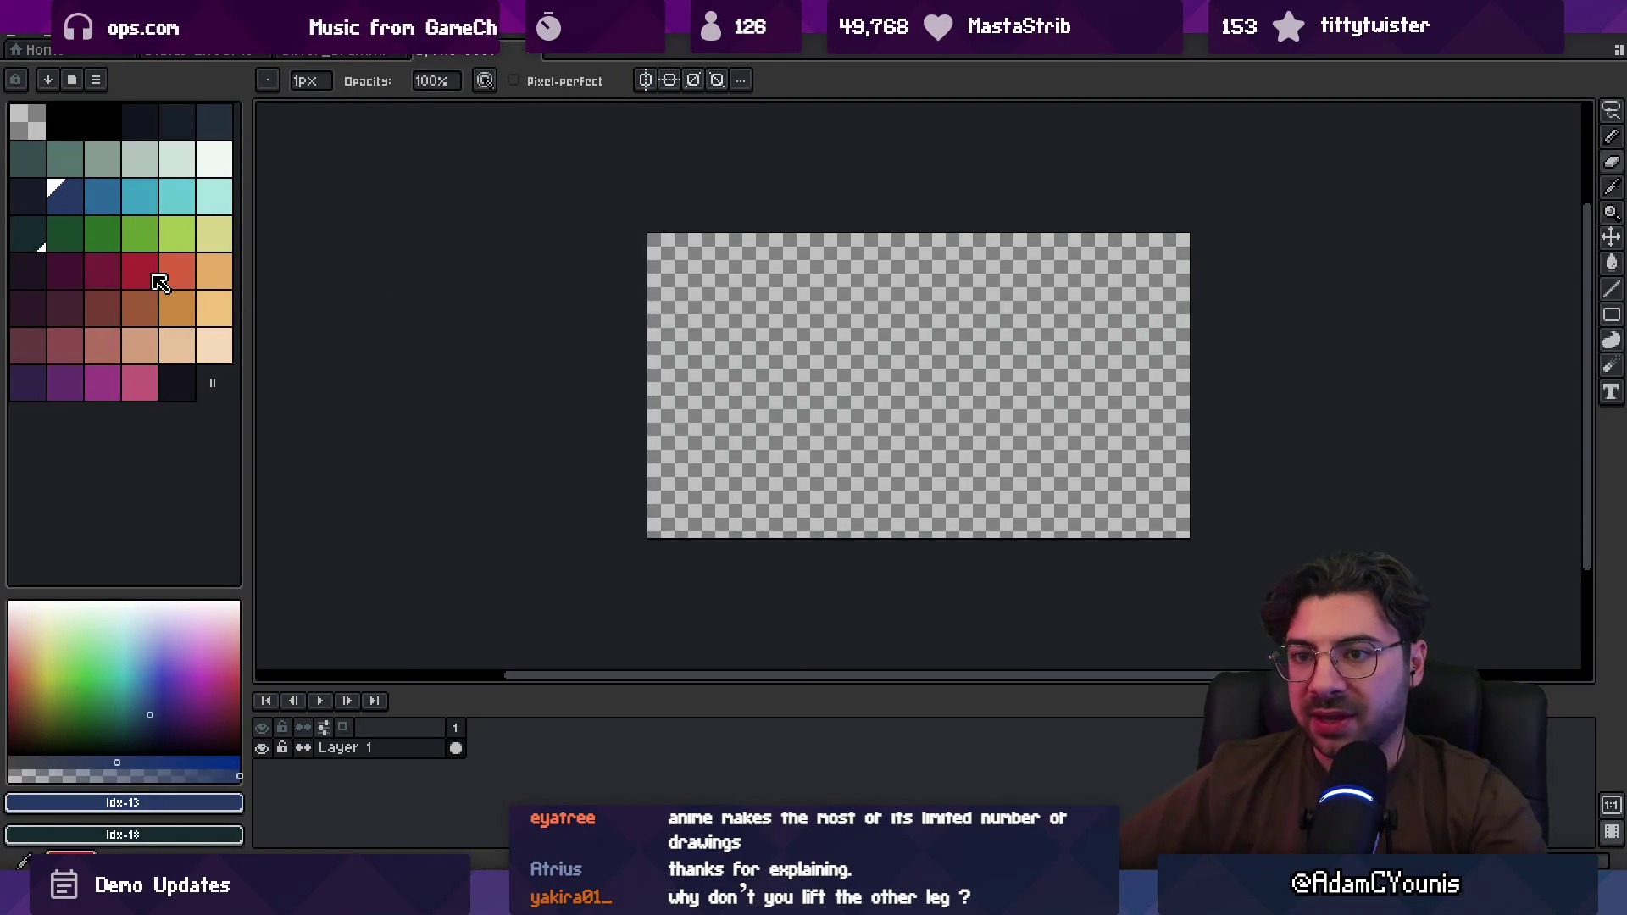
Step: Draw a red filled rectangle near the bottom centre and move it up and right
click(159, 282)
key(shift+u)
mouse_move(855, 461)
mouse_down()
mouse_move(883, 509)
mouse_move(904, 476)
mouse_up()
key(v)
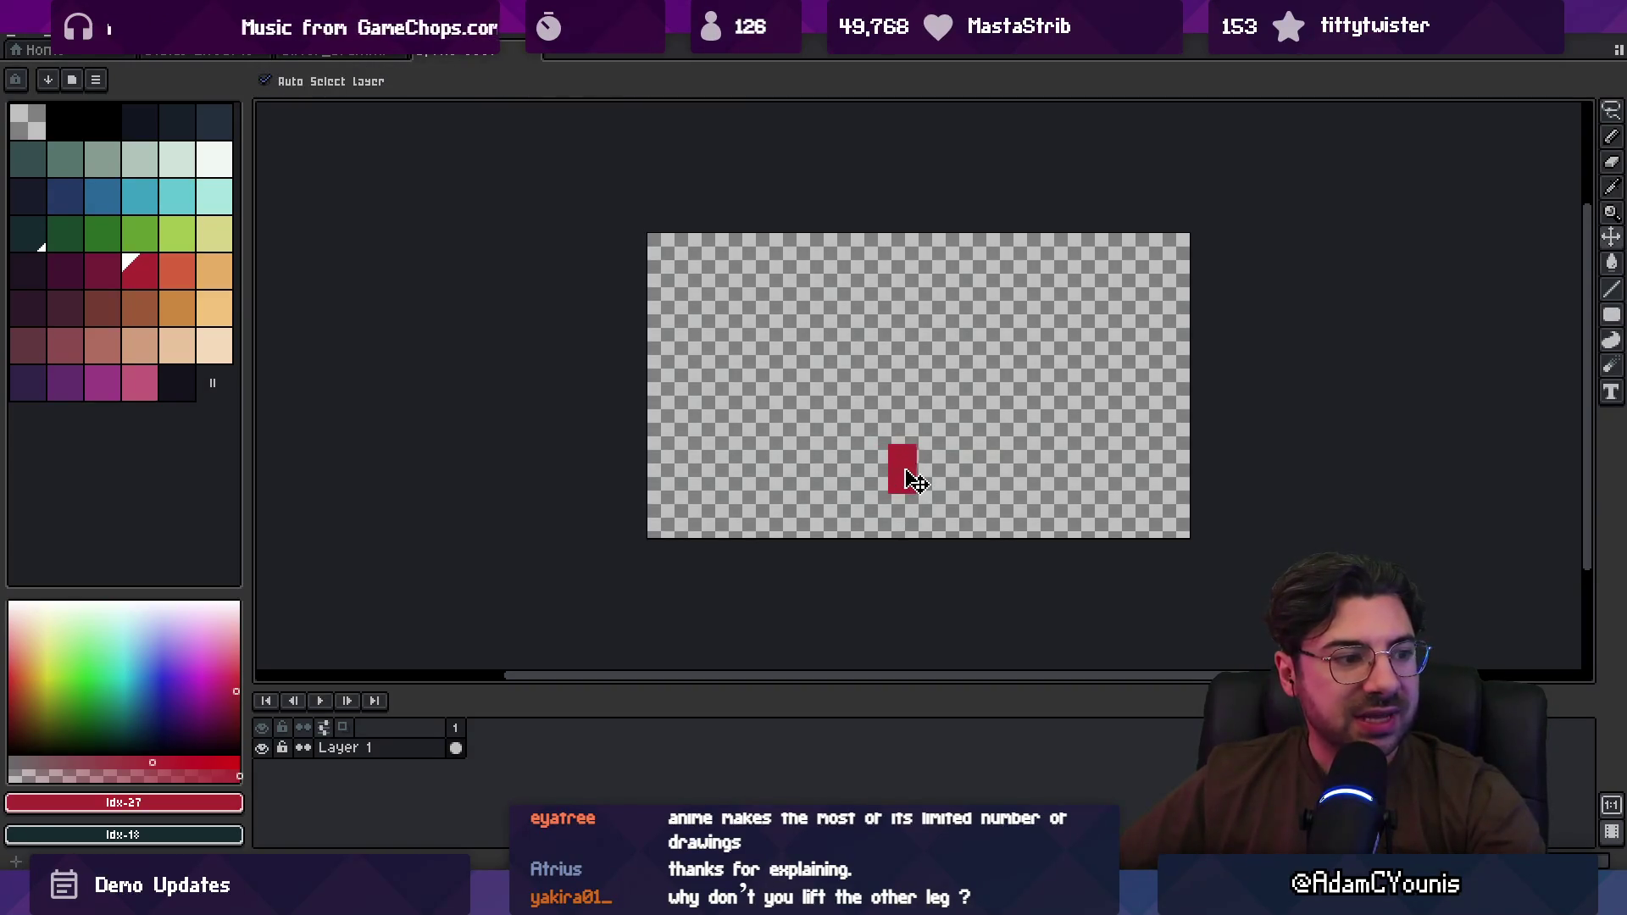
scroll(810, 534, up, 4)
scroll(954, 497, down, 4)
scroll(1028, 447, up, 2)
scroll(881, 502, down, 2)
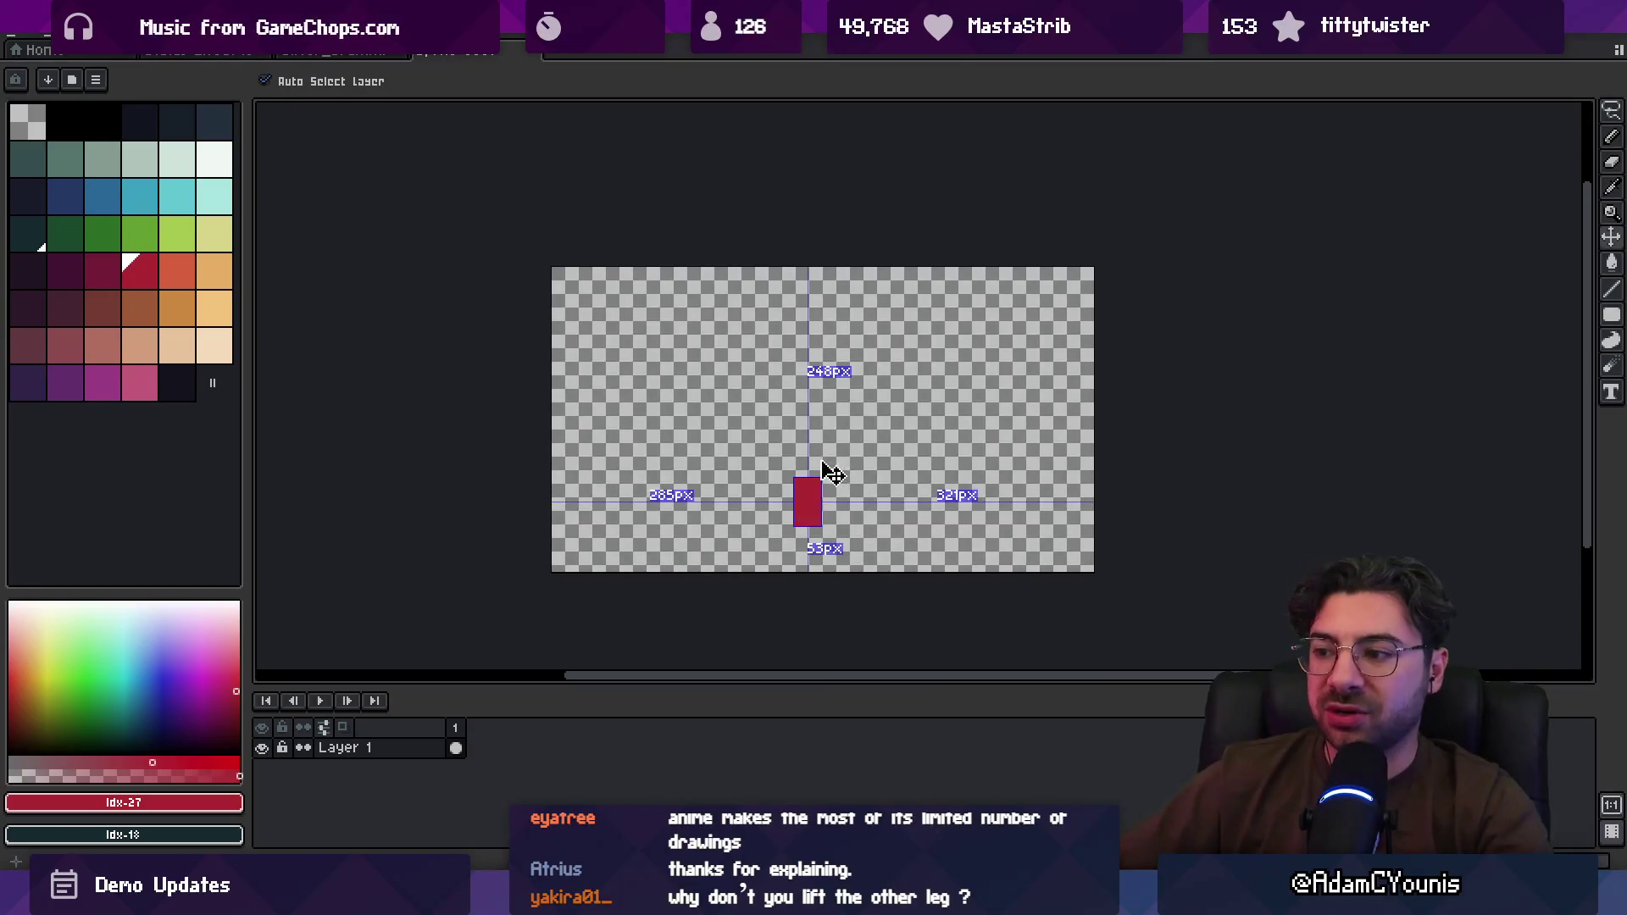
Step: Close the scratch sprite without saving and play the squirrel animation
key(ctrl+w)
click(800, 486)
key(Return)
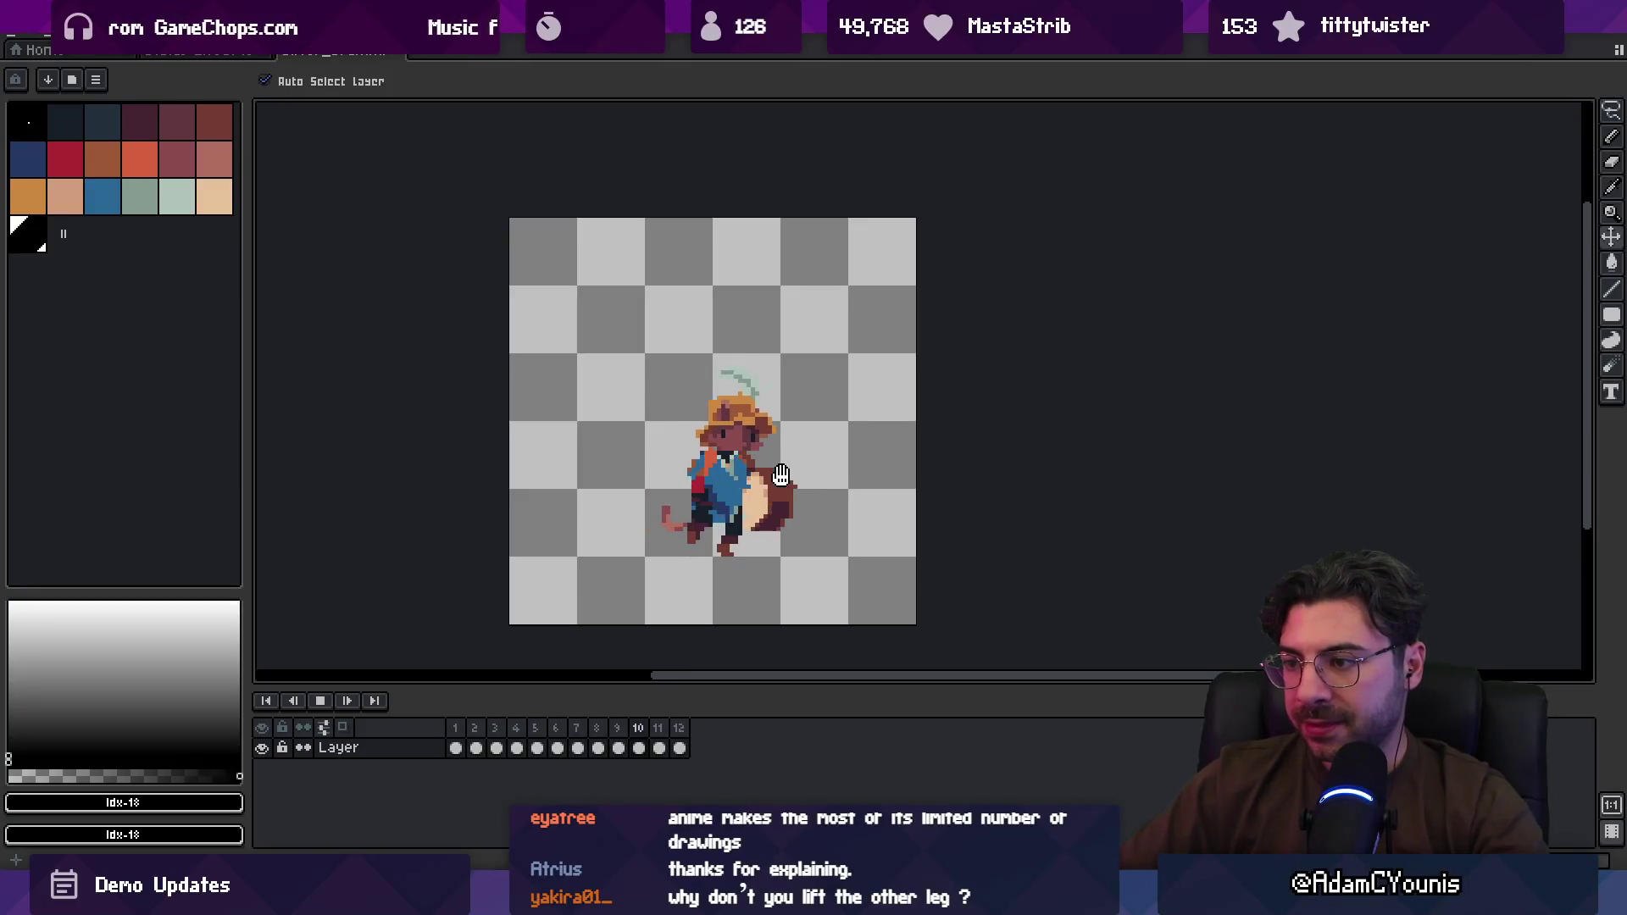
Step: Stop on frame 2 and paint dark eye-colour pixels left of the squirrel's eye
key(Return)
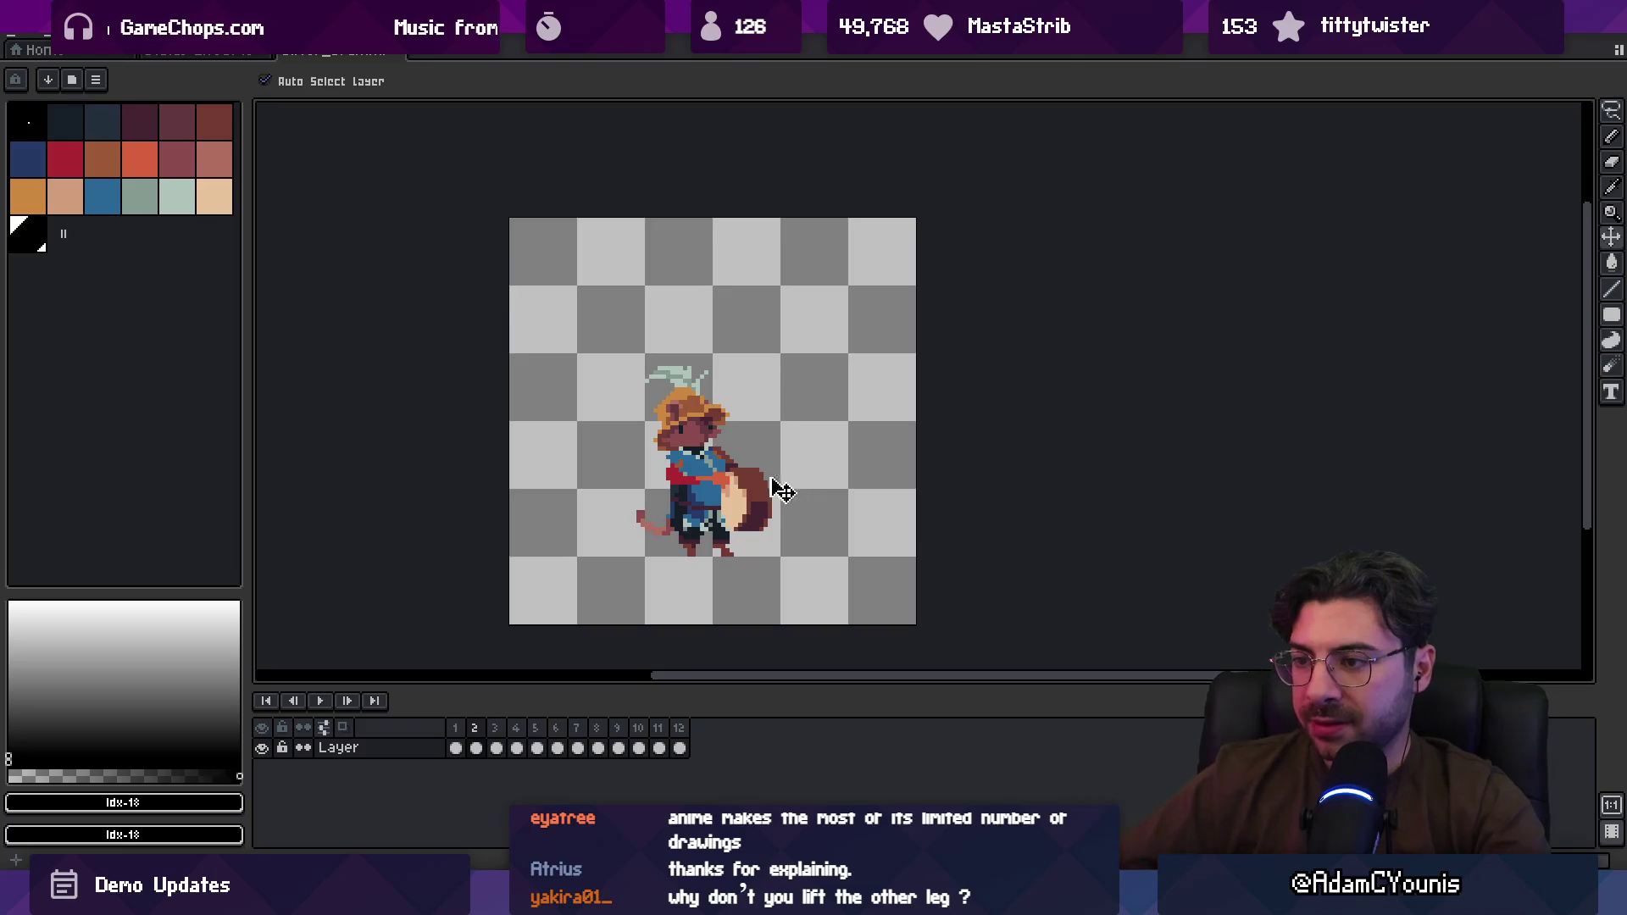
scroll(687, 440, up, 5)
key(b)
alt+click(558, 440)
drag(530, 453, 570, 426)
click(565, 438)
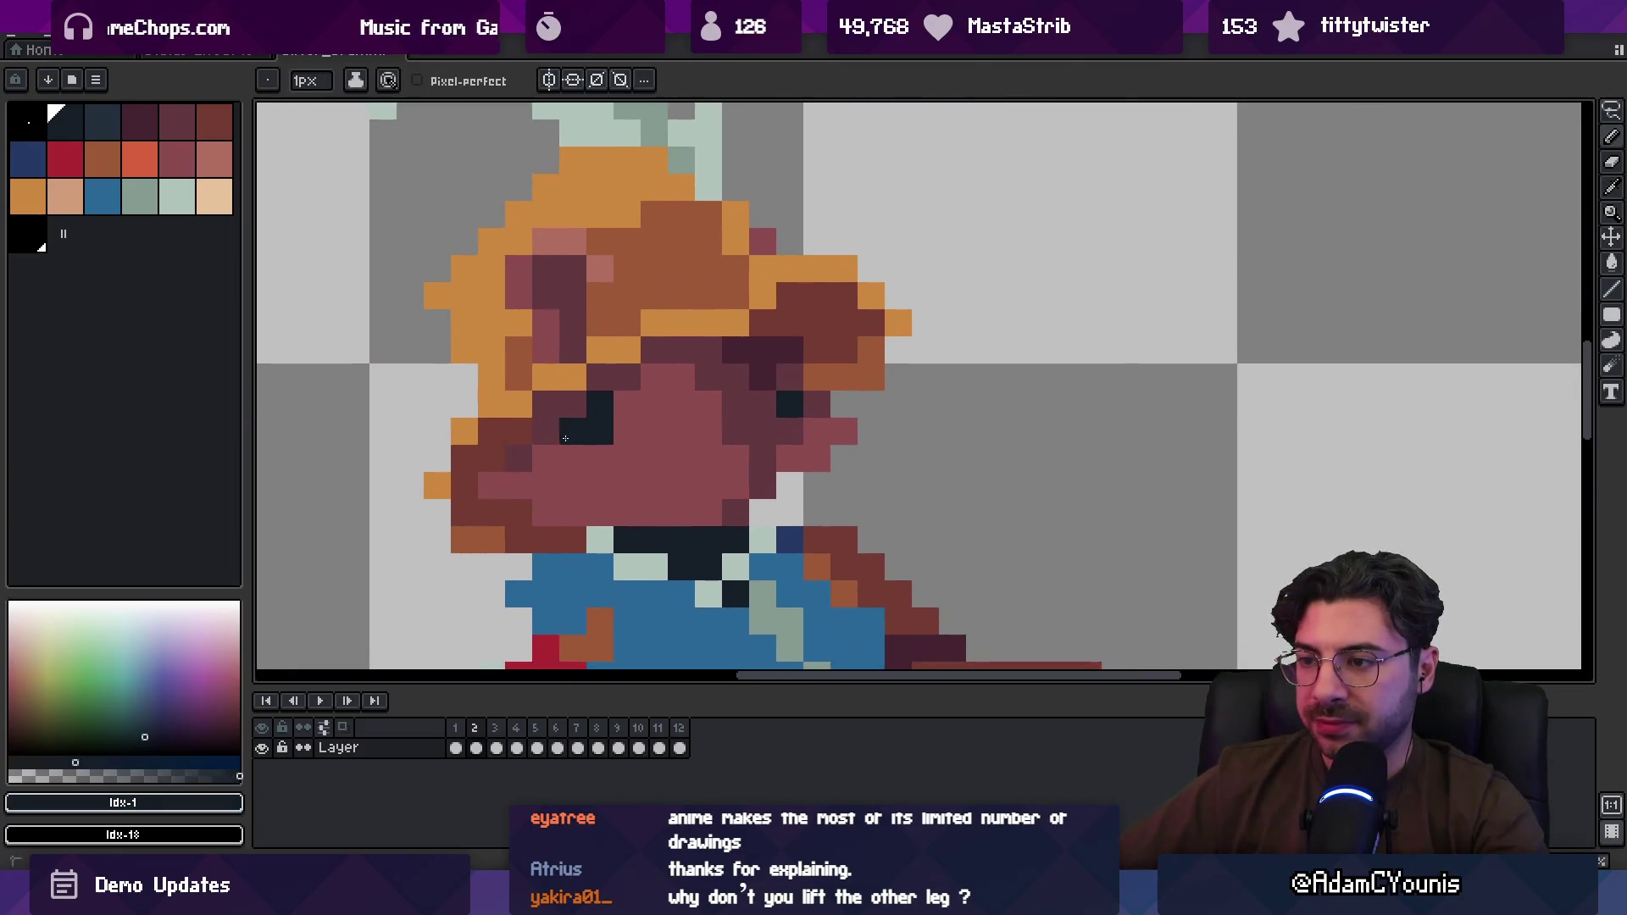
alt+click(632, 434)
Step: Step through frames and replay the walk cycle, then start a GIF export with Animation Loop on
key(Right)
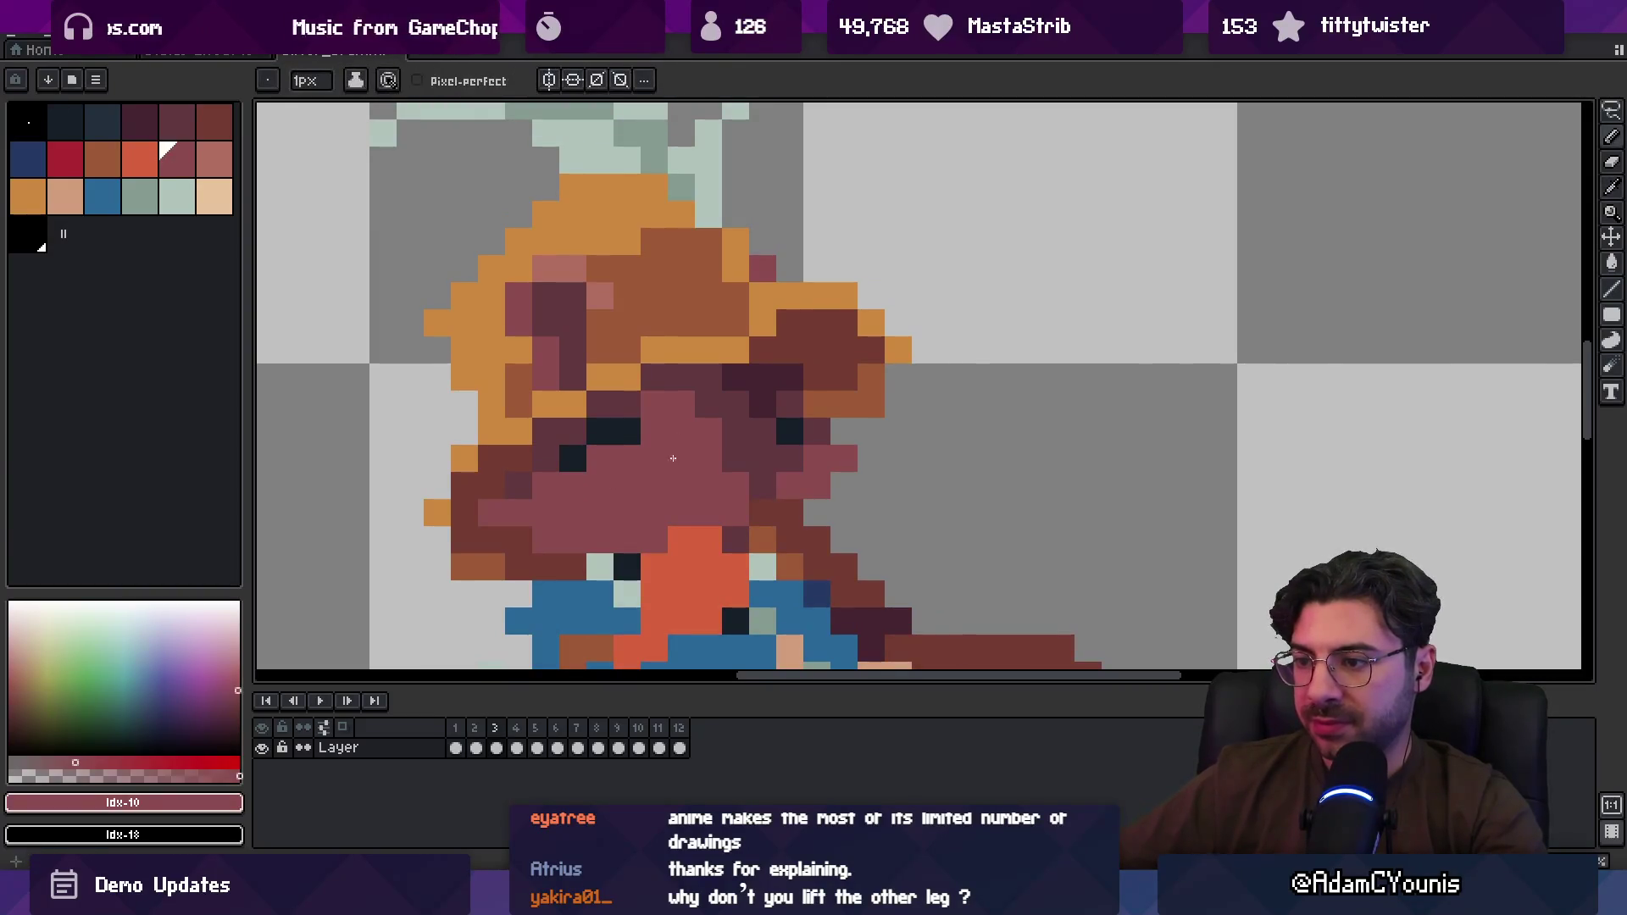
key(Right)
key(Return)
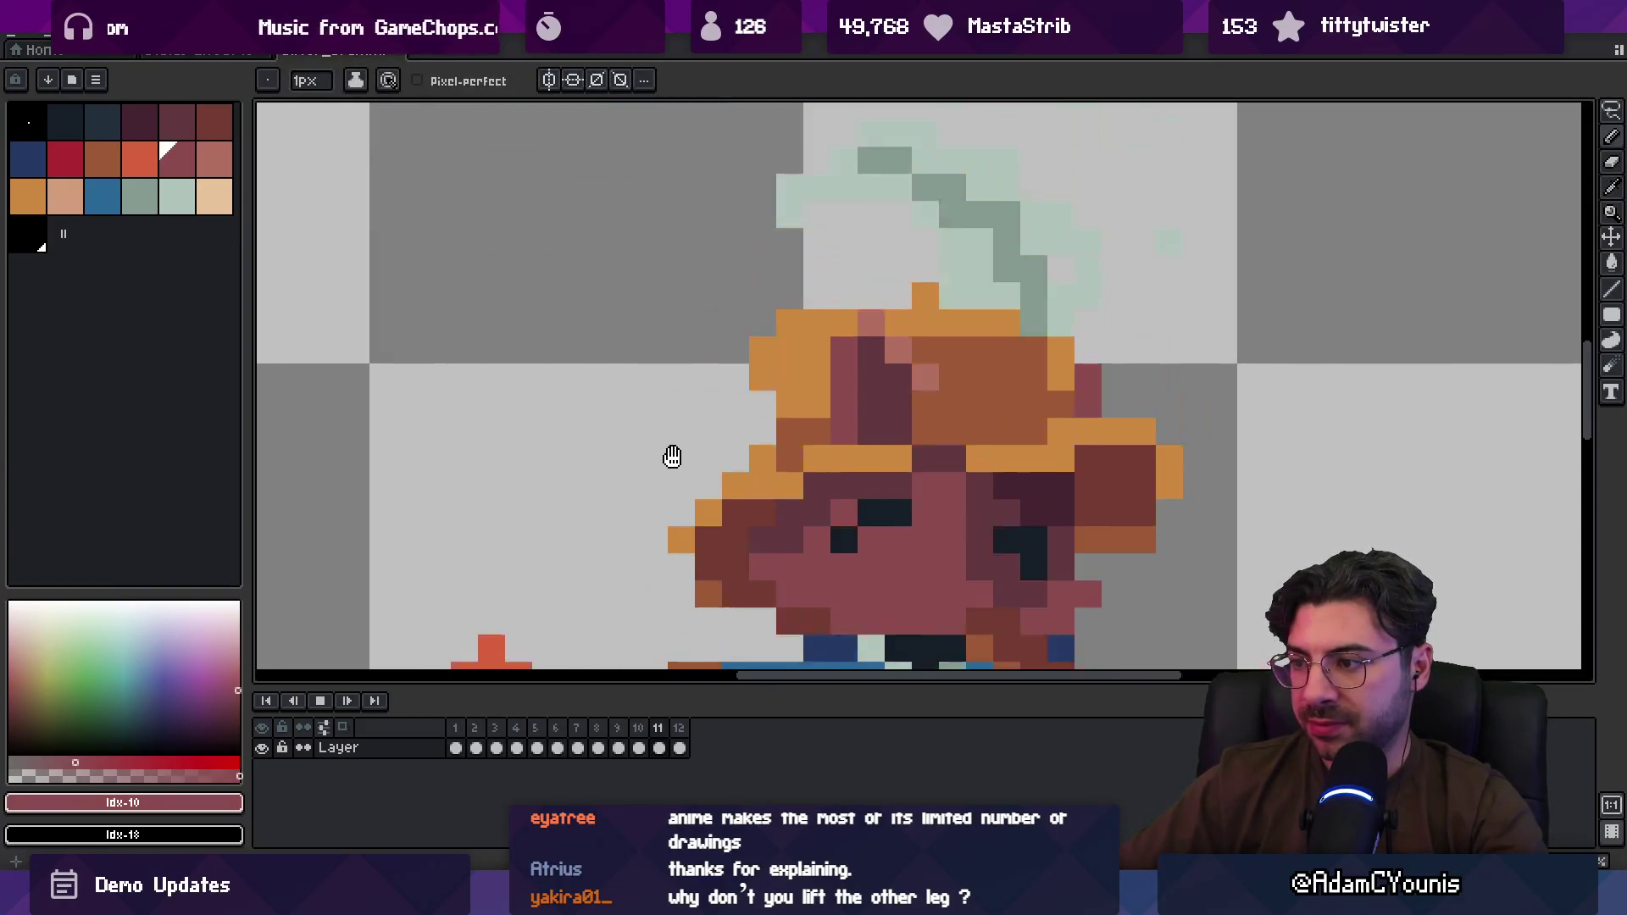
scroll(851, 342, down, 5)
scroll(851, 341, down, 1)
scroll(879, 378, right, 2)
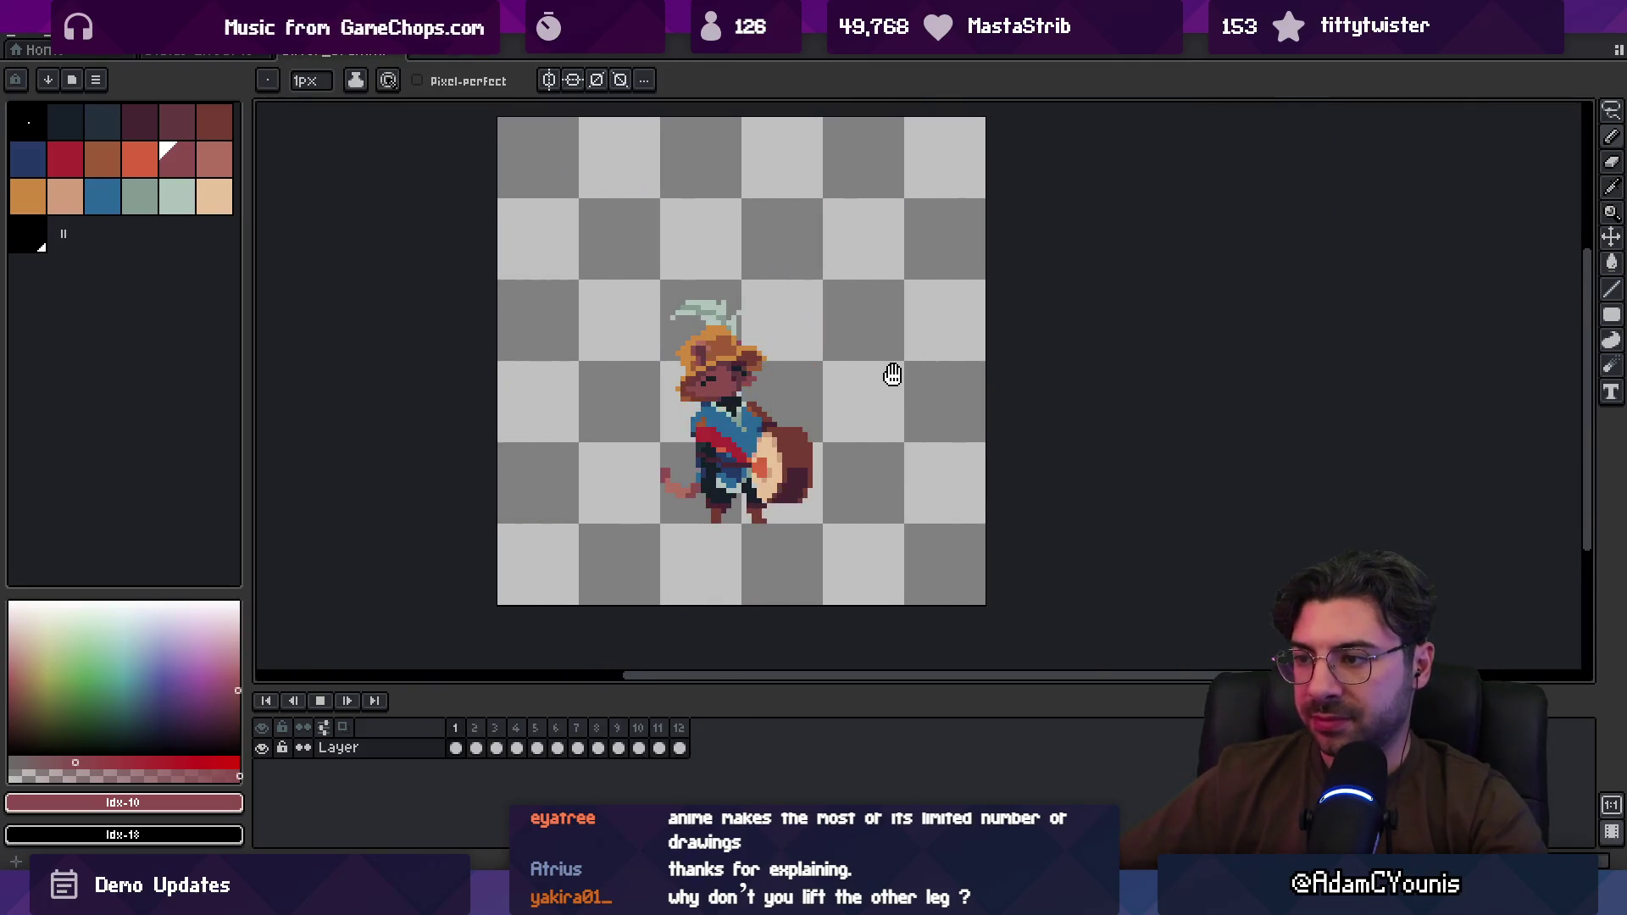
scroll(800, 379, up, 2)
key(Return)
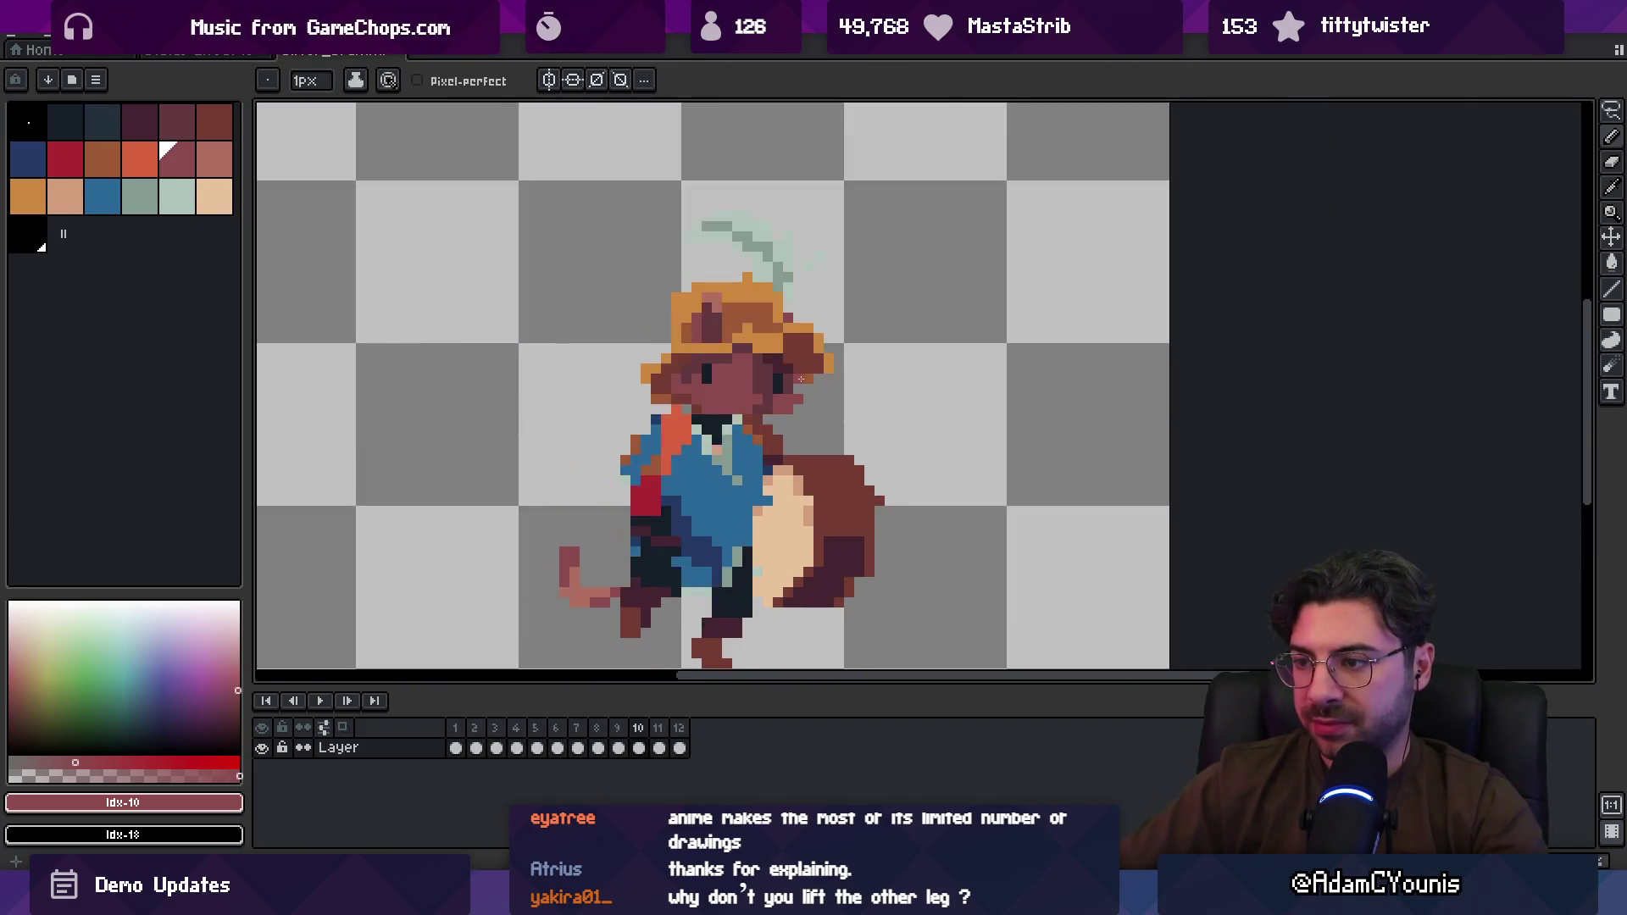
key(Return)
key(Return)
key(Return)
key(Return)
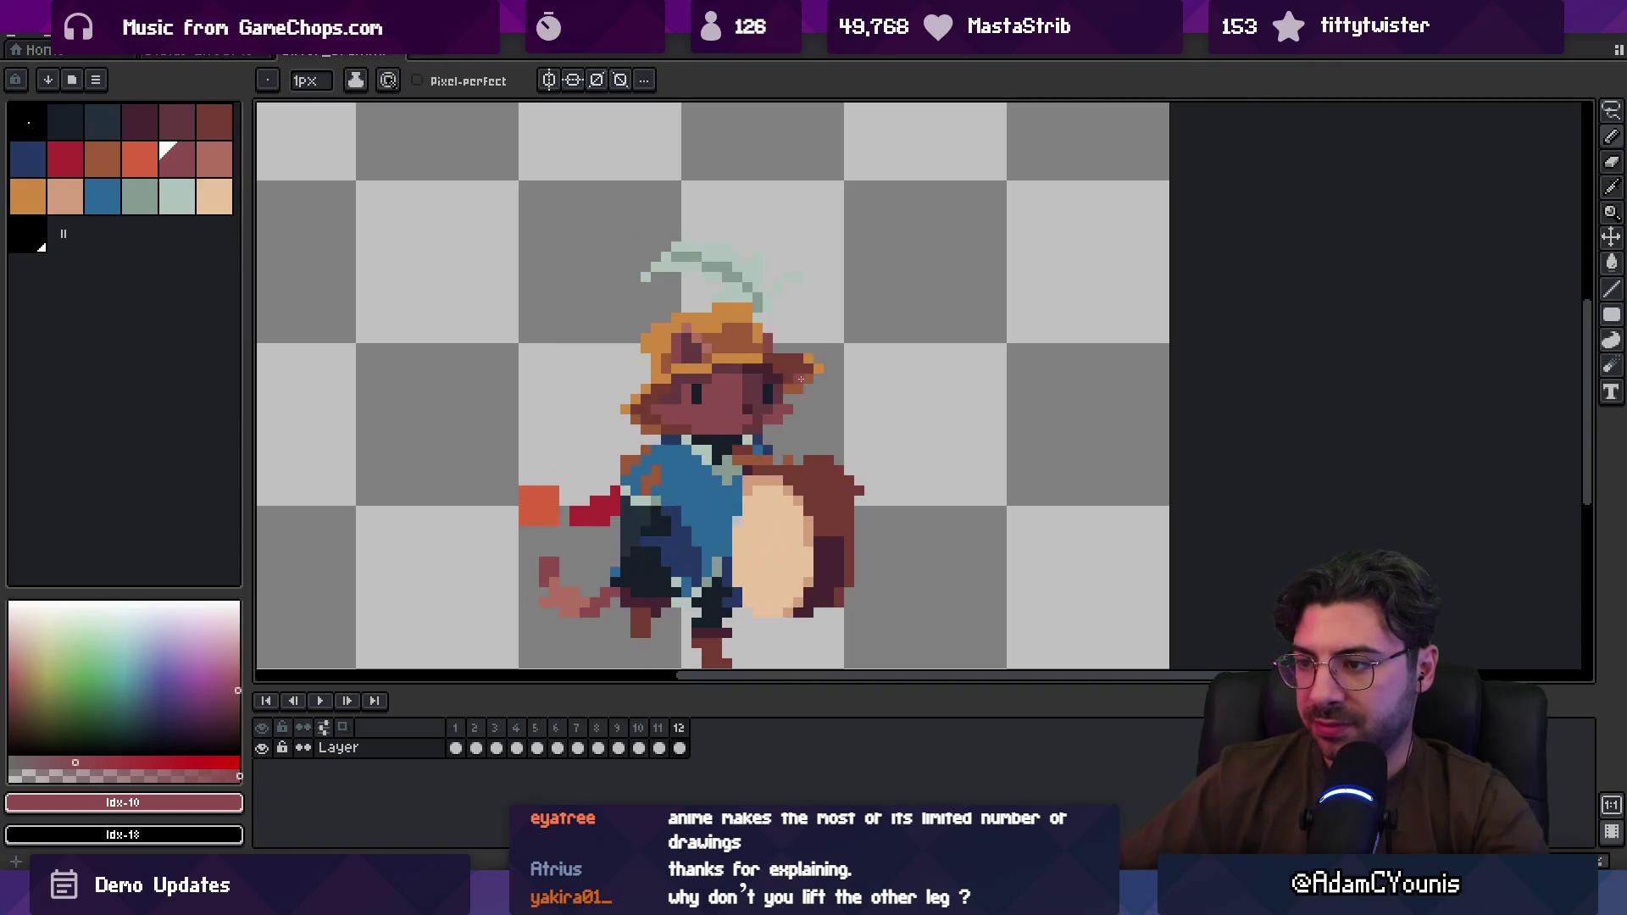
scroll(659, 400, up, 2)
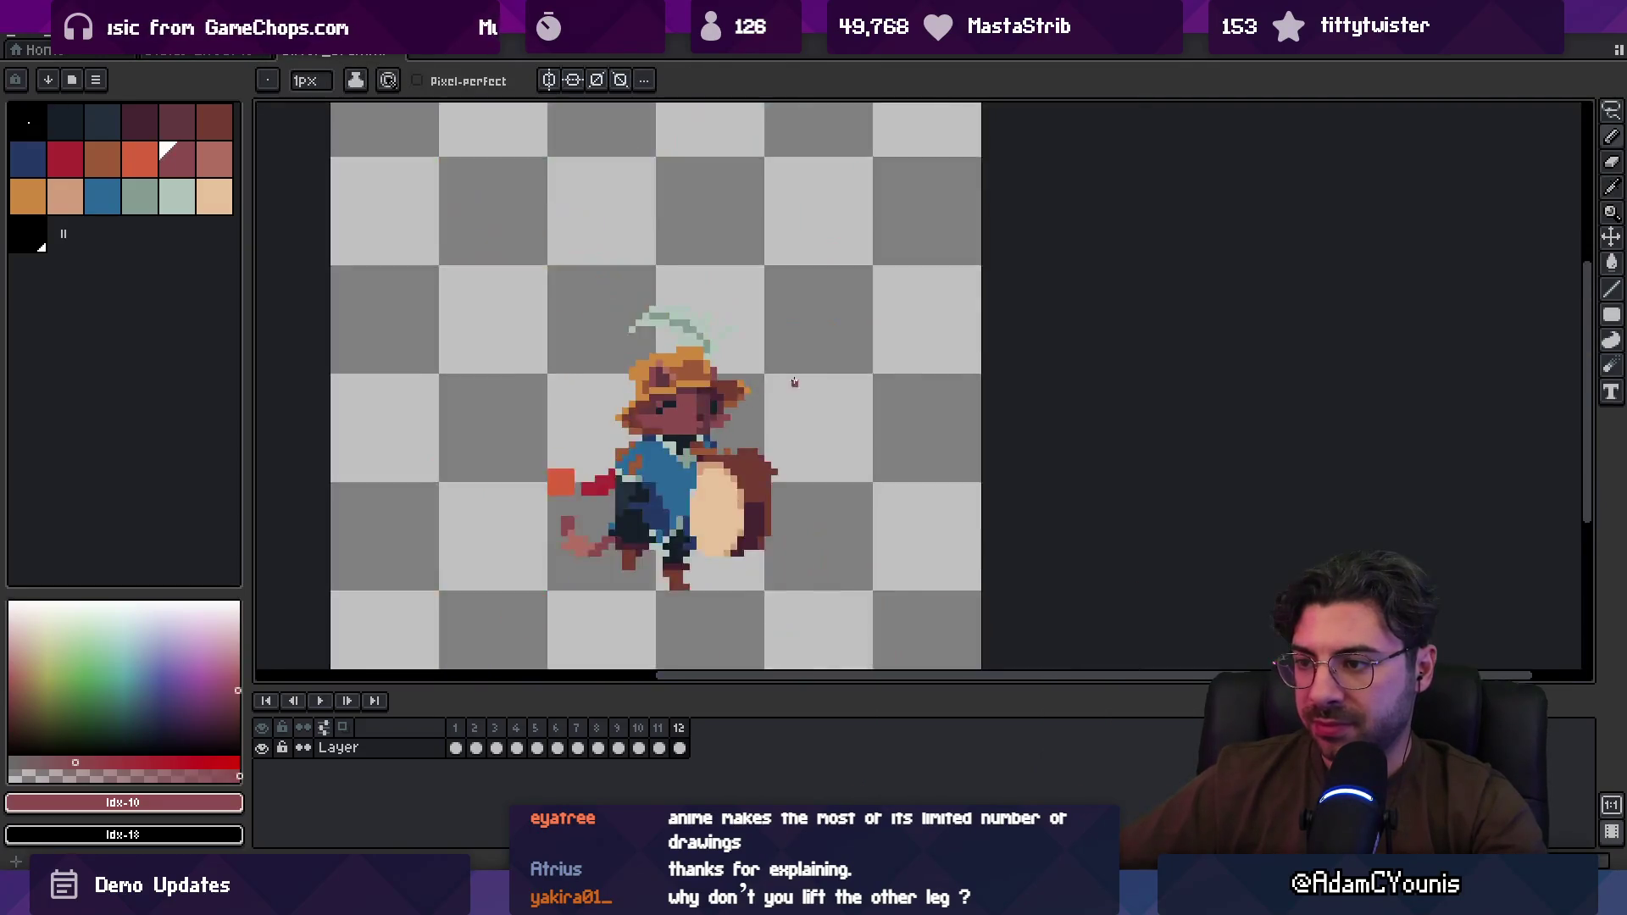
scroll(795, 372, down, 3)
key(Return)
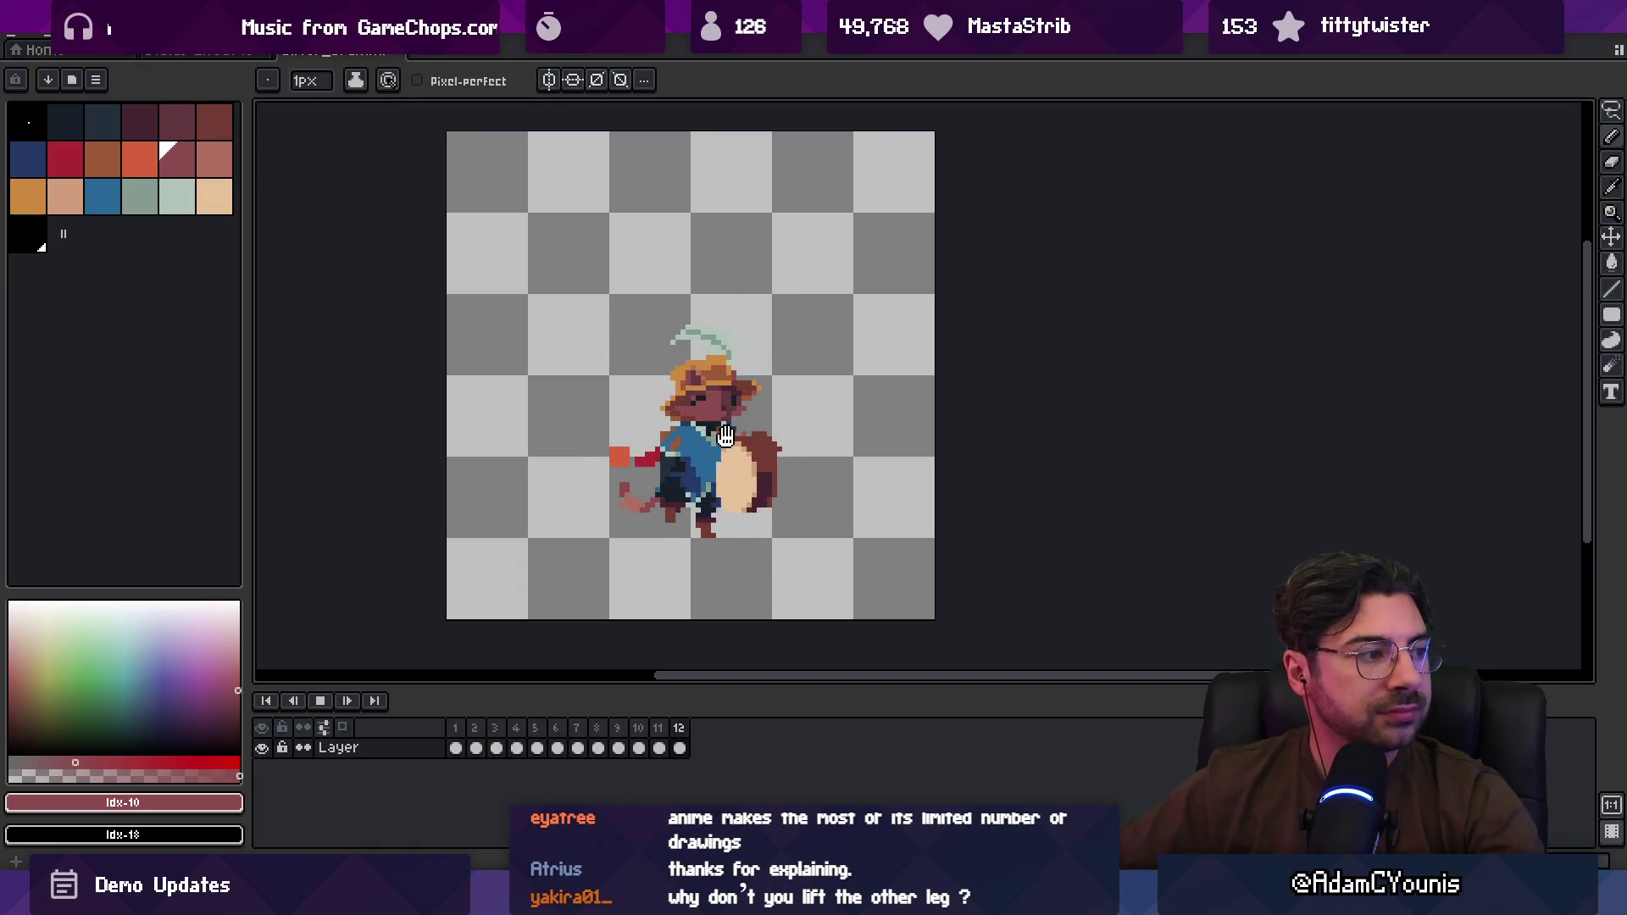
key(Return)
scroll(770, 434, up, 1)
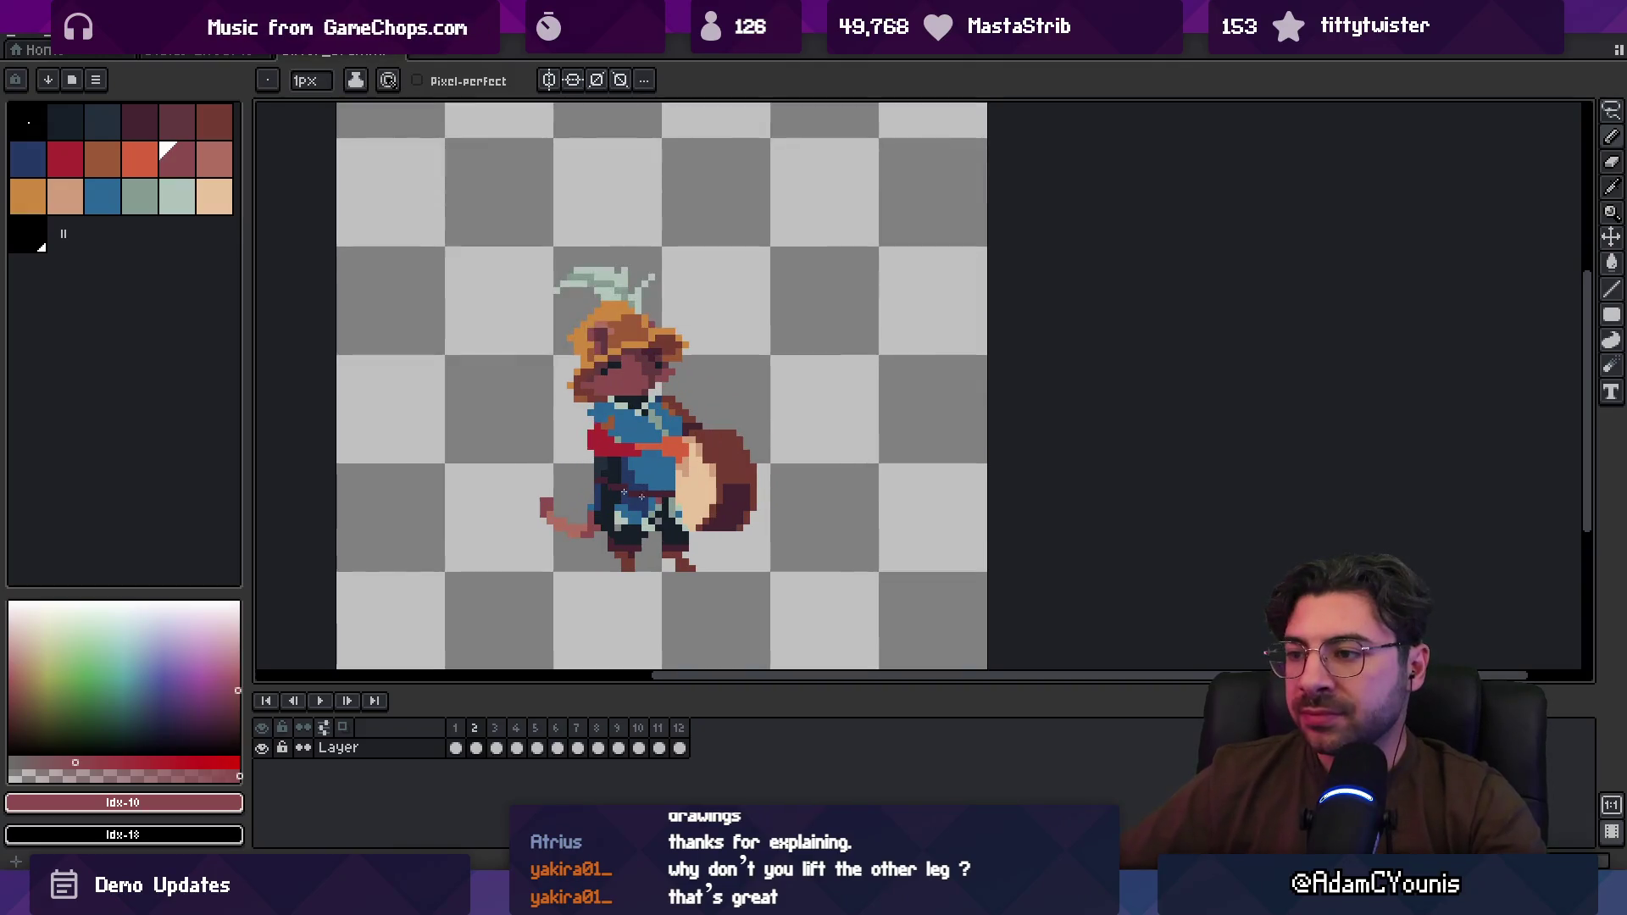
scroll(663, 406, down, 1)
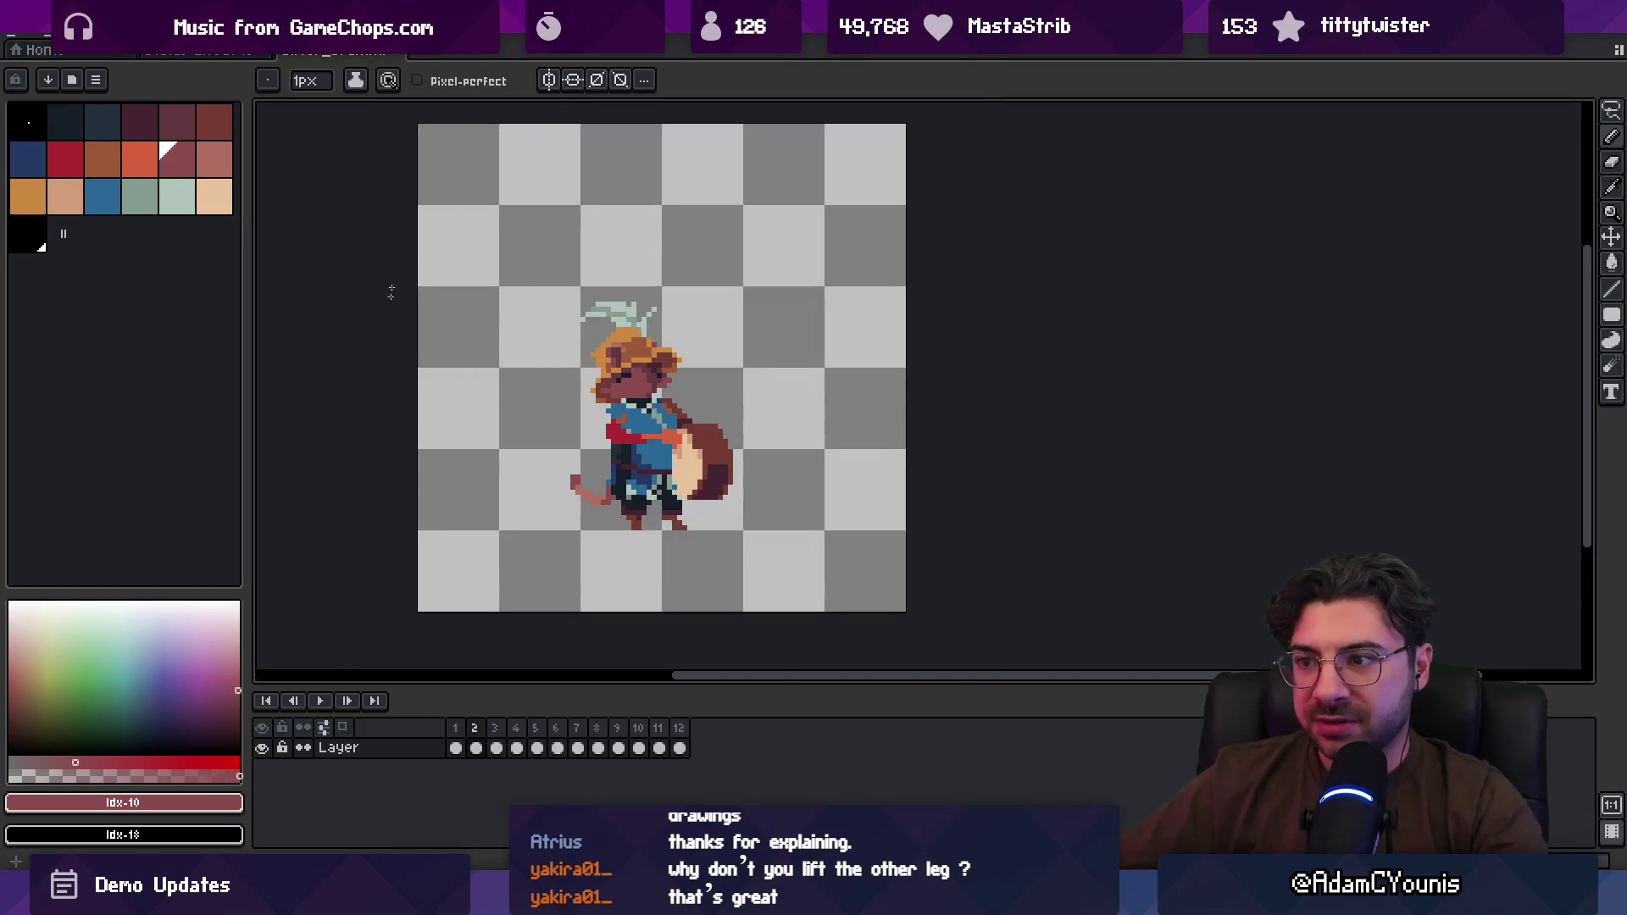
key(ctrl+s)
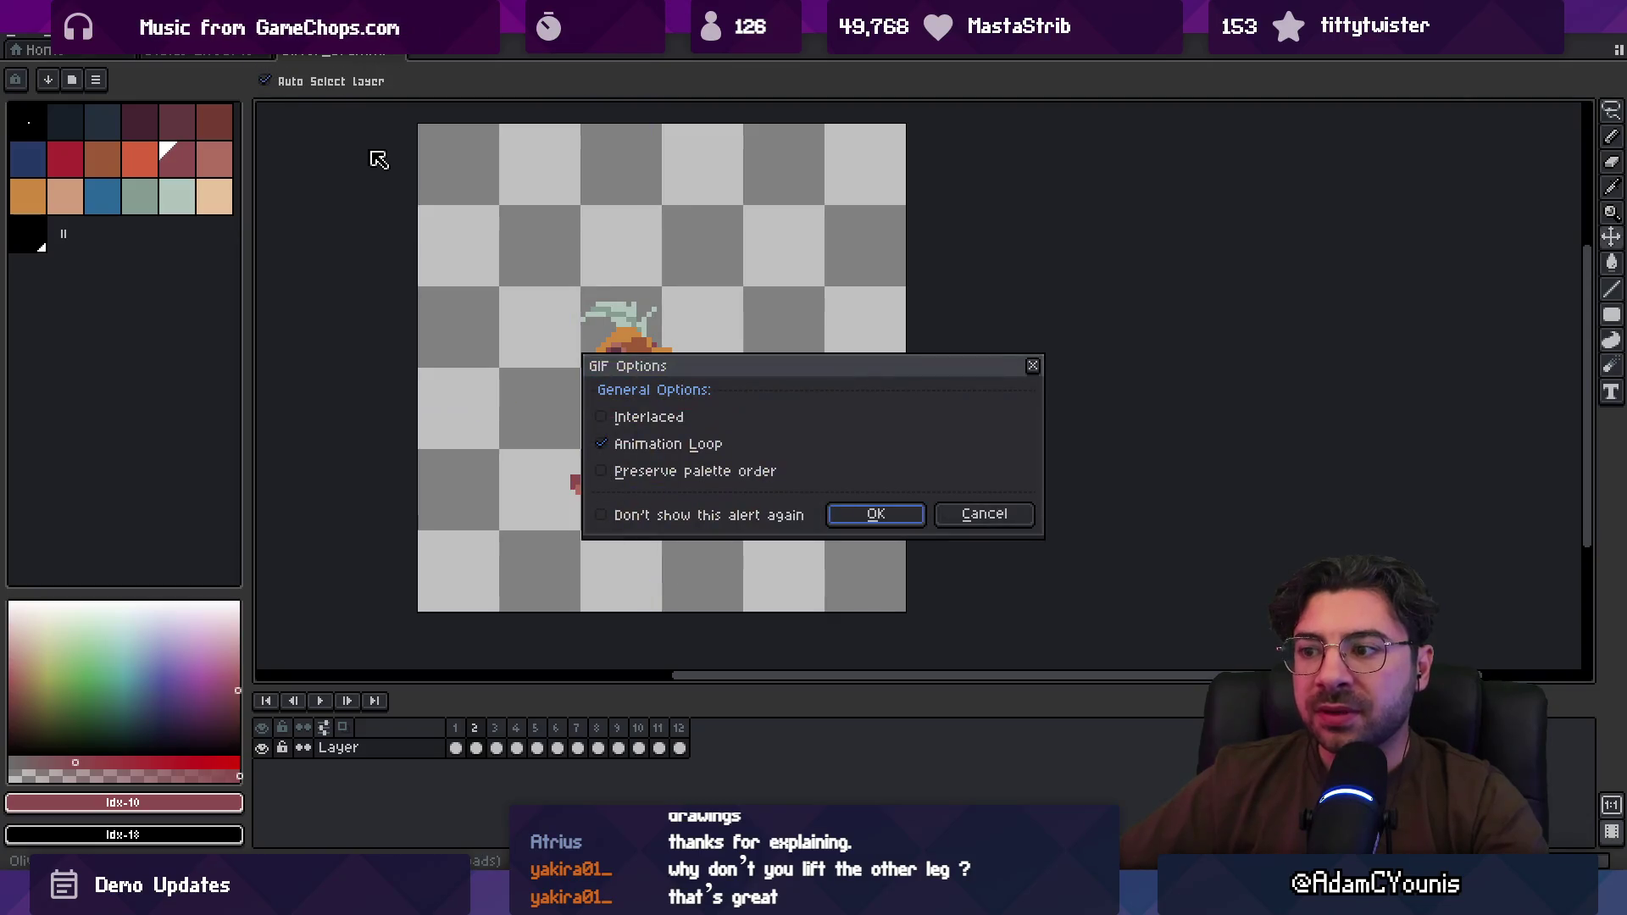
Step: Confirm the GIF Options with Animation Loop enabled to save the walk cycle
click(878, 523)
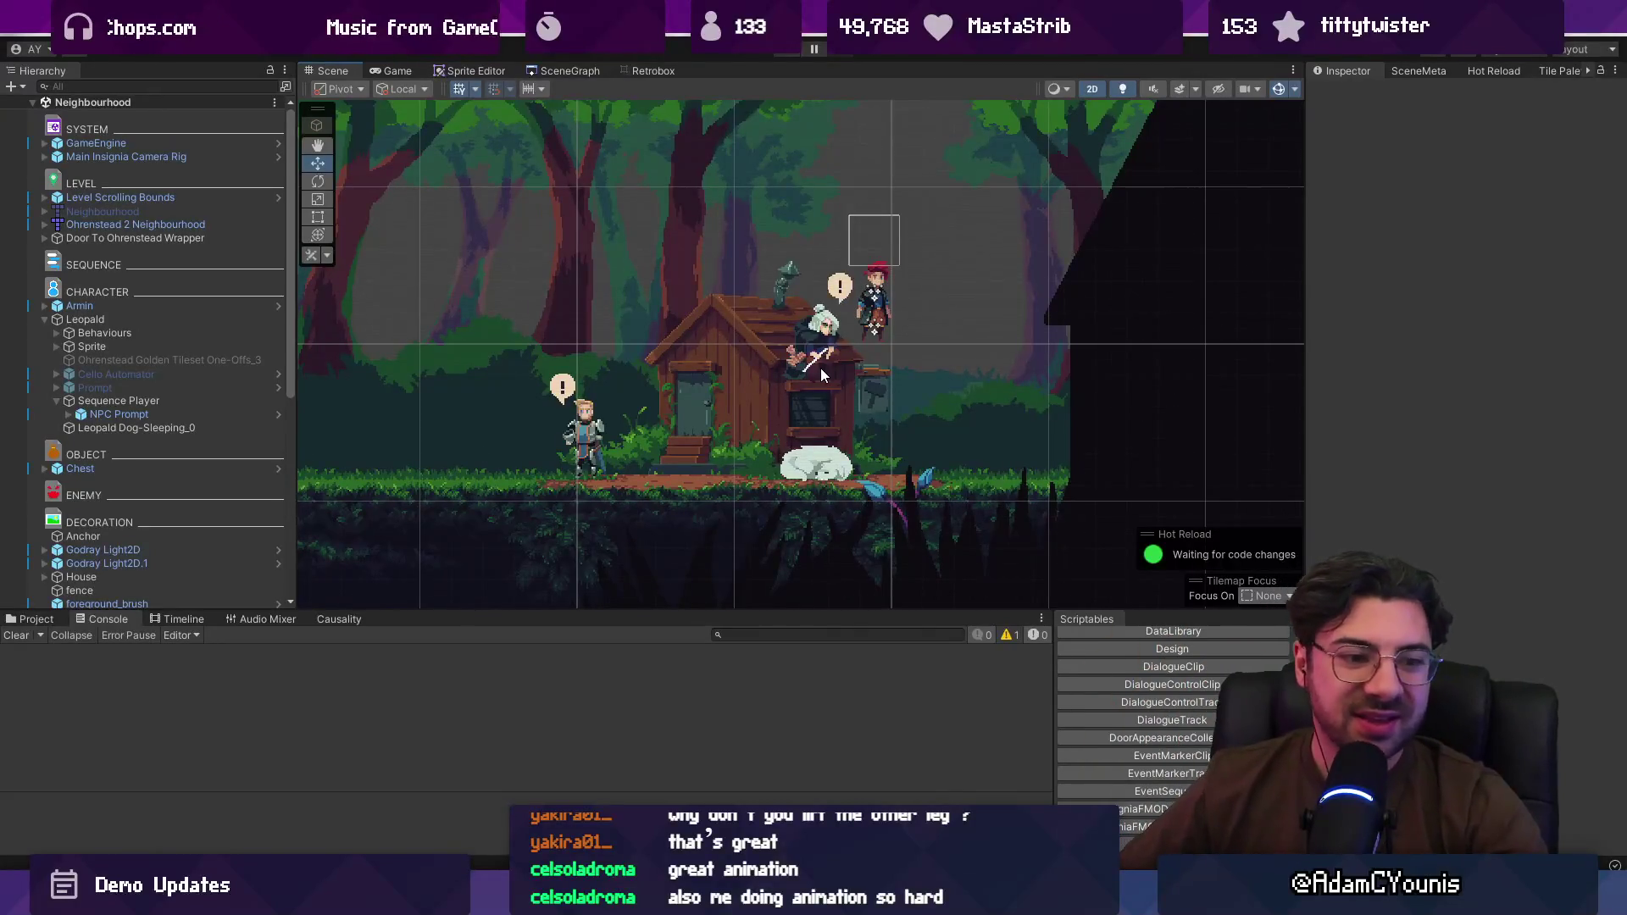
Step: Drag Armin slightly down-right in the Neighbourhood scene and enter Play mode with Ctrl+P
scroll(877, 315, up, 1)
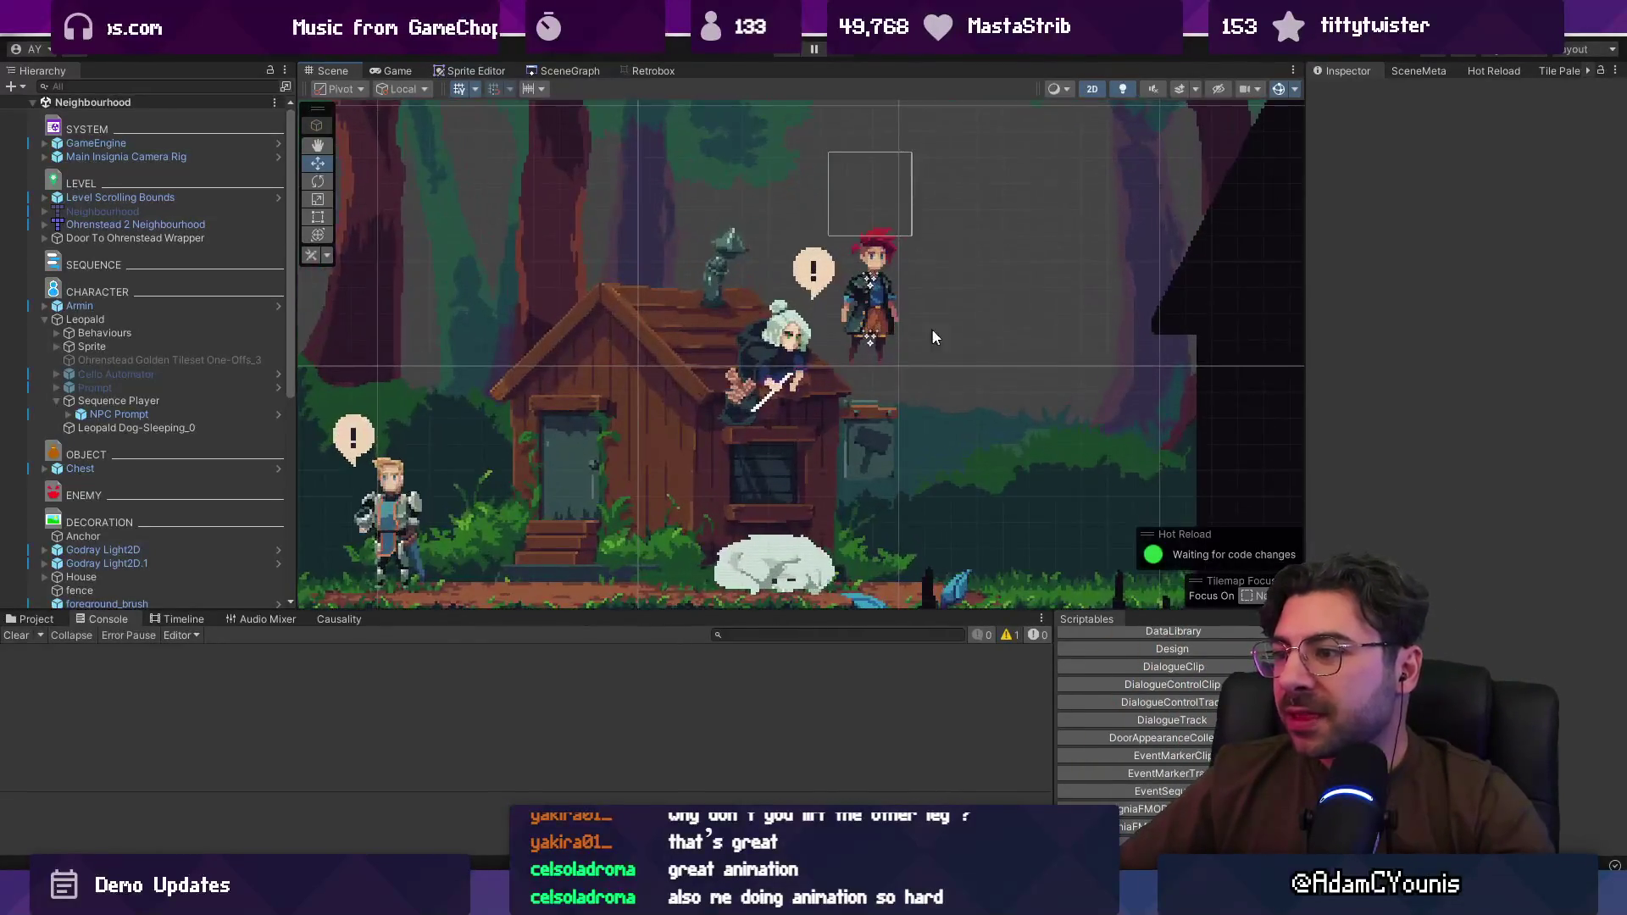
scroll(932, 328, up, 2)
click(705, 254)
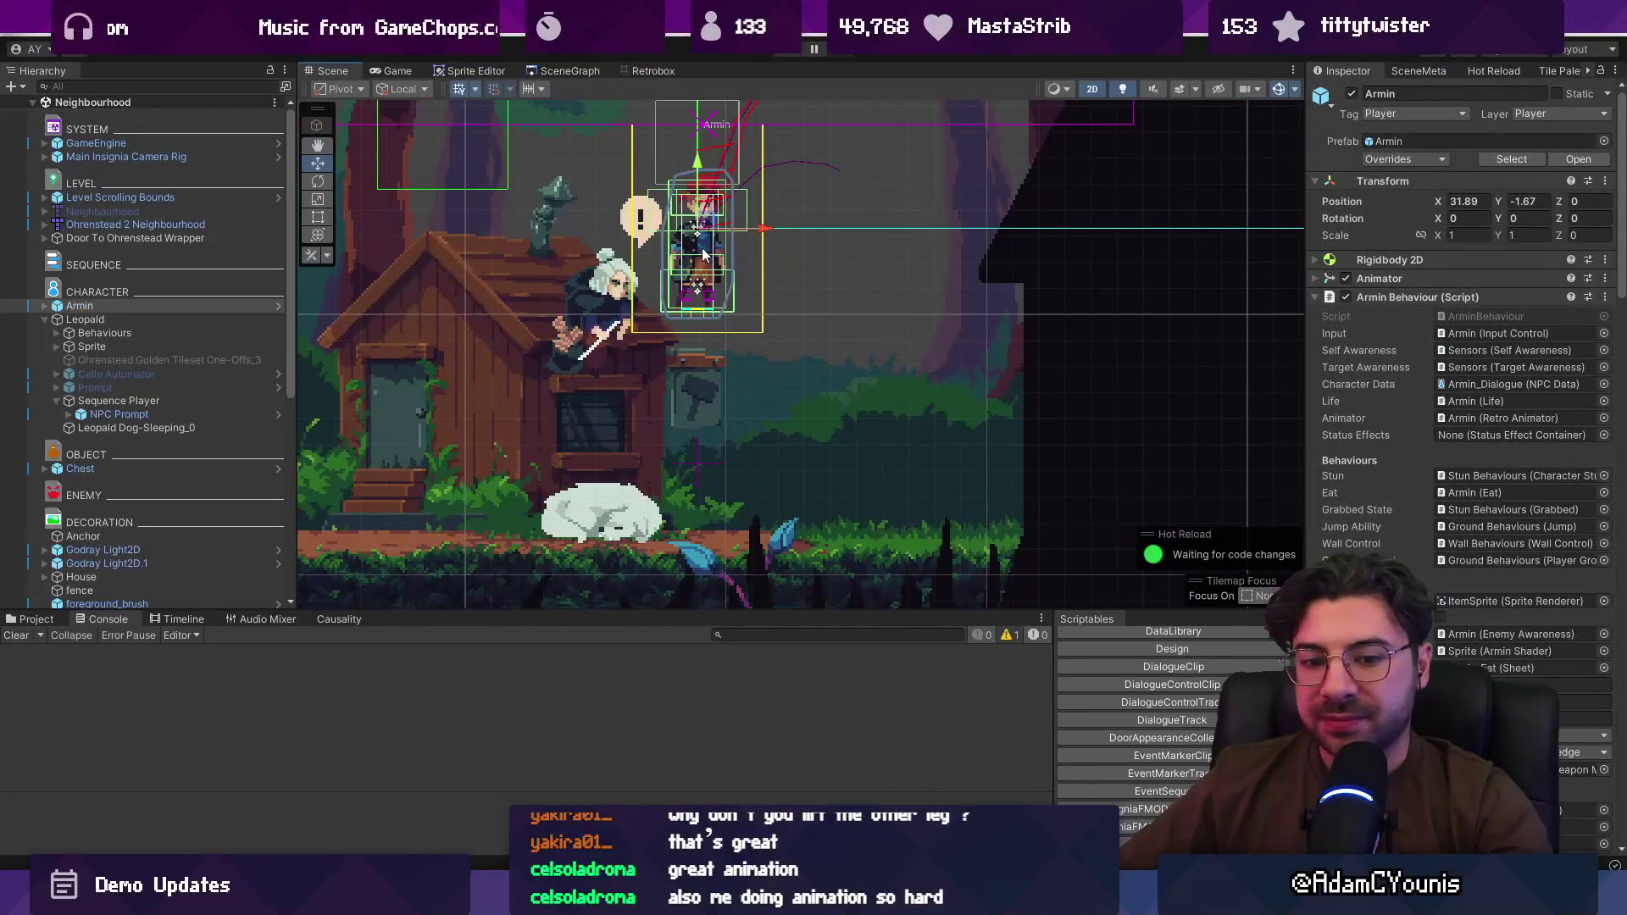
mouse_move(707, 227)
mouse_down()
mouse_move(890, 373)
mouse_move(956, 472)
mouse_up()
key(ctrl+p)
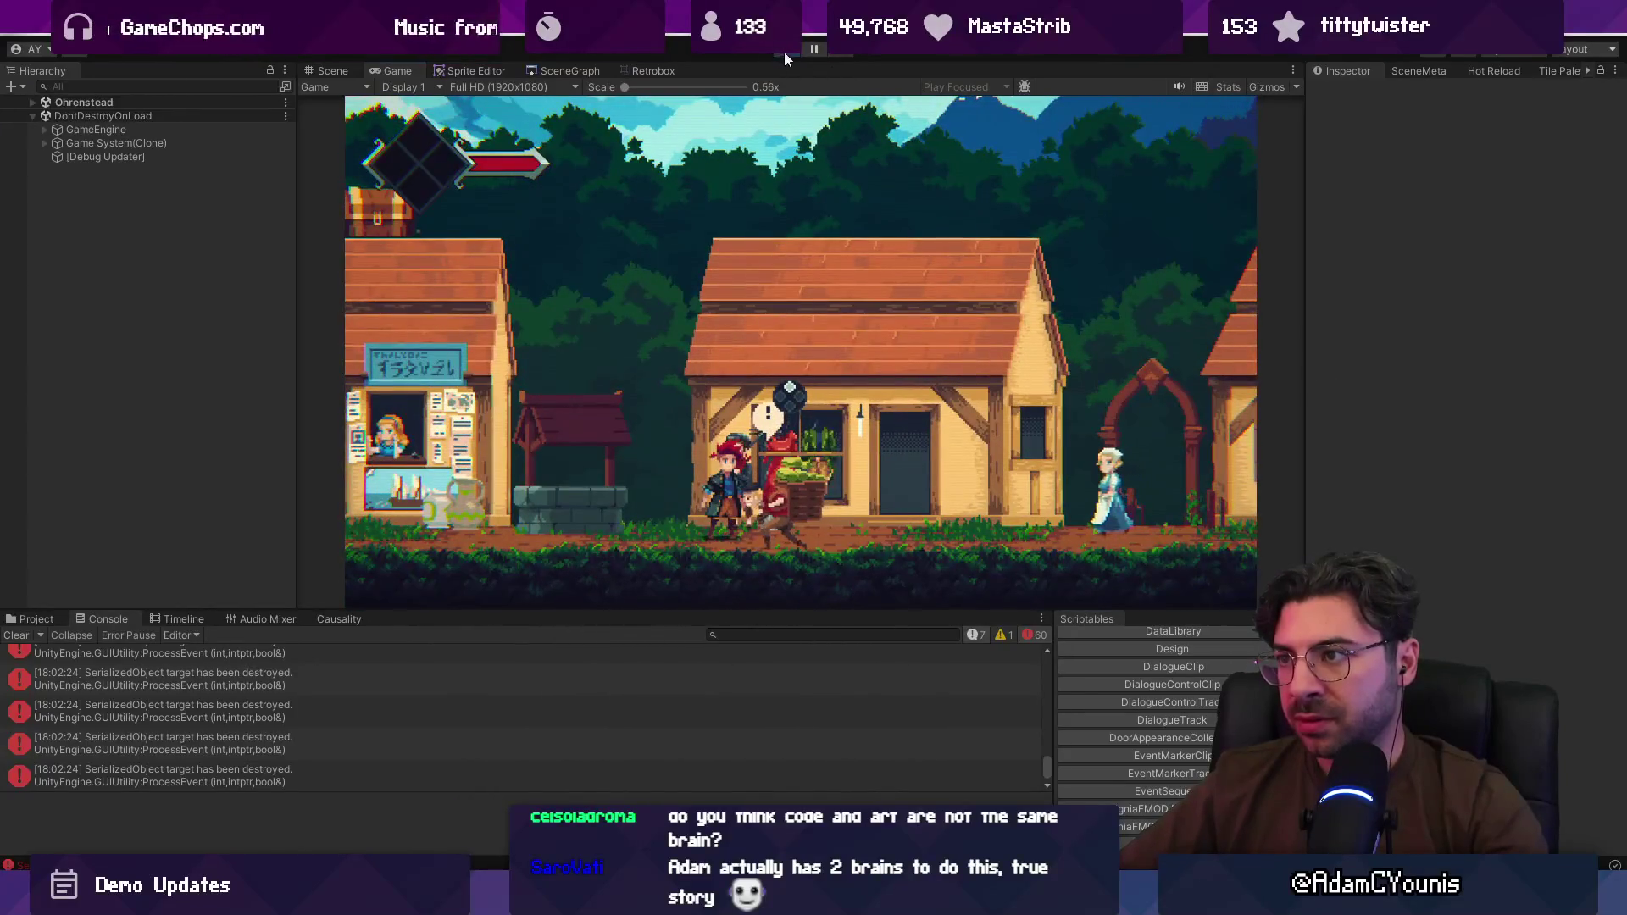
Step: Stop the game and open Ohrenstead Excavation Entrance from the SceneGraph, answering the save prompt
click(786, 51)
click(564, 70)
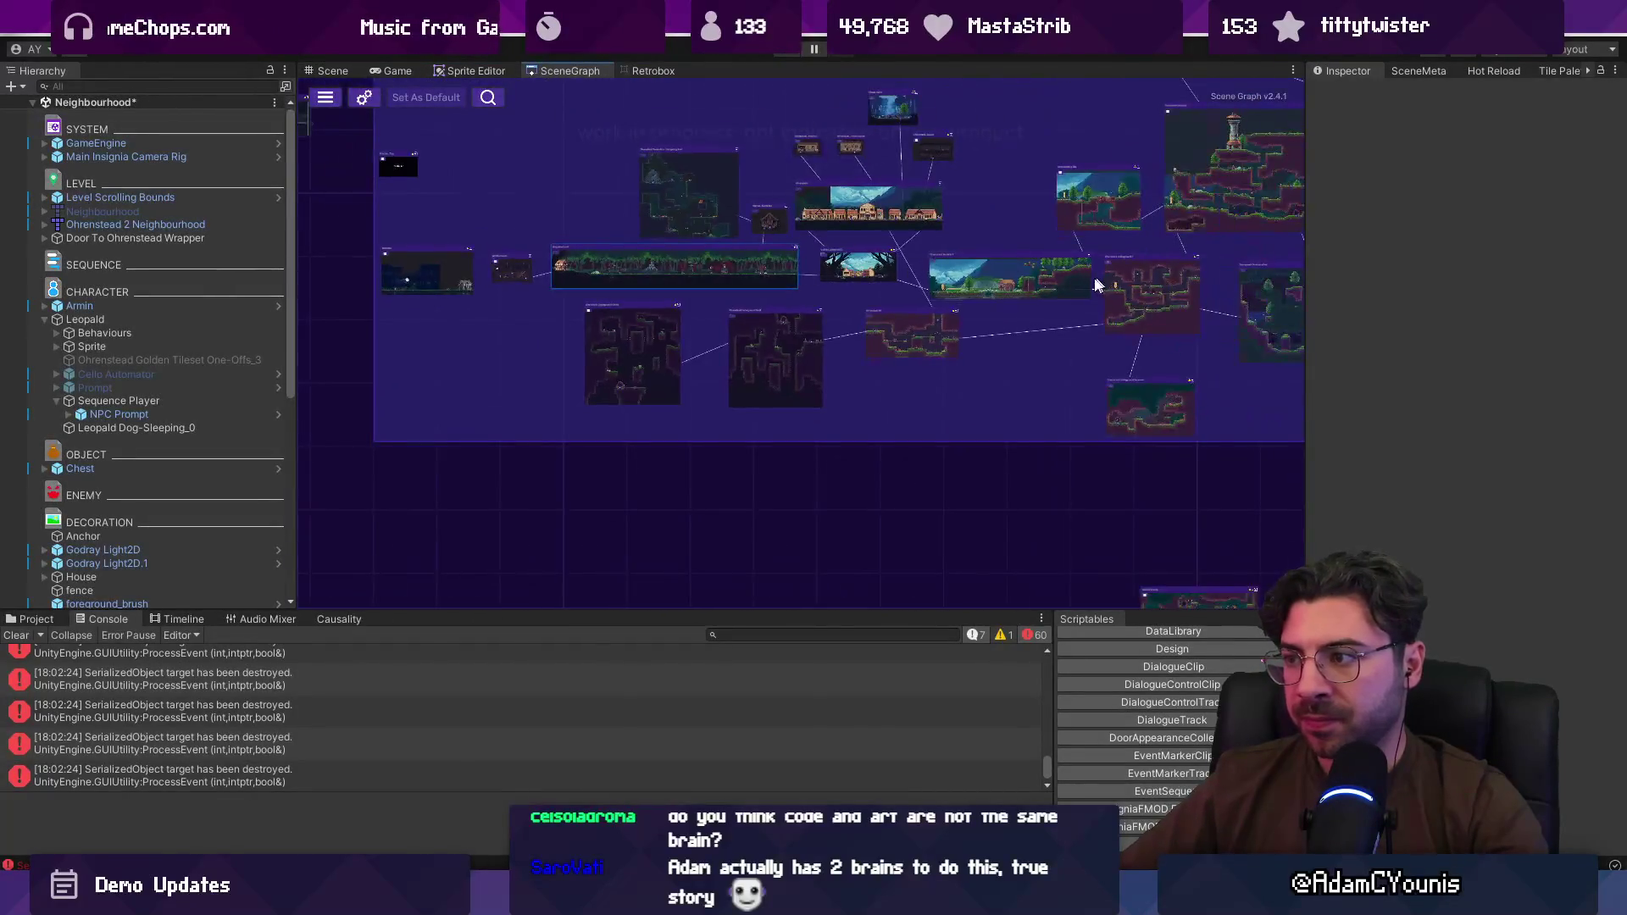
scroll(1095, 285, up, 5)
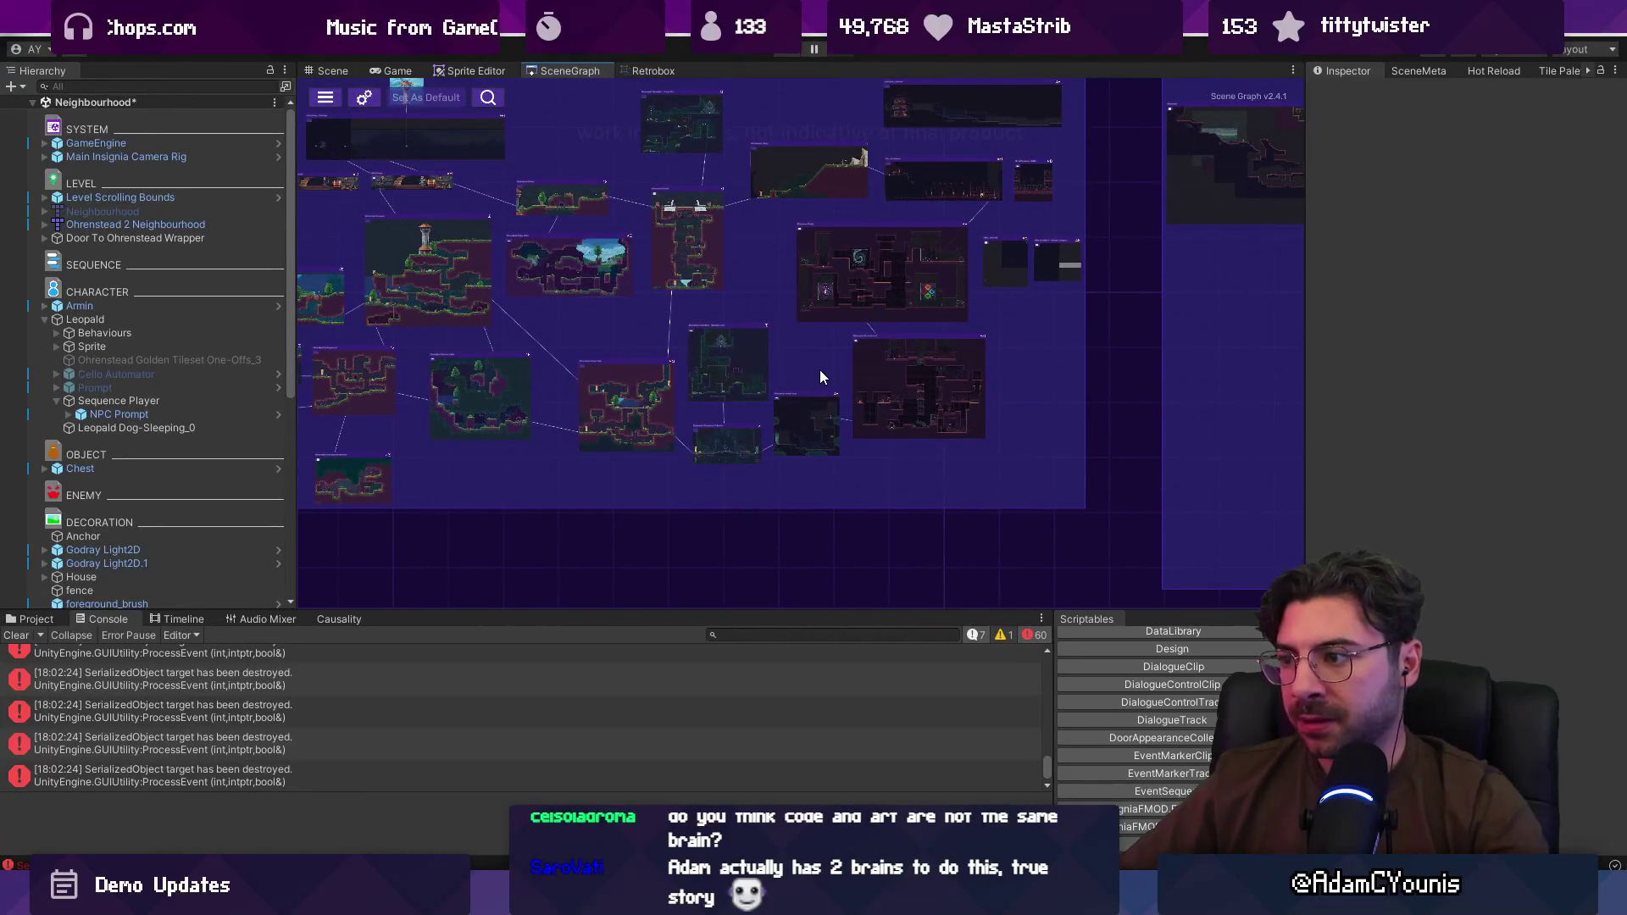
scroll(757, 468, up, 5)
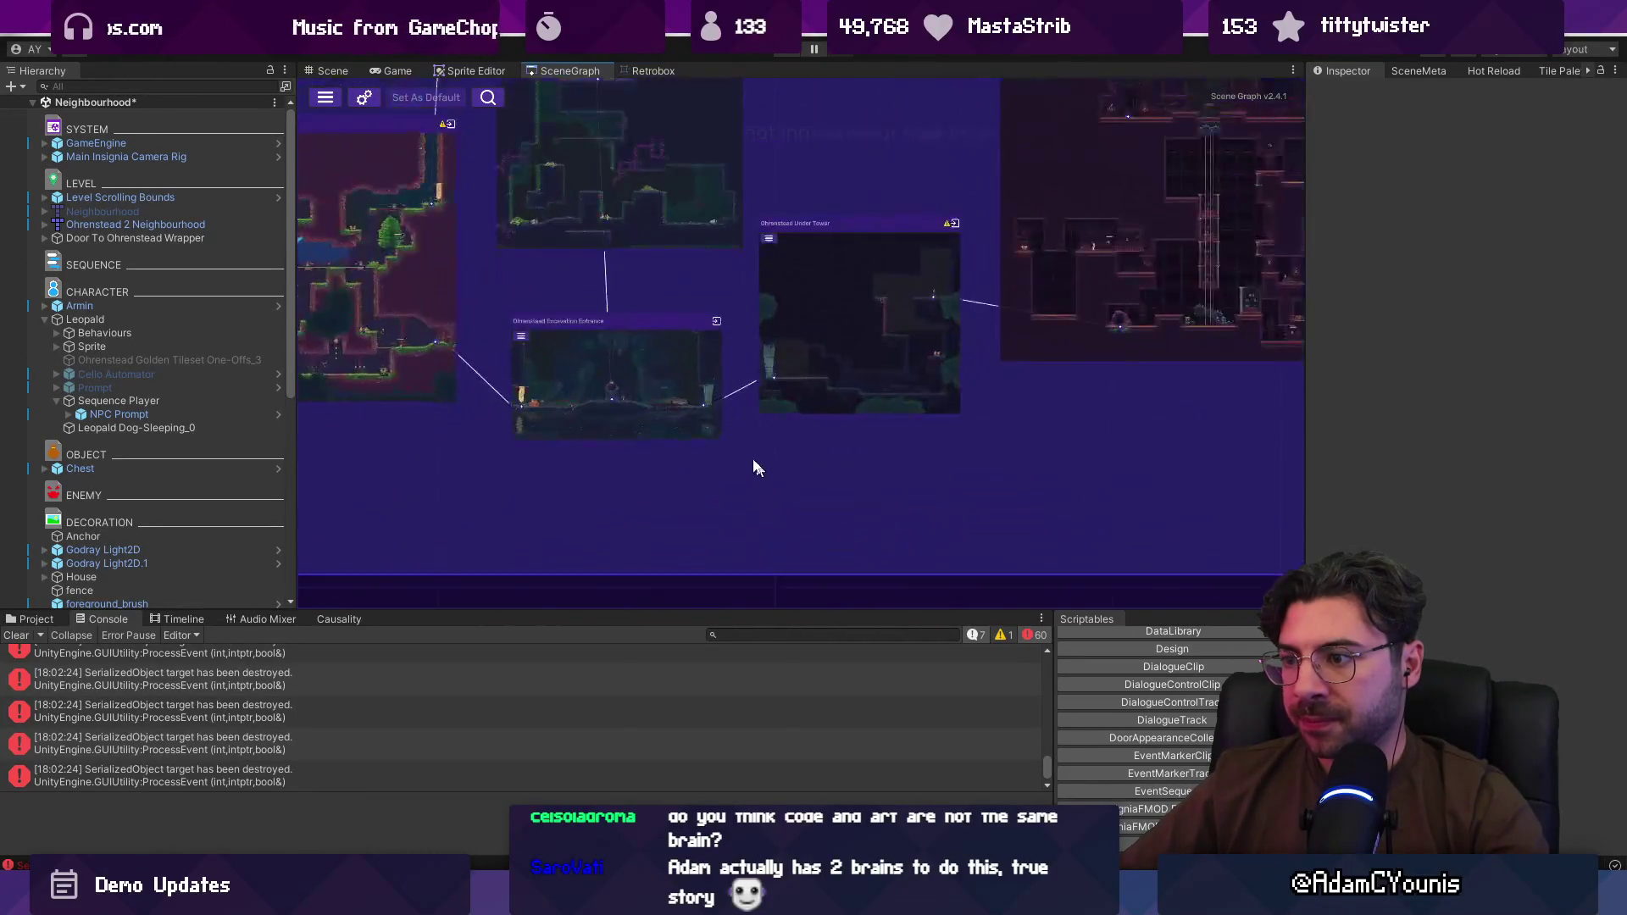
scroll(657, 384, up, 3)
double_click(595, 312)
click(805, 478)
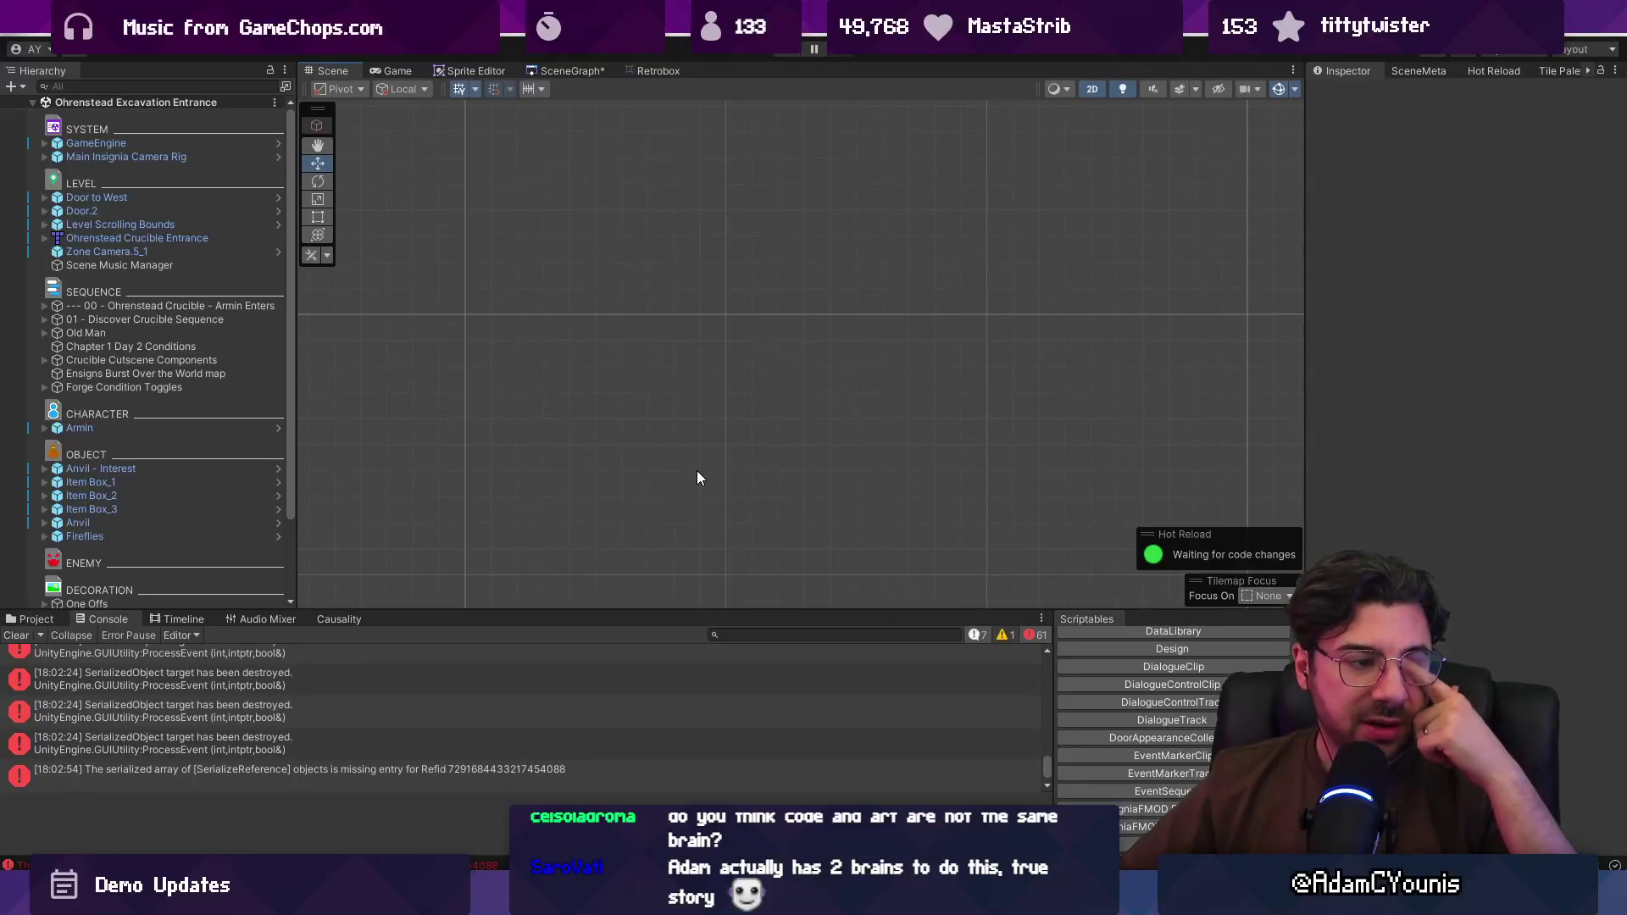
Step: Frame the '00 - Ohrenstead Crucible - Armin Enters' object and pan and zoom around it
scroll(694, 445, down, 5)
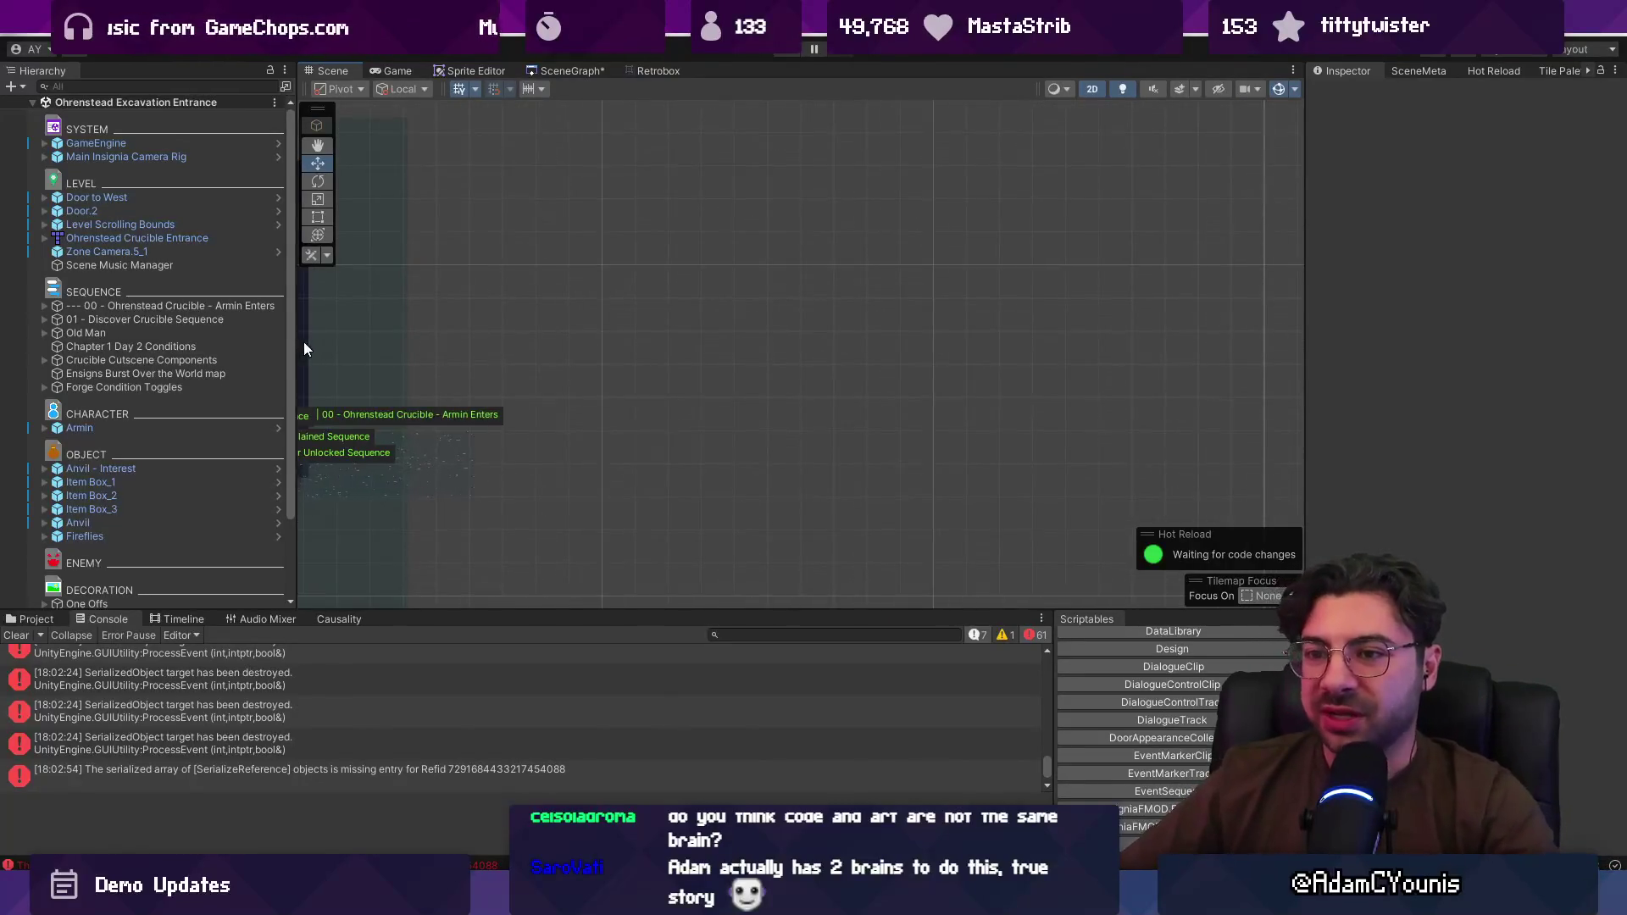
double_click(240, 308)
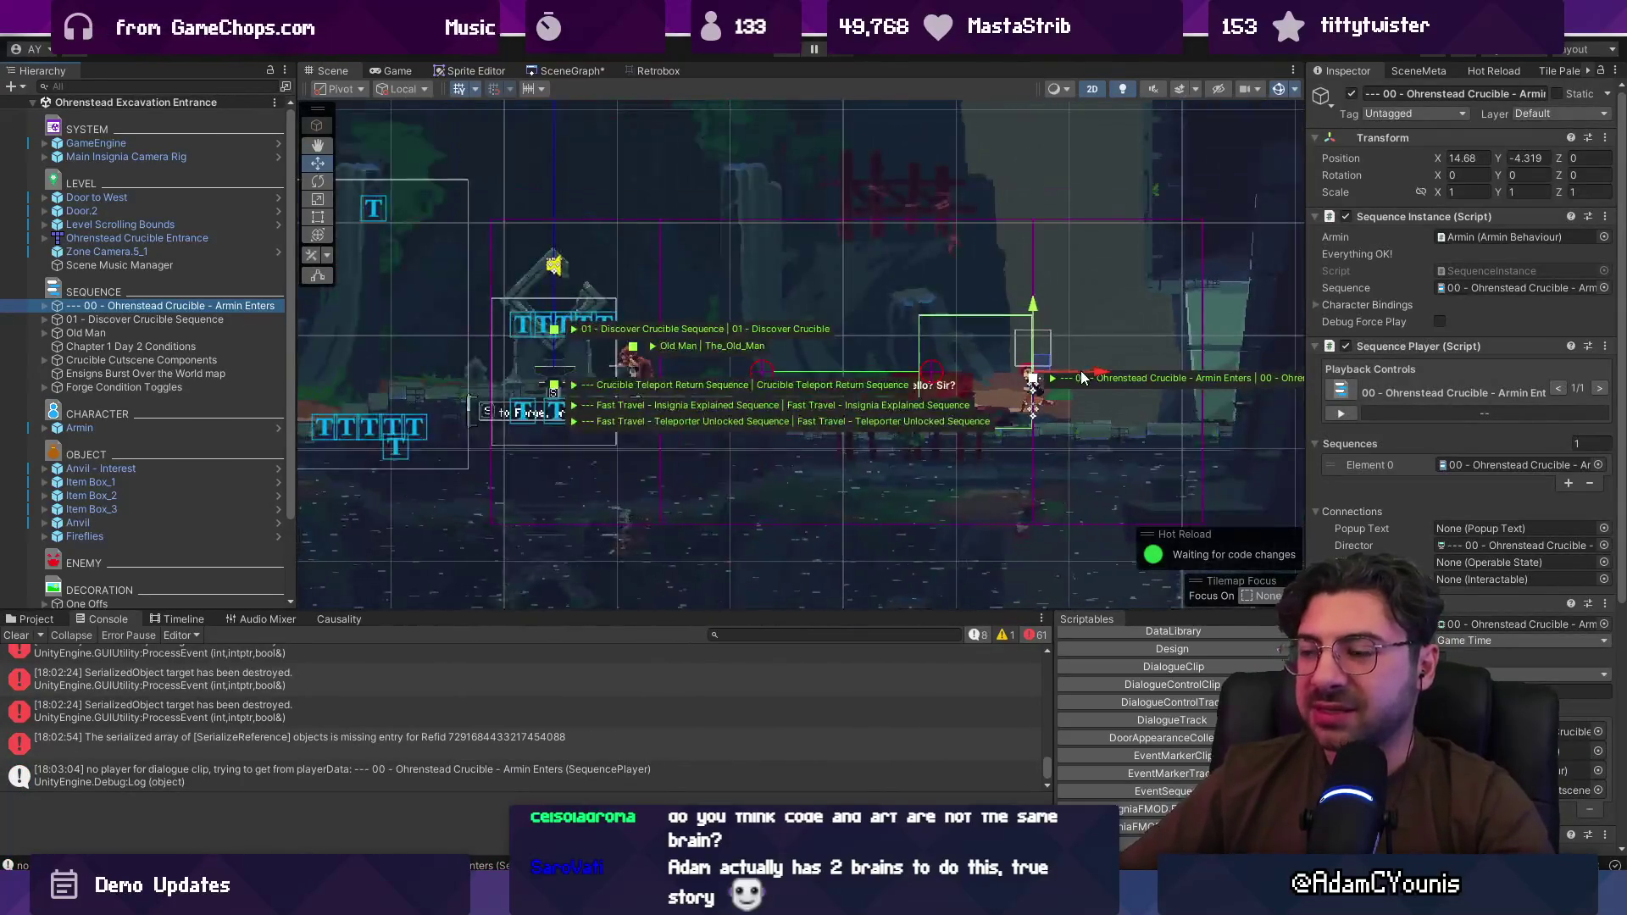
scroll(647, 297, up, 3)
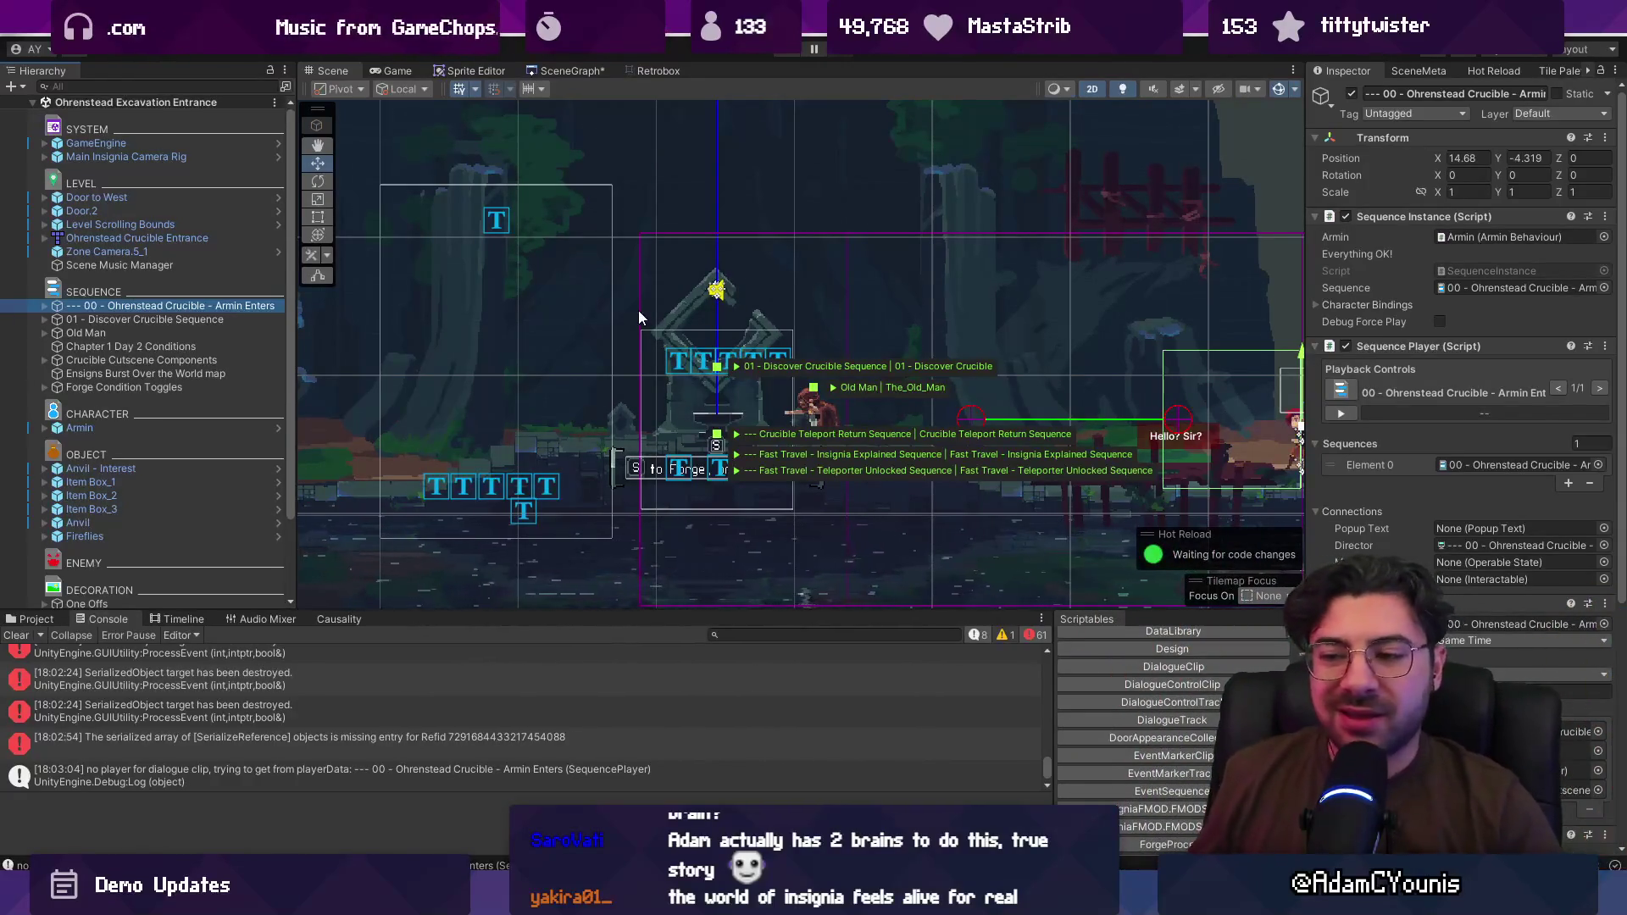
drag(617, 322, 379, 339)
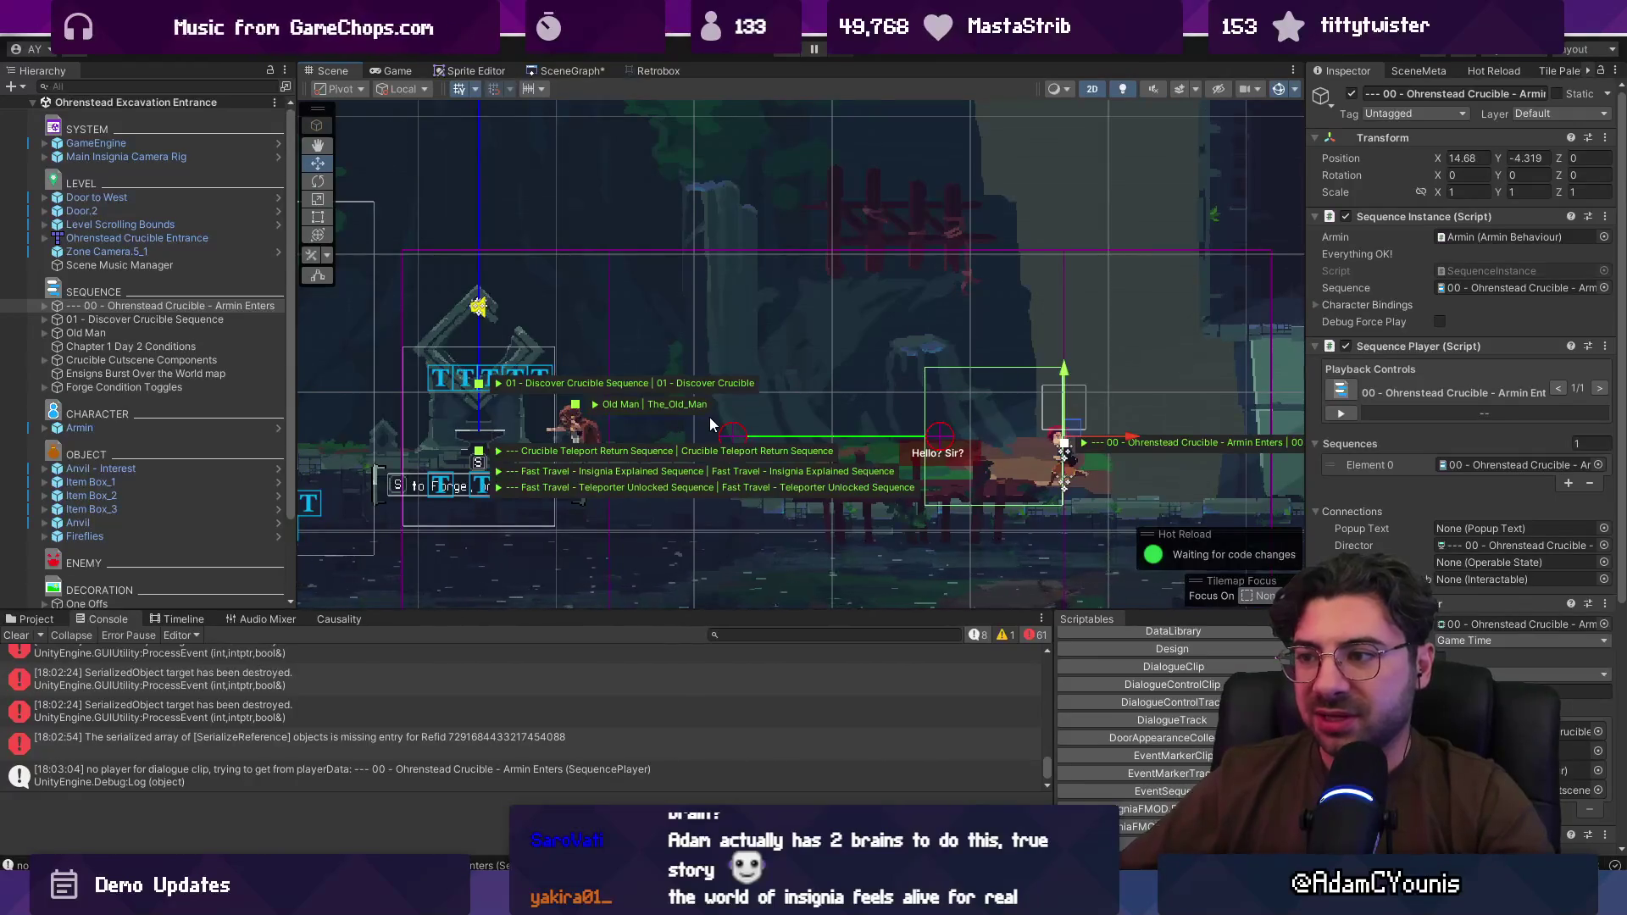
scroll(712, 423, down, 3)
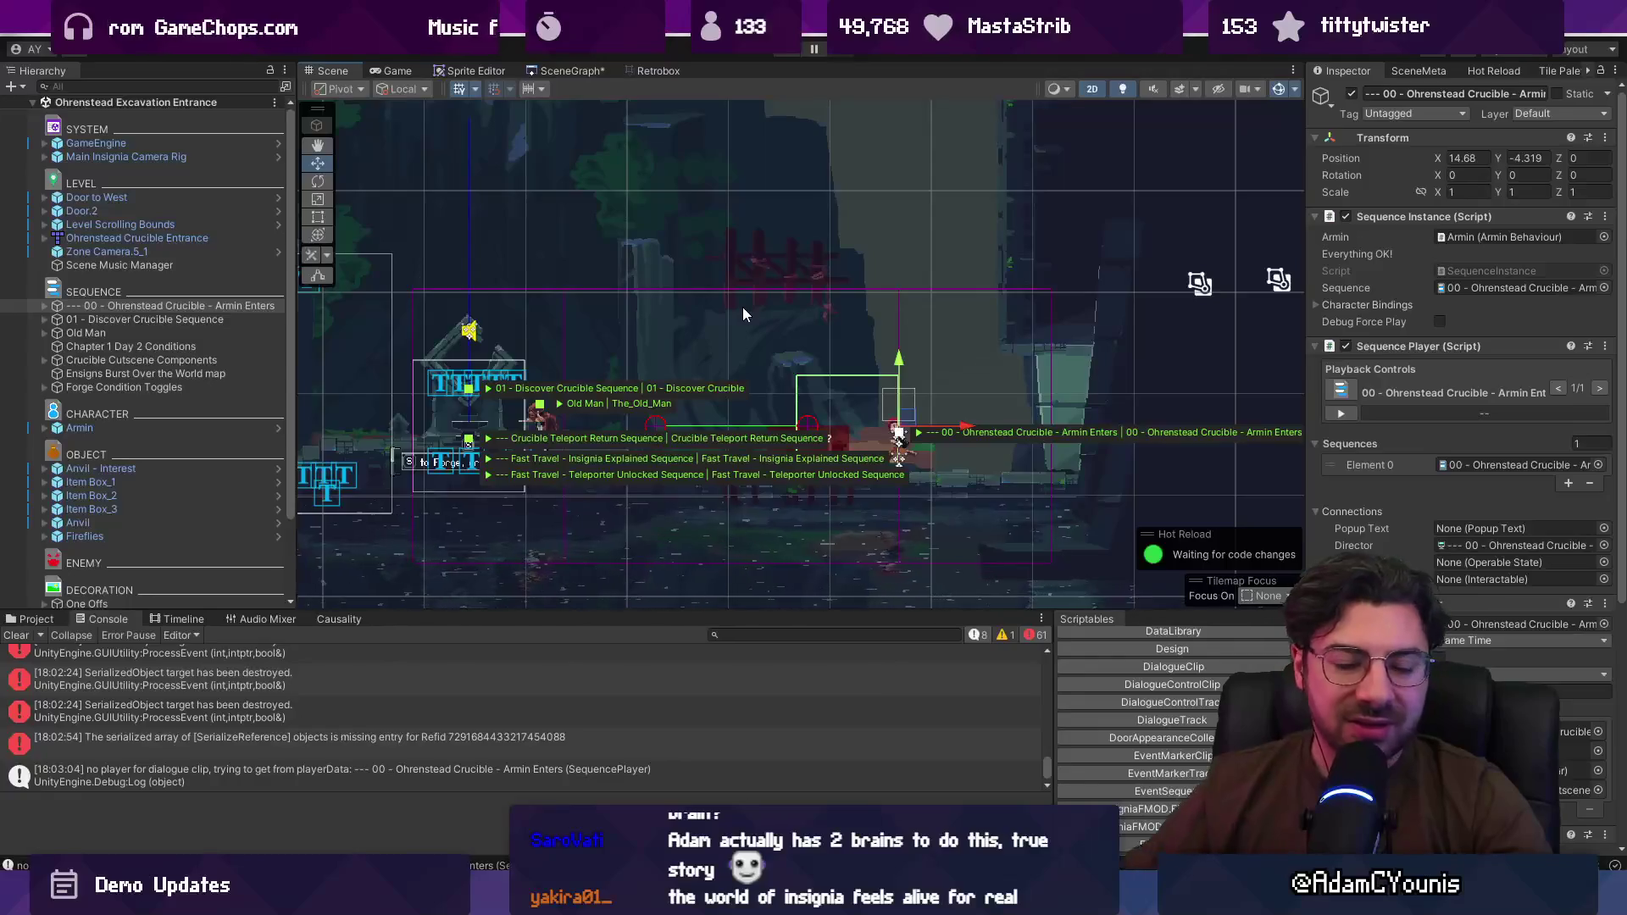
scroll(729, 317, up, 2)
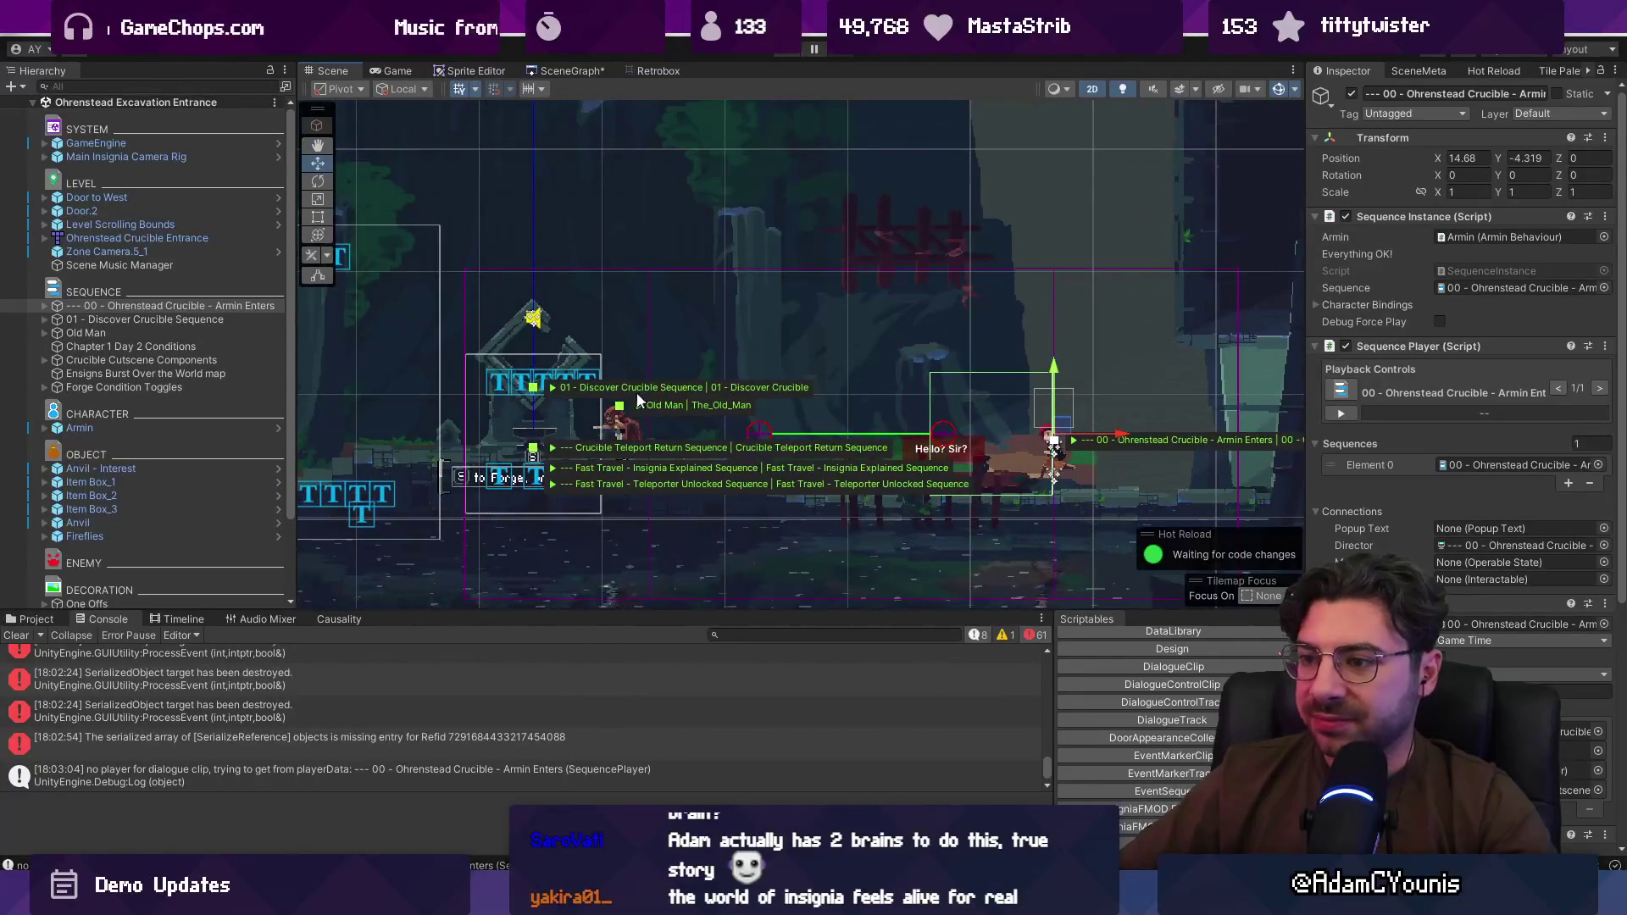
scroll(524, 339, down, 2)
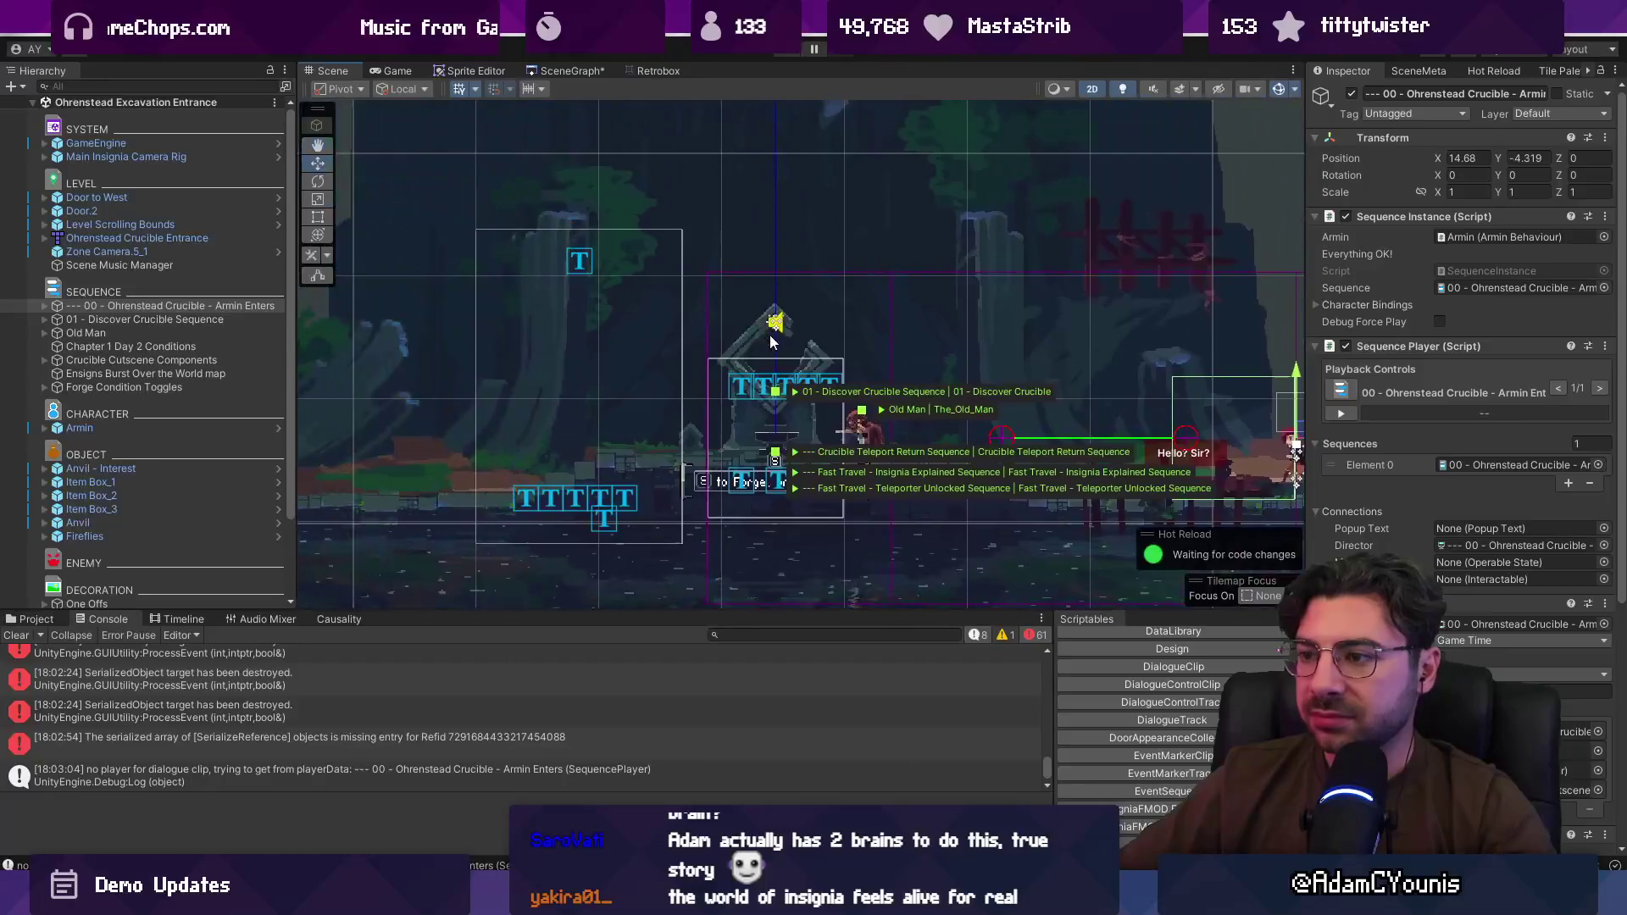
scroll(512, 334, up, 2)
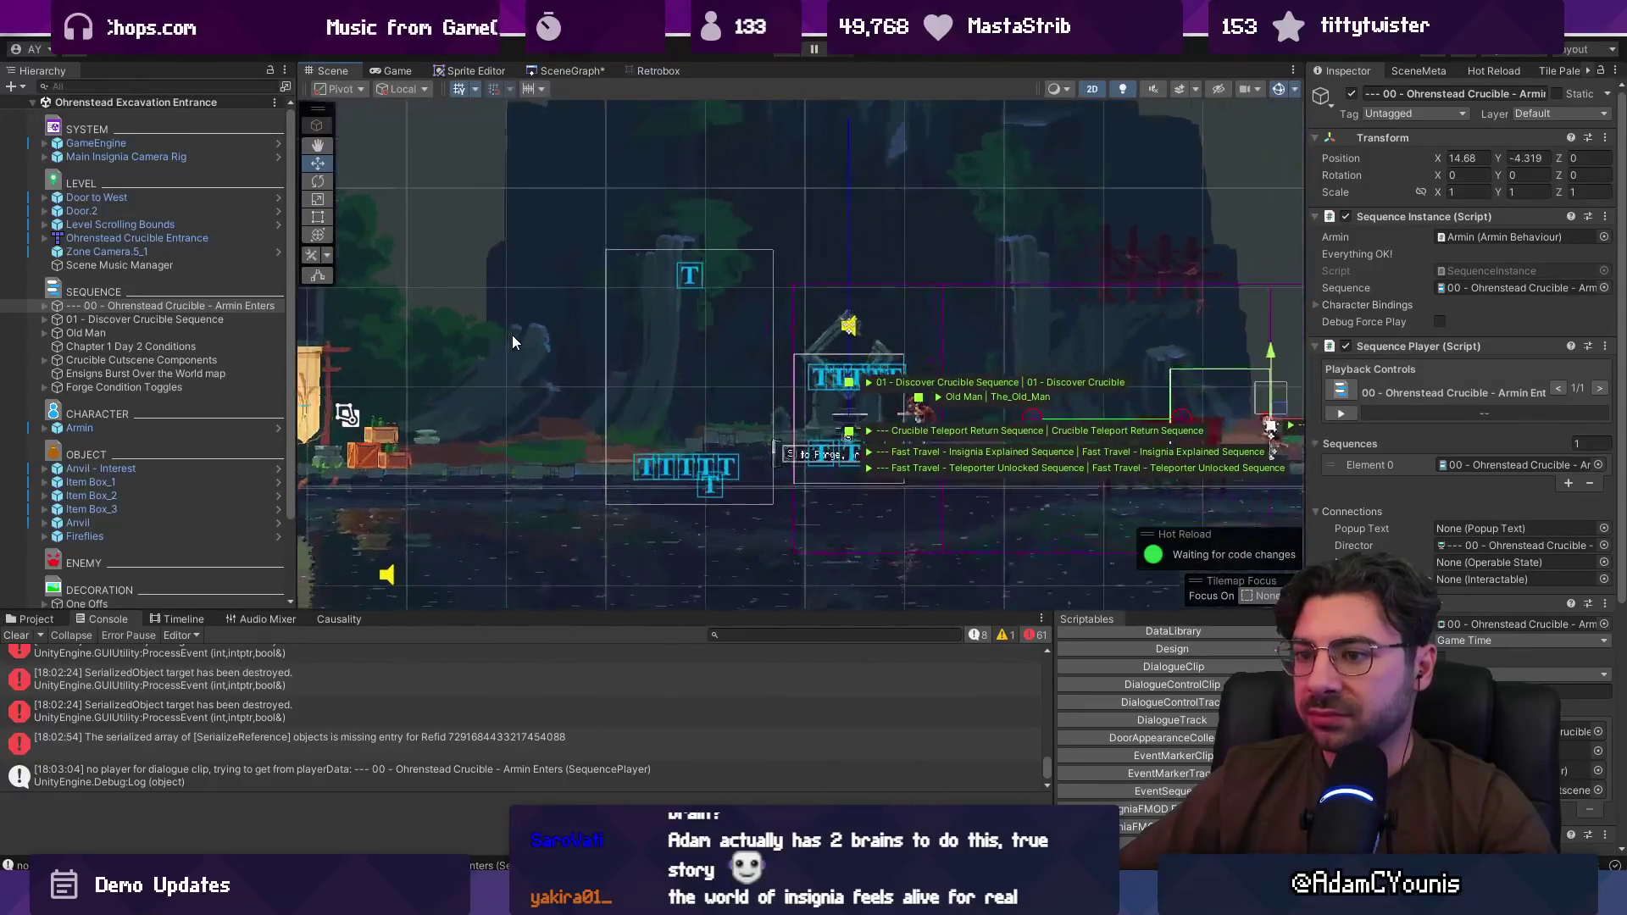
scroll(1019, 377, down, 2)
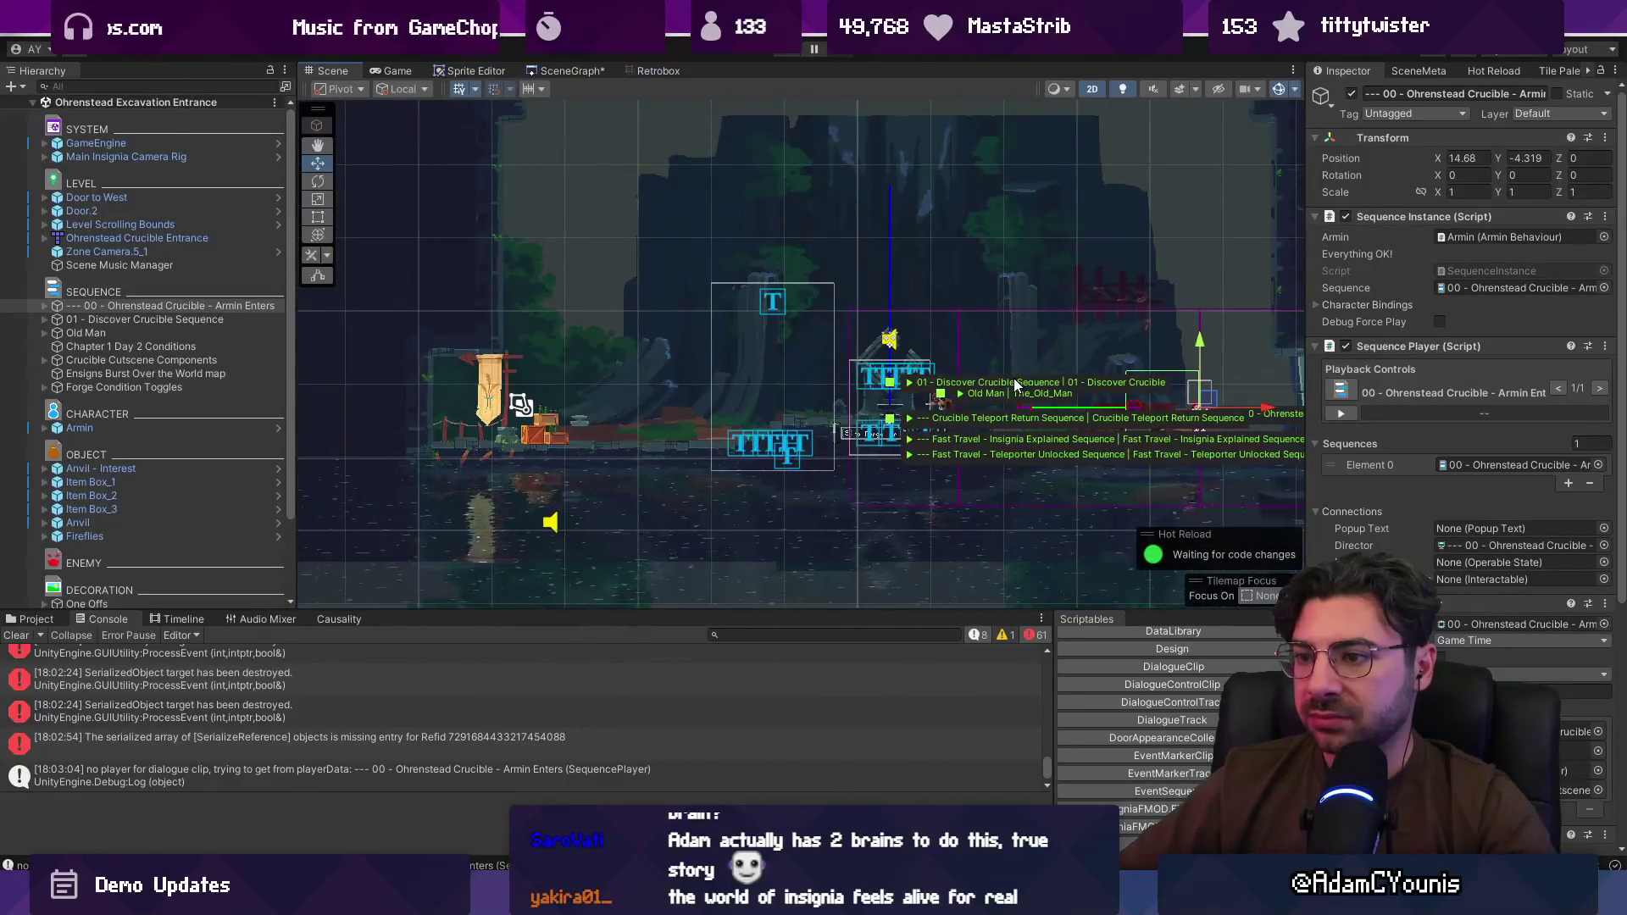
scroll(1001, 379, up, 1)
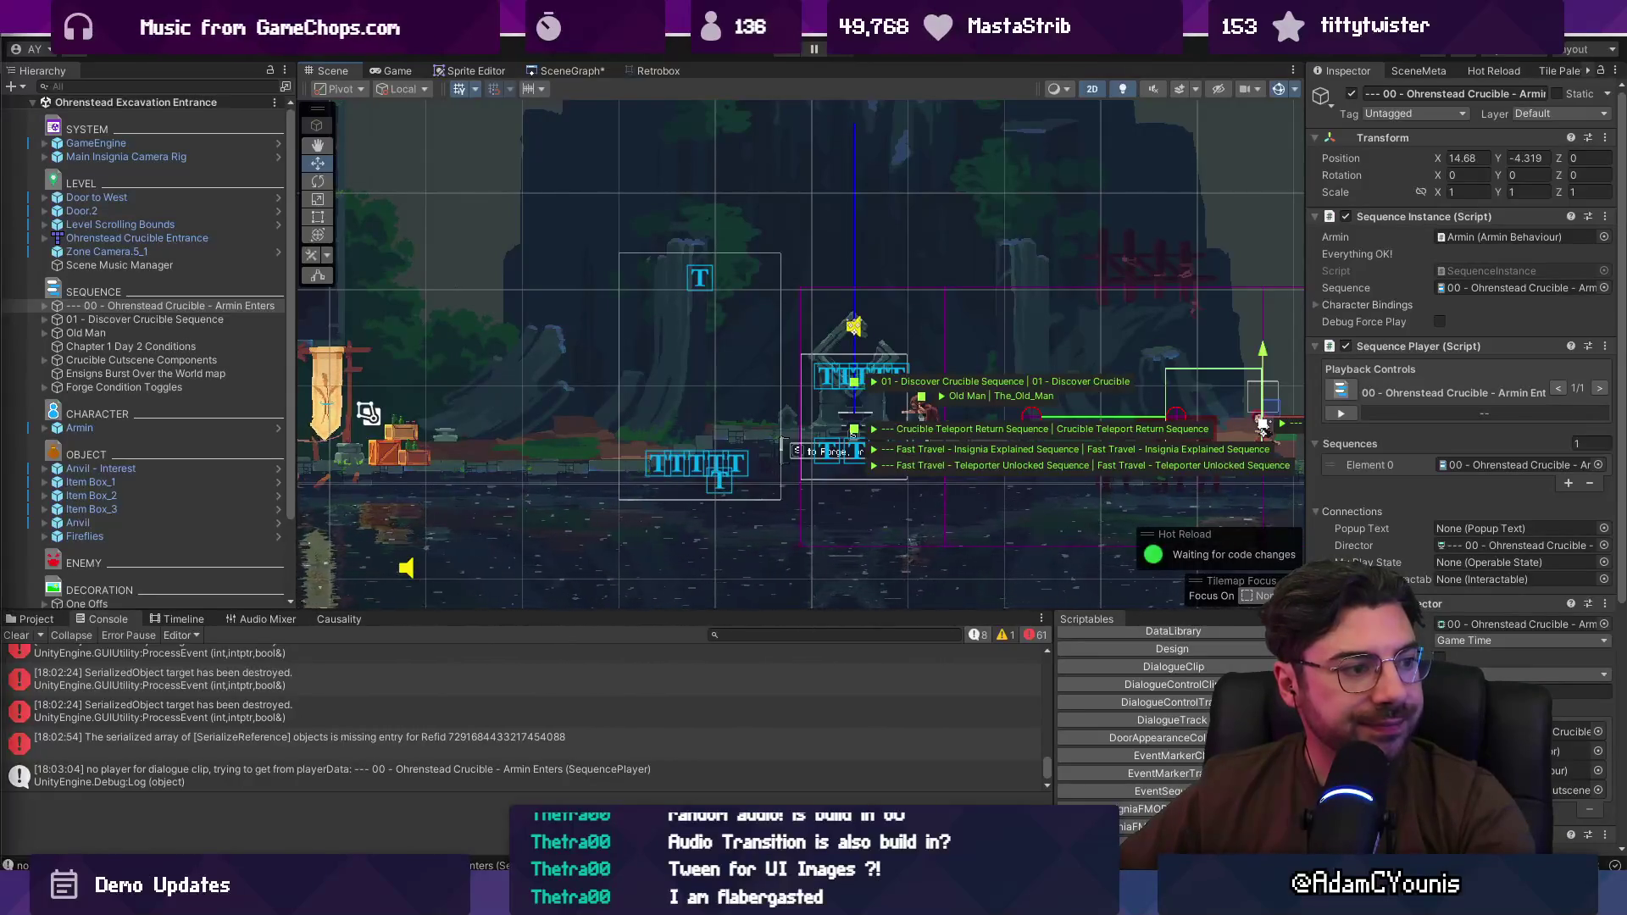
key(alt+Tab)
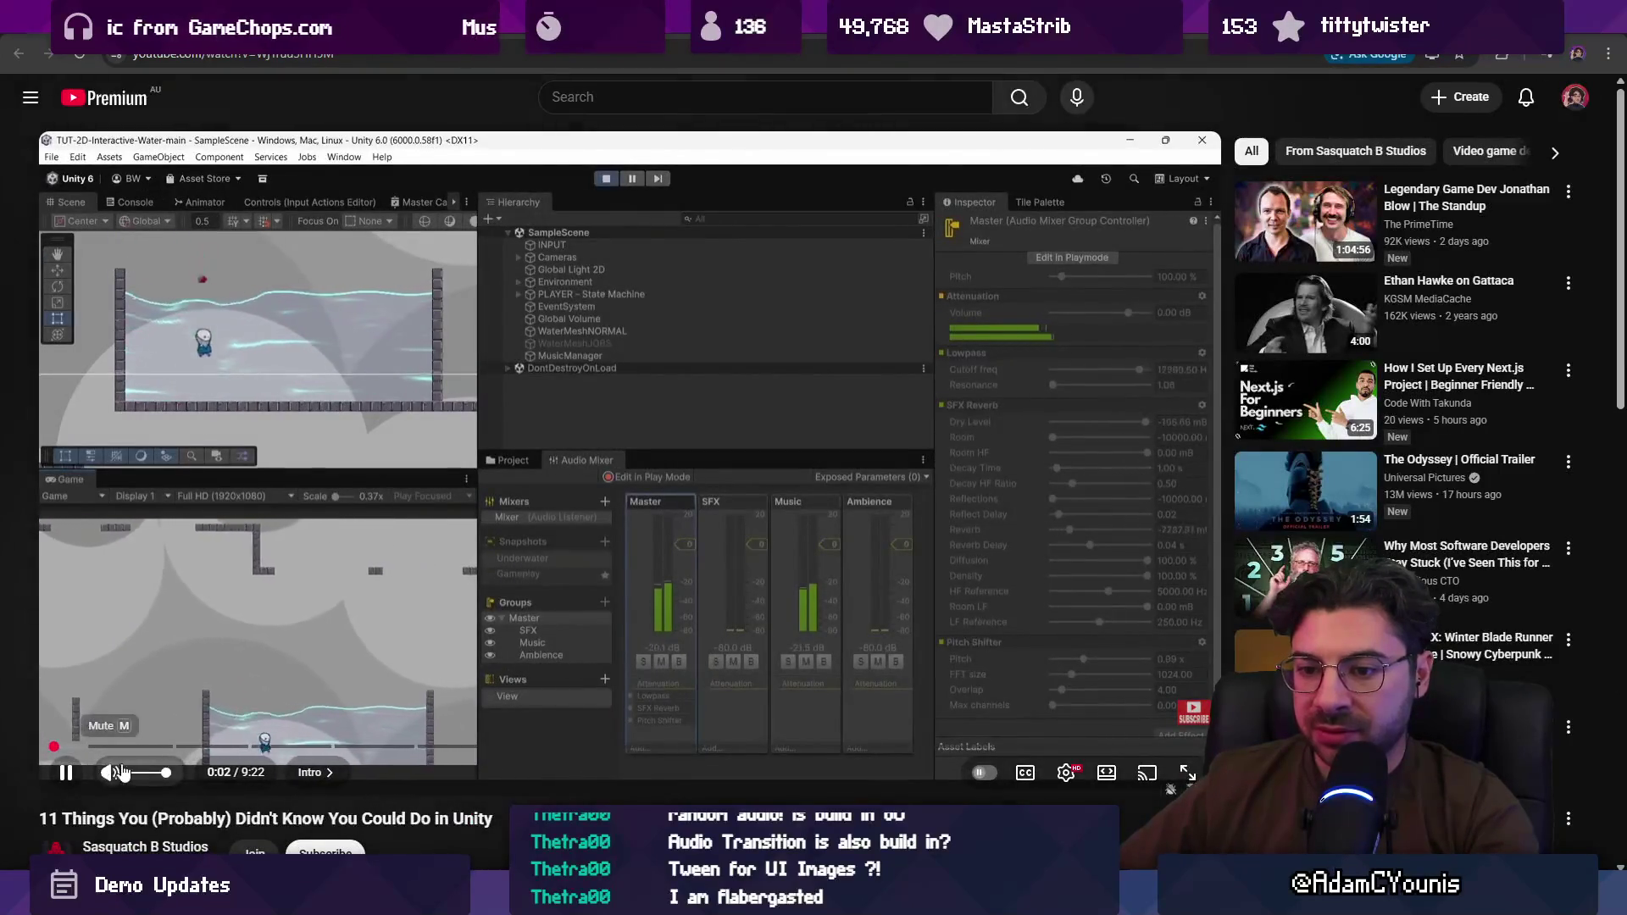
Step: Mute the Unity tips video and jump along the seek bar to the CrossFade code
click(110, 773)
click(119, 746)
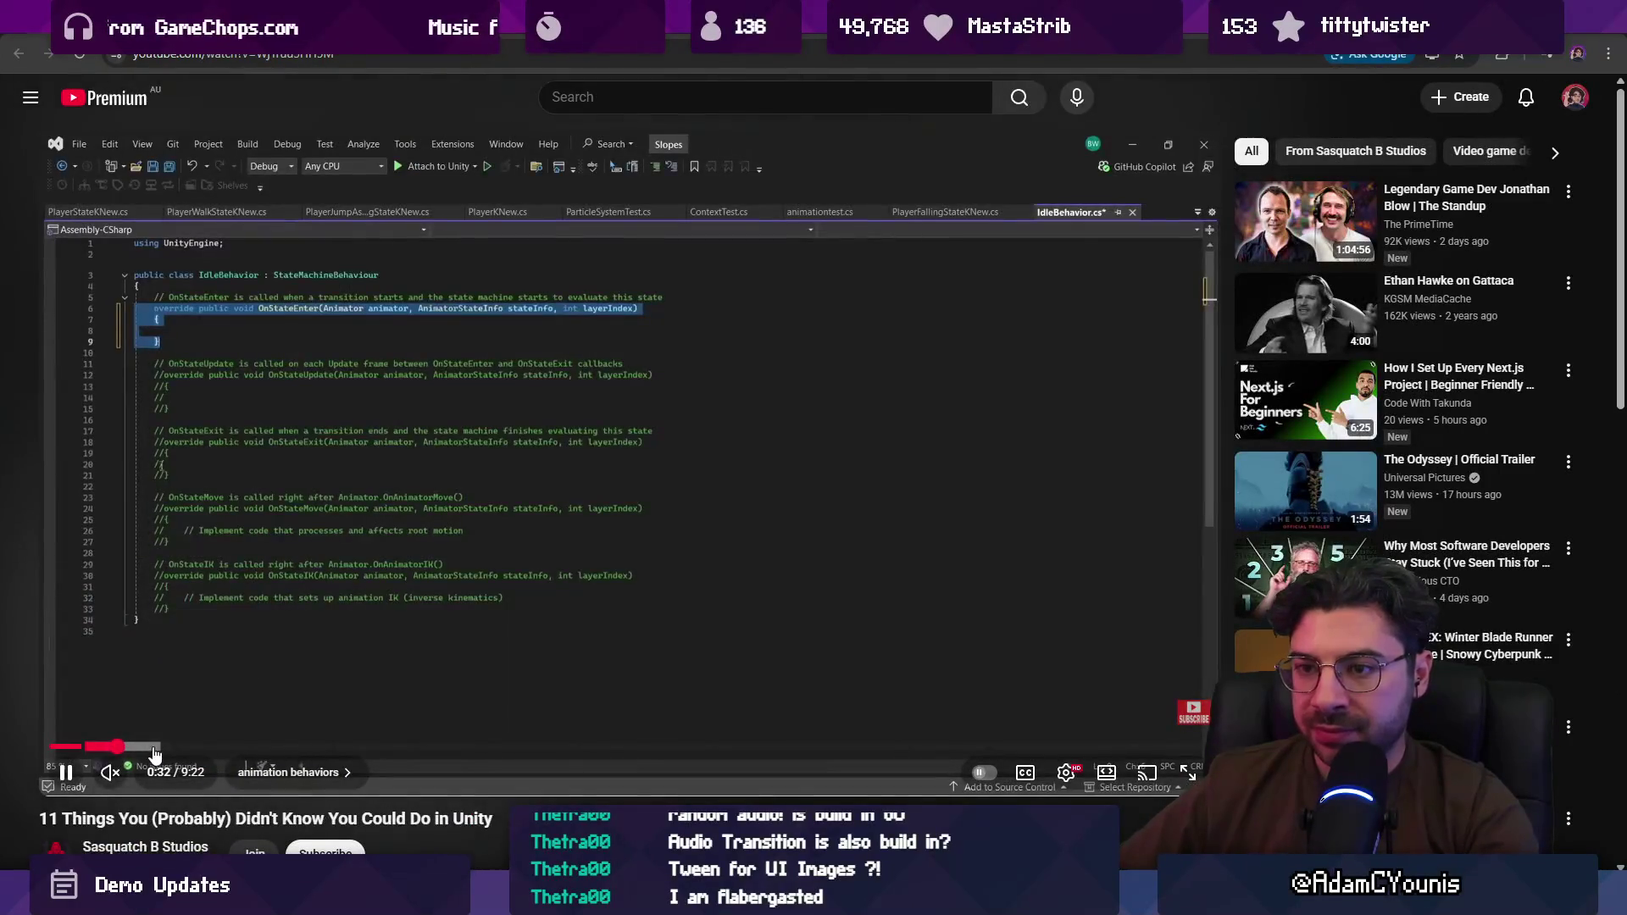
click(158, 747)
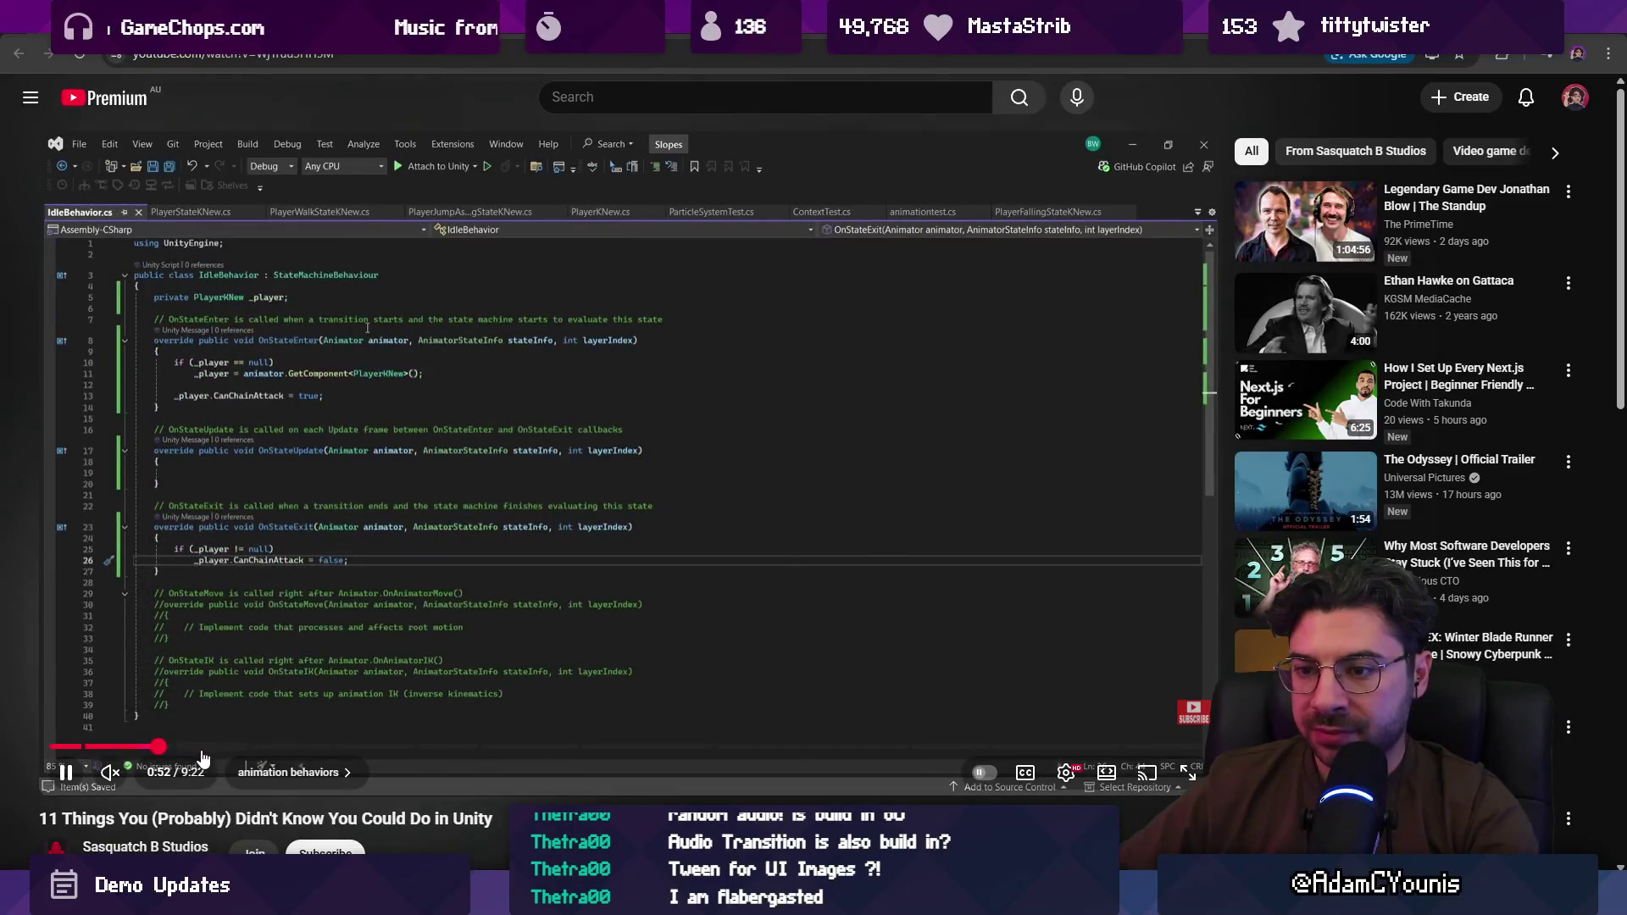
click(203, 747)
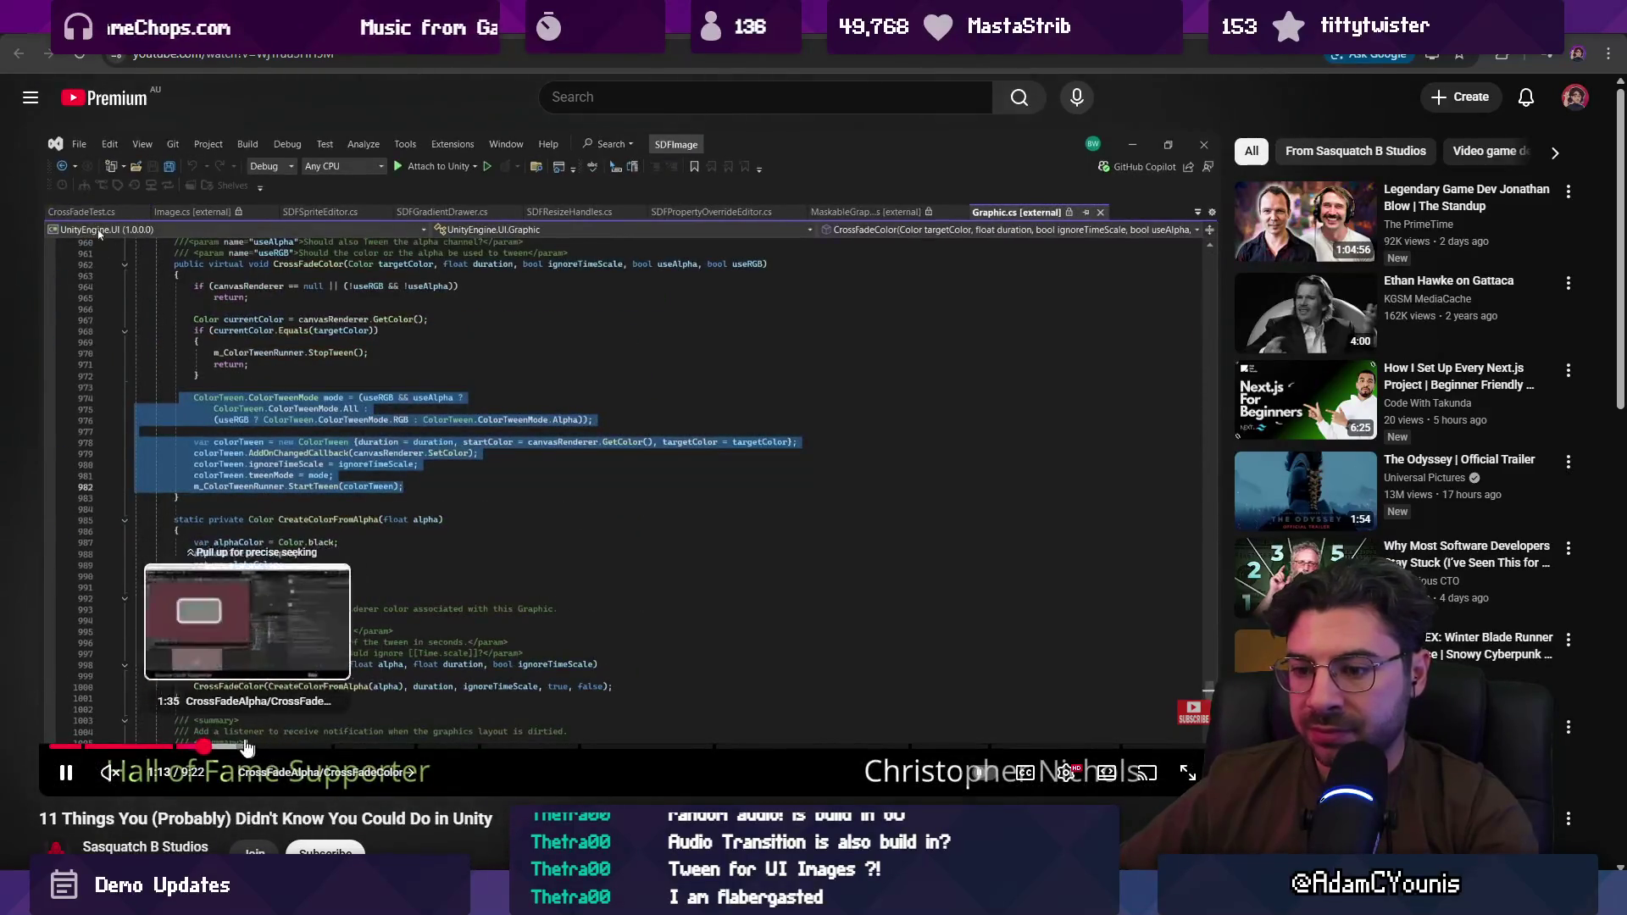
mouse_move(194, 747)
mouse_down()
mouse_move(250, 746)
mouse_move(194, 744)
mouse_up()
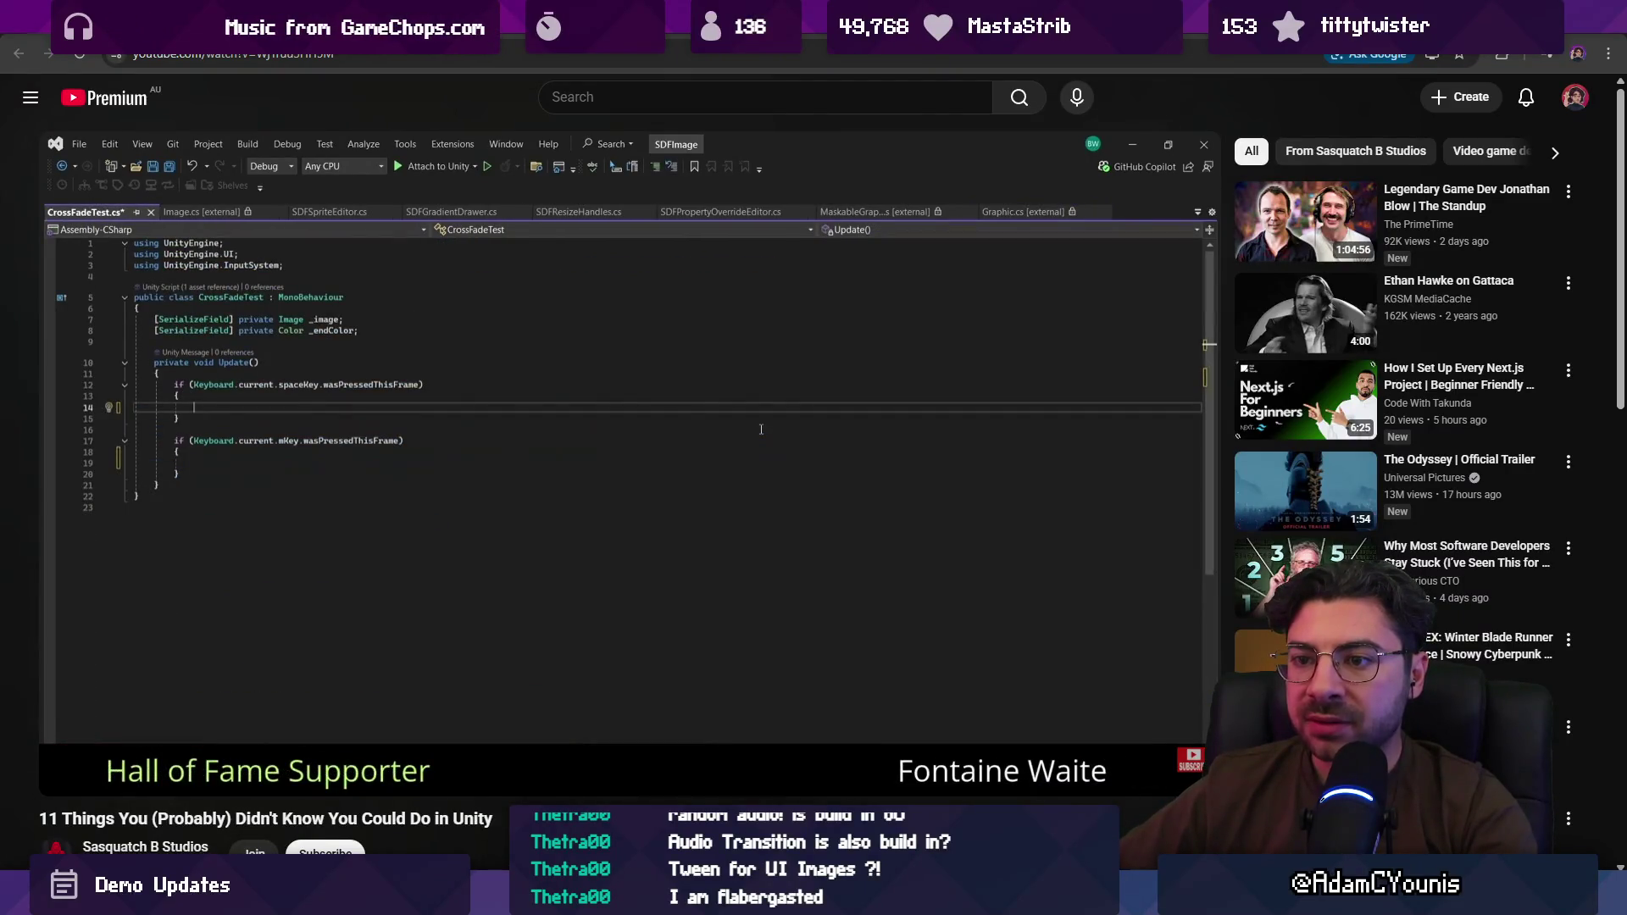
Step: Skip back and forth through the CrossFadeAlpha/CrossFadeColor tip into Vertex Snapping
key(Right)
key(Right)
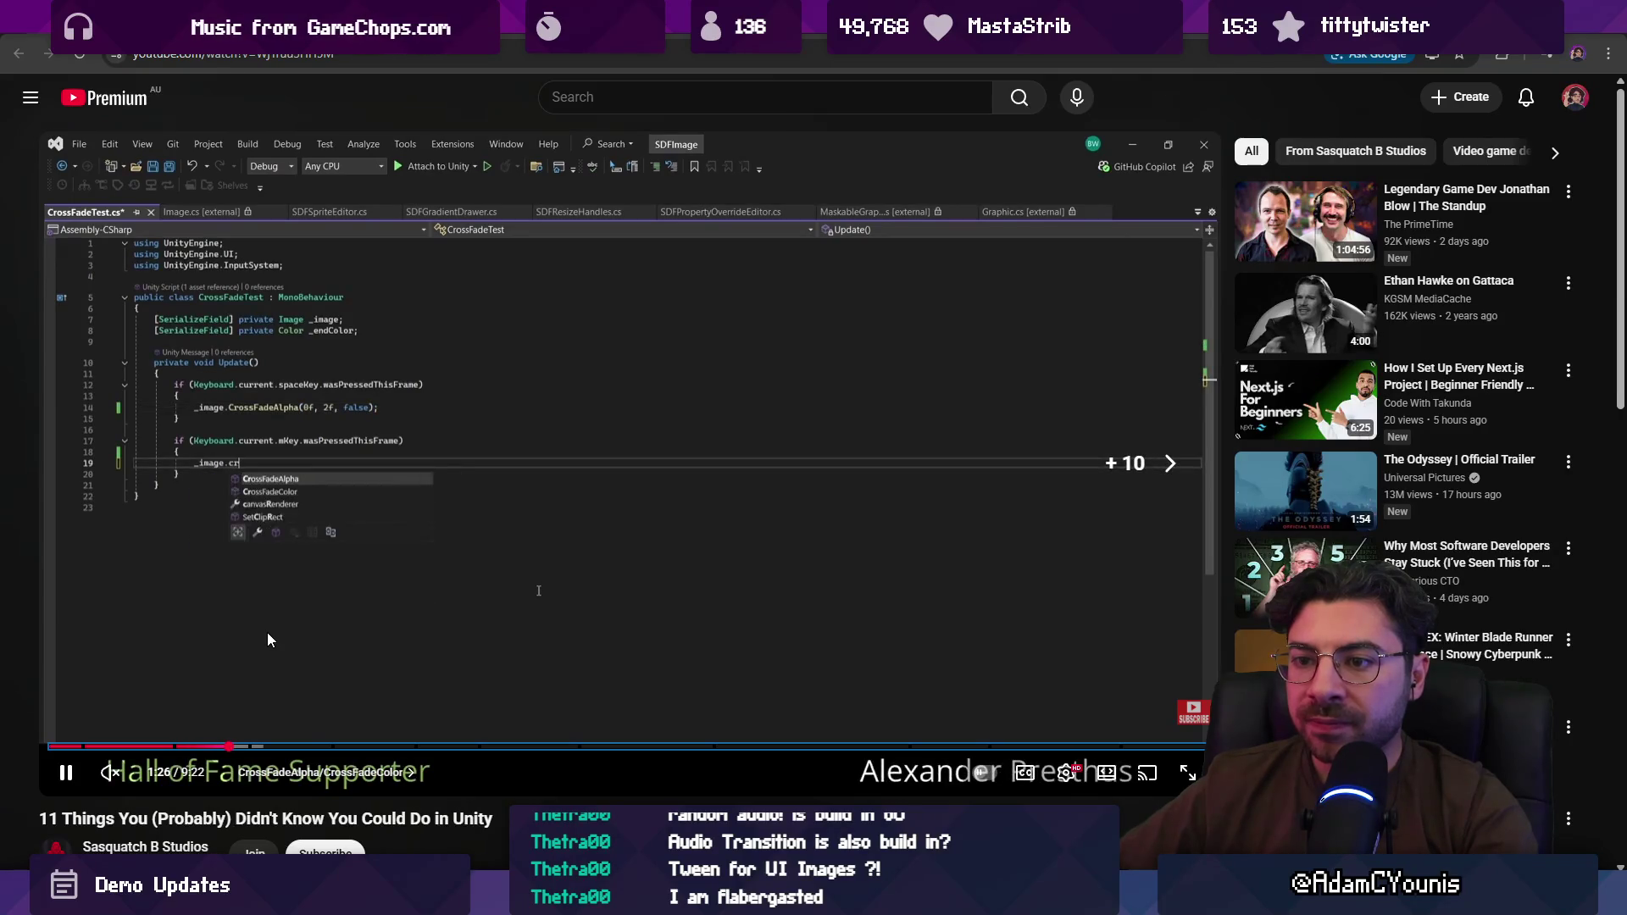
key(Right)
key(Left)
key(Left)
key(Left)
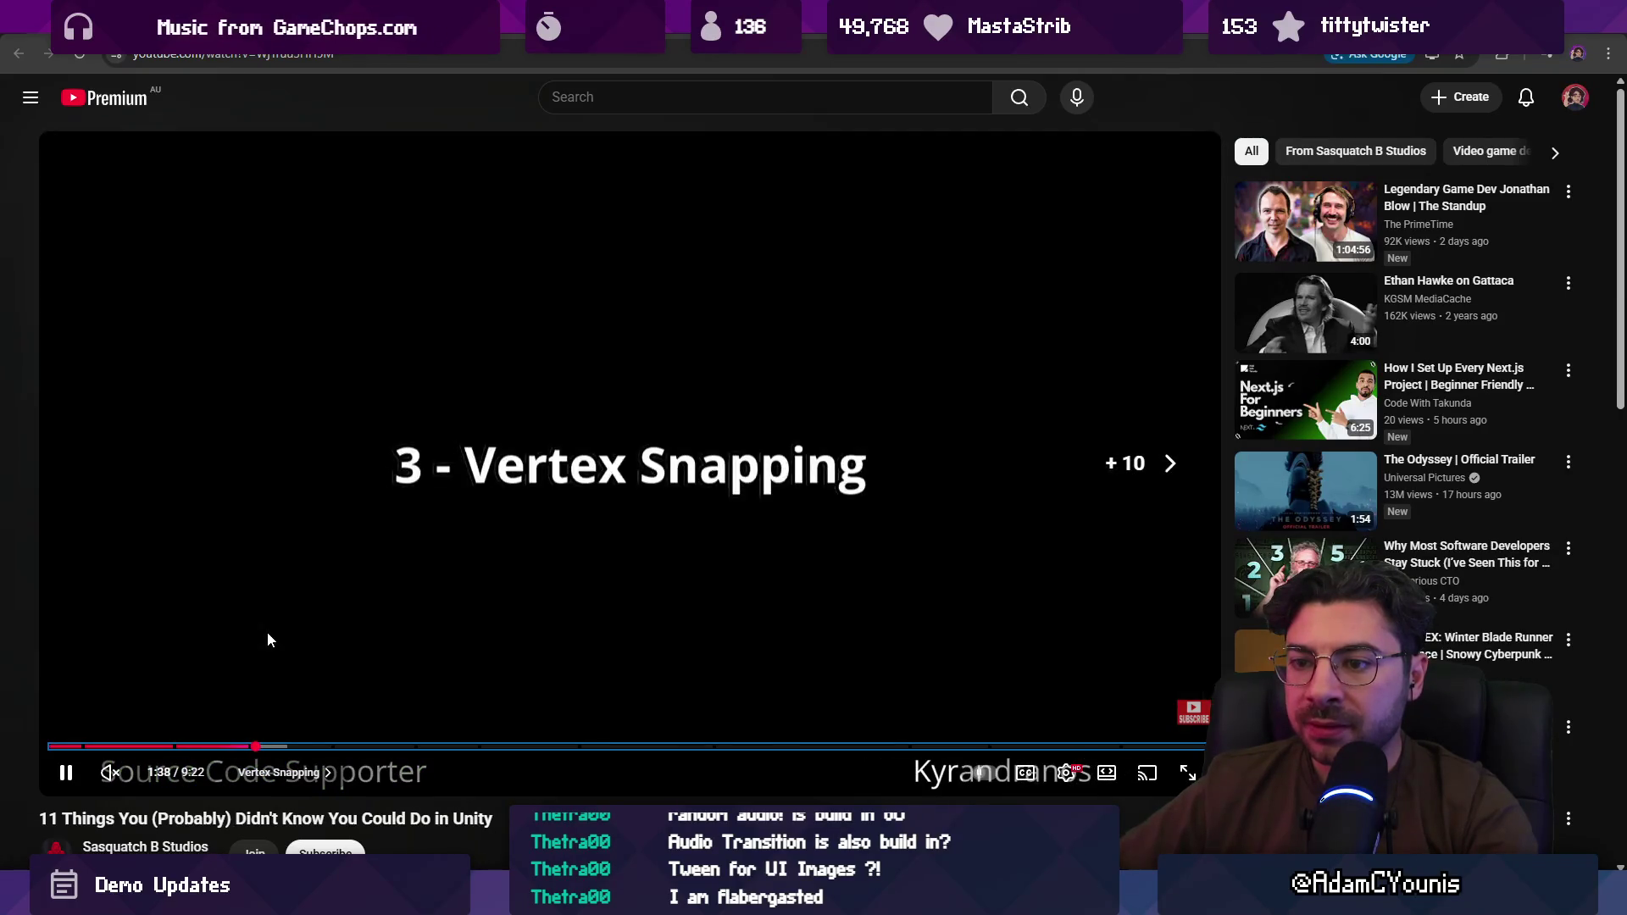
key(Left)
key(Left)
key(Left)
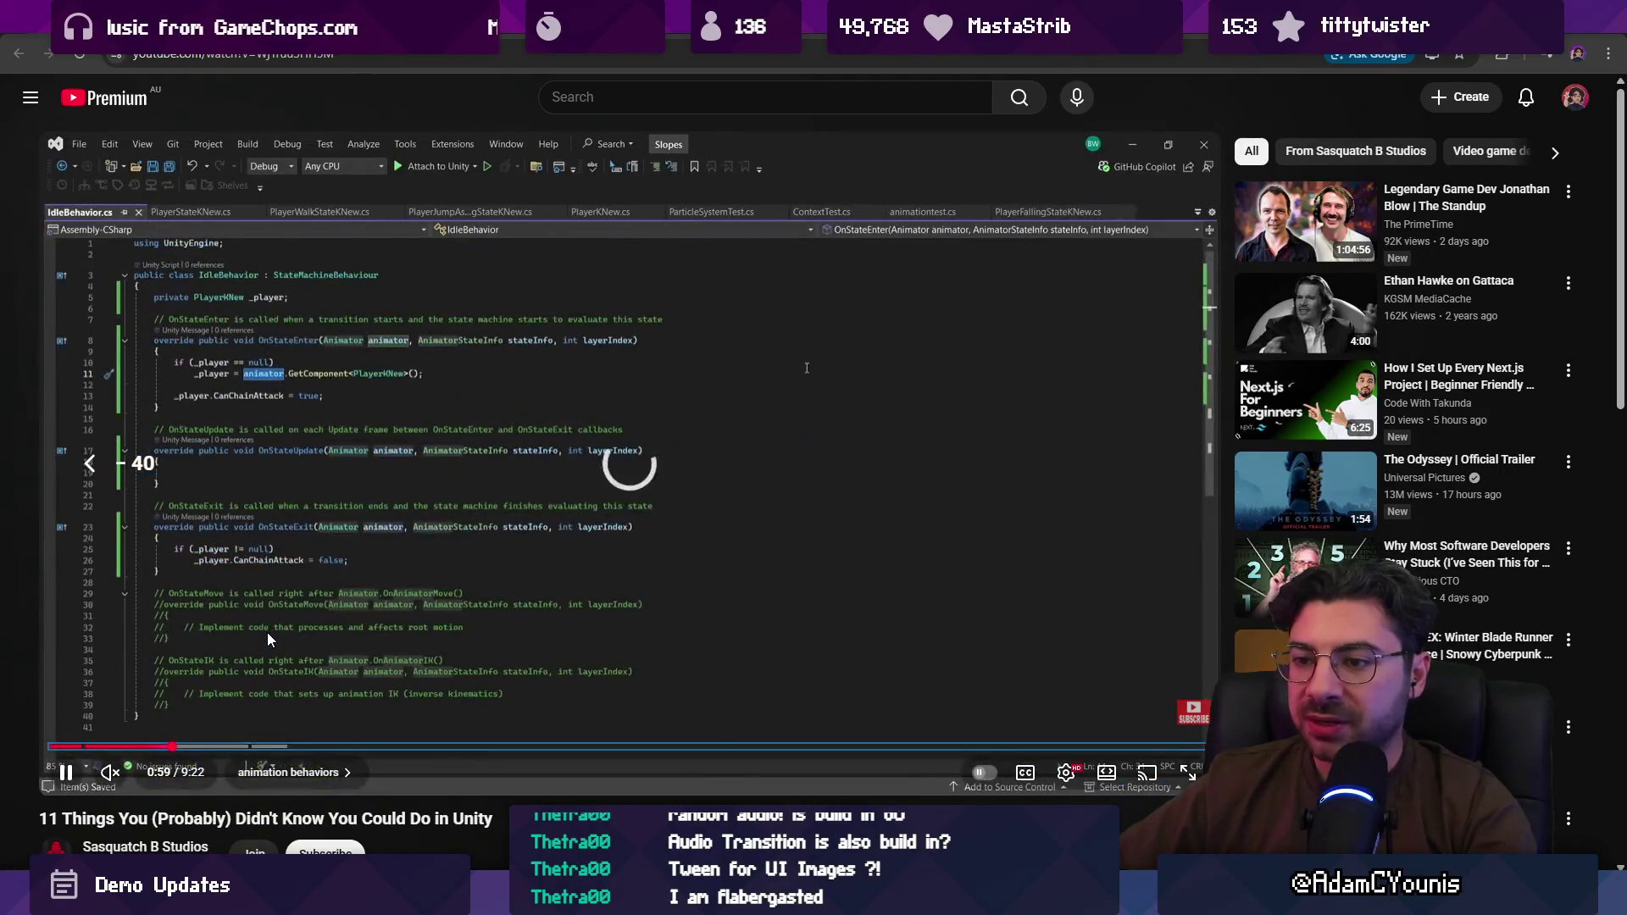
key(Right)
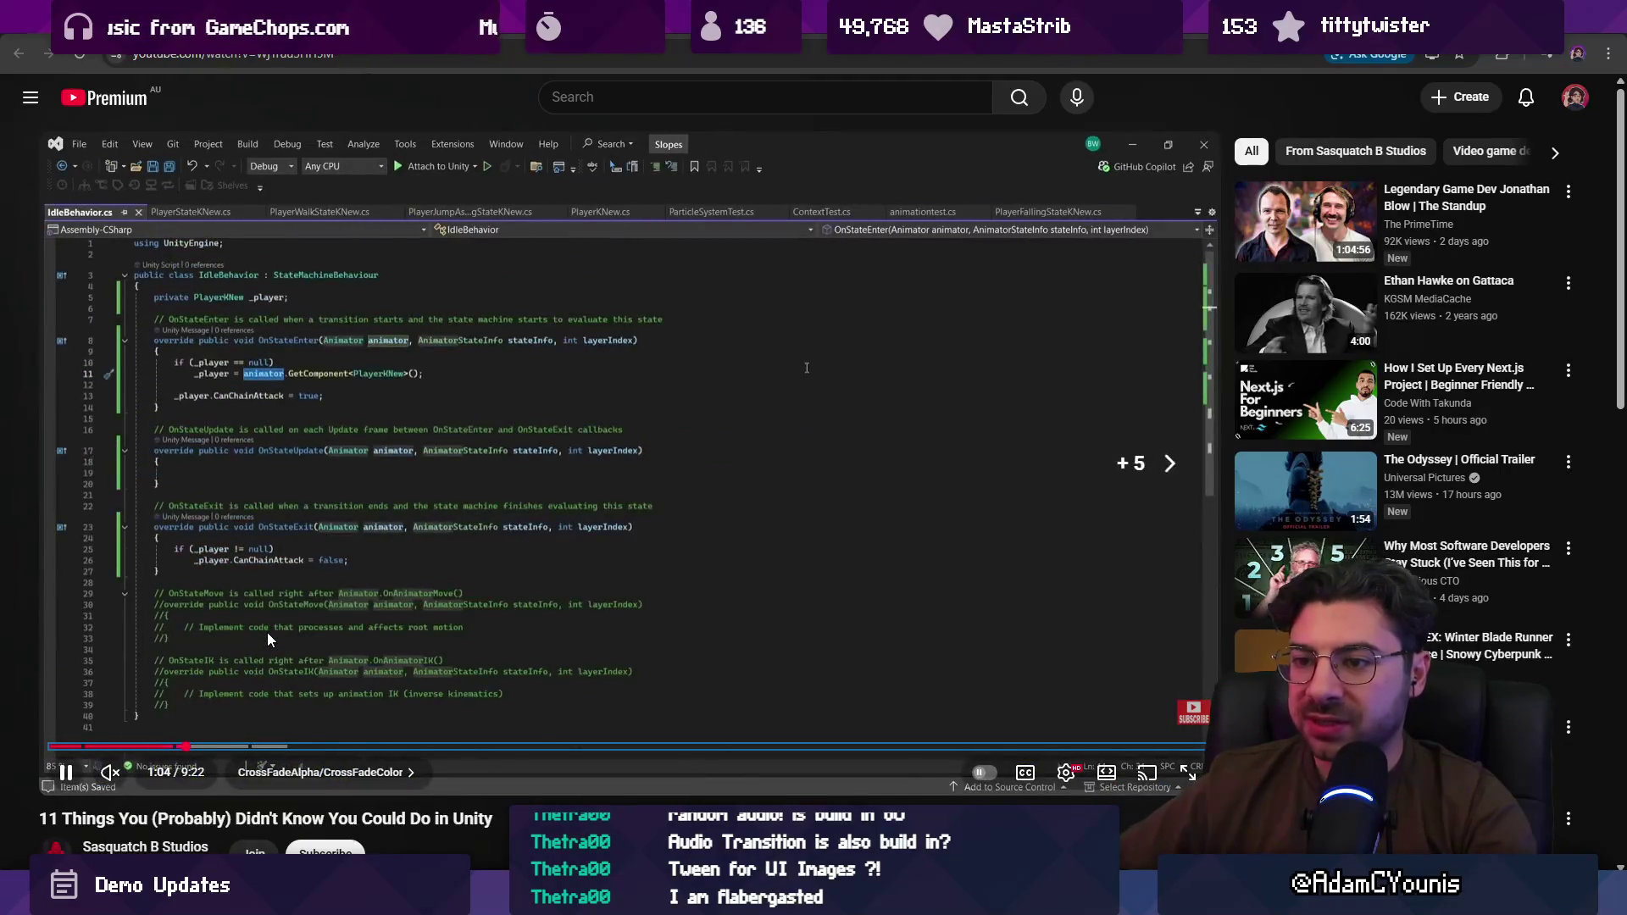
key(space)
key(space)
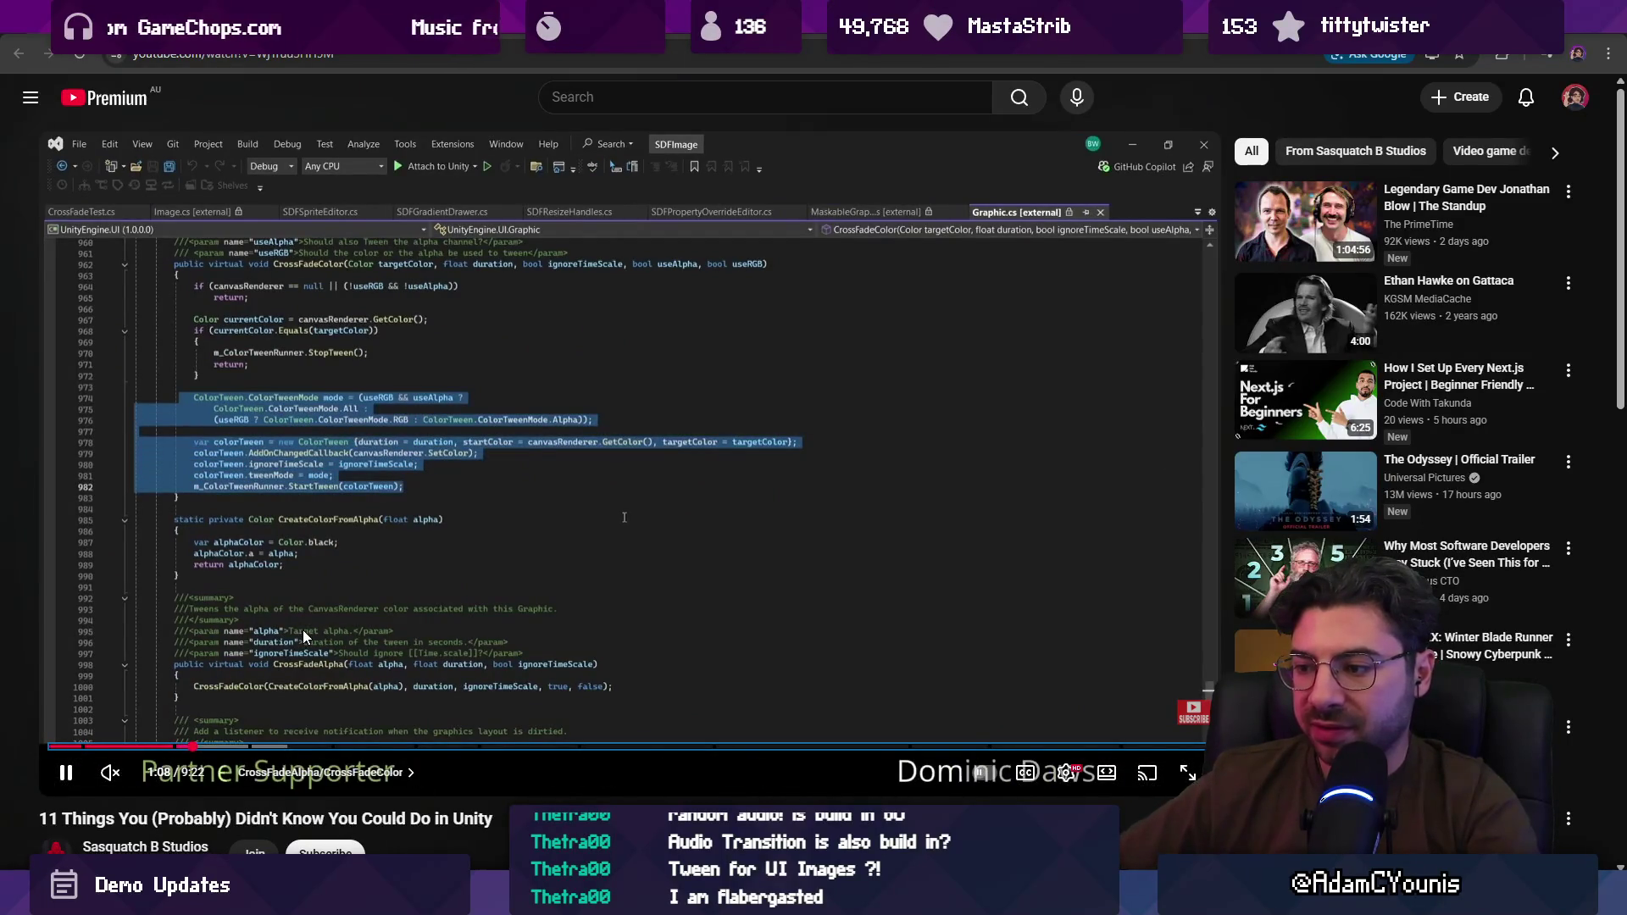
key(Right)
key(Right)
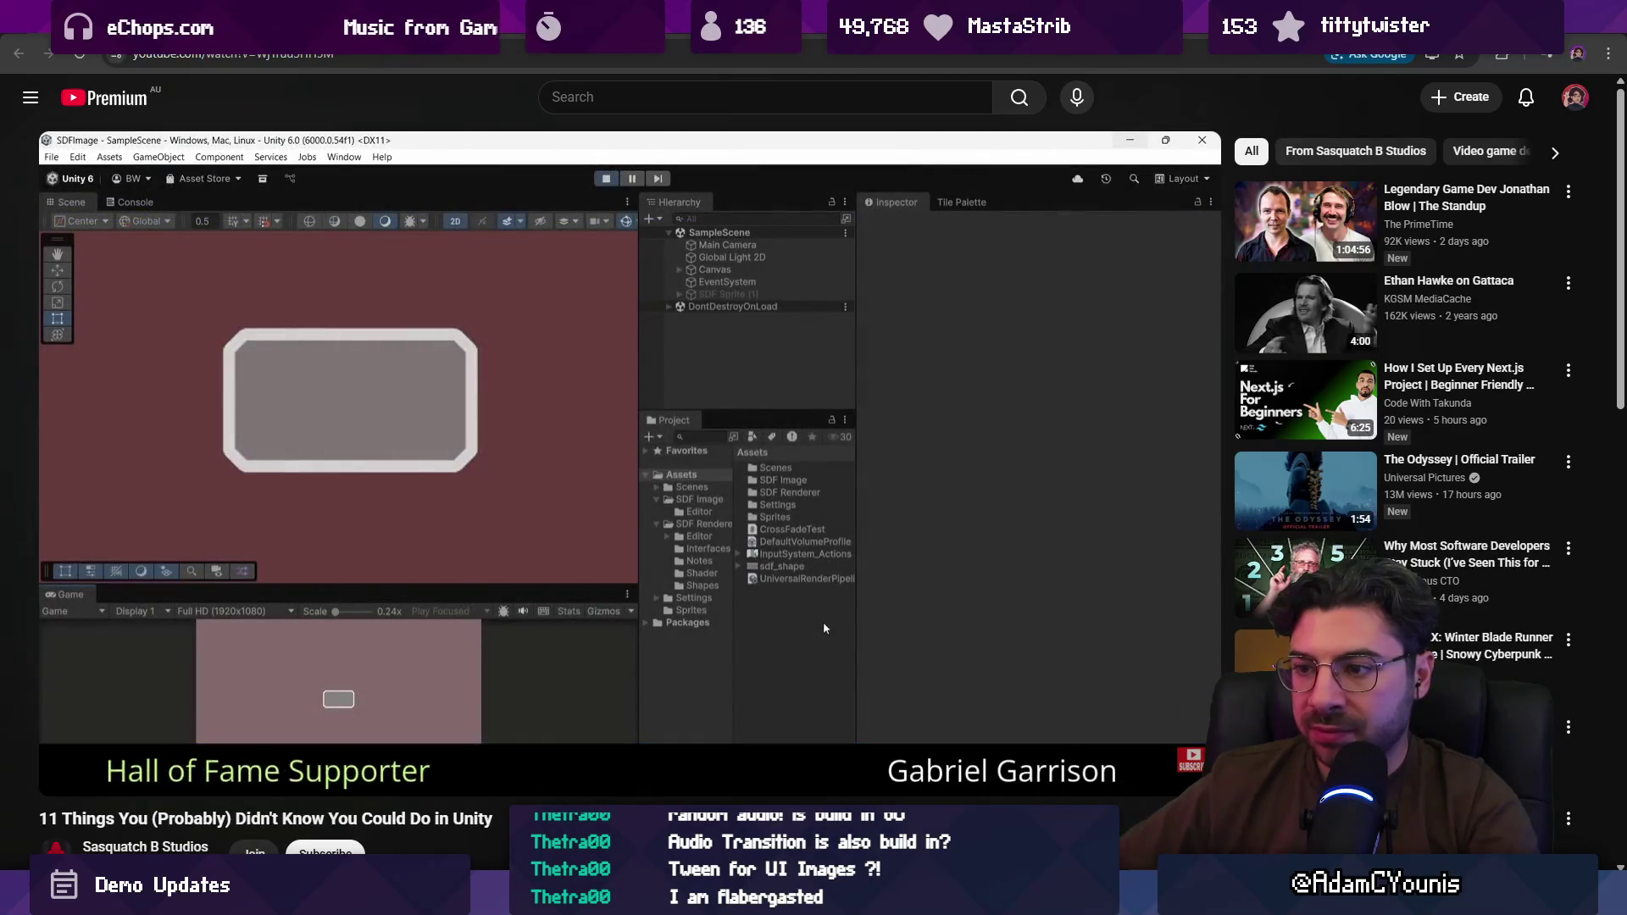
key(Right)
key(Right)
key(Right)
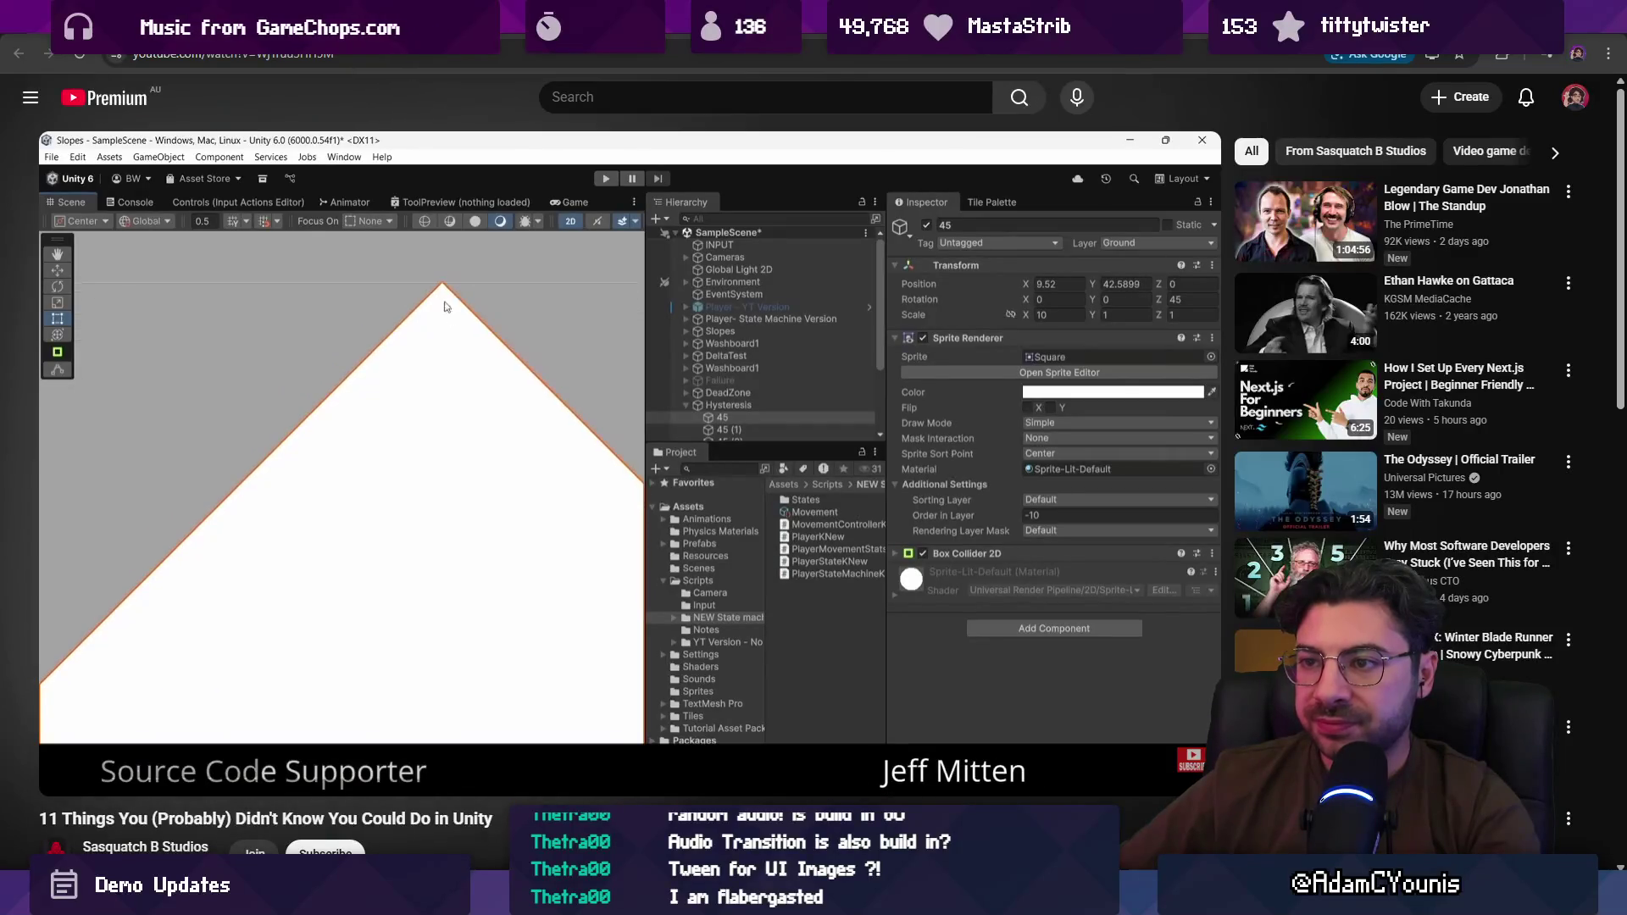
Step: Skip through the Vertex Snapping demo past the two-minute mark
mouse_move(307, 637)
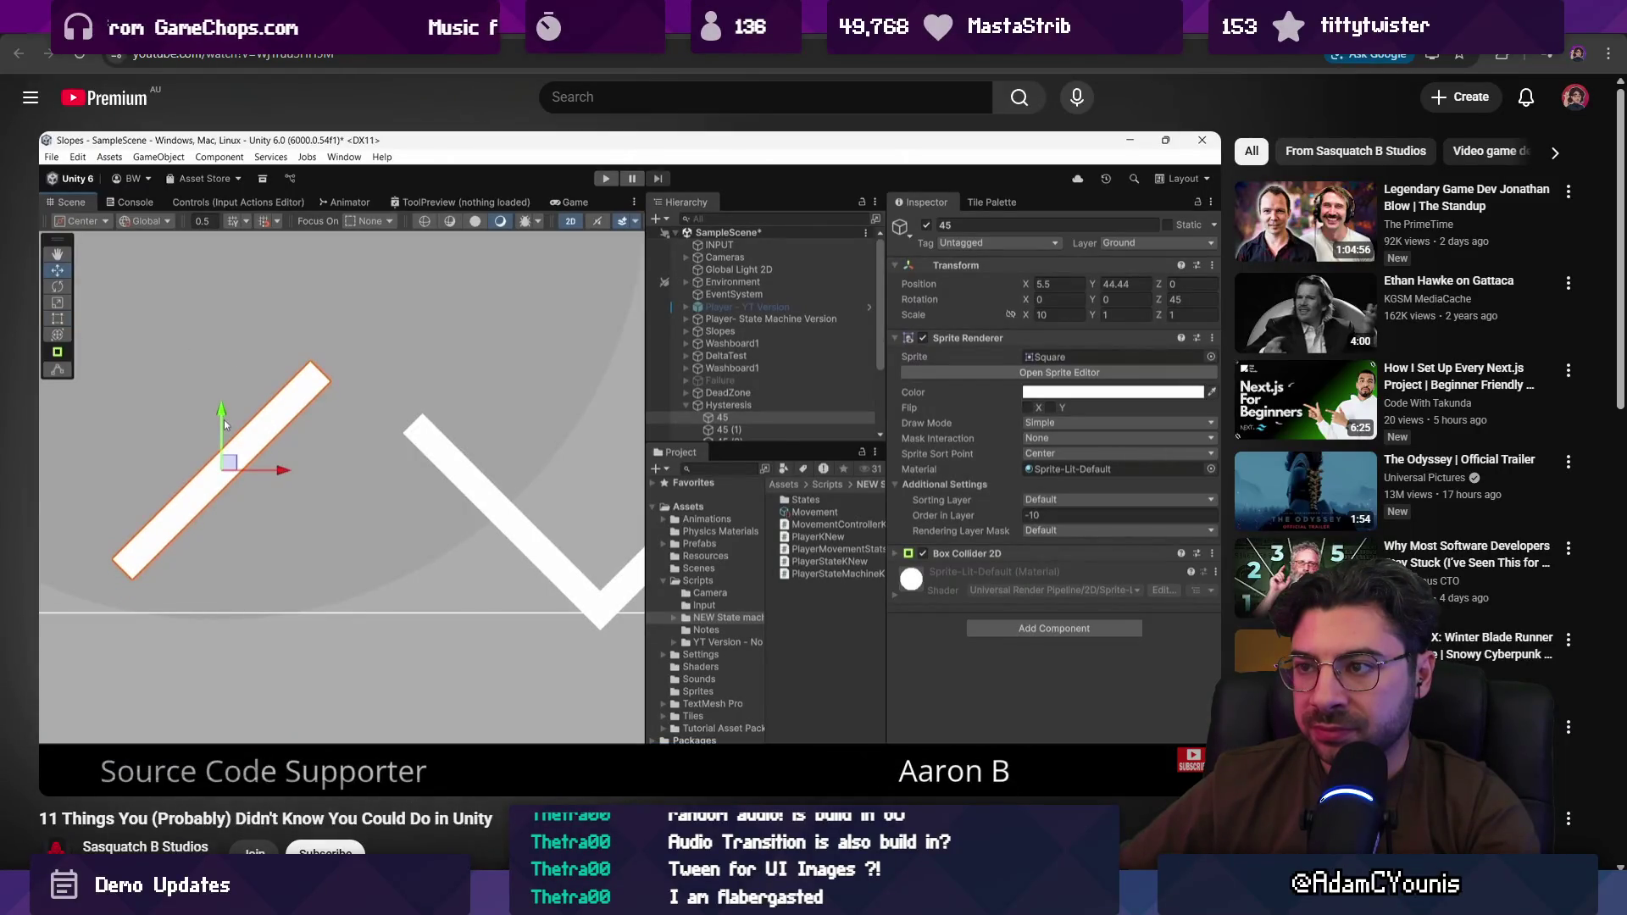
mouse_move(279, 218)
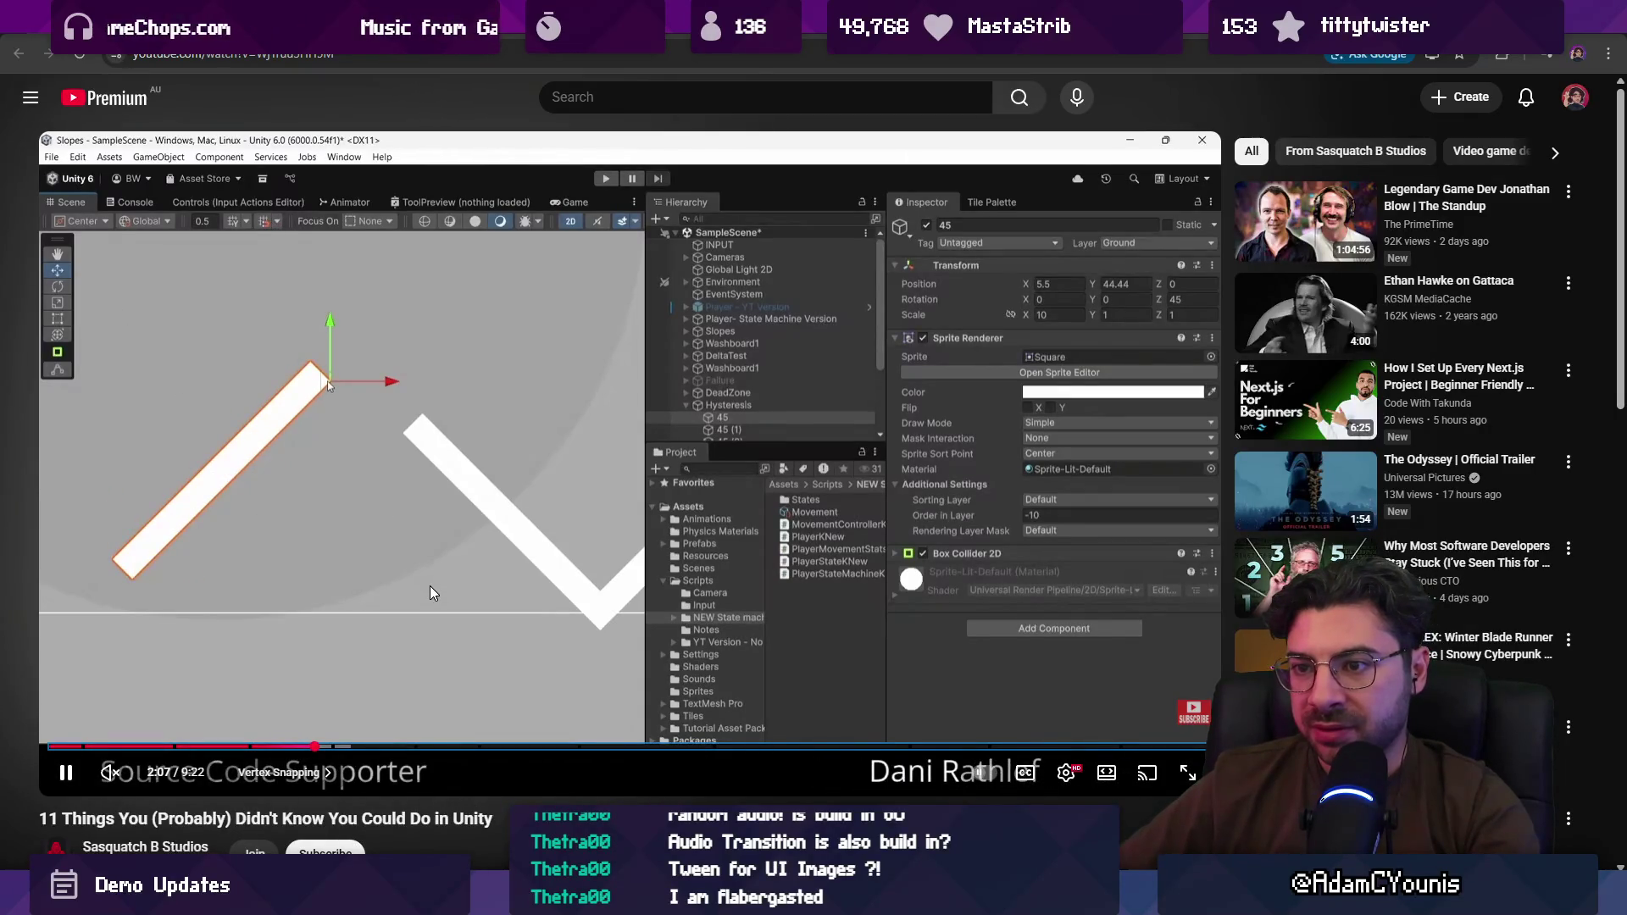
key(Right)
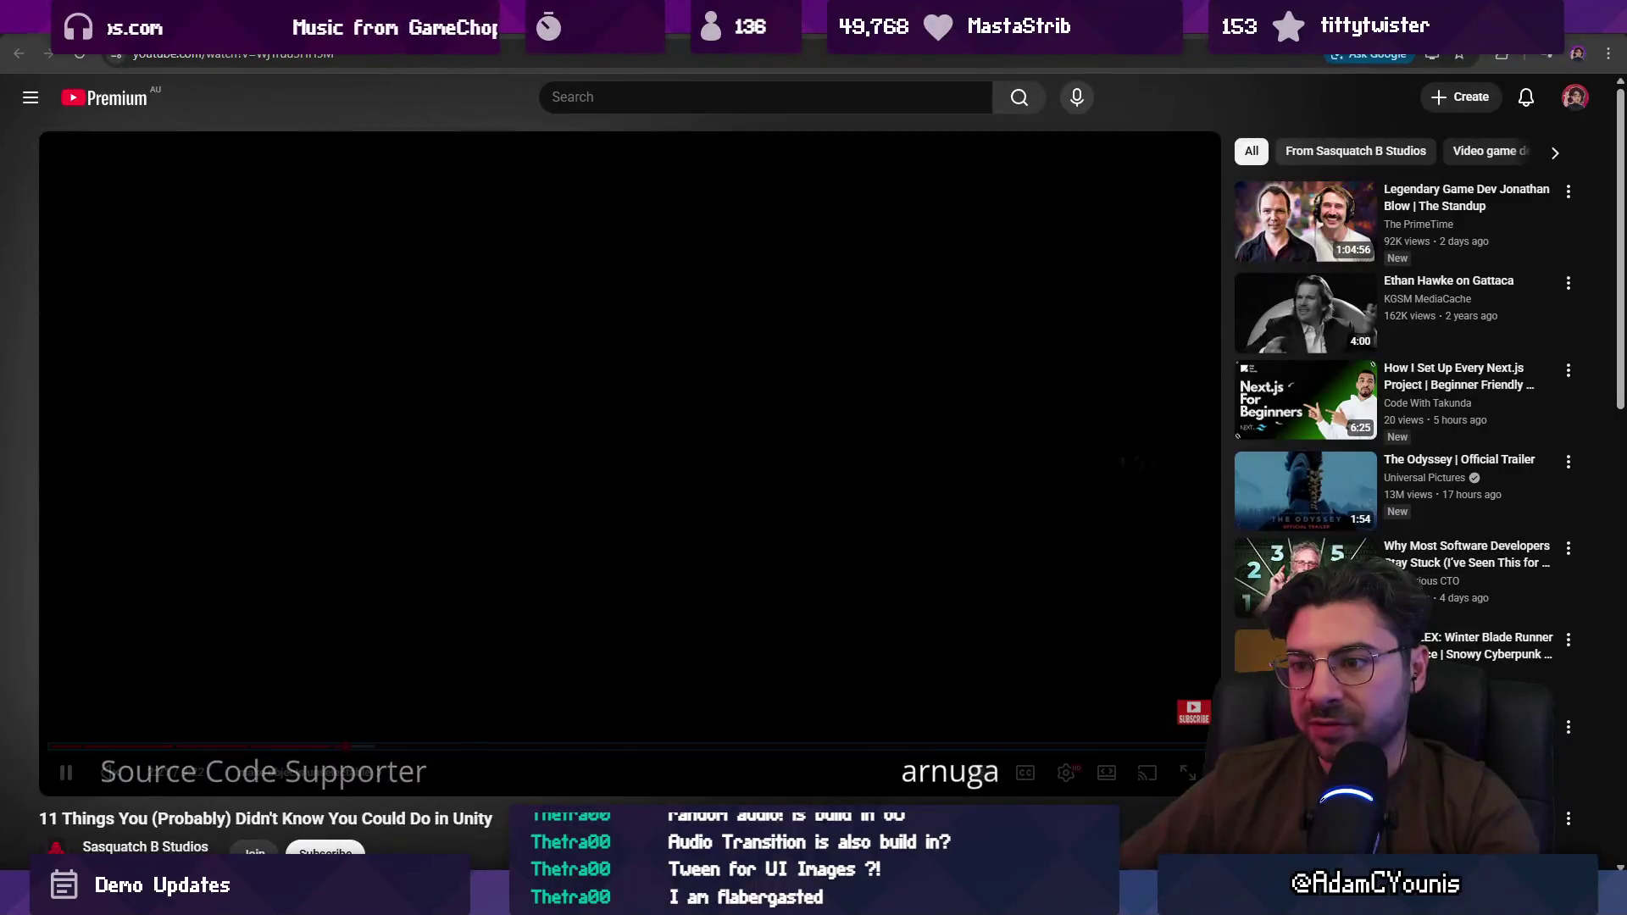
key(Right)
key(Right)
key(Right)
key(Right)
key(Right)
key(Right)
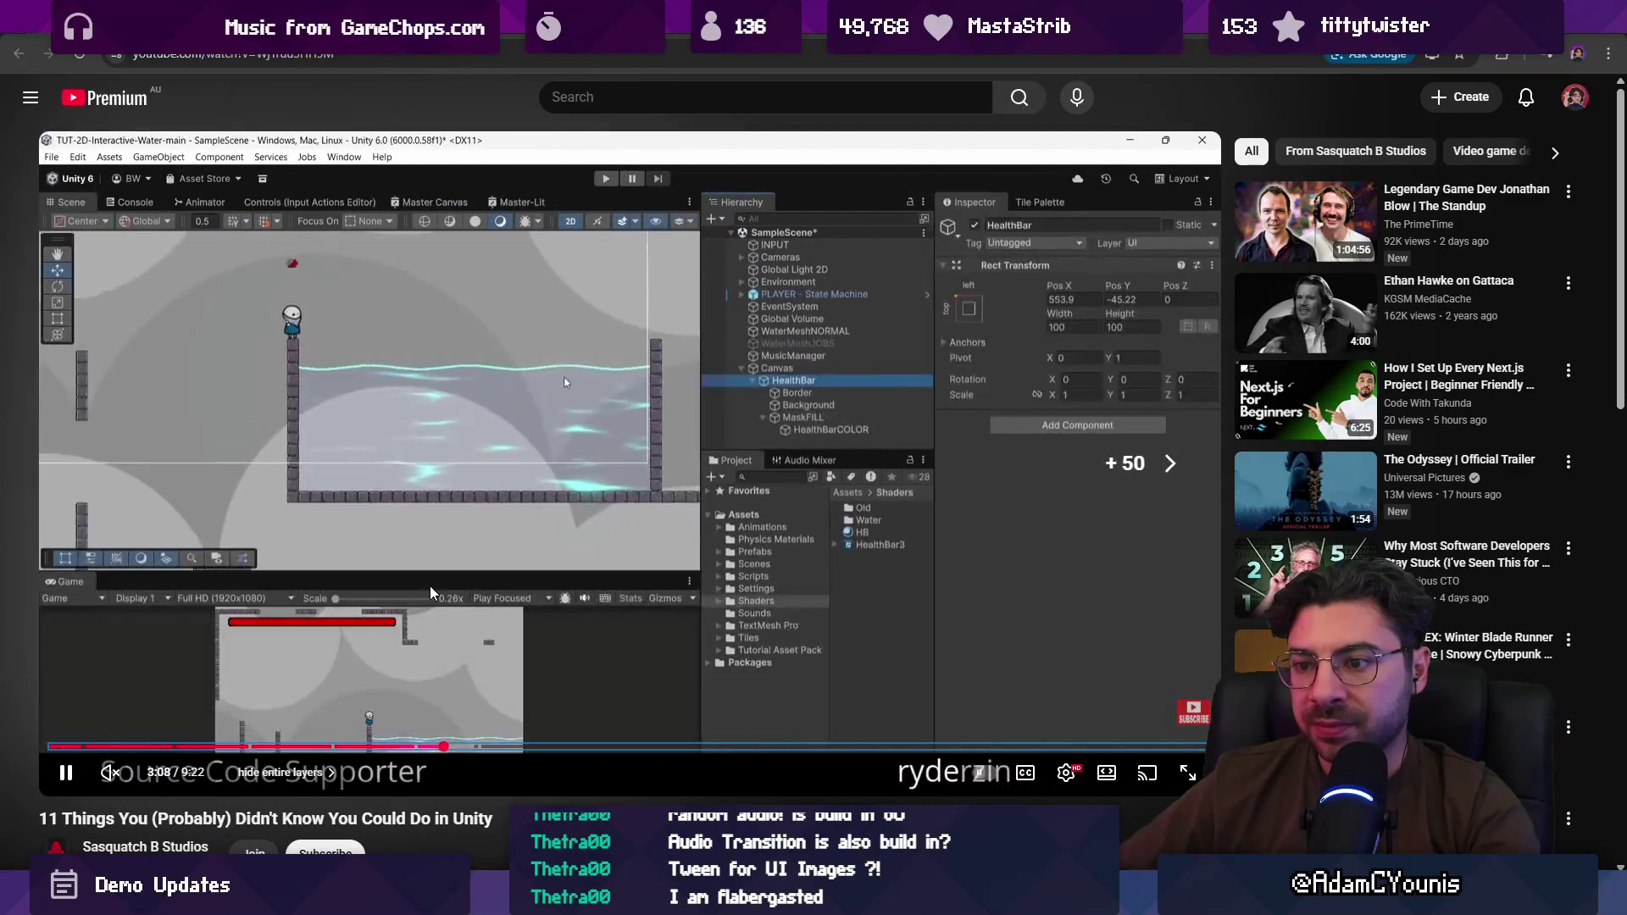
Step: Skip through the particle system and Audio Random Container tips
key(Right)
key(Right)
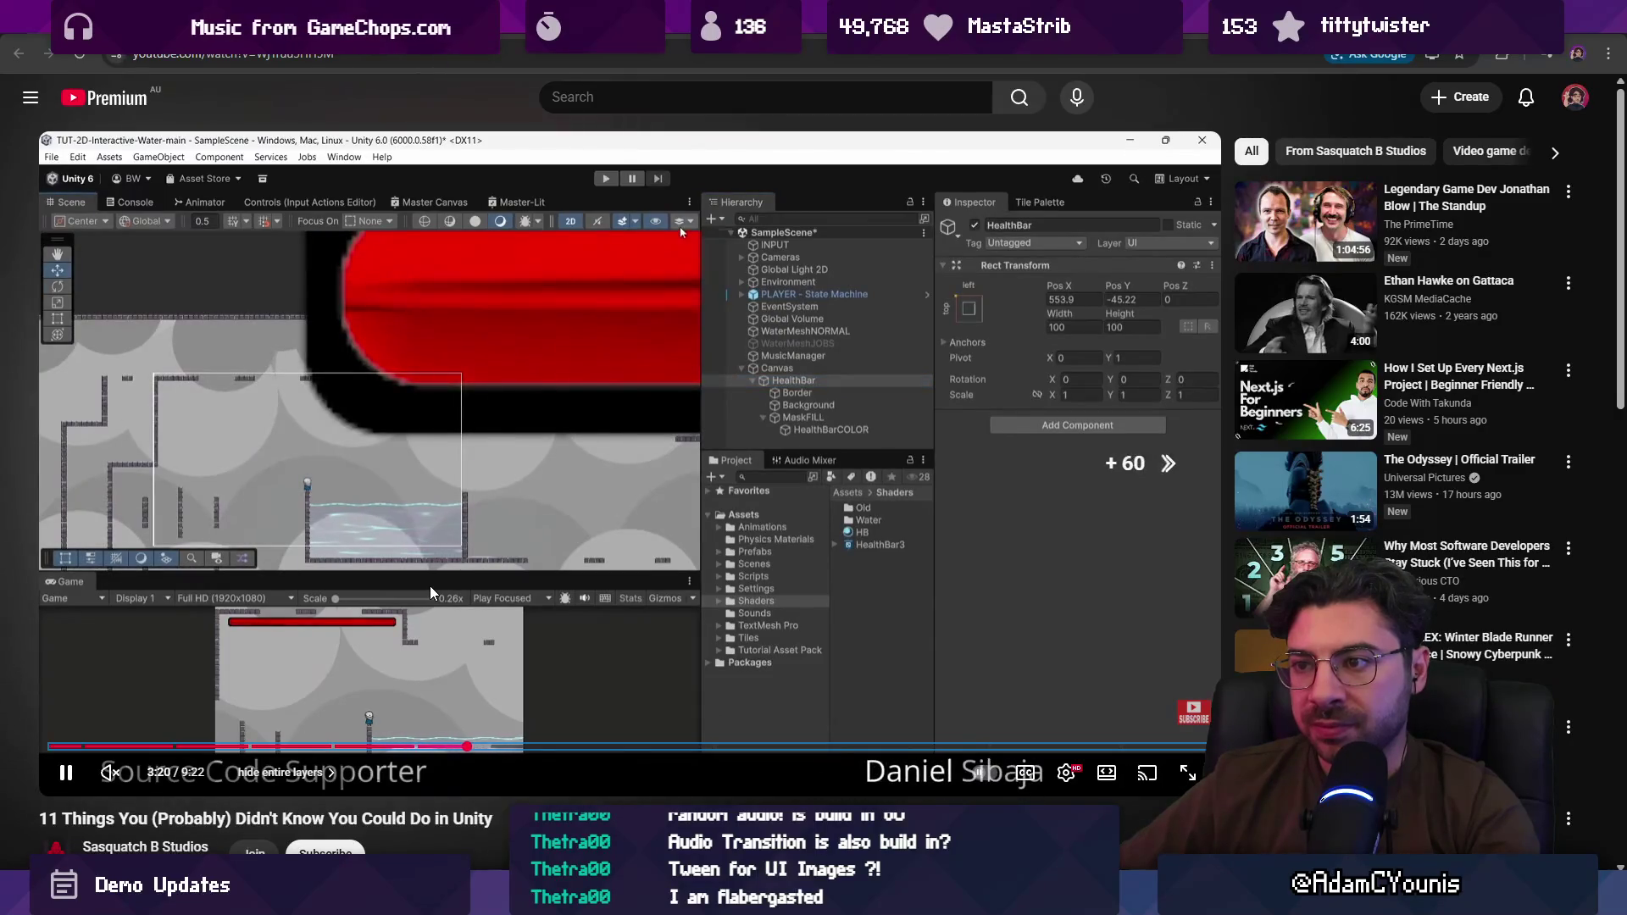
key(Right)
key(Right)
key(Left)
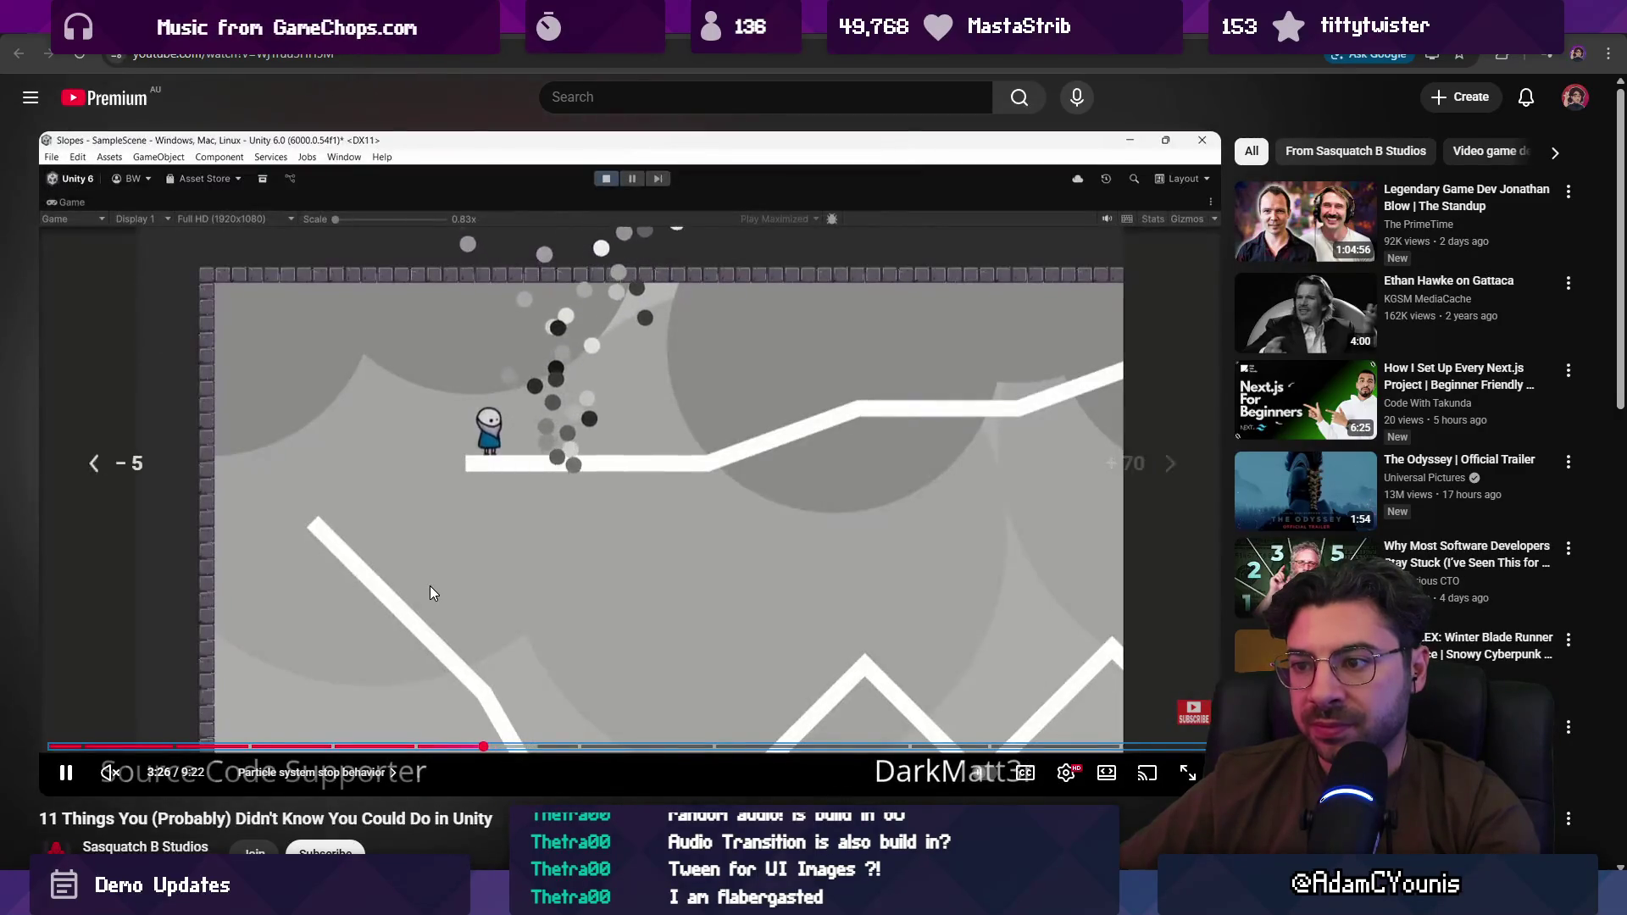
key(Right)
key(Right)
key(Right)
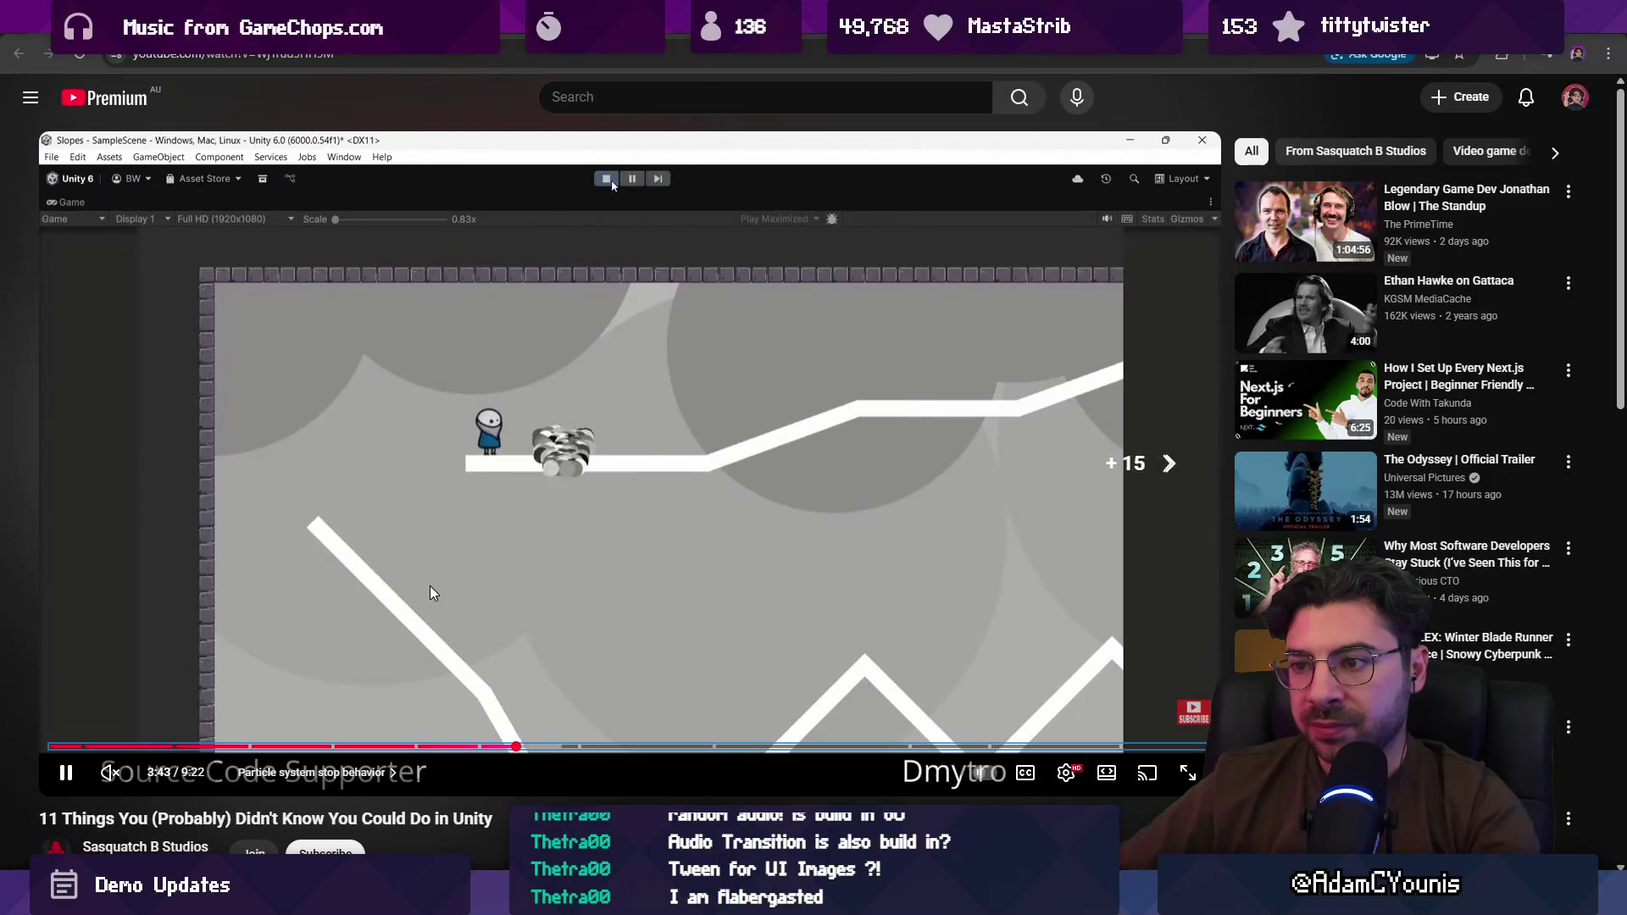
key(Right)
key(Right)
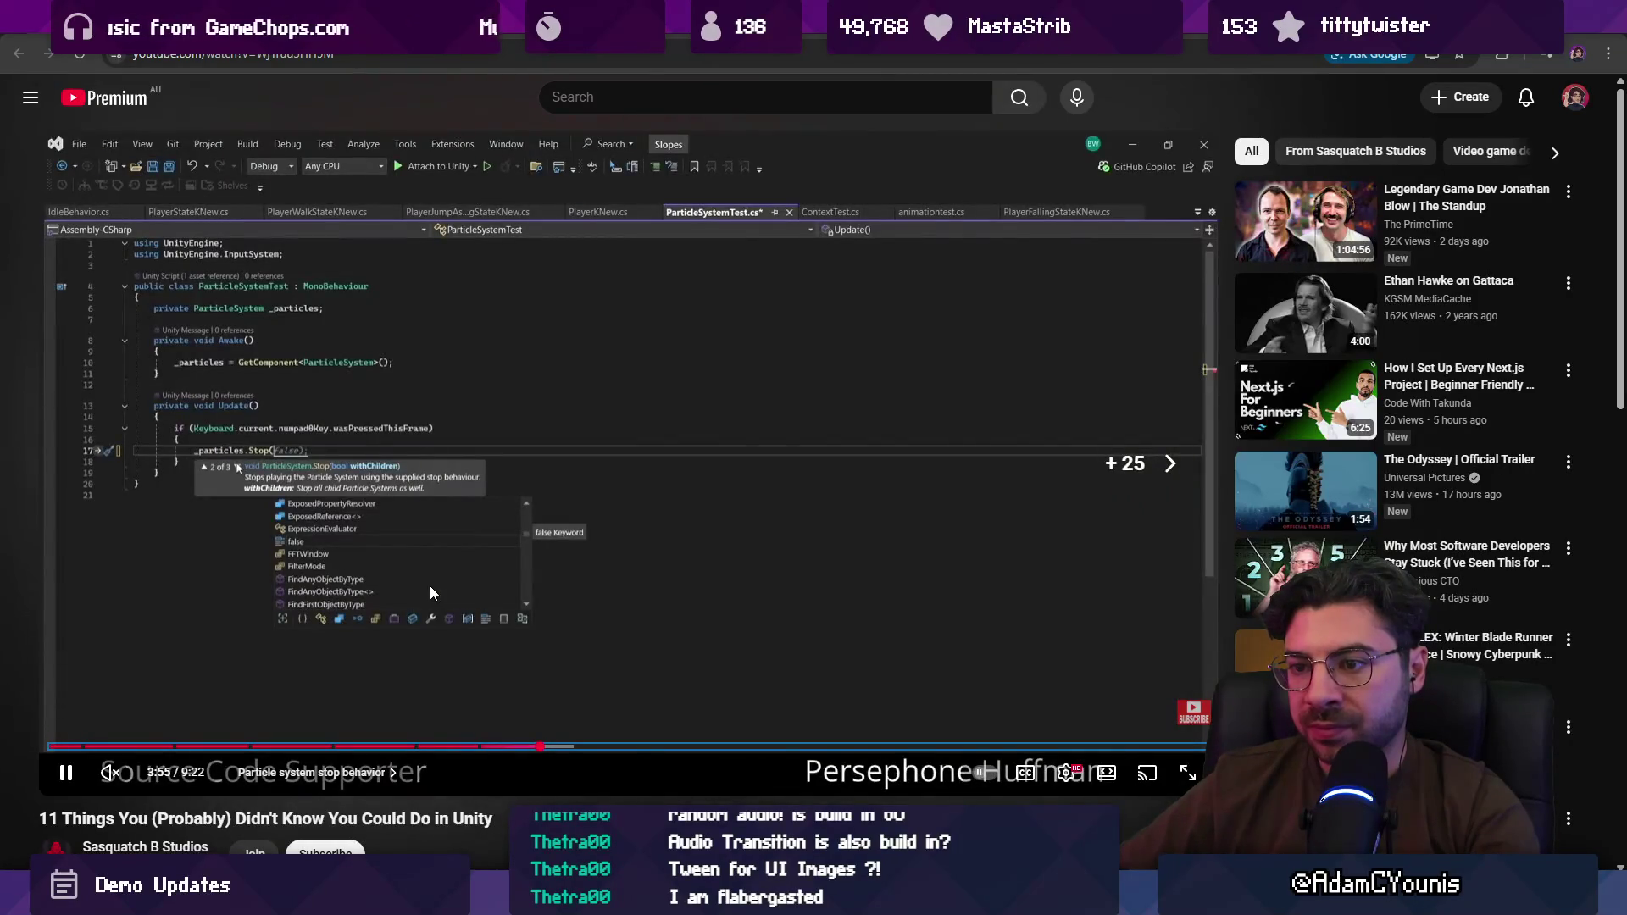
key(Right)
key(Right)
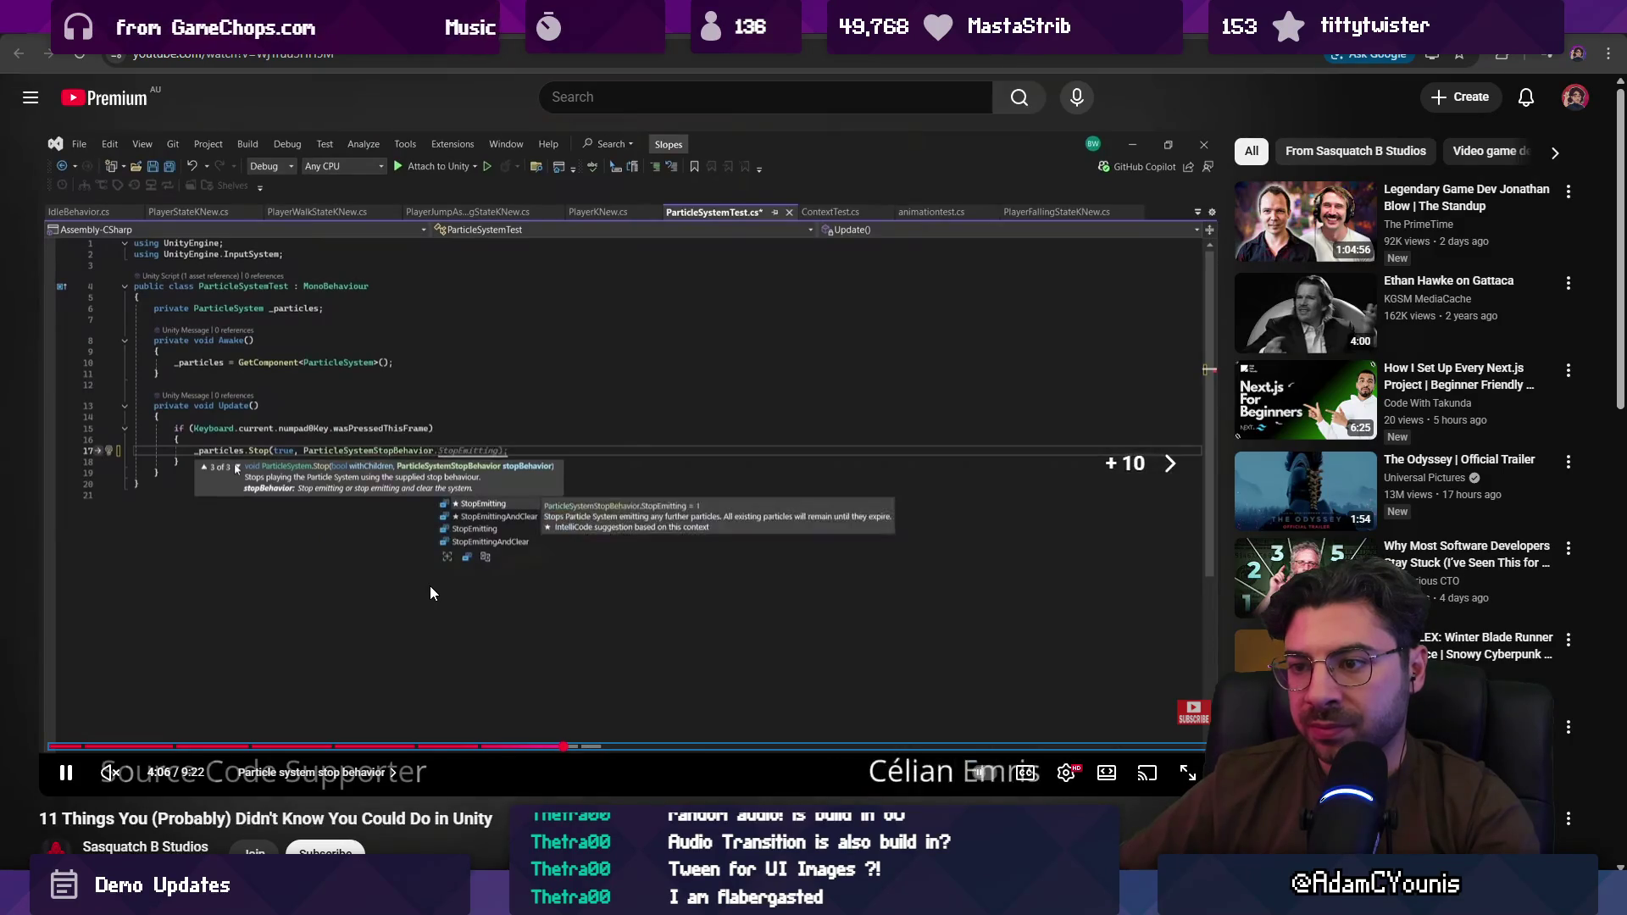
key(Right)
key(Right)
key(Right)
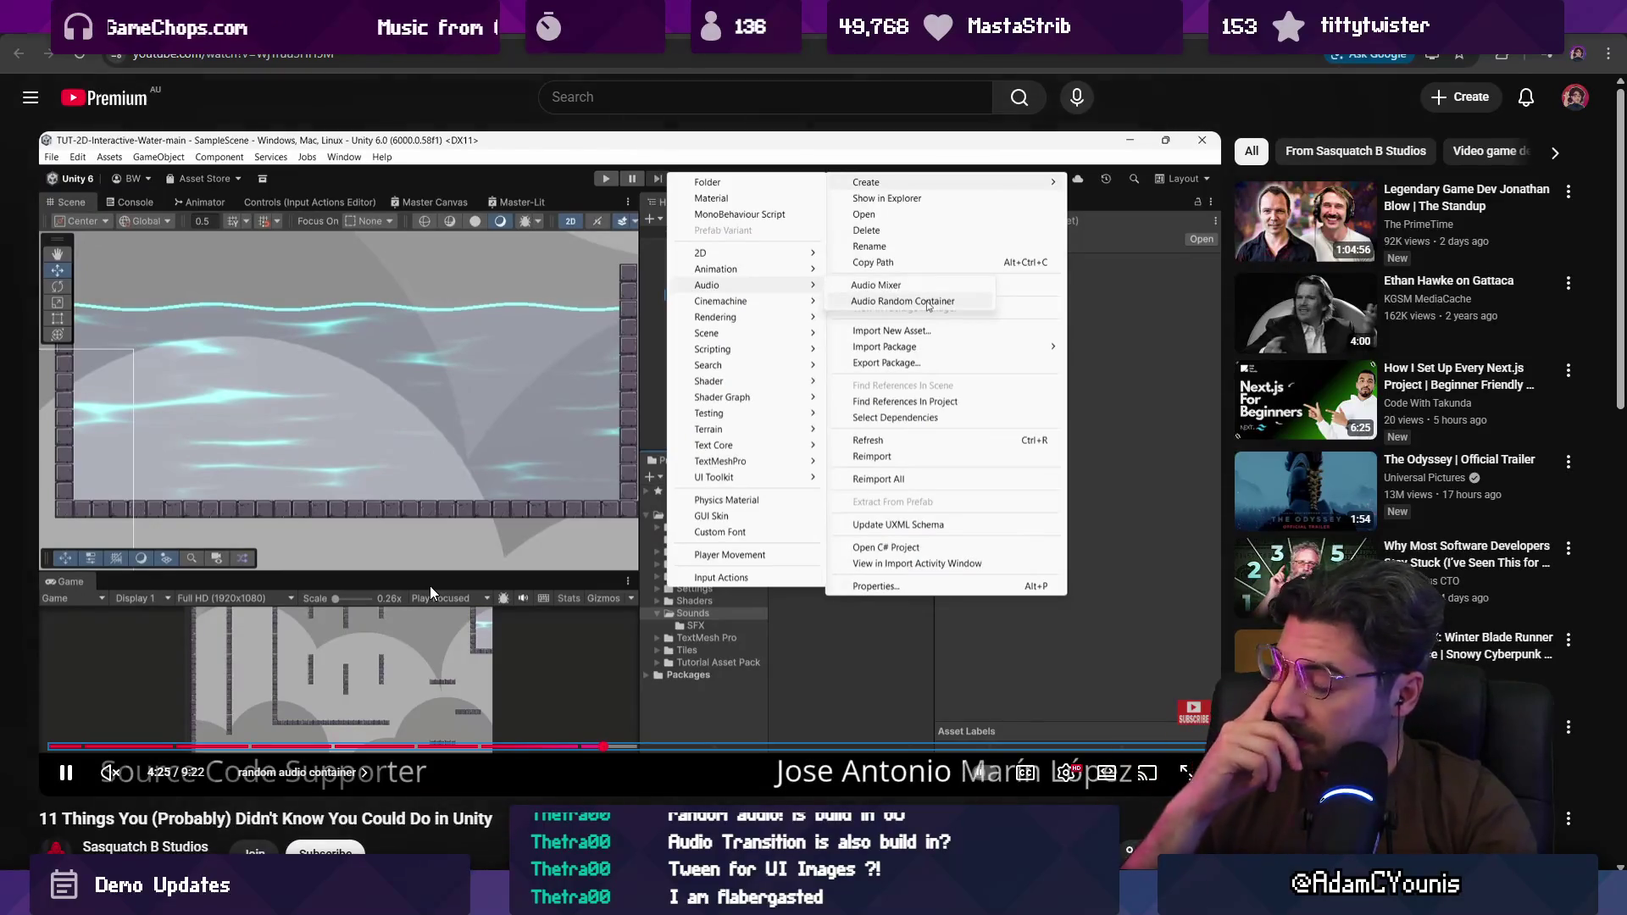
key(Right)
key(Right)
key(Right)
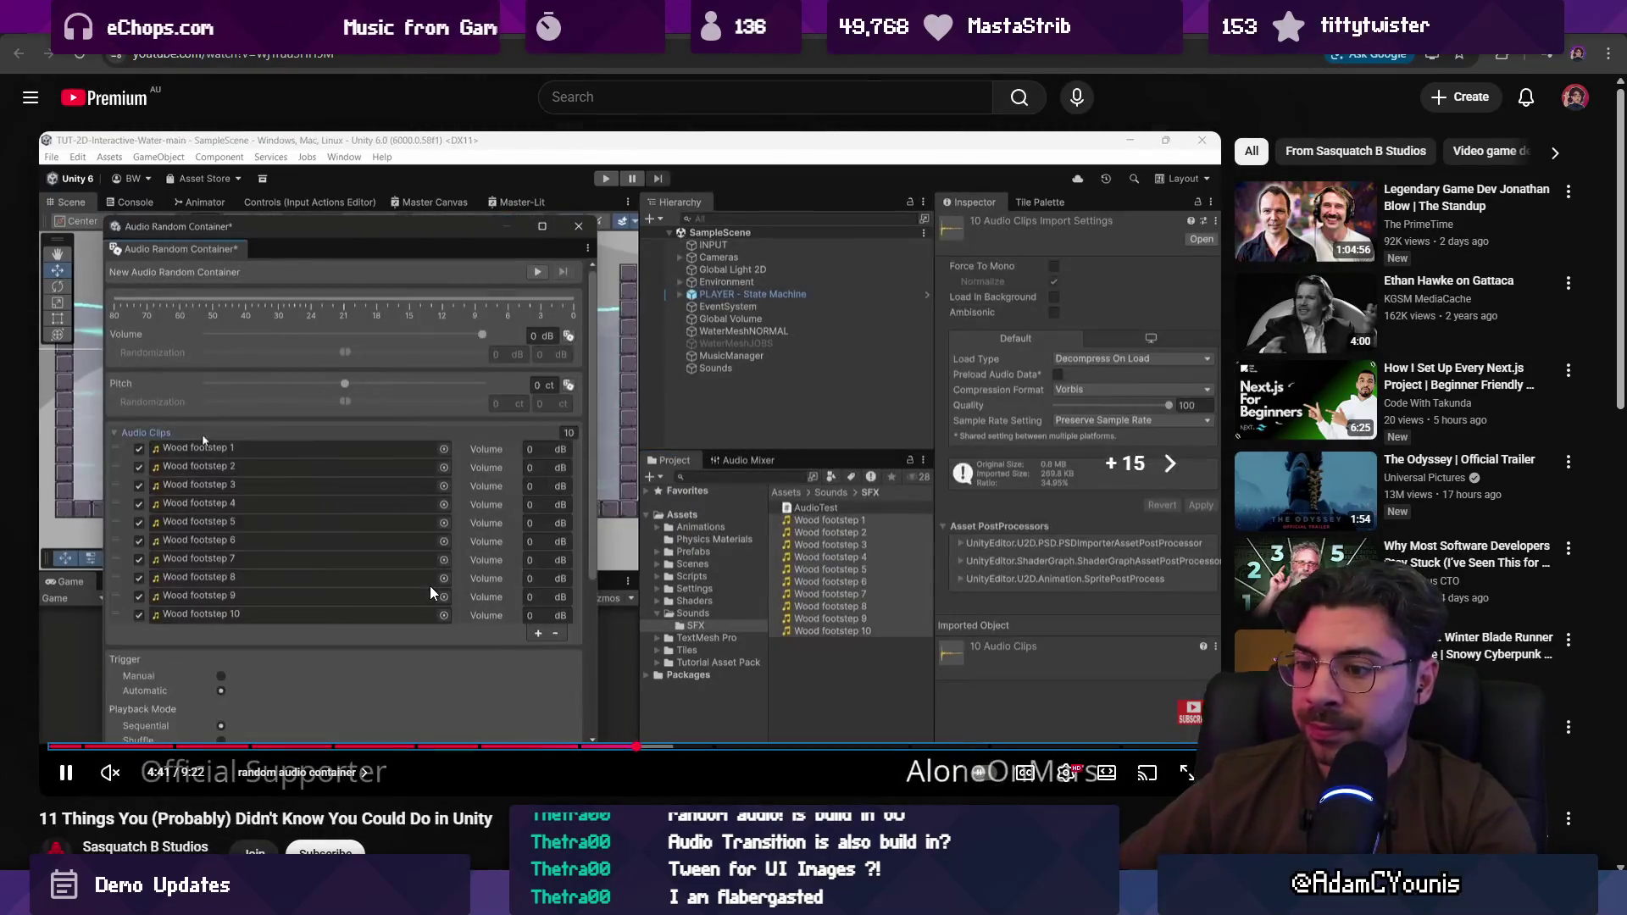
key(Right)
key(Right)
key(Right)
key(Left)
key(Left)
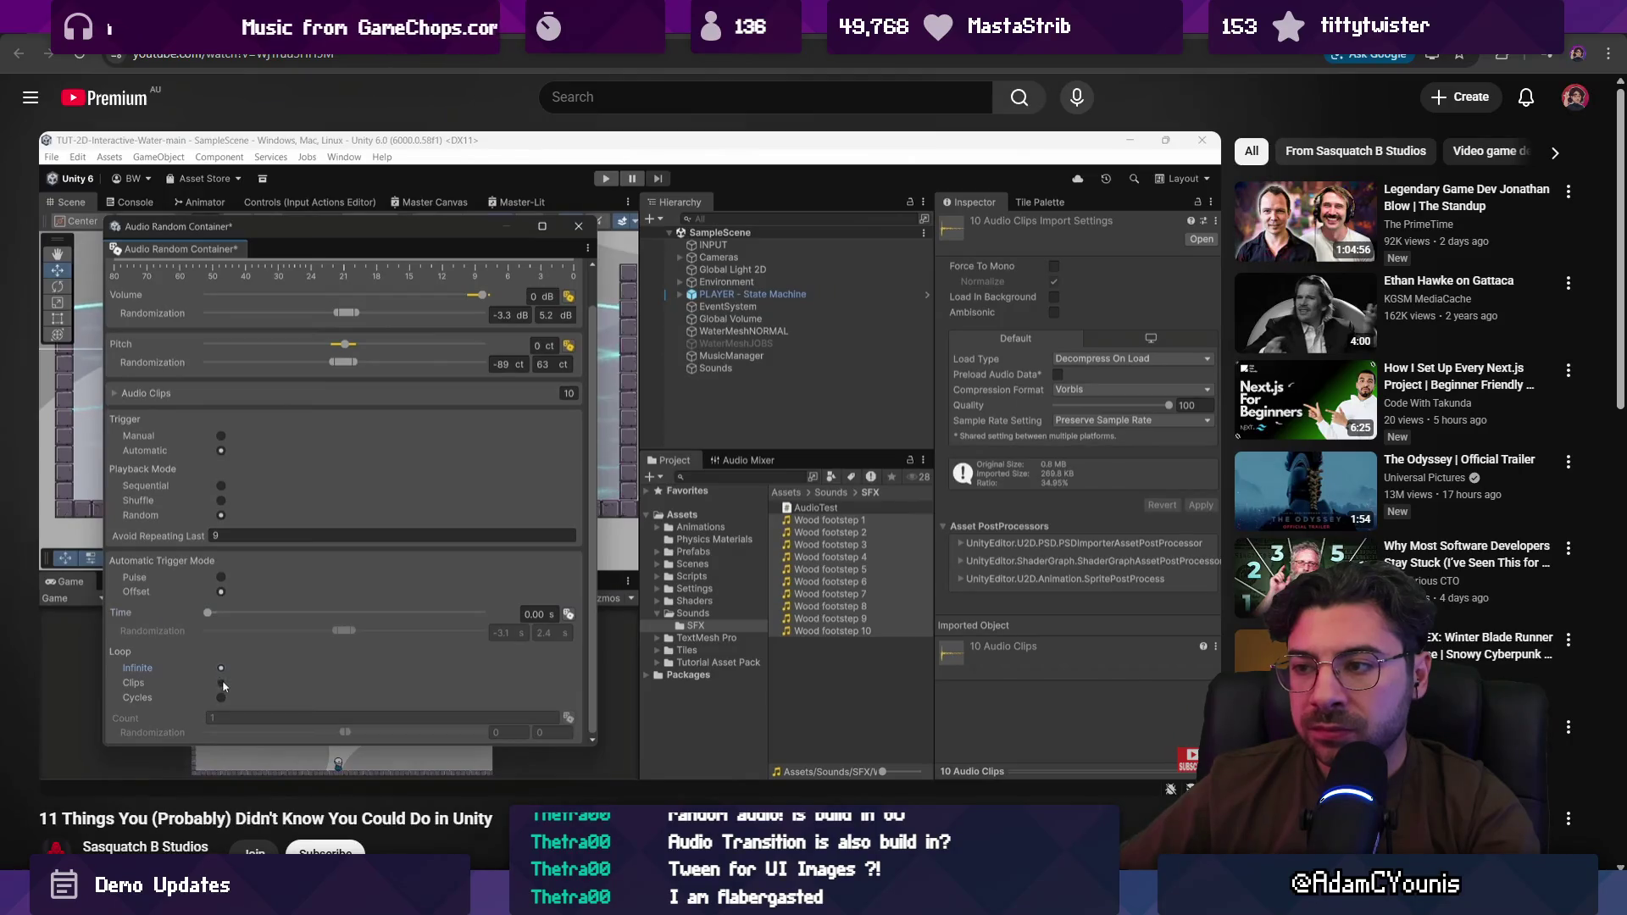
Step: Seek through the layer overrides, context menu and mixer snapshot tips, then pause and return to Unity
mouse_move(429, 586)
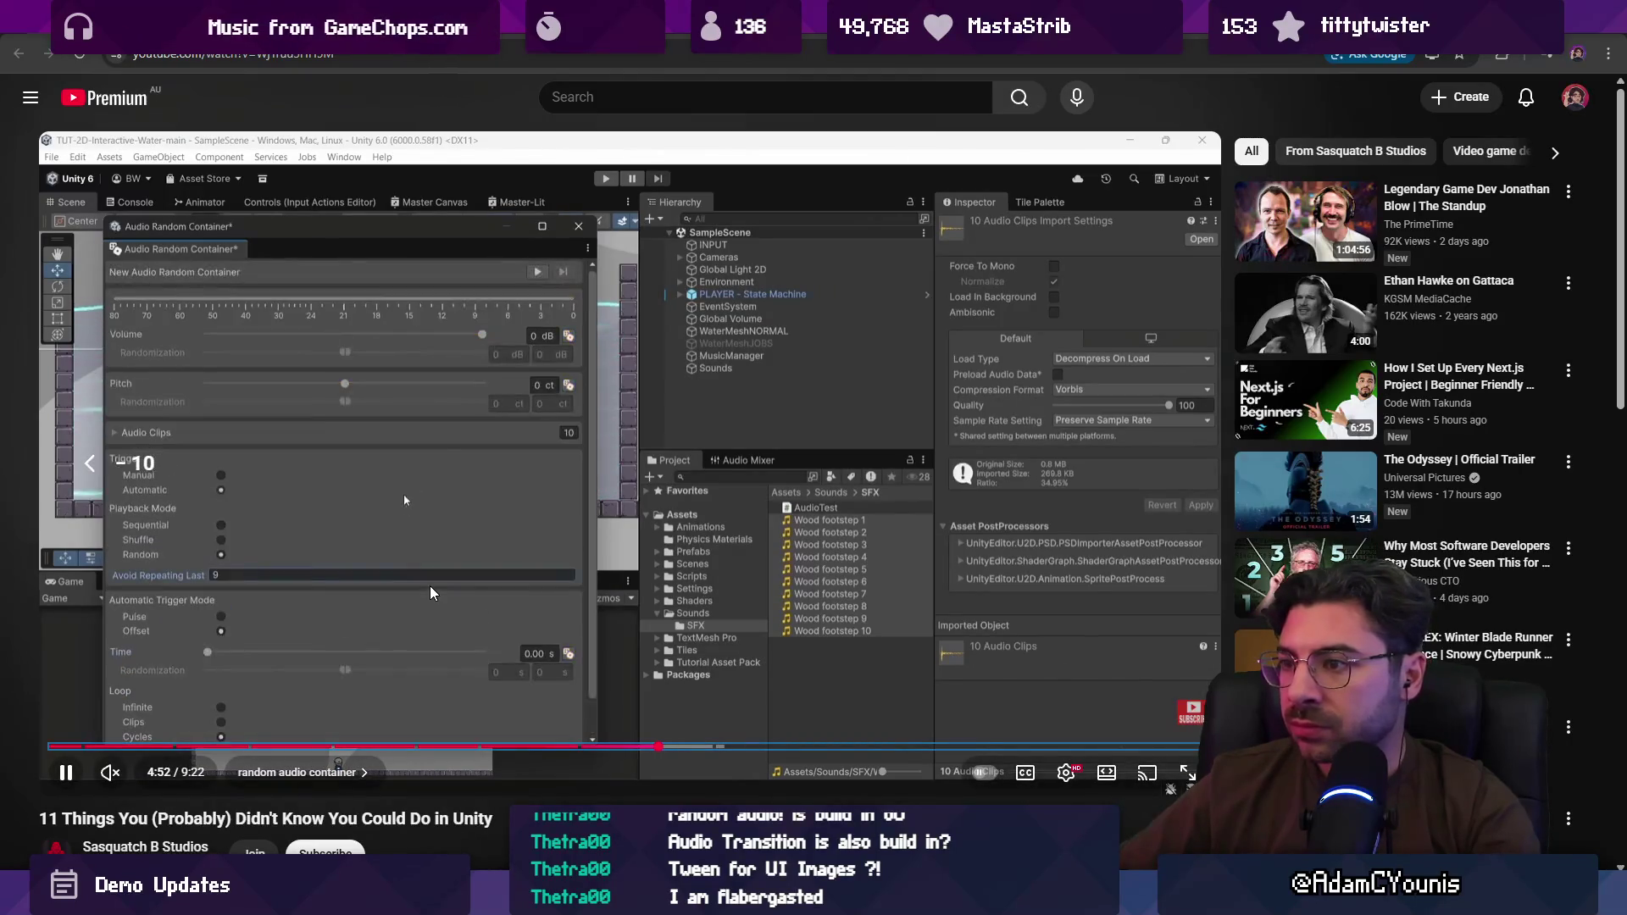
click(767, 746)
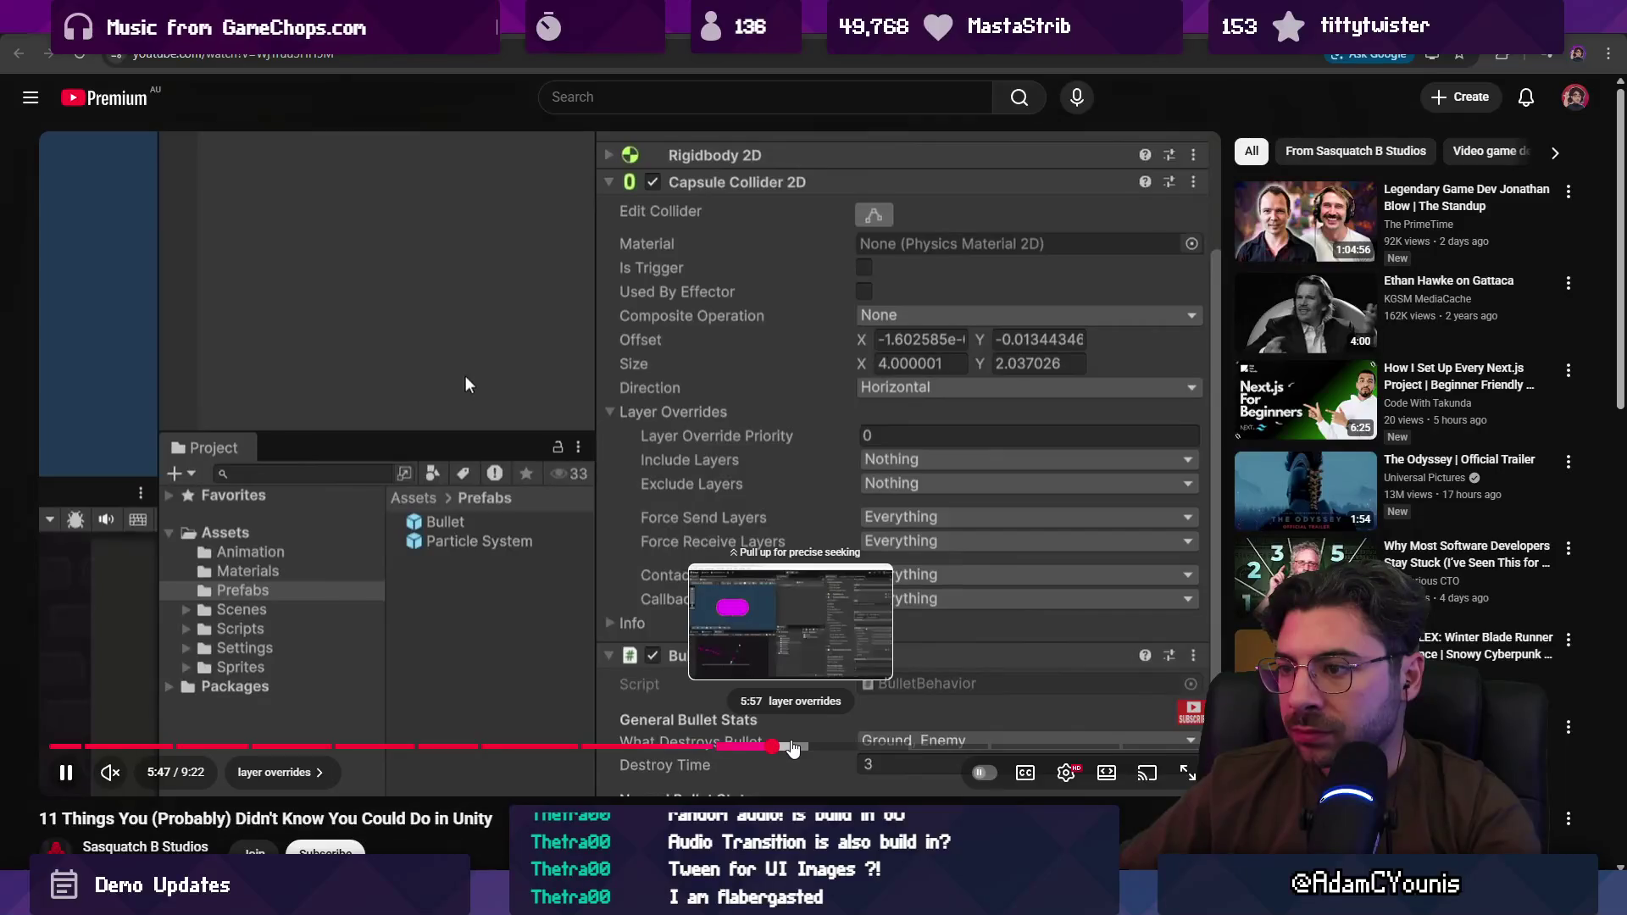
click(834, 746)
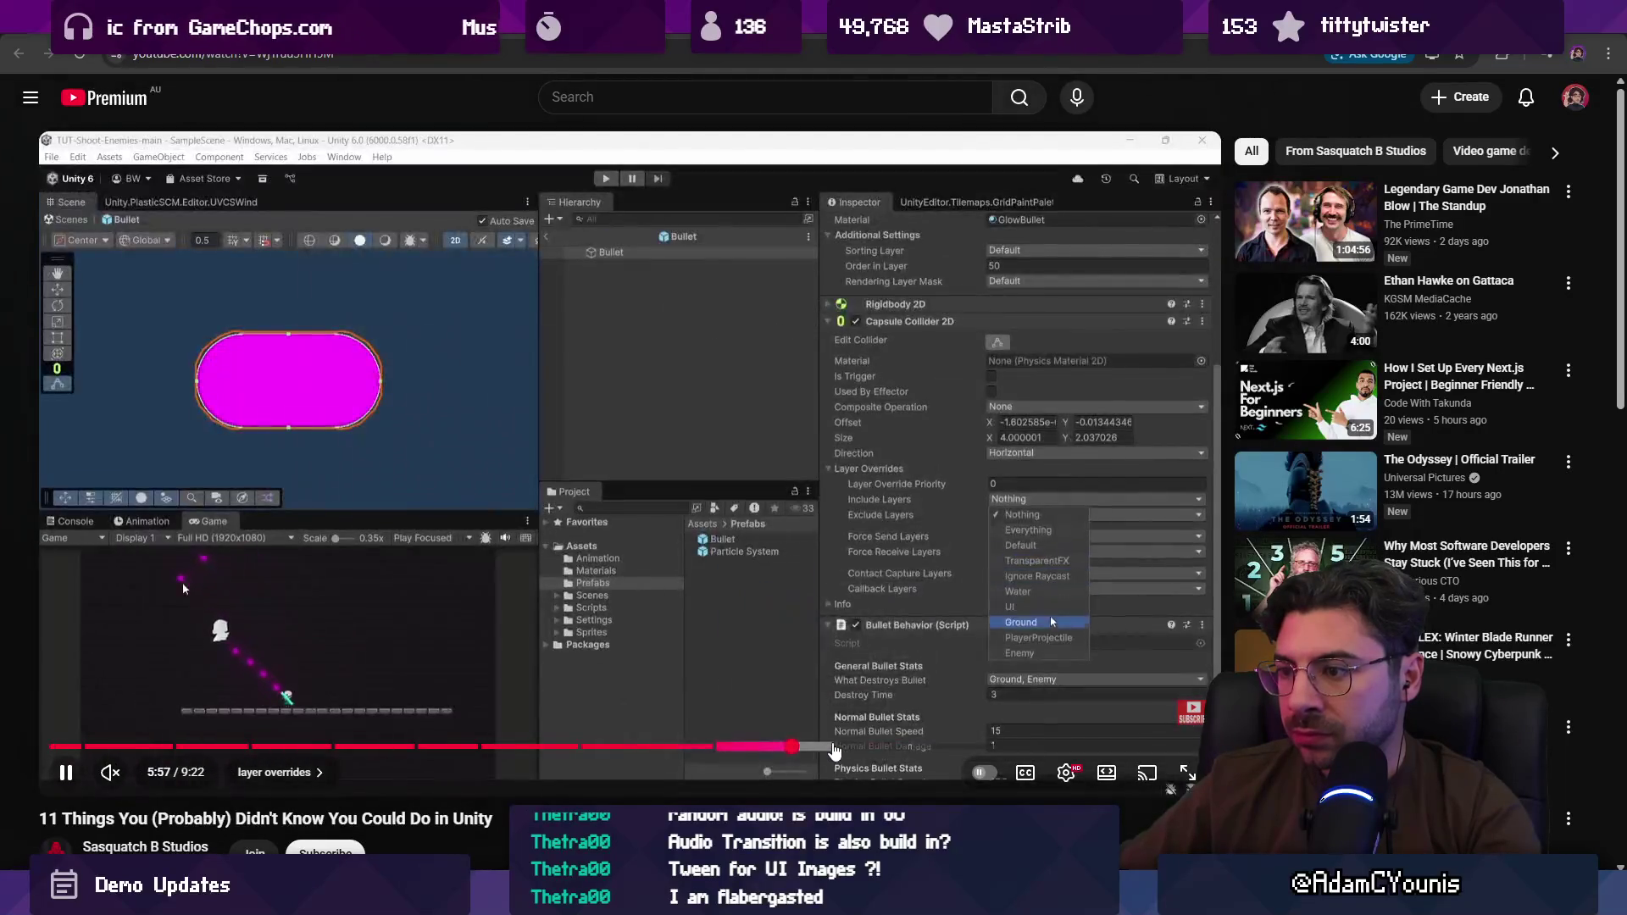
click(898, 748)
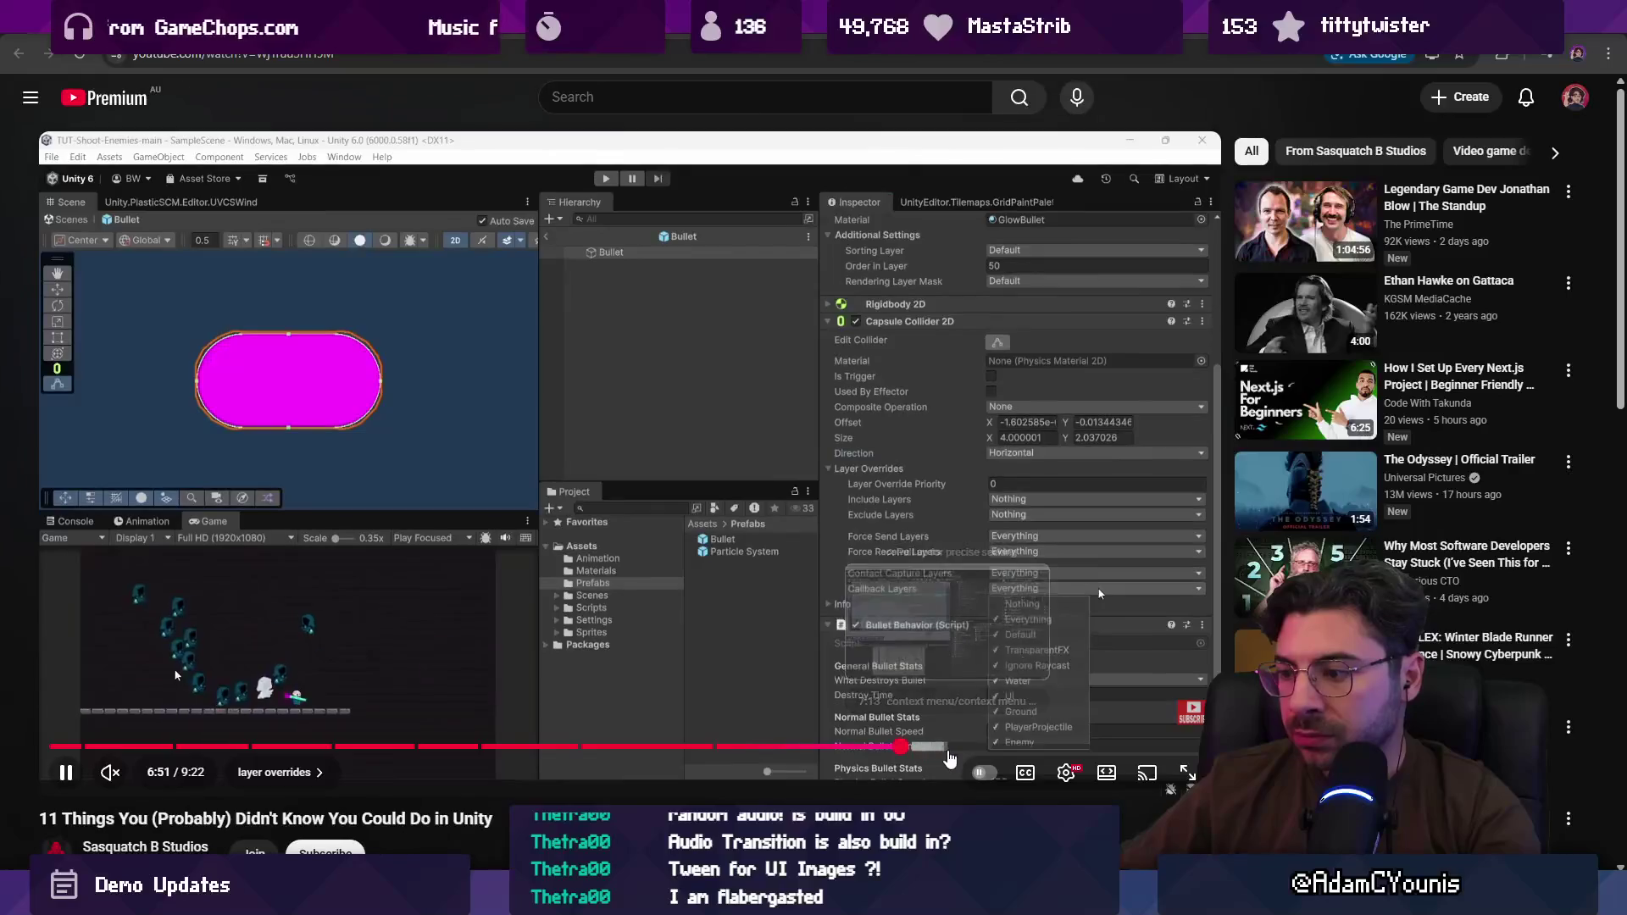
click(948, 749)
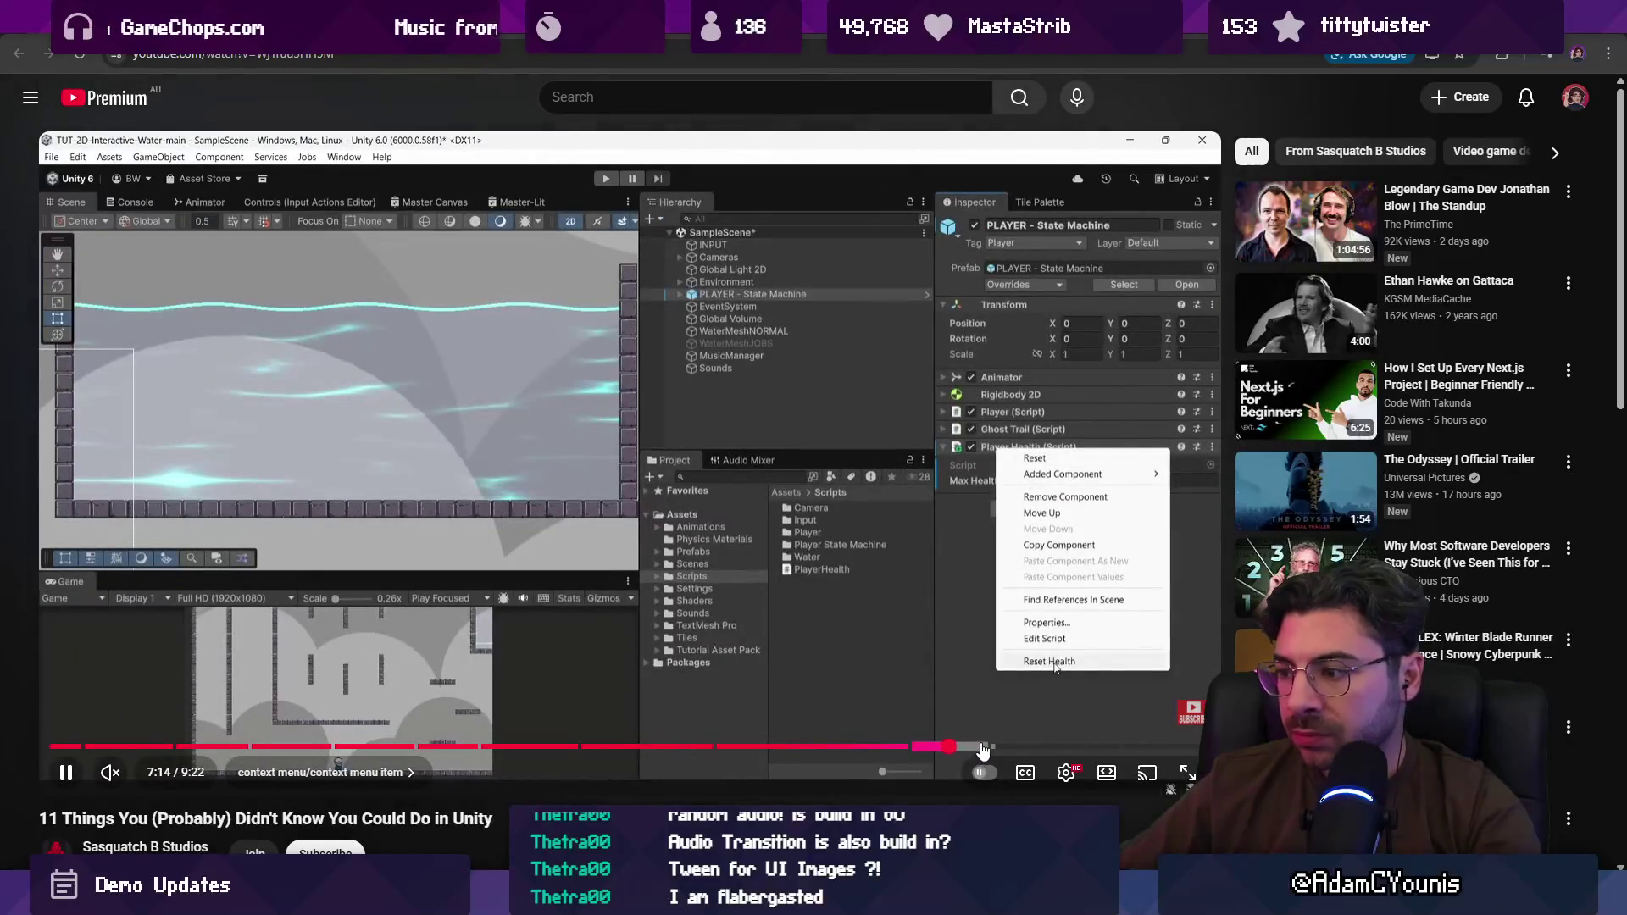
click(983, 749)
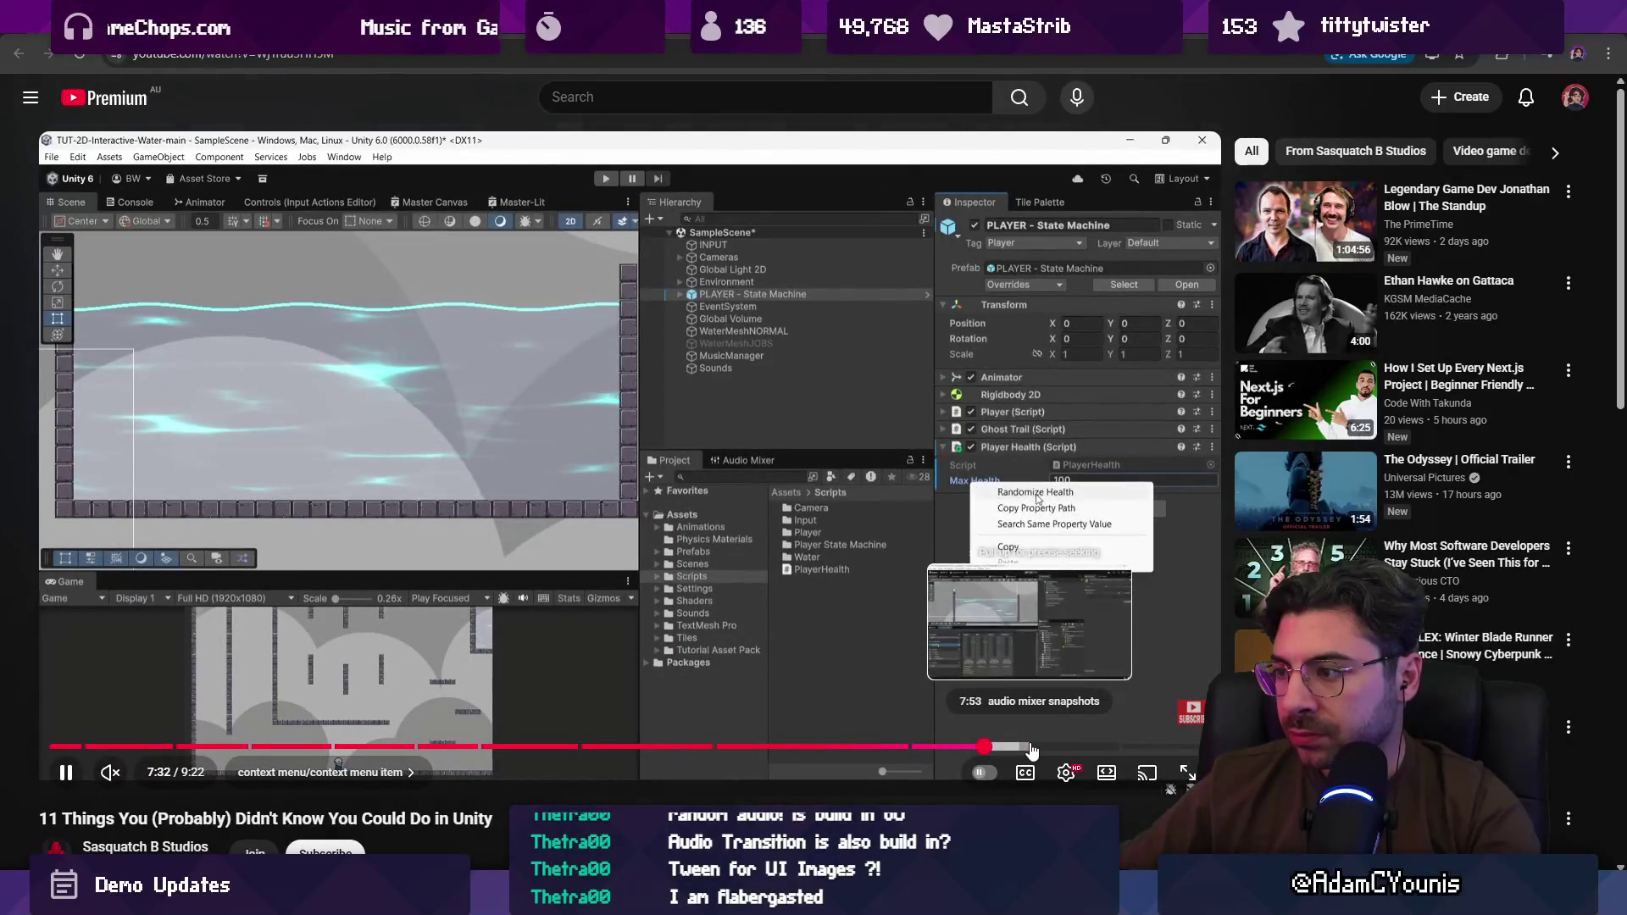
click(1058, 749)
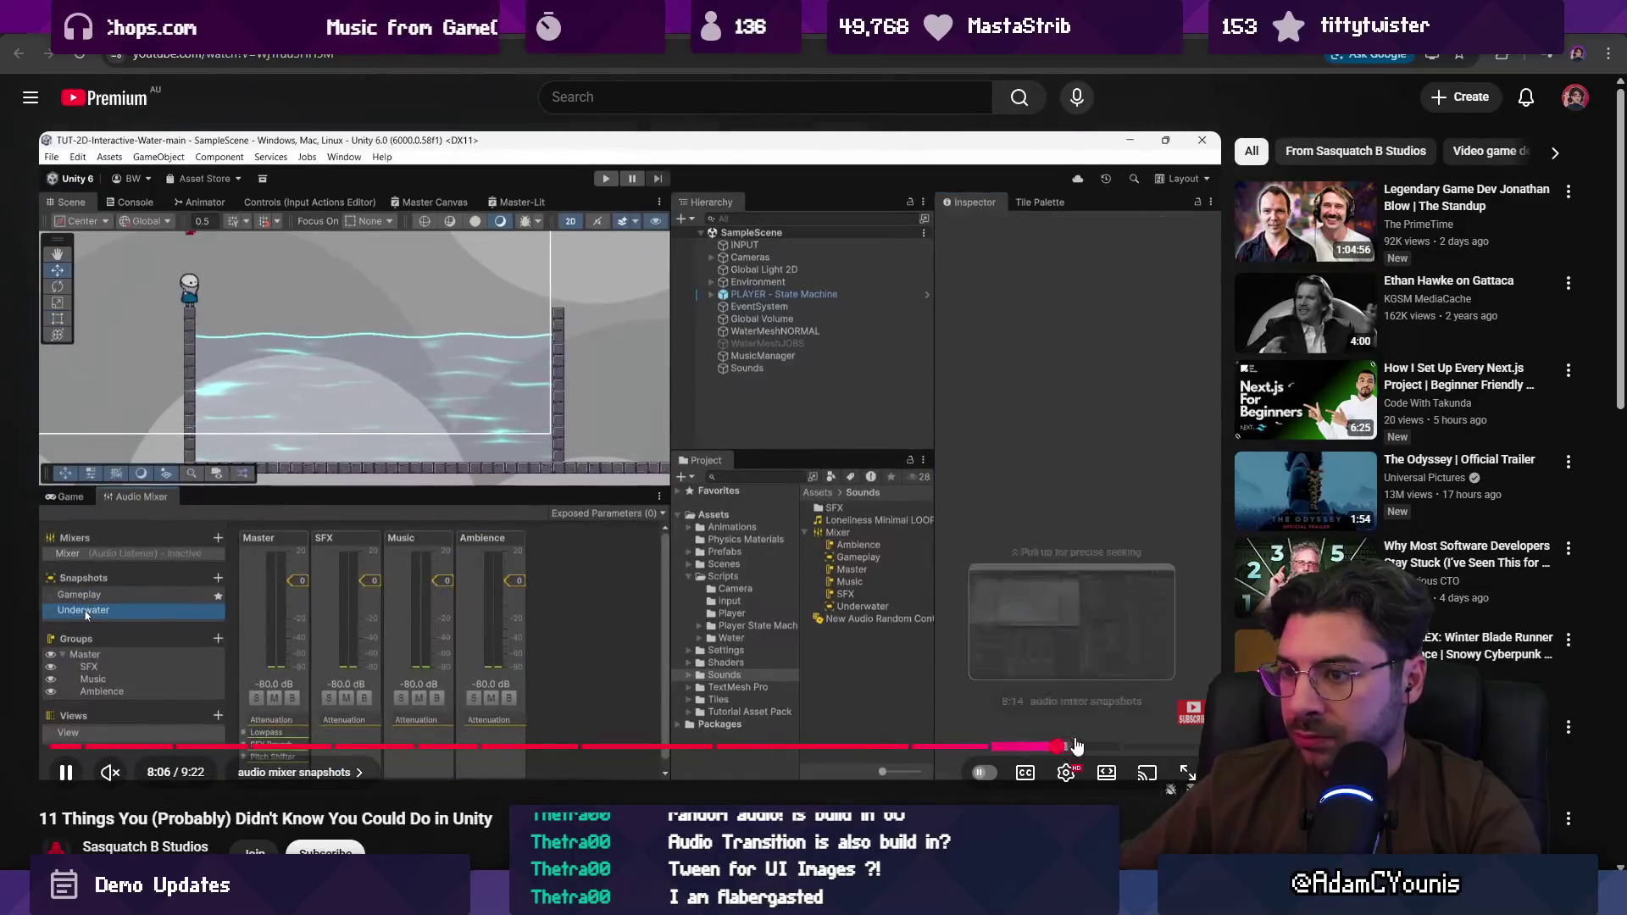
click(1098, 747)
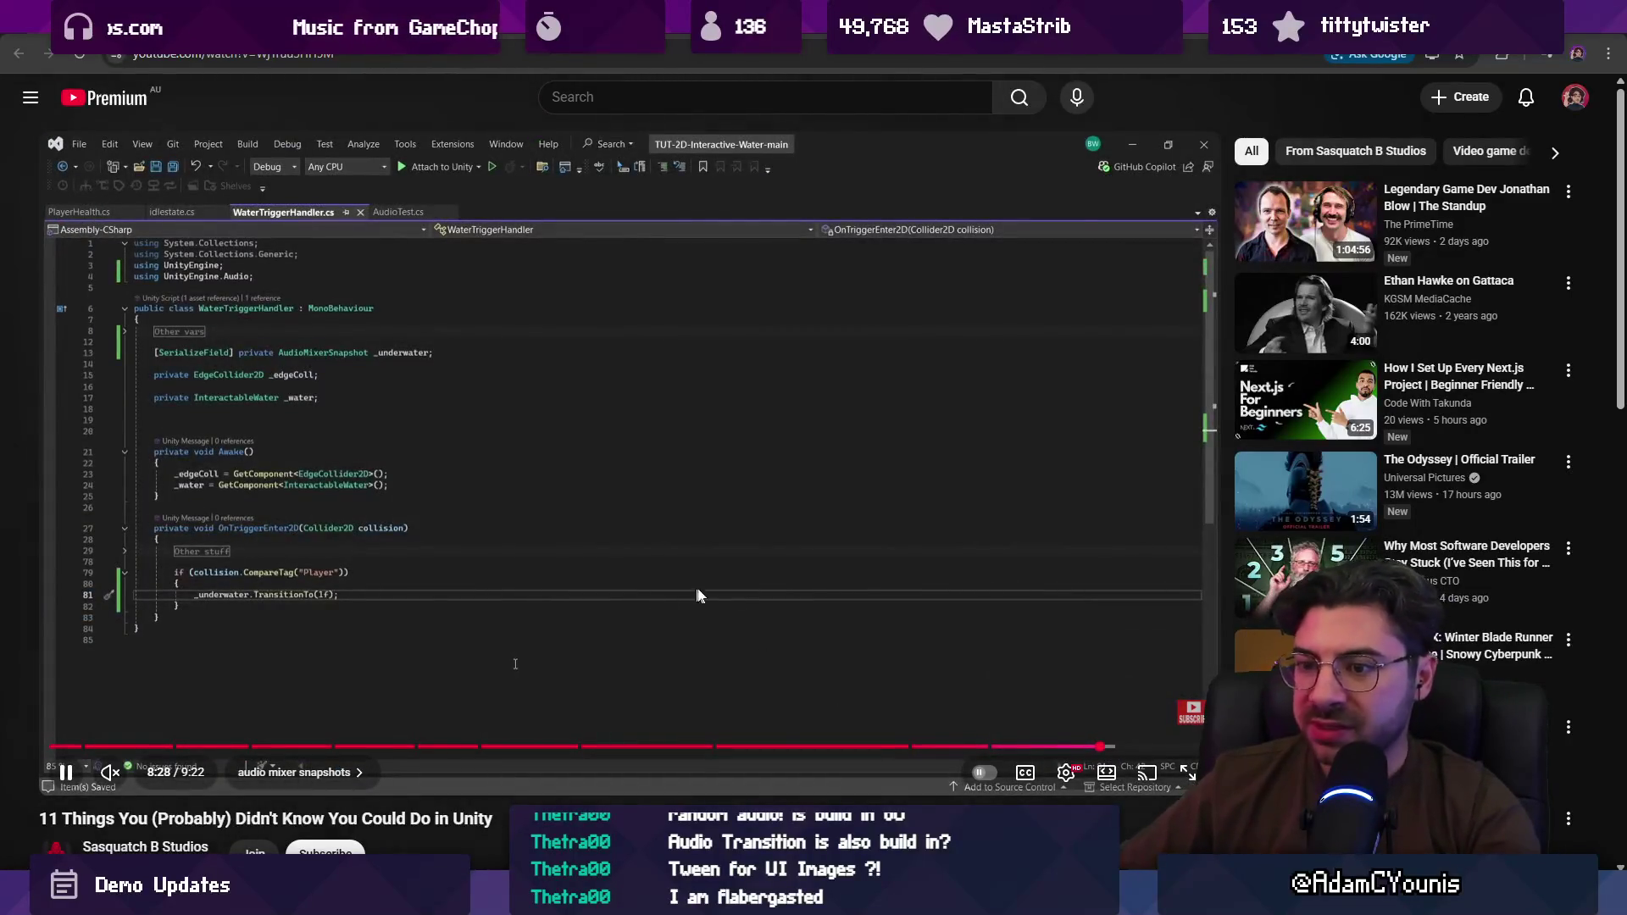
click(1145, 747)
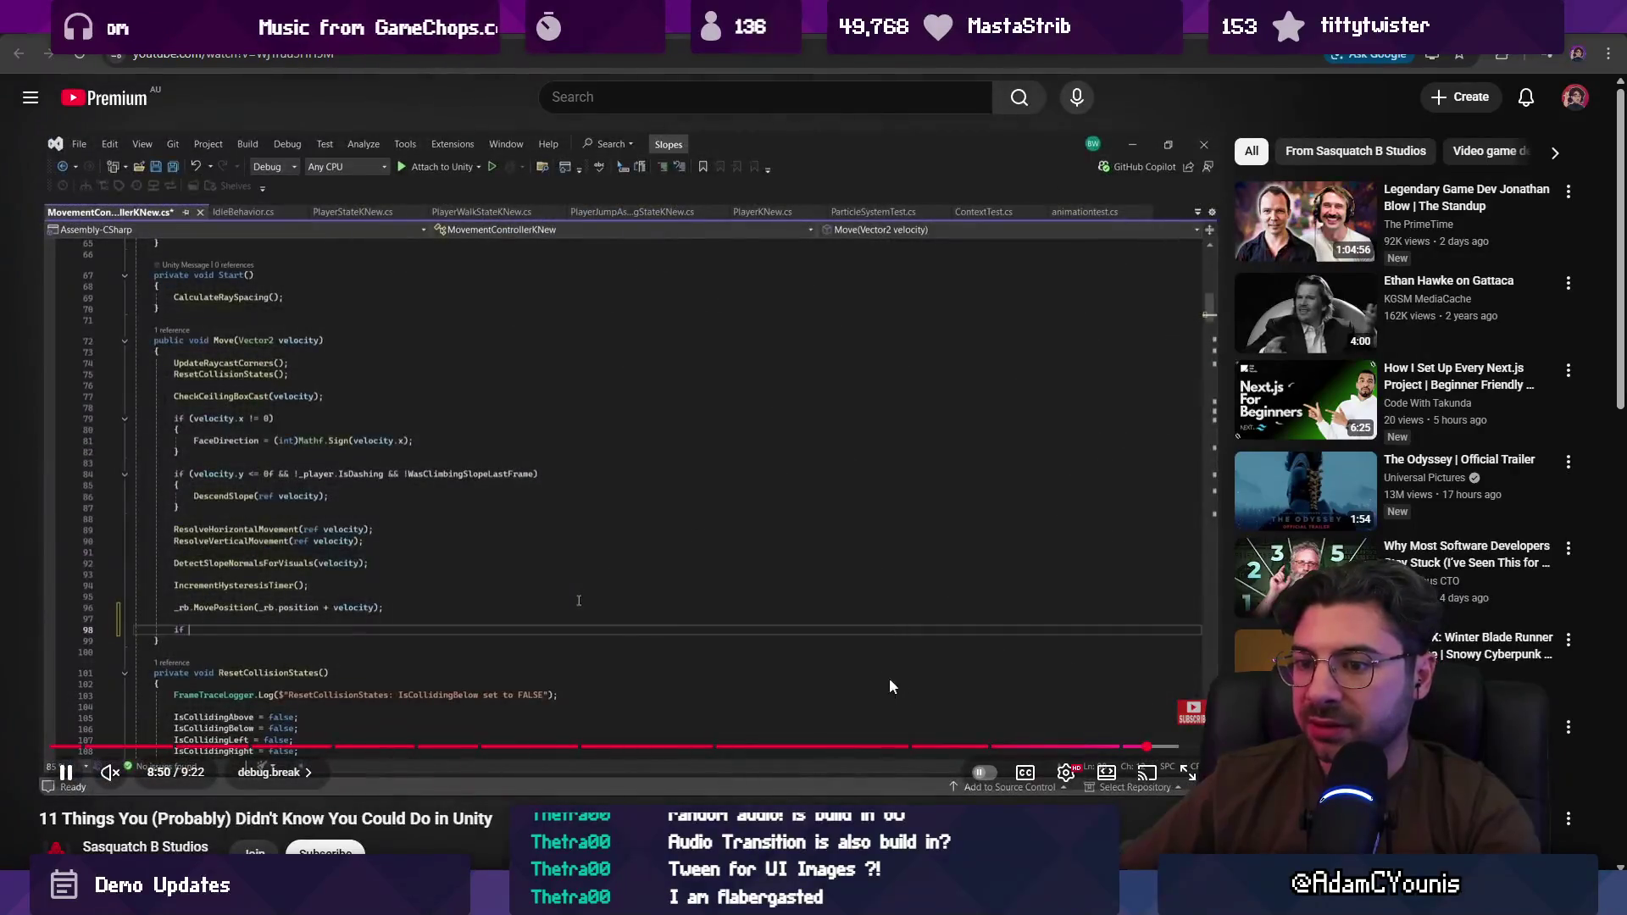
click(542, 472)
key(alt+Tab)
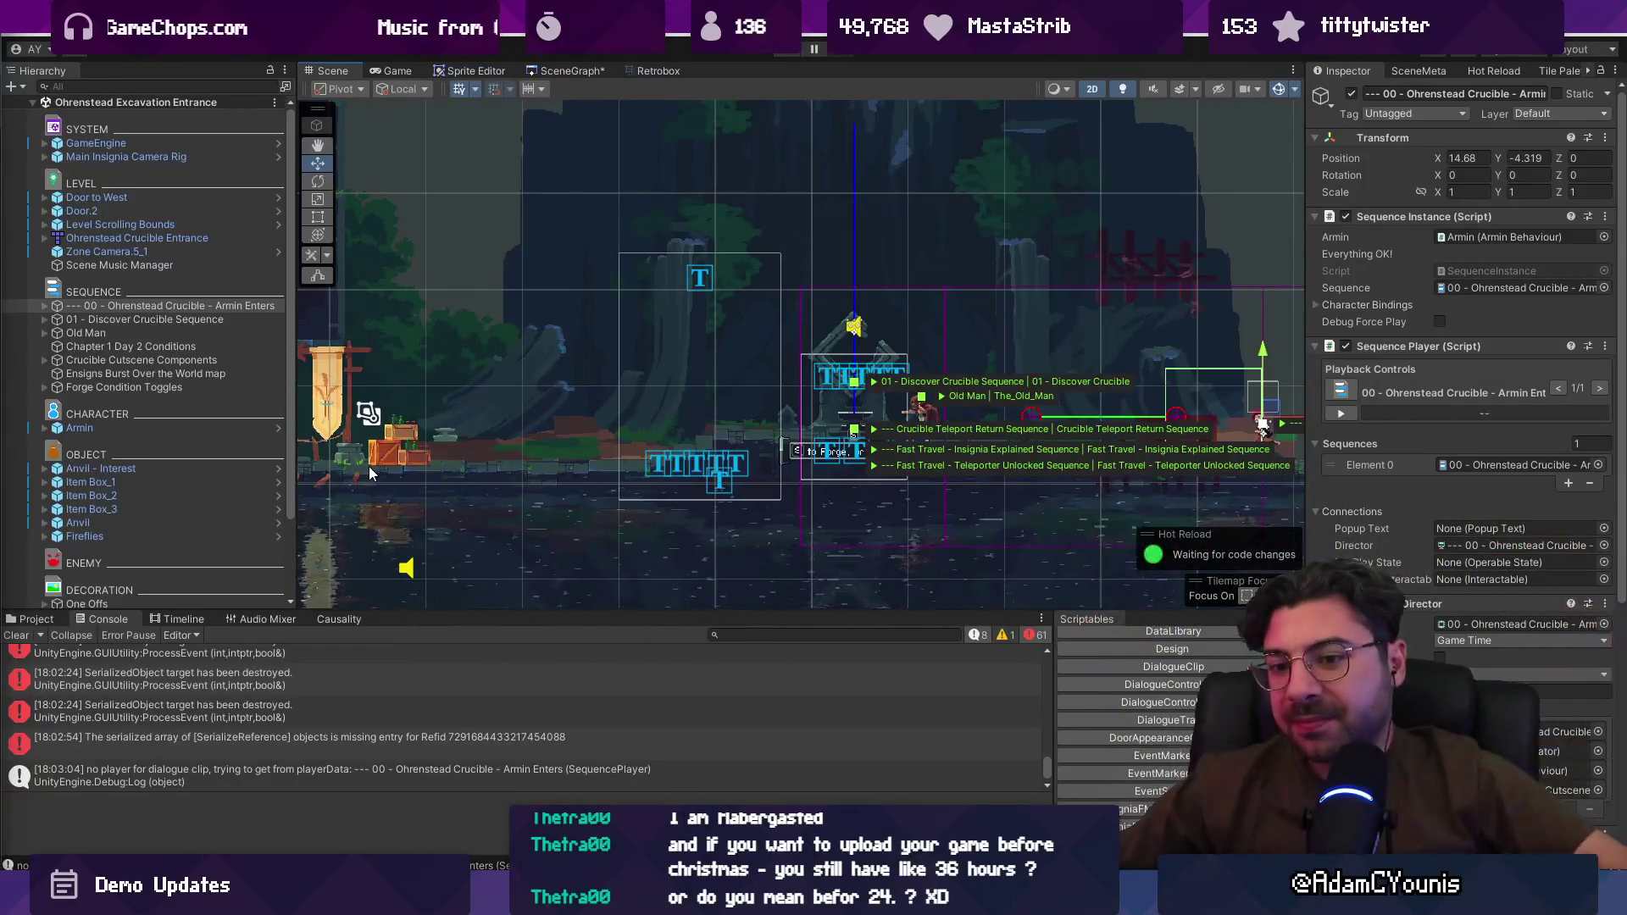
Step: Clear the Console log and drag the splitter down to enlarge the Scene view
scroll(383, 725, down, 2)
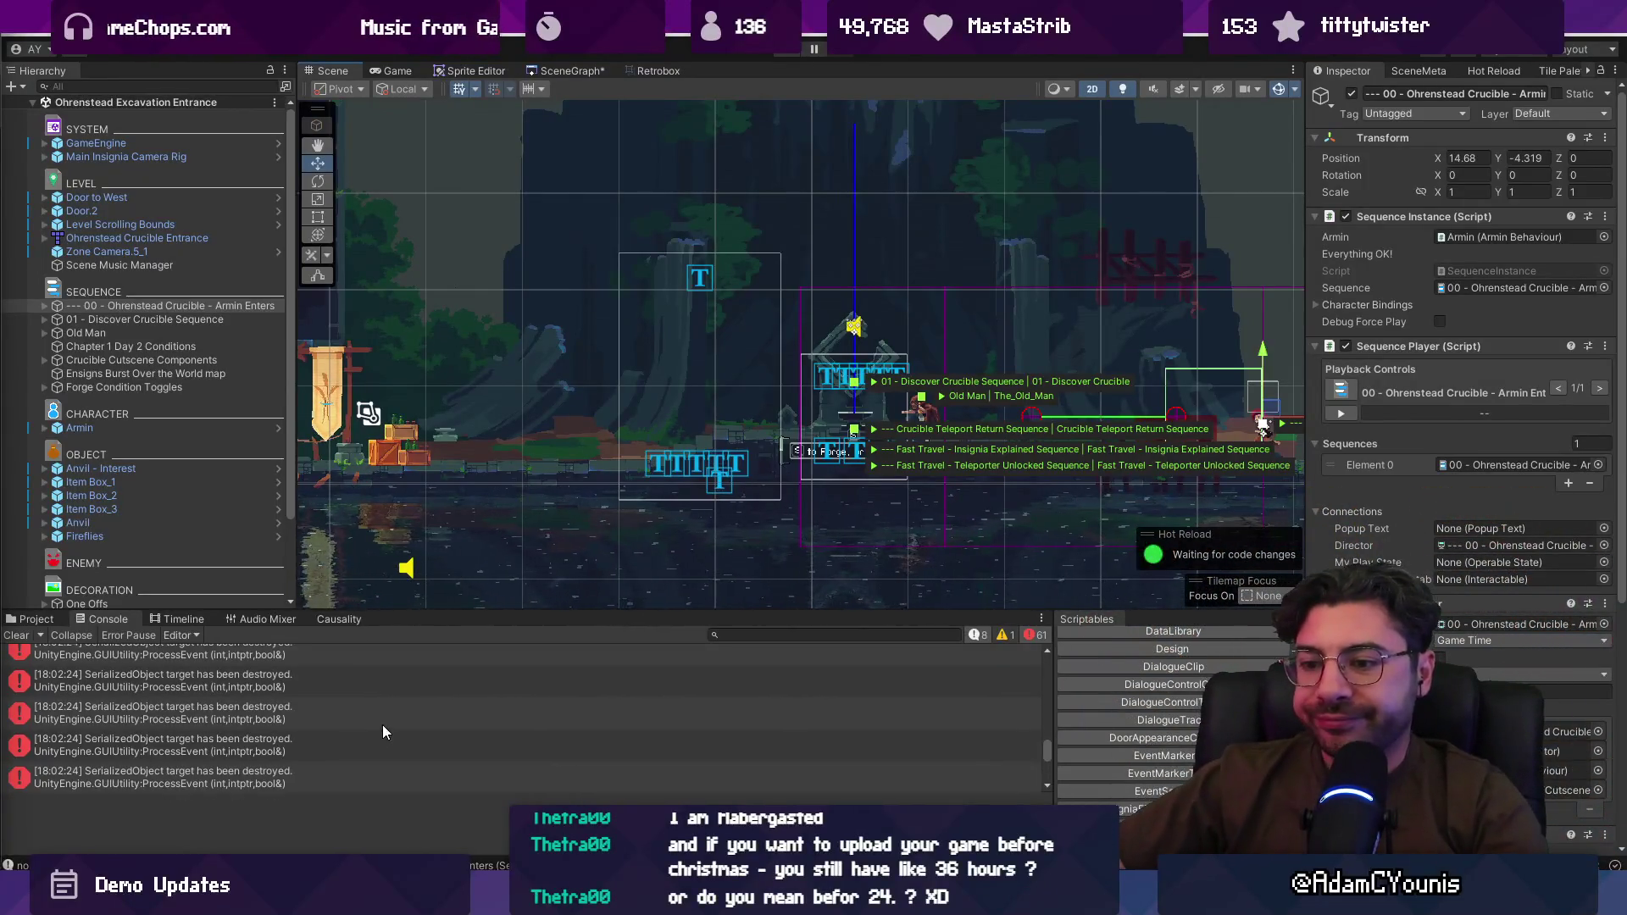
click(16, 635)
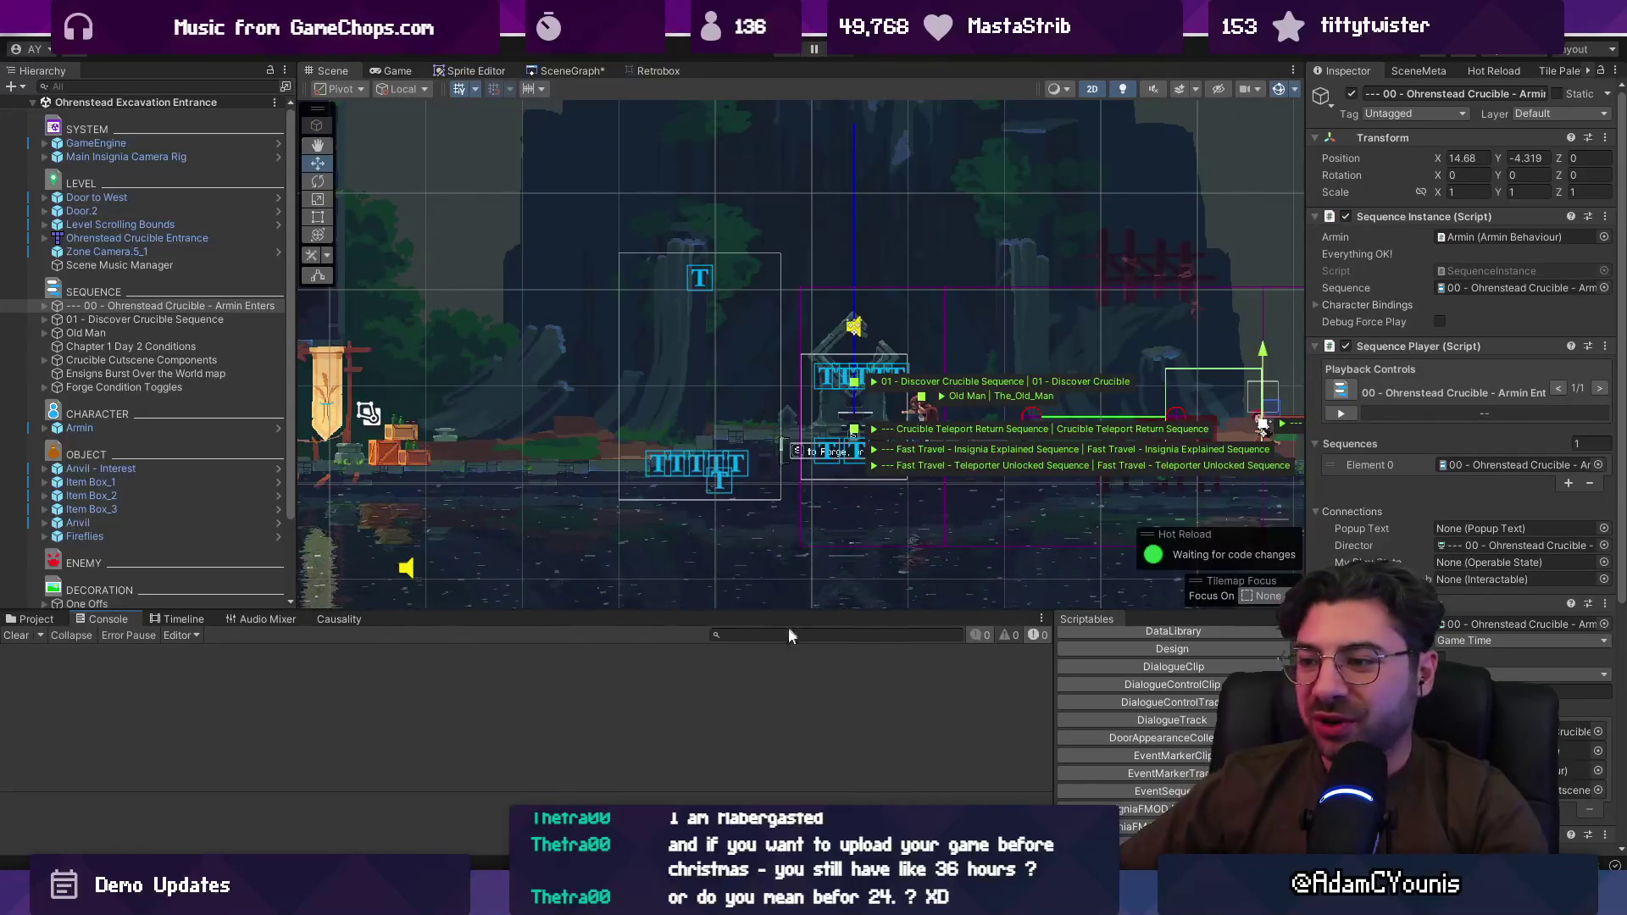
drag(786, 610, 785, 641)
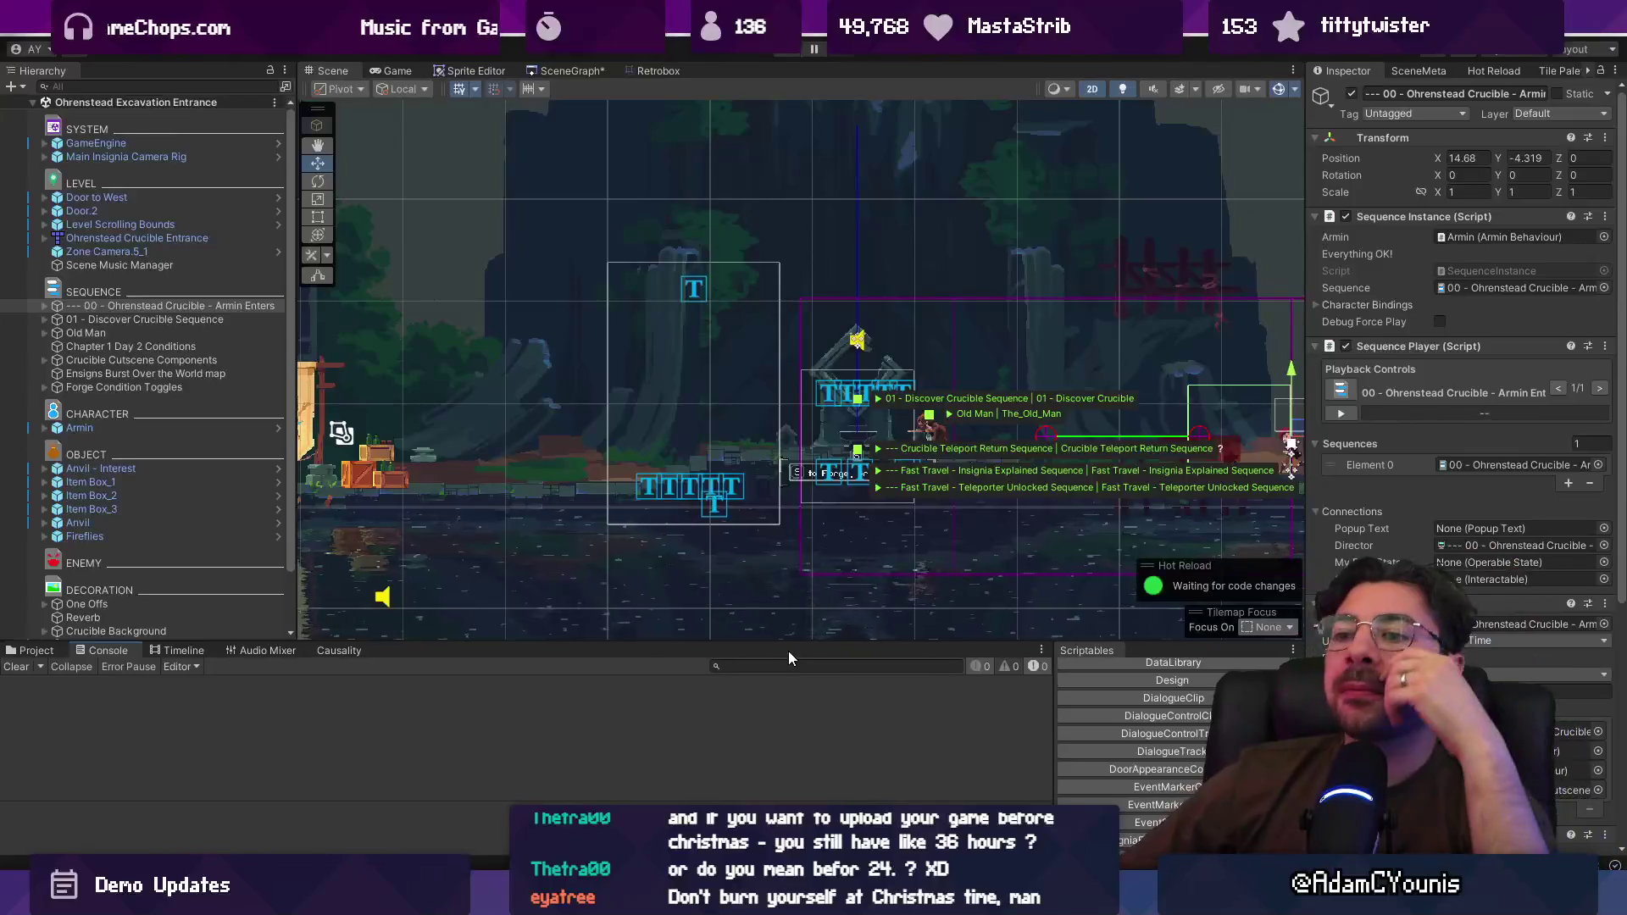
Step: Select 01 - Discover Crucible Sequence, pick the first error, and open NavigationClipBehaviour.cs at line 134
click(224, 317)
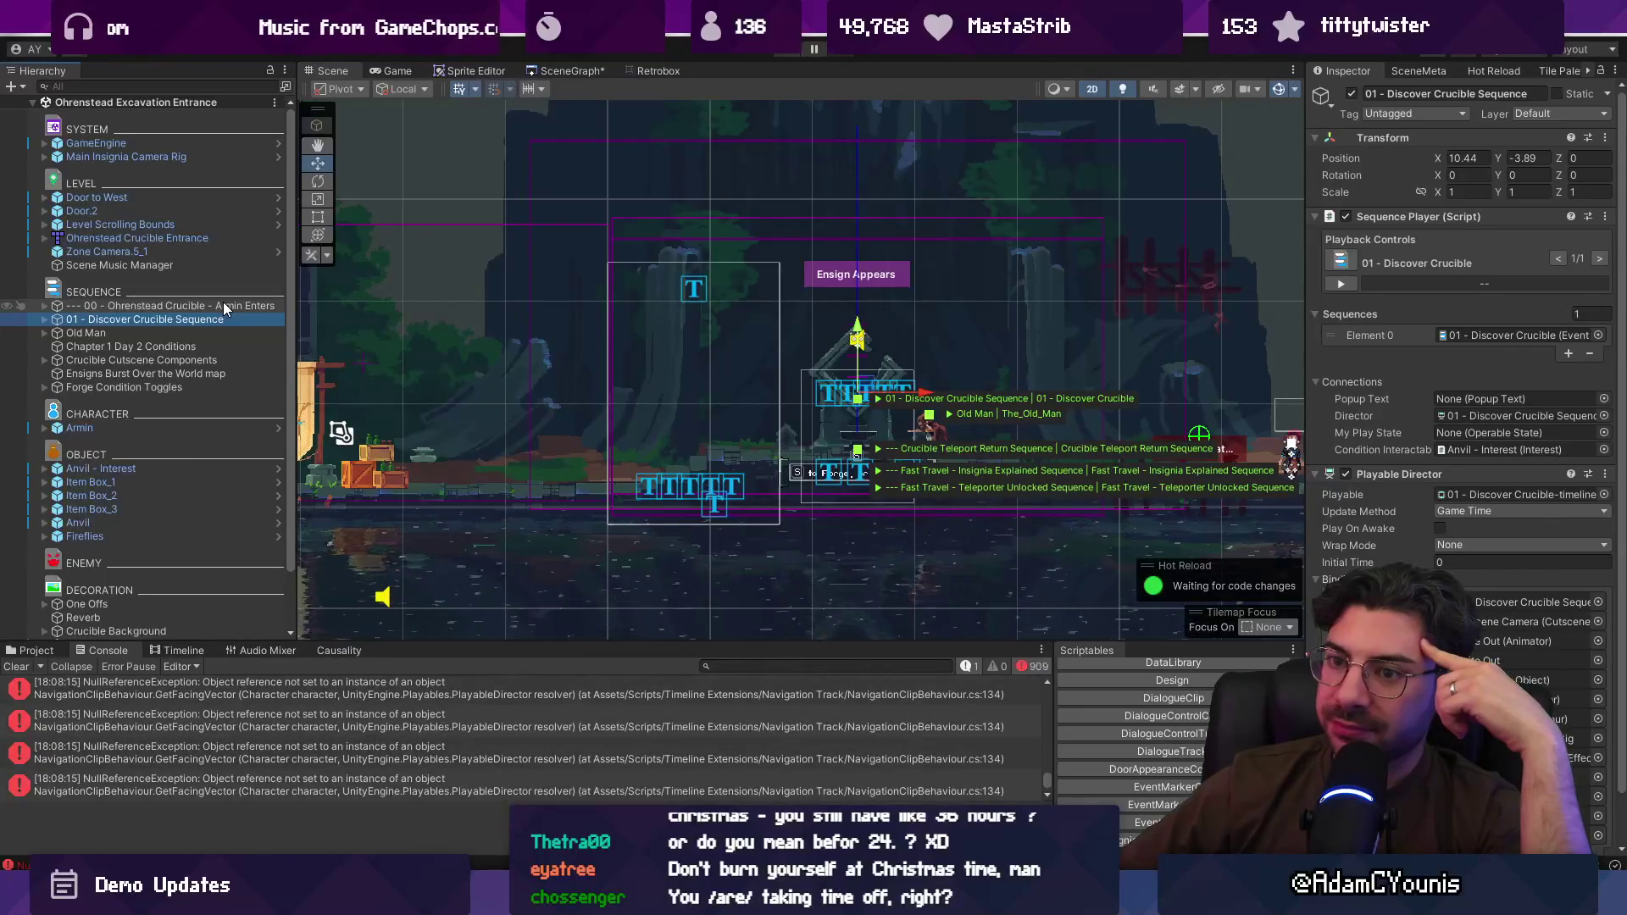
drag(523, 642, 517, 359)
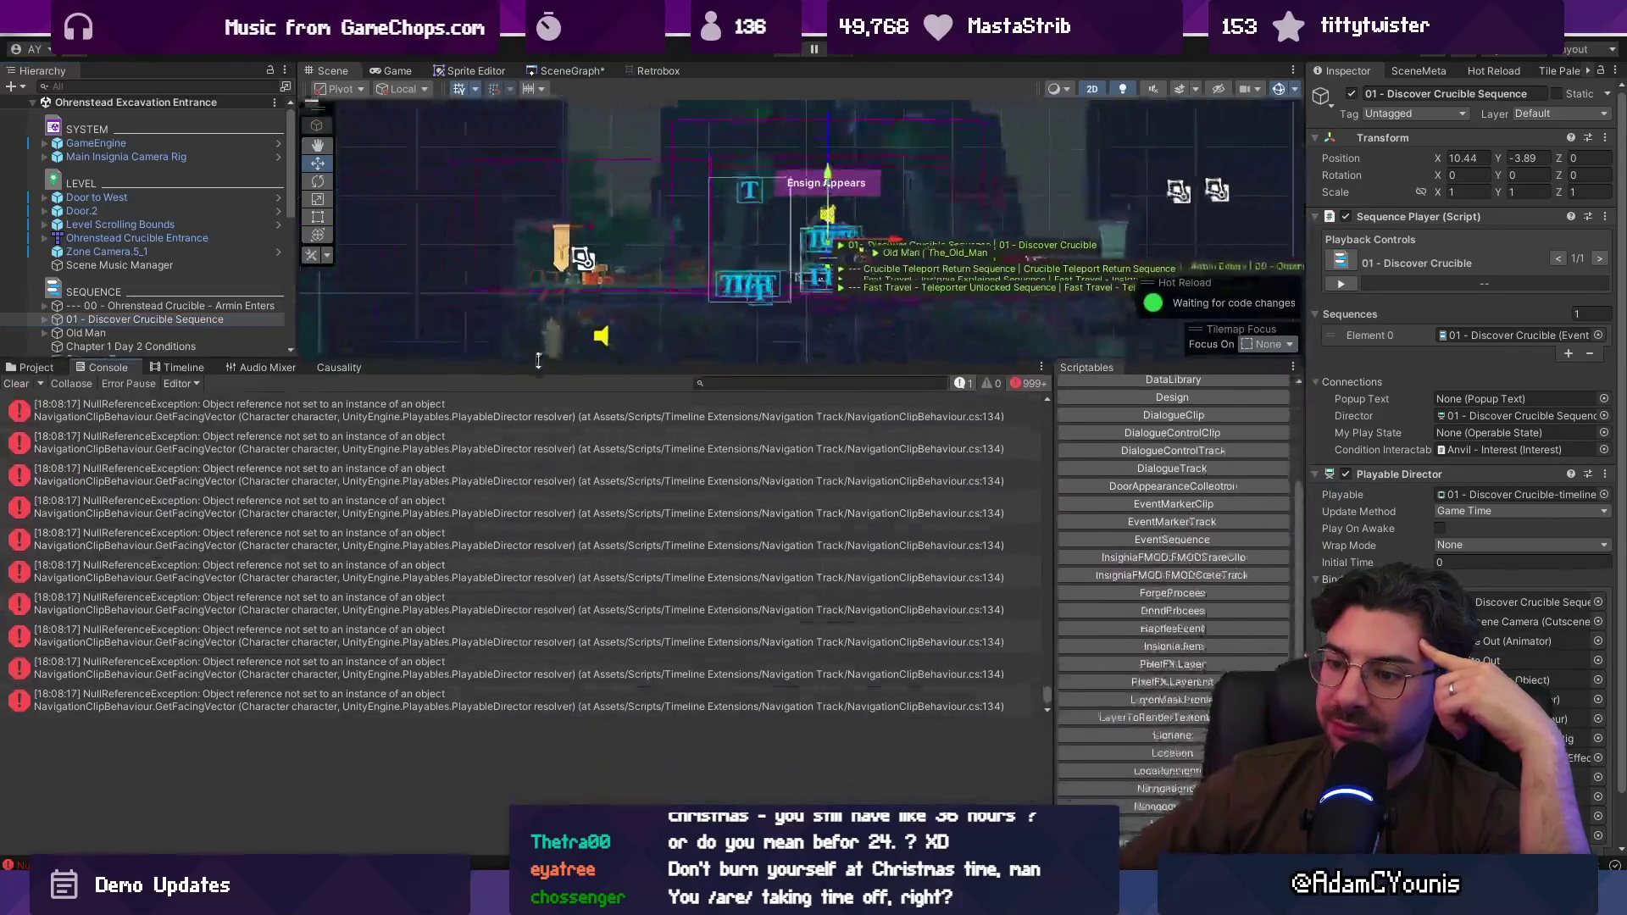
click(481, 409)
click(710, 740)
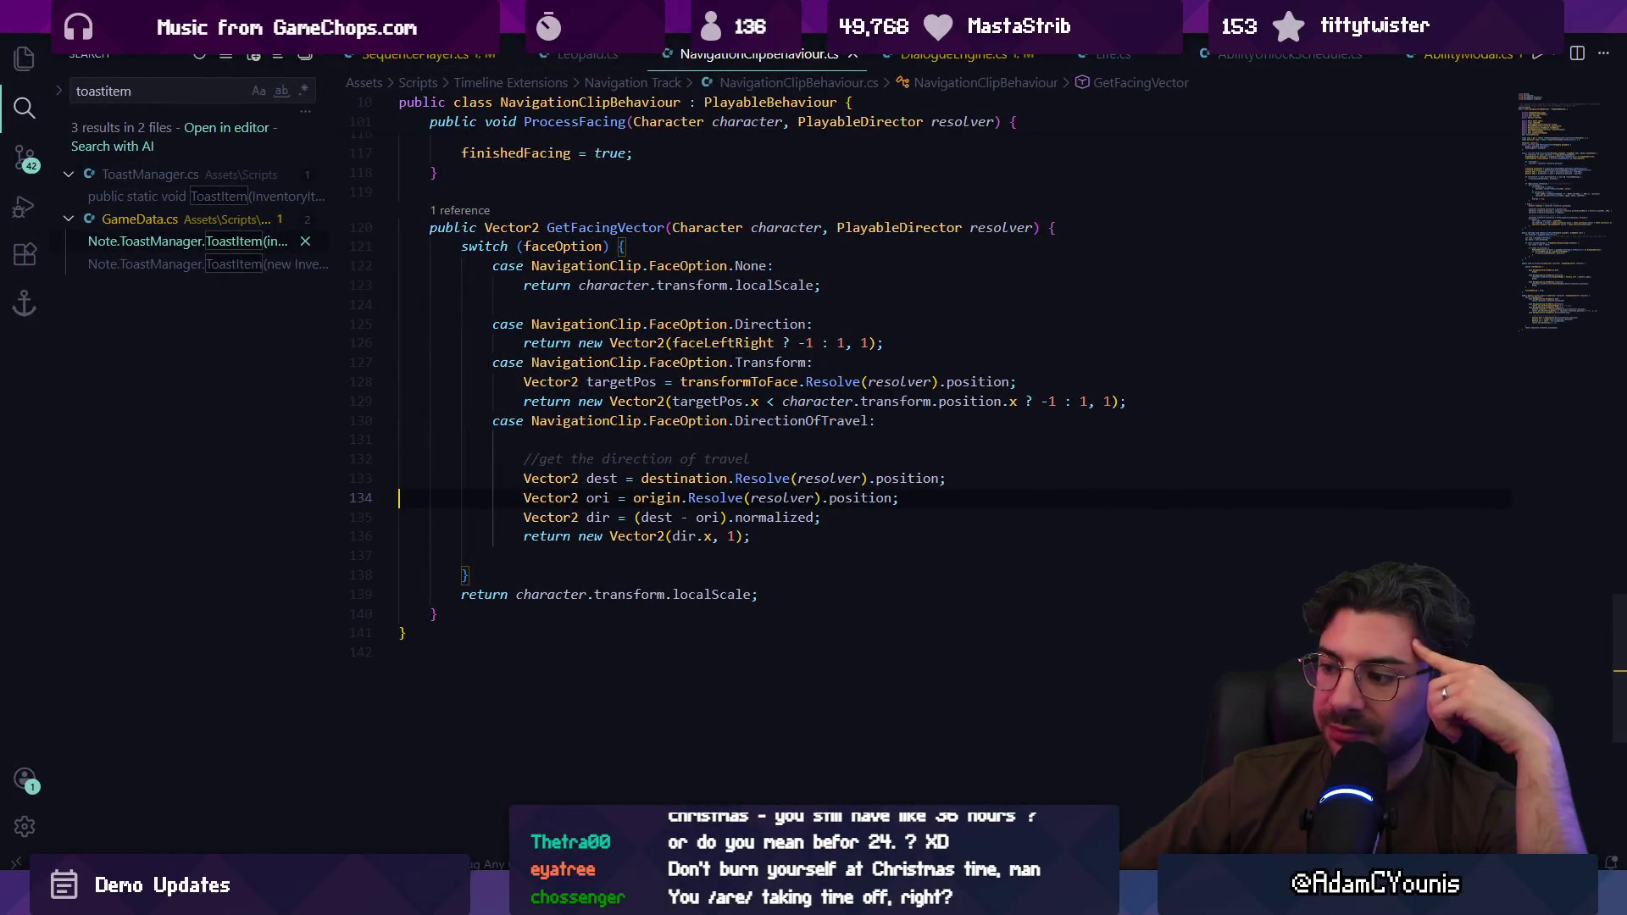
Step: In Unity, clear the Console, reselect 01 - Discover Crucible Sequence, and reopen the failing script line
mouse_move(758, 898)
click(720, 779)
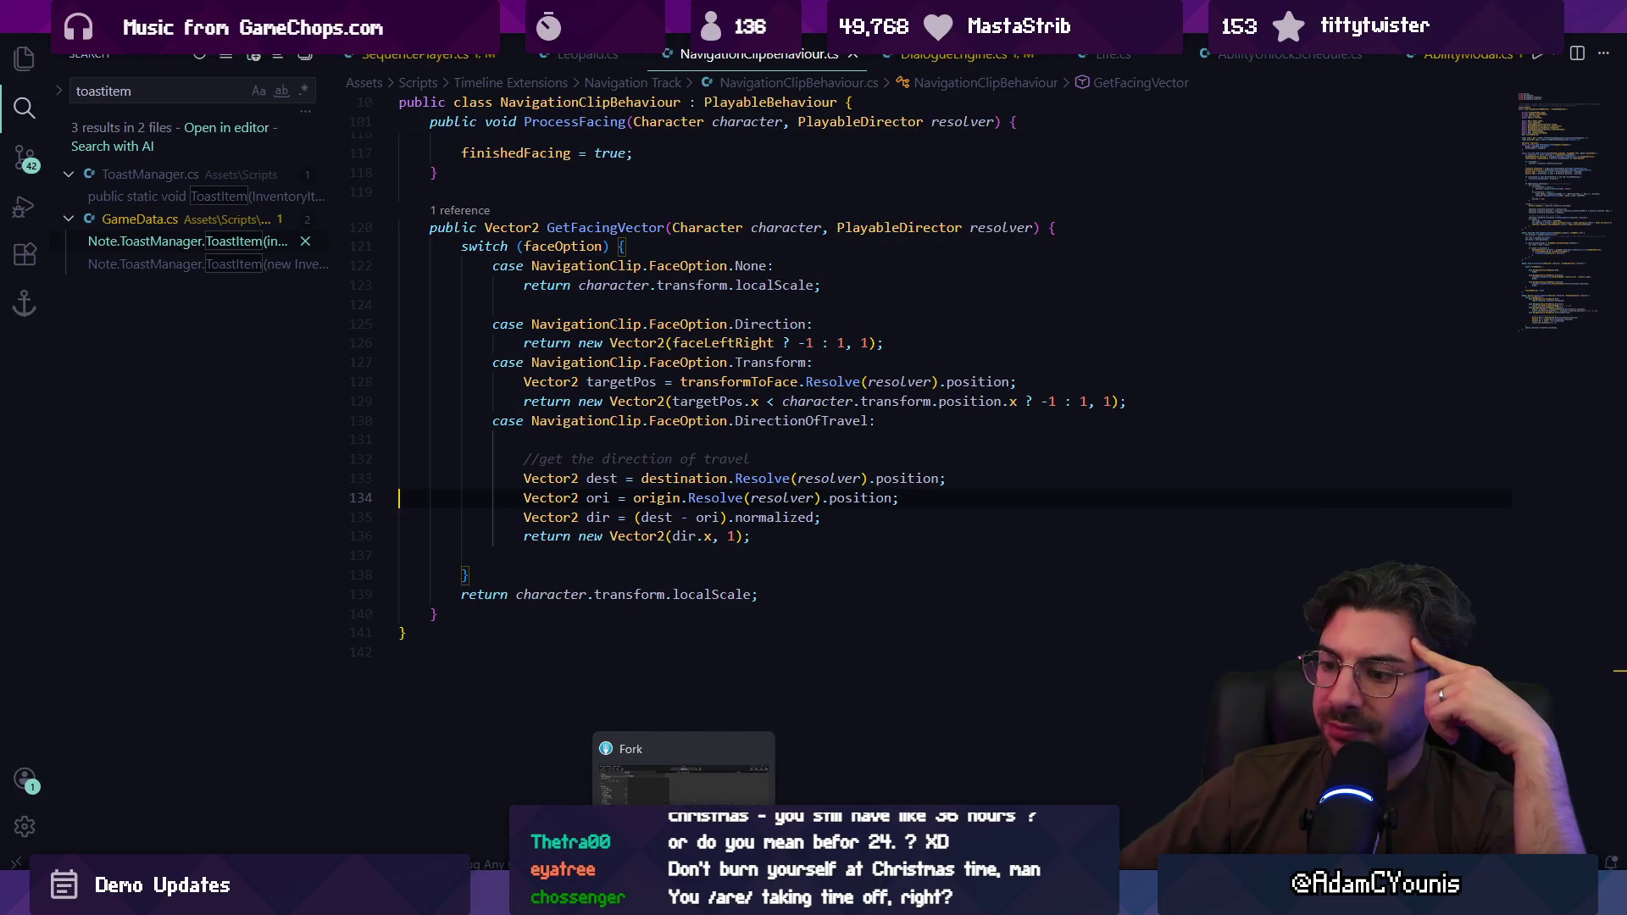
click(27, 379)
click(33, 367)
click(85, 332)
click(157, 366)
click(145, 322)
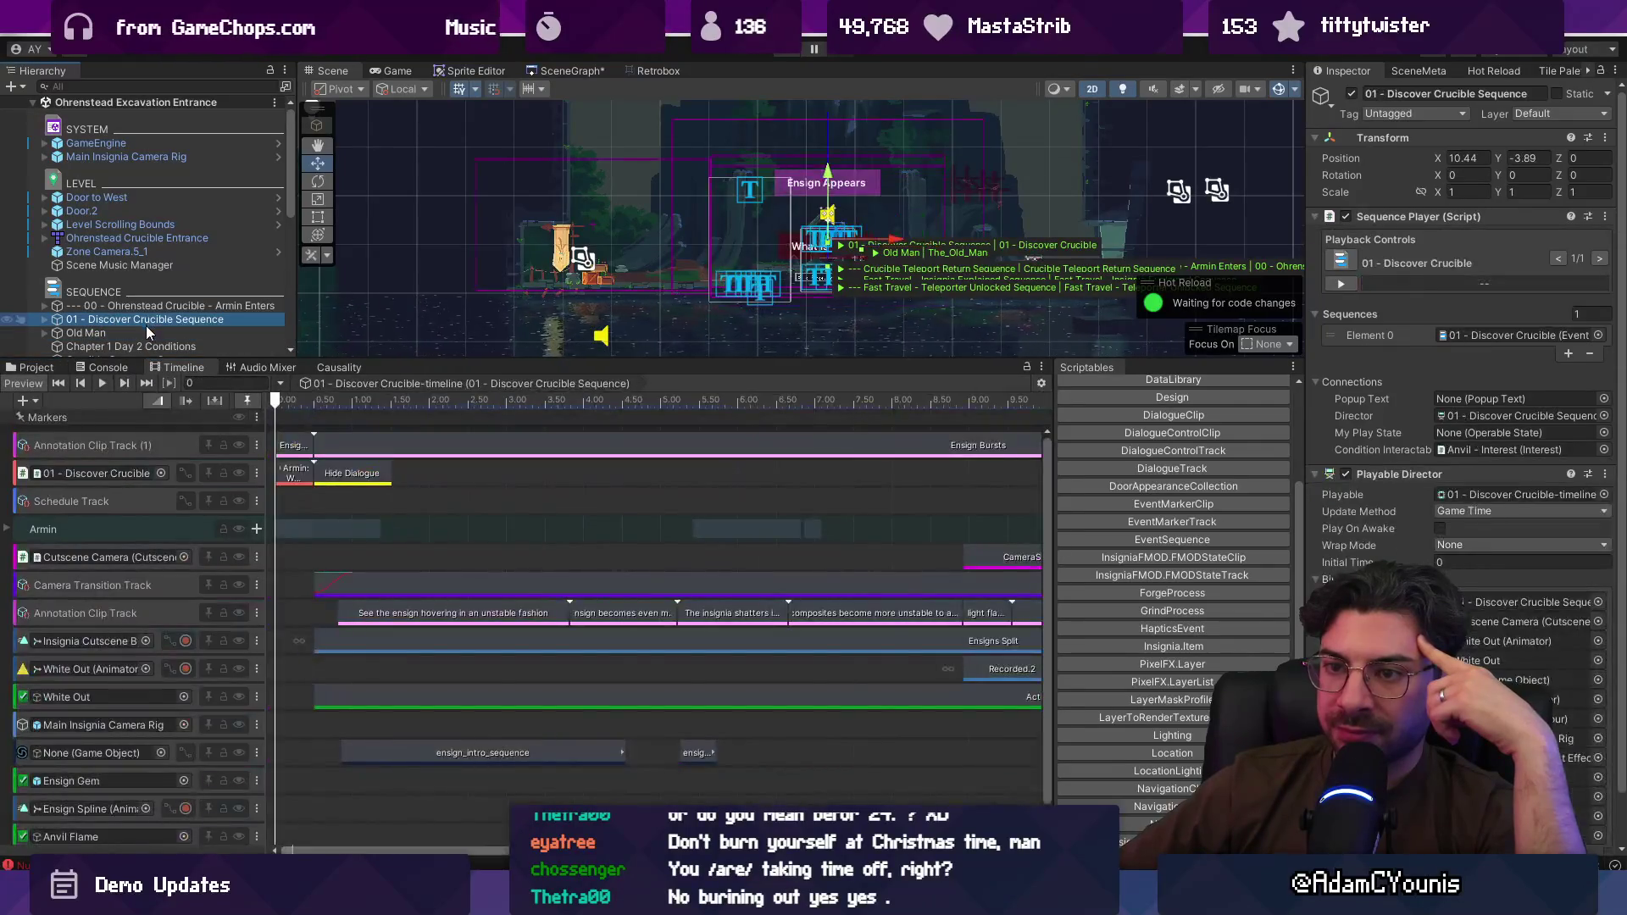
key(ctrl+shift+c)
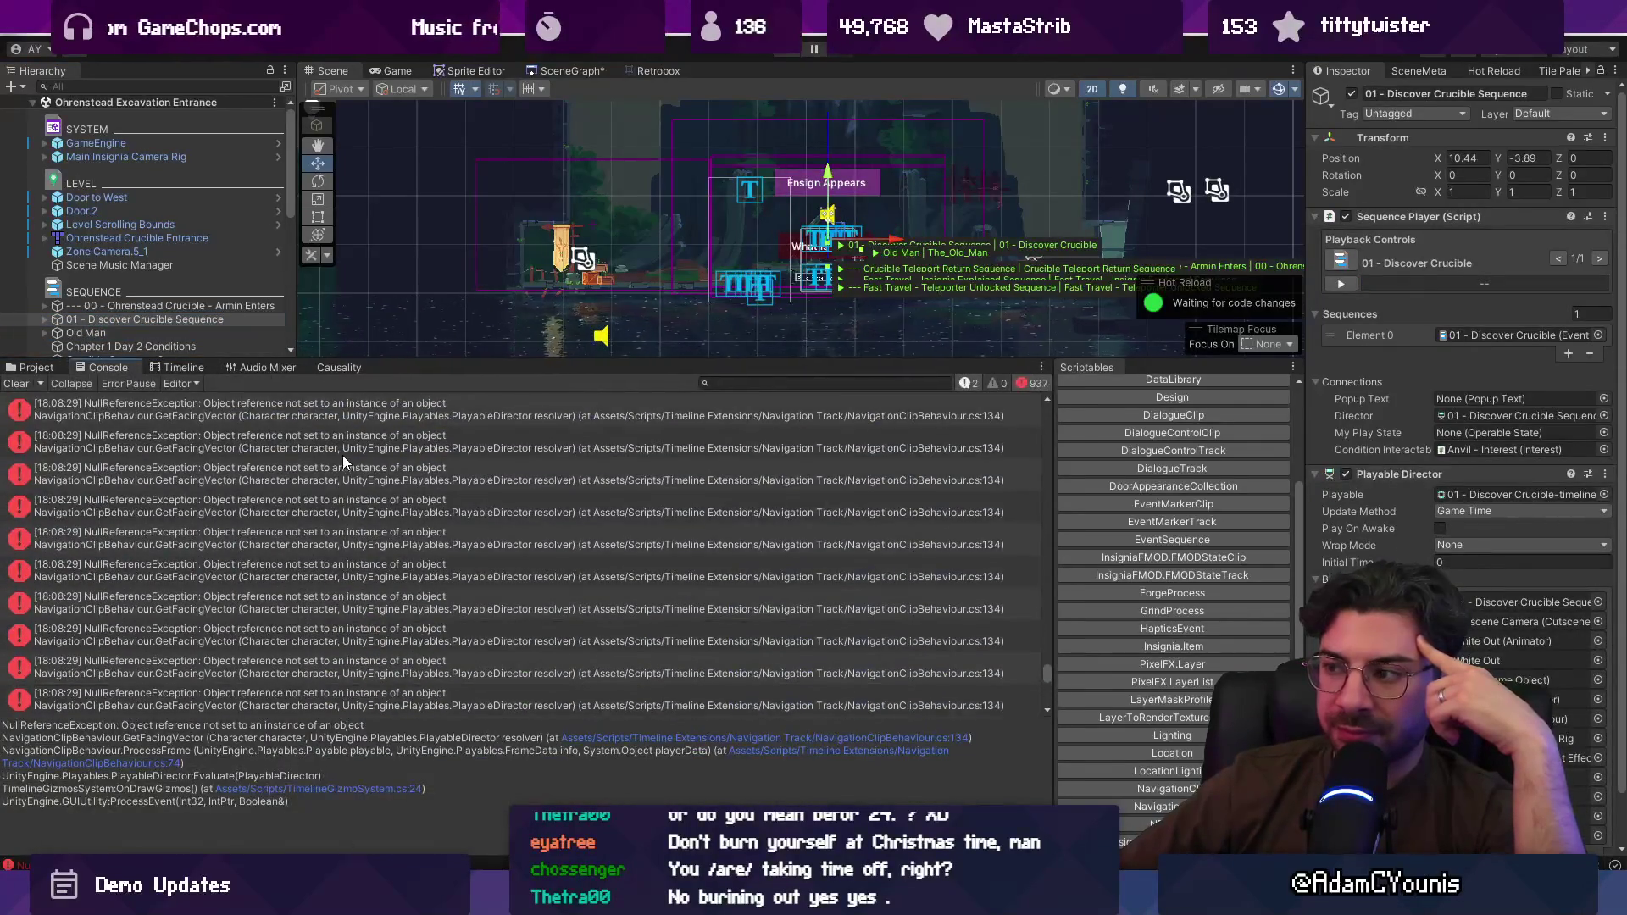
scroll(342, 455, up, 1)
click(485, 465)
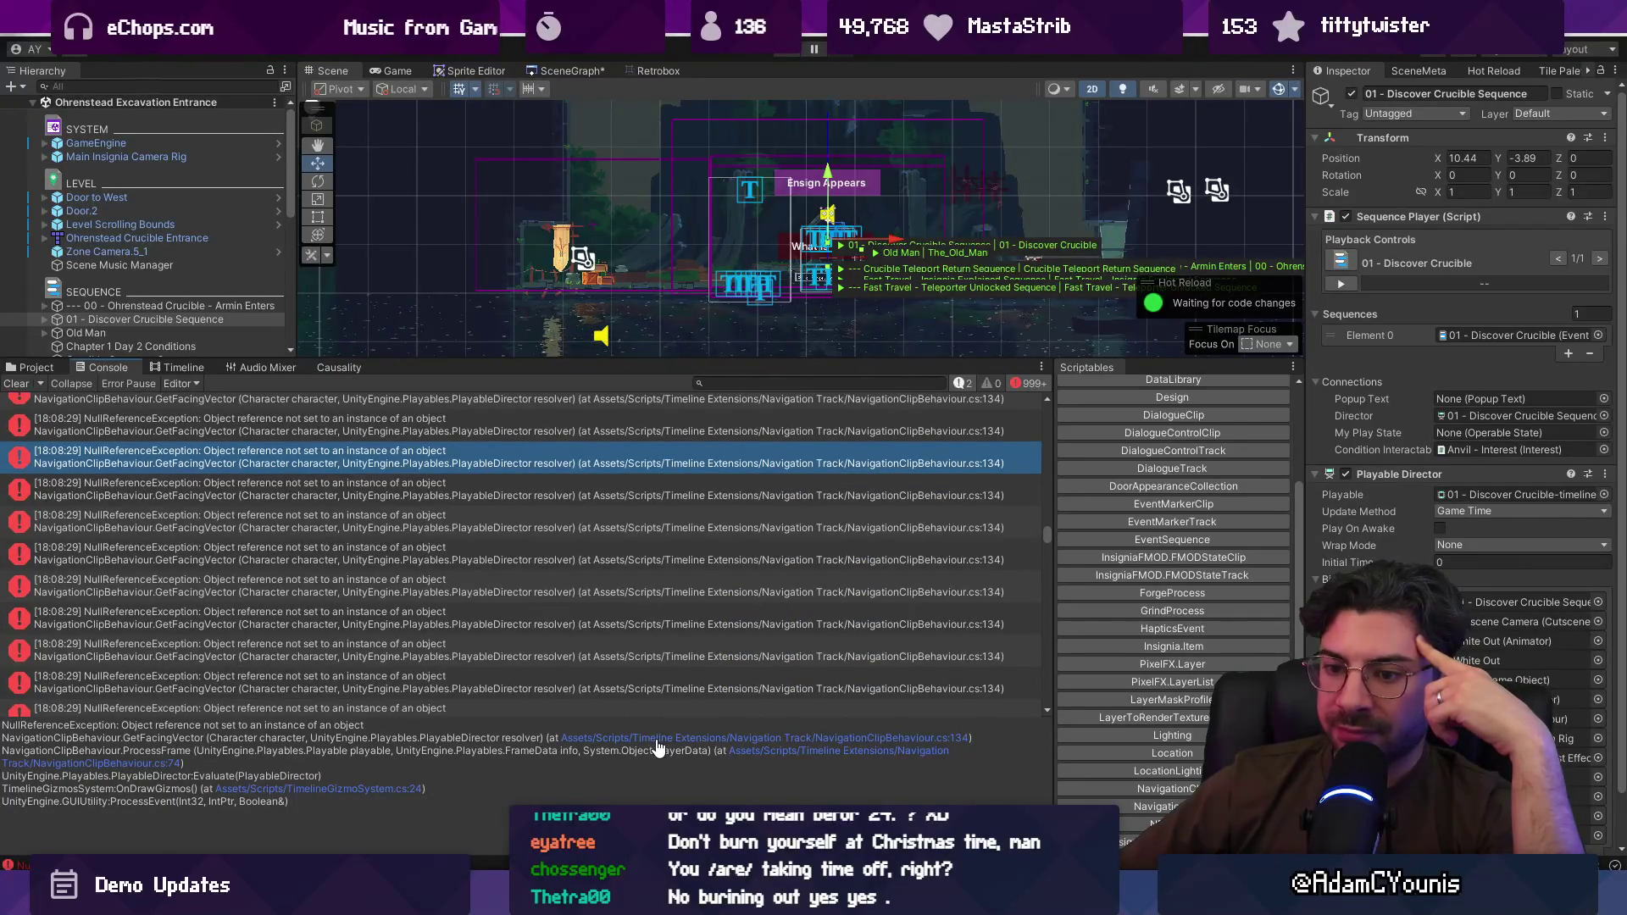
click(656, 741)
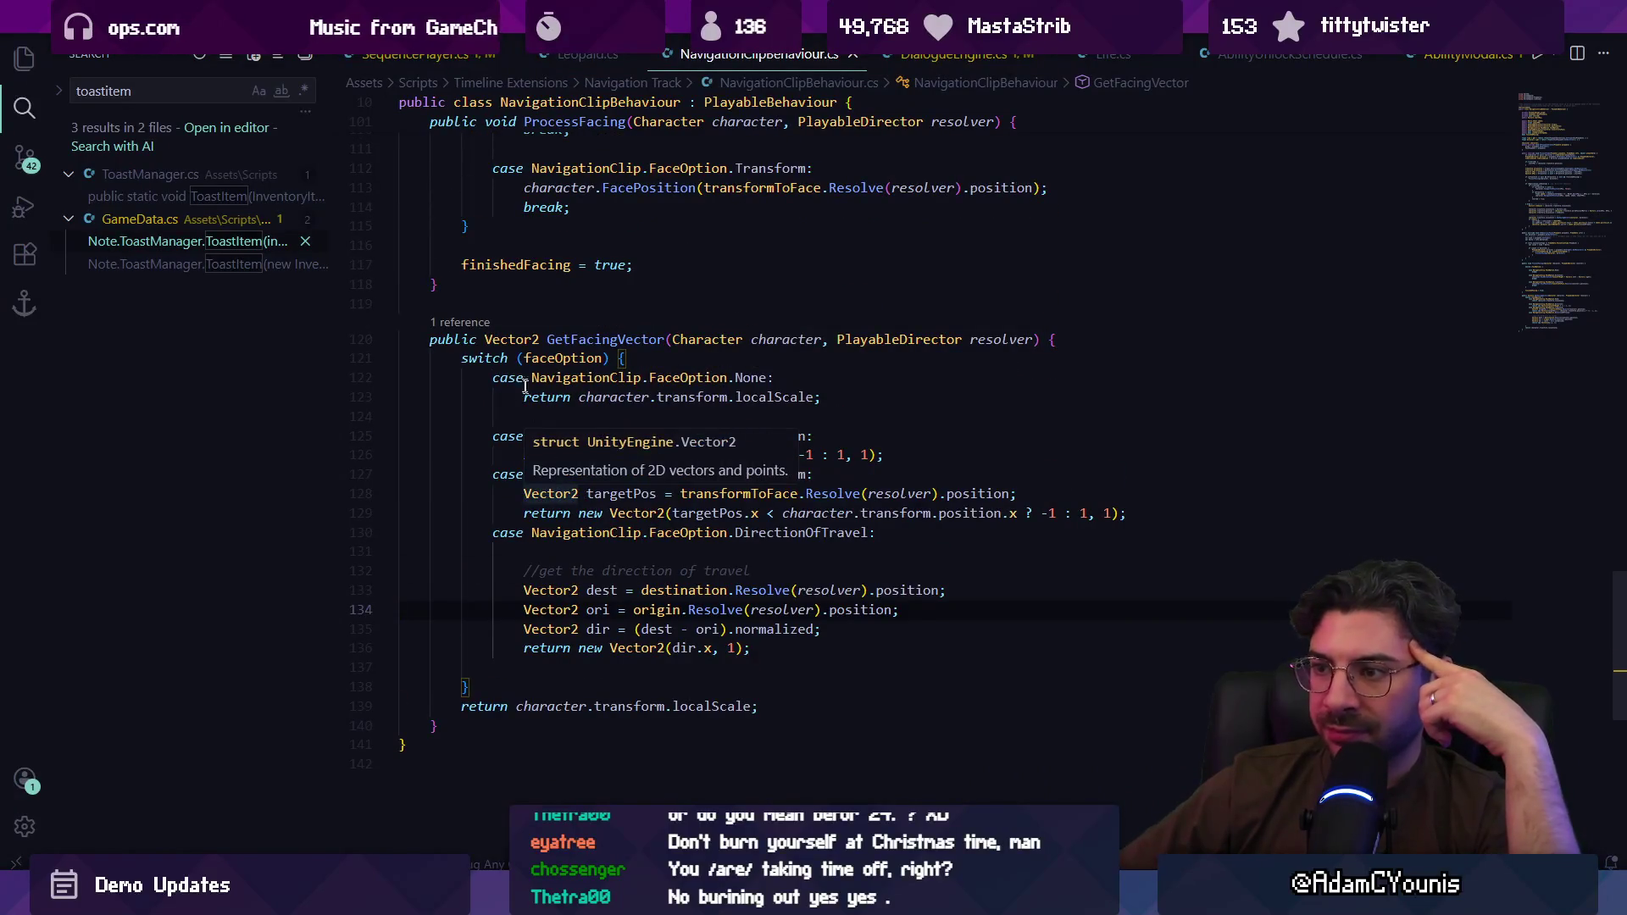
Step: Find GetFacingVector references and inspect its call on line 74 and its definition
click(460, 322)
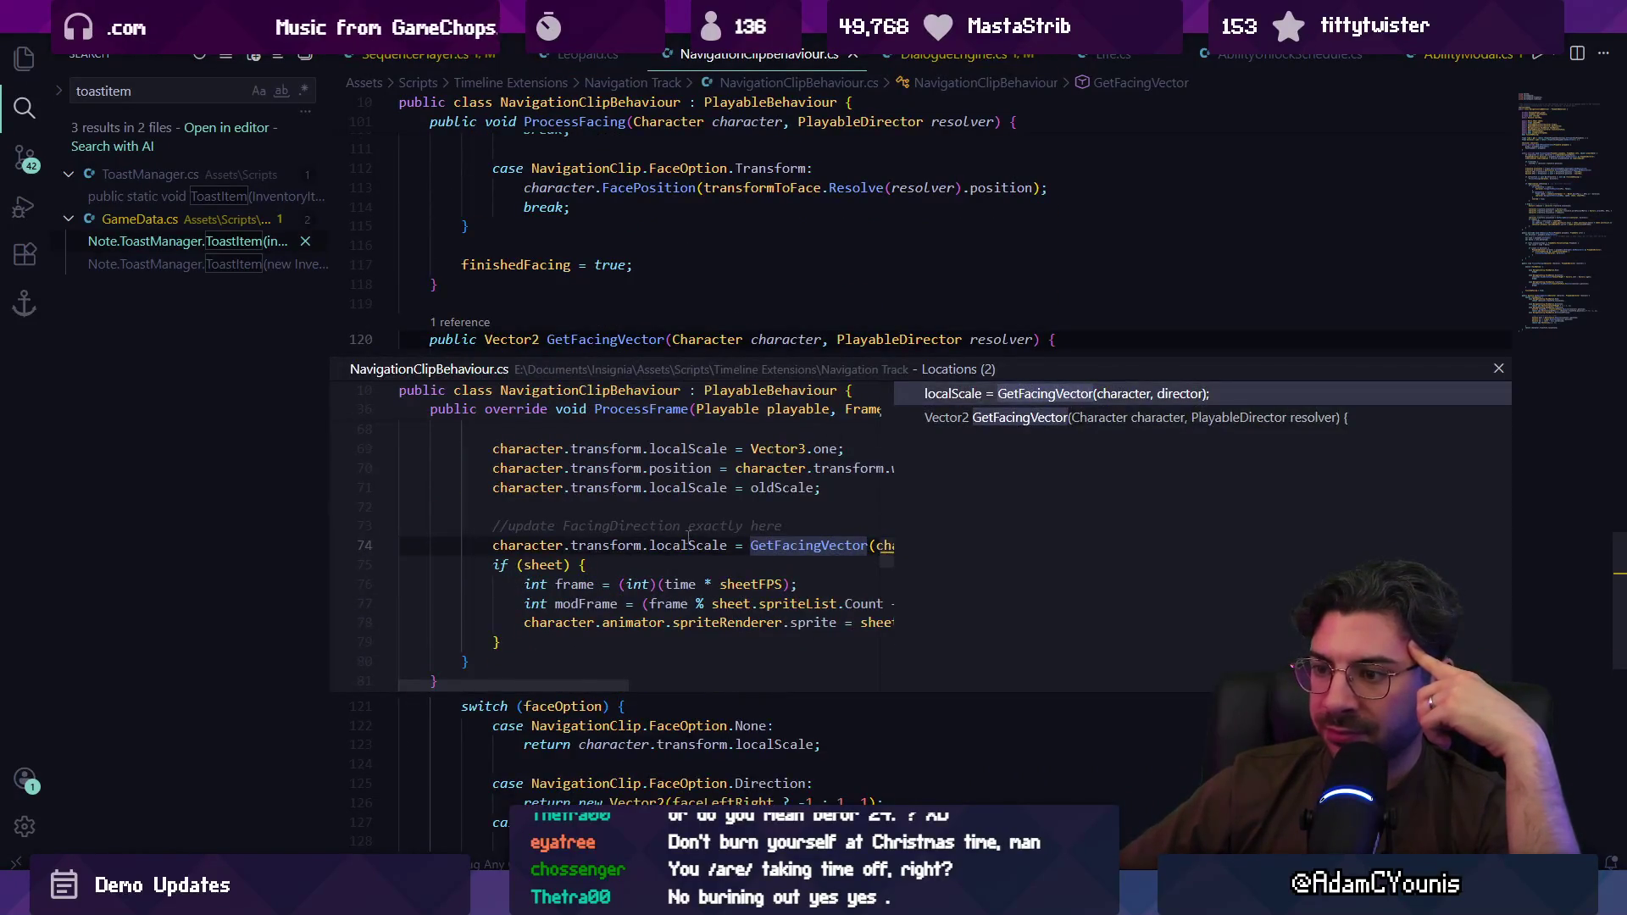
double_click(688, 545)
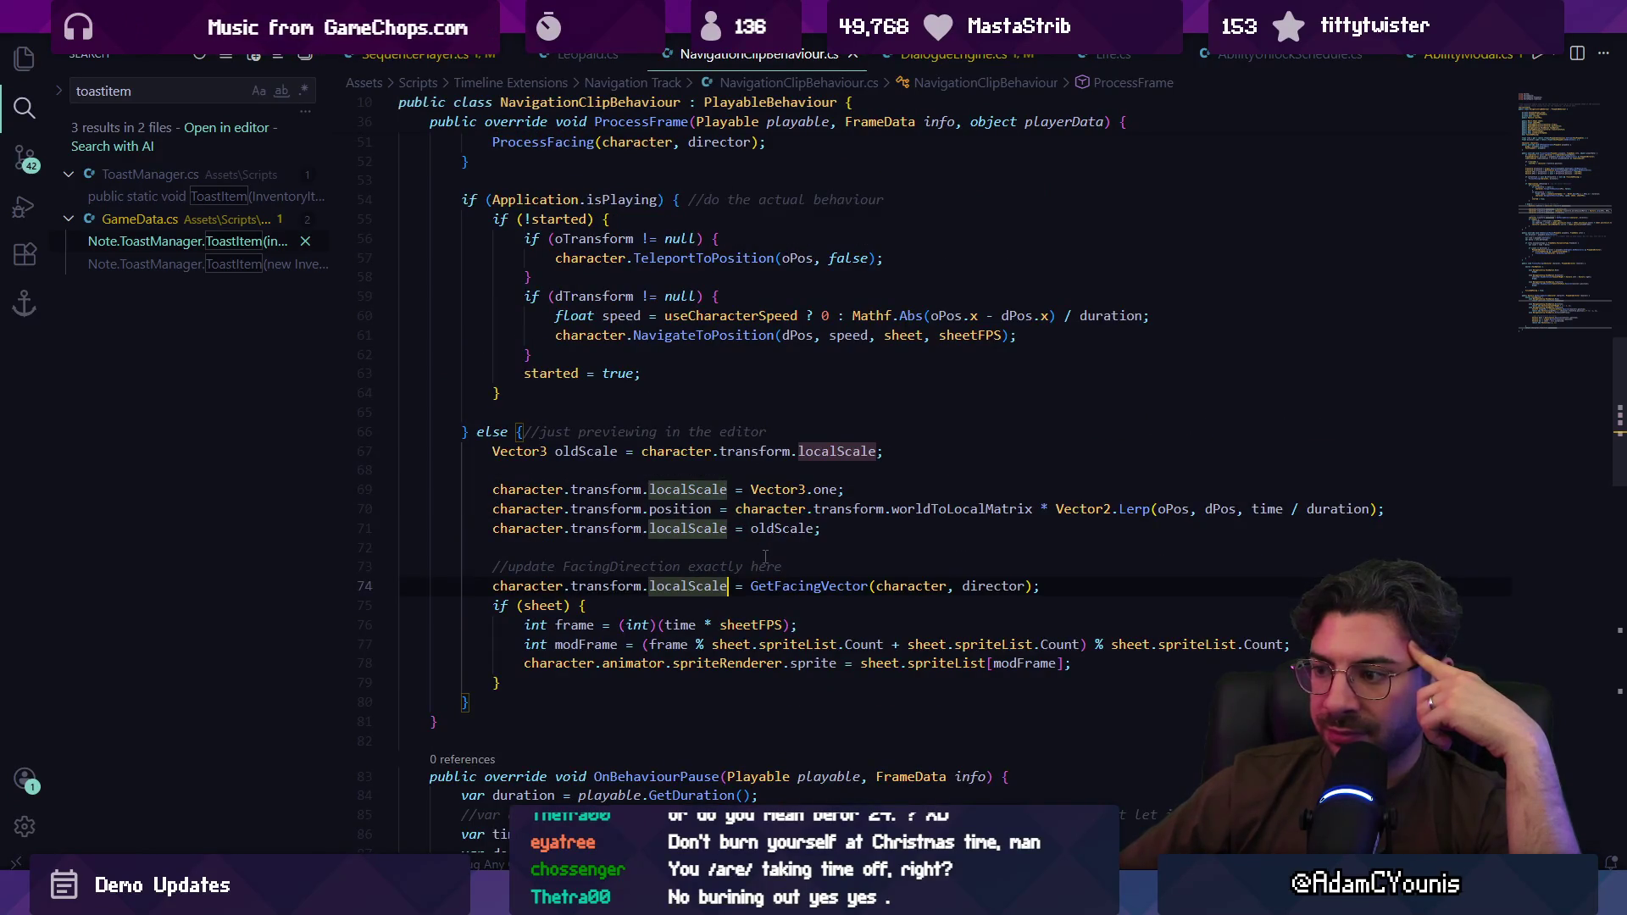
click(805, 586)
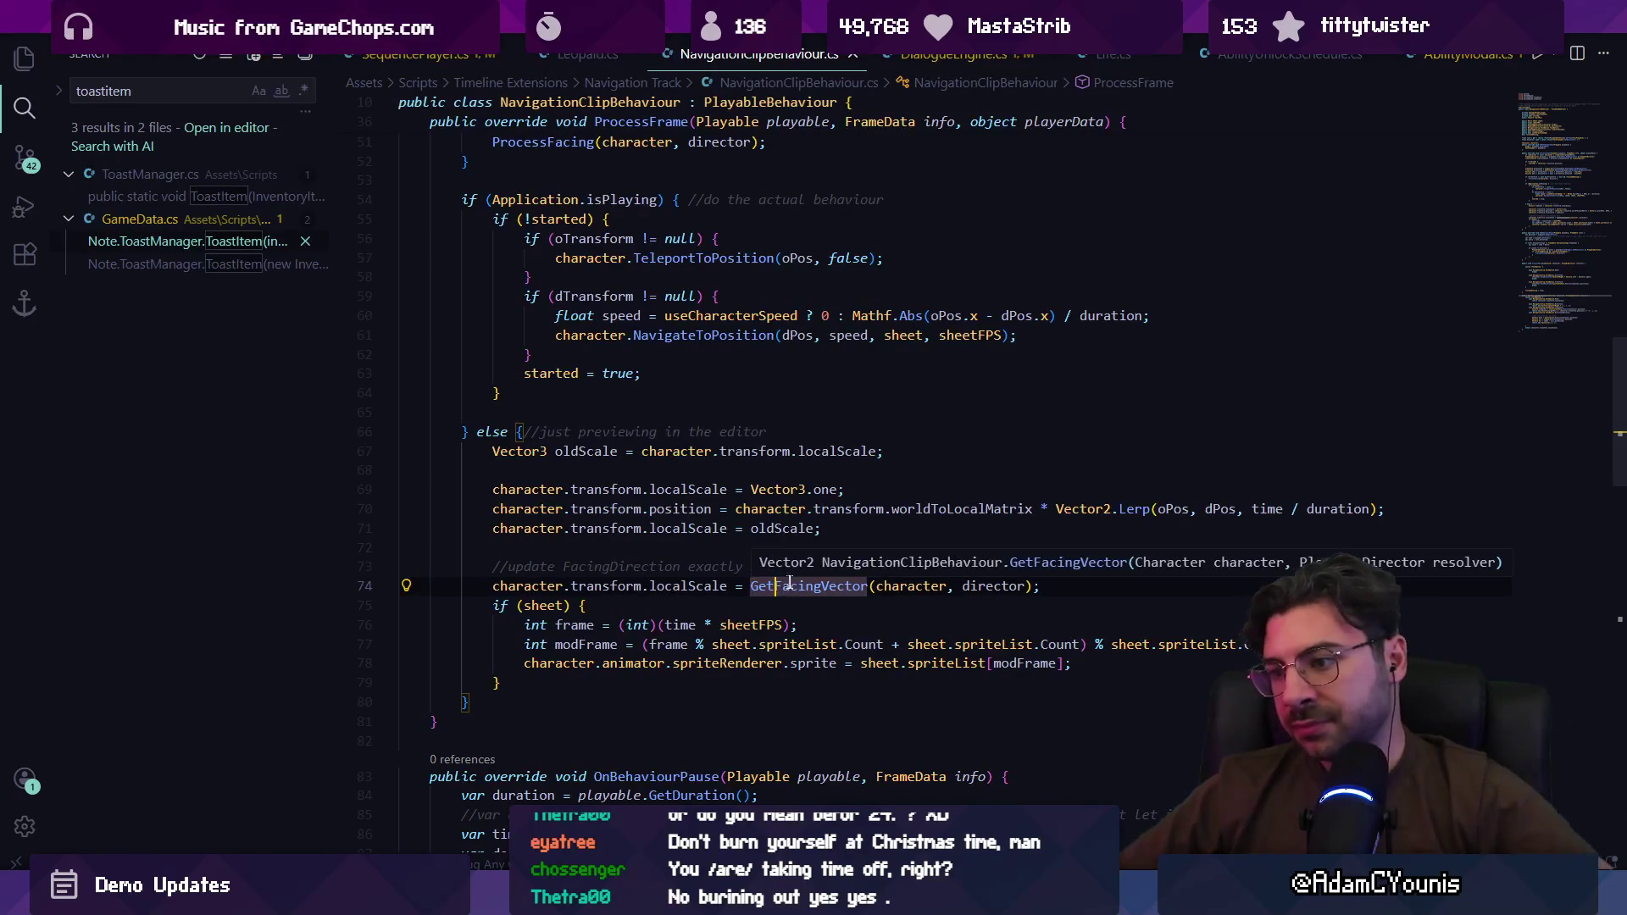
ctrl+click(930, 587)
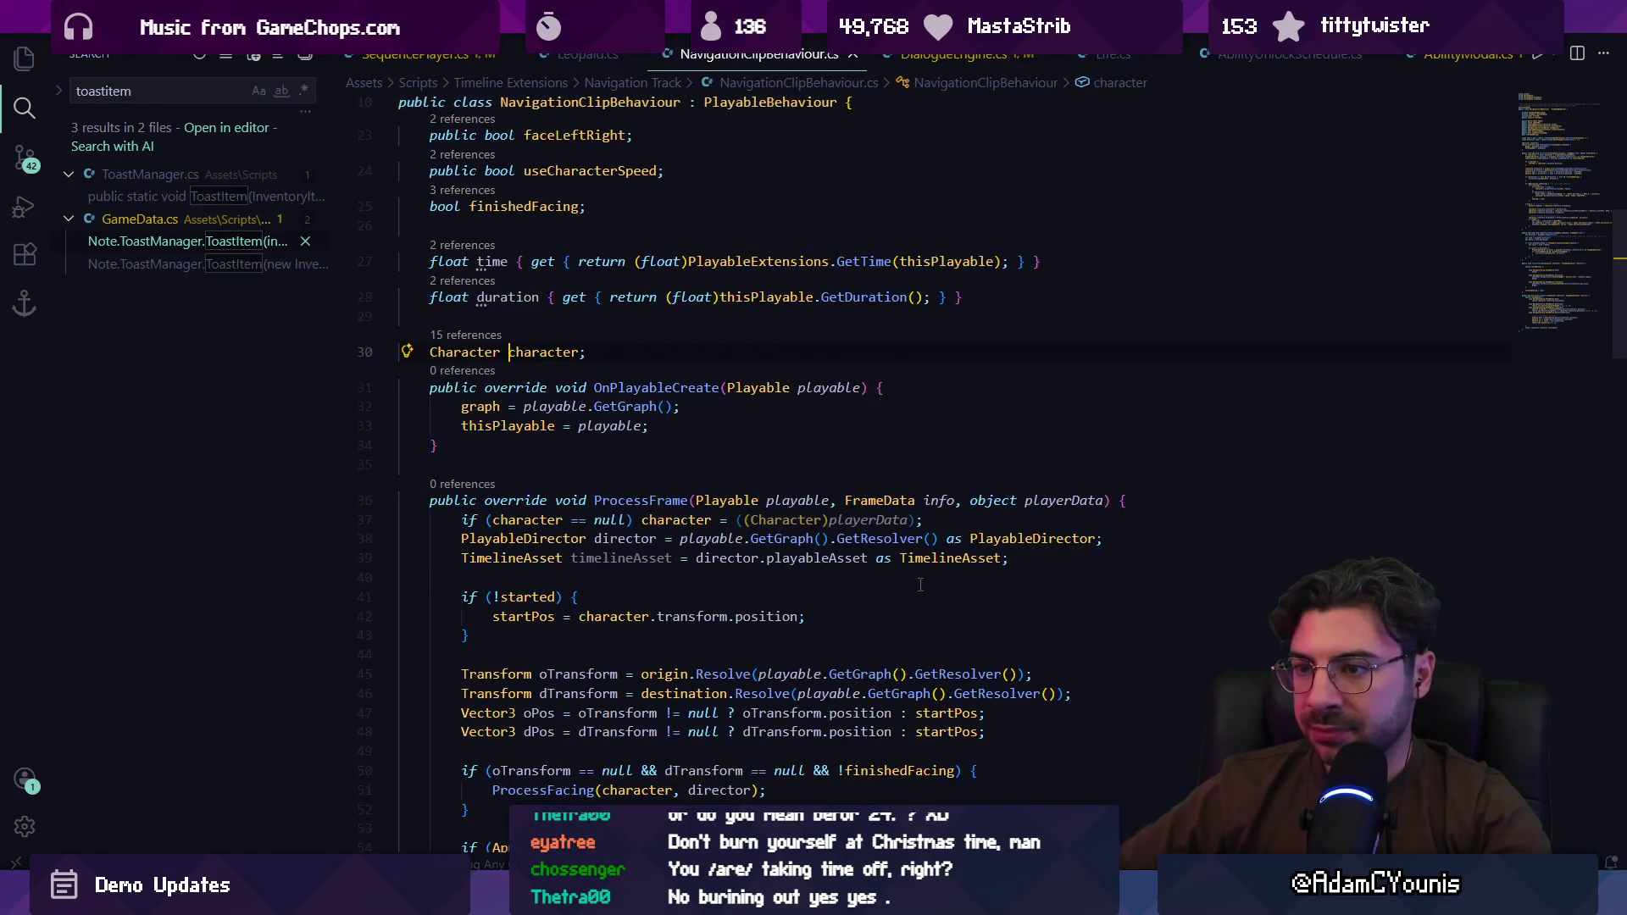
key(alt+Left)
ctrl+click(920, 585)
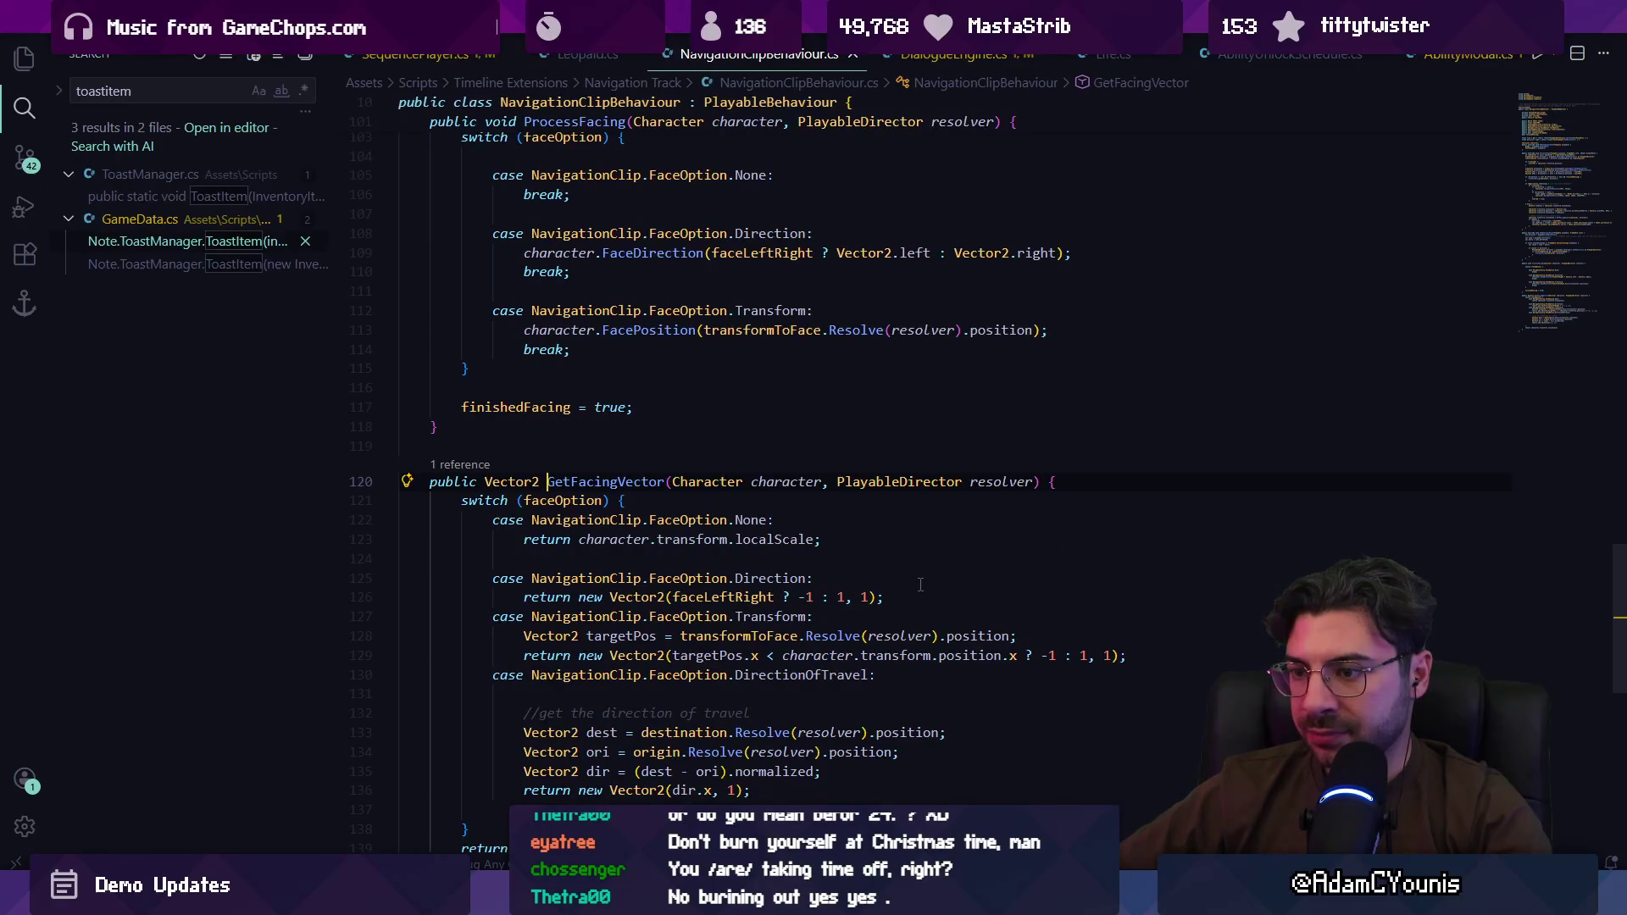
scroll(919, 583, down, 3)
key(alt+Left)
key(alt+Right)
key(alt+Left)
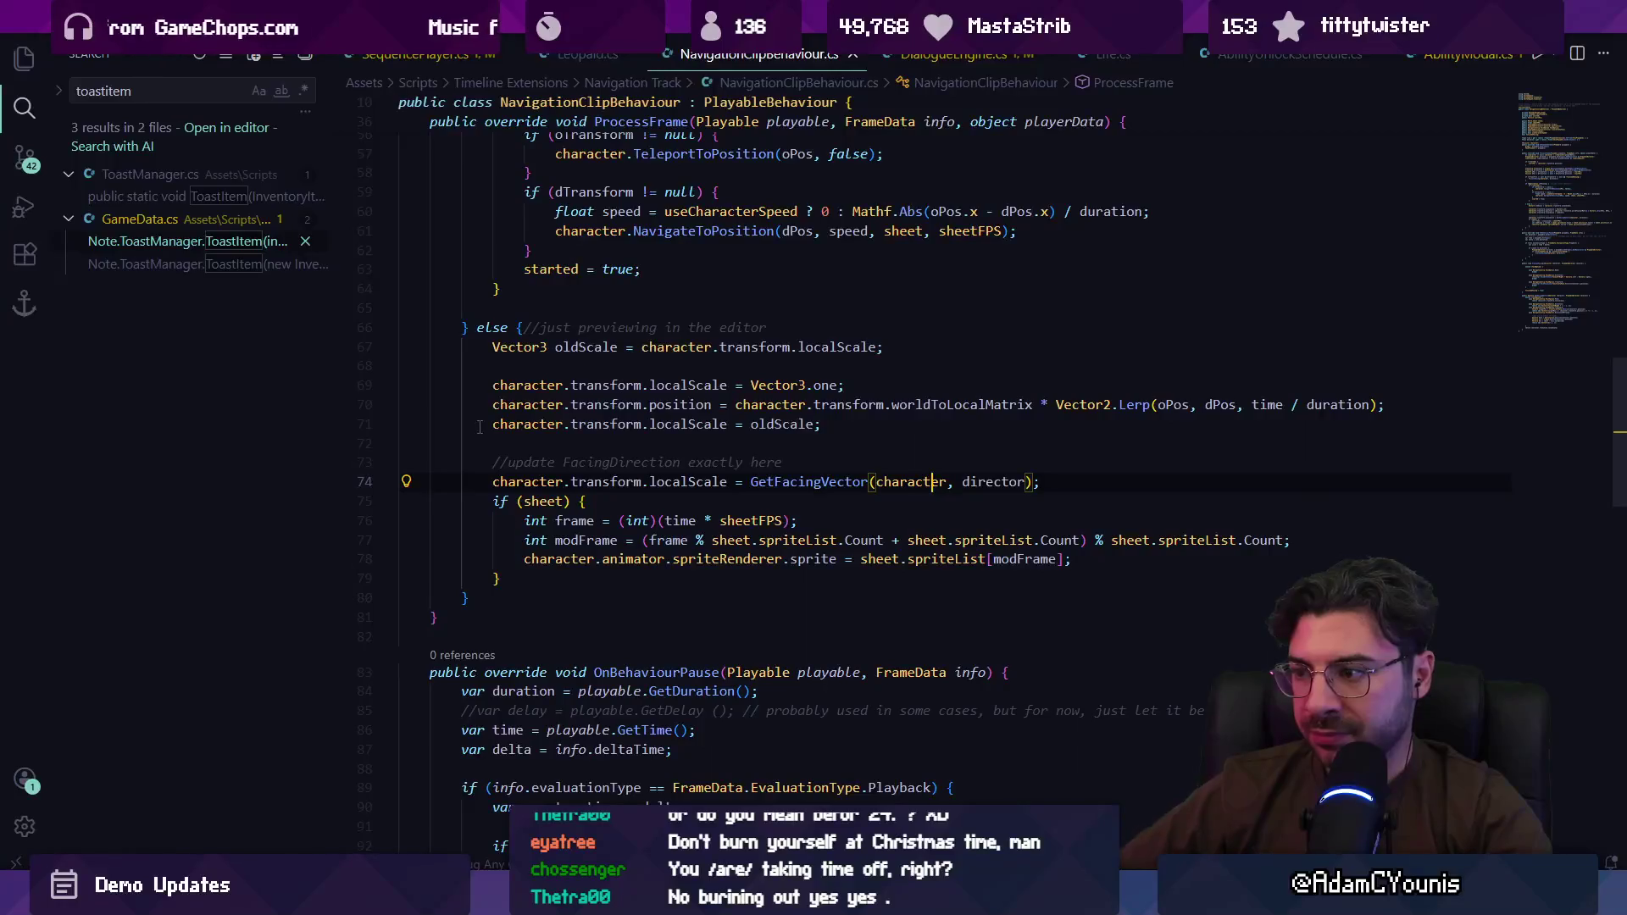
Step: Start a null check above the facing update, then undo it
click(764, 464)
scroll(583, 411, up, 1)
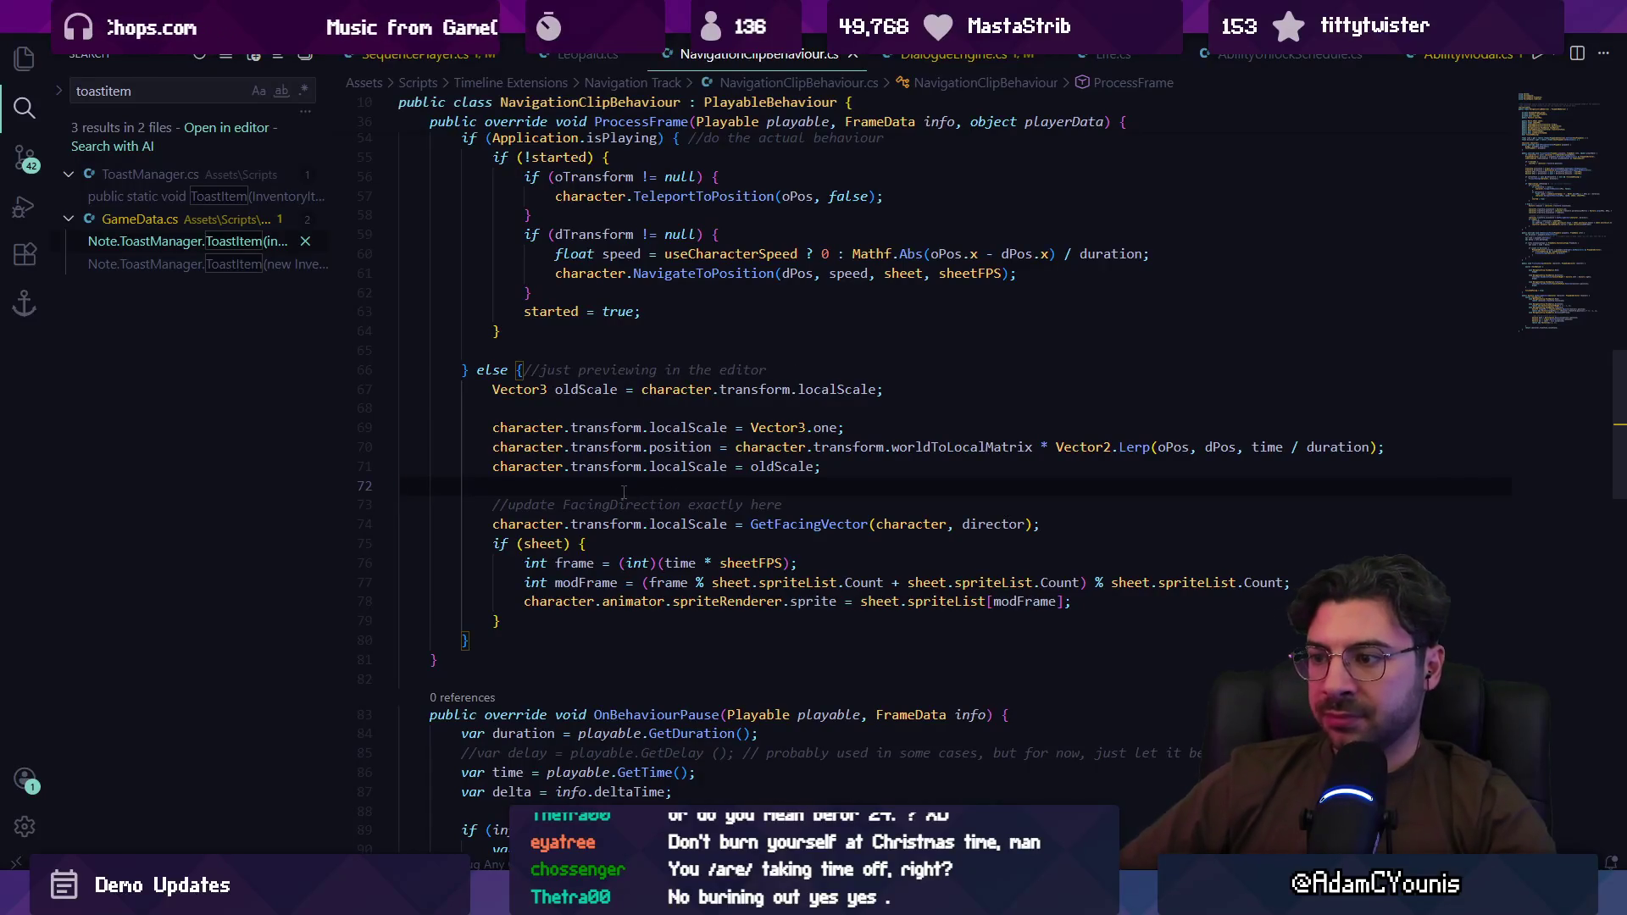
key(Tab)
key(Tab)
key(Tab)
text(if(chara)
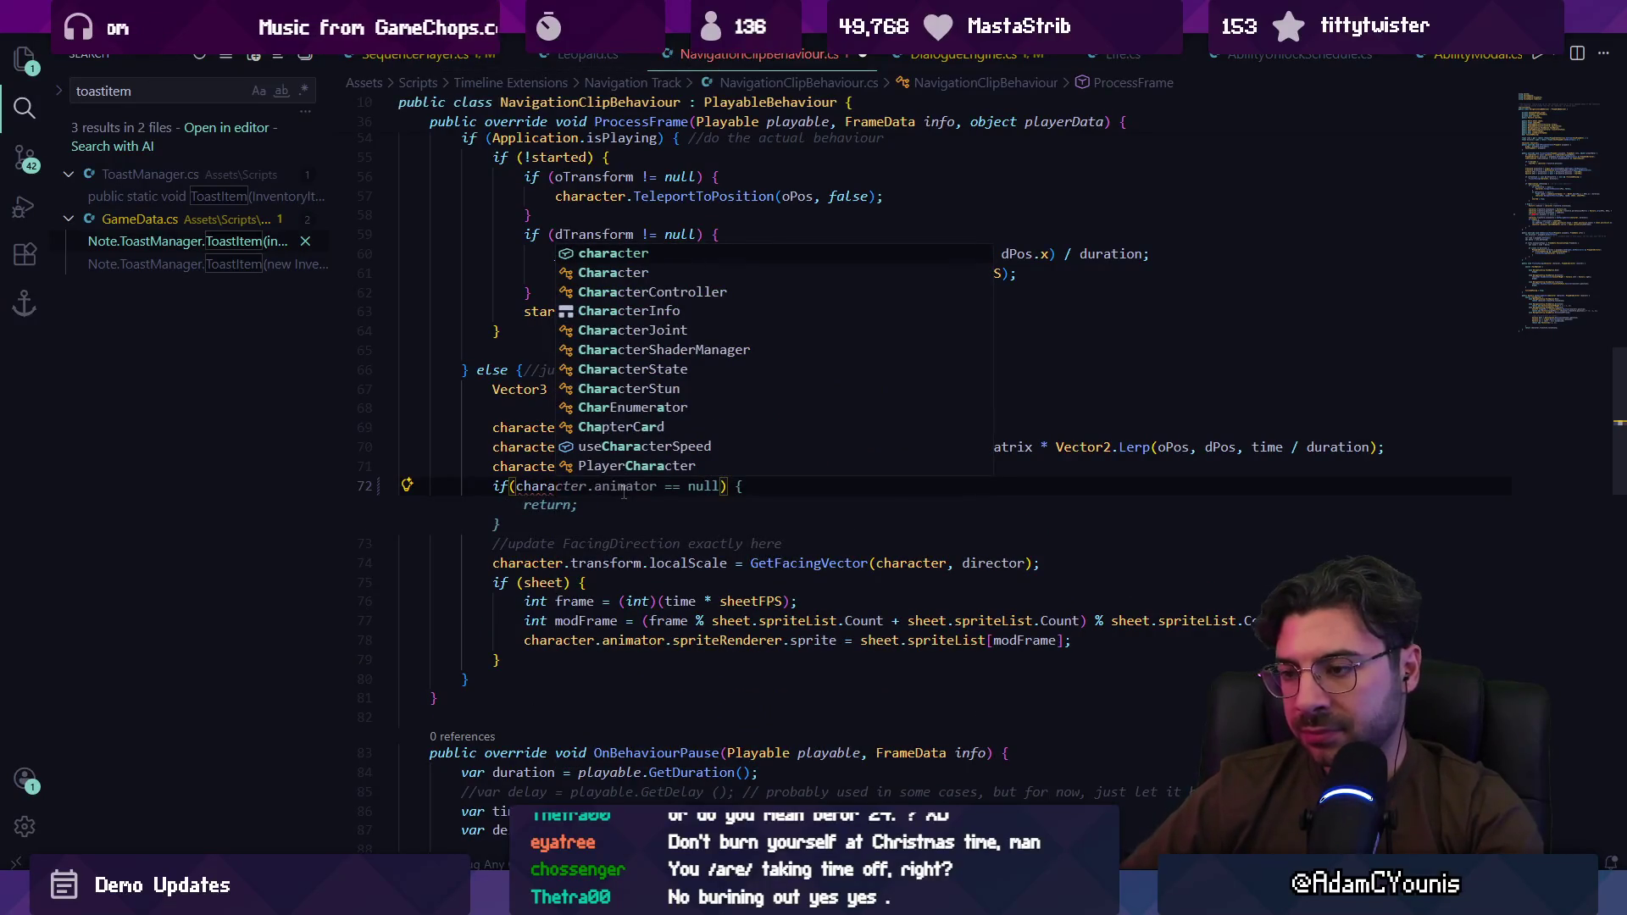
key(ctrl+z)
key(ctrl+z)
key(ctrl+z)
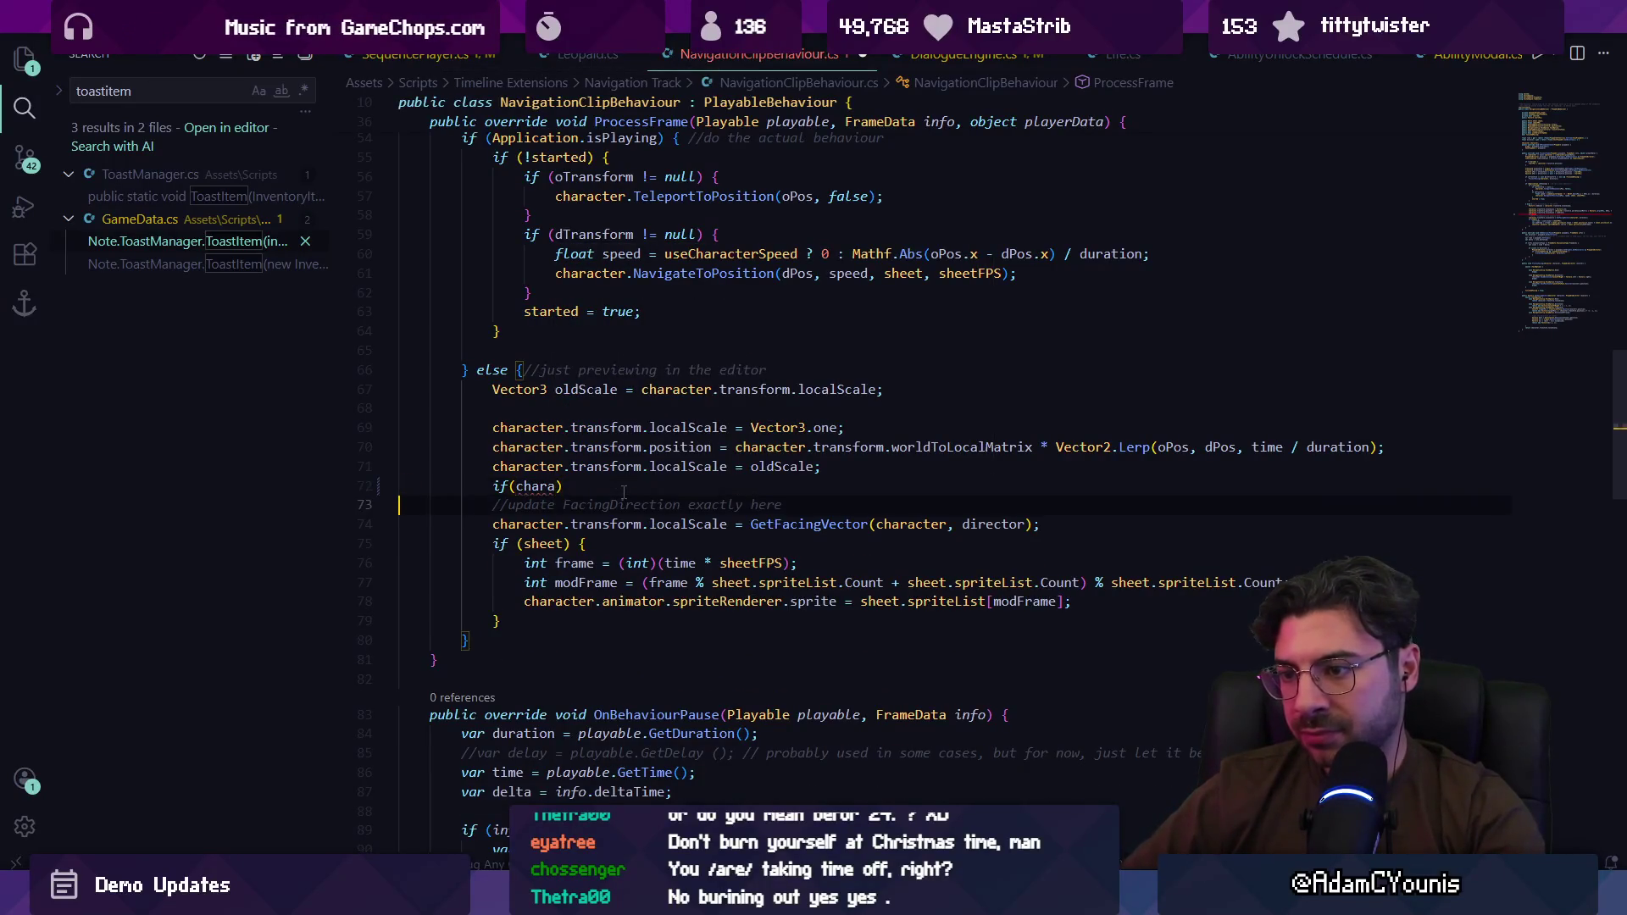
Step: Add 'if (character == null) { return; }' at the start of ProcessFrame, then clear Unity's Console
scroll(619, 487, up, 5)
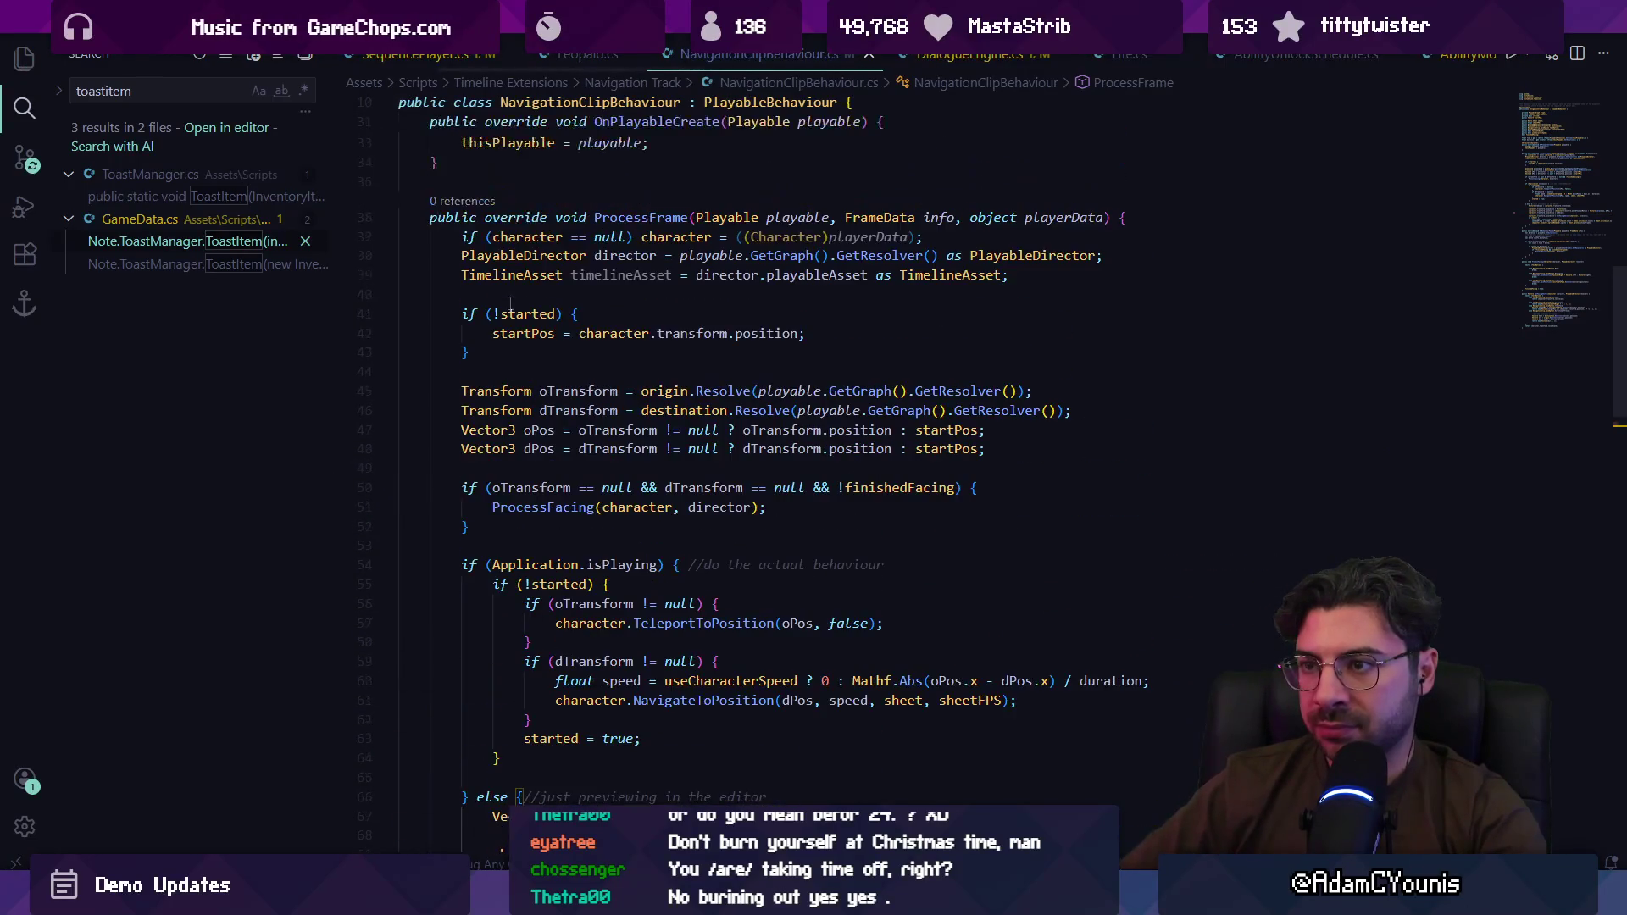
click(1150, 217)
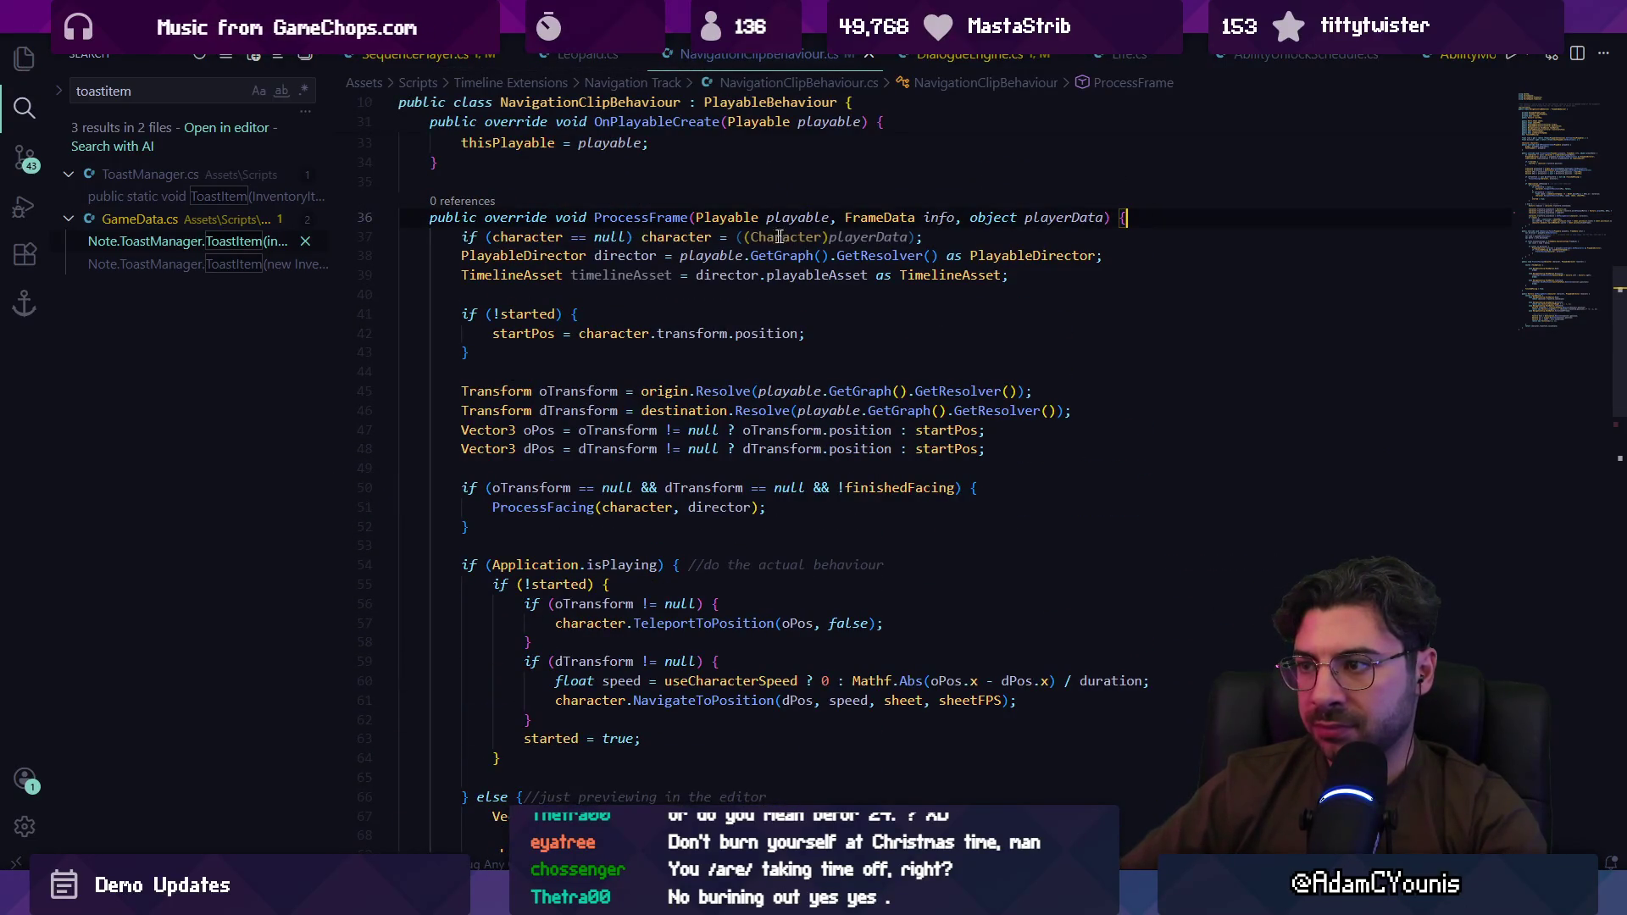
key(Return)
key(Return)
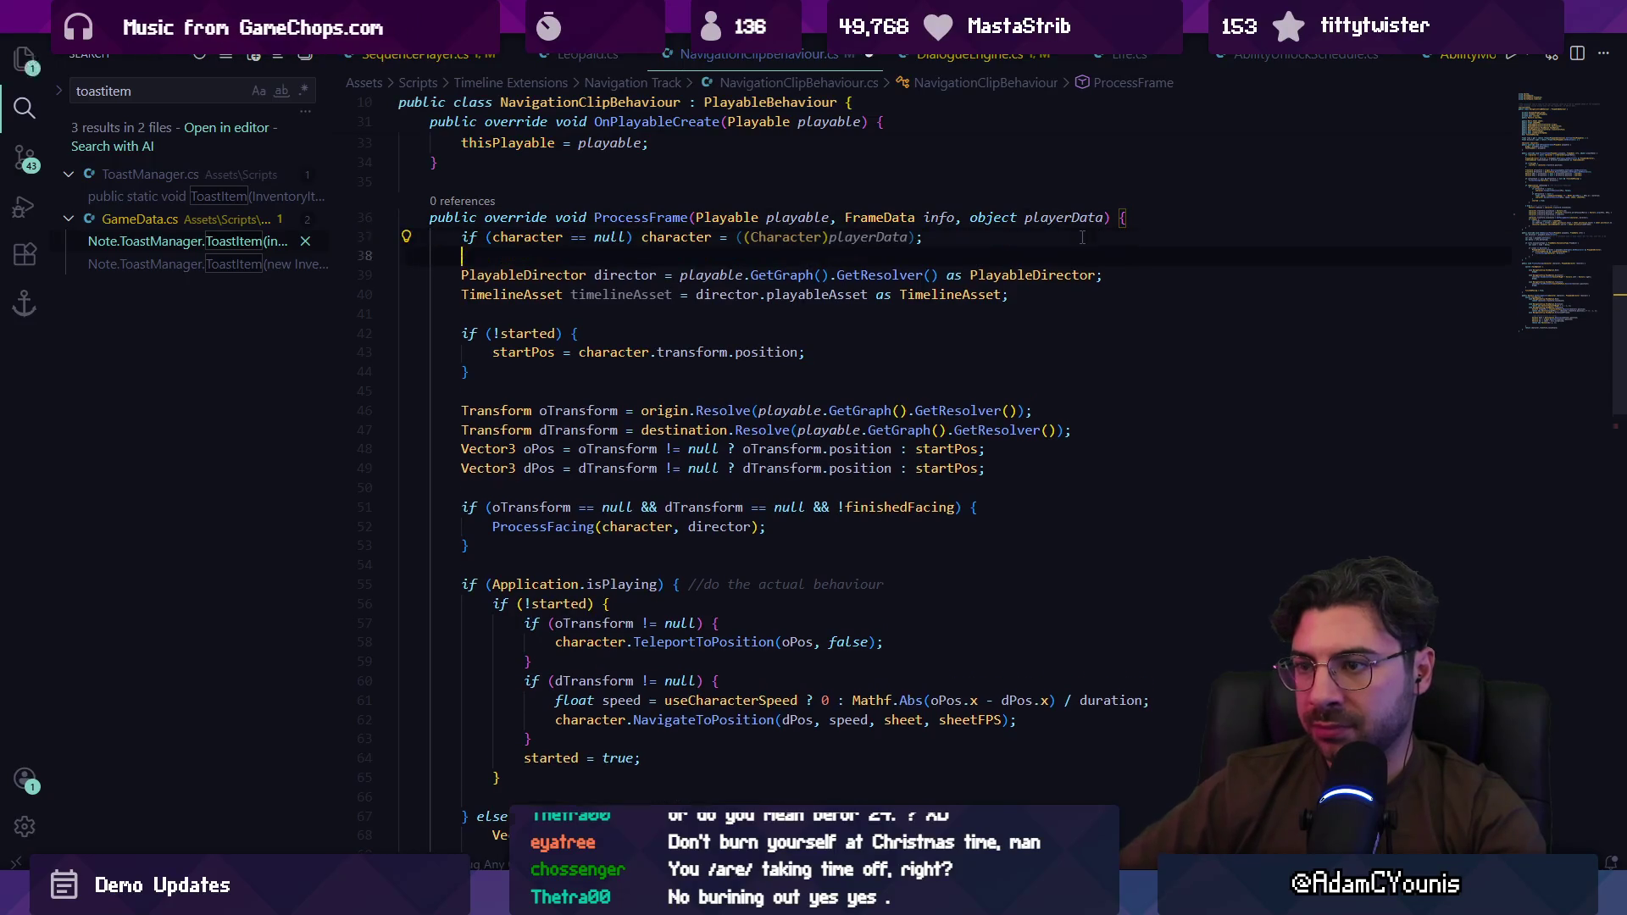
text(if (chara)
text(cter == null))
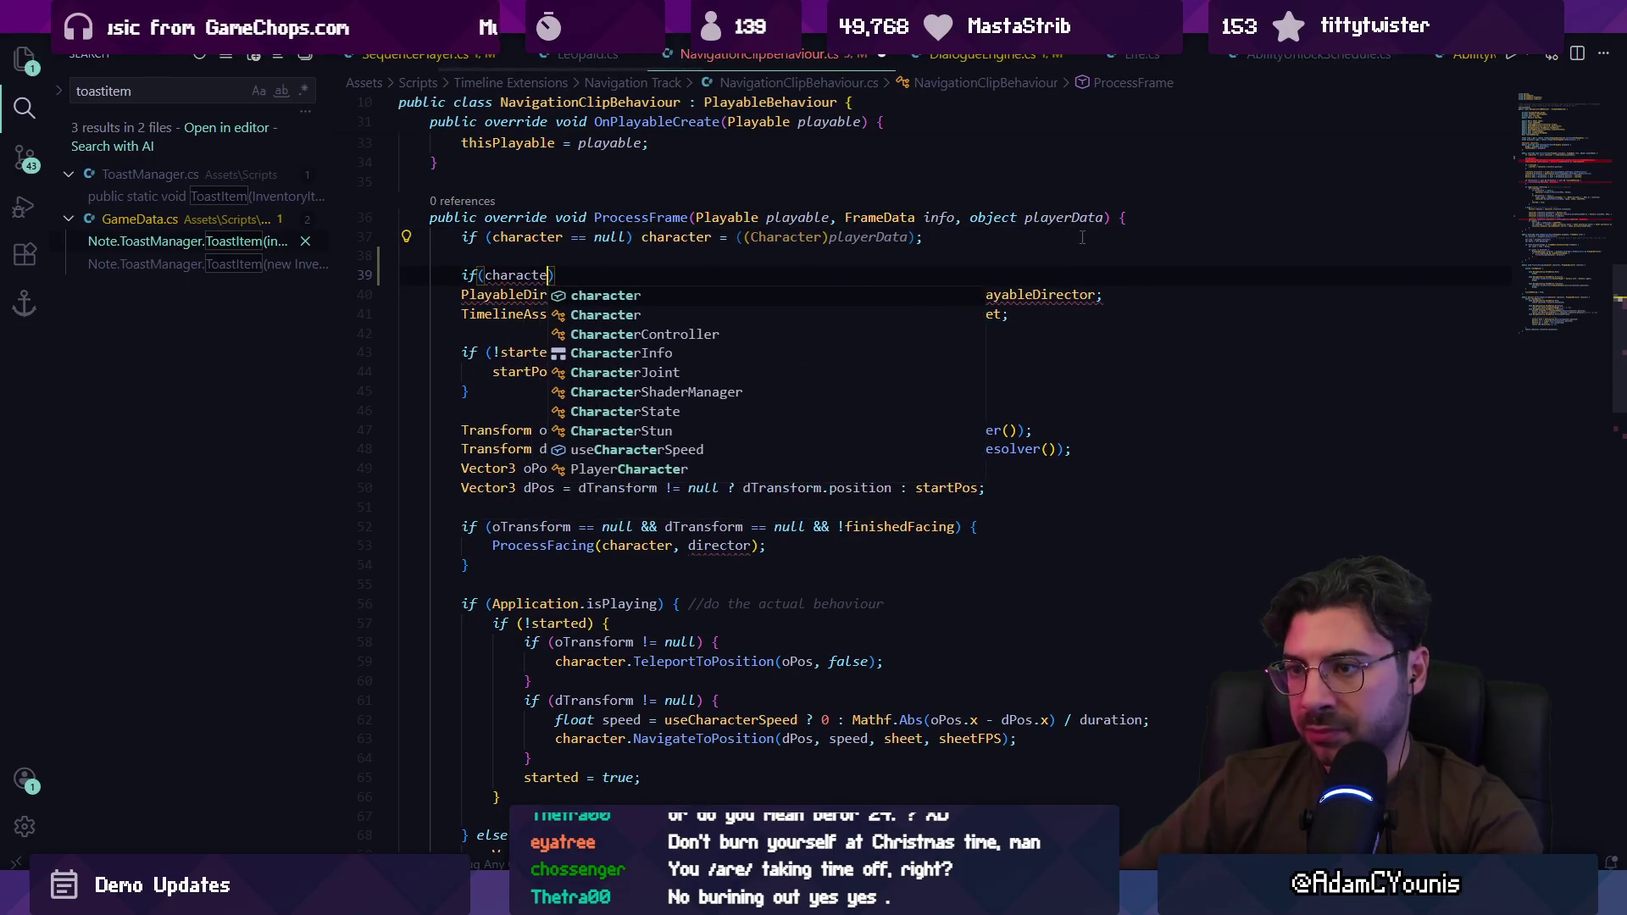
text( {)
key(Return)
text(return;)
key(Return)
text(})
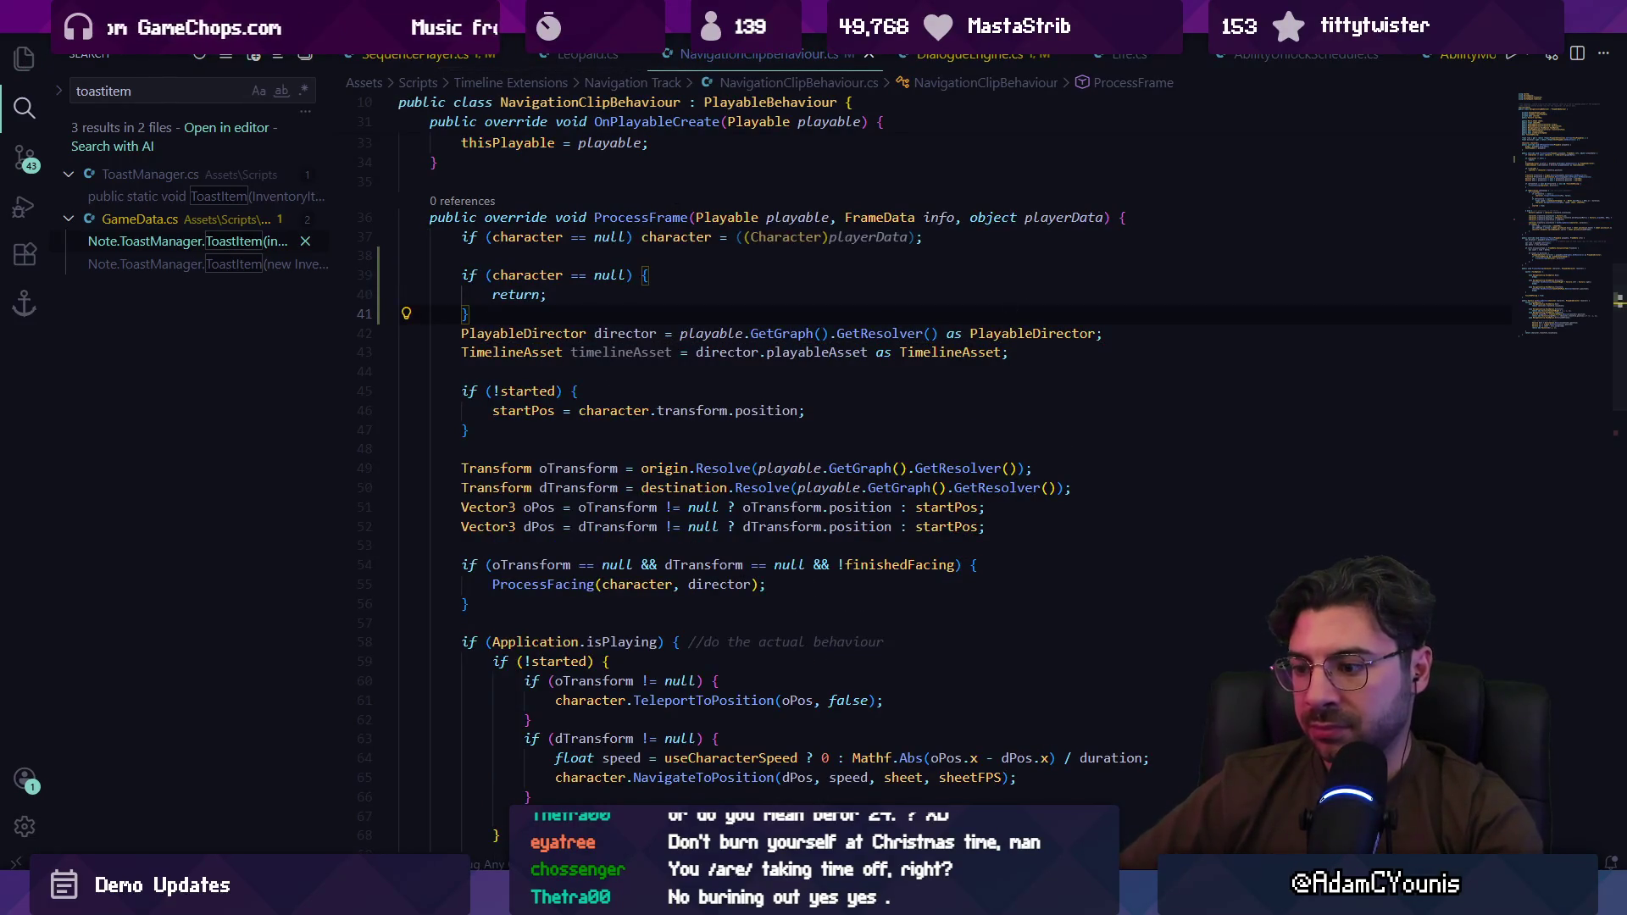
key(alt+Tab)
click(23, 383)
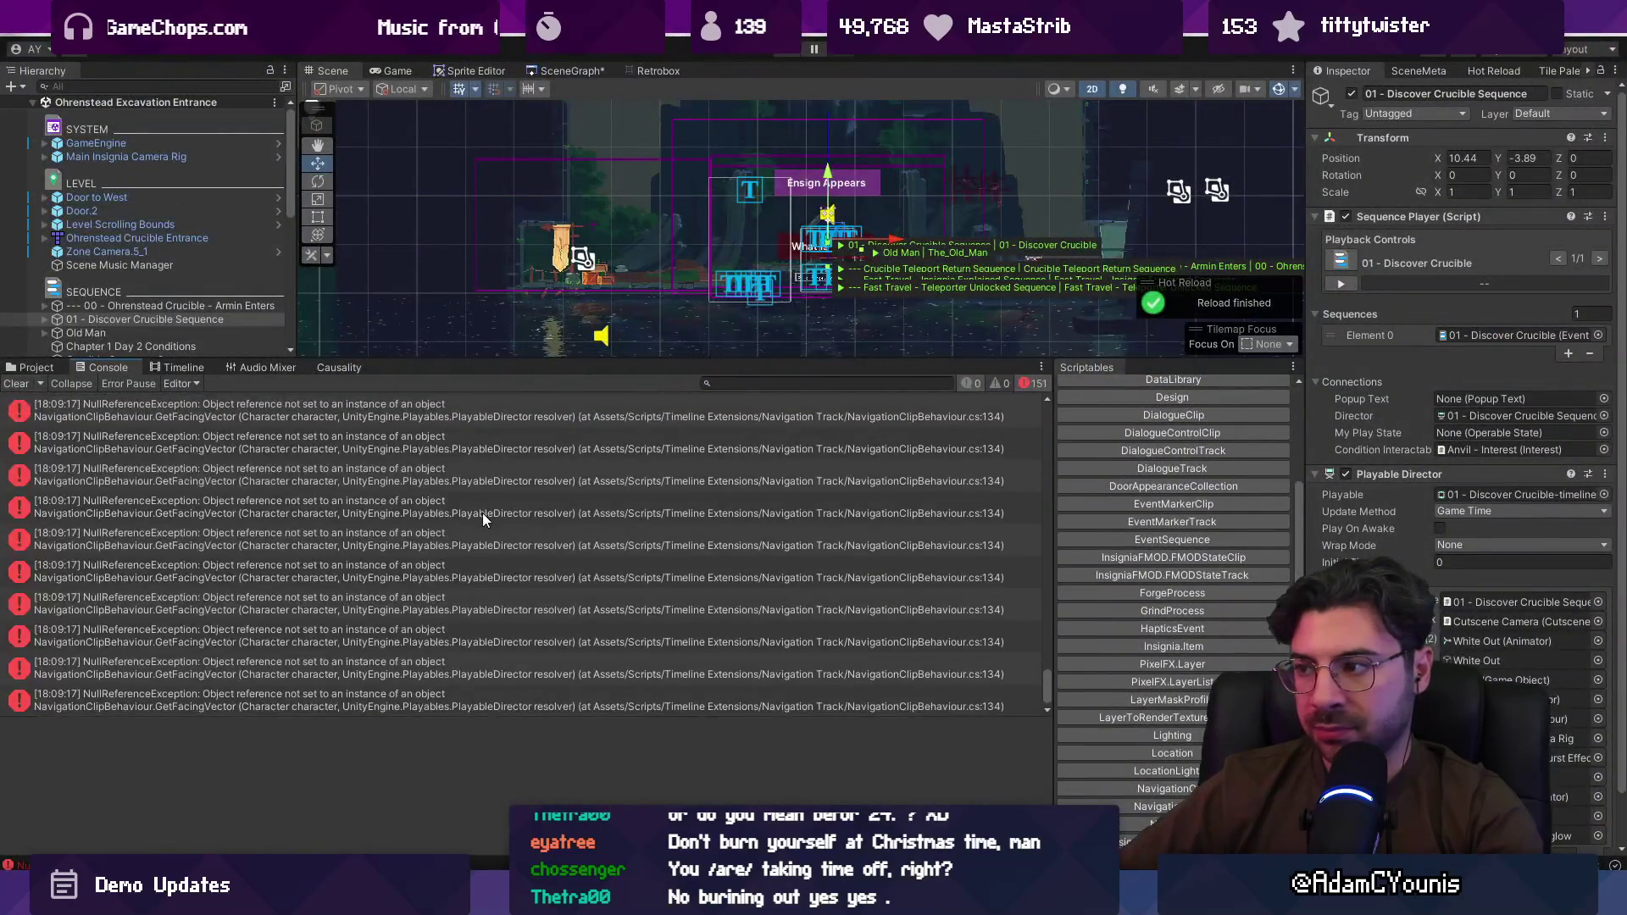
Step: Check a new error's trace and expand the Armin track group in the Discover Crucible timeline
click(418, 444)
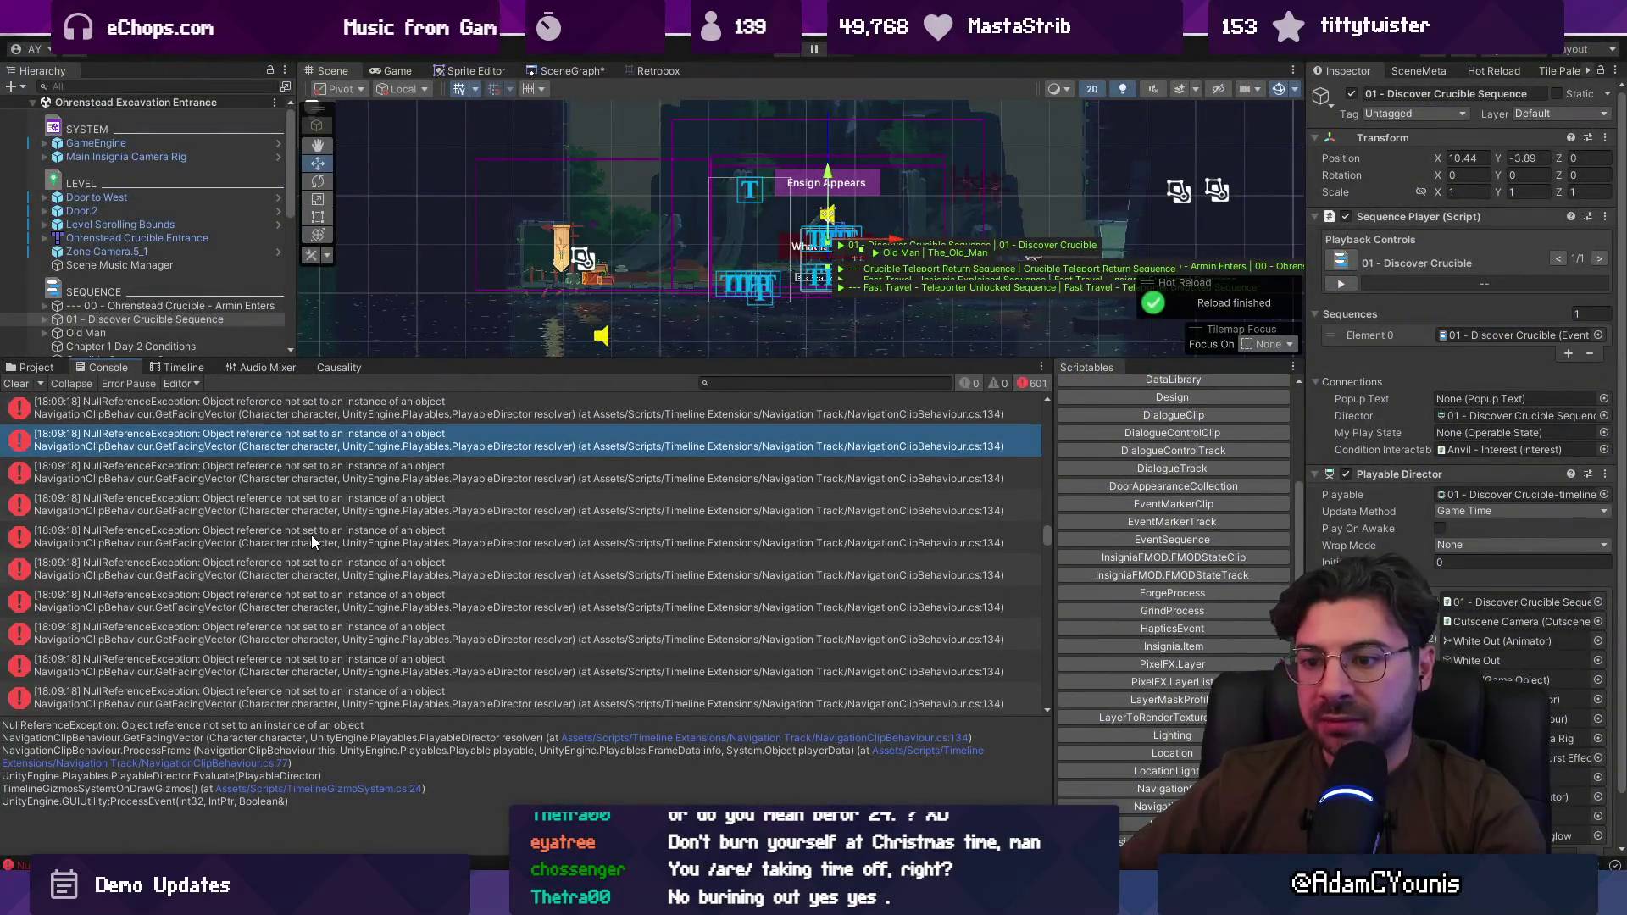
click(175, 367)
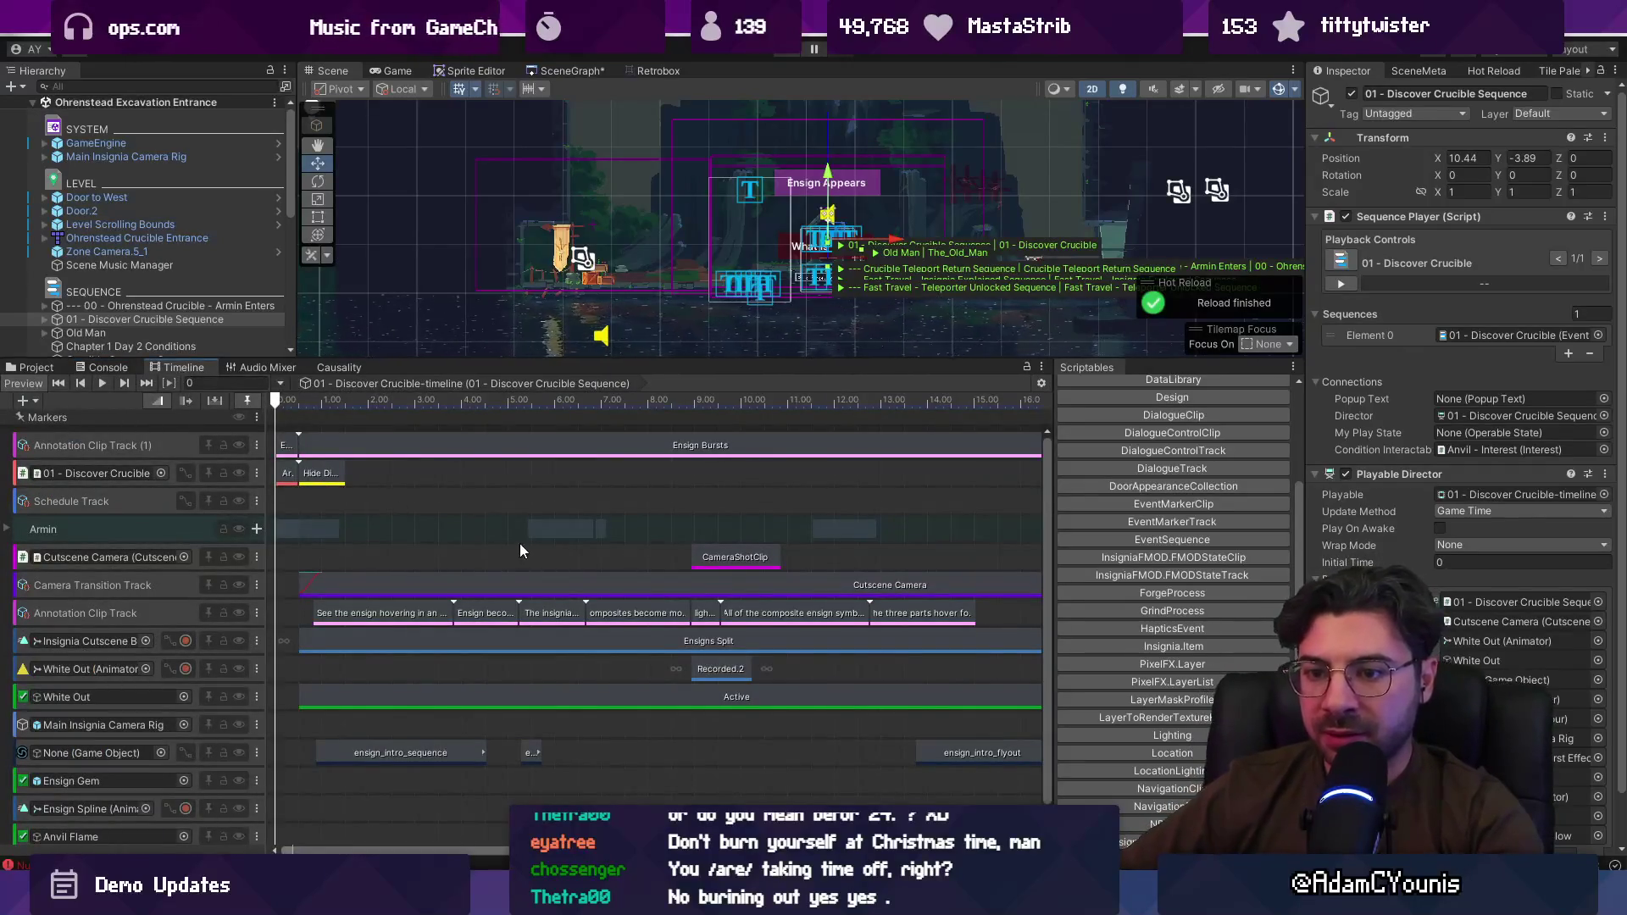
scroll(518, 540, down, 5)
click(6, 530)
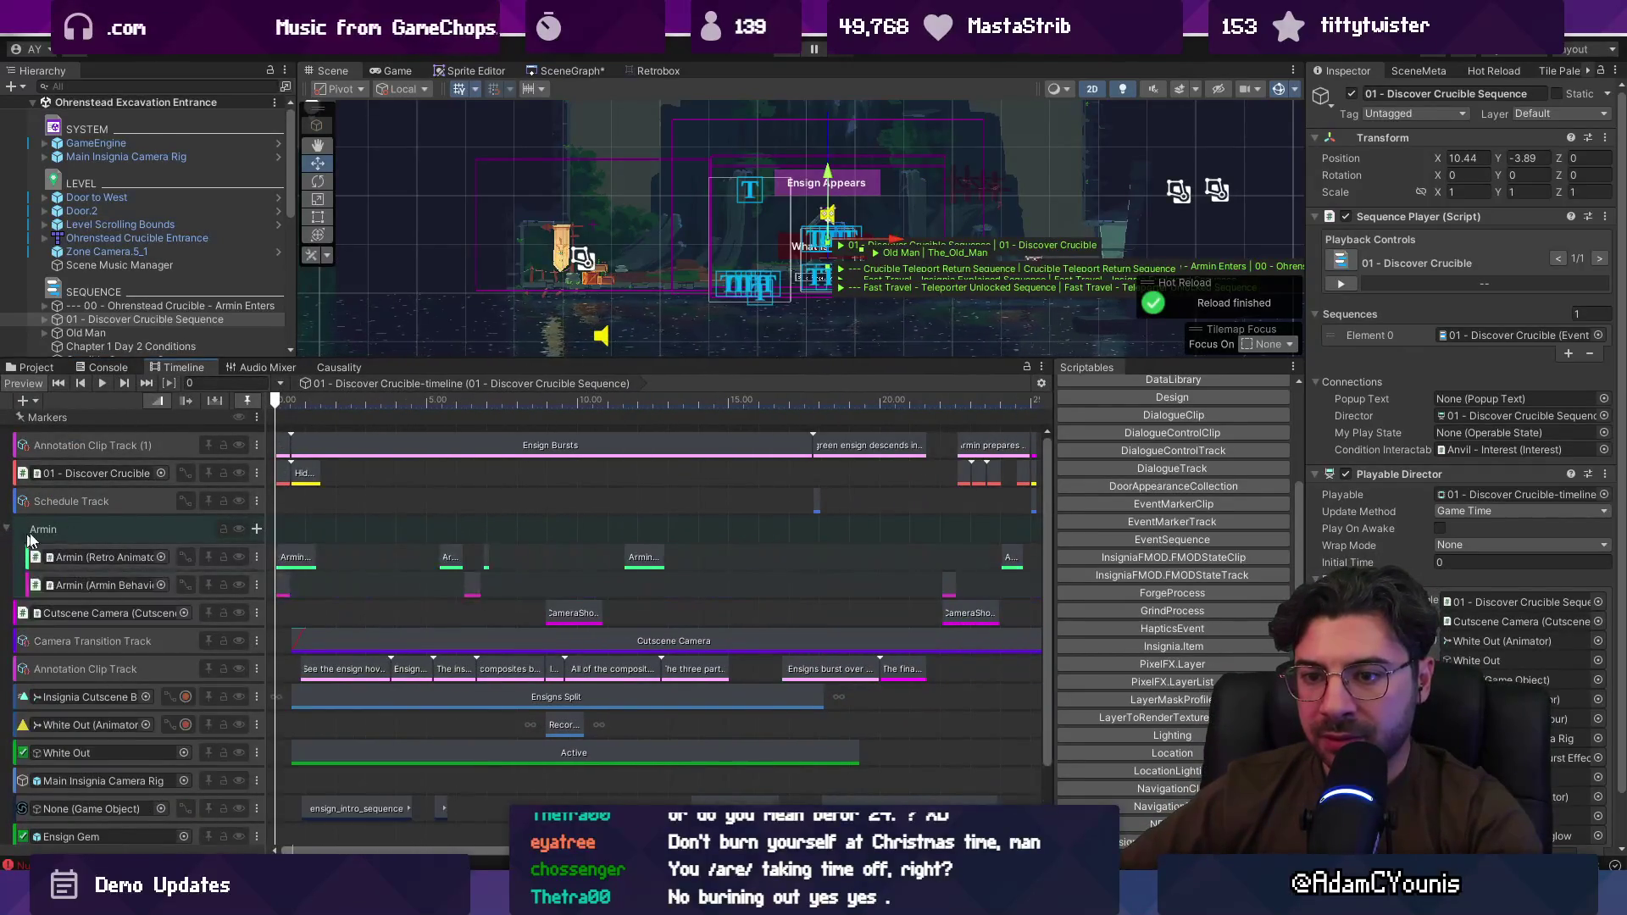
click(120, 366)
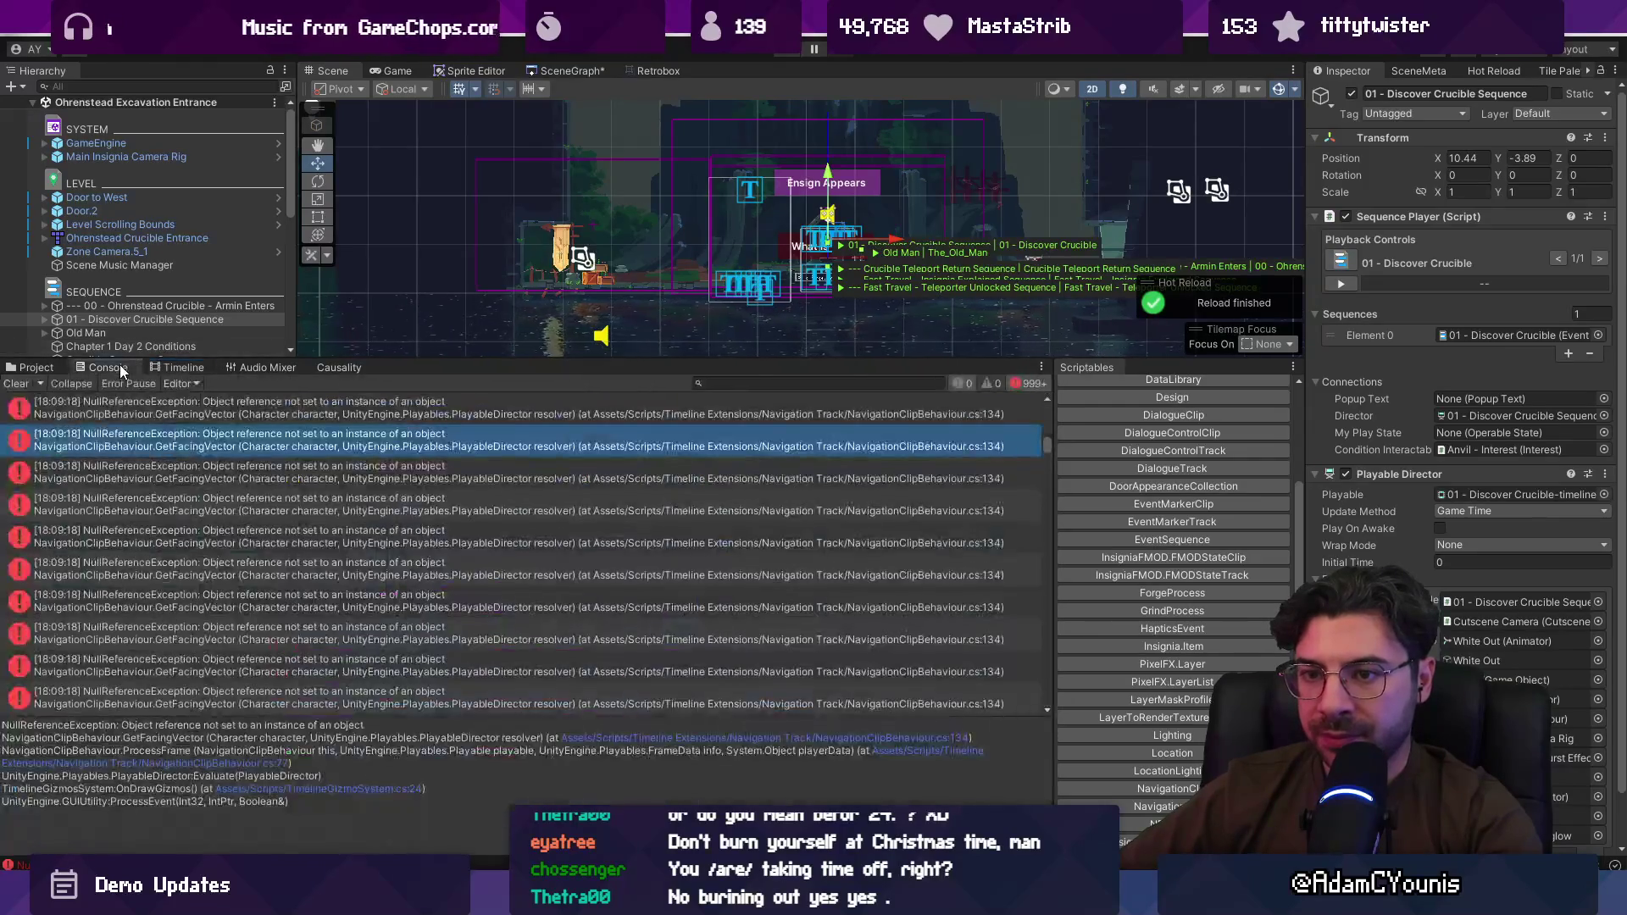
Step: Clear the Console, select the first null-reference error, and open NavigationClipBehaviour.cs at line 77
click(15, 384)
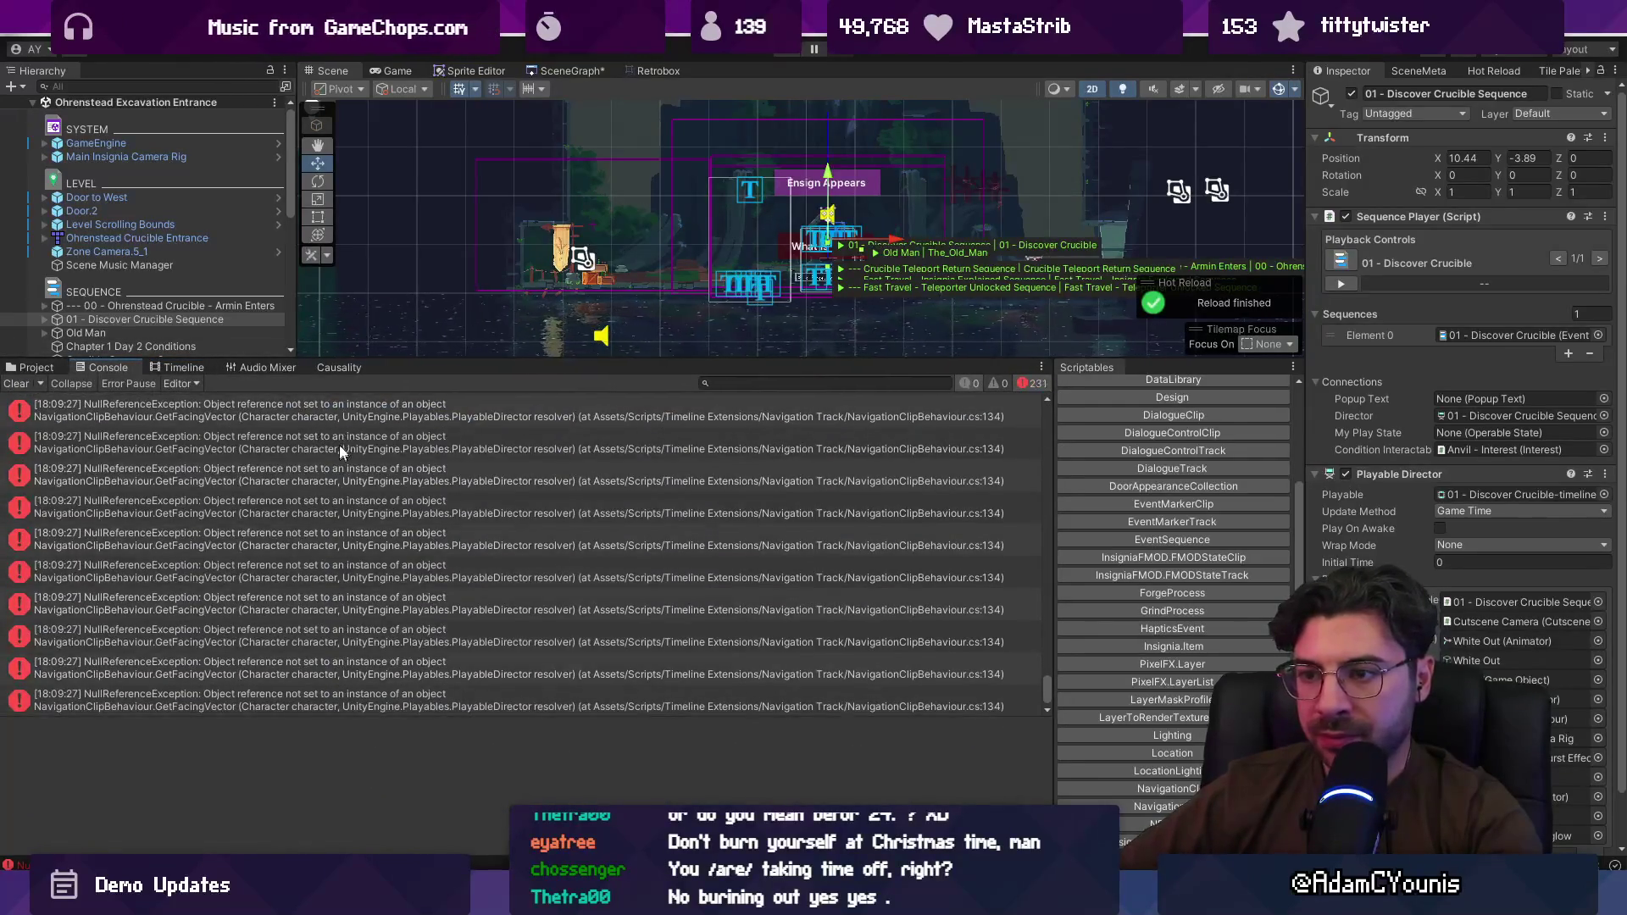
click(353, 415)
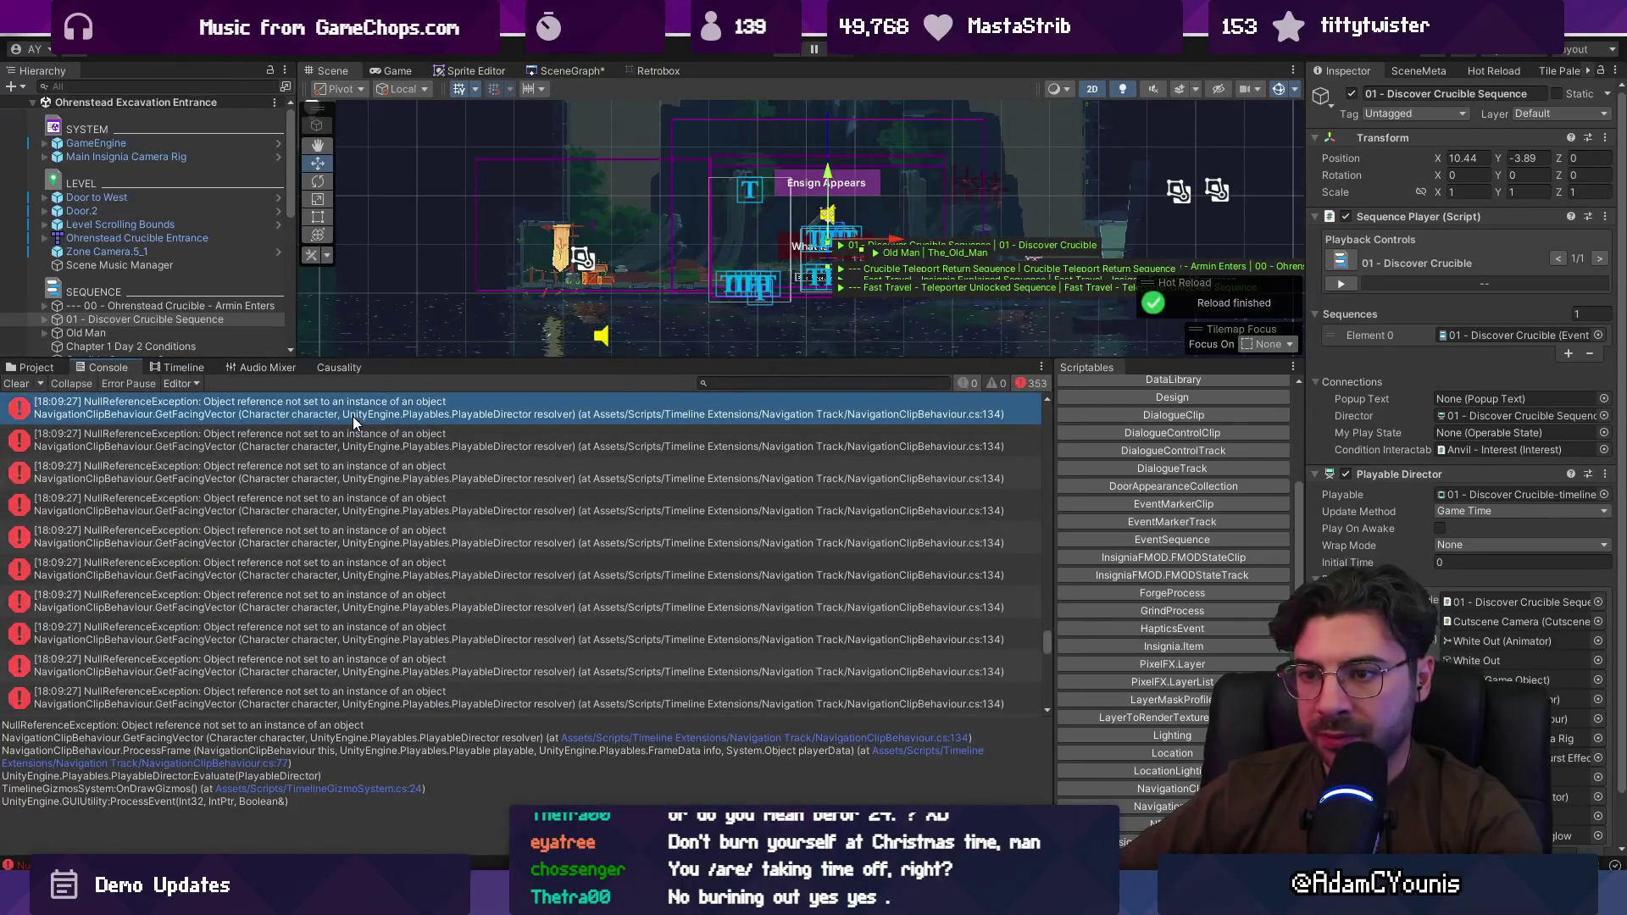
click(352, 788)
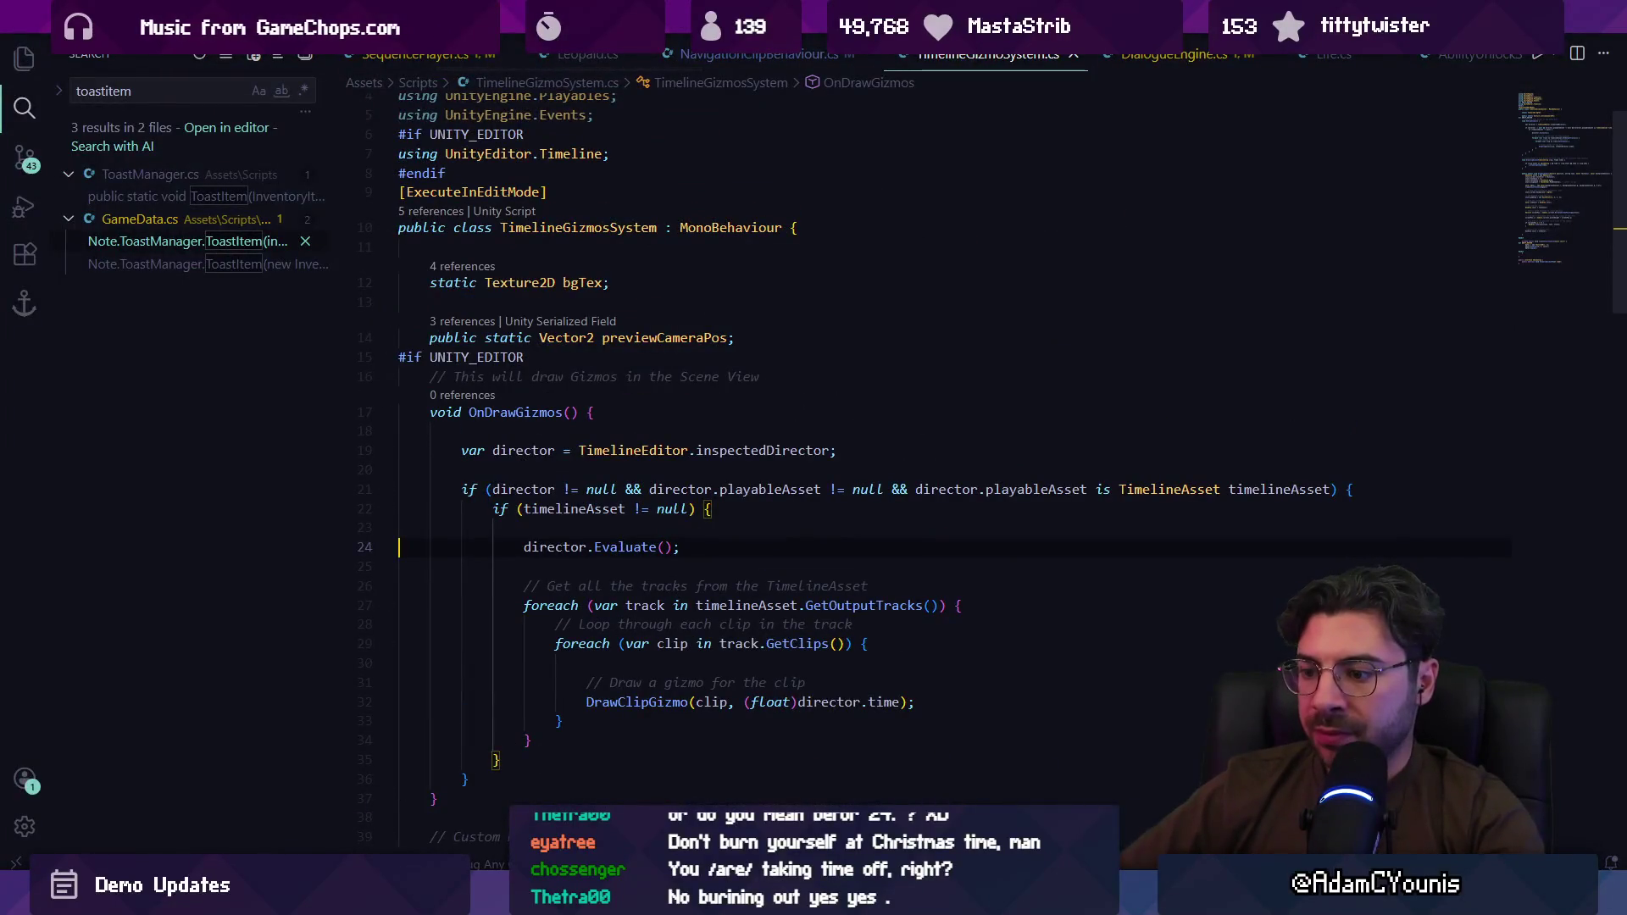
key(alt+Tab)
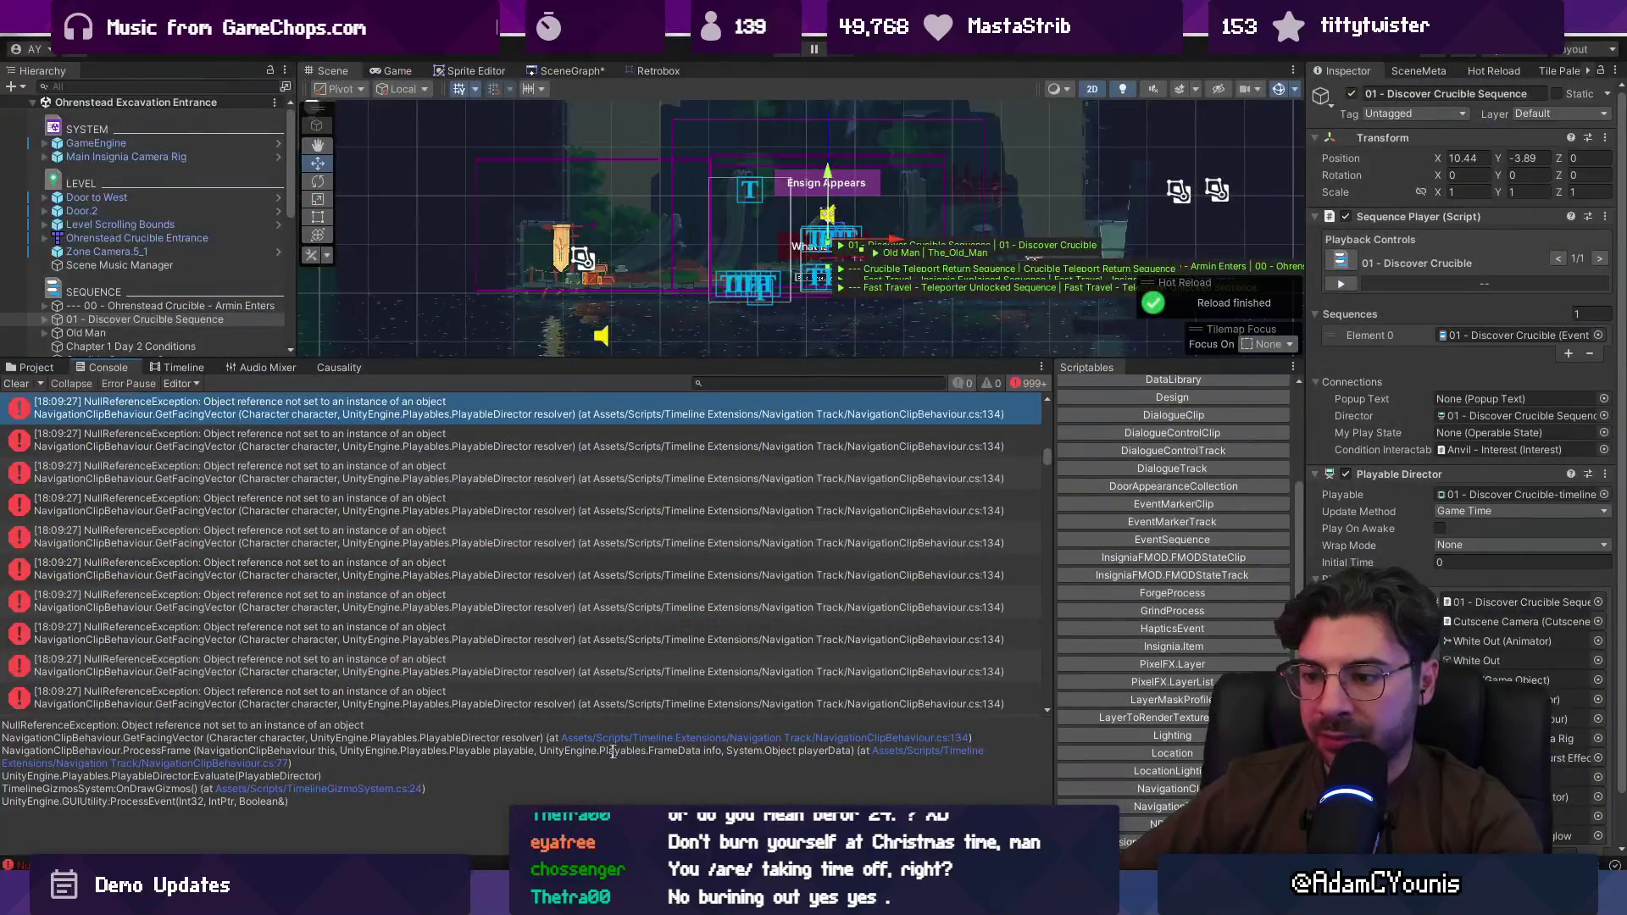
click(908, 761)
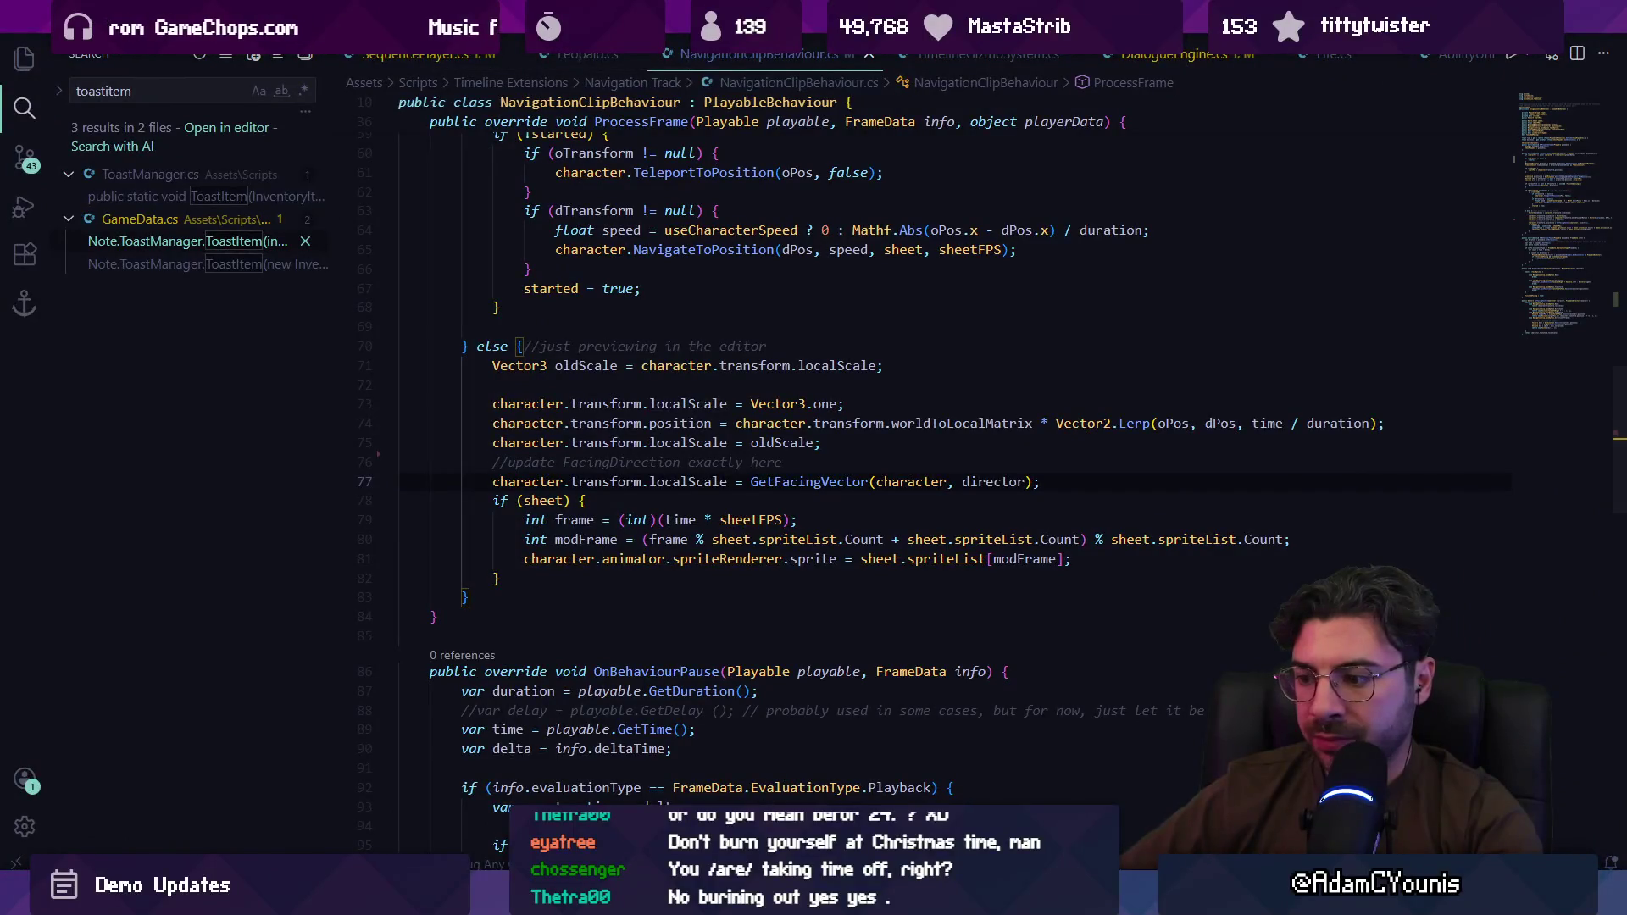
Step: Select and delete the character null-check block at the top of ProcessFrame
scroll(494, 458, up, 7)
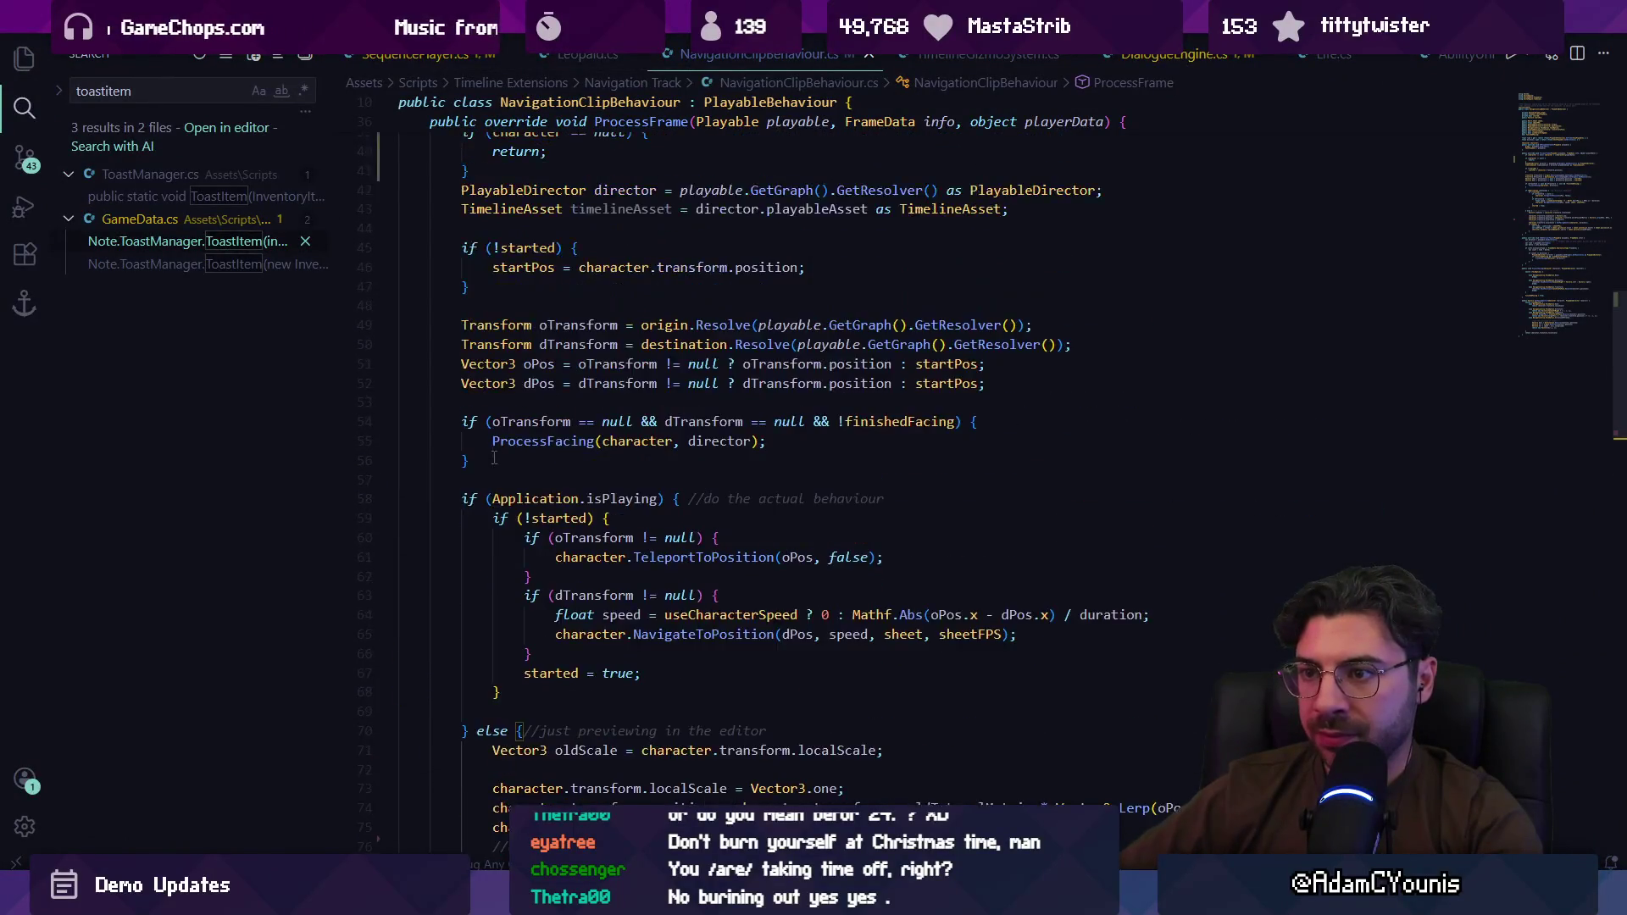
scroll(494, 458, up, 2)
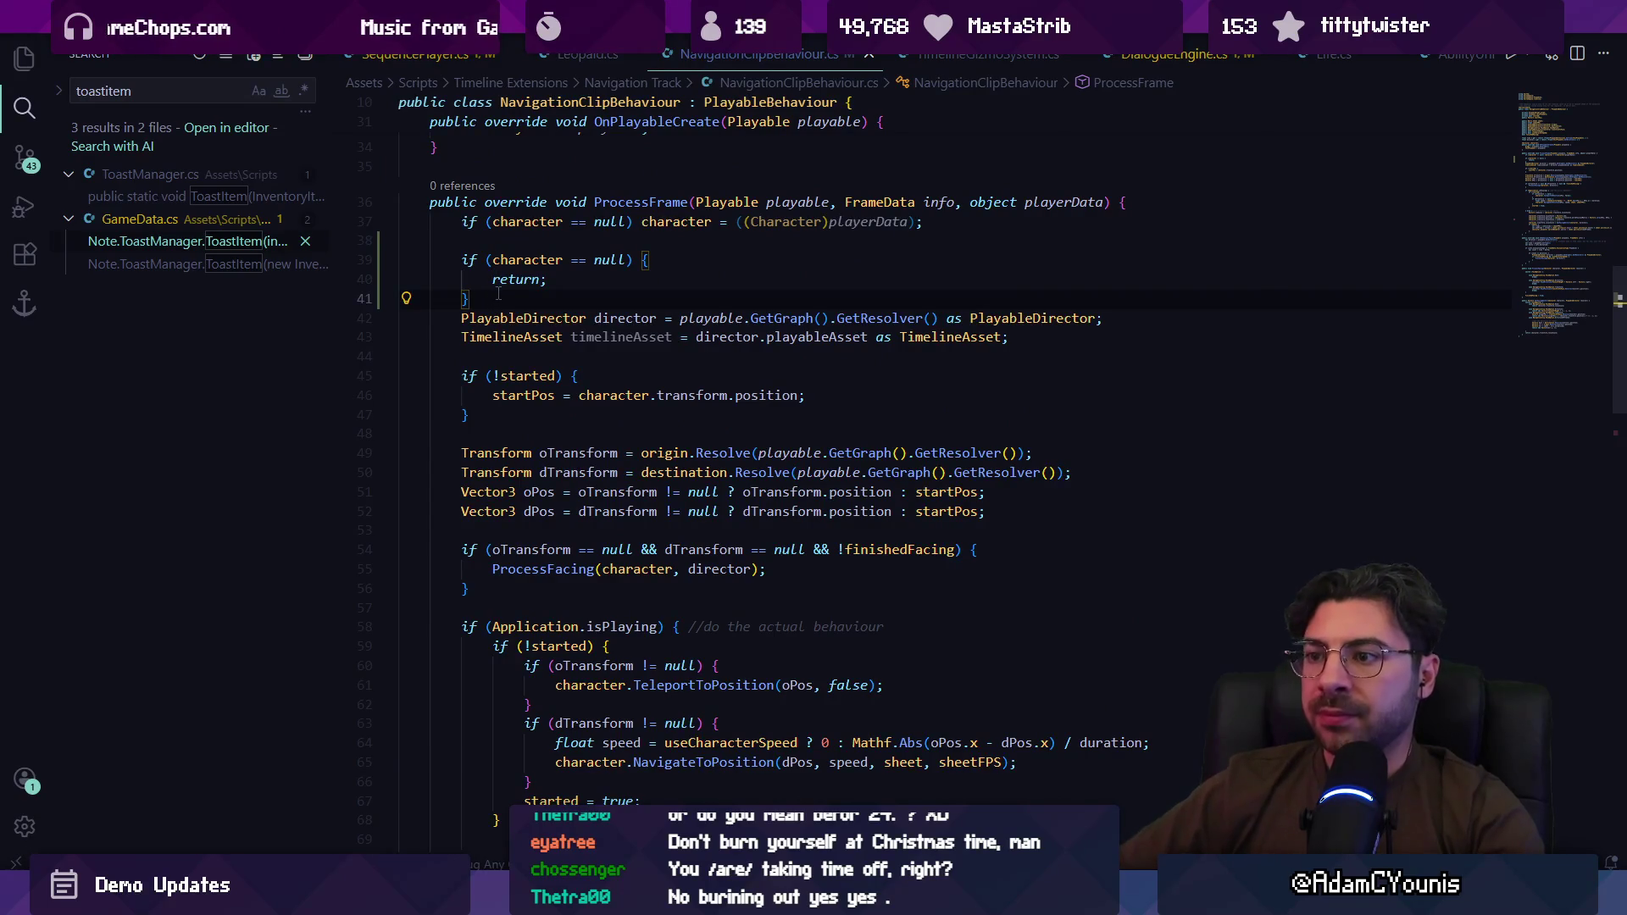
key(Return)
key(Up)
key(Up)
key(ctrl+Right)
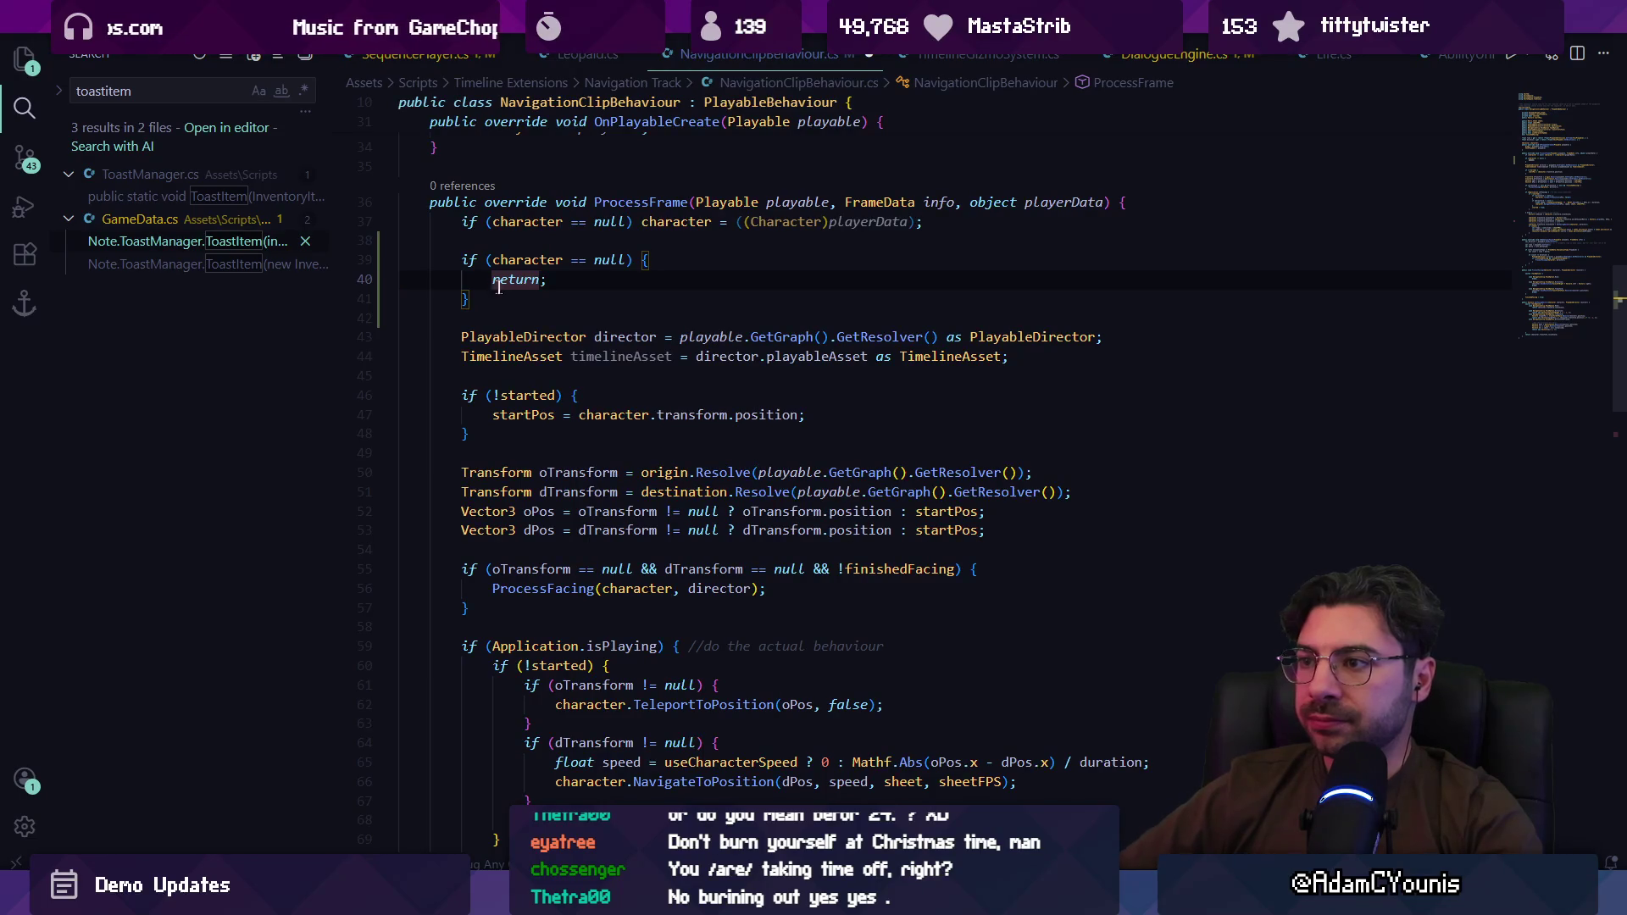
scroll(499, 287, up, 2)
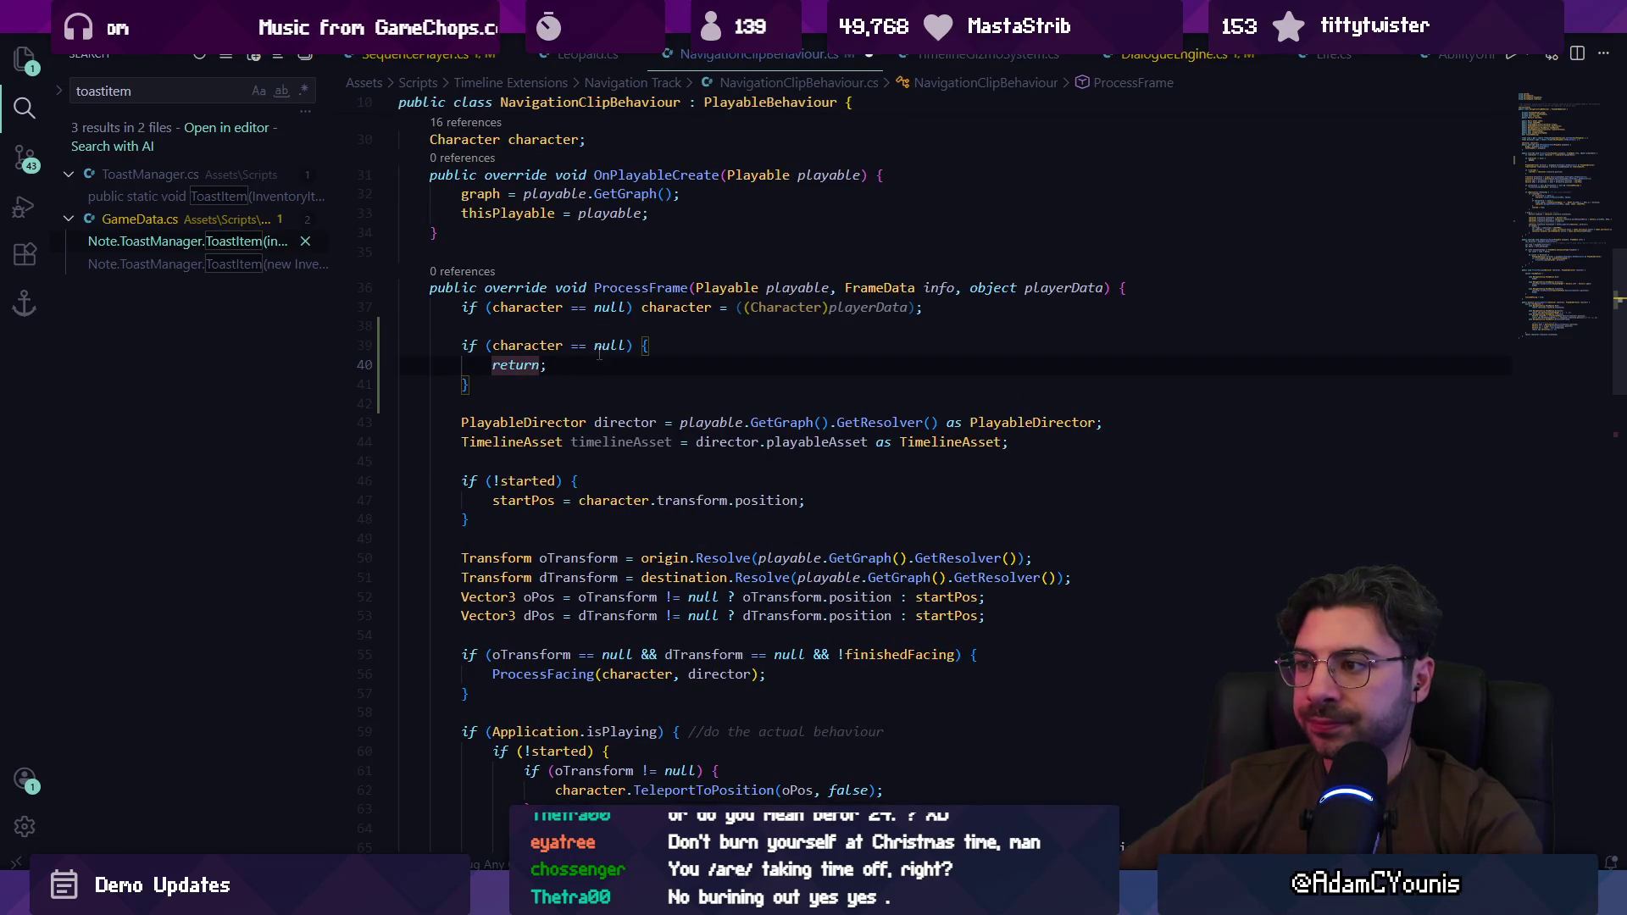
click(533, 383)
key(shift+alt+Right)
key(shift+alt+Right)
key(shift+alt+Left)
key(Delete)
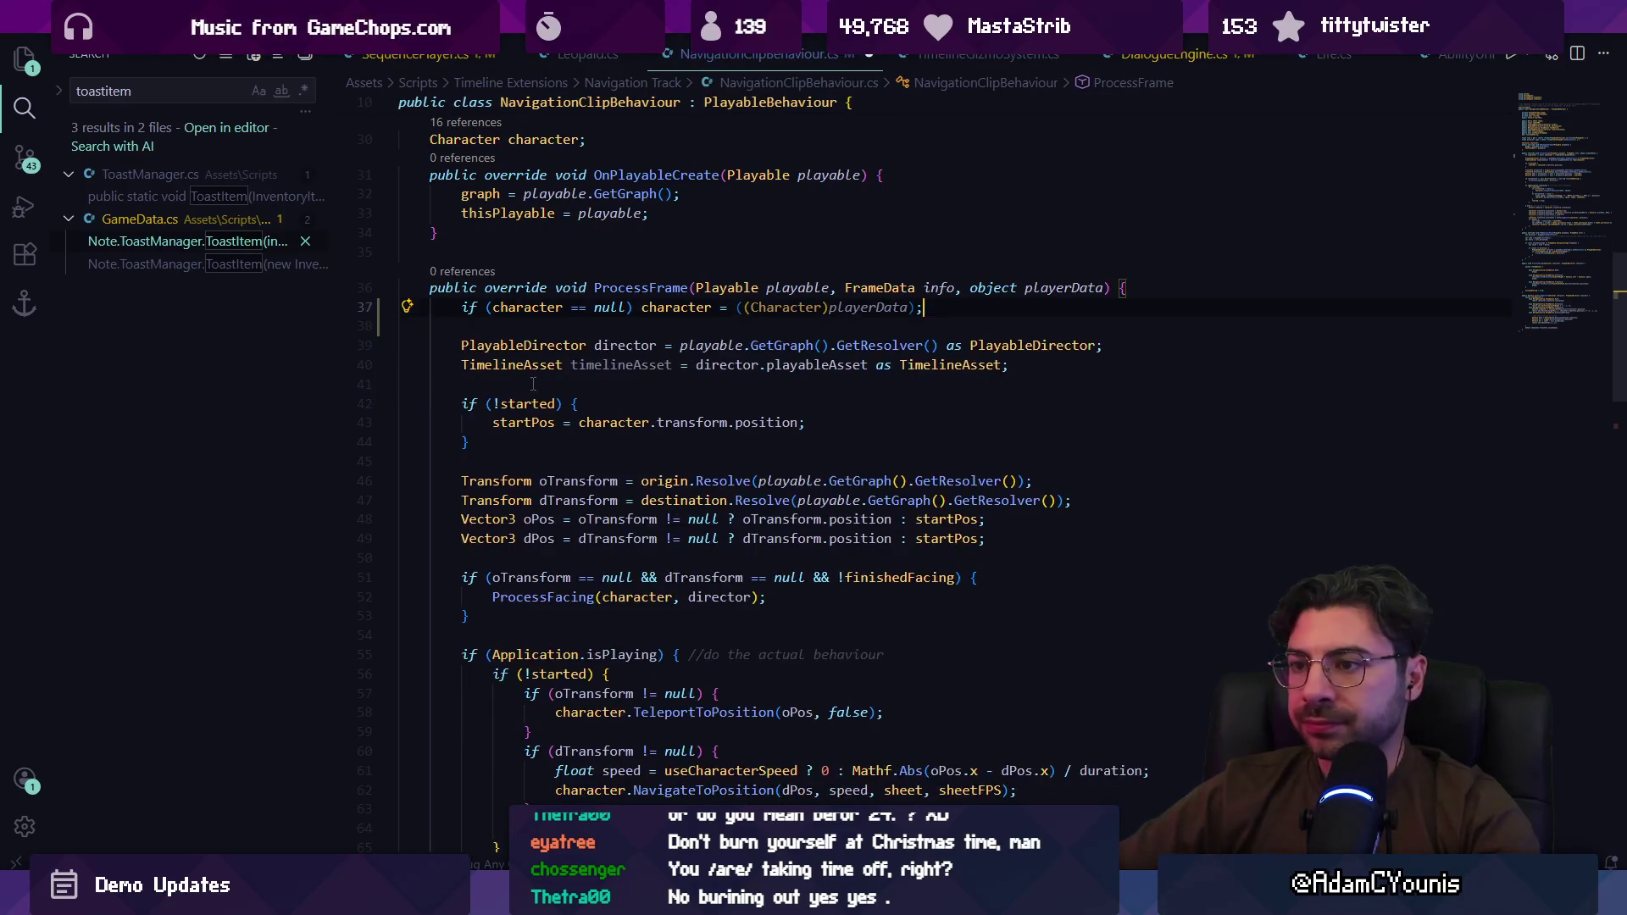
Step: Open TimelineGizmosSystem.cs from the stack trace at the Evaluate call, then return to Unity
key(alt+Tab)
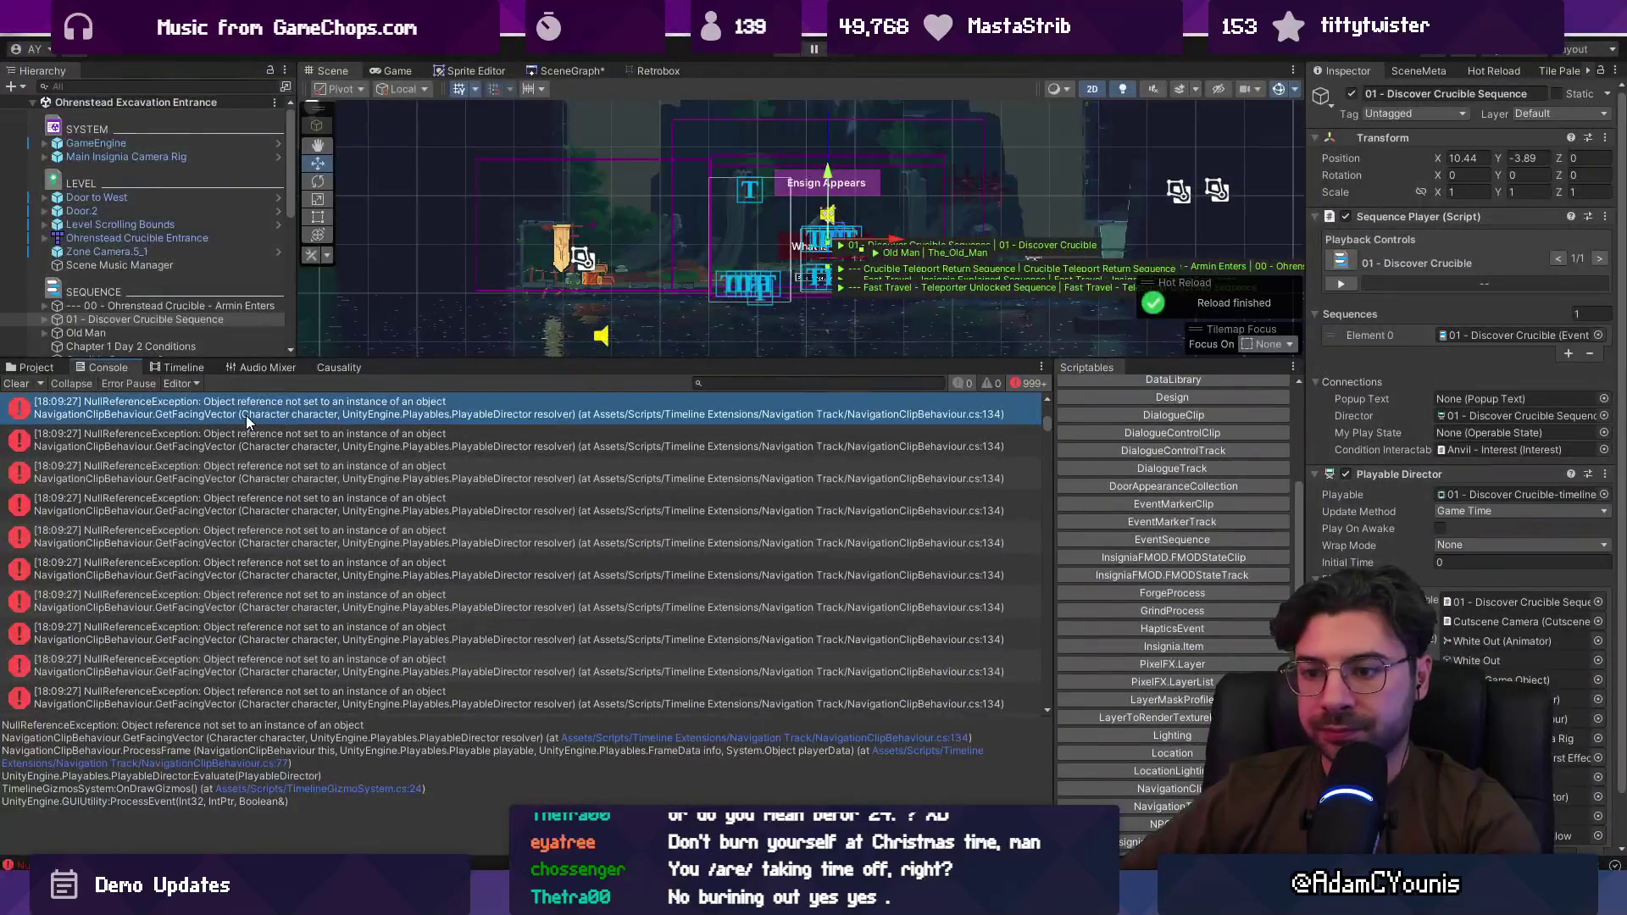
click(305, 790)
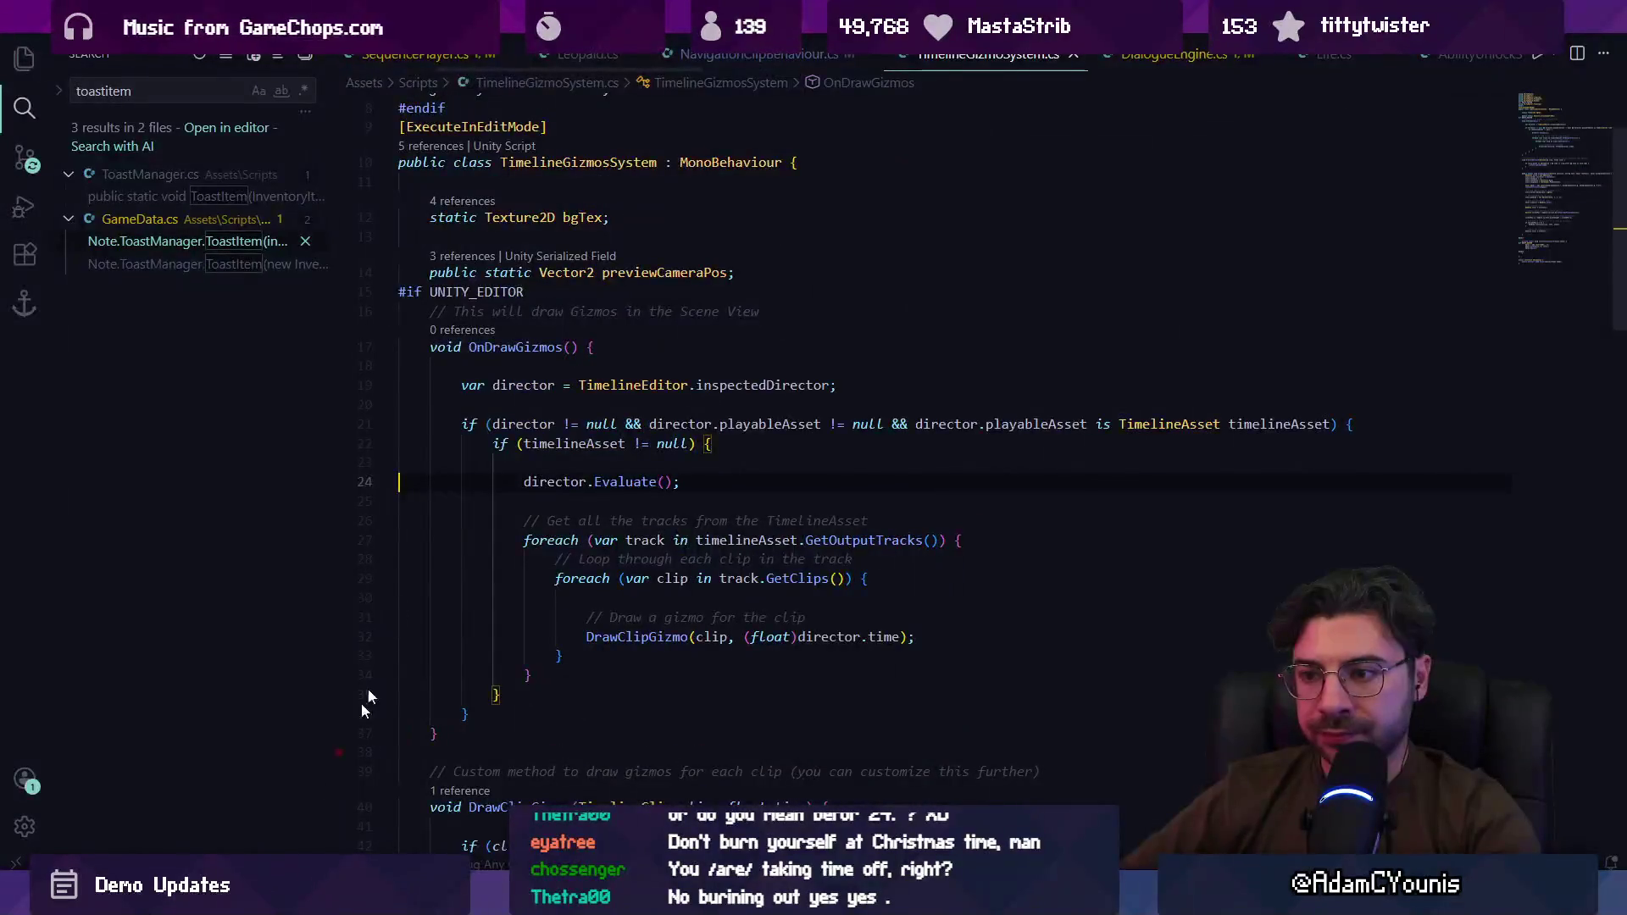
click(568, 468)
scroll(682, 476, up, 2)
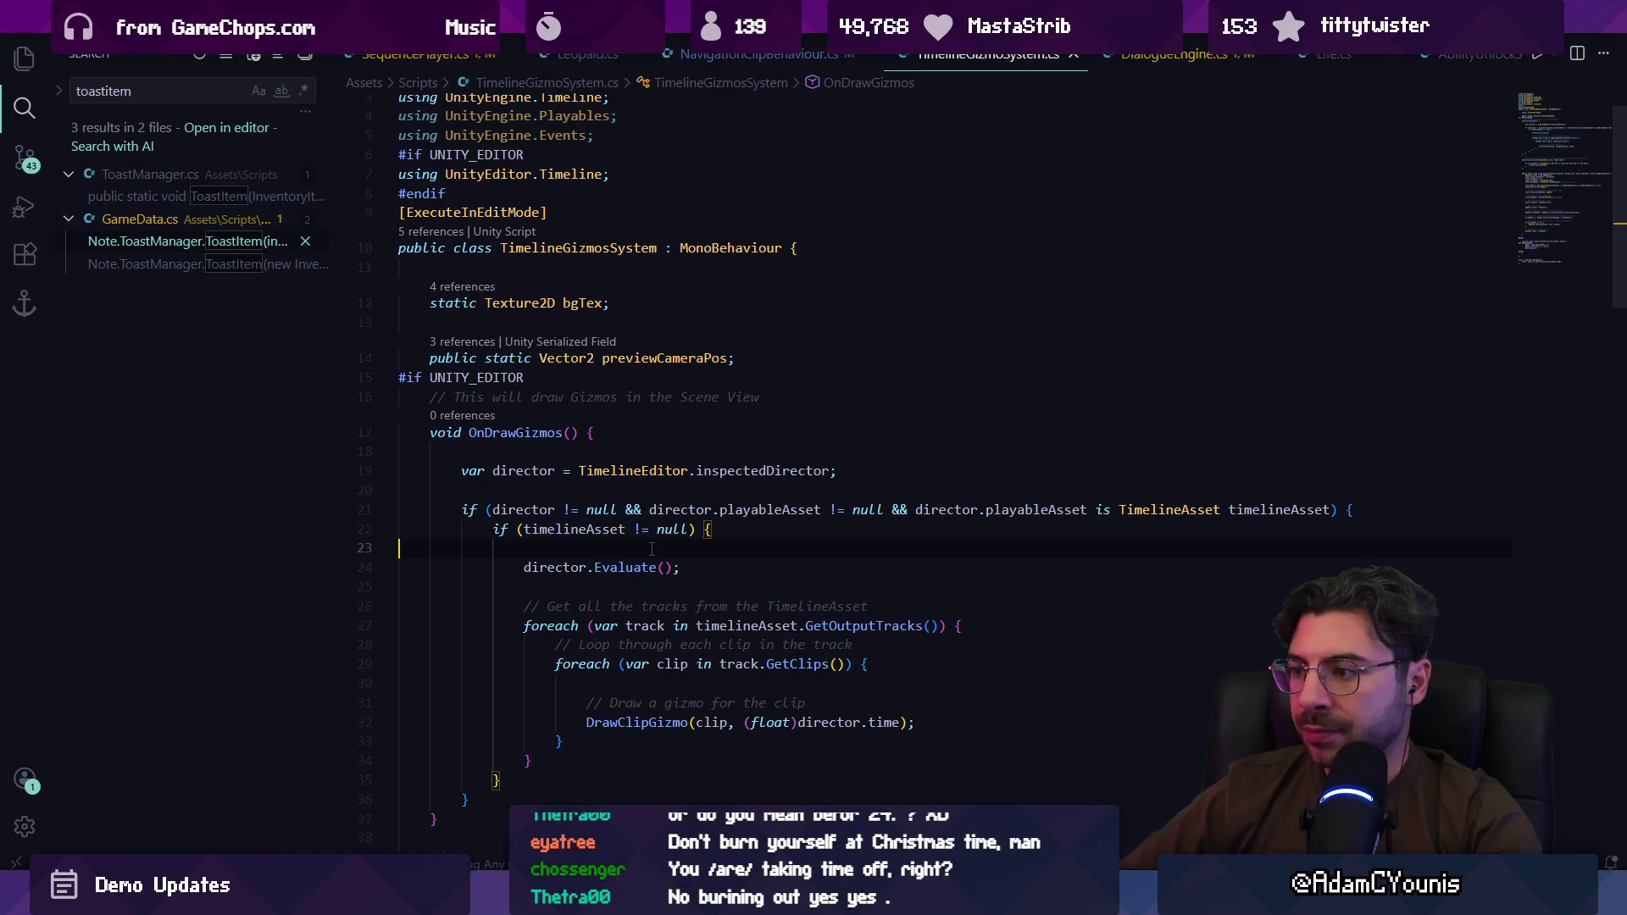
key(alt+Tab)
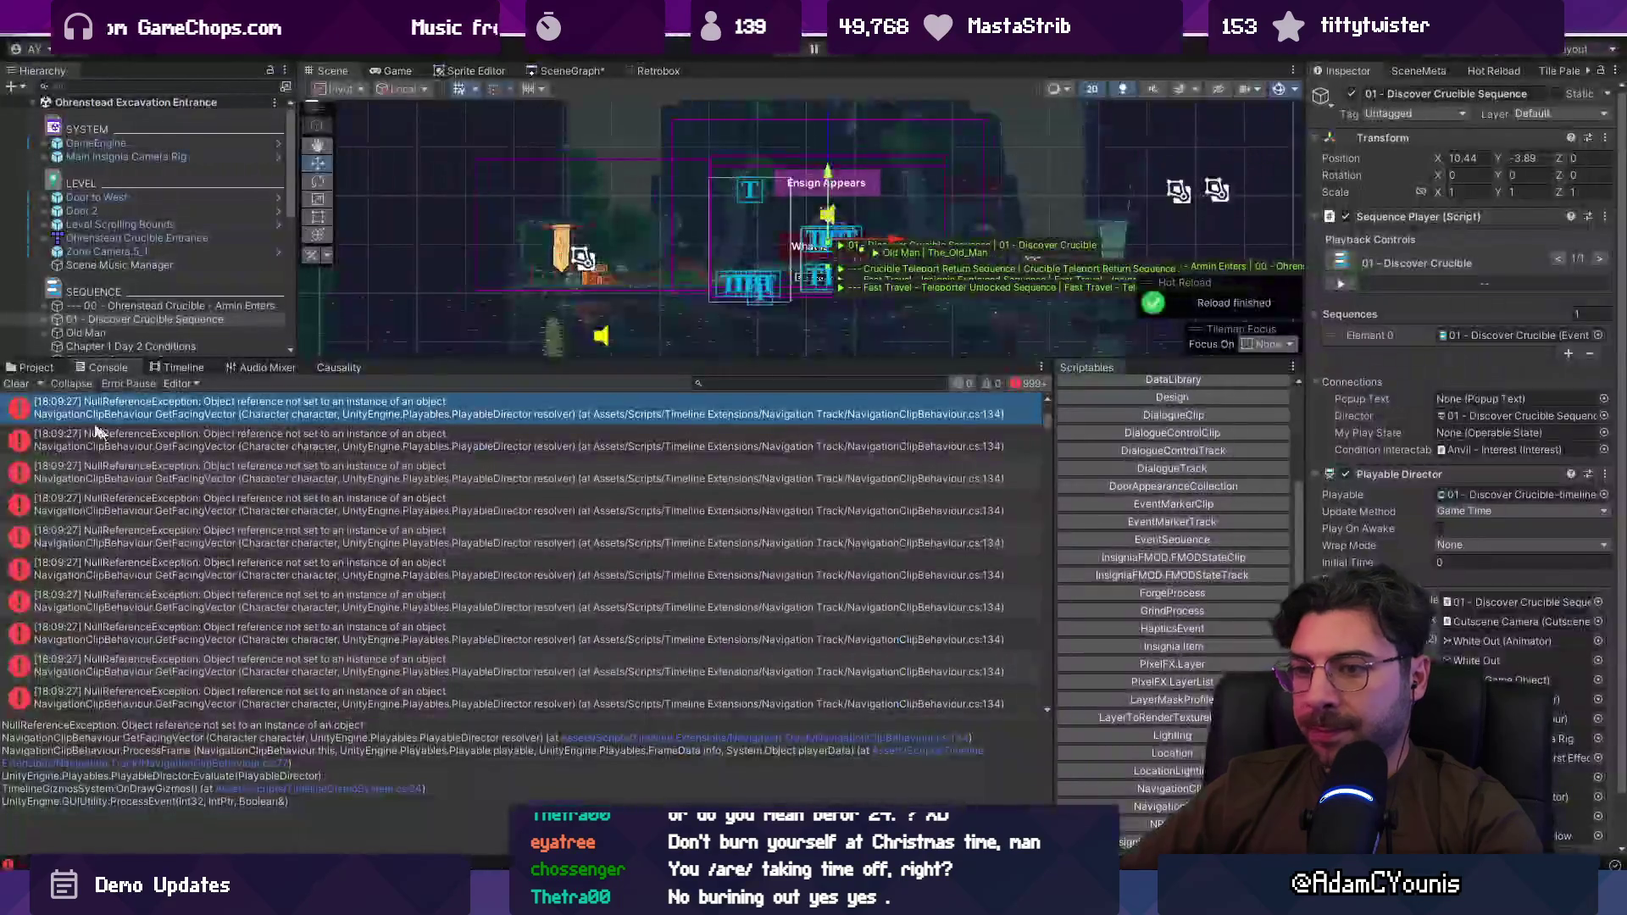
Step: Compare Console errors for the Armin Enters and Discover Crucible sequences, then show Armin Enters' timeline
click(17, 384)
click(35, 367)
click(106, 367)
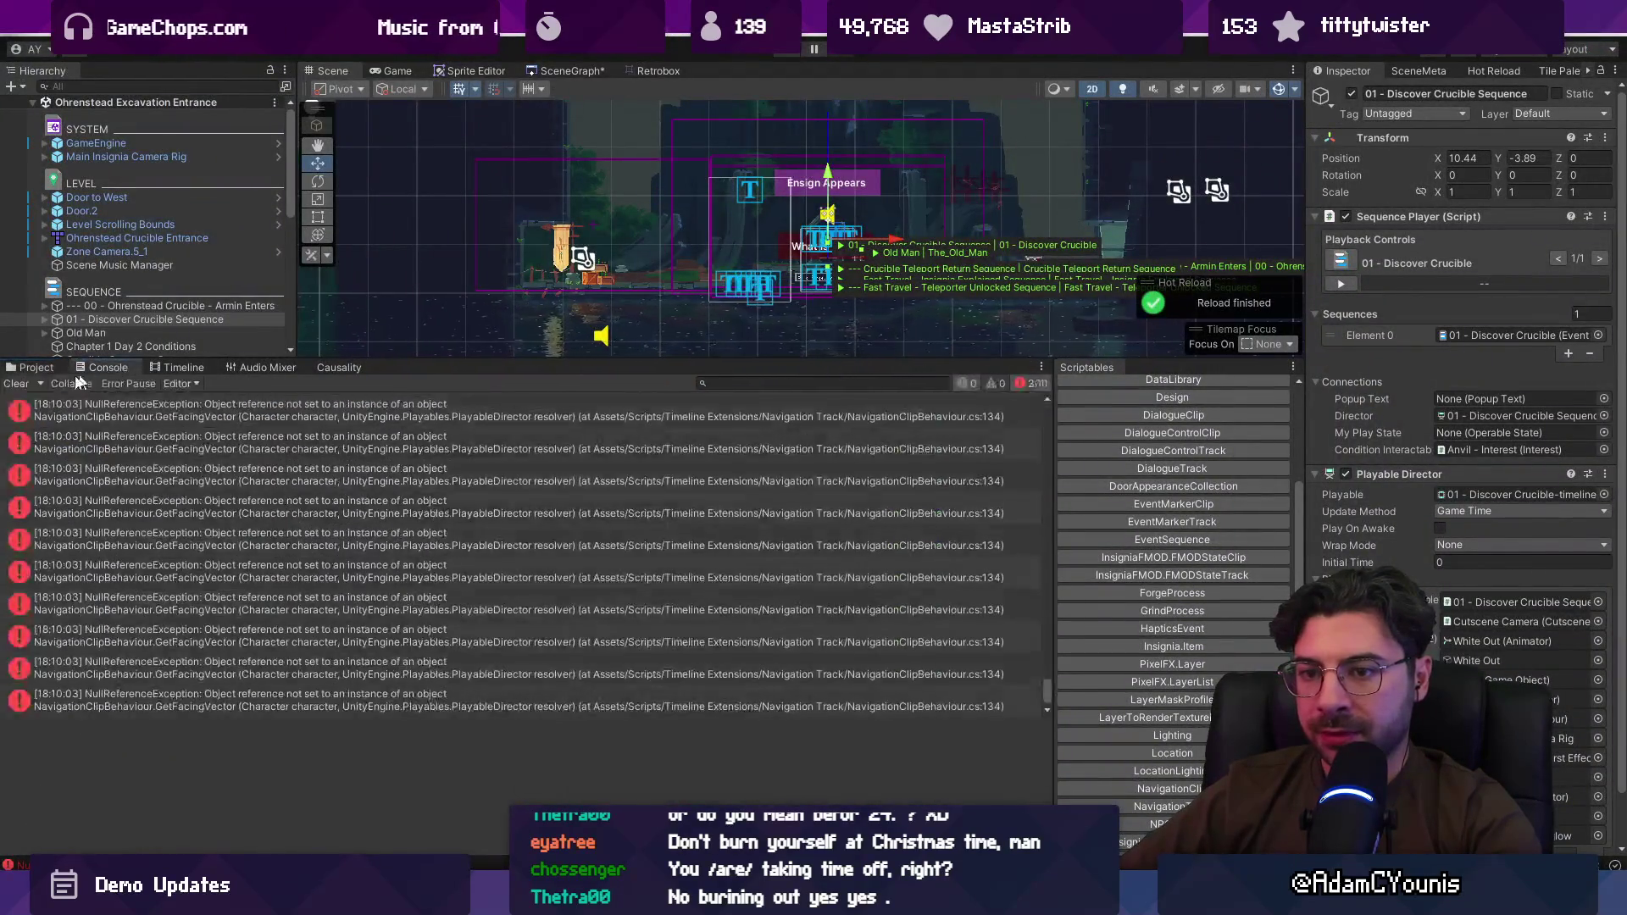
click(36, 366)
click(110, 306)
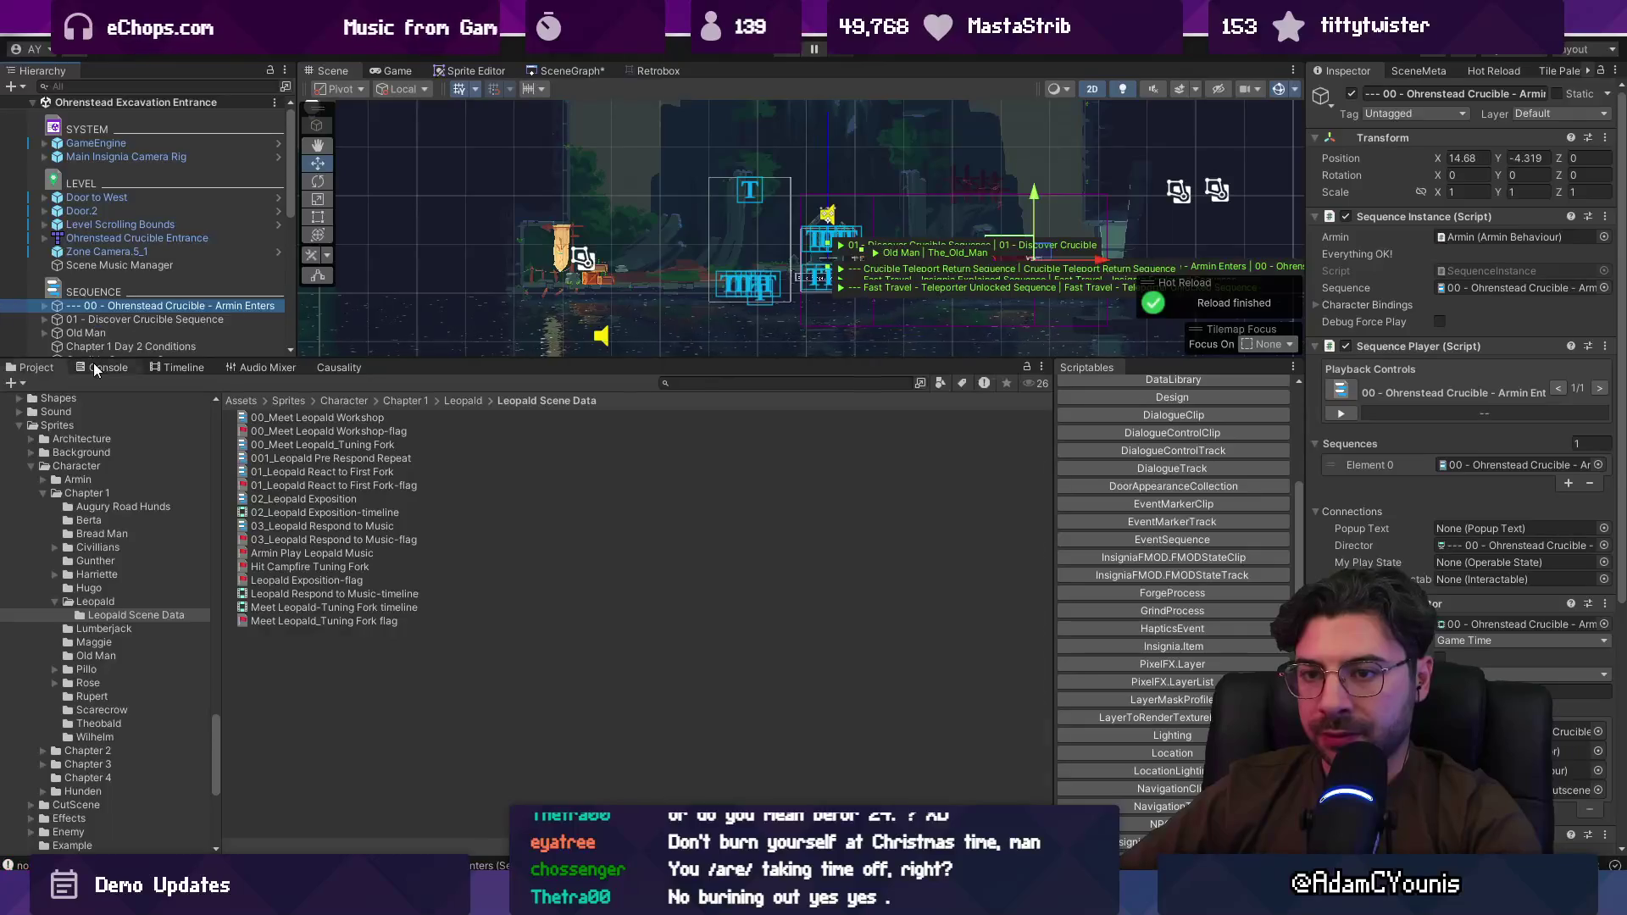
click(106, 367)
click(17, 384)
click(77, 319)
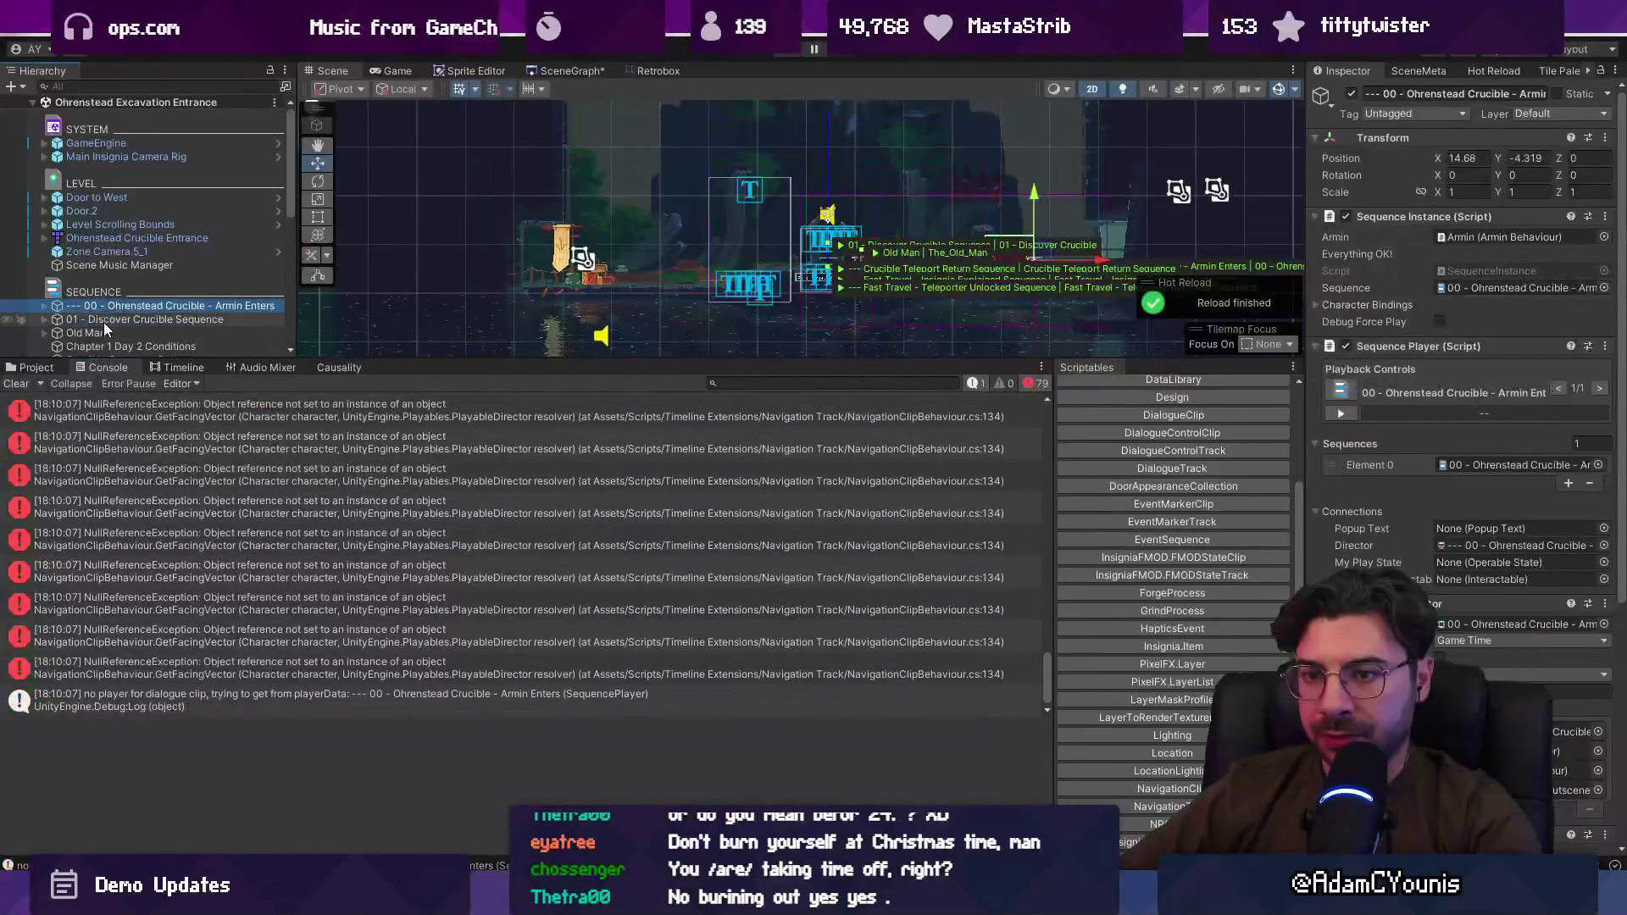
click(110, 306)
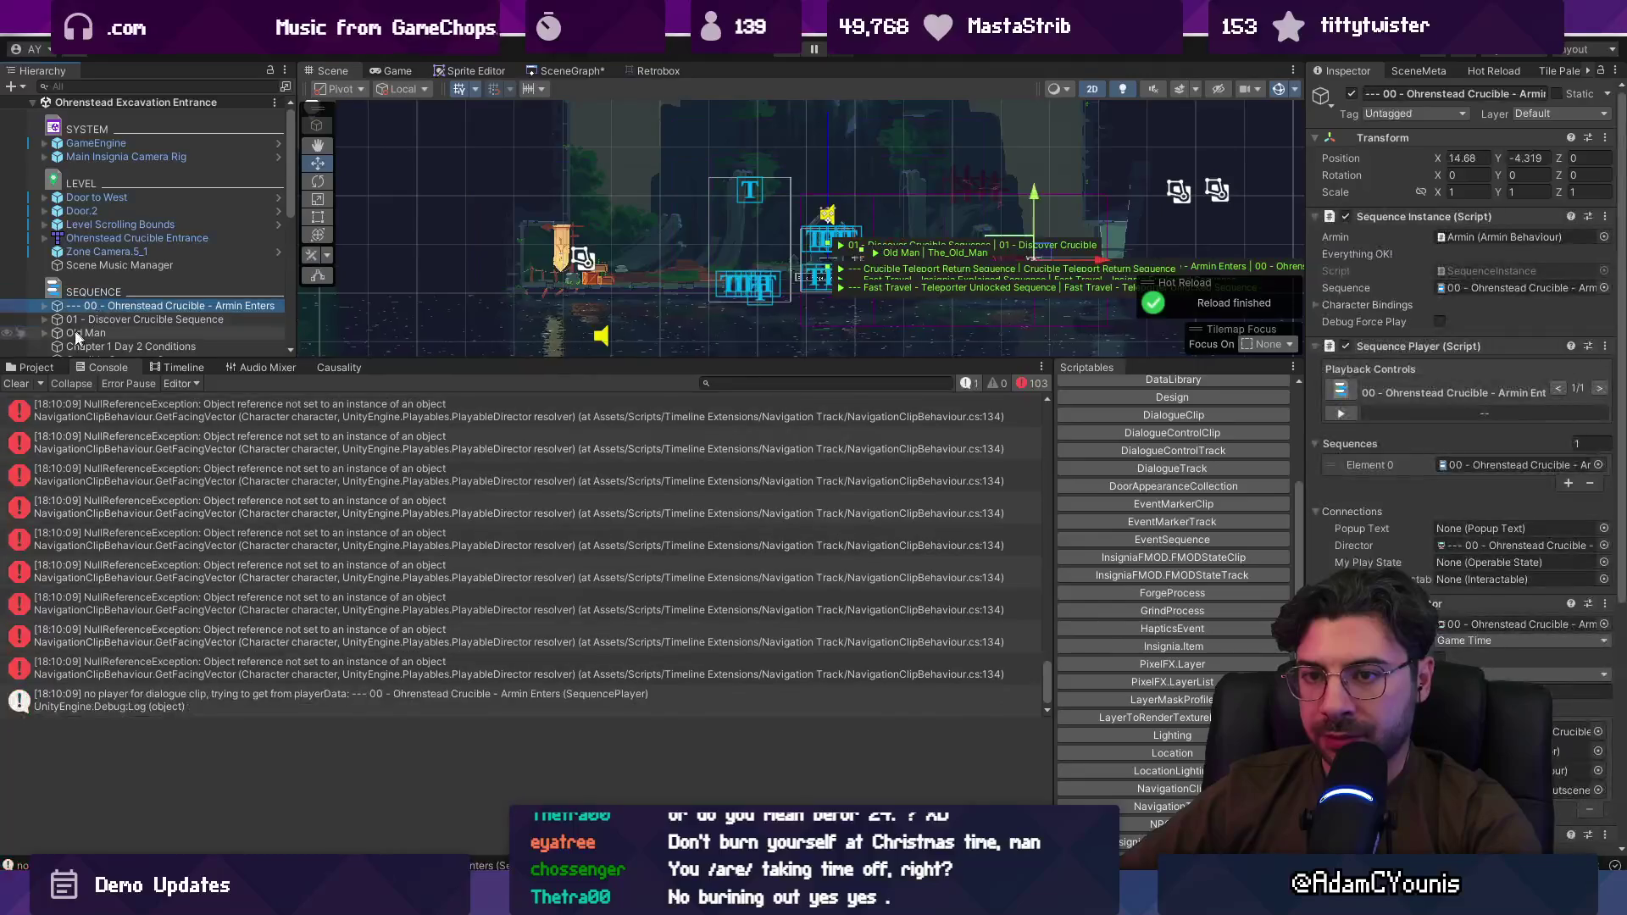
click(17, 384)
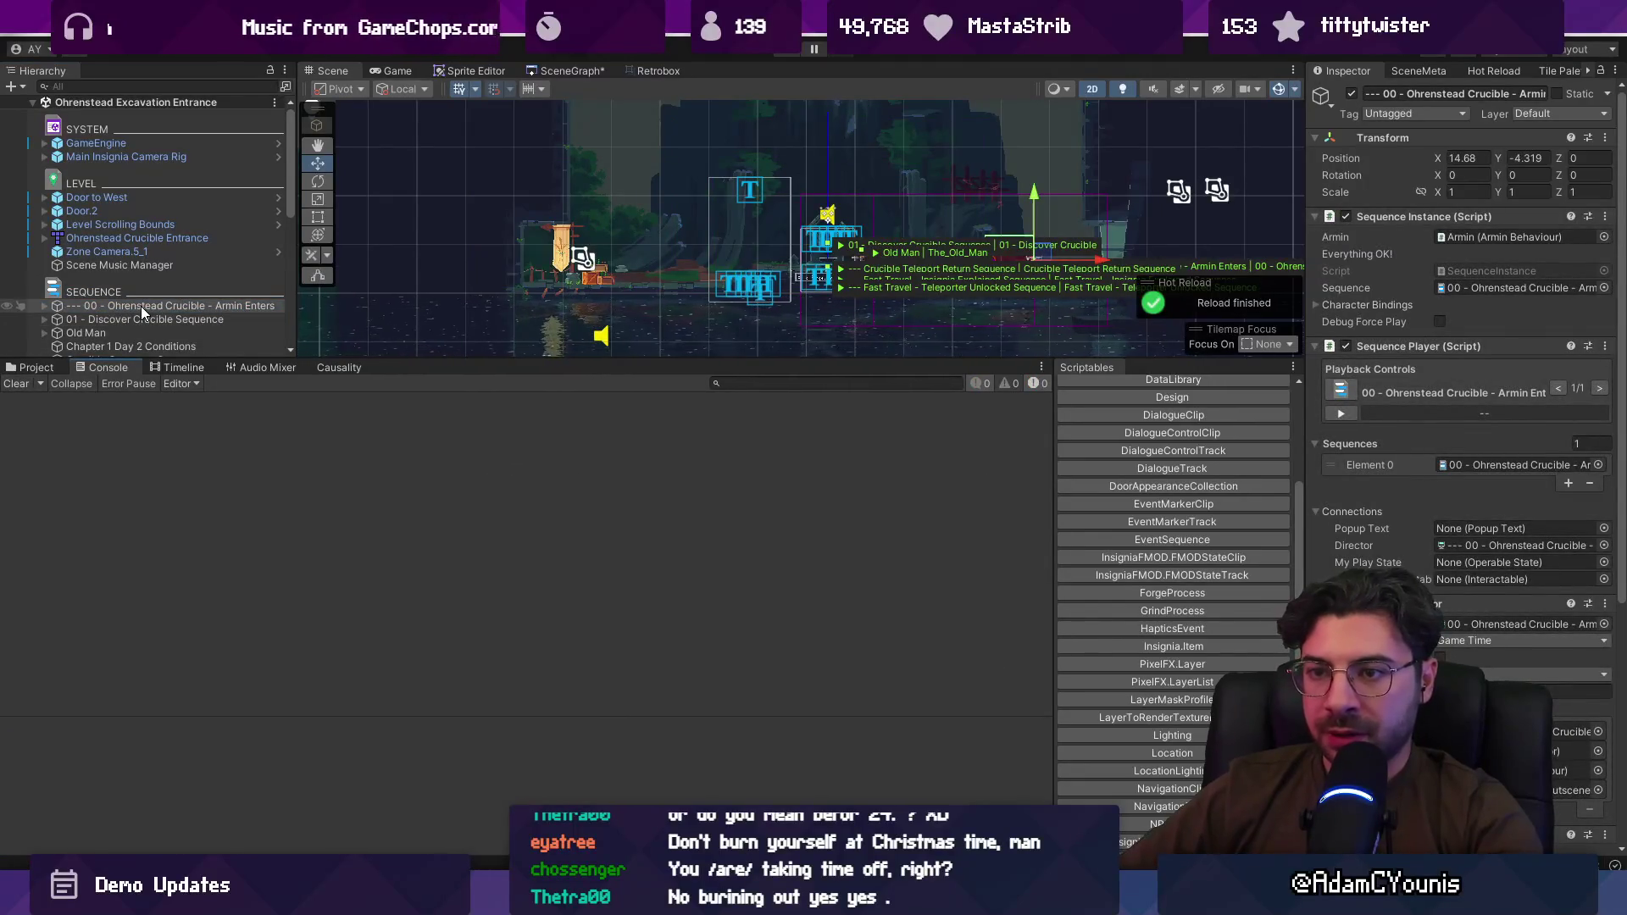
click(150, 307)
click(178, 367)
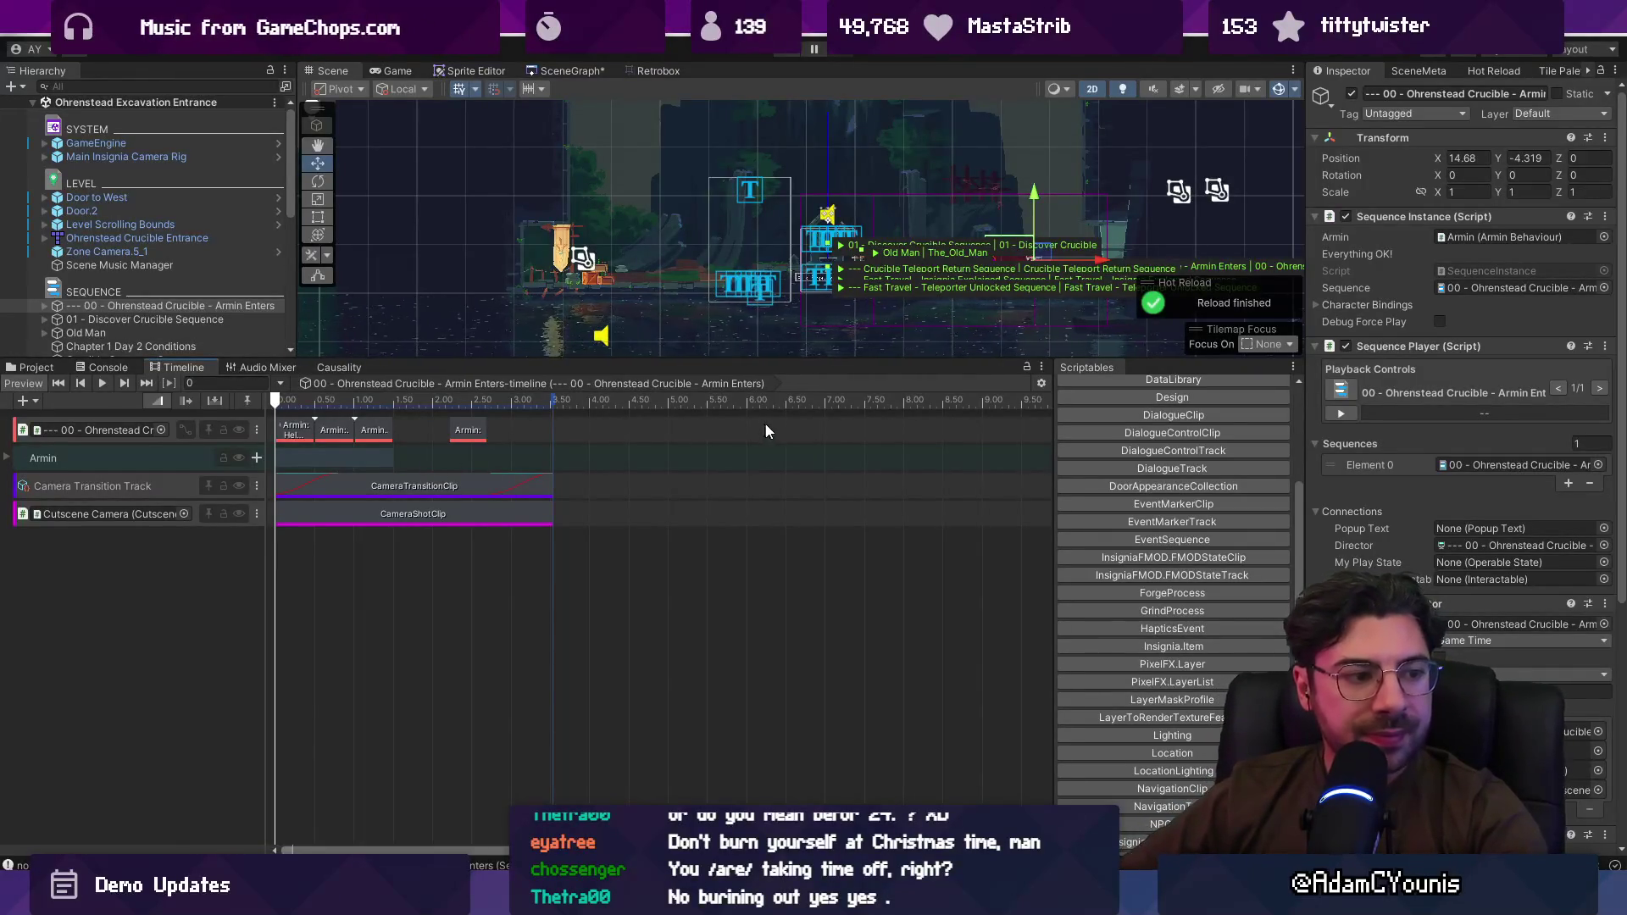
Step: Enlarge the Scene view, widen the Inspector, and pan toward the crucible area
drag(840, 361, 840, 599)
drag(1299, 466, 1263, 460)
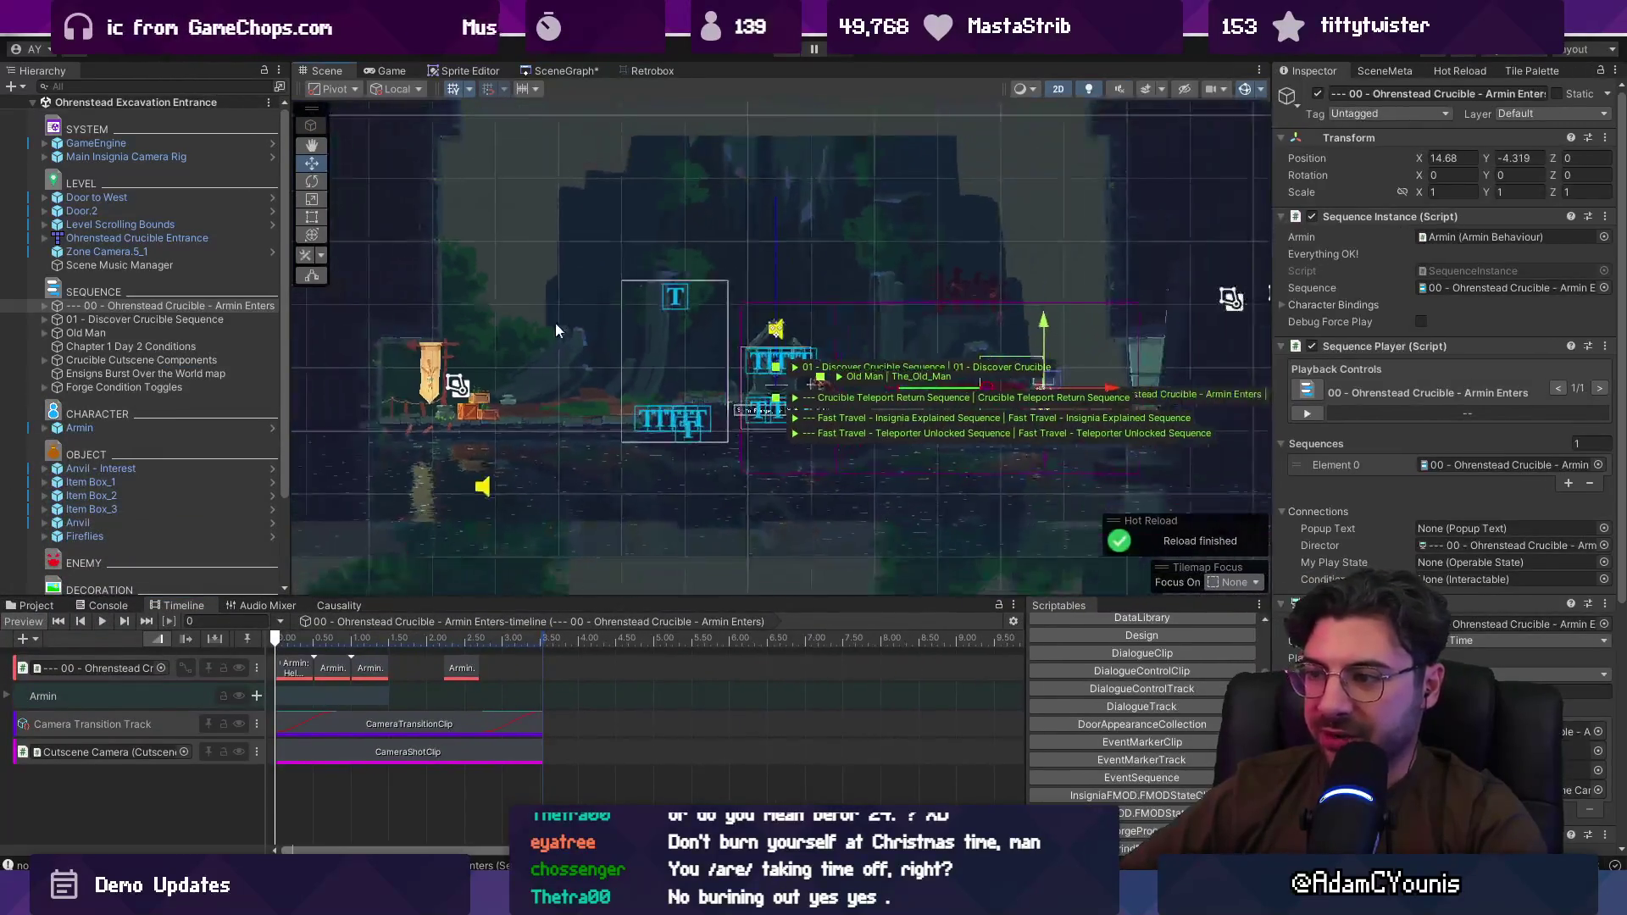
scroll(871, 348, up, 2)
scroll(593, 263, up, 2)
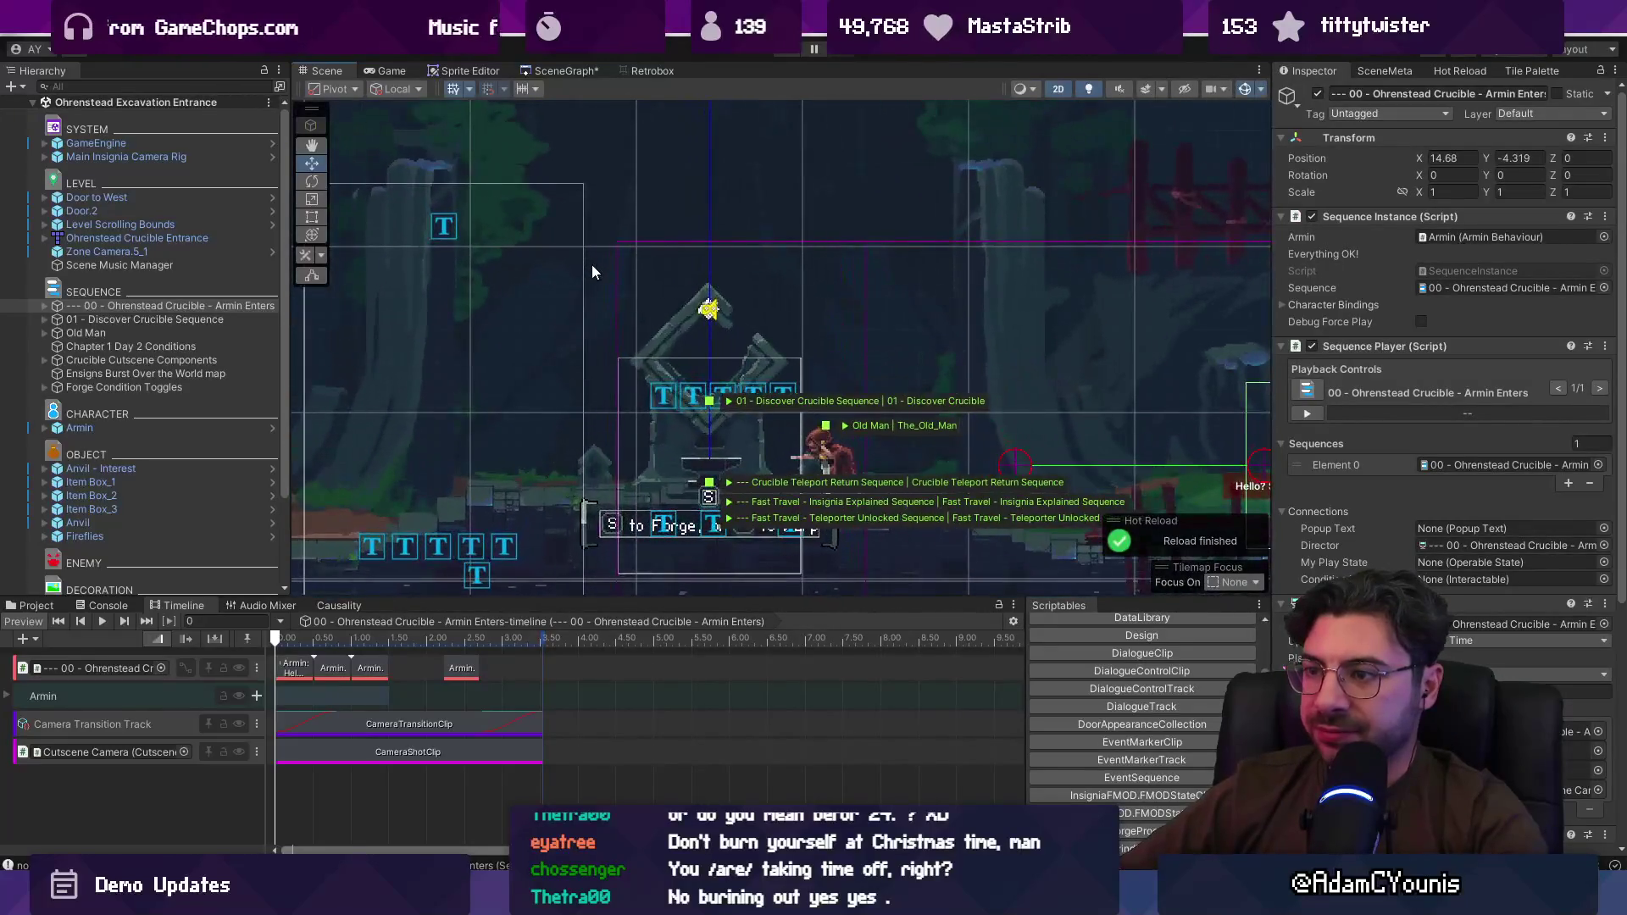
mouse_move(536, 268)
mouse_down()
mouse_move(712, 327)
mouse_move(663, 286)
mouse_move(769, 311)
mouse_move(992, 320)
mouse_move(829, 262)
mouse_up()
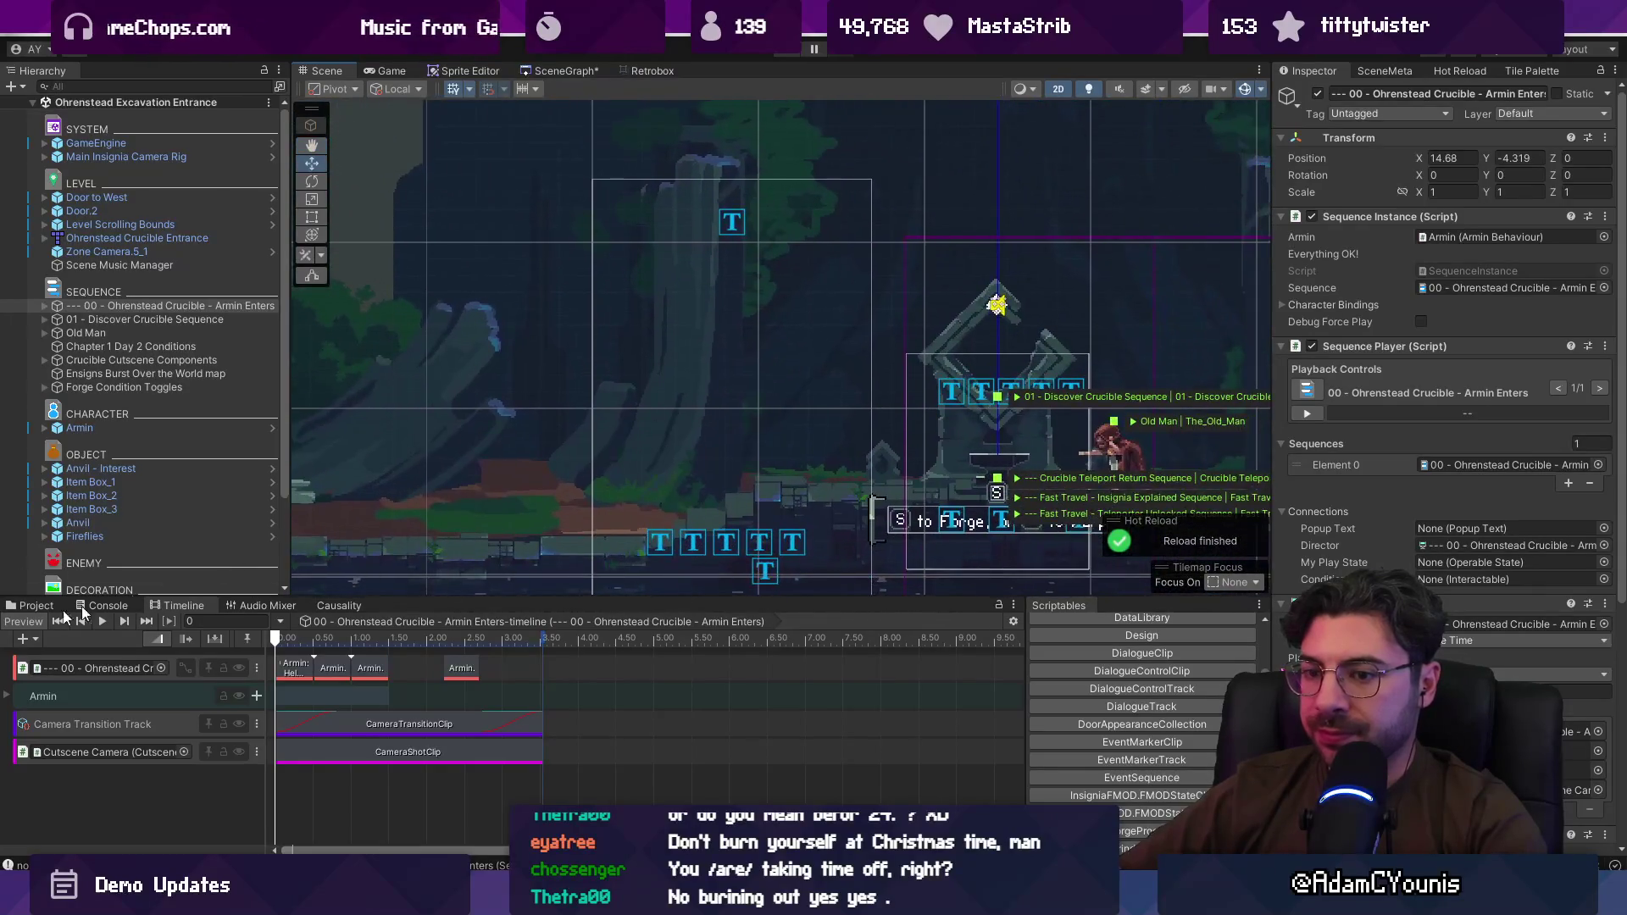
Step: Search 'leopald' in the Project window and drag the Leopald character into the scene
click(31, 606)
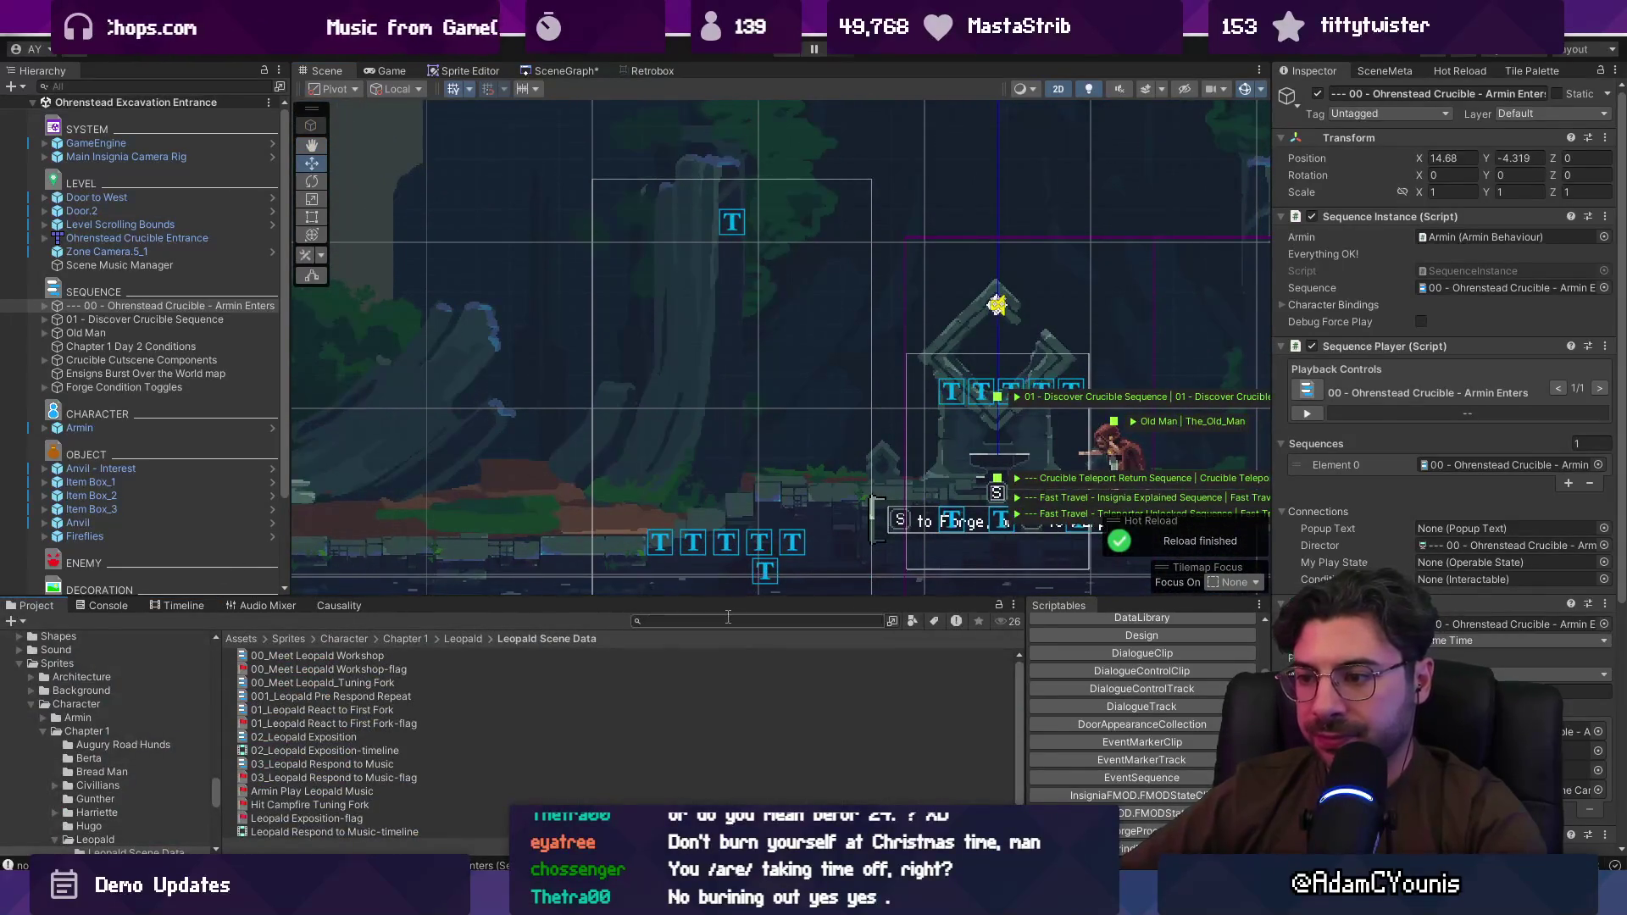
text(leopald)
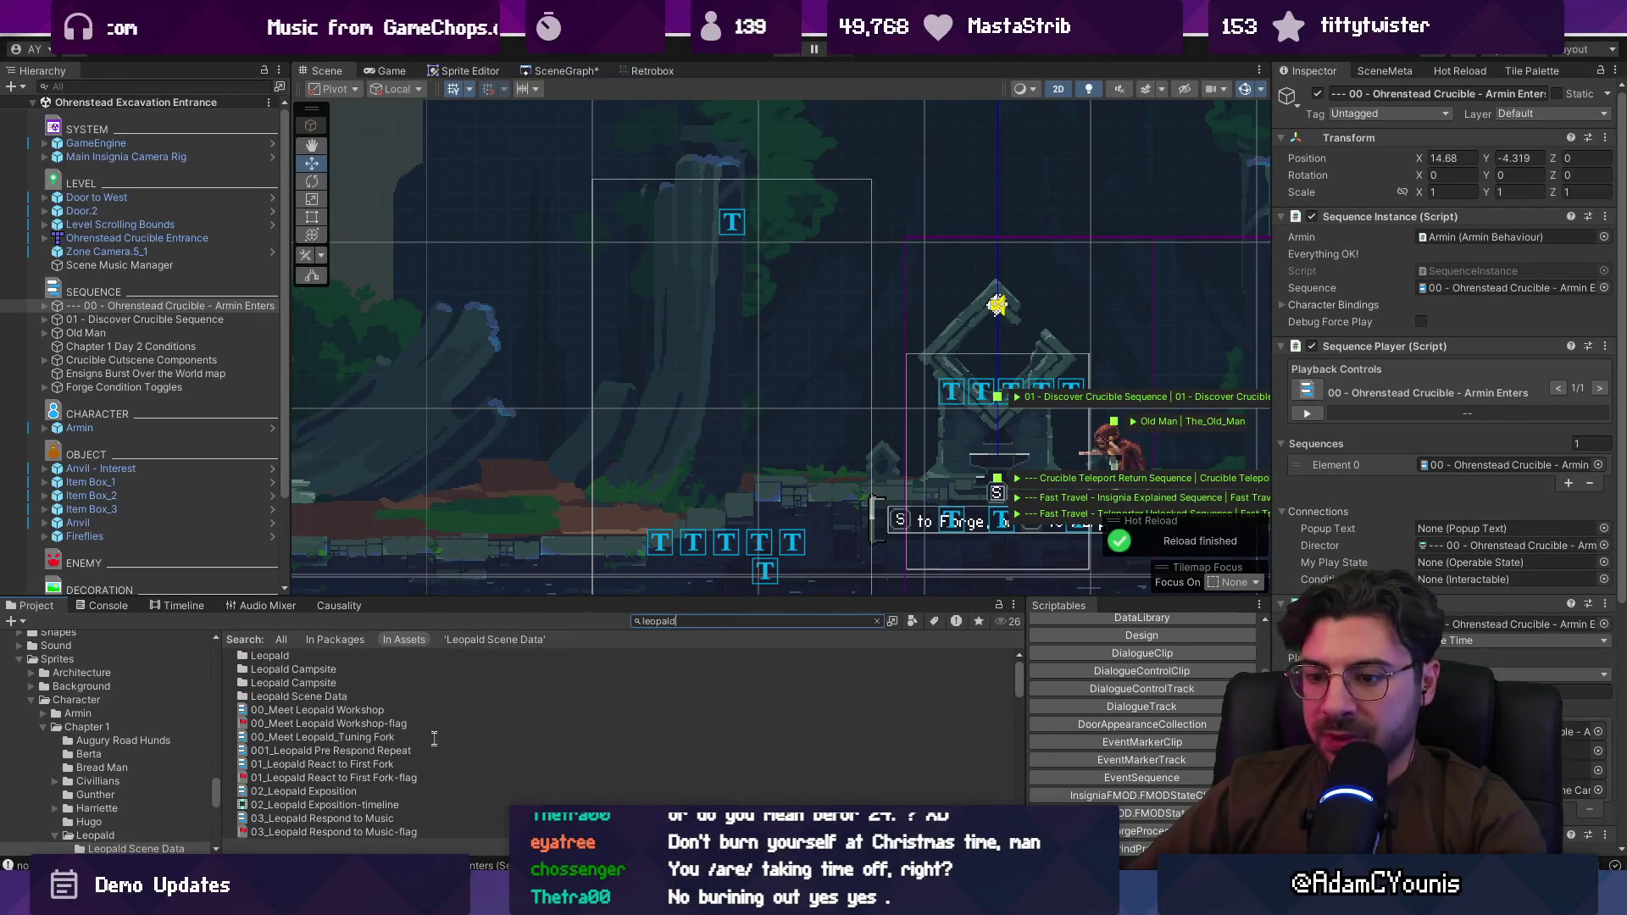
scroll(419, 720, down, 3)
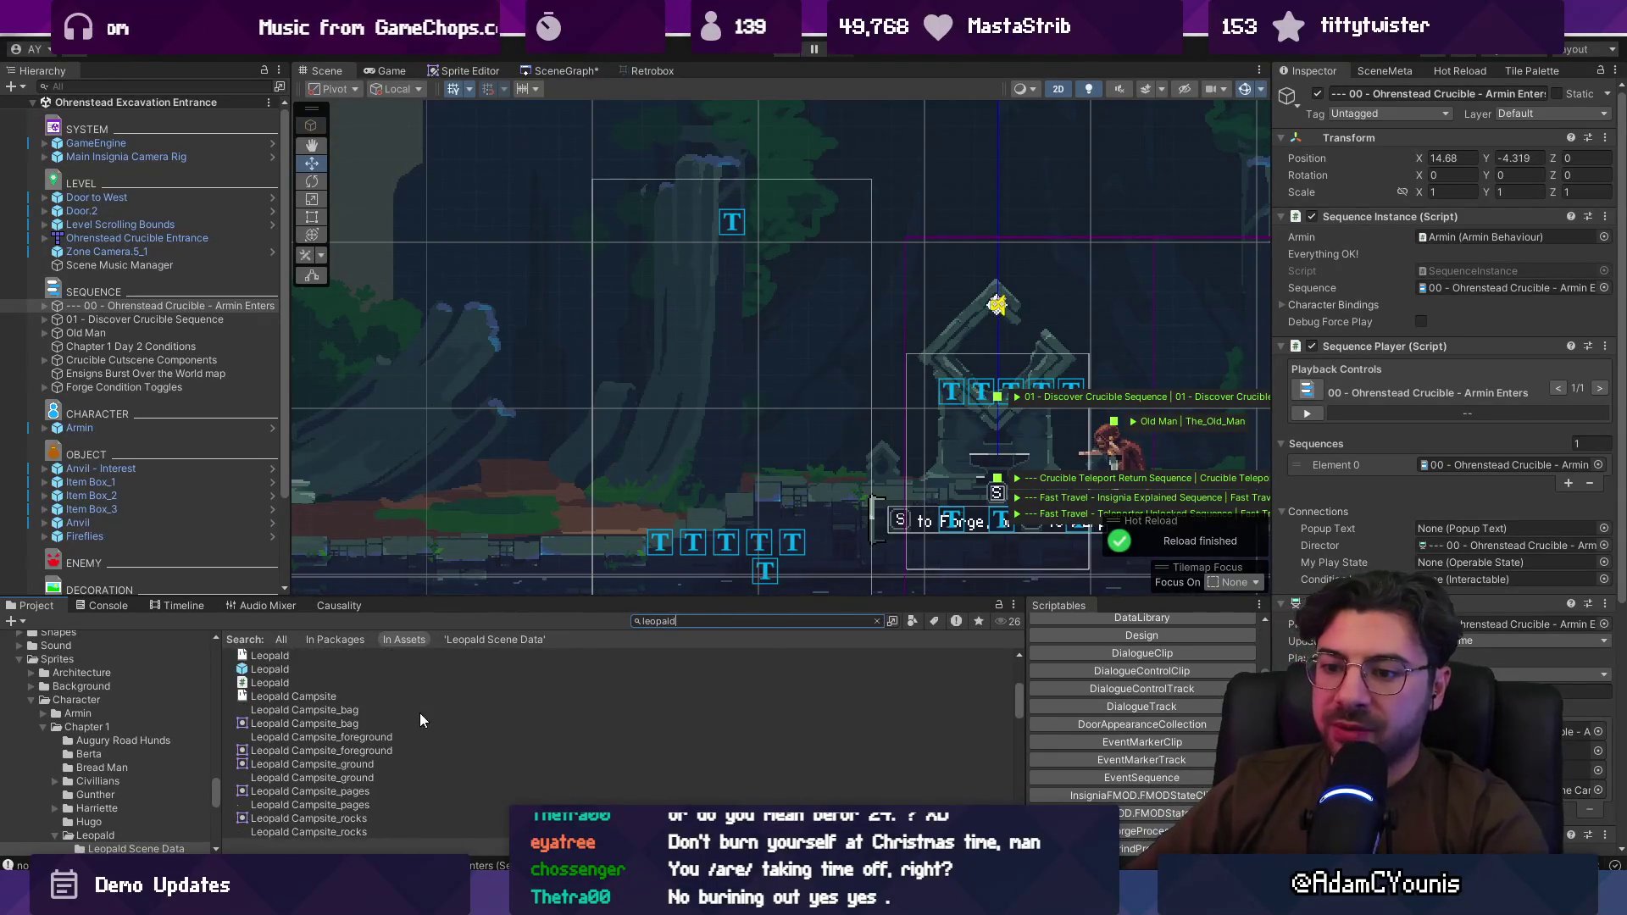
mouse_move(309, 669)
mouse_down()
mouse_move(533, 521)
mouse_move(699, 170)
mouse_move(737, 155)
mouse_move(617, 295)
mouse_up()
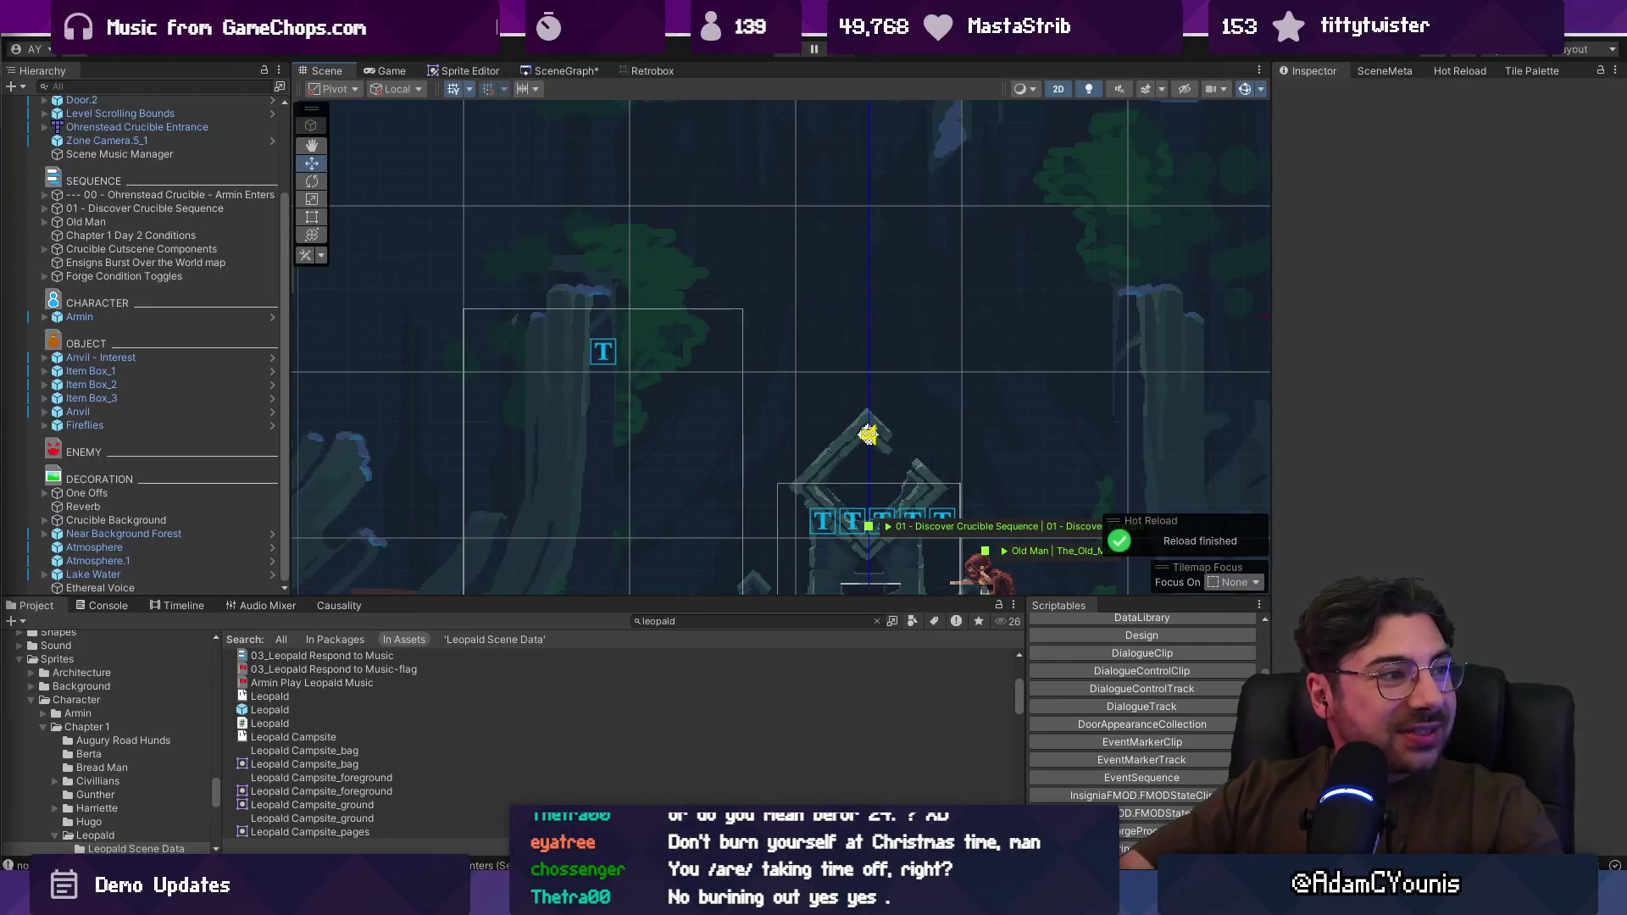
Step: Go to twitch and browse the Software and Game Development live channels, highlighting the second stream's name
text(twith)
key(BackSpace)
text(ch)
key(Return)
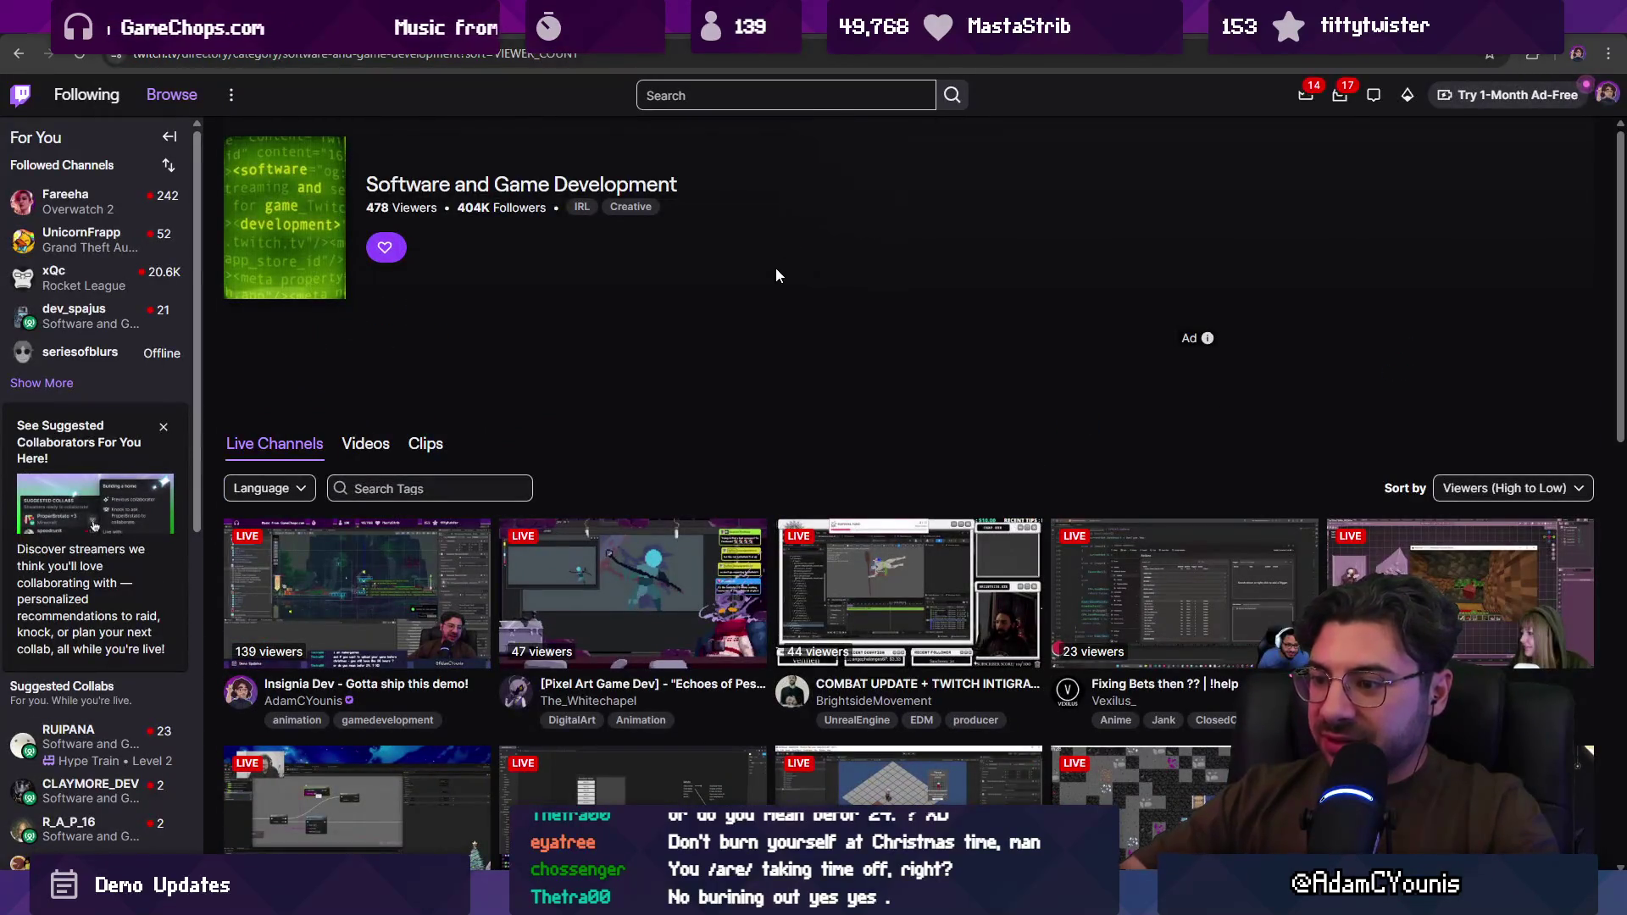
scroll(549, 616, down, 1)
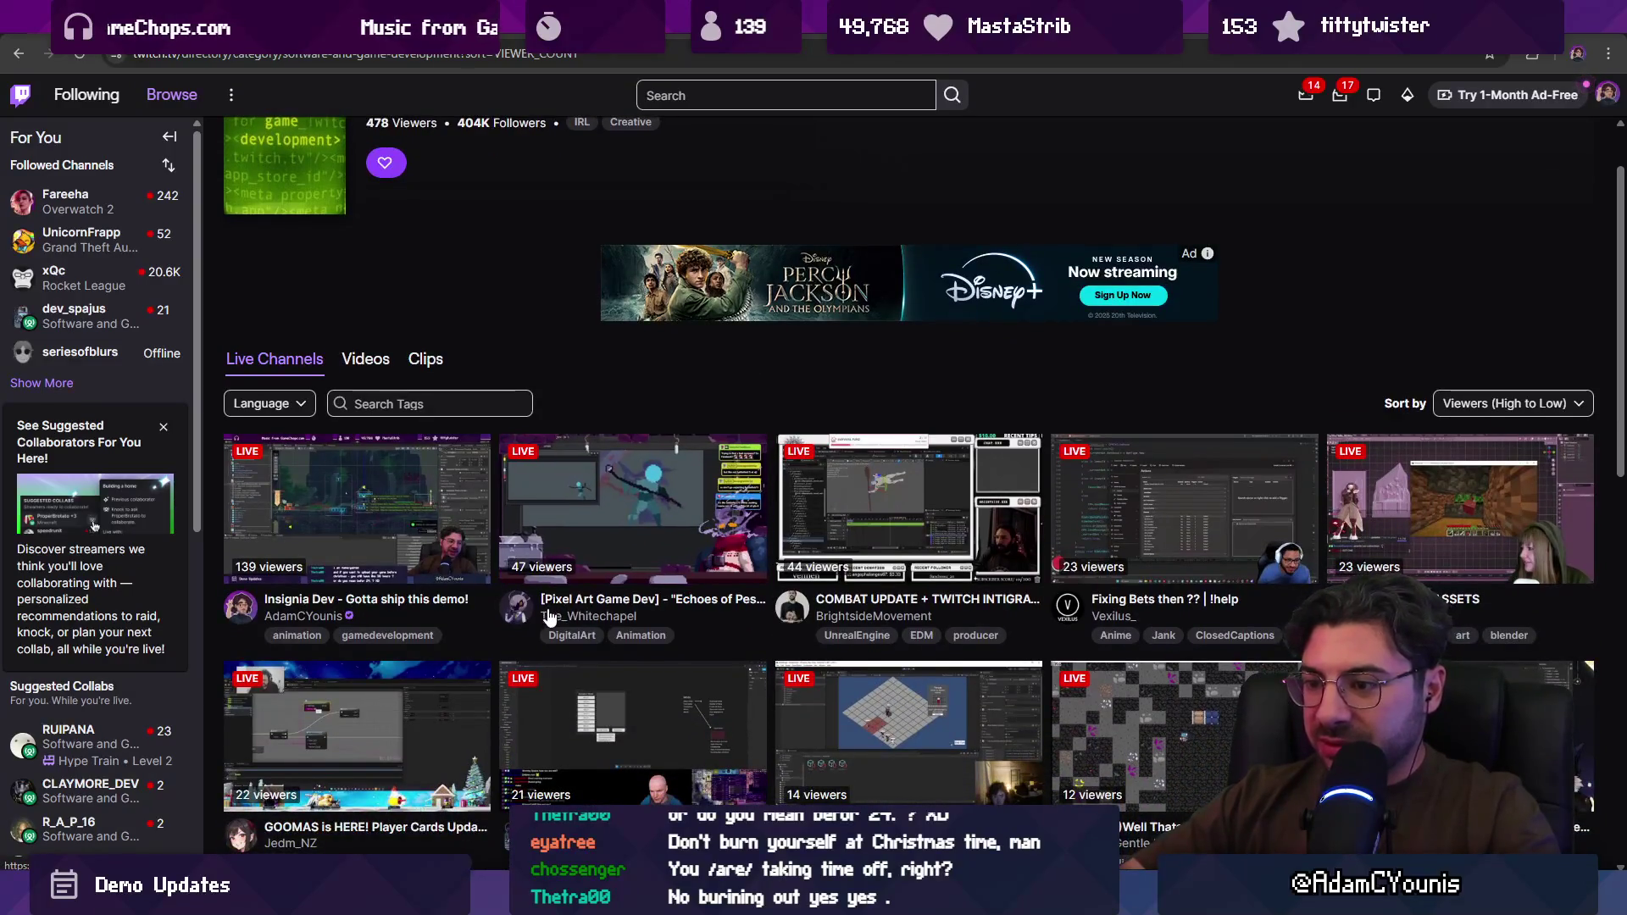
drag(540, 615, 638, 616)
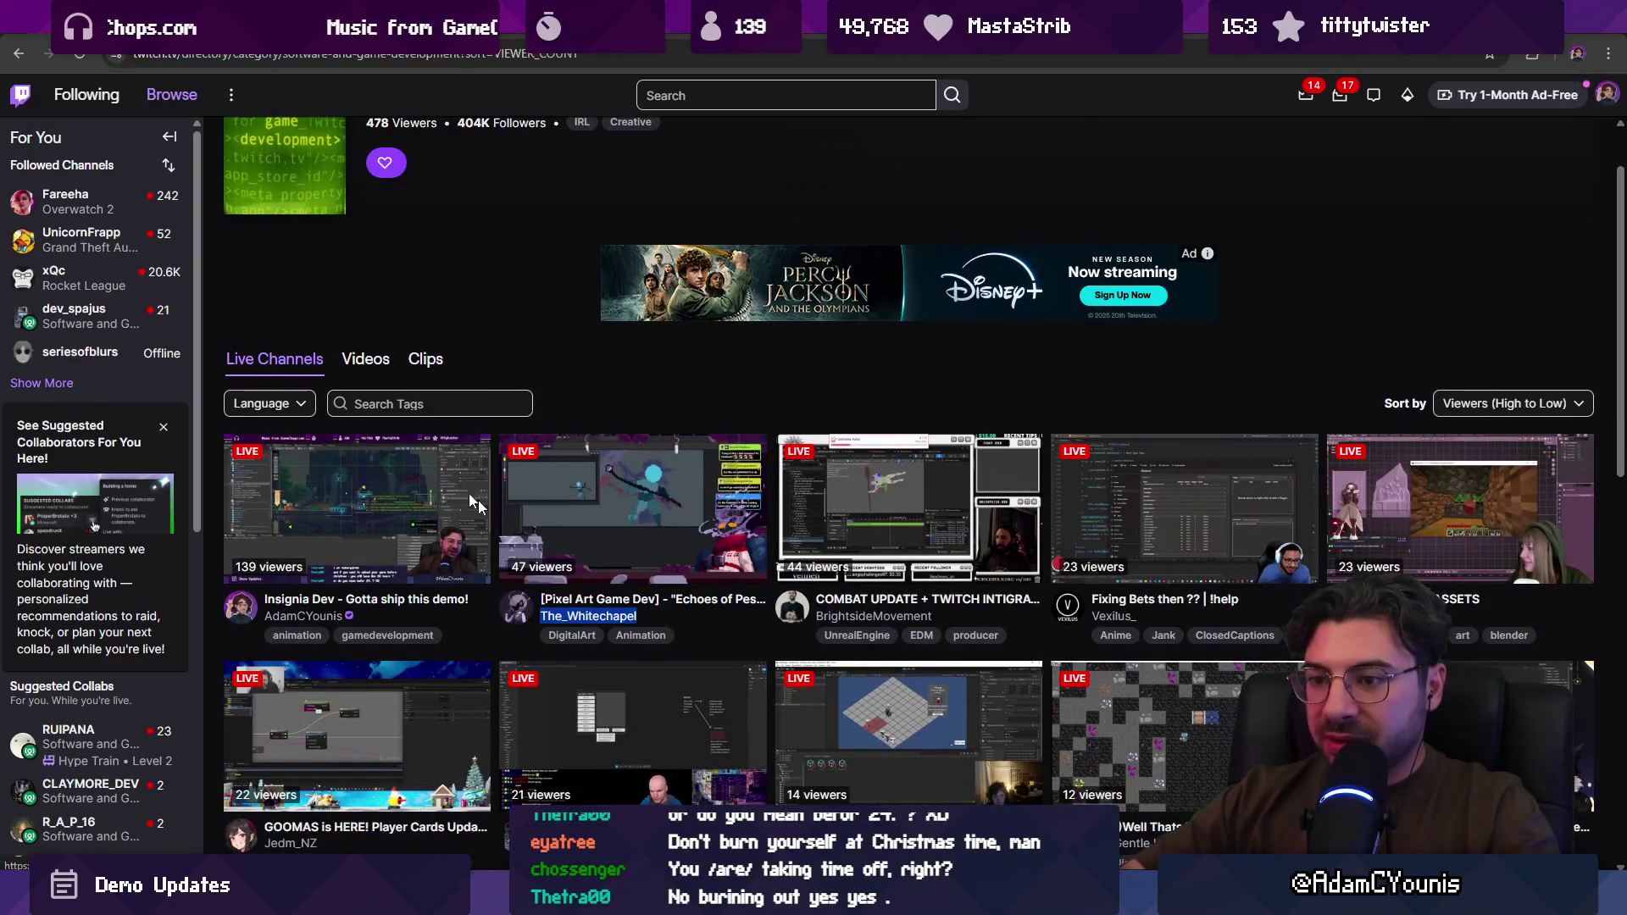